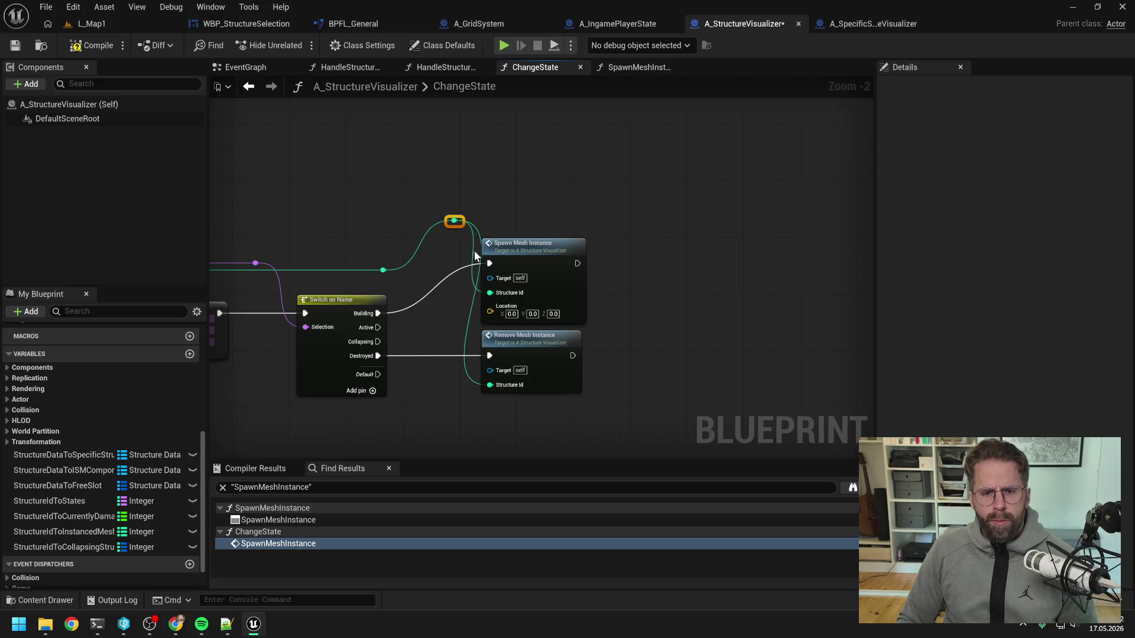
- Delete the stray reroute in ChangeState and remove SpawnMeshInstance's Location input
key("Delete")
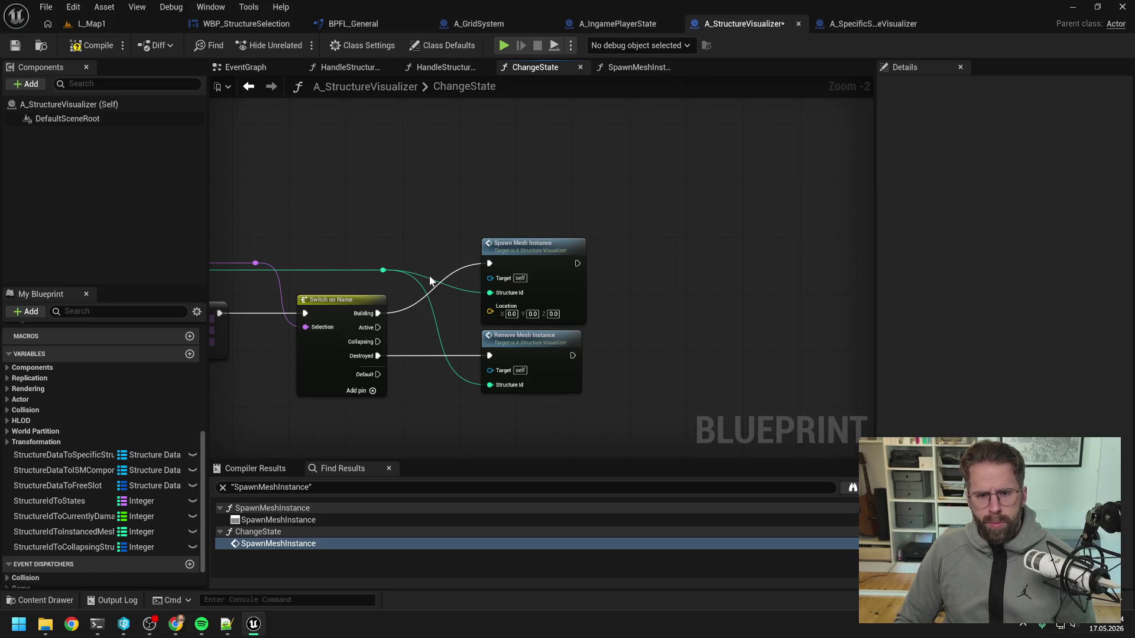
left_click(526, 259)
double_click(525, 259)
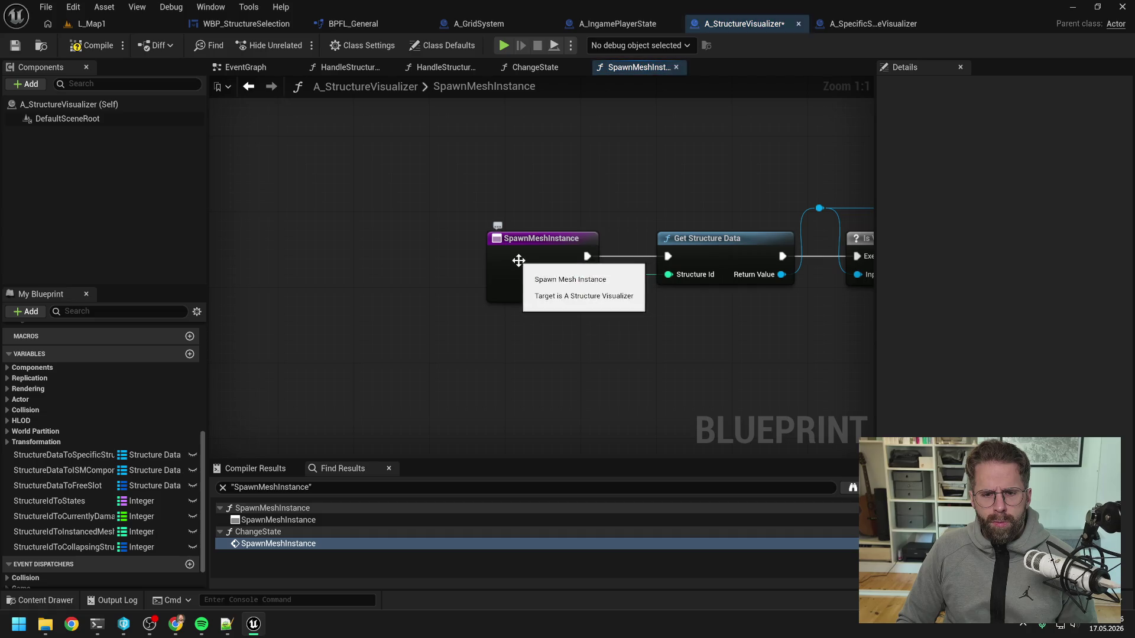
key("ctrl+v")
left_click_drag(685, 314, 587, 321)
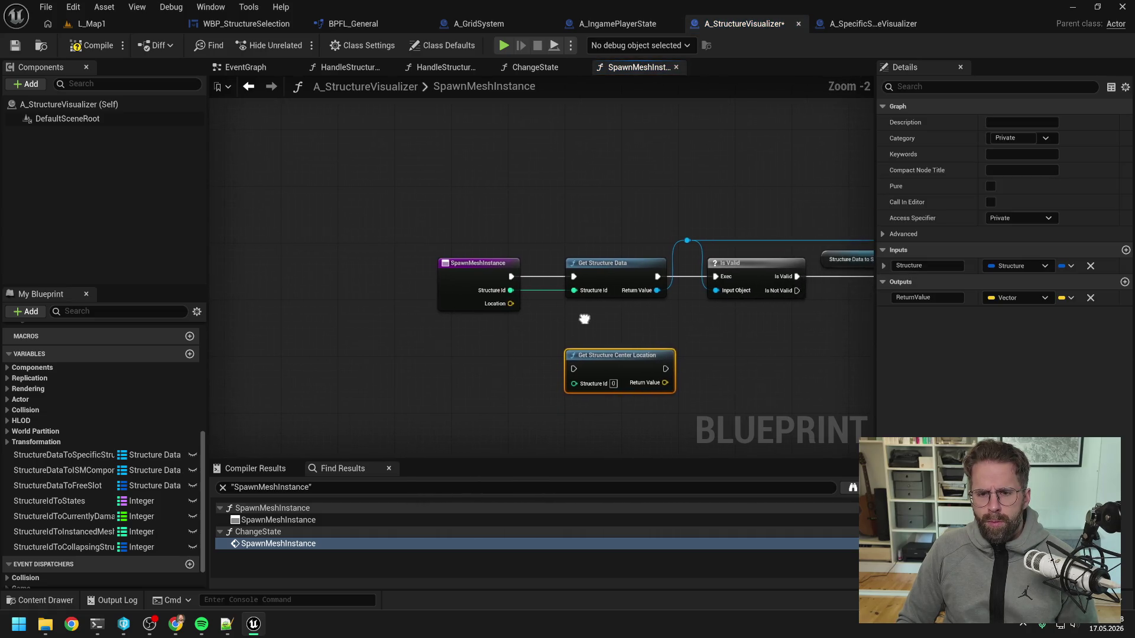
left_click(473, 271)
left_click(1091, 314)
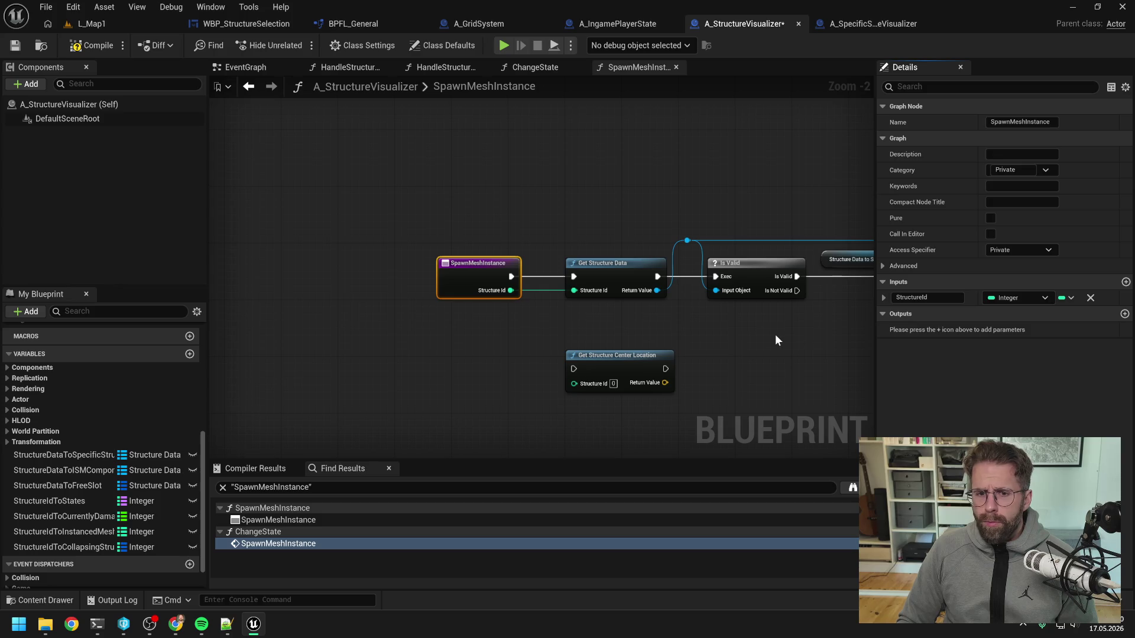
- Move the Get Structure Center Location node below the Branch in SpawnMeshInstance
left_click(775, 334)
scroll(640, 328, "down", 1)
left_click_drag(637, 326, 512, 318)
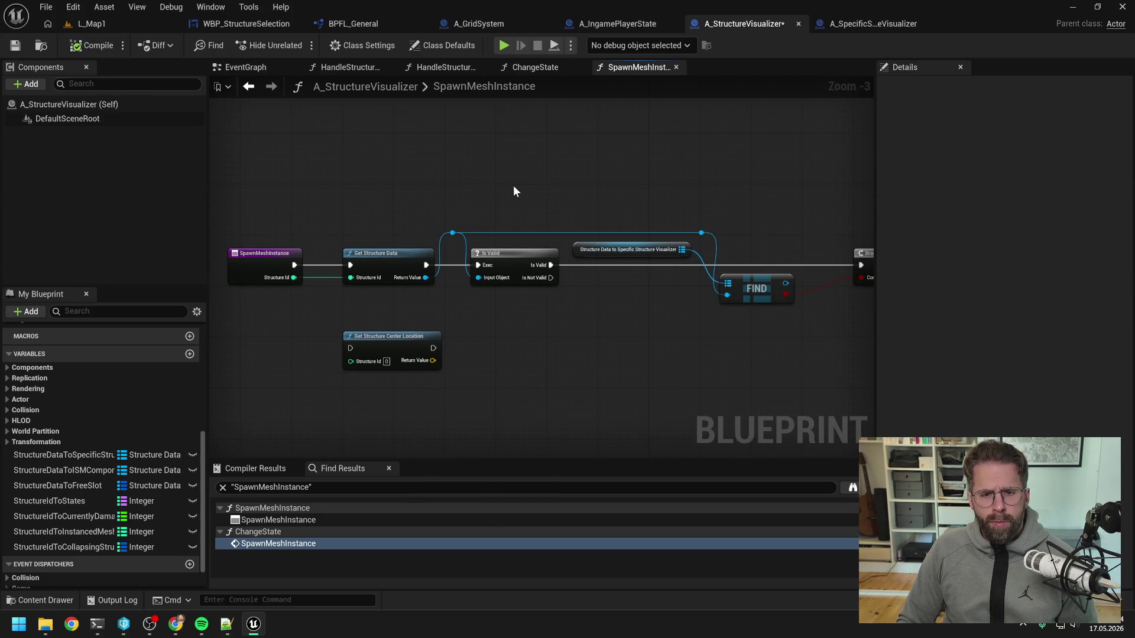
scroll(508, 186, "down", 1)
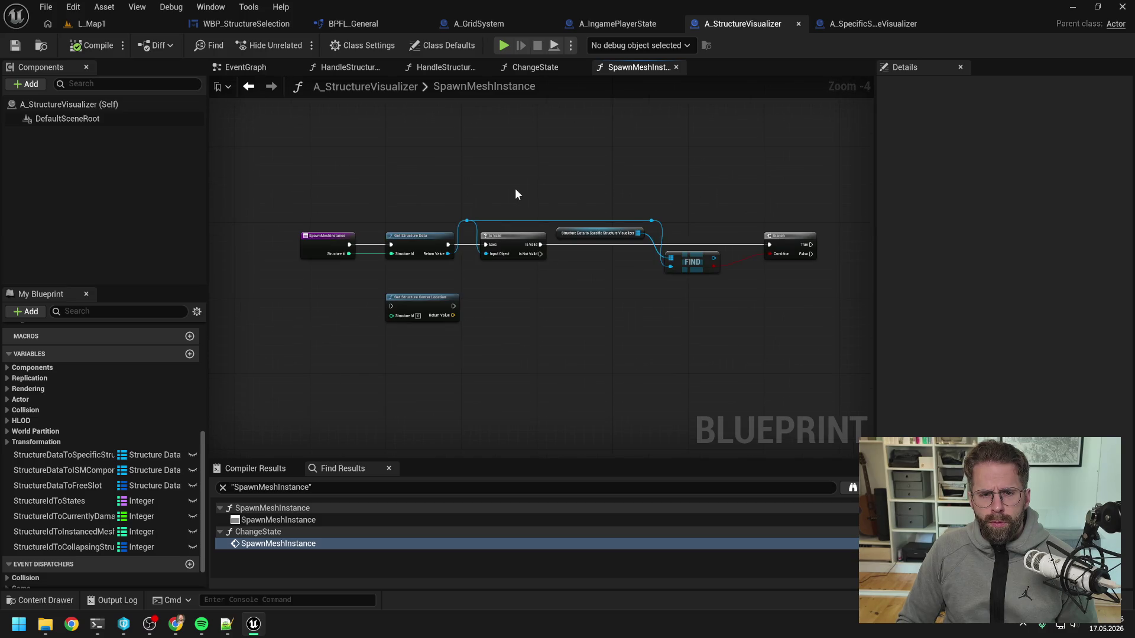
left_click_drag(512, 283, 466, 281)
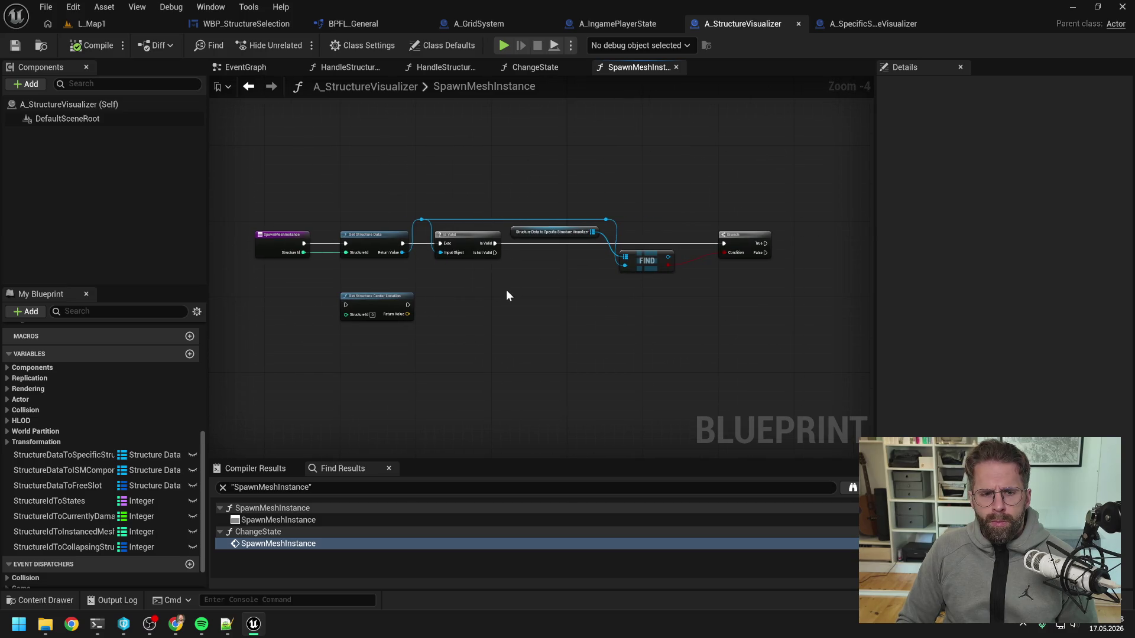
mouse_move(385, 297)
left_mouse_down()
mouse_move(771, 306)
mouse_move(729, 286)
left_mouse_up()
left_click(714, 302)
left_click(705, 288)
- Save and compile the blueprint, then go to A_SpecificStructureVisualizer
key("ctrl+s")
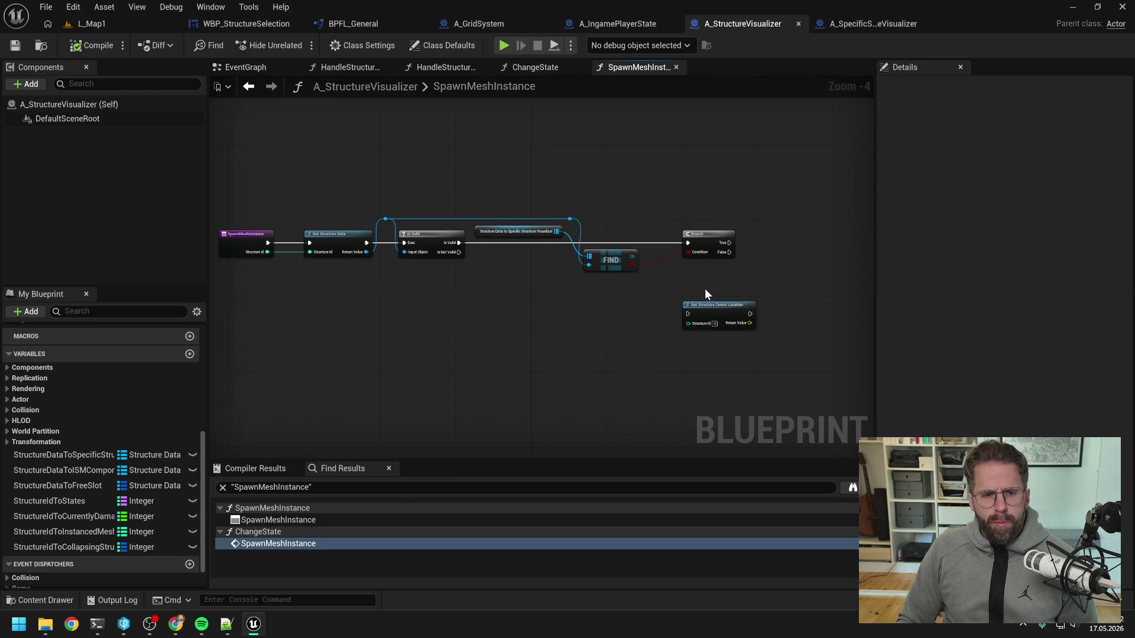
left_click(86, 45)
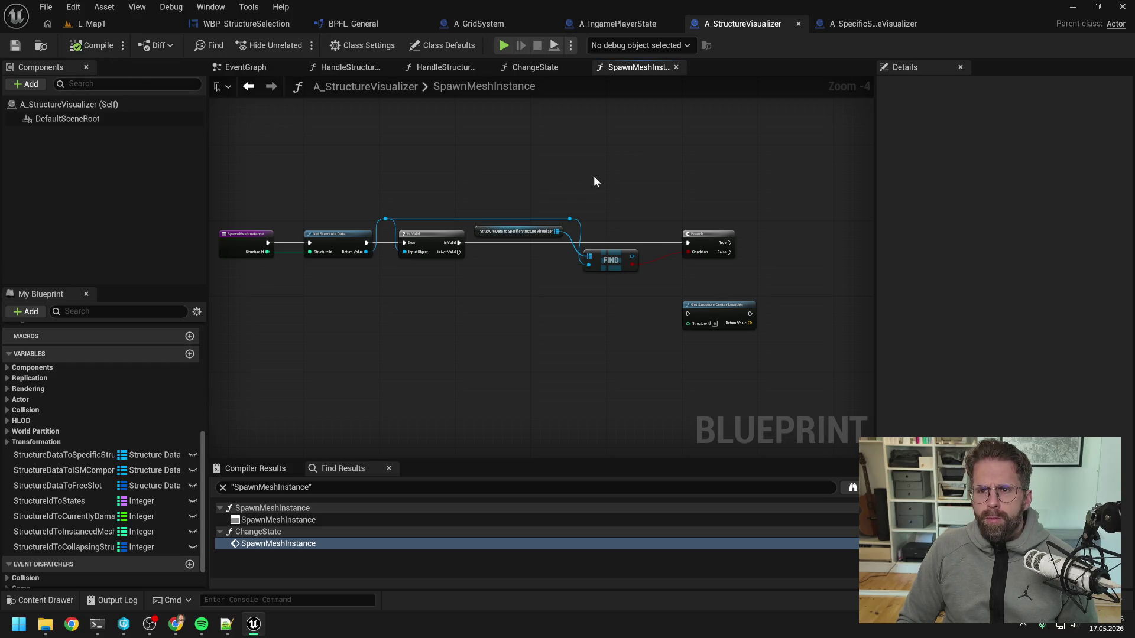
left_click(875, 24)
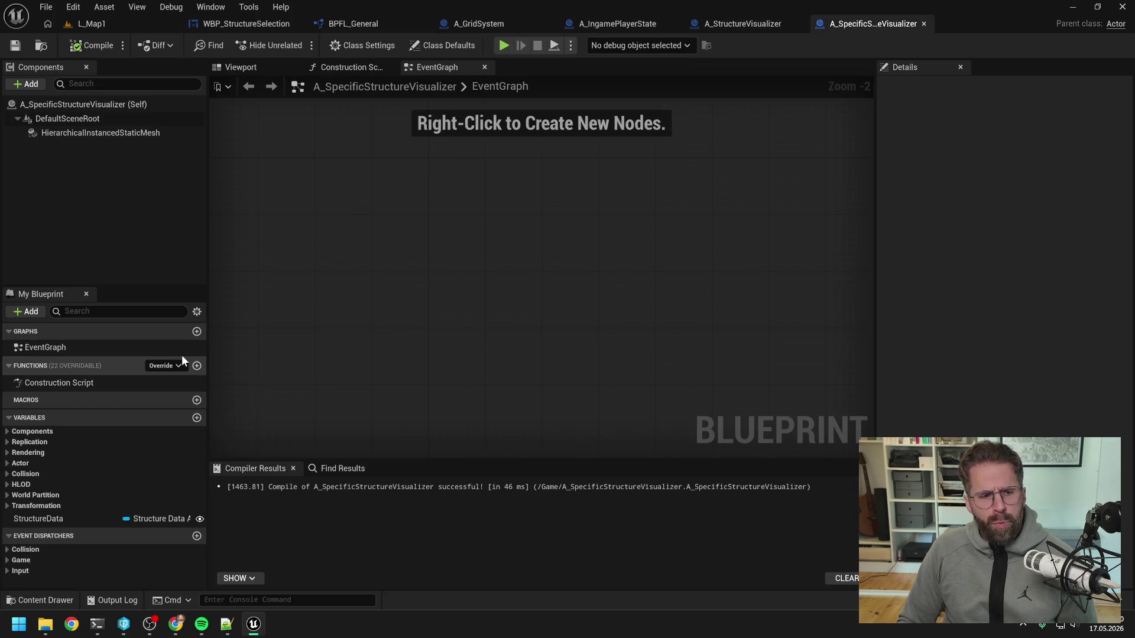
- Create a SpawnStructure function in the SpecificStructureVisualizer category
left_click(196, 365)
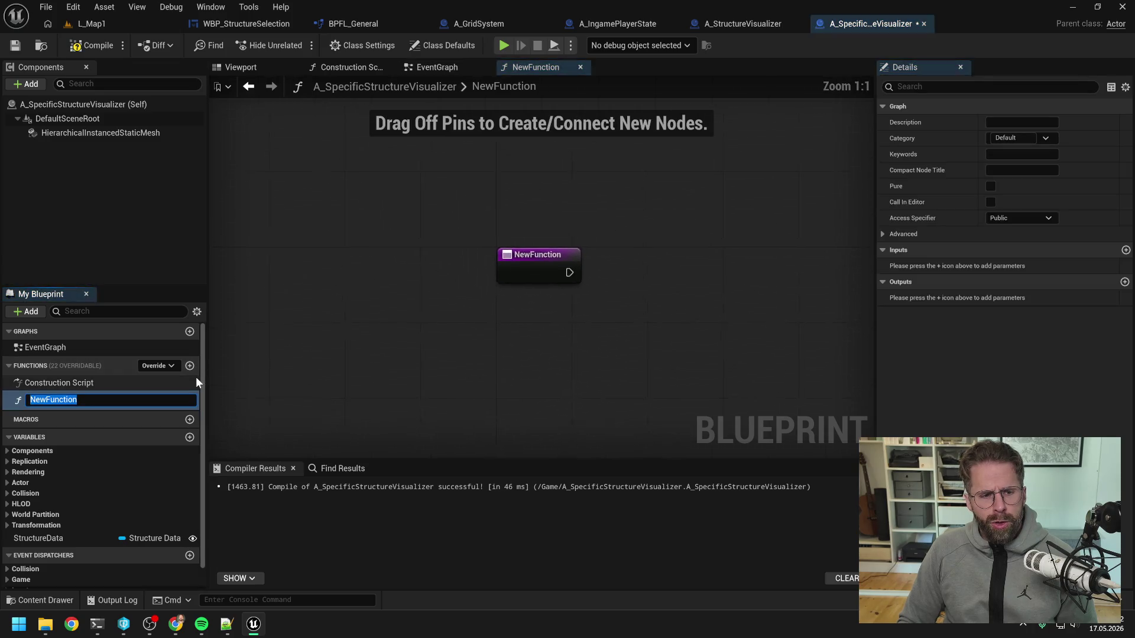
type("SpawnMesh")
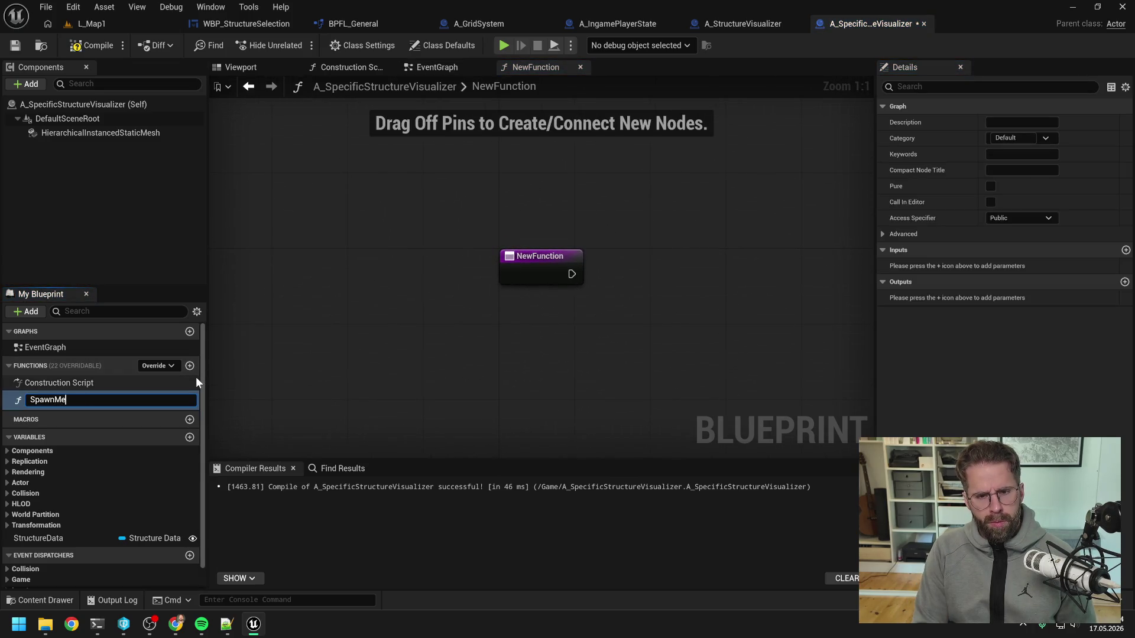
key("BackSpace")
key("BackSpace")
key("BackSpace")
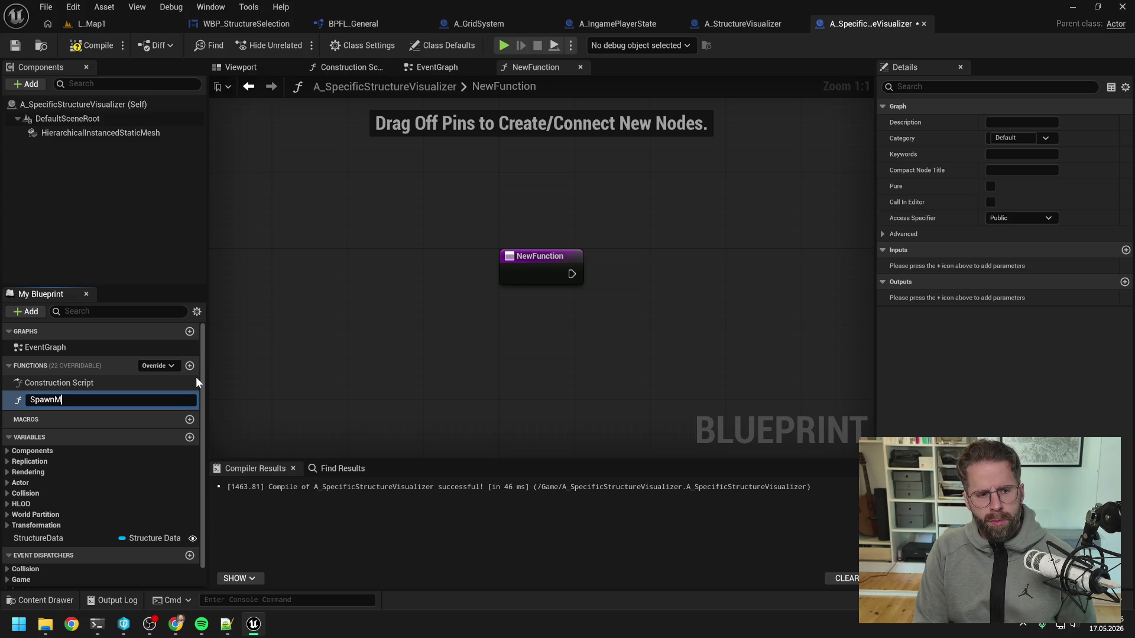
type("Struct")
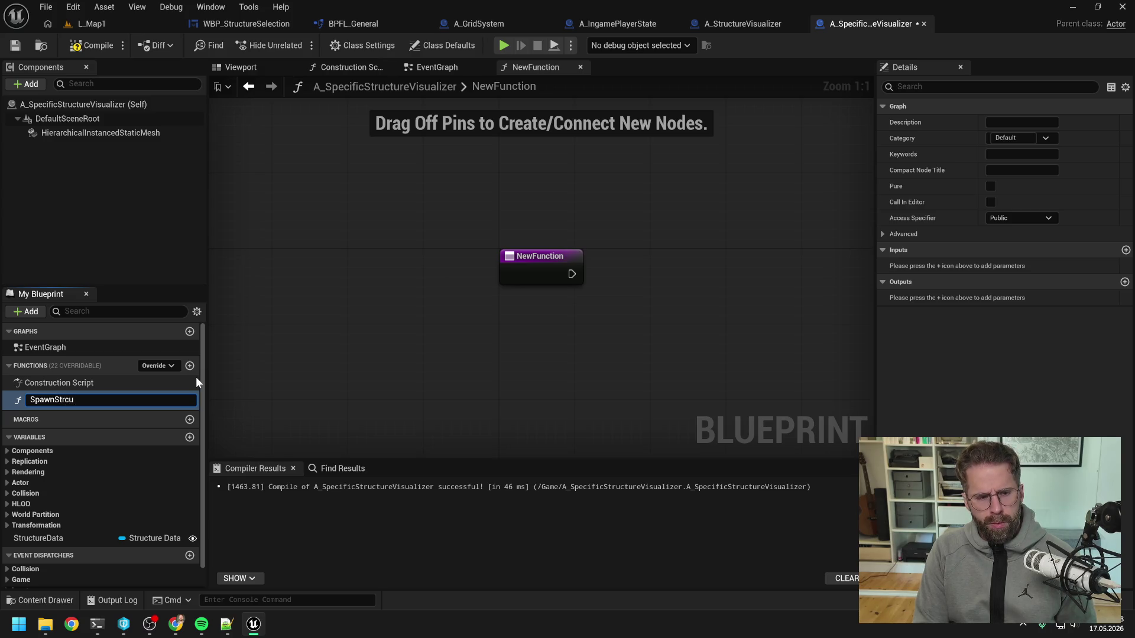
type("ure")
key("Return")
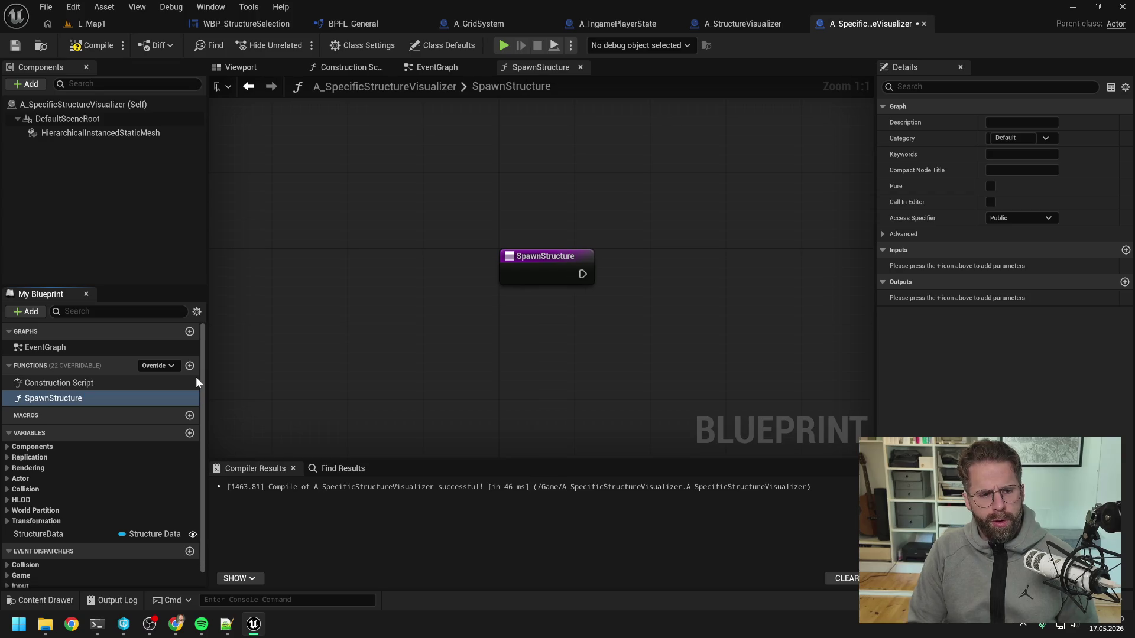
left_click(1012, 137)
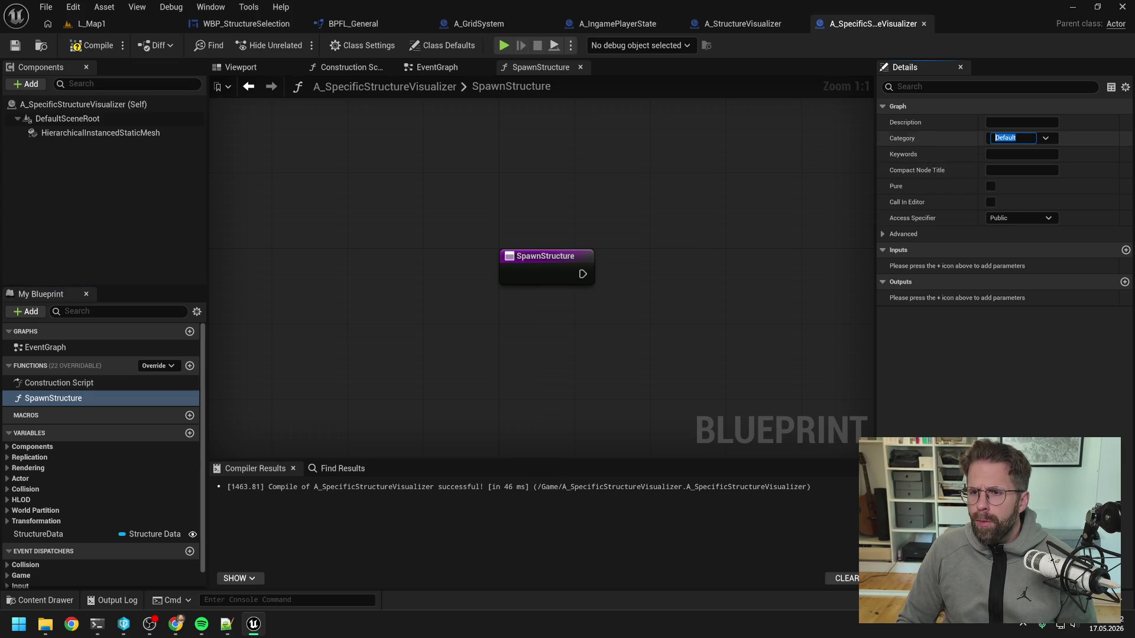
type("Specific")
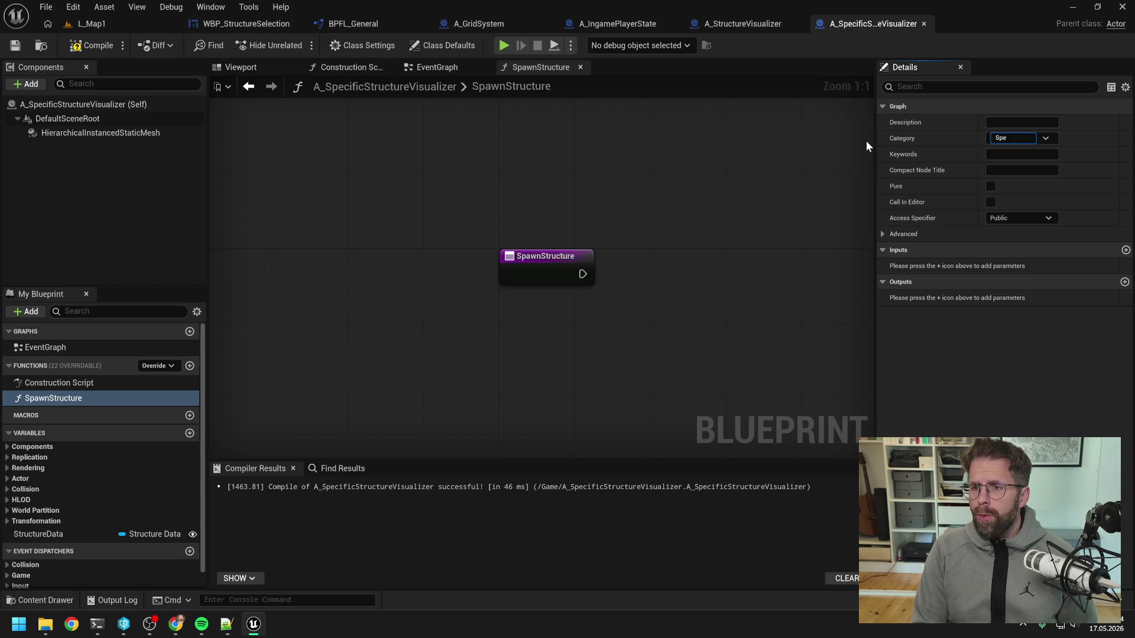
type("StructueV")
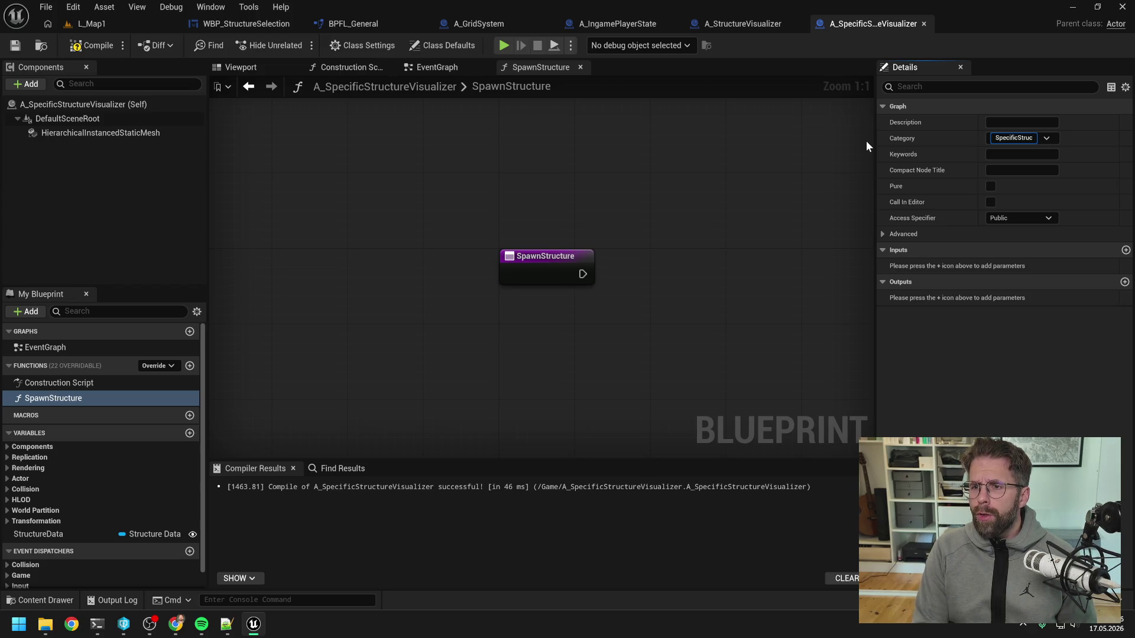
key("BackSpace")
key("BackSpace")
type("reV")
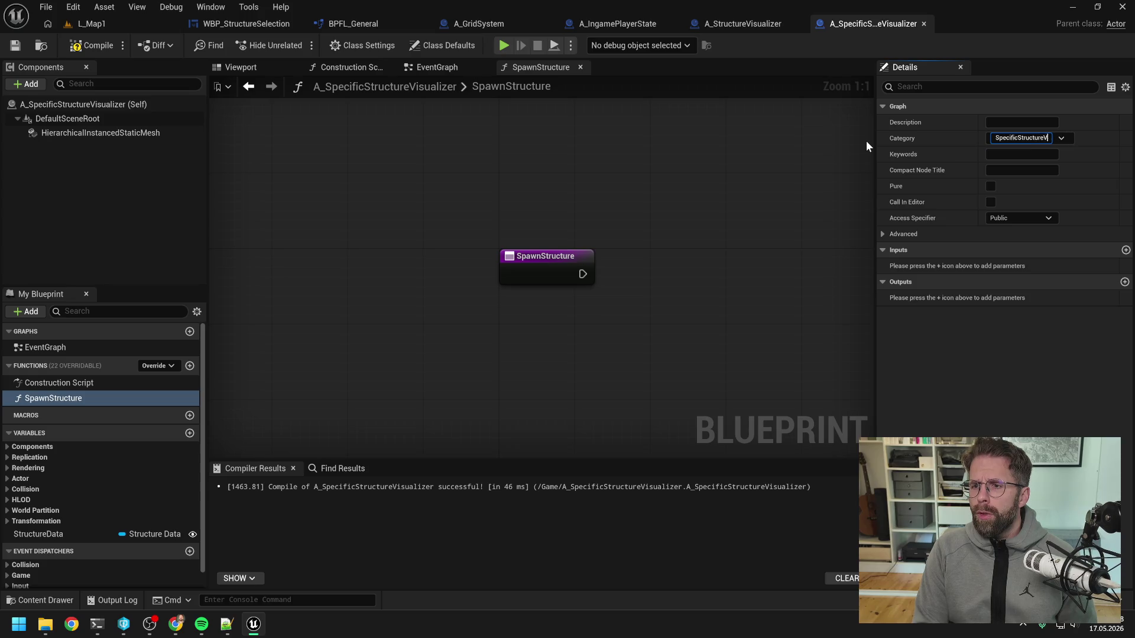
type("isualizer")
key("Return")
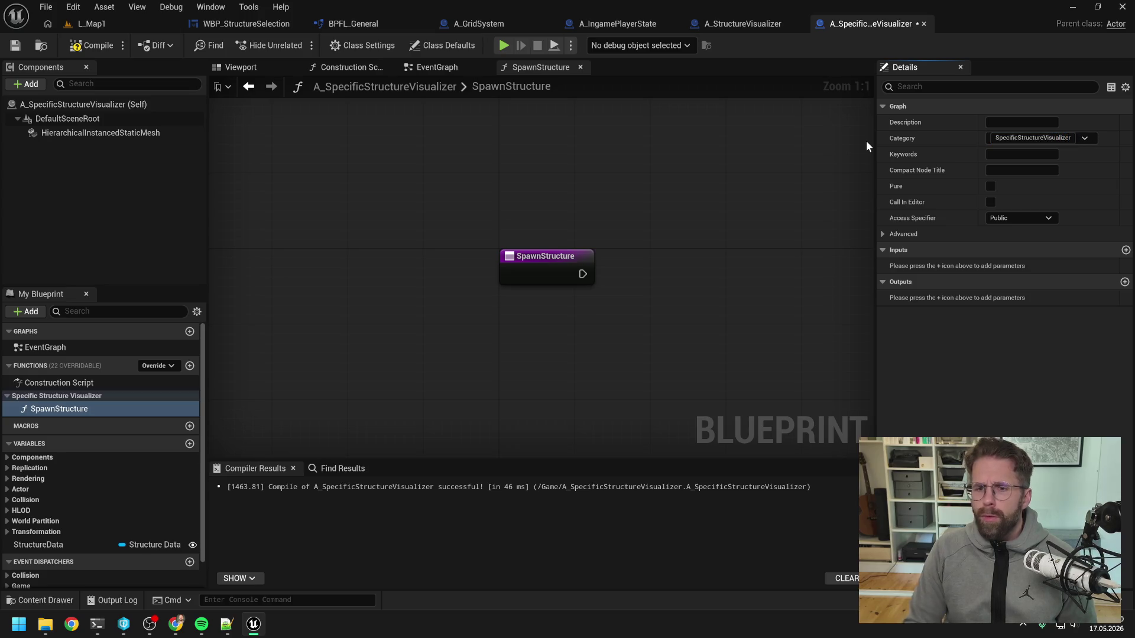
- Give SpawnStructure an Integer input named StructureId, then save and compile
left_click_drag(697, 255, 611, 255)
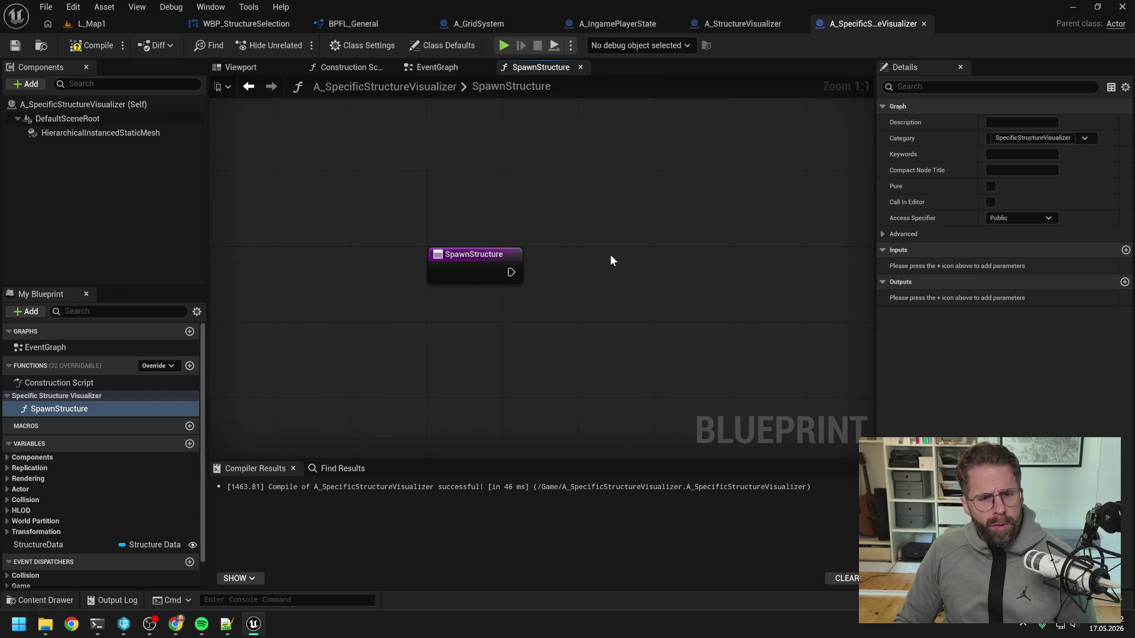
left_click(1126, 250)
left_click(998, 267)
left_click(988, 314)
type("Str")
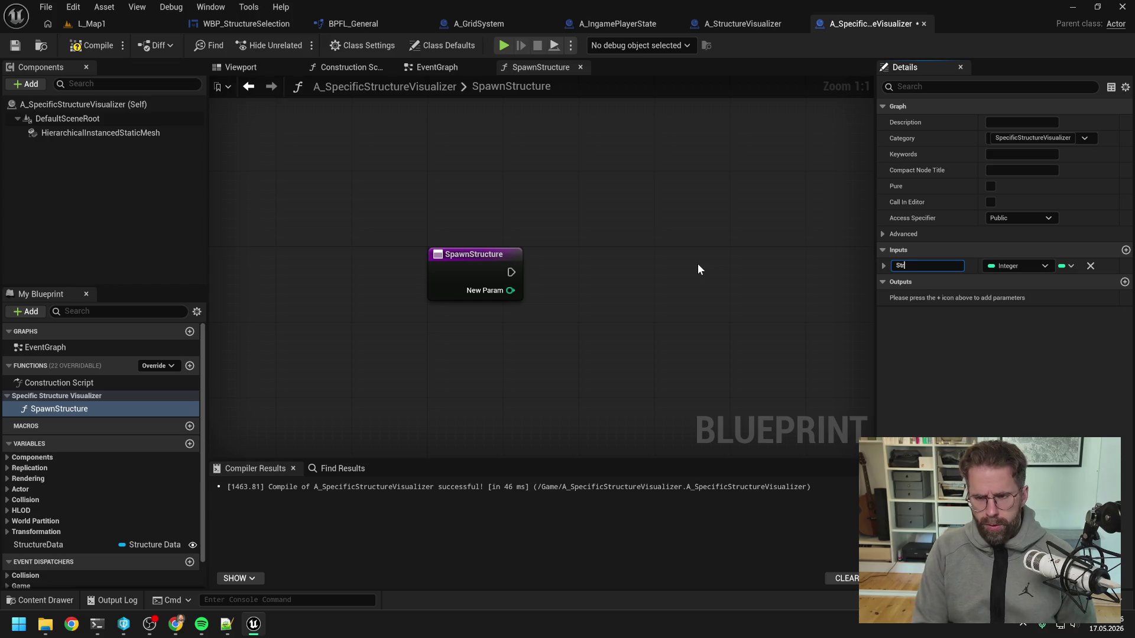
type("uctureId")
key("Return")
key("ctrl+s")
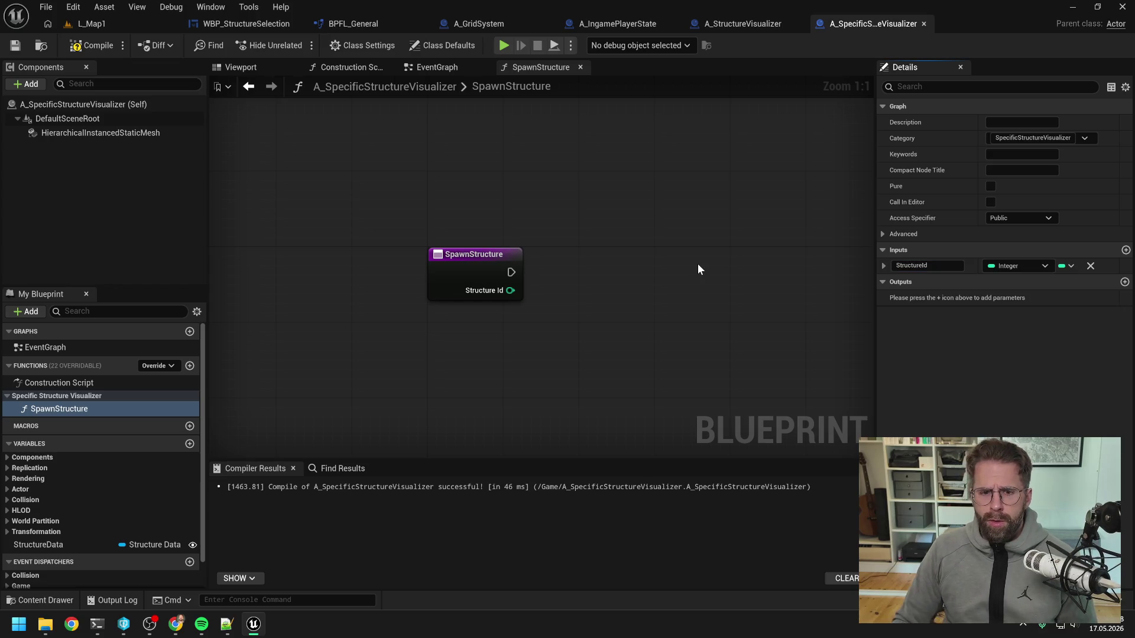
left_click(91, 45)
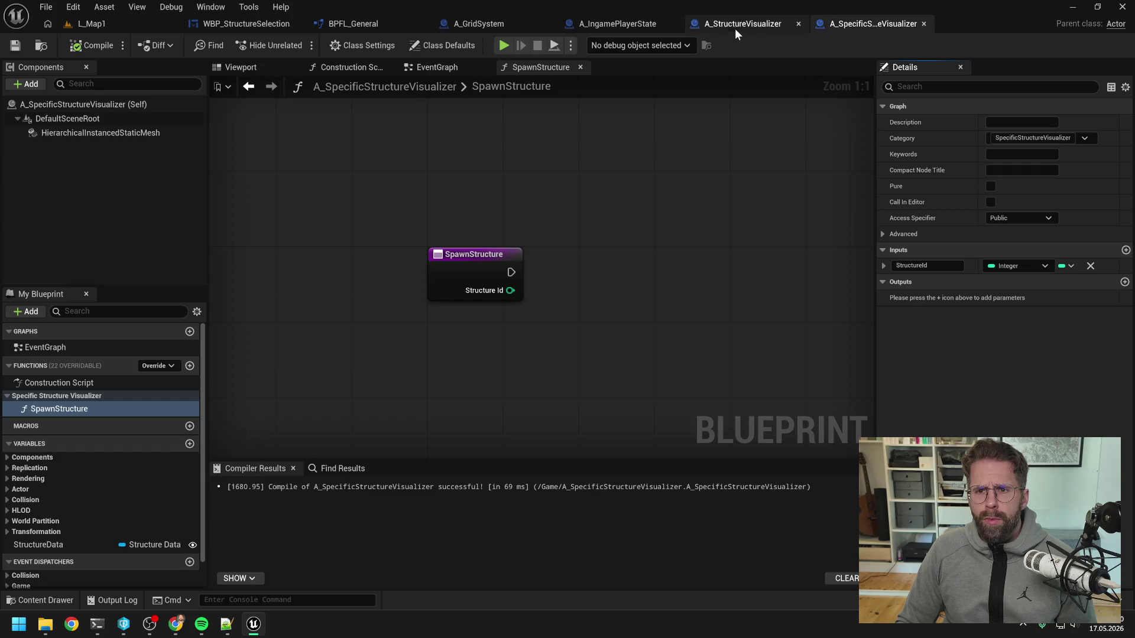
- In A_StructureVisualizer, call Spawn Structure on the FIND result from the Branch's True output
left_click(735, 26)
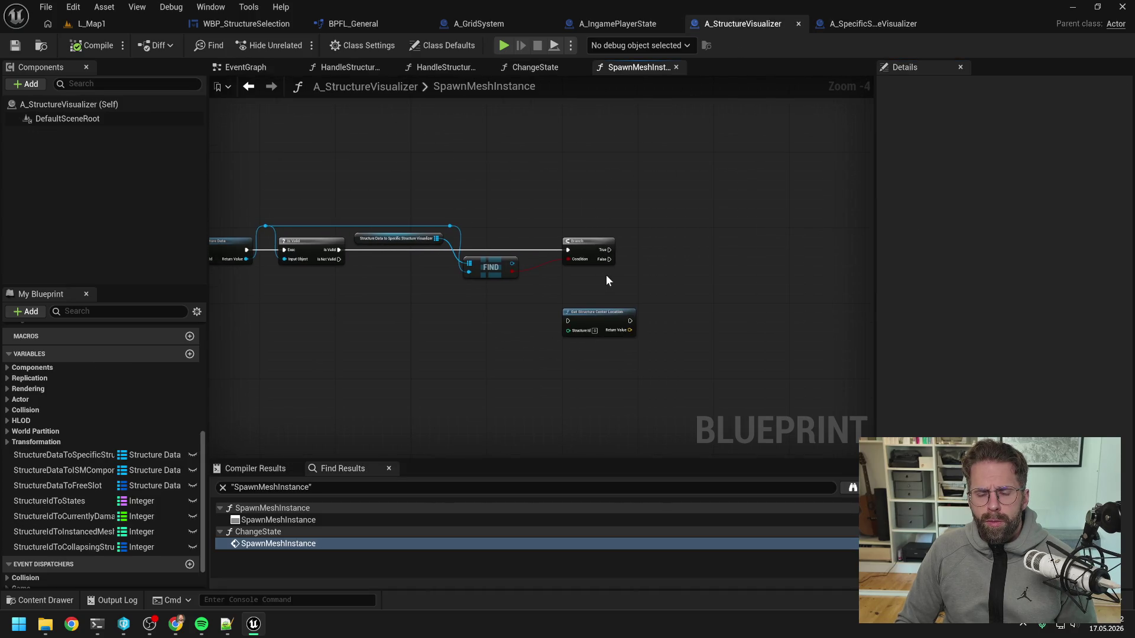
left_click_drag(512, 264, 659, 274)
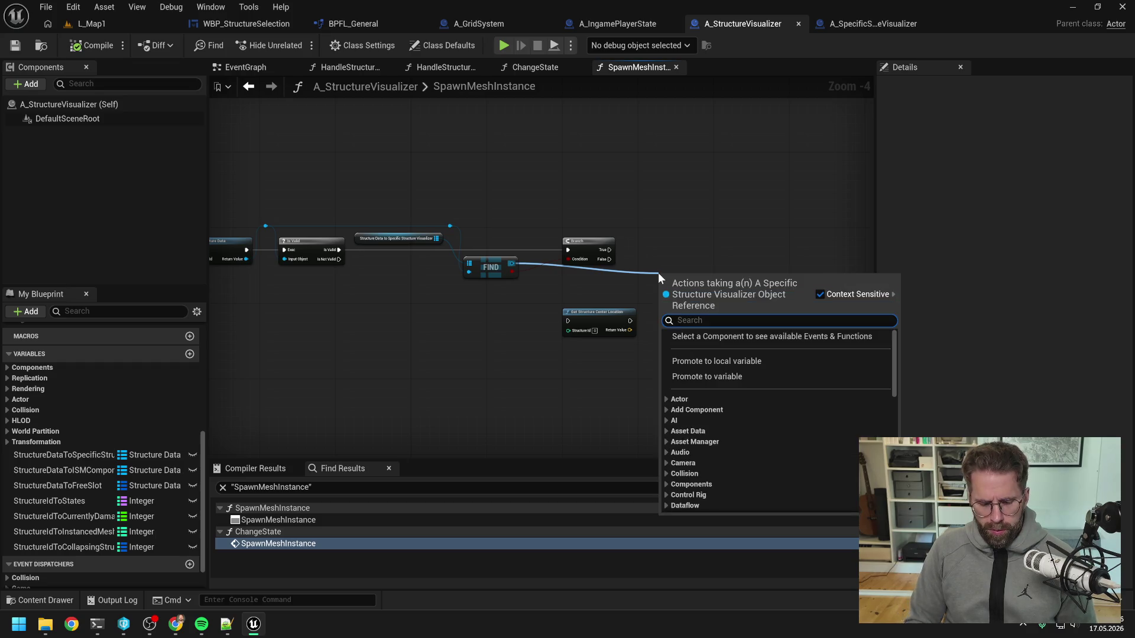
type("spa")
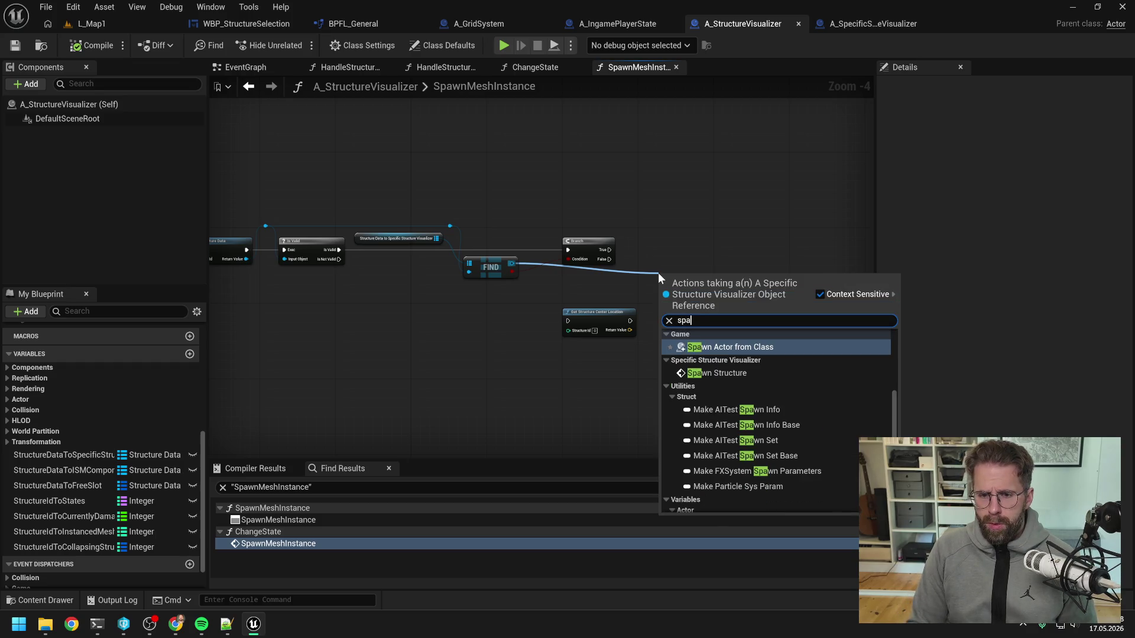
left_click(713, 373)
mouse_move(609, 250)
left_mouse_down()
mouse_move(679, 244)
mouse_move(658, 226)
mouse_move(564, 227)
left_mouse_up()
double_click(665, 258)
double_click(638, 227)
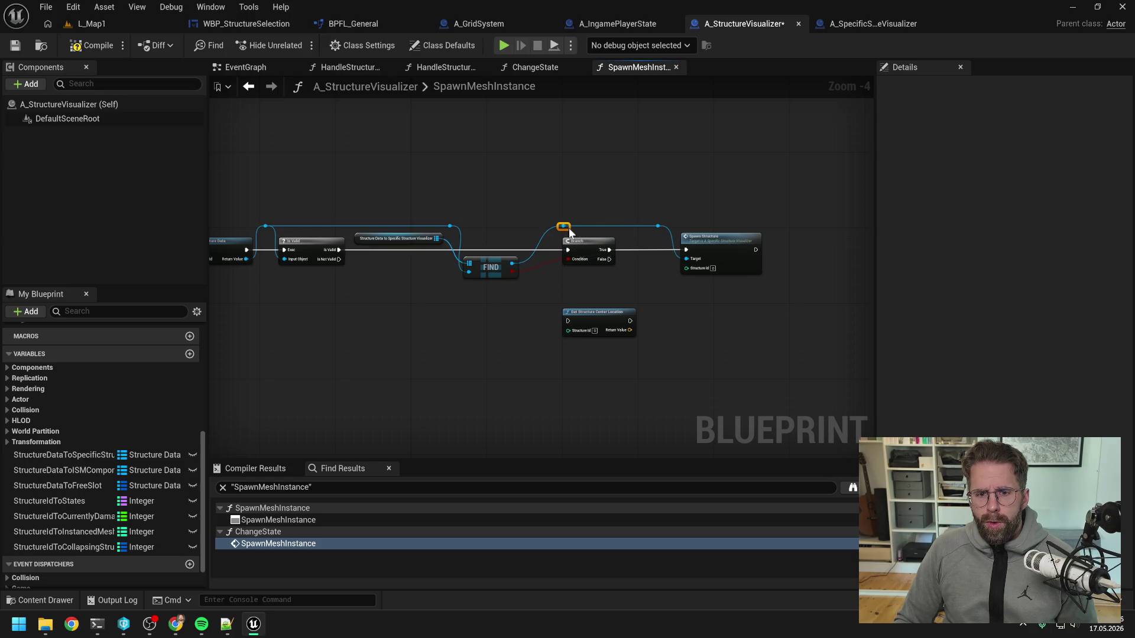
left_click(628, 328)
- Delete Set Structure Center Location, paste into the specific visualizer's SpawnStructure, then return
key("Delete")
double_click(716, 246)
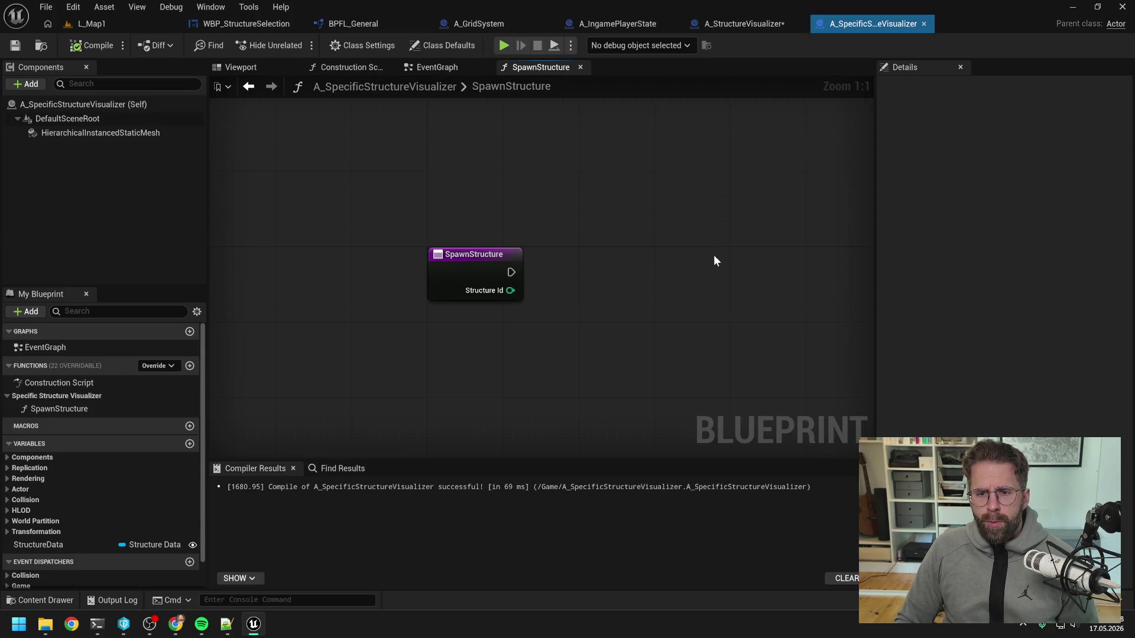
key("ctrl+v")
left_click(597, 214)
left_click(729, 26)
mouse_move(611, 208)
left_mouse_down()
mouse_move(681, 183)
mouse_move(724, 185)
mouse_move(631, 177)
mouse_move(594, 197)
left_mouse_up()
- On Branch False, spawn an A_SpecificStructureVisualizer with Always Spawn and a split Spawn Transform
right_click(654, 283)
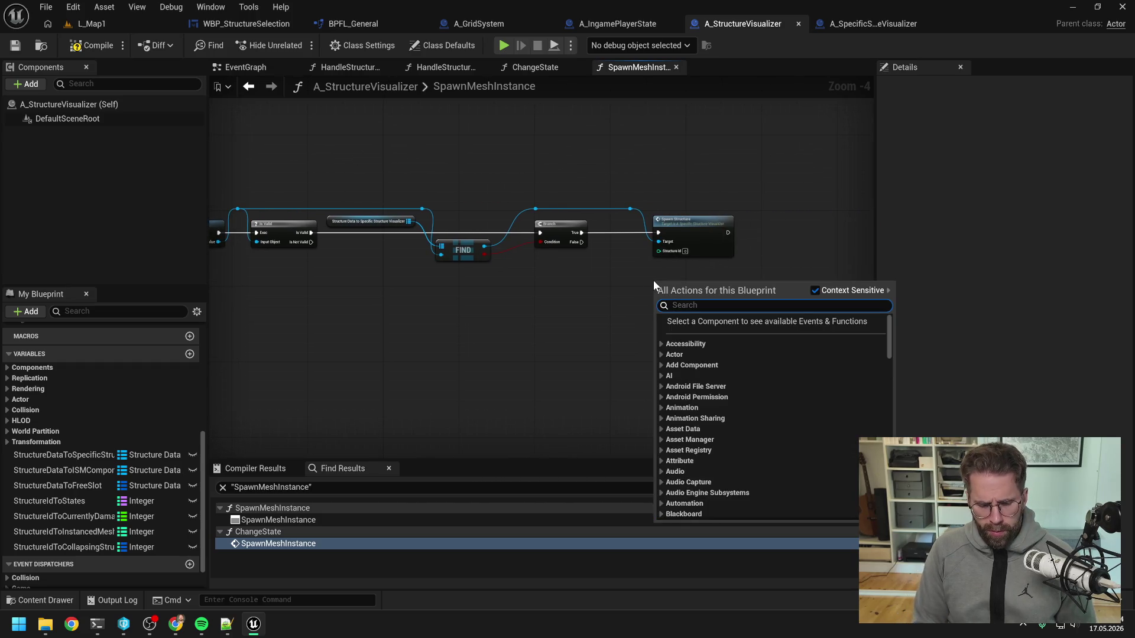
type("spawn ac")
key("Return")
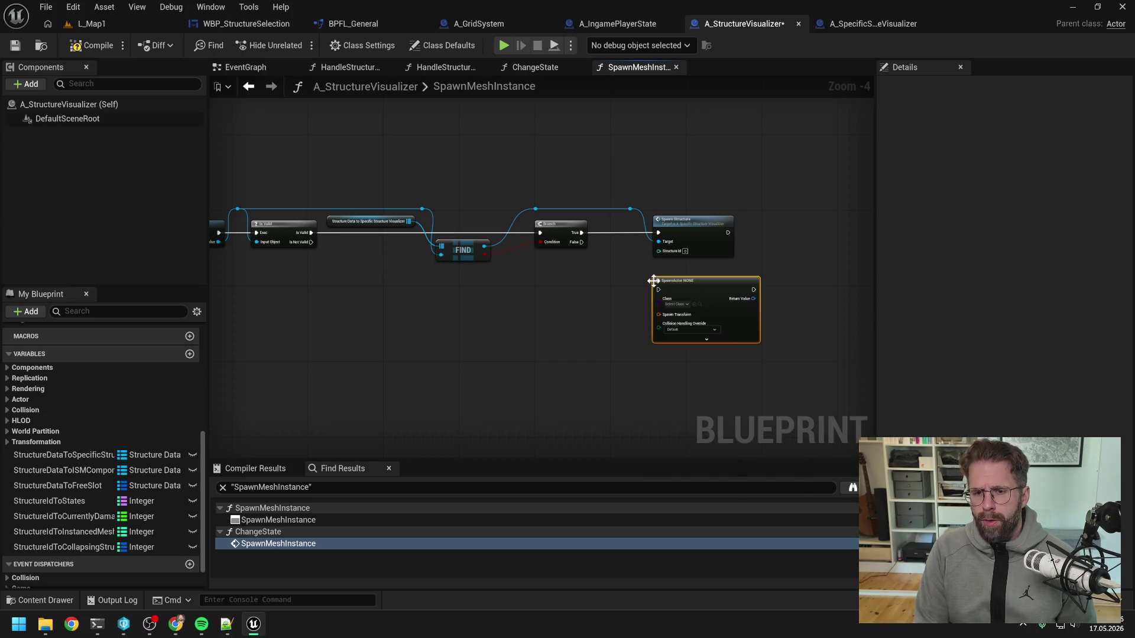
left_click(686, 329)
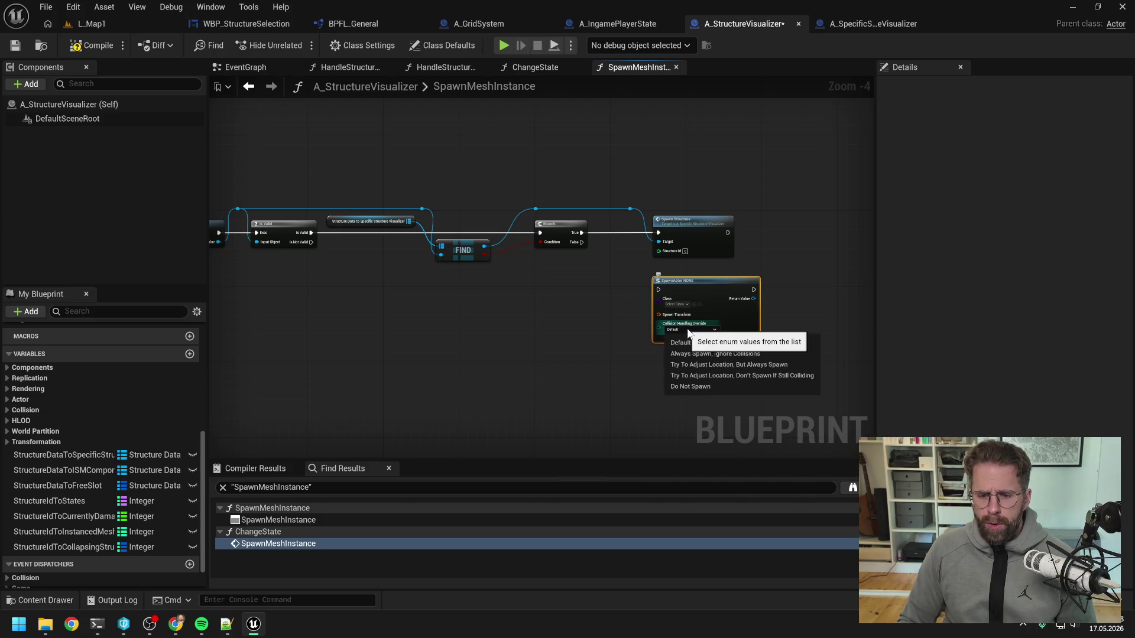
left_click(692, 344)
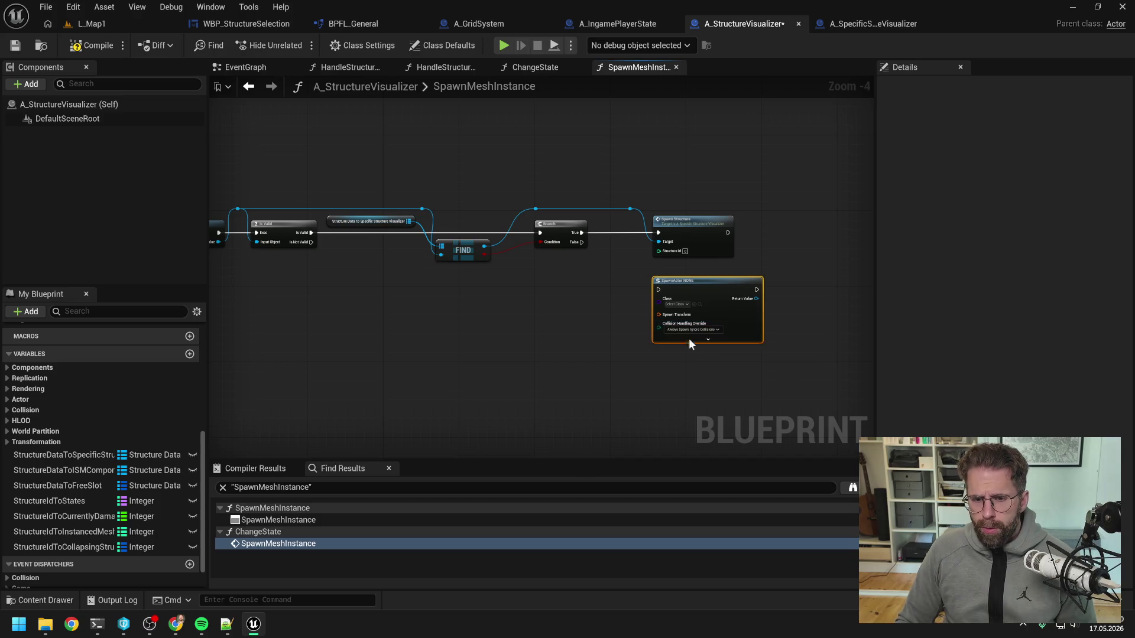
right_click(687, 338)
left_click(706, 379)
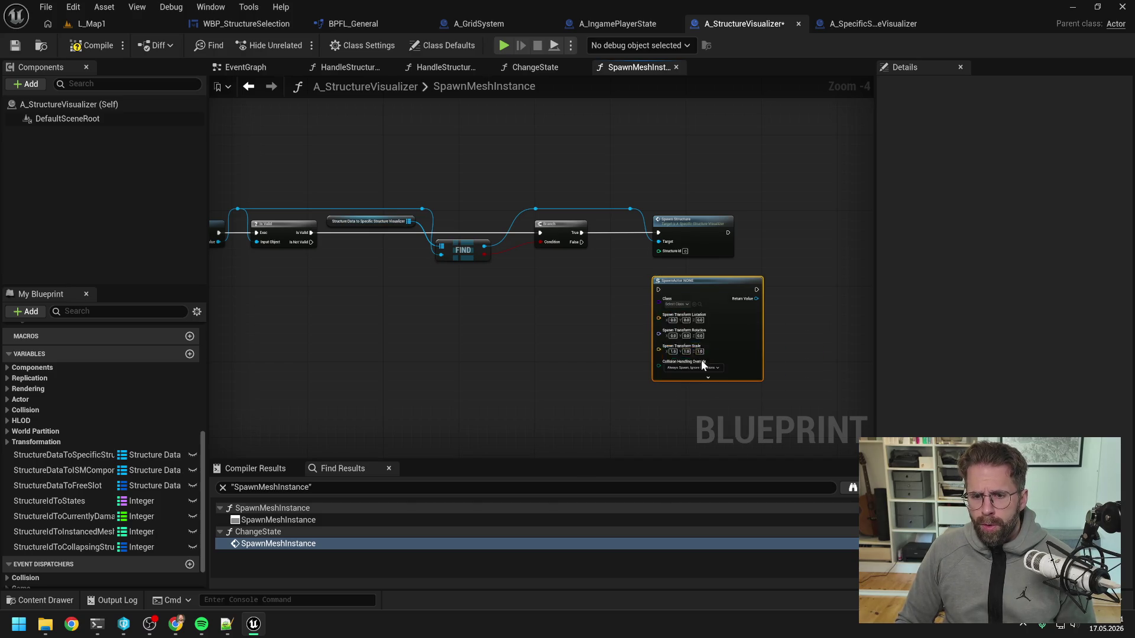
left_click(676, 301)
type("spec")
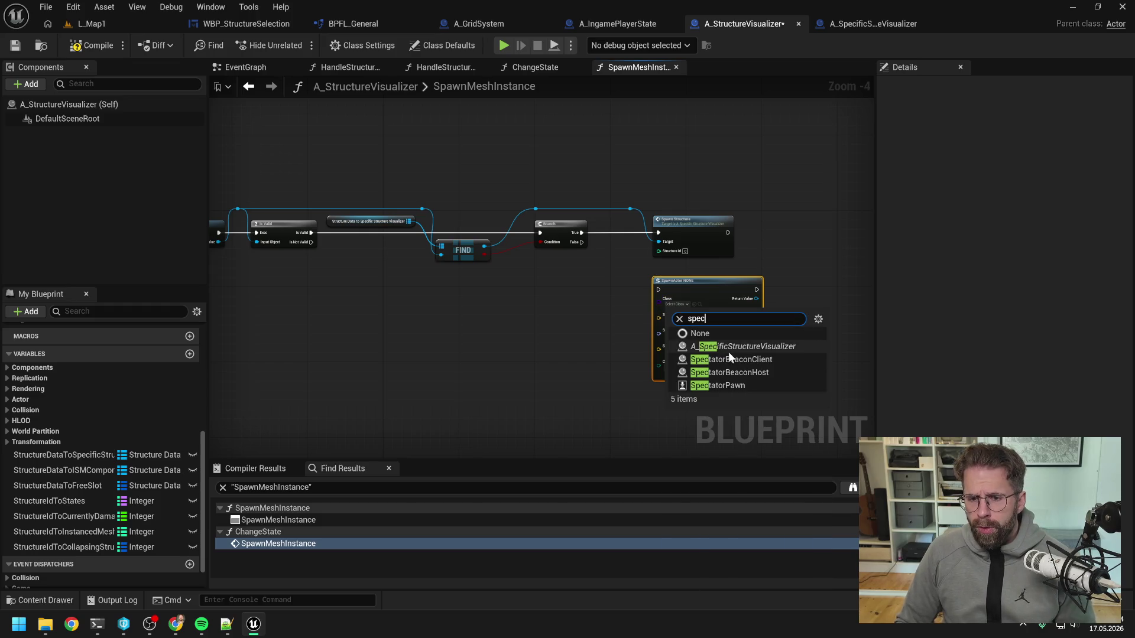
left_click(733, 347)
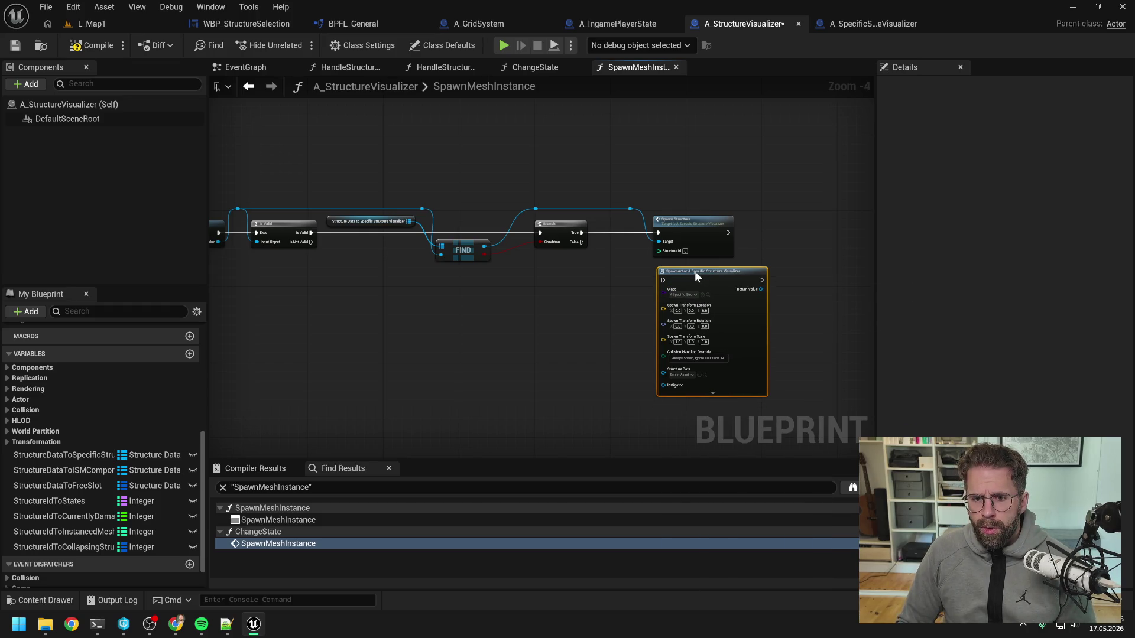
left_click_drag(694, 271, 693, 271)
left_click(587, 250)
left_click_drag(583, 241, 659, 278)
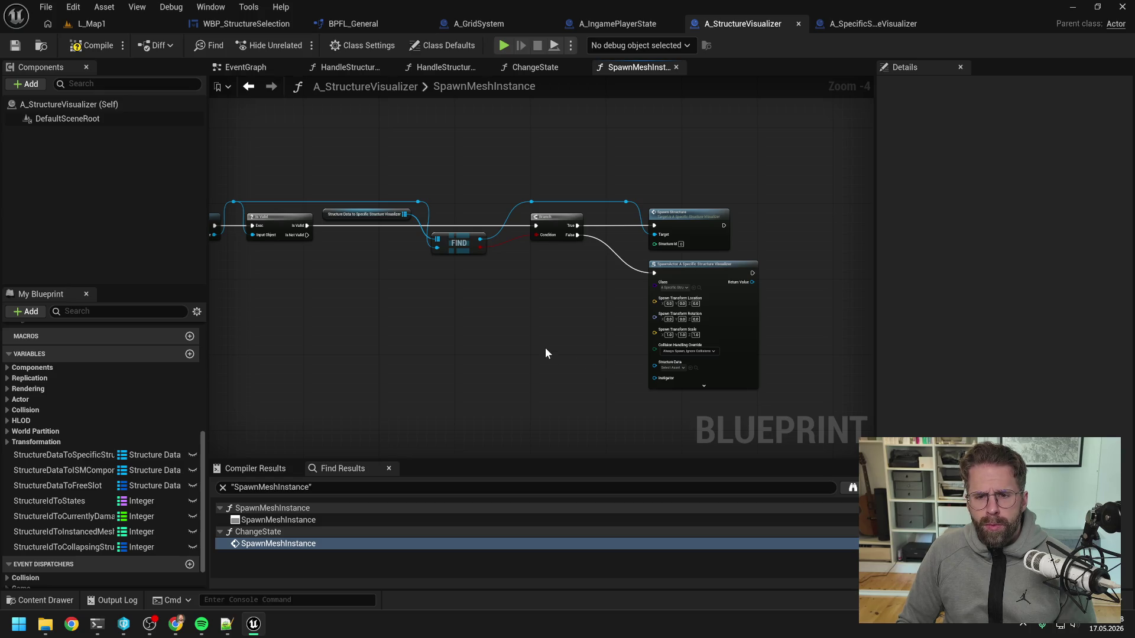
- Feed structure data into SpawnActor through a reroute, align the nodes, and save
left_click_drag(545, 348, 639, 349)
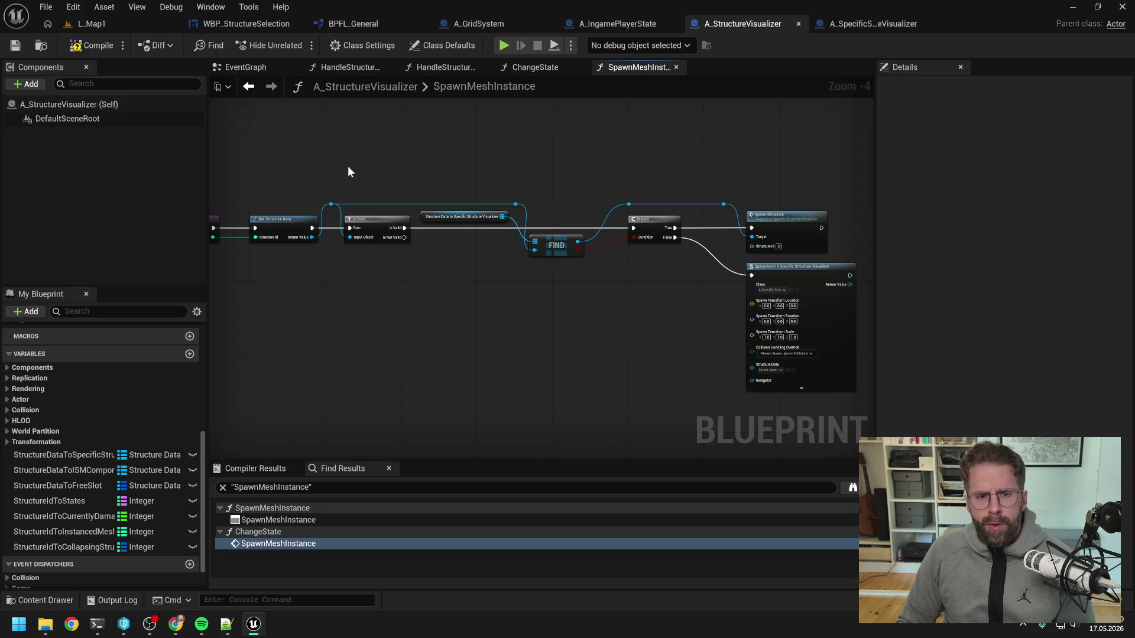
mouse_move(309, 173)
left_mouse_down()
mouse_move(524, 207)
mouse_move(515, 194)
mouse_move(757, 364)
left_mouse_up()
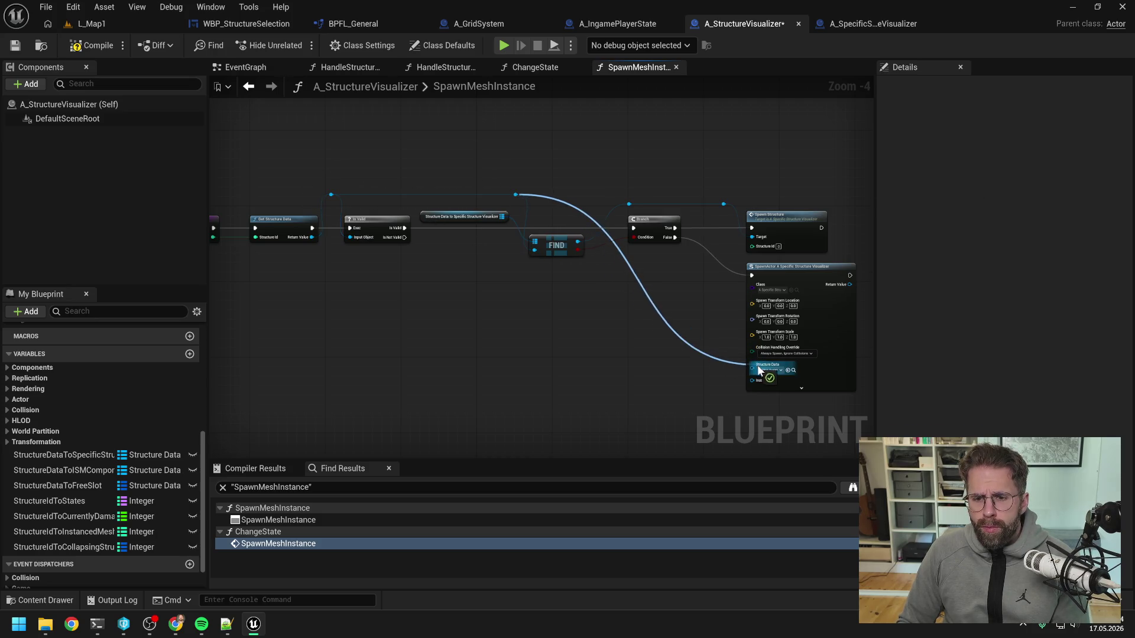
double_click(690, 350)
mouse_move(690, 350)
left_mouse_down()
mouse_move(724, 202)
mouse_move(639, 210)
mouse_move(774, 395)
left_mouse_up()
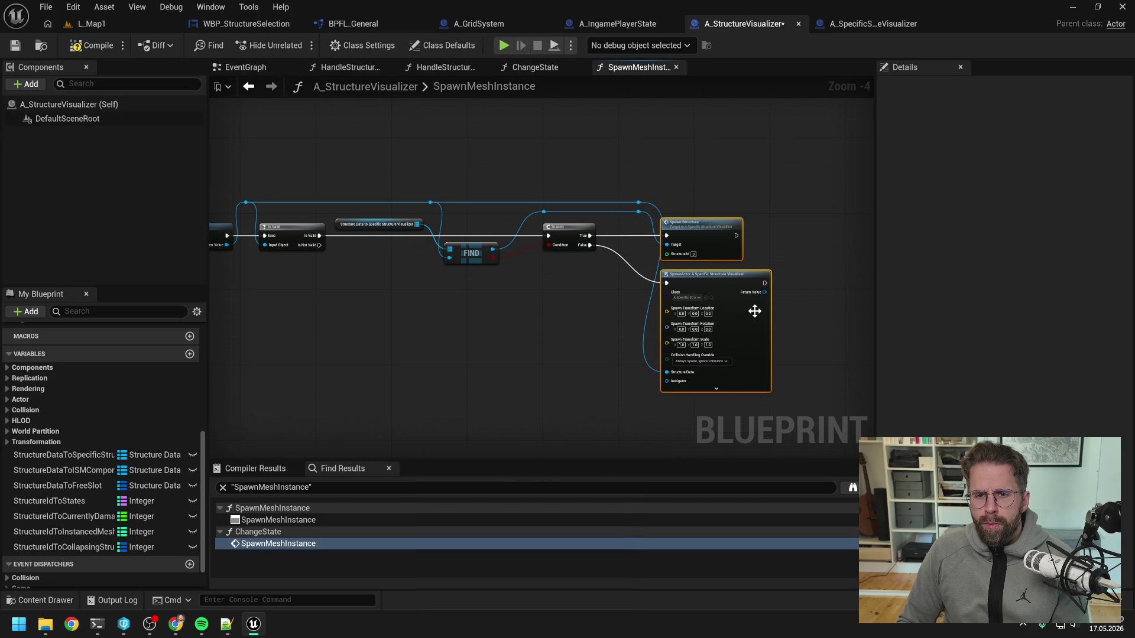
left_click_drag(722, 215, 735, 215)
left_click_drag(622, 165, 789, 395)
left_click_drag(781, 312, 757, 311)
left_click(705, 174)
mouse_move(524, 204)
left_mouse_down()
mouse_move(545, 218)
mouse_move(533, 211)
left_mouse_up()
left_click(580, 169)
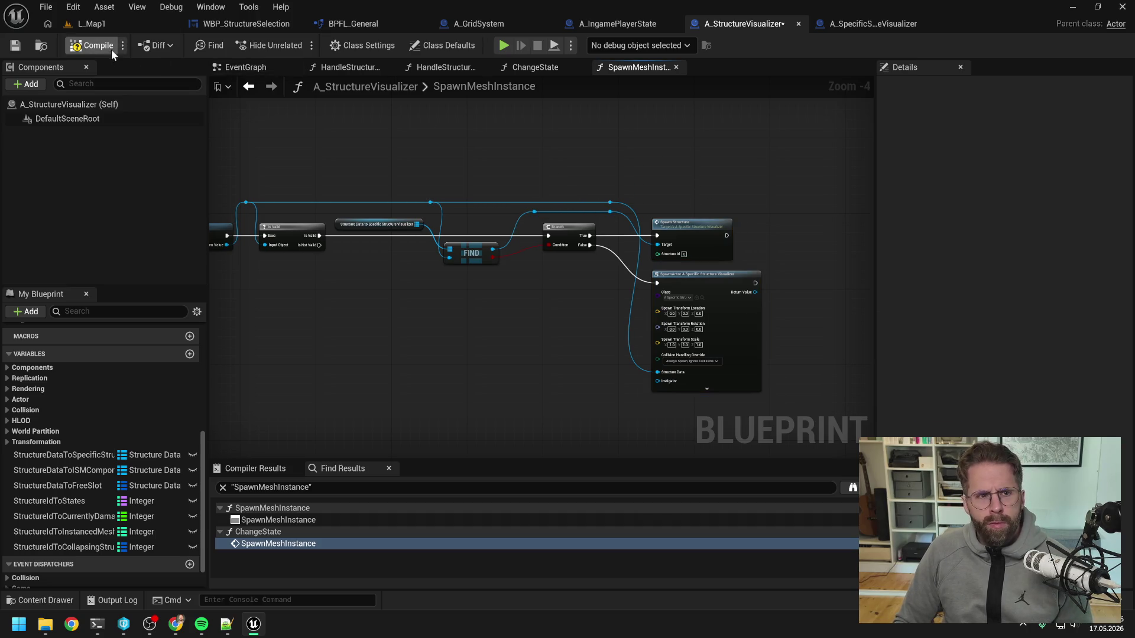
key("ctrl+s")
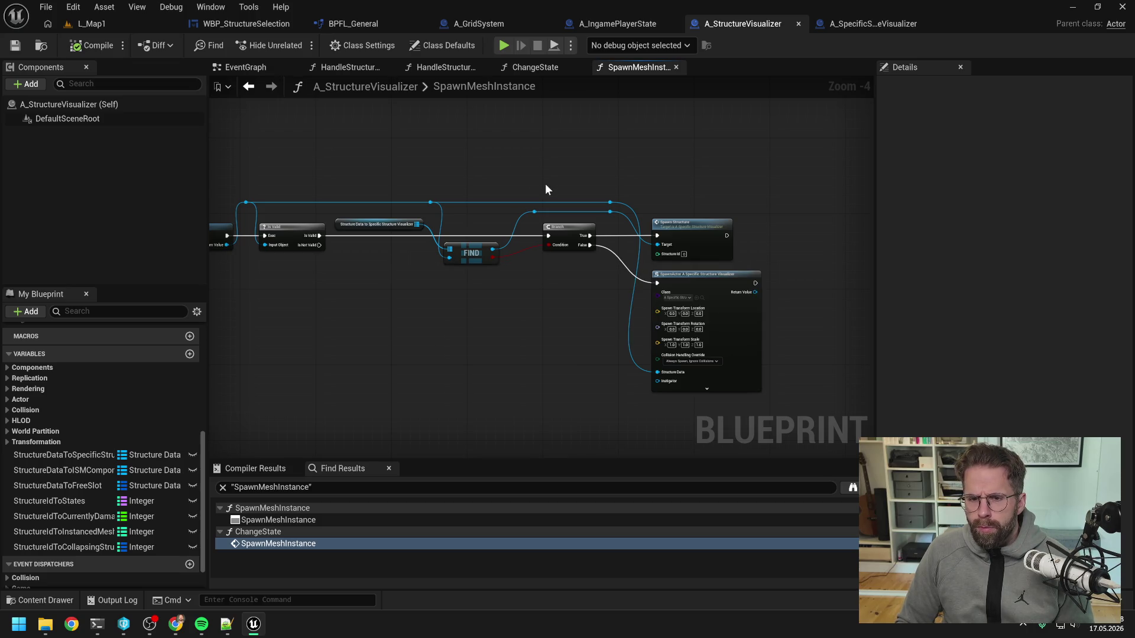
- Route the Structure Id wire through a raised reroute and move Spawn Structure right
mouse_move(587, 190)
left_mouse_down()
mouse_move(690, 190)
mouse_move(546, 218)
left_mouse_up()
double_click(308, 243)
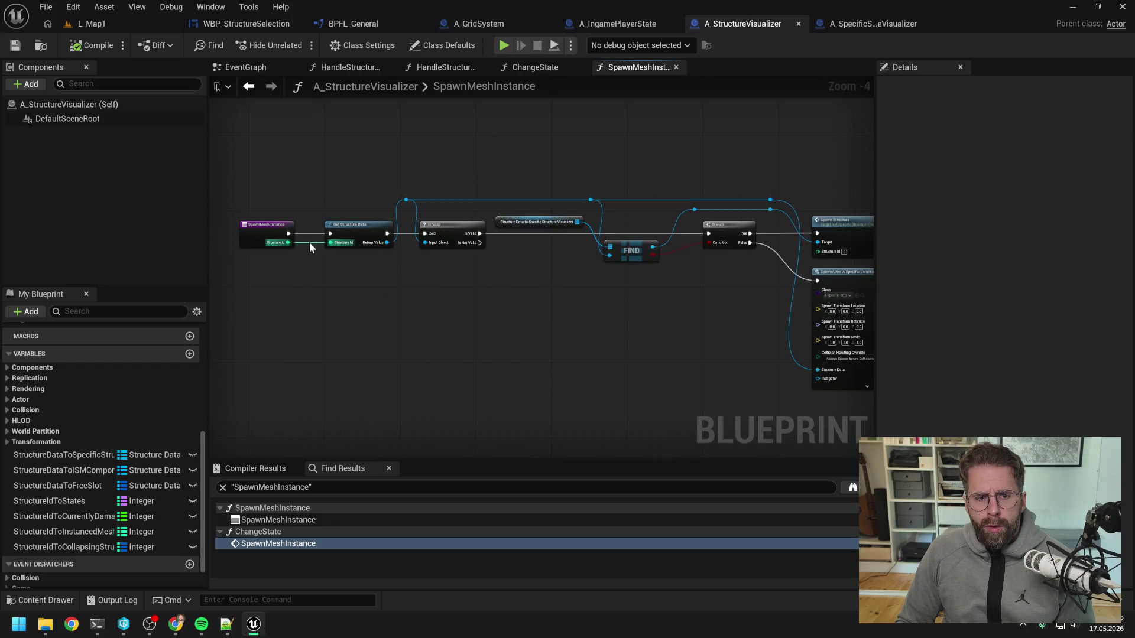
mouse_move(306, 237)
left_mouse_down()
mouse_move(317, 198)
mouse_move(772, 291)
mouse_move(828, 252)
mouse_move(700, 261)
left_mouse_up()
mouse_move(743, 223)
left_mouse_down()
mouse_move(839, 232)
mouse_move(694, 248)
mouse_move(776, 251)
left_mouse_up()
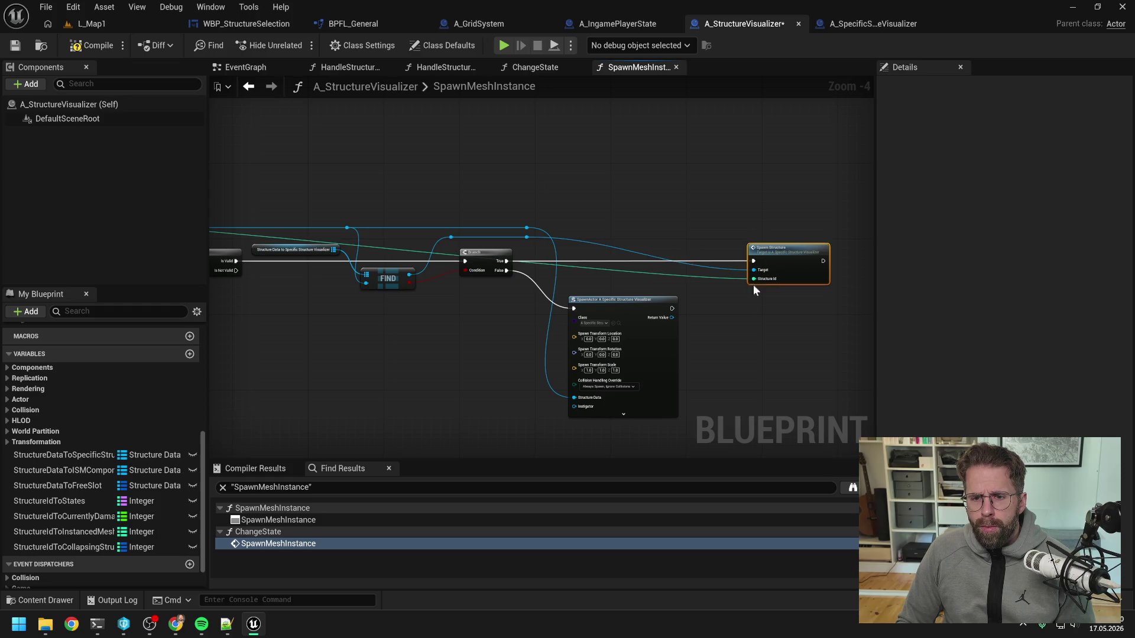
left_click(526, 237)
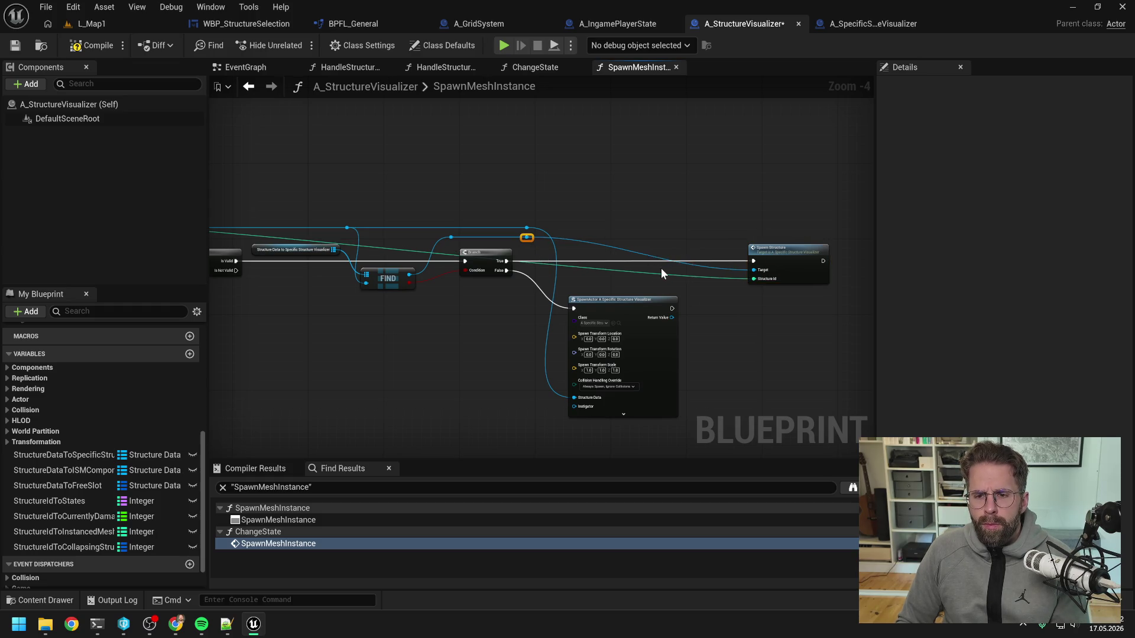
key("Right")
key("Right")
key("Right")
key("Right")
key("Right")
key("Right")
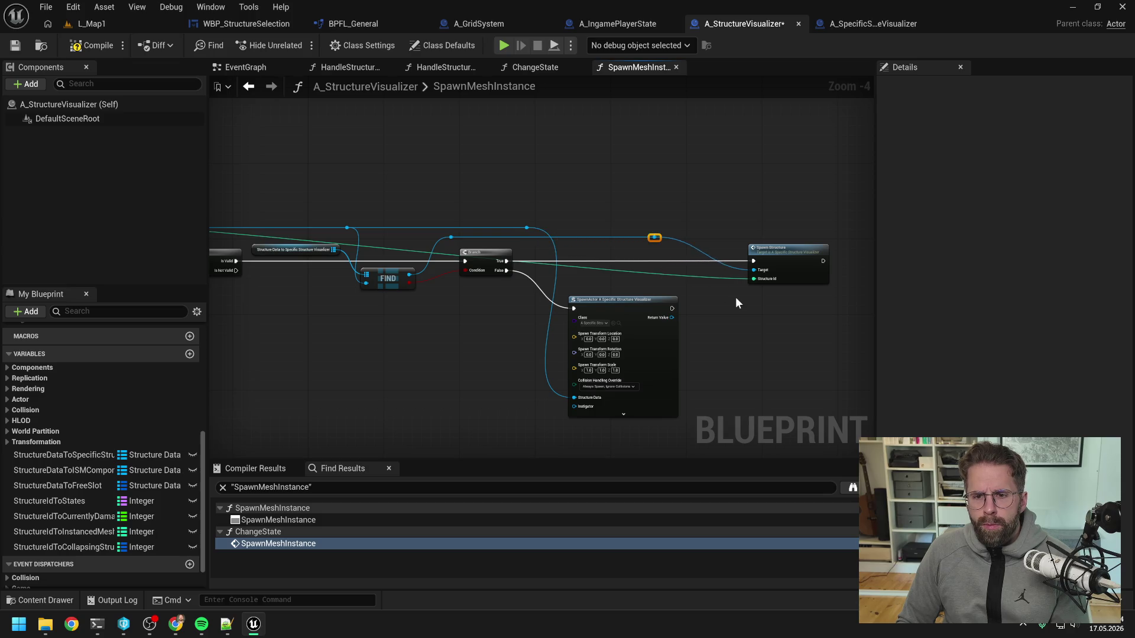
left_click(735, 302)
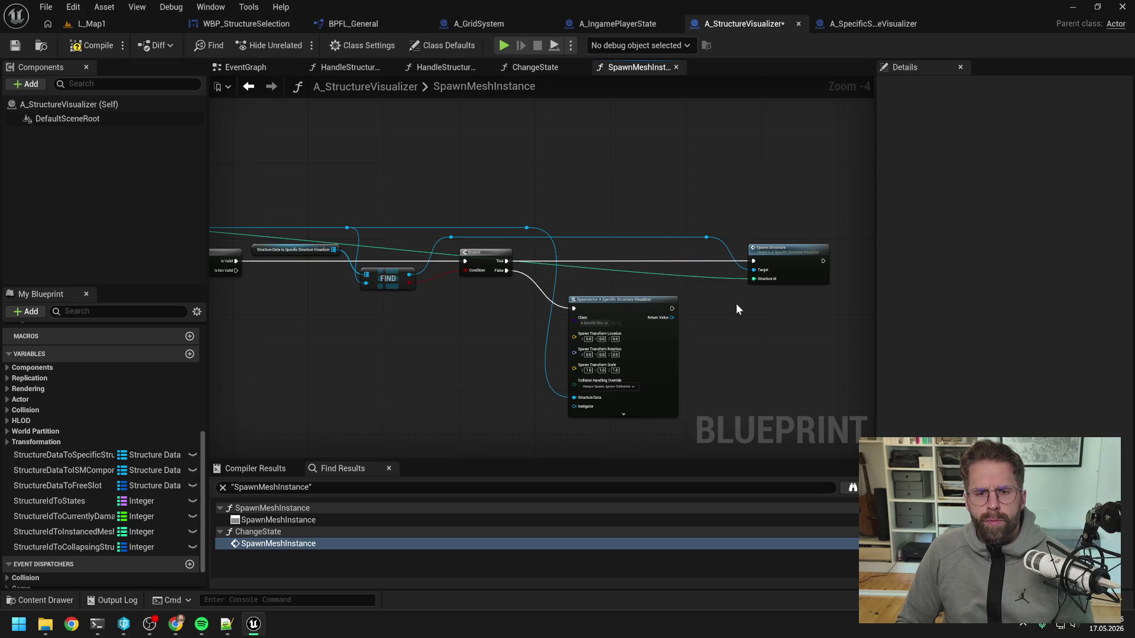
- Straighten the green target wire with a reroute and shift Spawn Structure further right
double_click(714, 277)
mouse_move(711, 276)
left_mouse_down()
mouse_move(710, 217)
mouse_move(824, 197)
mouse_move(469, 190)
left_mouse_up()
left_click_drag(671, 306, 597, 293)
left_click(686, 254)
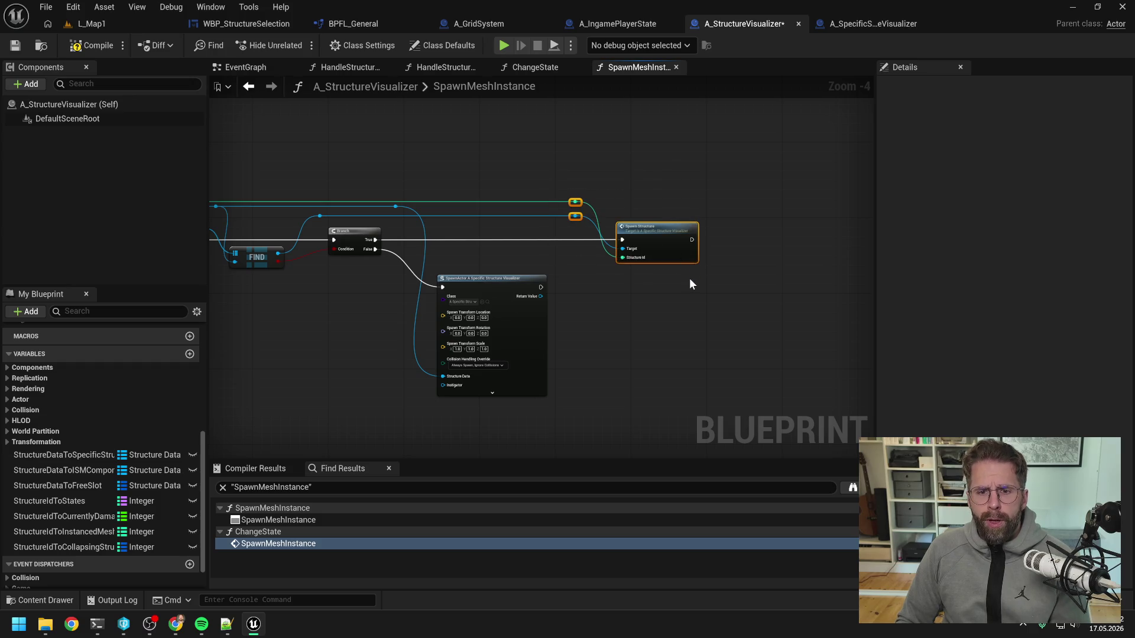
key("Right")
key("Right")
key("Right")
left_click(619, 303)
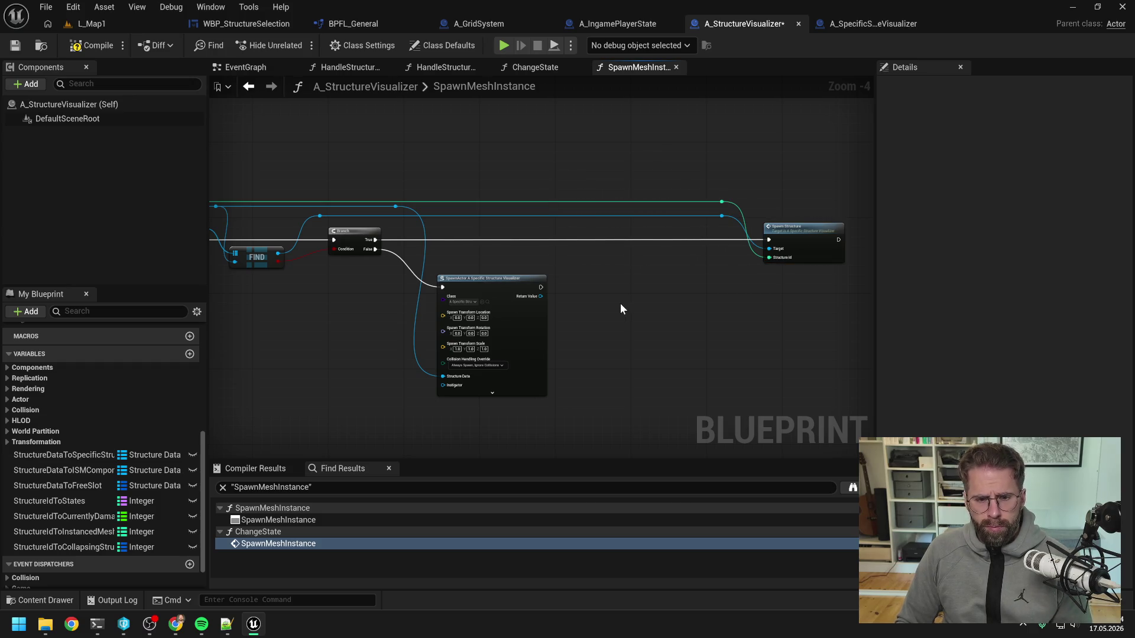
left_click(88, 456)
- After SpawnActor, add the spawned actor to StructureDataToSpecificStructureVisualizer keyed by Structure Id
mouse_move(88, 456)
left_mouse_down()
mouse_move(561, 319)
mouse_move(596, 273)
left_mouse_up()
left_click(623, 289)
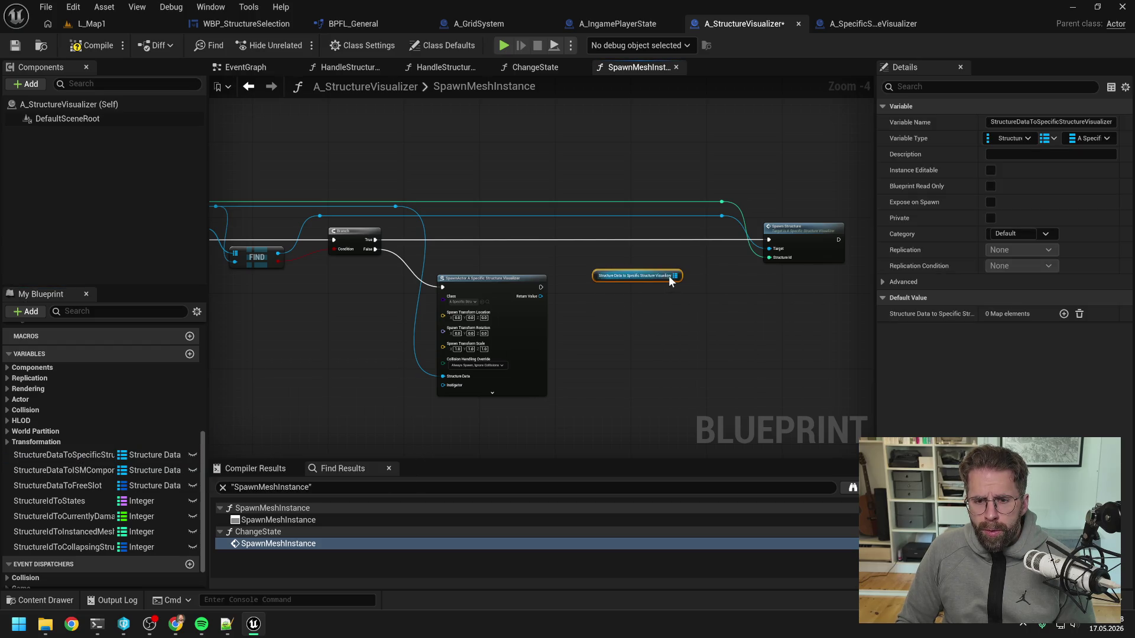
left_click_drag(670, 277, 708, 291)
type("add")
left_click(756, 393)
mouse_move(540, 287)
left_mouse_down()
mouse_move(718, 307)
mouse_move(712, 297)
left_mouse_up()
left_click(732, 305)
key("q")
mouse_move(535, 299)
left_mouse_down()
mouse_move(654, 325)
mouse_move(707, 319)
mouse_move(698, 297)
left_mouse_up()
left_click(630, 337)
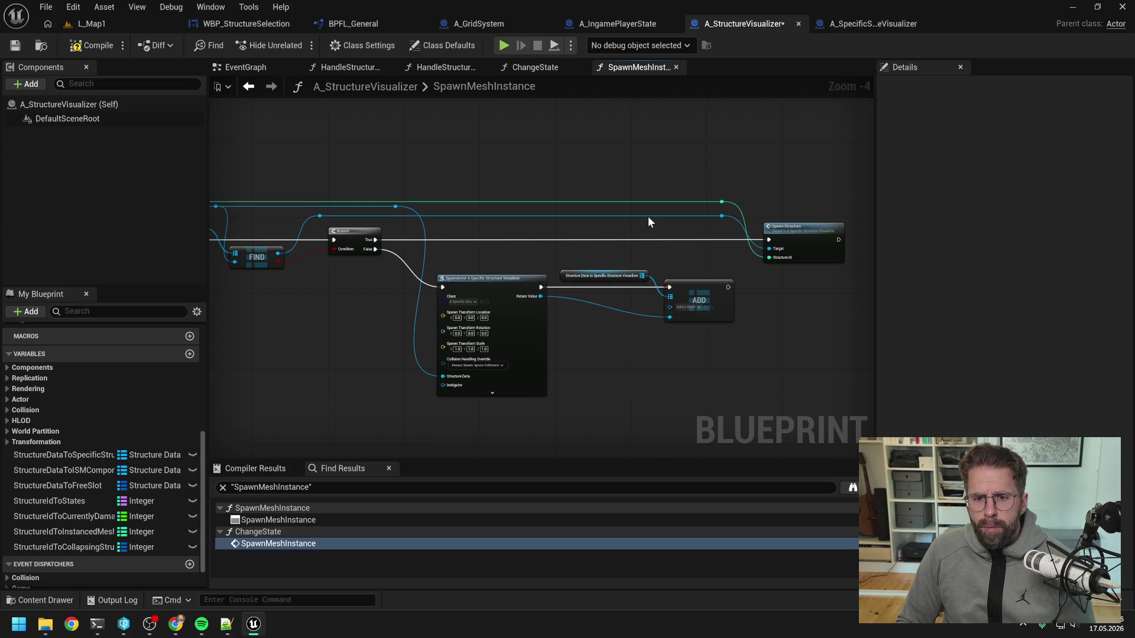
mouse_move(396, 207)
left_mouse_down()
mouse_move(669, 307)
mouse_move(632, 214)
left_mouse_up()
double_click(651, 302)
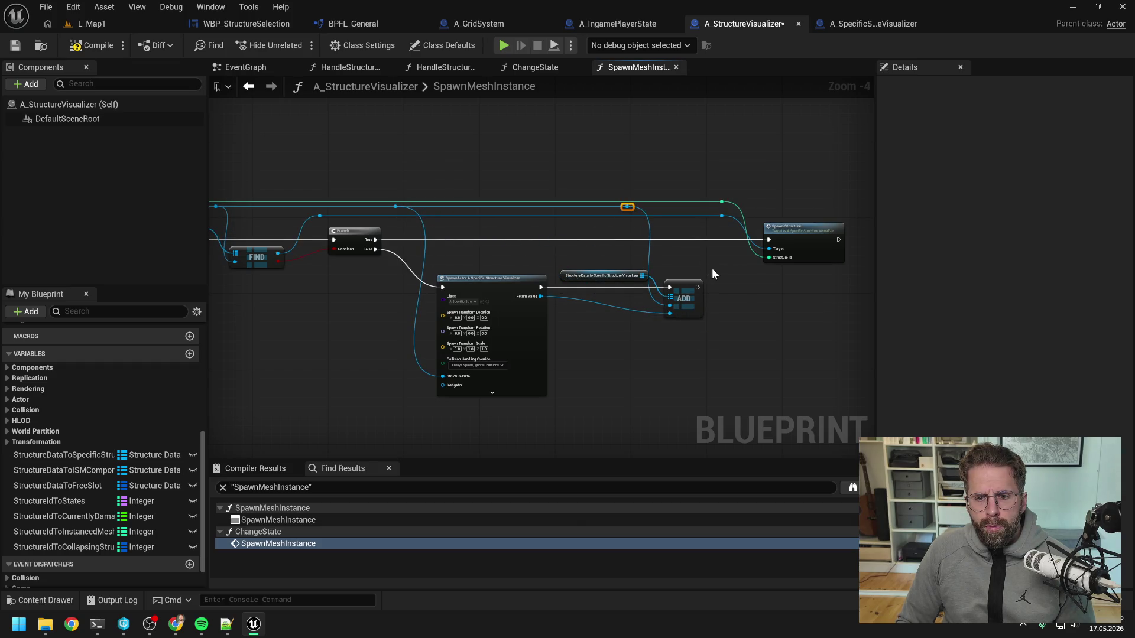
- Duplicate the Spawn Structure call and place the copy below the original
left_click_drag(713, 273, 635, 251)
left_click_drag(629, 185, 710, 230)
left_click_drag(713, 228, 733, 228)
key("ctrl+c")
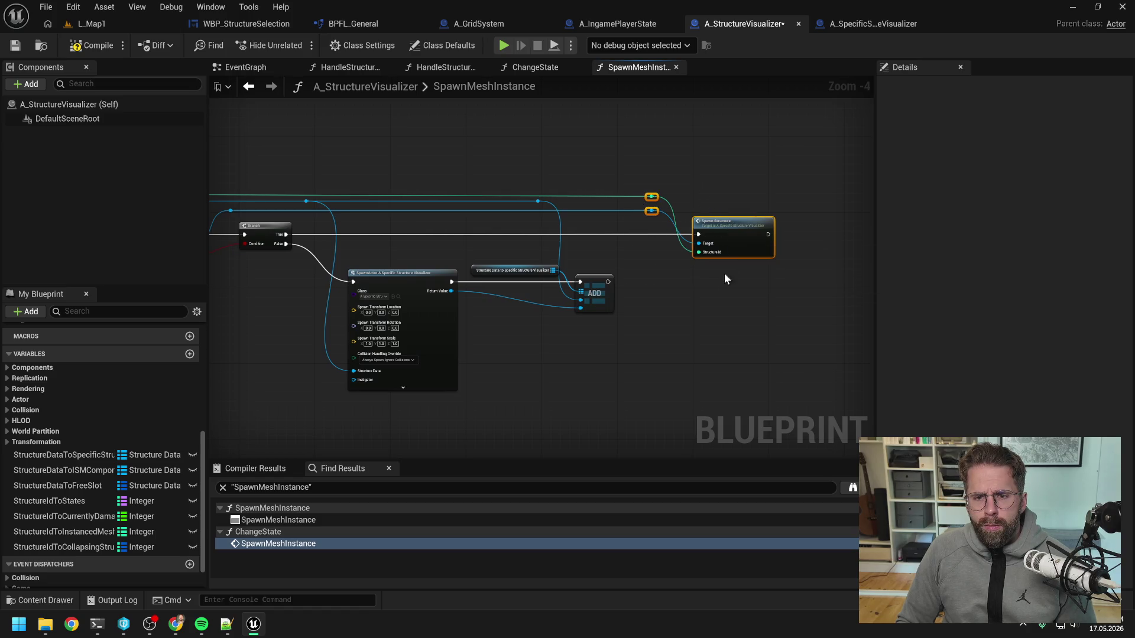
key("ctrl+v")
left_click_drag(753, 295, 720, 278)
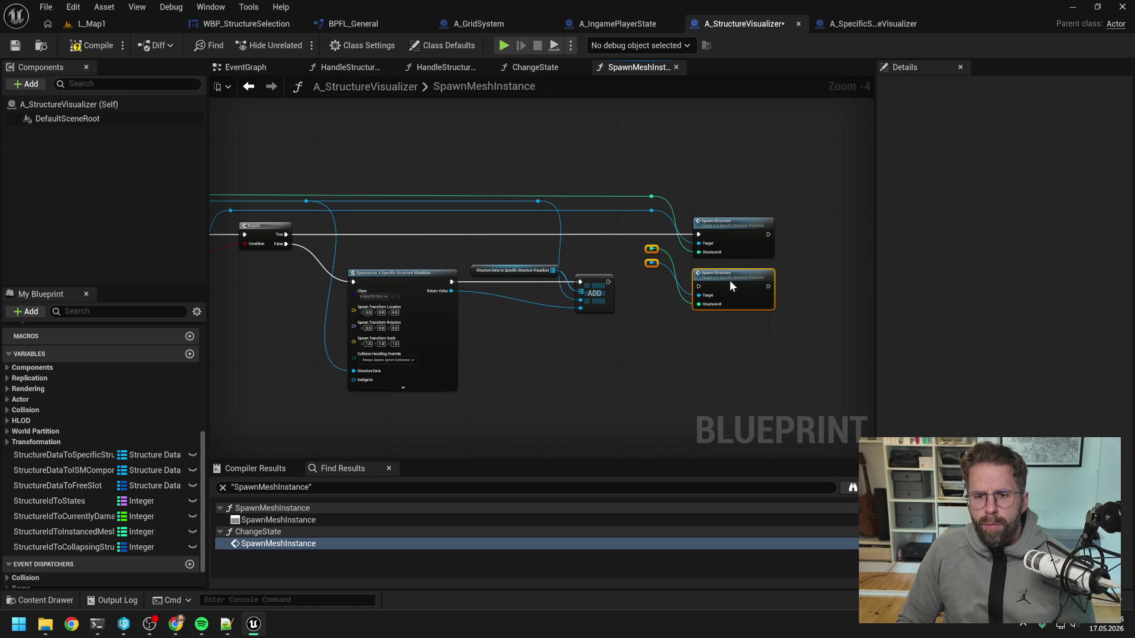
- Wire the copy to the spawned Return Value and Structure Id, run it after ADD, then compile
key("Delete")
mouse_move(651, 210)
left_mouse_down()
mouse_move(699, 299)
mouse_move(651, 210)
left_mouse_up()
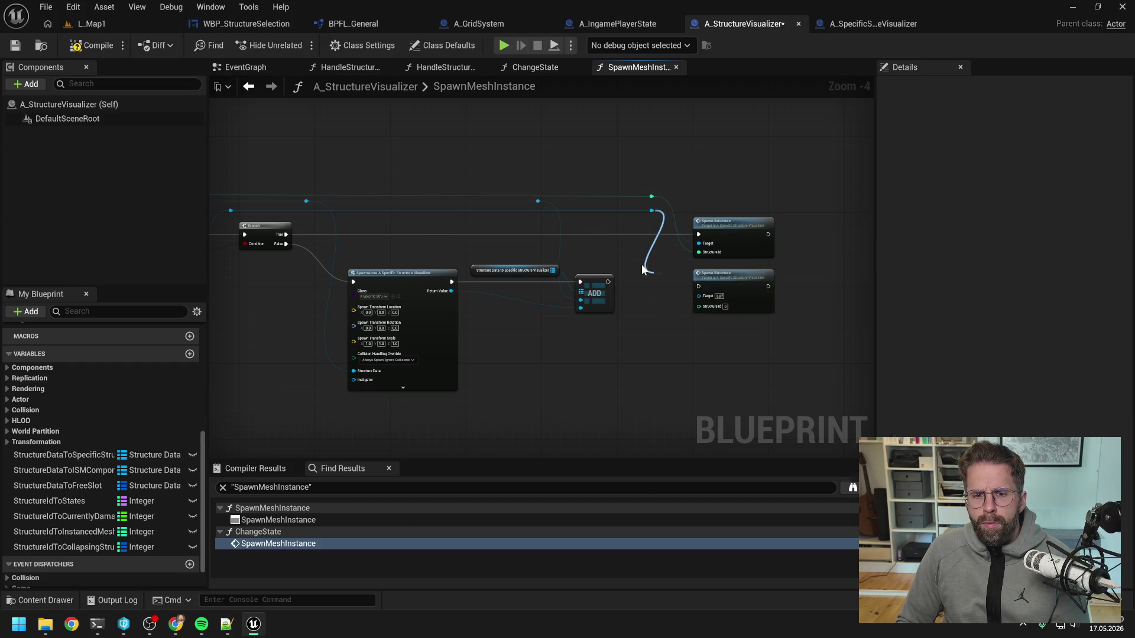
double_click(528, 300)
mouse_move(527, 301)
left_mouse_down()
mouse_move(552, 317)
mouse_move(492, 318)
mouse_move(627, 313)
mouse_move(700, 296)
mouse_move(675, 325)
left_mouse_up()
double_click(677, 297)
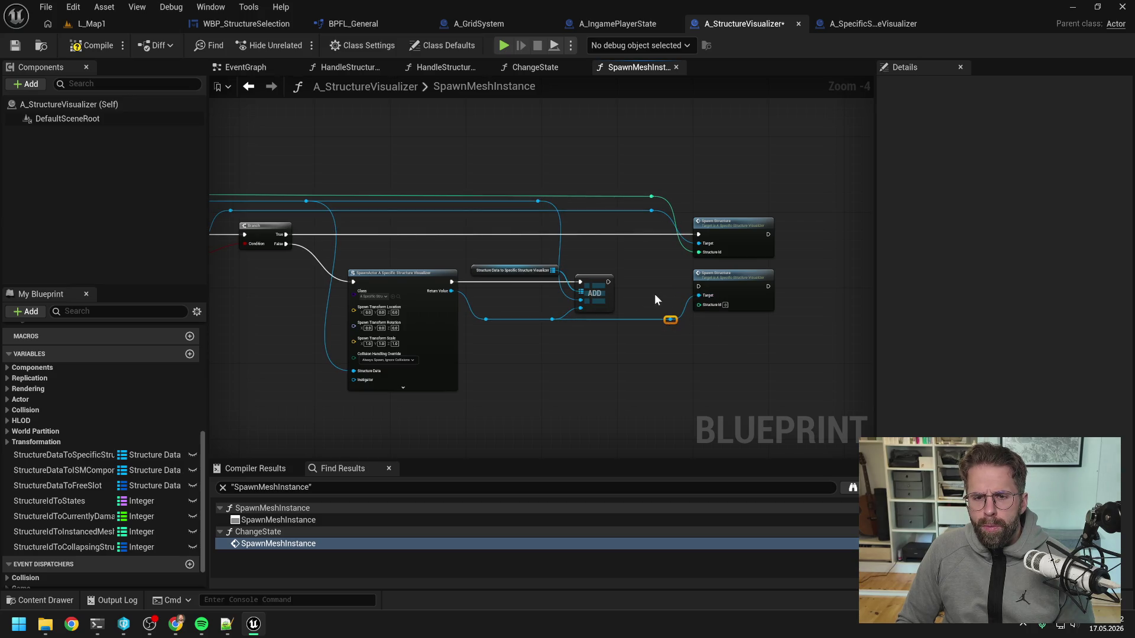
left_click_drag(650, 196, 700, 304)
left_click_drag(607, 281, 721, 278)
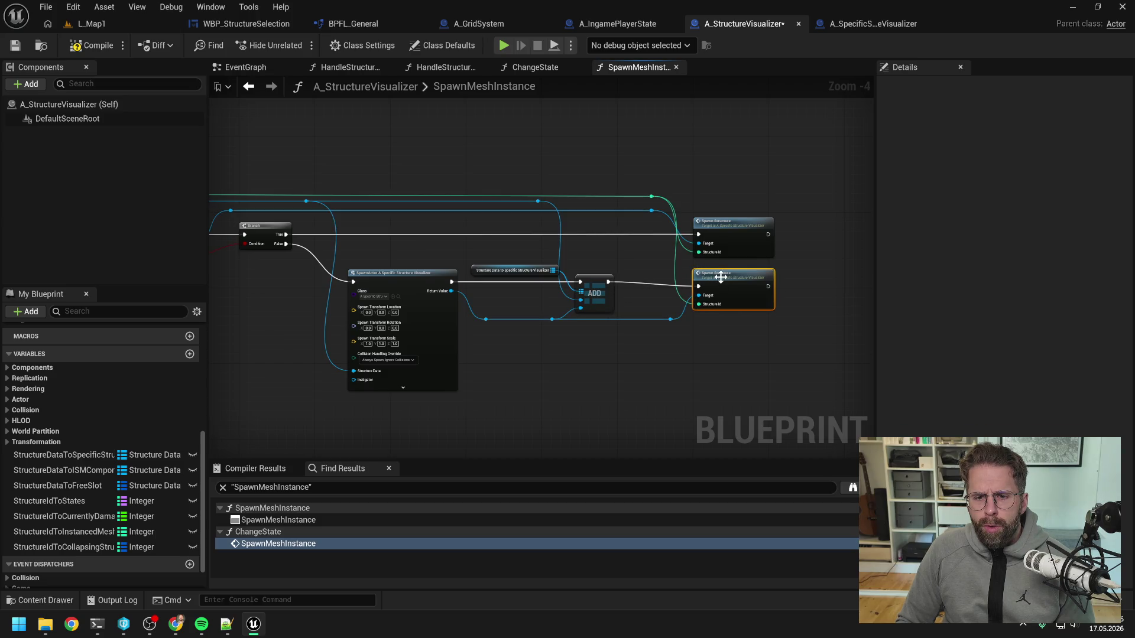
left_click(613, 264)
left_click(89, 45)
scroll(494, 154, "down", 1)
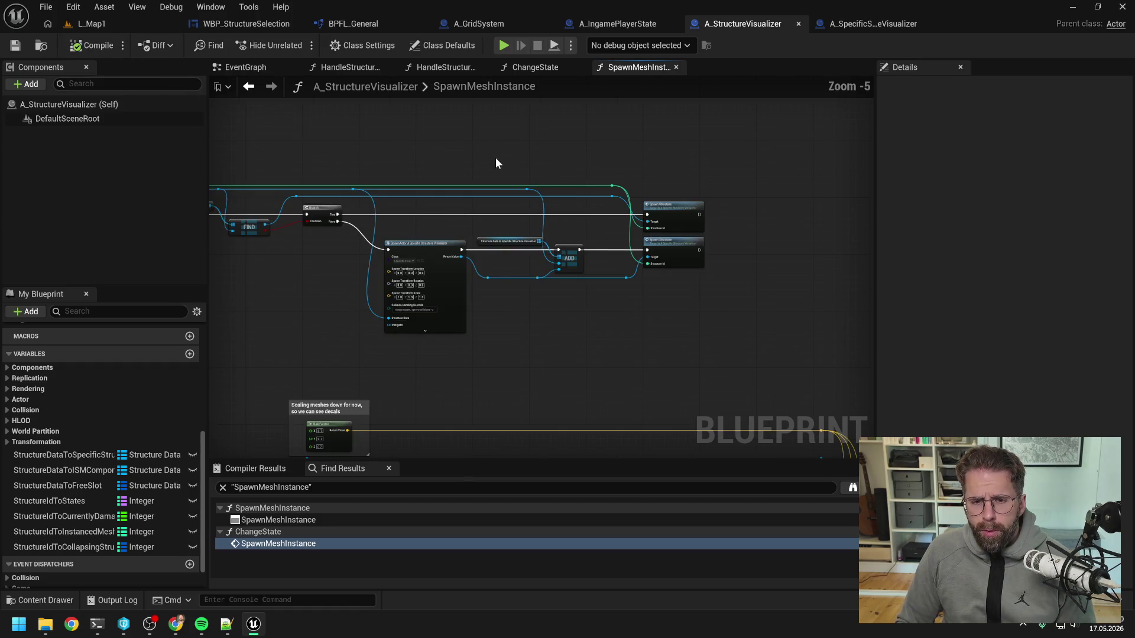
- Paste the 'Scaling meshes down' comment and 0.7 Make Vector above SpawnStructure's nodes, then save
left_click_drag(496, 157, 623, 135)
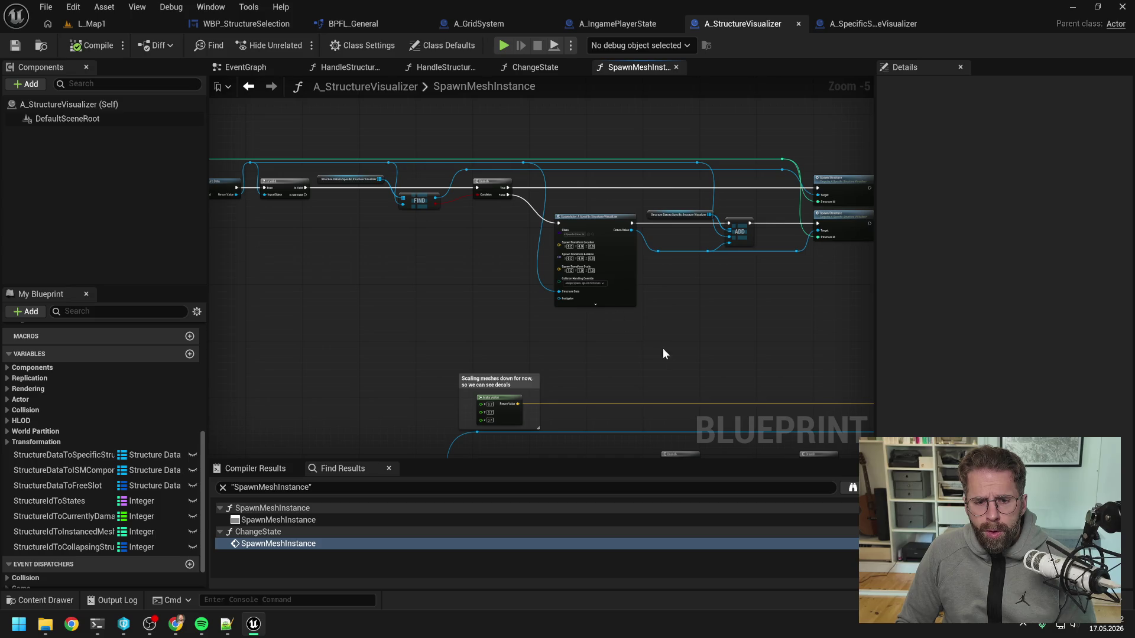
left_click_drag(661, 352, 485, 275)
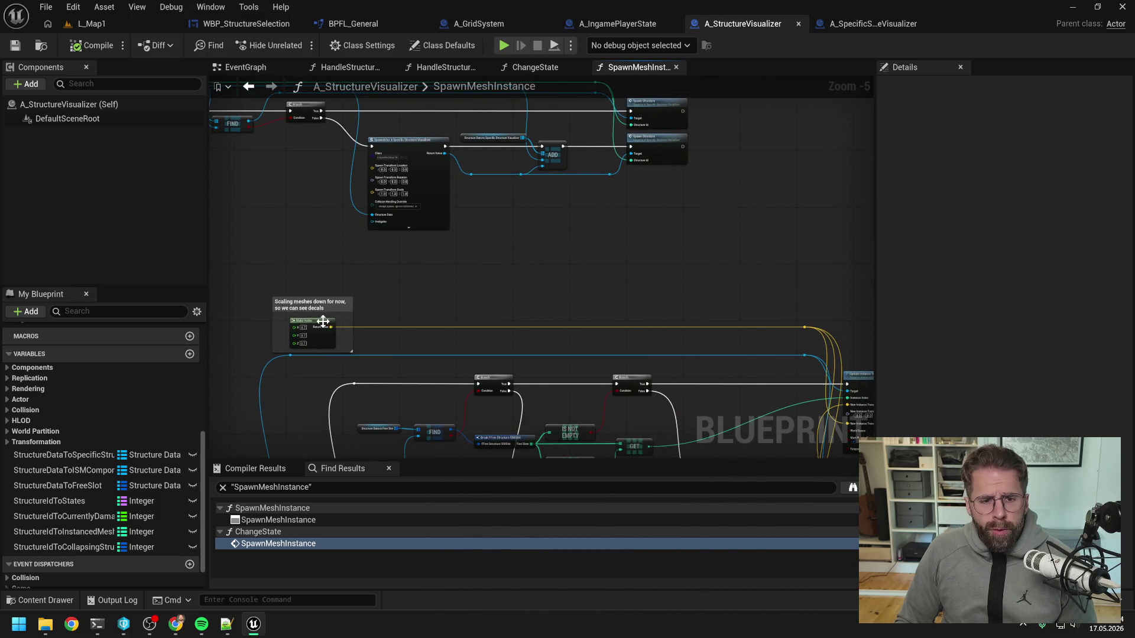
left_click(333, 303)
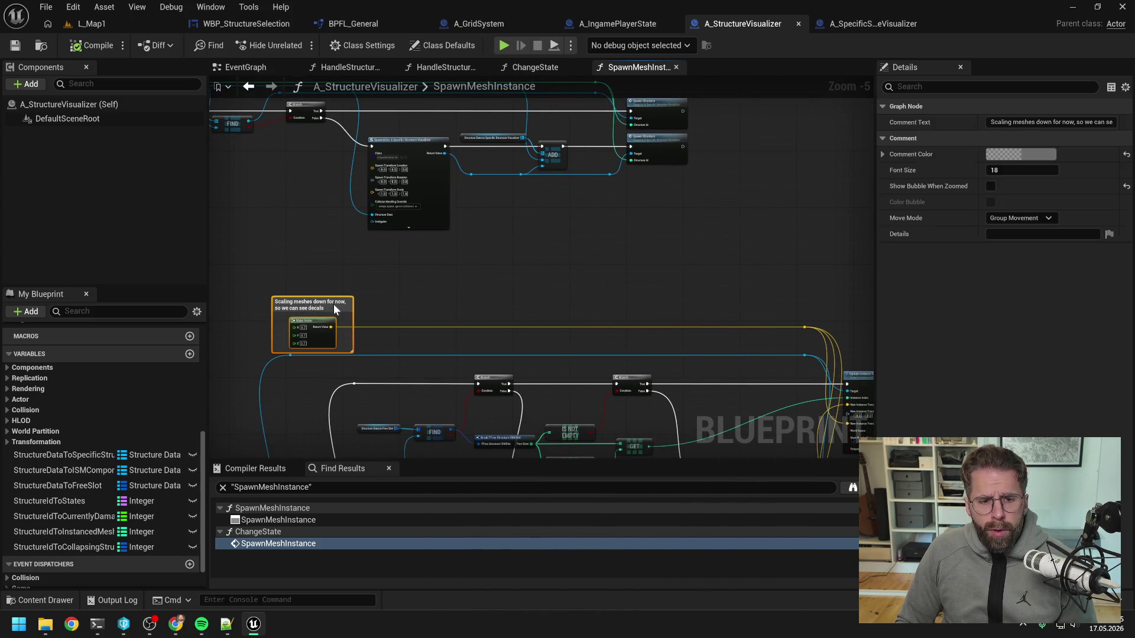
left_click(553, 270)
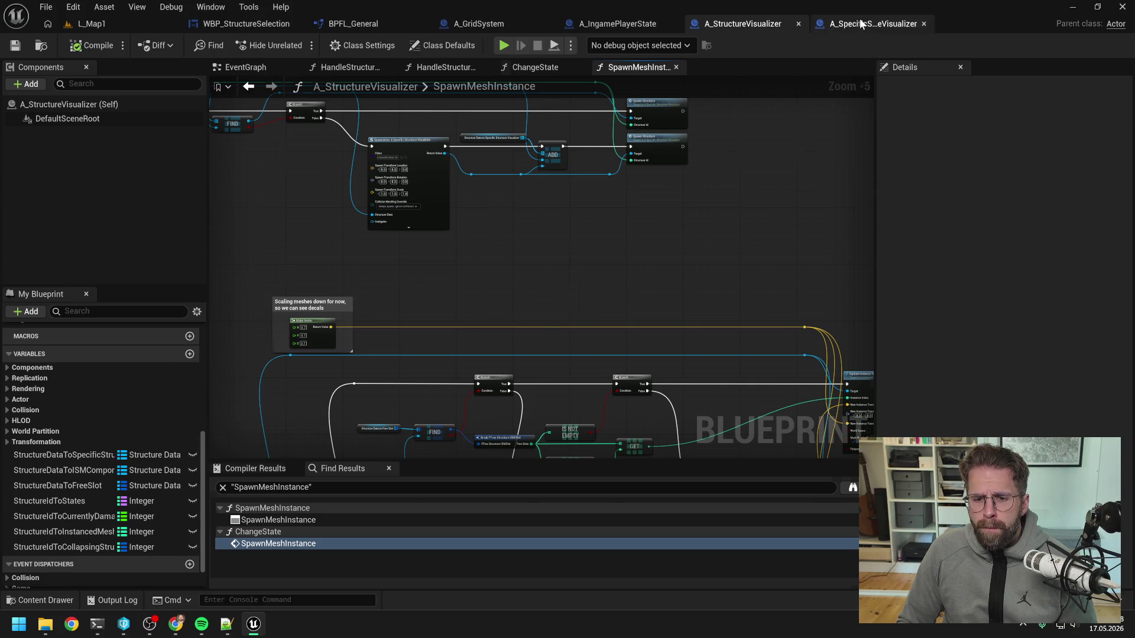
left_click(861, 23)
key("ctrl+v")
scroll(621, 139, "down", 2)
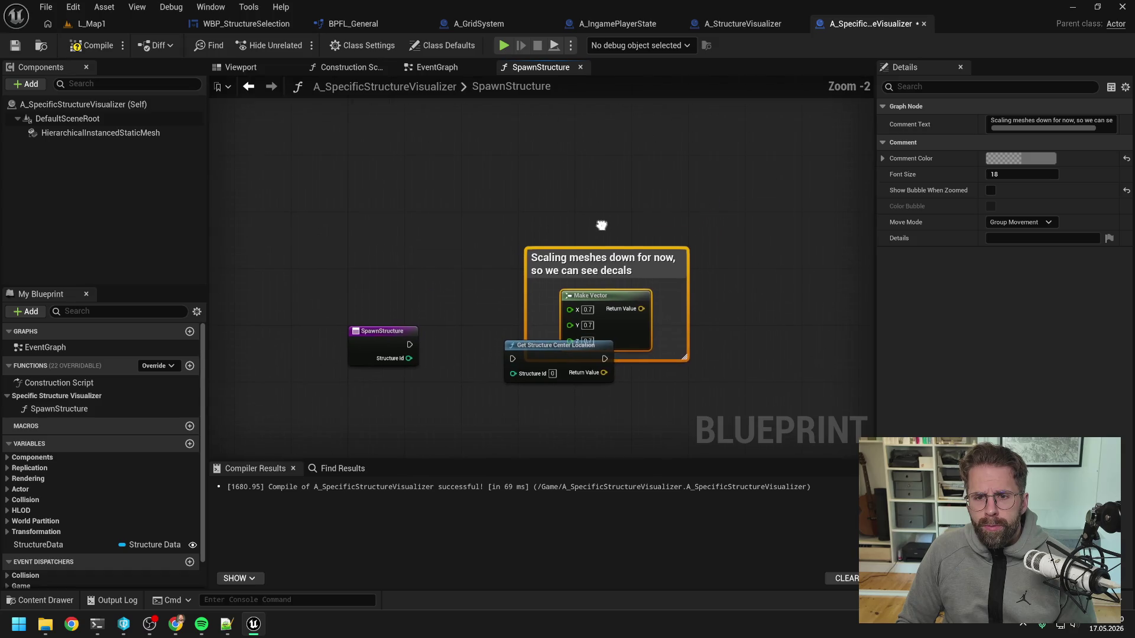
left_click_drag(597, 255, 565, 137)
left_click(622, 277)
key("ctrl+s")
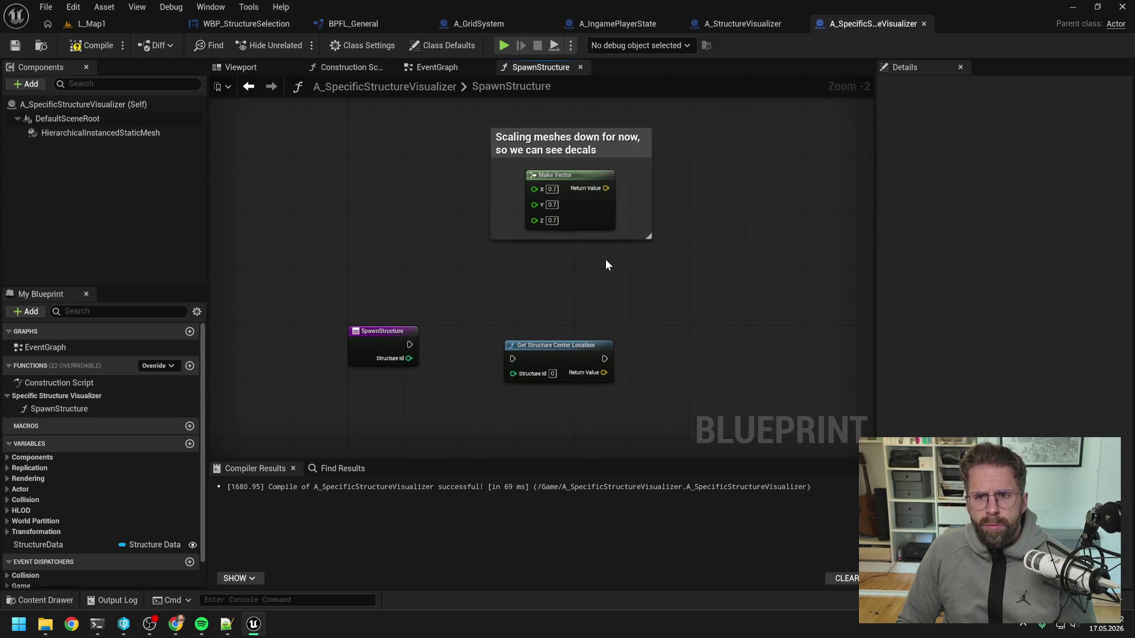
left_click(742, 26)
left_click_drag(660, 271, 622, 183)
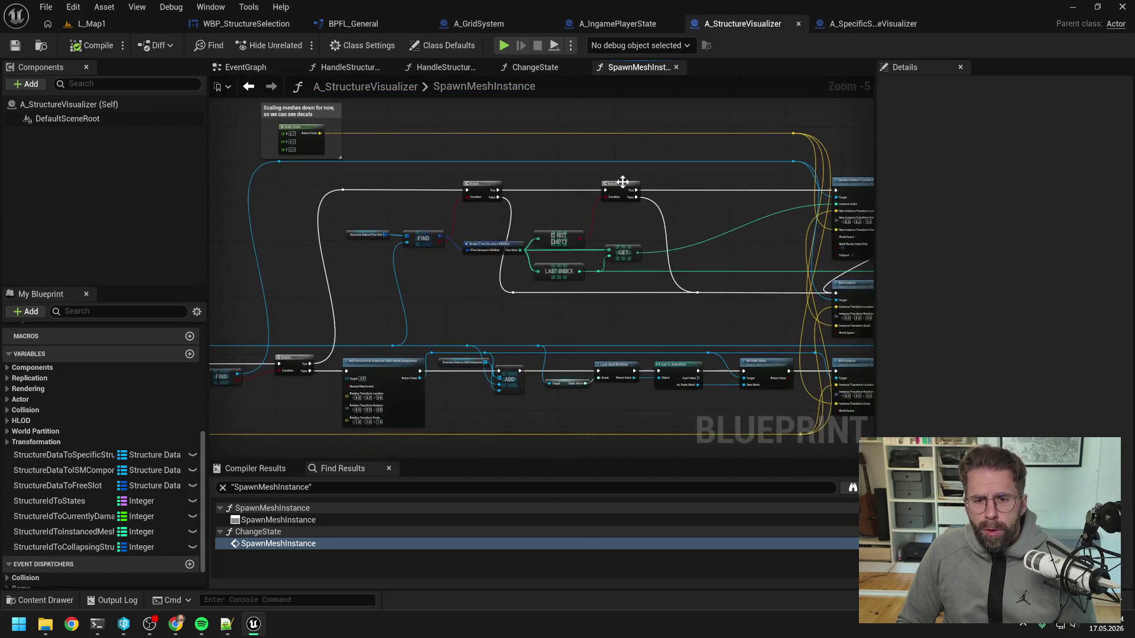
- Frame ChangeState's Switch on Name and its calls, then open the RemoveMeshInstance function
mouse_move(452, 277)
left_mouse_down()
mouse_move(600, 234)
mouse_move(602, 203)
mouse_move(517, 274)
left_mouse_up()
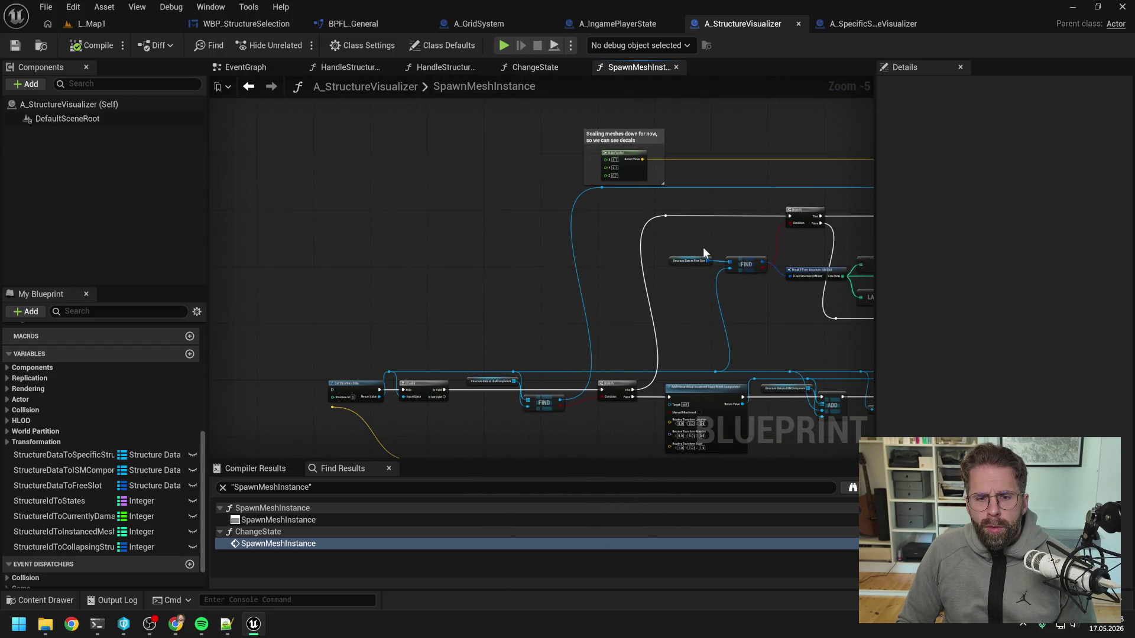
left_click_drag(722, 238, 670, 280)
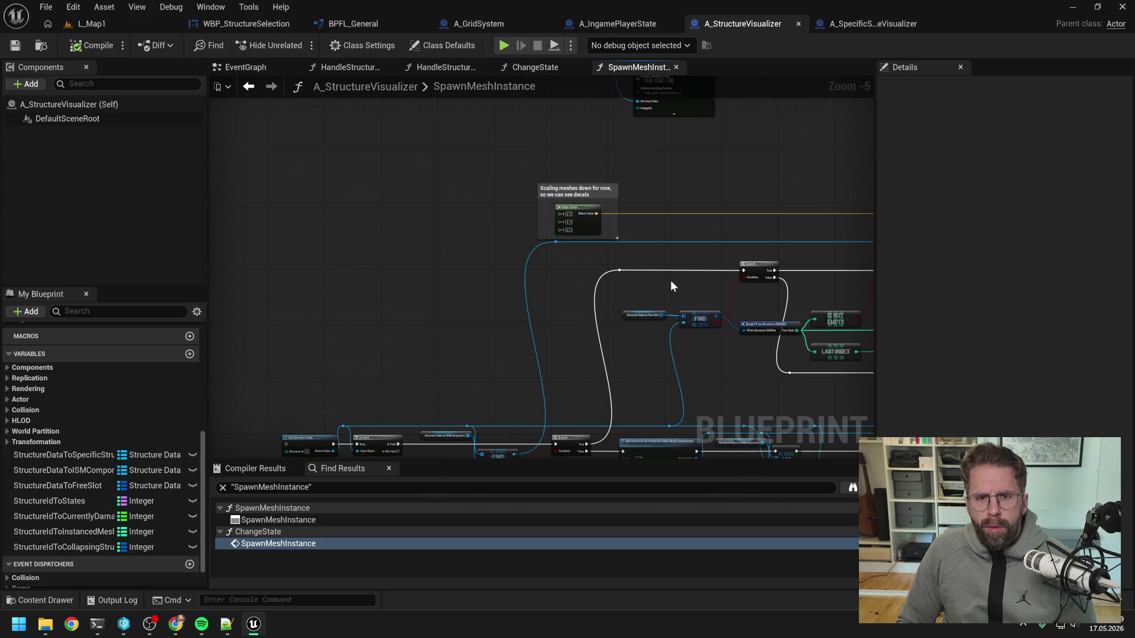
left_click(533, 67)
left_click_drag(561, 197, 658, 176)
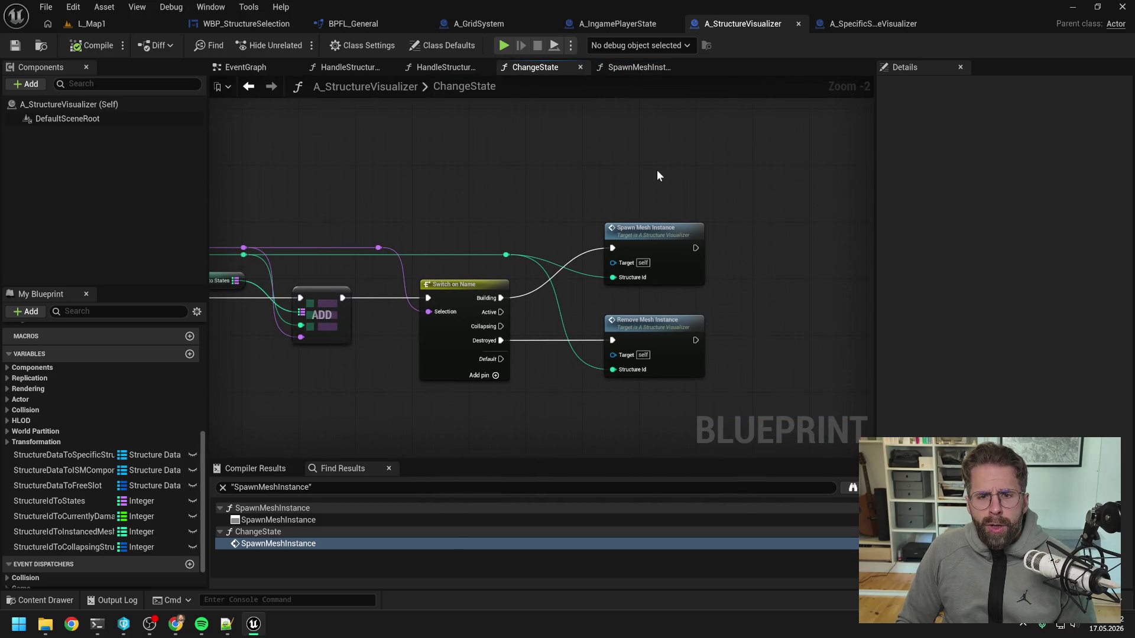
scroll(658, 172, "down", 1)
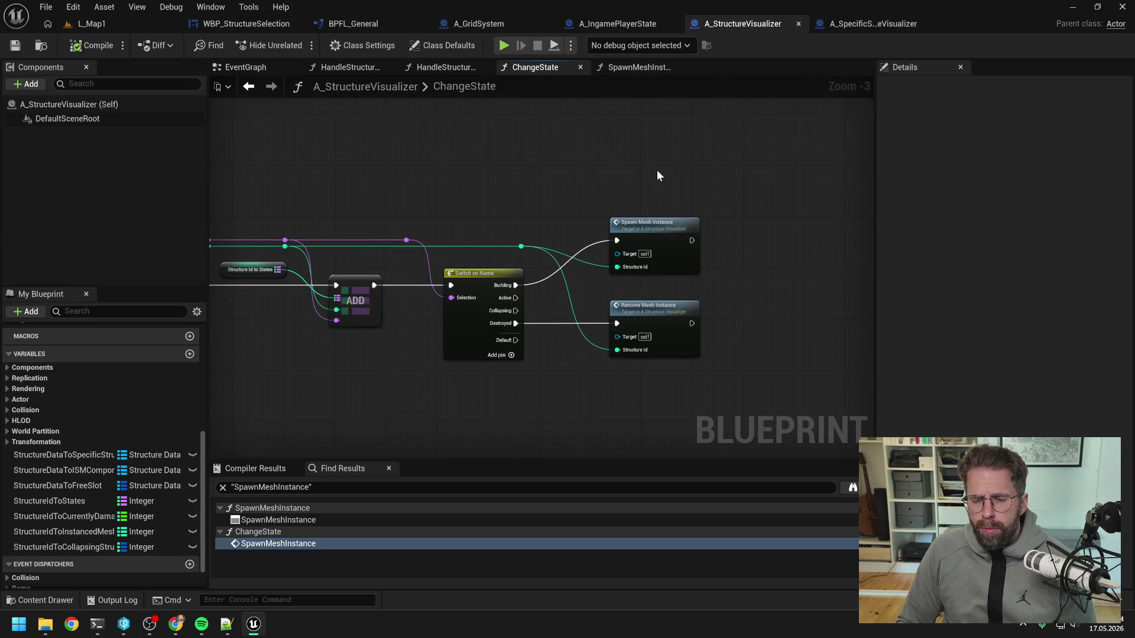
left_click_drag(654, 173, 678, 158)
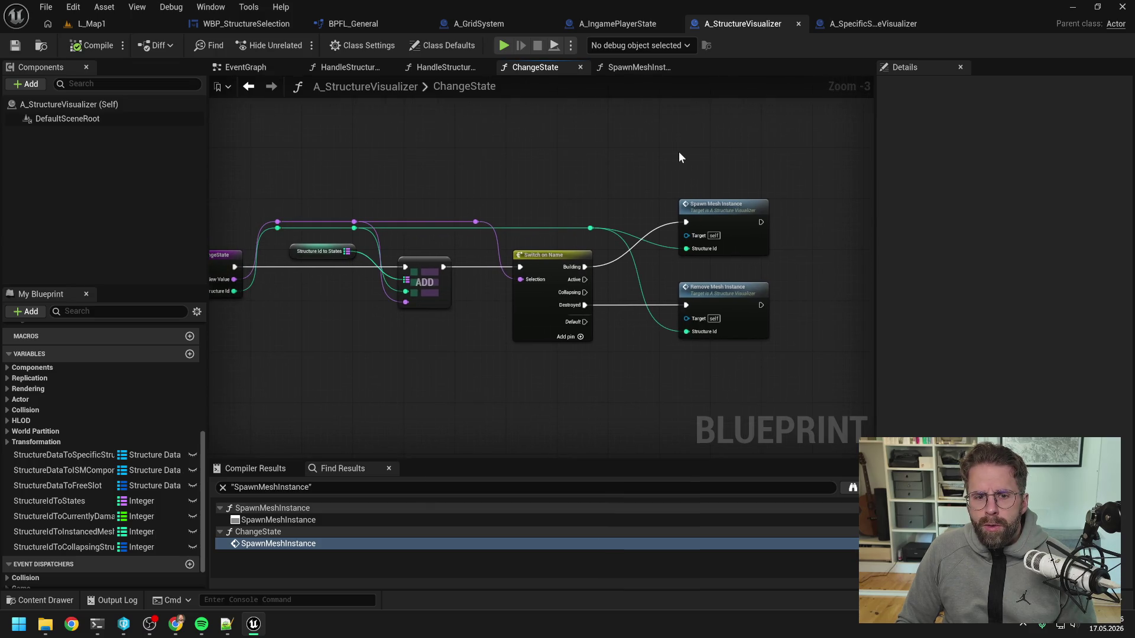
double_click(723, 297)
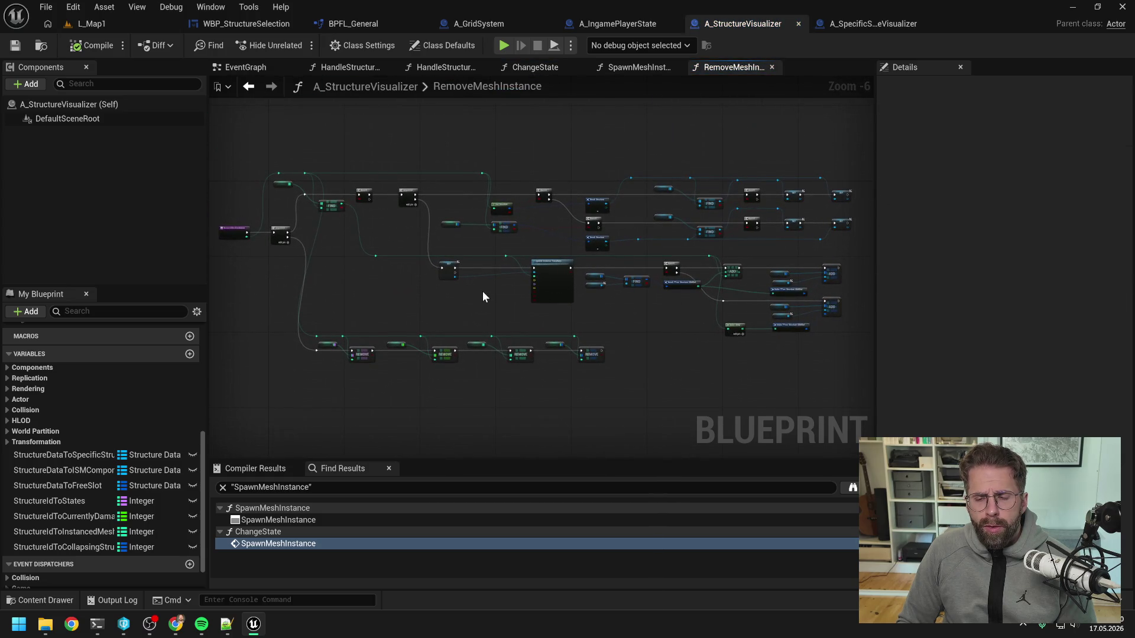
- Break the RemoveMeshInstance entry node's wires, move it up out of the way, and save the blueprint
scroll(482, 290, "up", 2)
left_click_drag(743, 236, 488, 251)
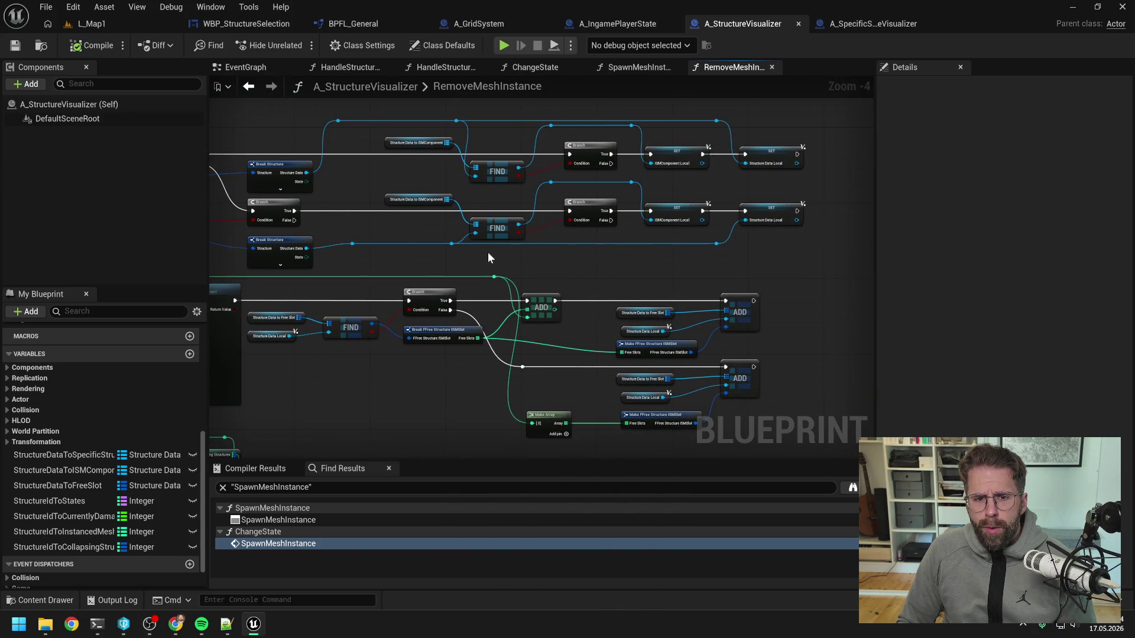
left_click_drag(488, 252, 724, 223)
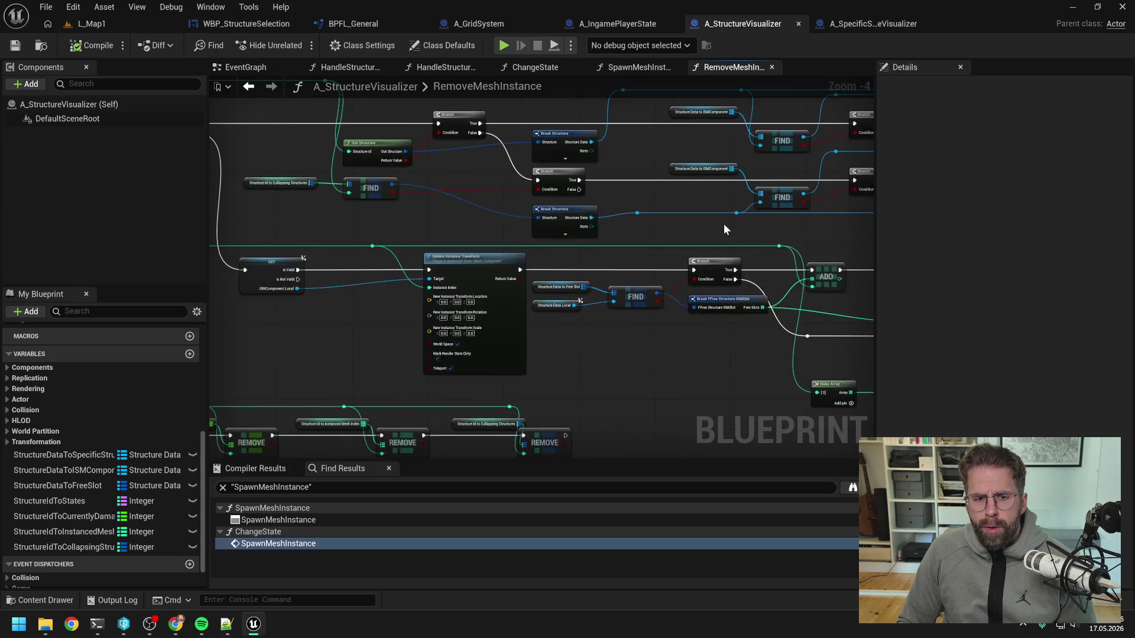
left_click_drag(431, 243, 718, 222)
mouse_move(432, 264)
left_mouse_down()
mouse_move(618, 265)
mouse_move(695, 353)
left_mouse_up()
left_click(488, 284, "alt")
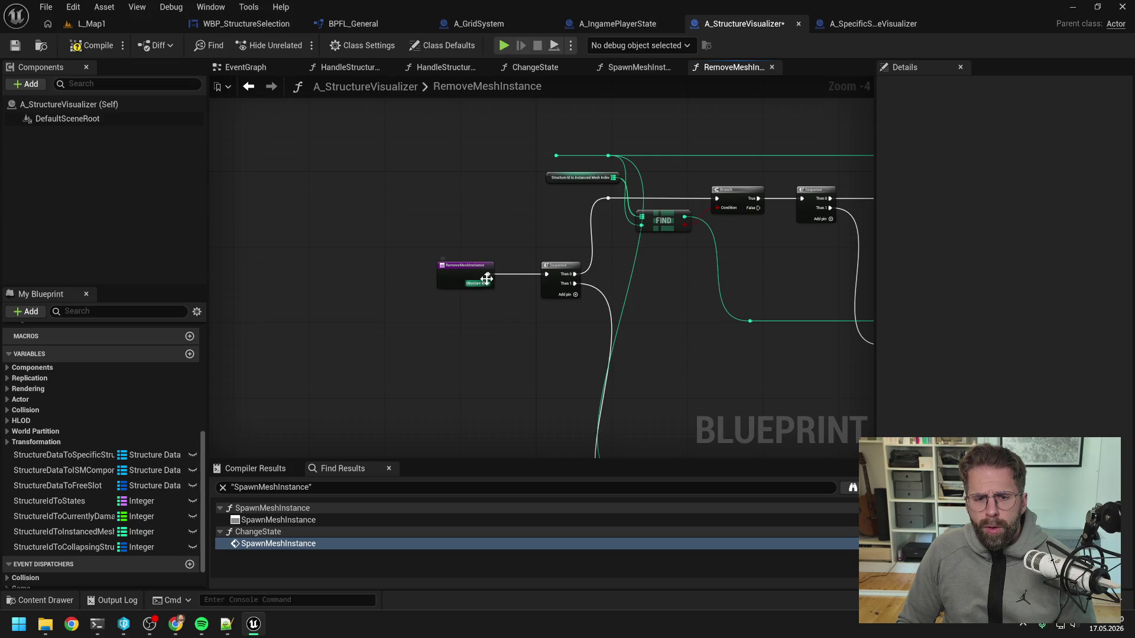
left_click_drag(501, 306, 523, 371)
mouse_move(476, 335)
left_mouse_down()
mouse_move(533, 342)
mouse_move(530, 268)
mouse_move(517, 251)
mouse_move(520, 261)
left_mouse_up()
left_click(544, 286)
key("ctrl+s")
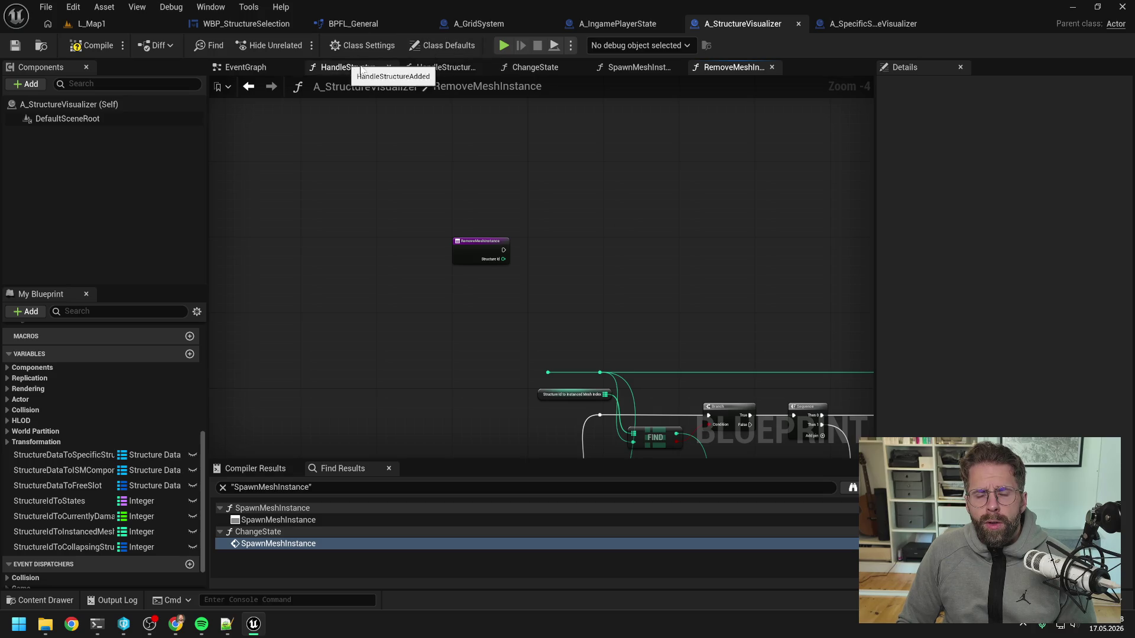
left_click(448, 70)
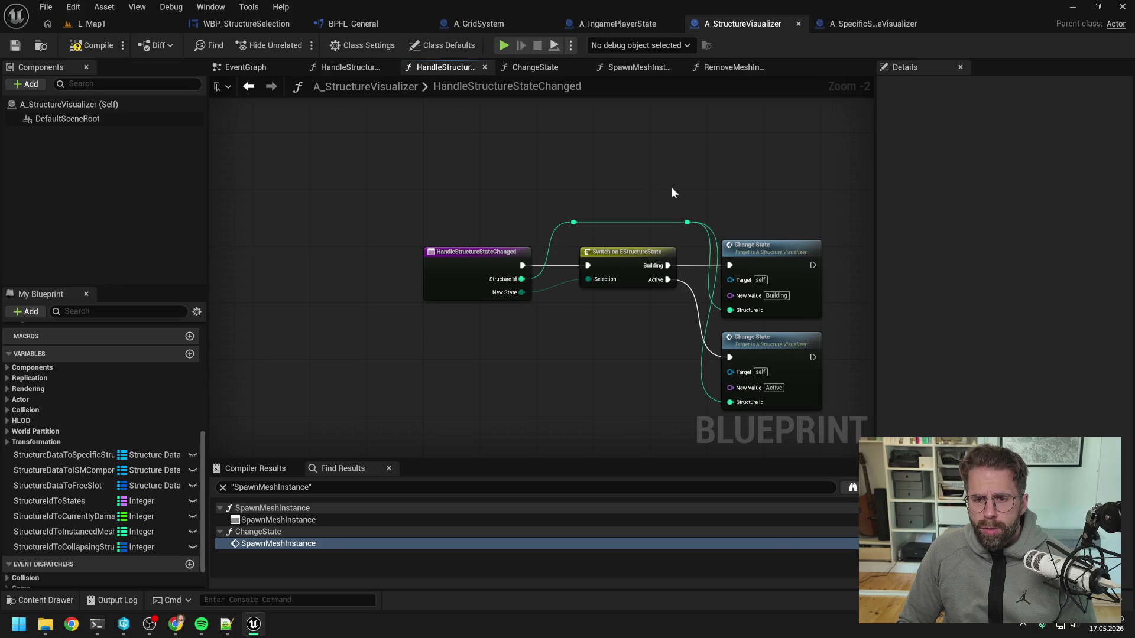
- Look over HandleStructureStateChanged, then return to ChangeState and center its Switch on Name nodes
left_click_drag(671, 186, 560, 169)
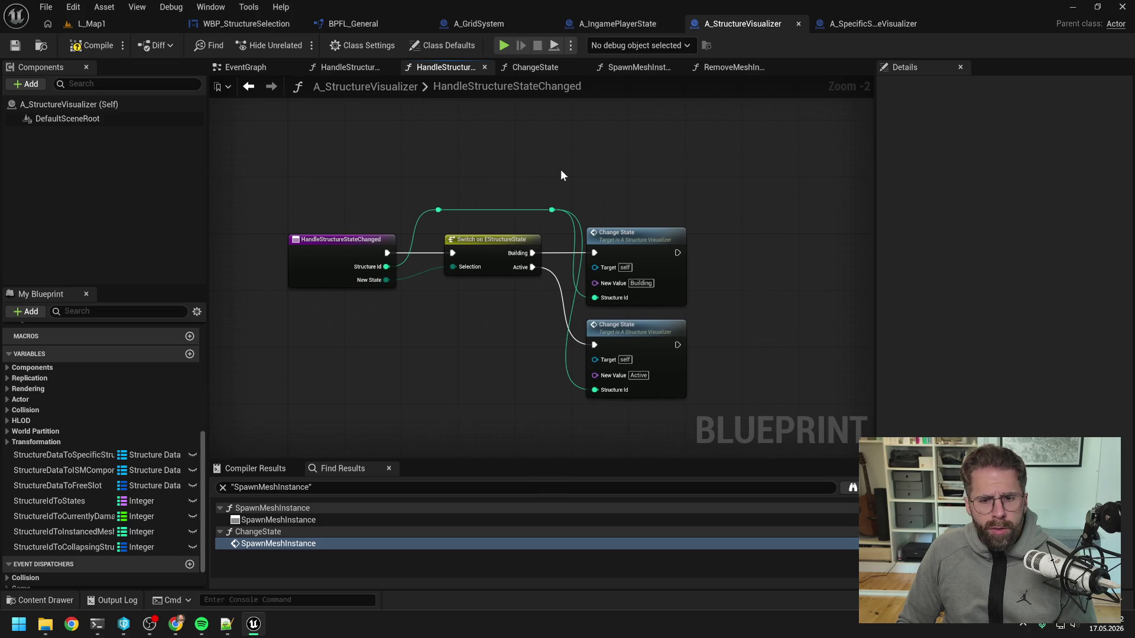
left_click(534, 70)
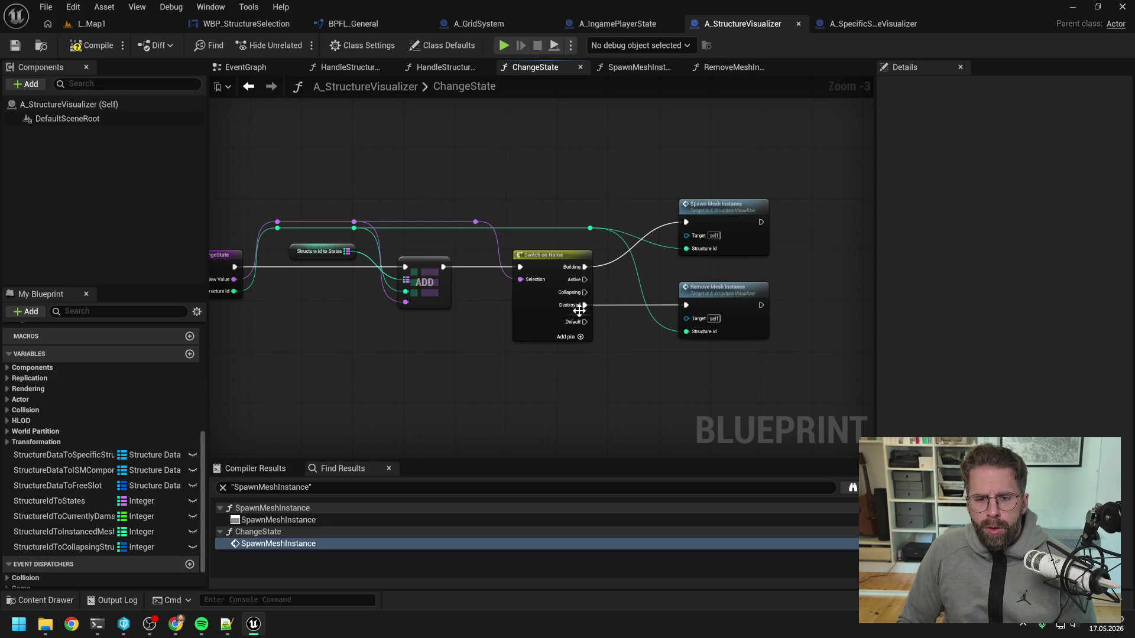
left_click_drag(703, 369, 646, 362)
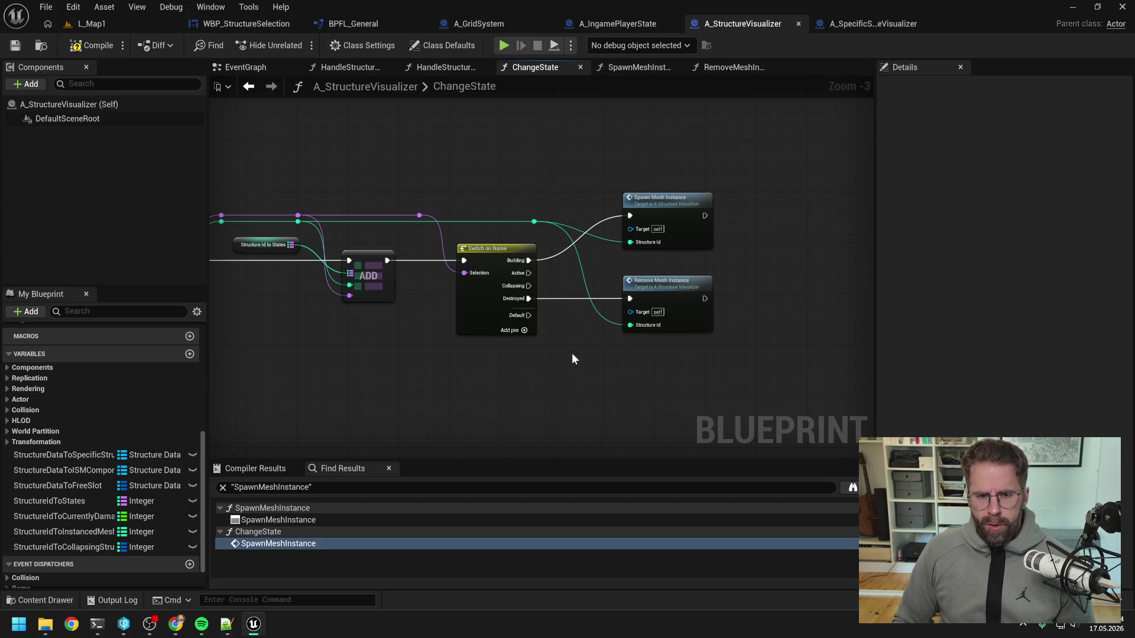
left_click_drag(572, 352, 718, 326)
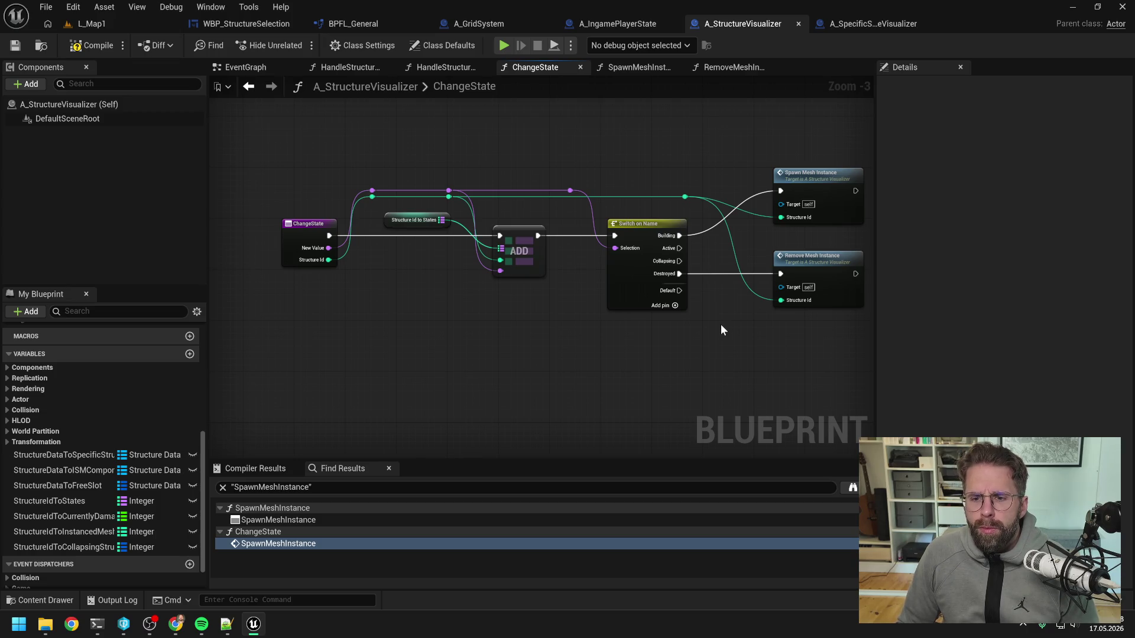
left_click_drag(721, 323, 642, 328)
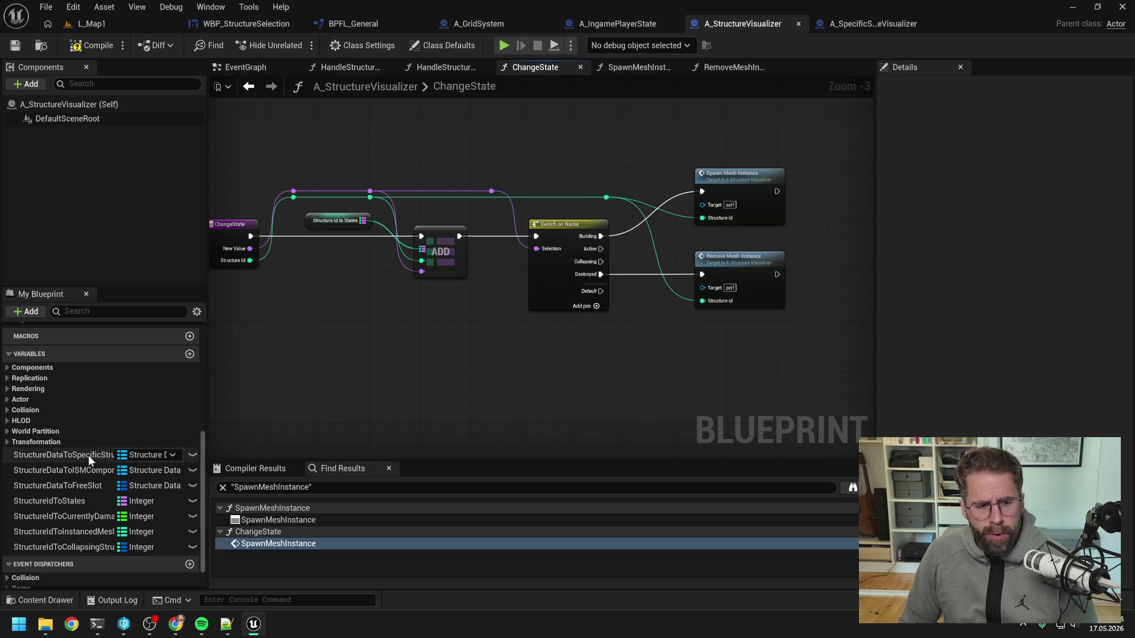
- Check the StructureDataToISMComponent variable and EventGraph, then view HandleStructureAdded's Change State call with Building
left_click(89, 470)
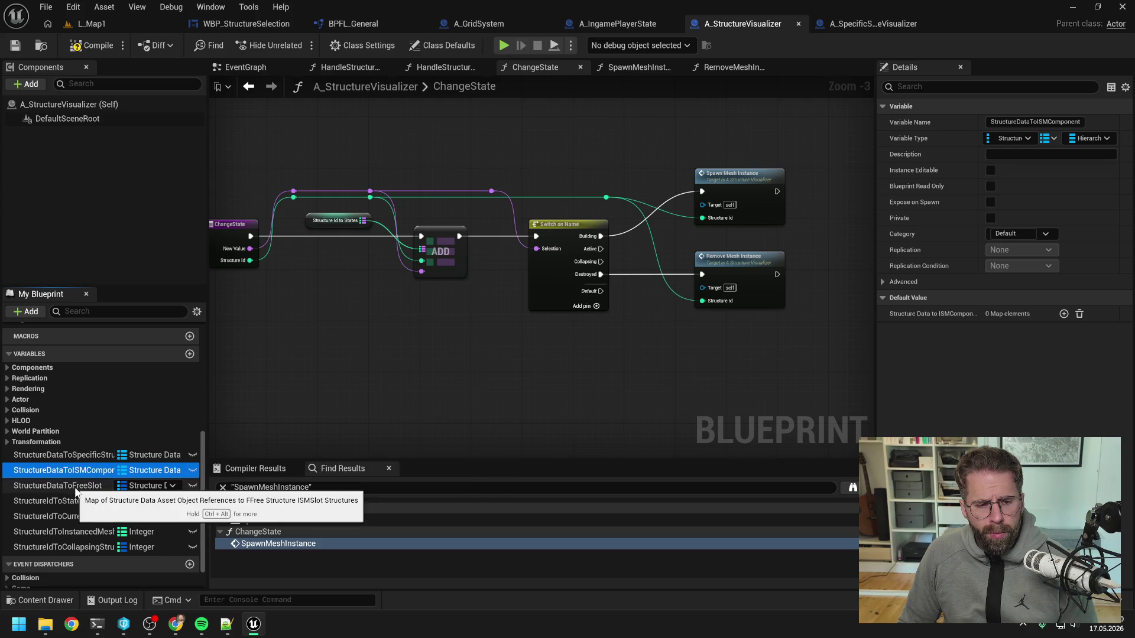
left_click(391, 369)
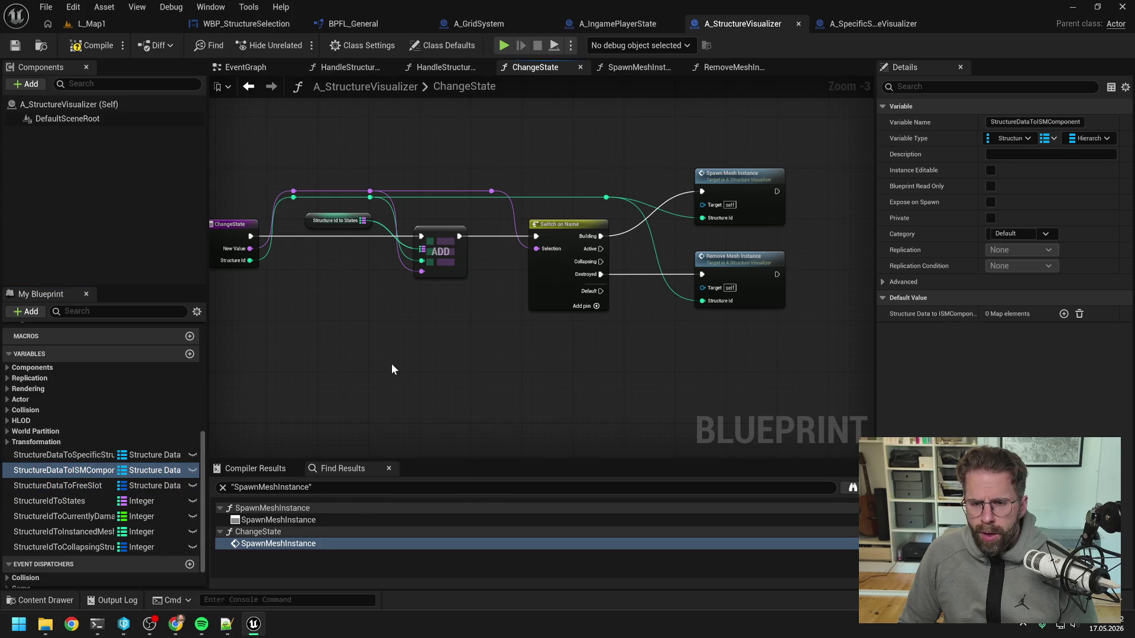
left_click(260, 67)
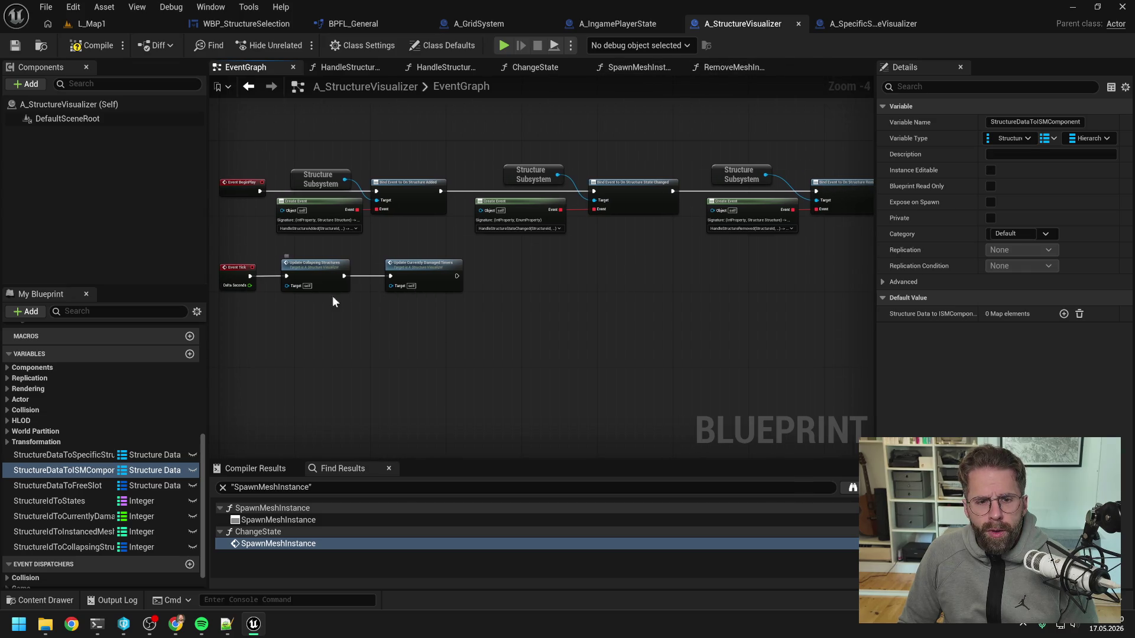
scroll(96, 431, "up", 5)
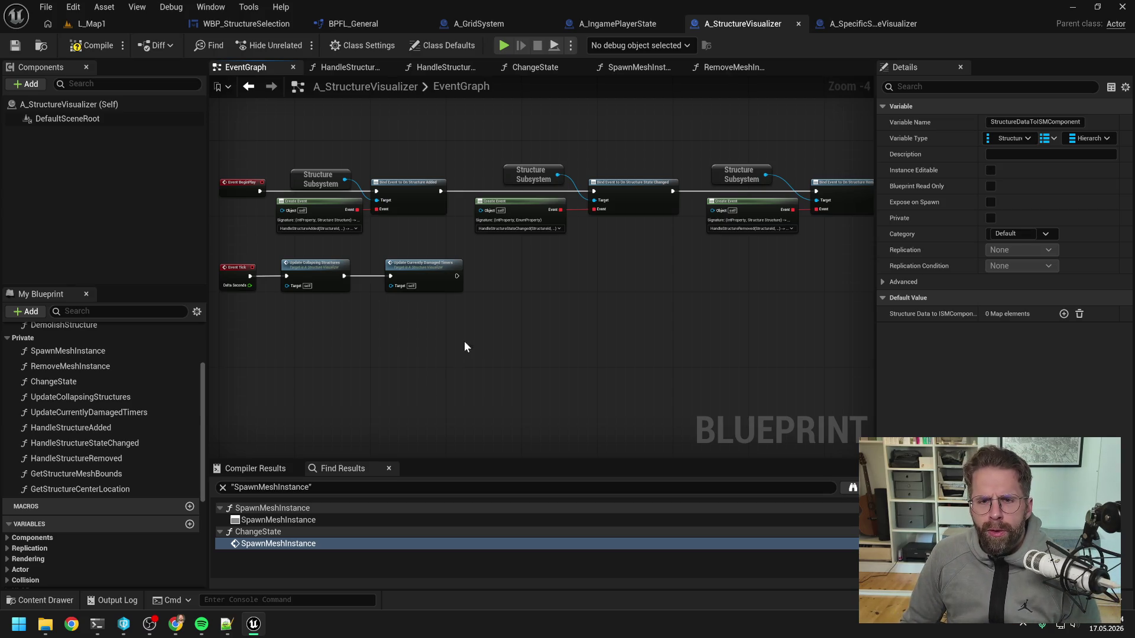
left_click(336, 68)
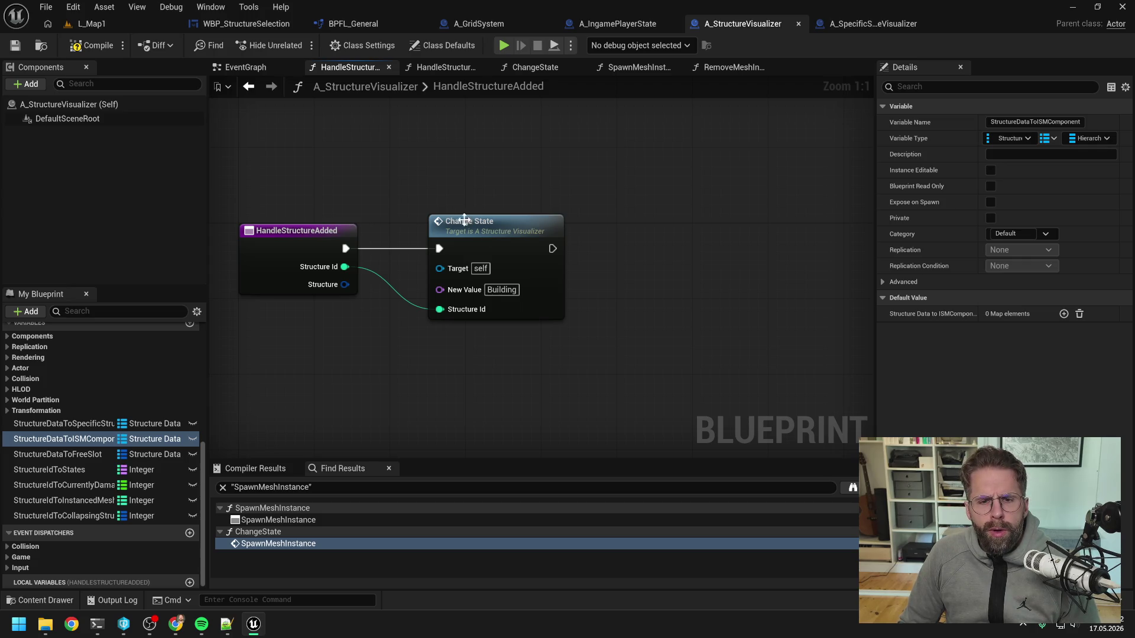
- Open ChangeState from its call, then jump into SpawnMeshInstance to view its Spawn Actor and Add nodes
double_click(491, 237)
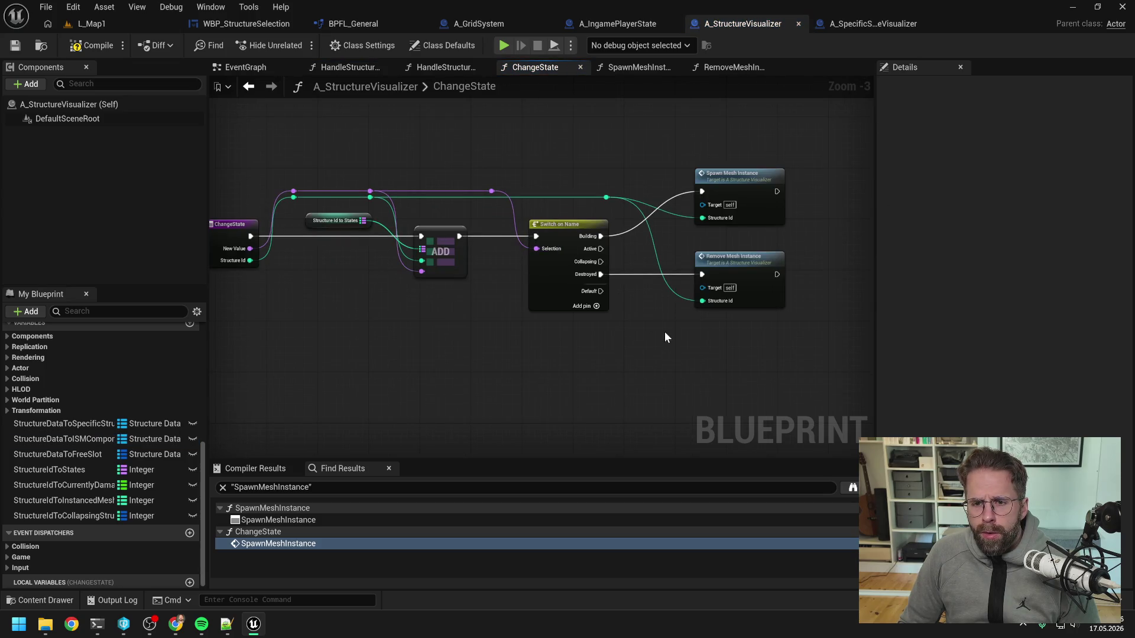
mouse_move(596, 157)
left_mouse_down()
mouse_move(663, 158)
mouse_move(603, 172)
left_mouse_up()
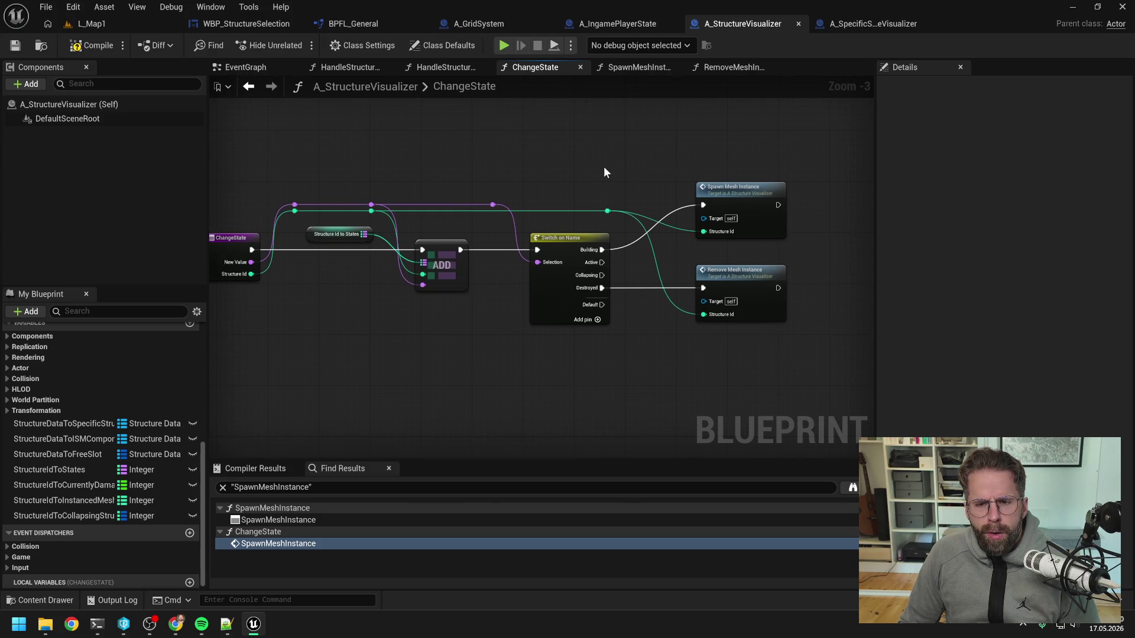
left_click_drag(620, 177, 635, 169)
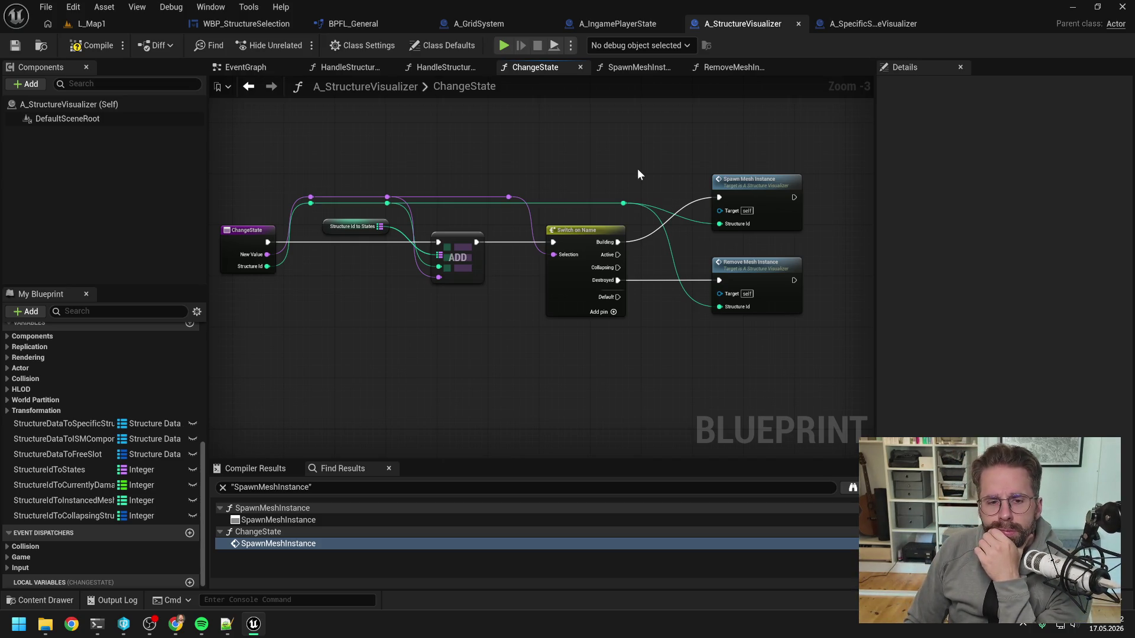
double_click(754, 188)
mouse_move(735, 185)
left_mouse_down()
mouse_move(611, 286)
mouse_move(657, 330)
mouse_move(646, 329)
left_mouse_up()
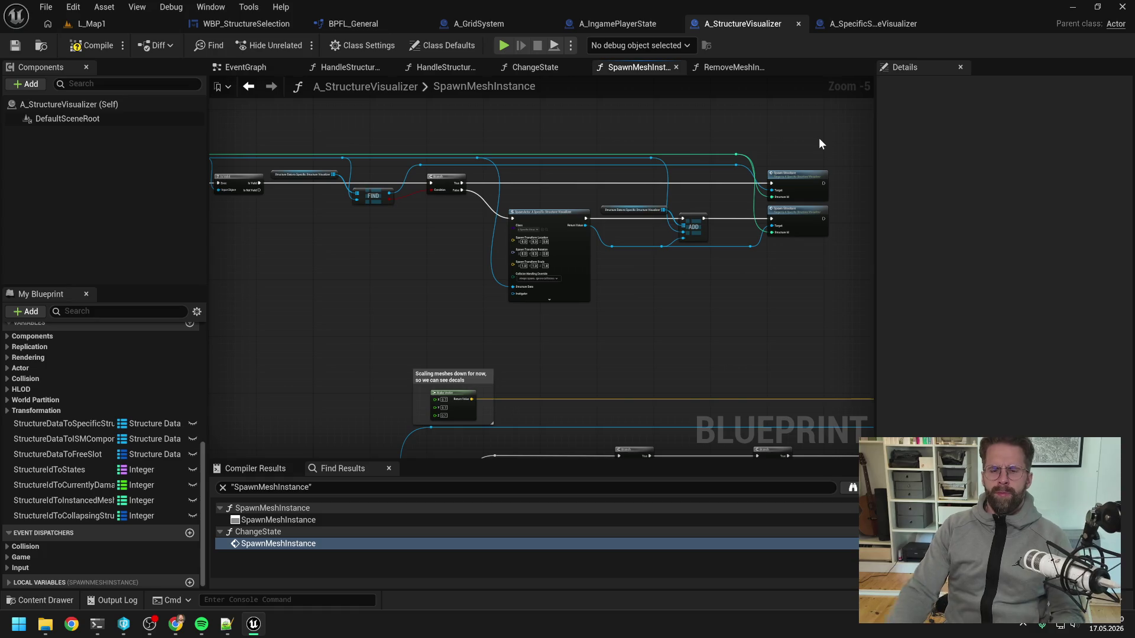
- Open the SpawnStructure function from its call in the SpawnMeshInstance graph
mouse_move(661, 127)
left_mouse_down()
mouse_move(789, 121)
mouse_move(758, 145)
mouse_move(557, 141)
left_mouse_up()
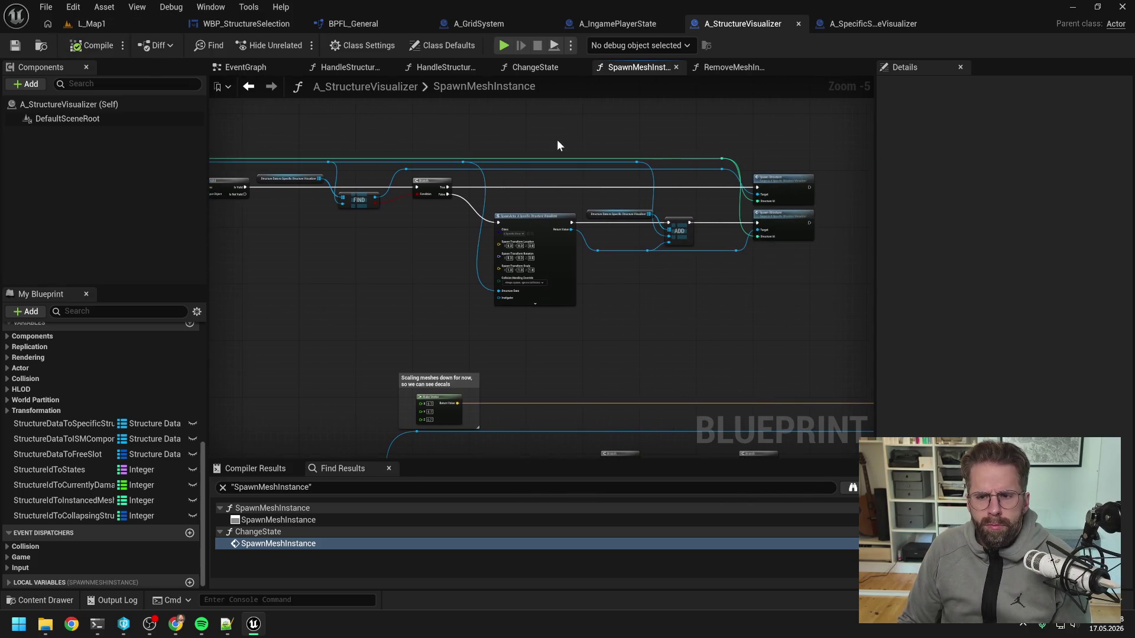
double_click(779, 189)
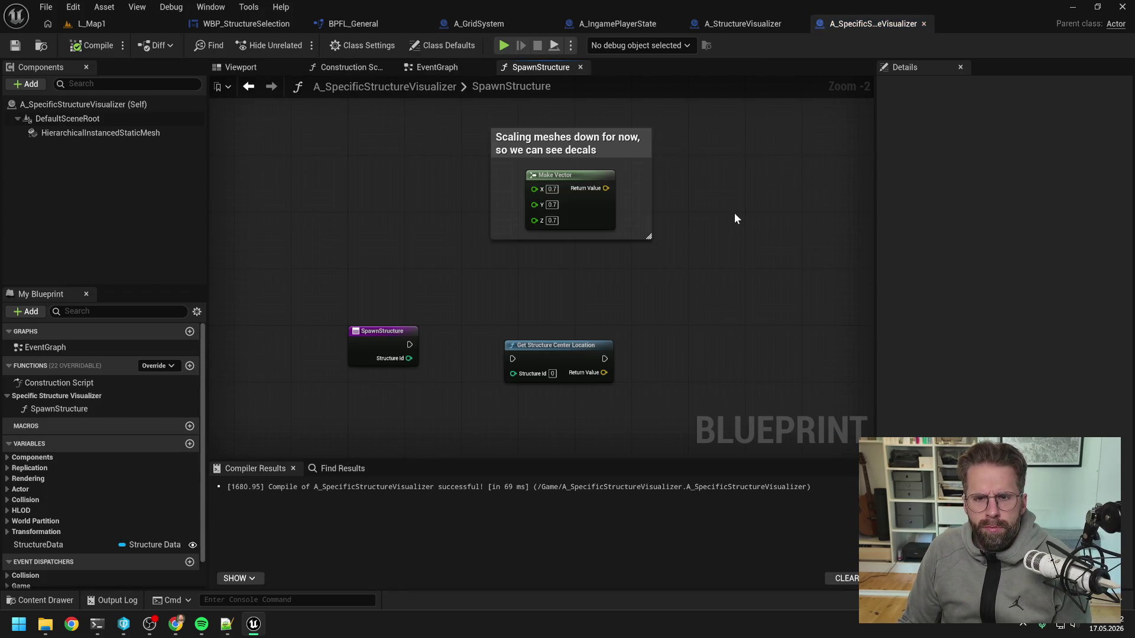
scroll(734, 214, "down", 1)
- Back in A_StructureVisualizer, open HandleStructureStateChanged from the My Blueprint panel
left_click(722, 25)
left_click(681, 124)
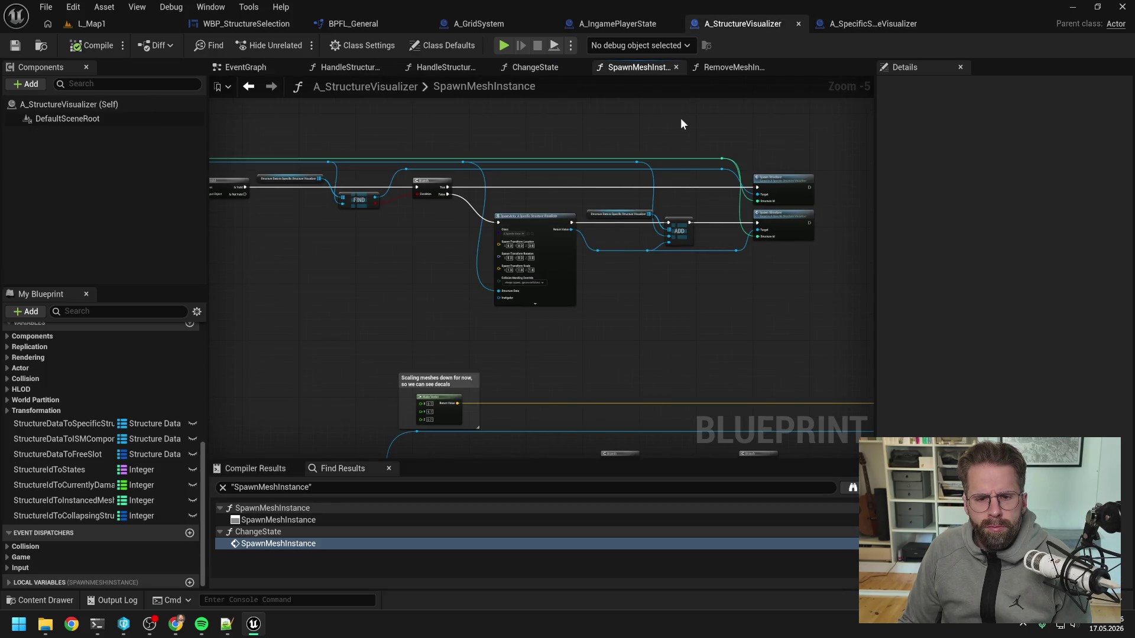
scroll(122, 403, "up", 5)
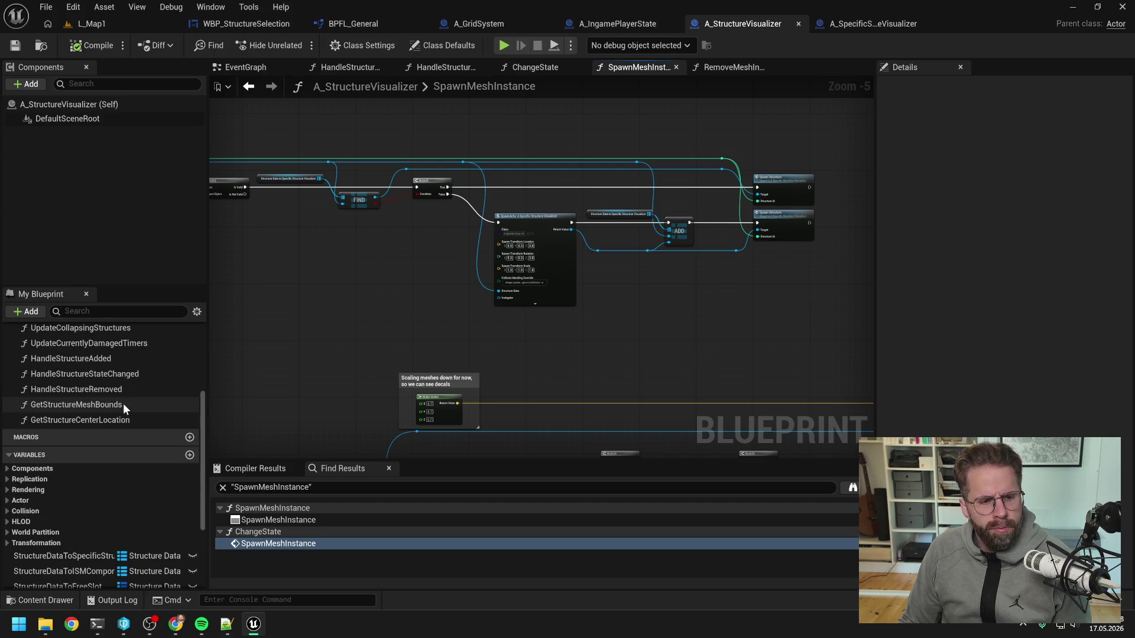
left_click(128, 412)
double_click(128, 413)
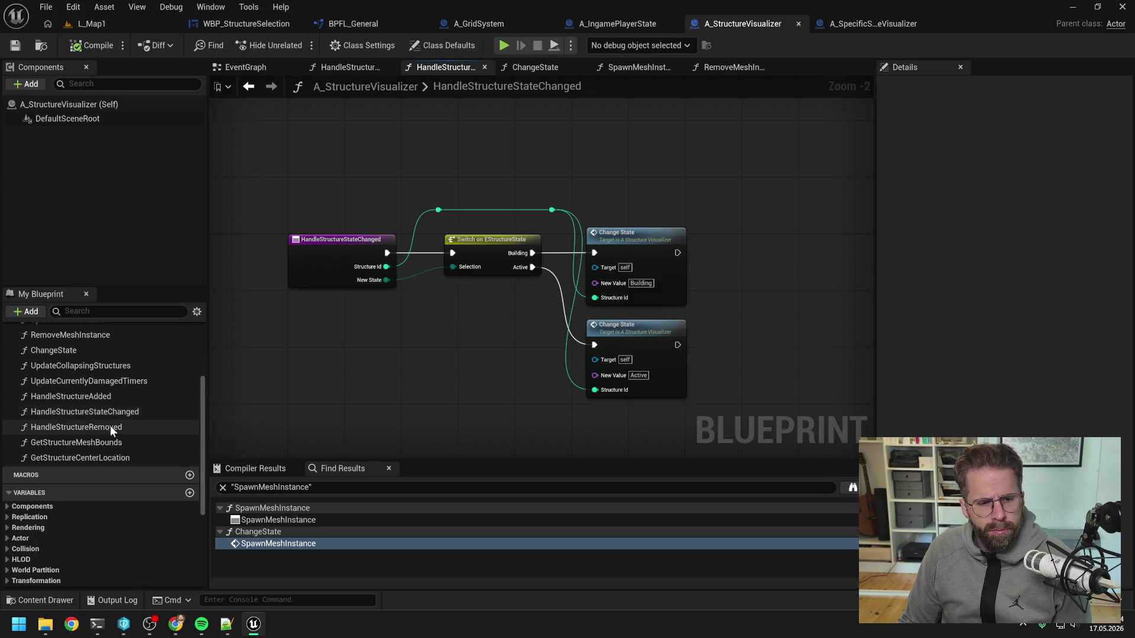
- Open ChangeState and break the Building case's wire to Spawn Mesh Instance
double_click(630, 267)
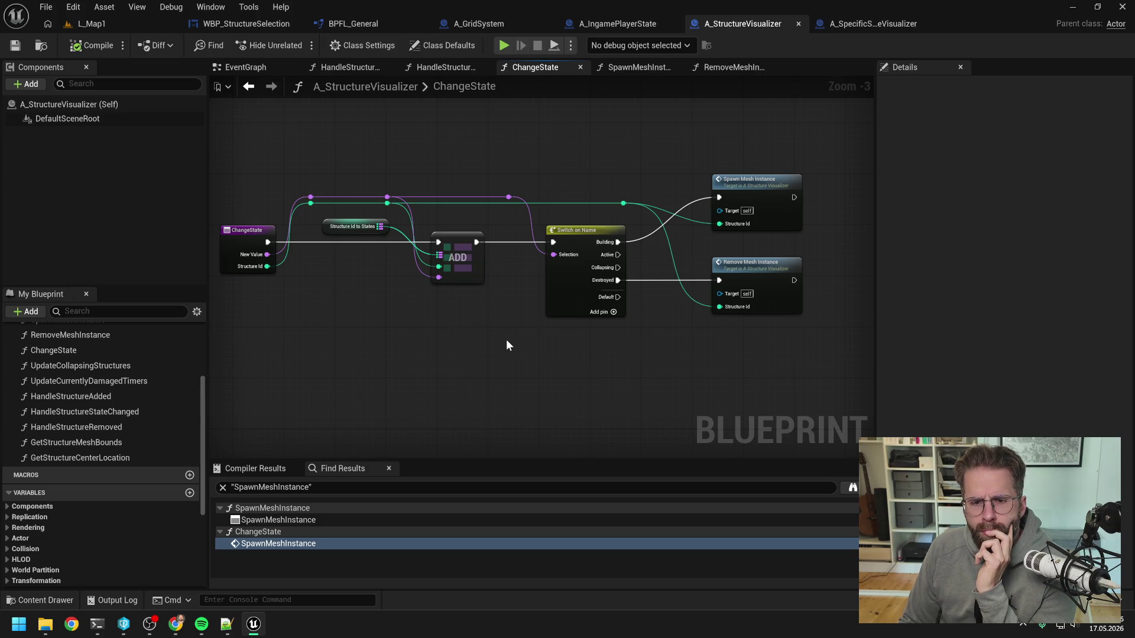
scroll(507, 345, "up", 1)
scroll(507, 344, "down", 1)
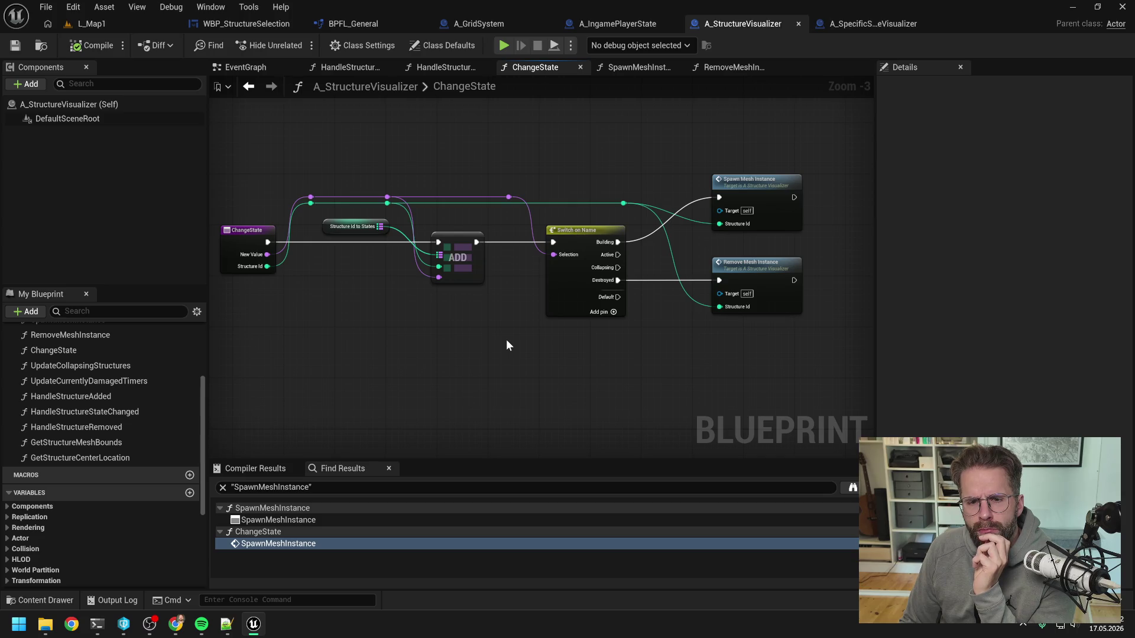
left_click(618, 242, "alt")
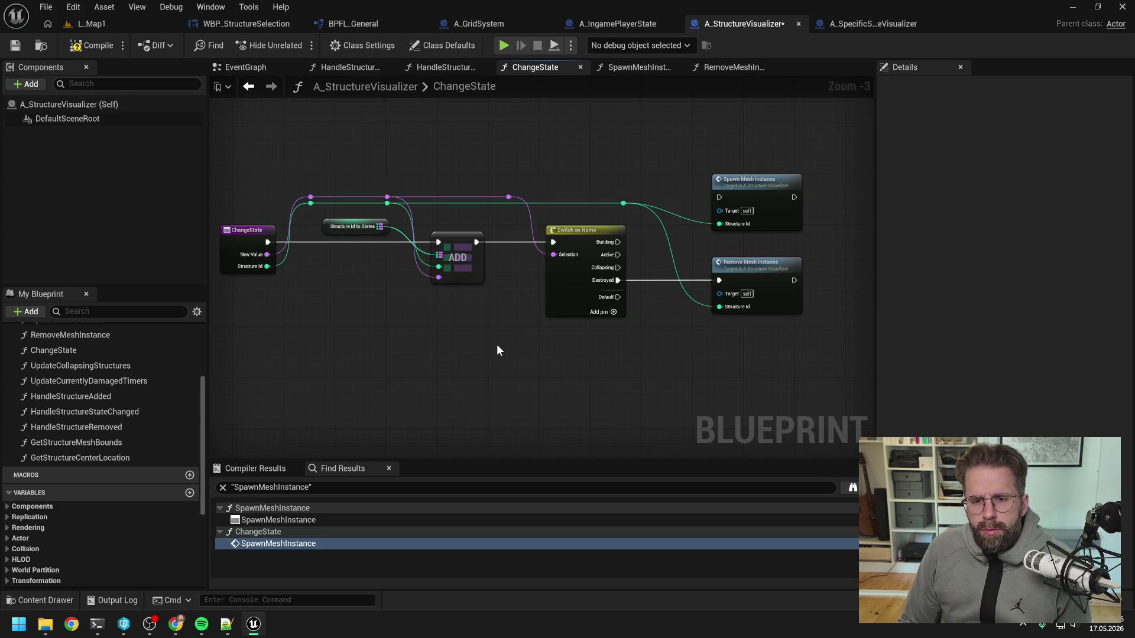
left_click(851, 25)
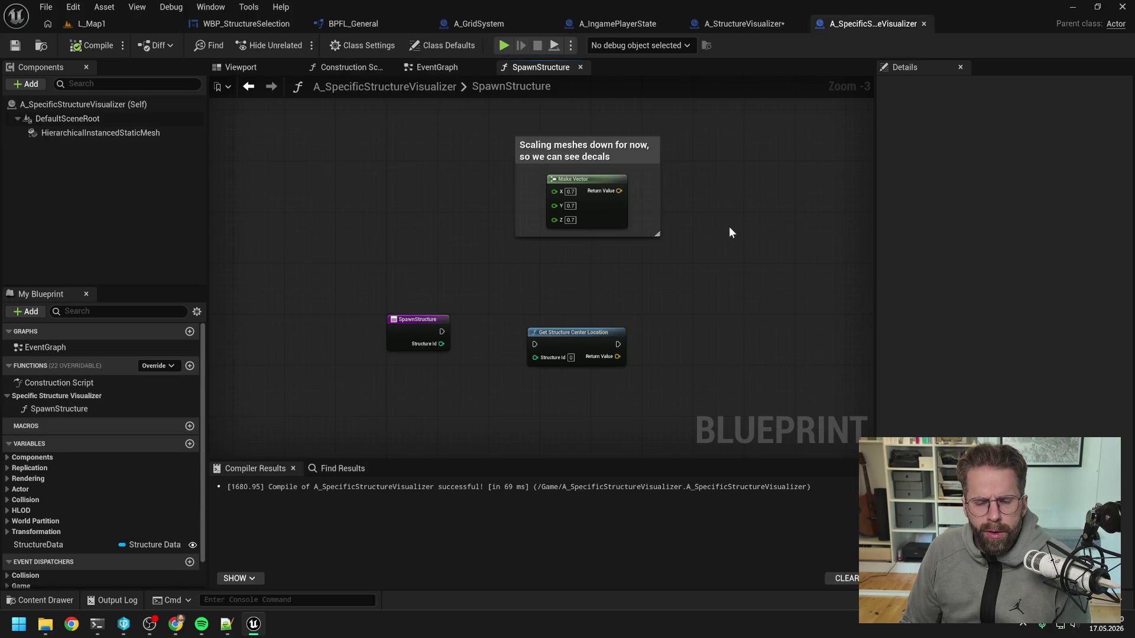
- Move Get Structure Center Location up and right in the SpawnStructure graph
mouse_move(700, 289)
left_mouse_down()
mouse_move(707, 253)
mouse_move(683, 269)
left_mouse_up()
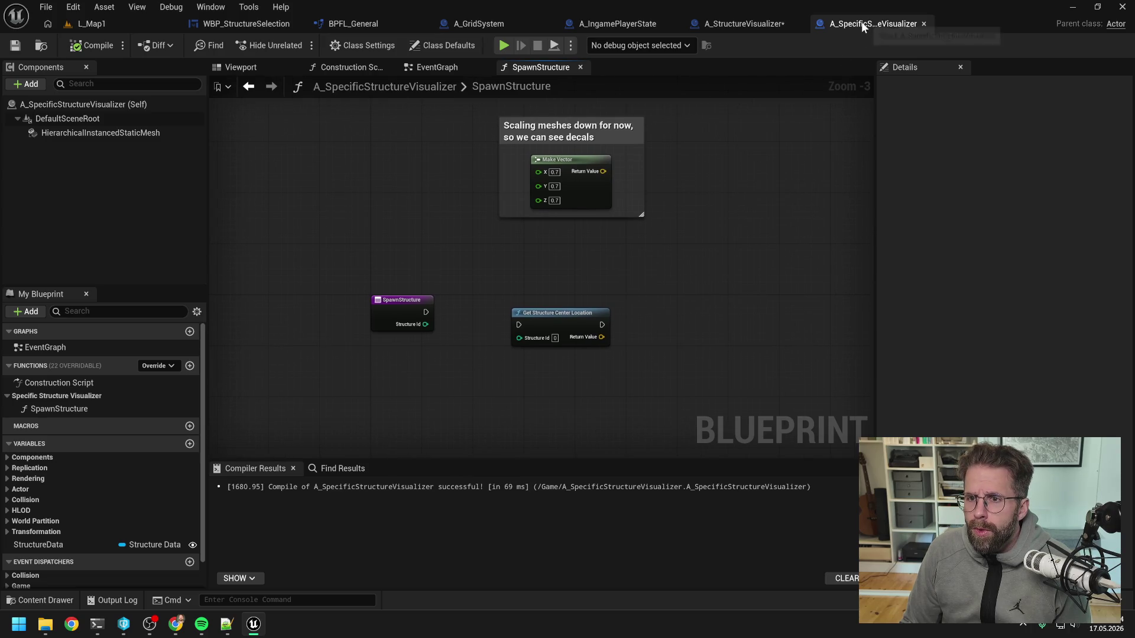
mouse_move(575, 319)
left_mouse_down()
mouse_move(584, 301)
mouse_move(568, 325)
left_mouse_up()
left_click(495, 333)
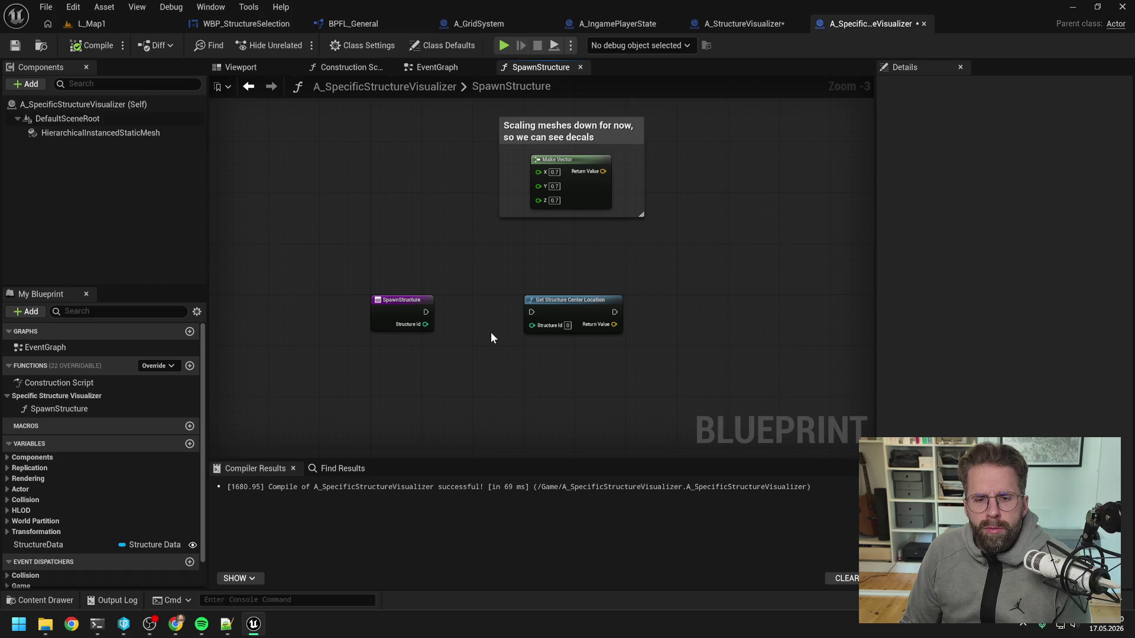
- Copy the Add Instance node from SpawnMeshInstance and paste it into SpawnStructure
left_click(726, 23)
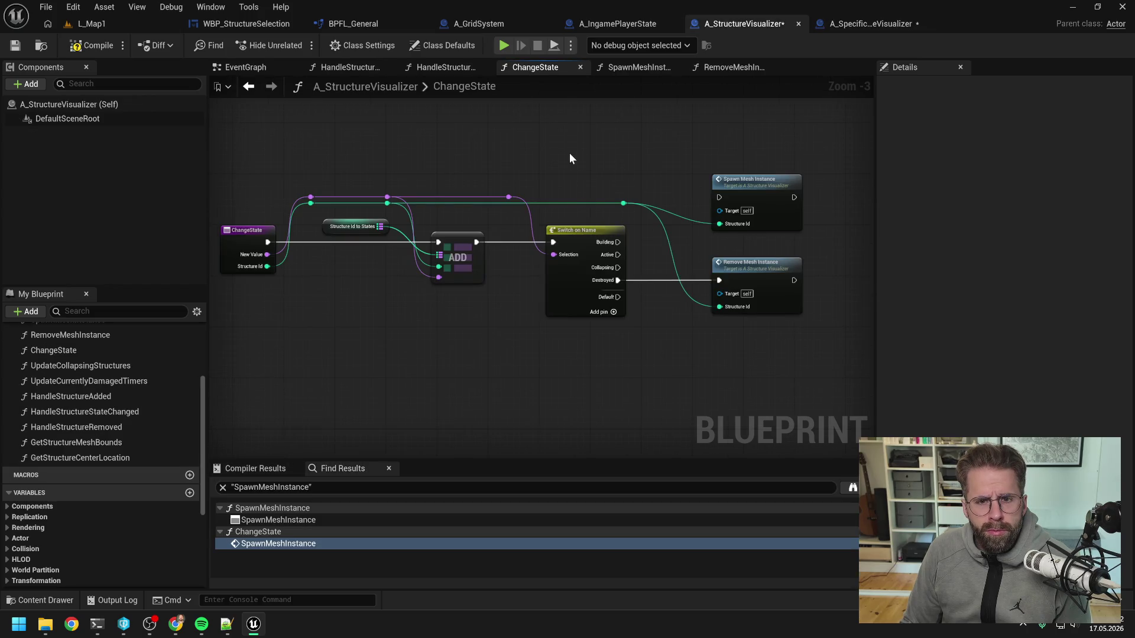
left_click(650, 66)
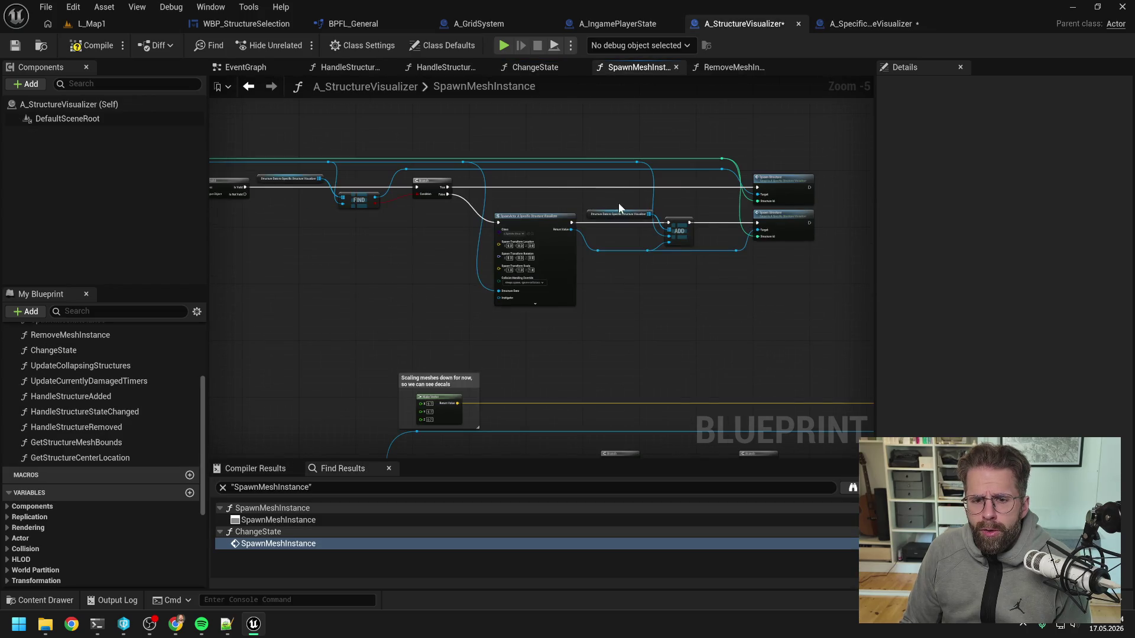
mouse_move(637, 216)
left_mouse_down()
mouse_move(555, 207)
mouse_move(504, 151)
left_mouse_up()
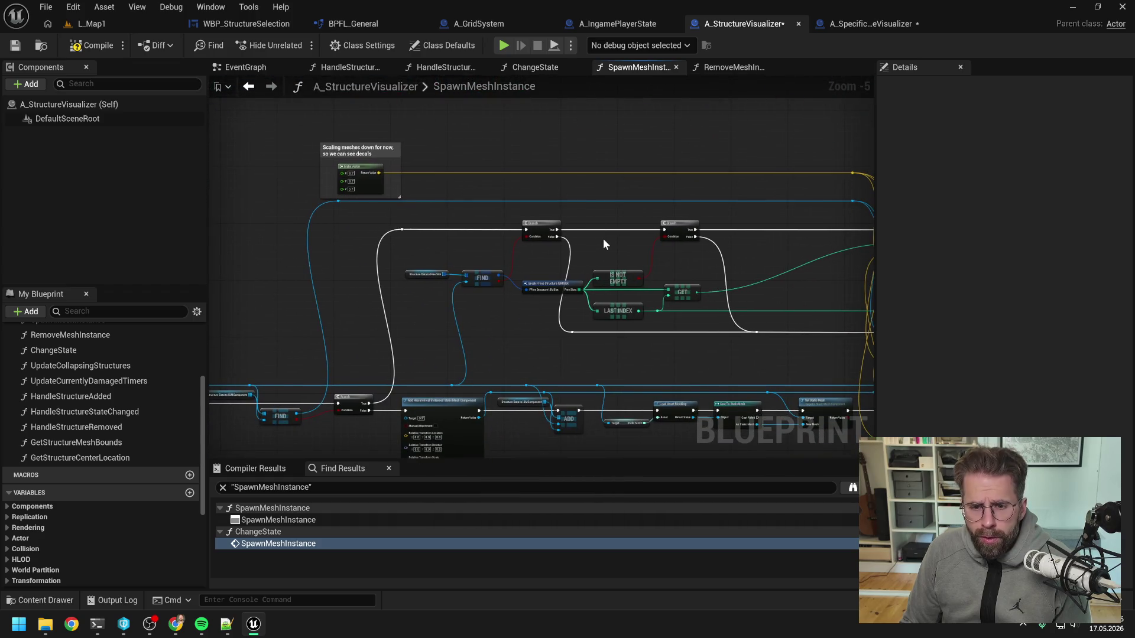
left_click_drag(614, 250, 553, 168)
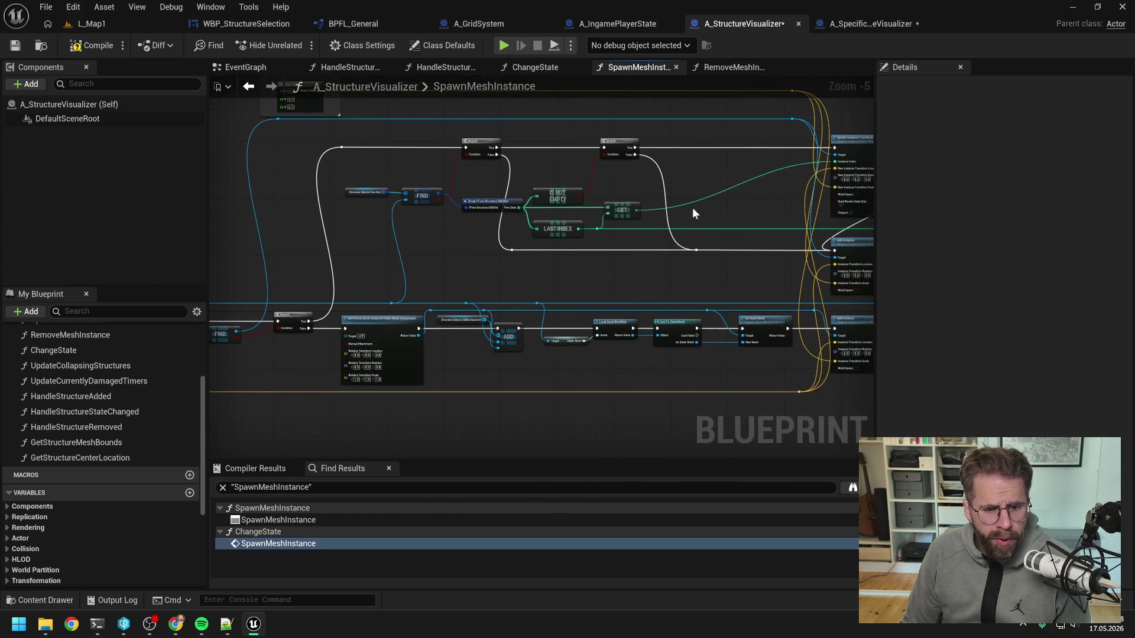
left_click_drag(692, 207, 505, 207)
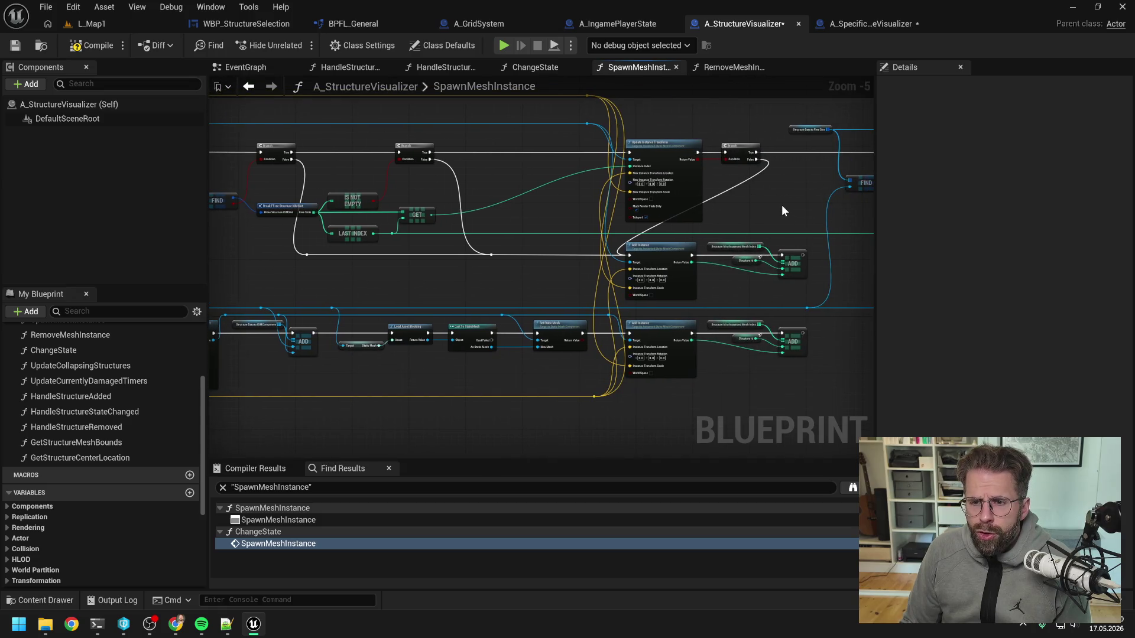
mouse_move(782, 206)
left_mouse_down()
mouse_move(352, 217)
mouse_move(582, 229)
left_mouse_up()
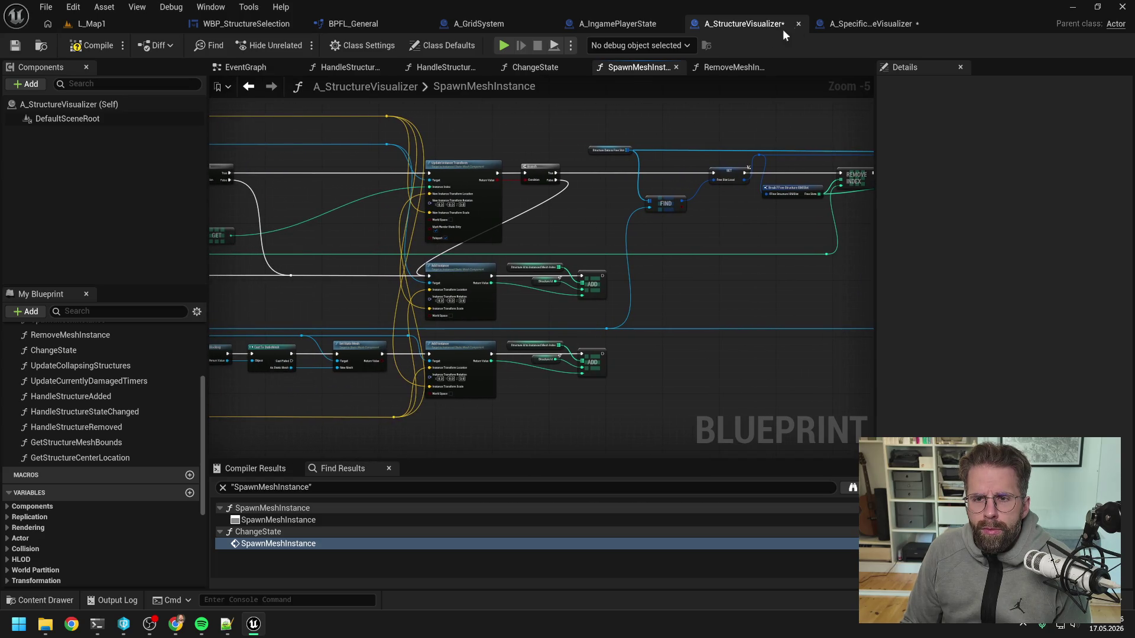
left_click(435, 268)
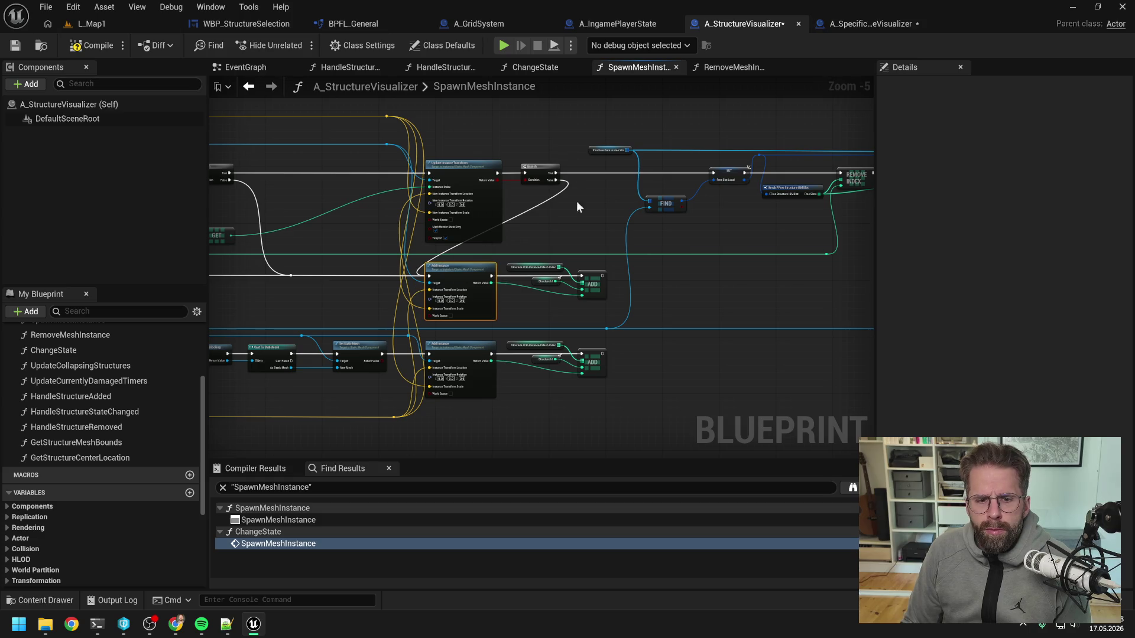
left_click(854, 25)
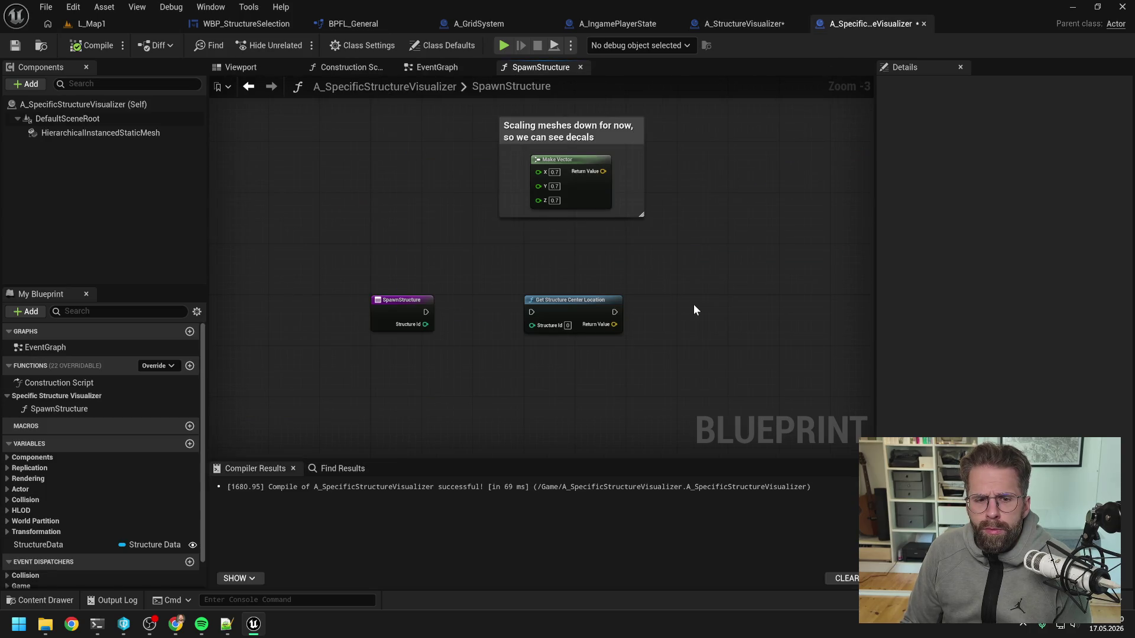
key("ctrl+v")
- Position the pasted Add Instance node just right of Get Structure Center Location
left_click_drag(739, 282, 699, 223)
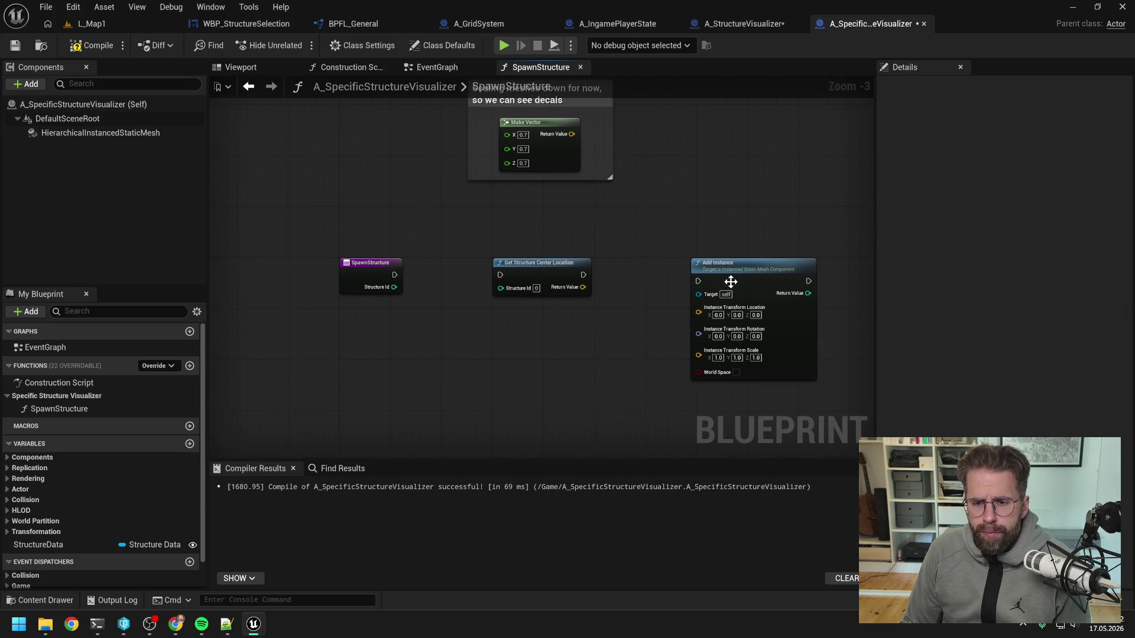
left_click_drag(729, 284, 740, 271)
left_click(642, 265)
scroll(624, 264, "down", 1)
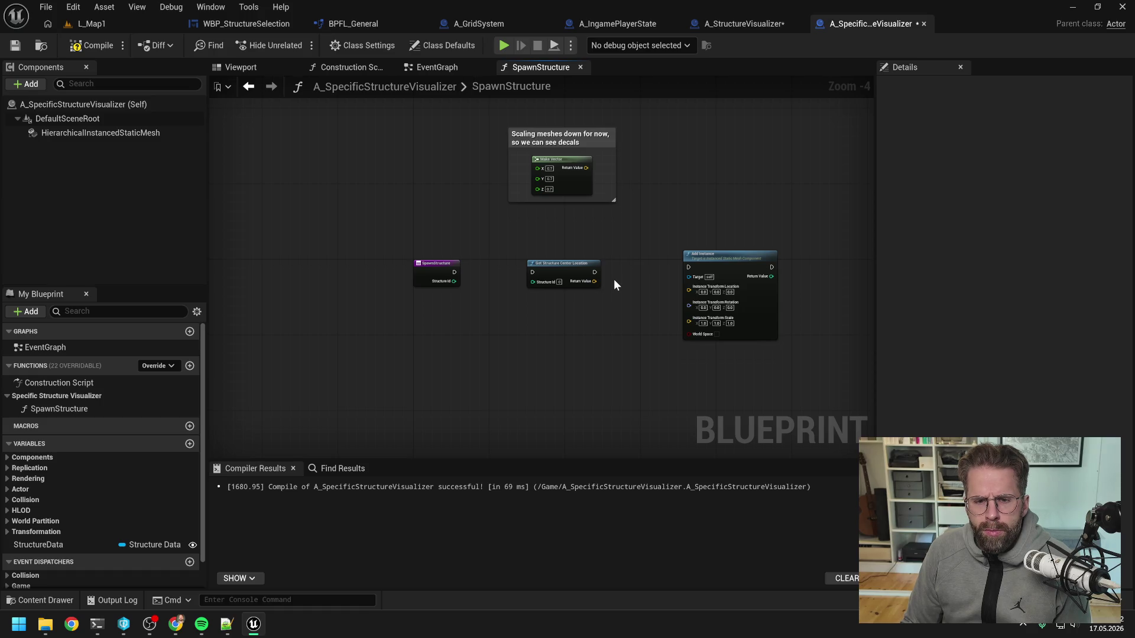
left_click_drag(698, 252, 703, 256)
left_click(645, 273)
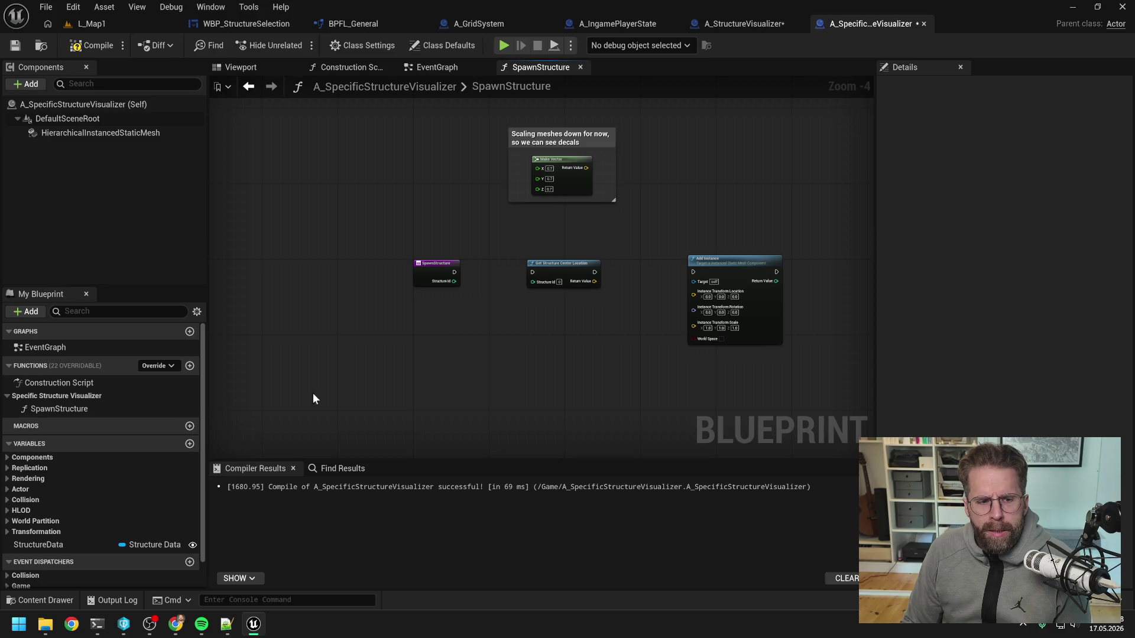
- Create an Integer array variable named PooledSlots and compile the blueprint
left_click(190, 444)
left_click(148, 560)
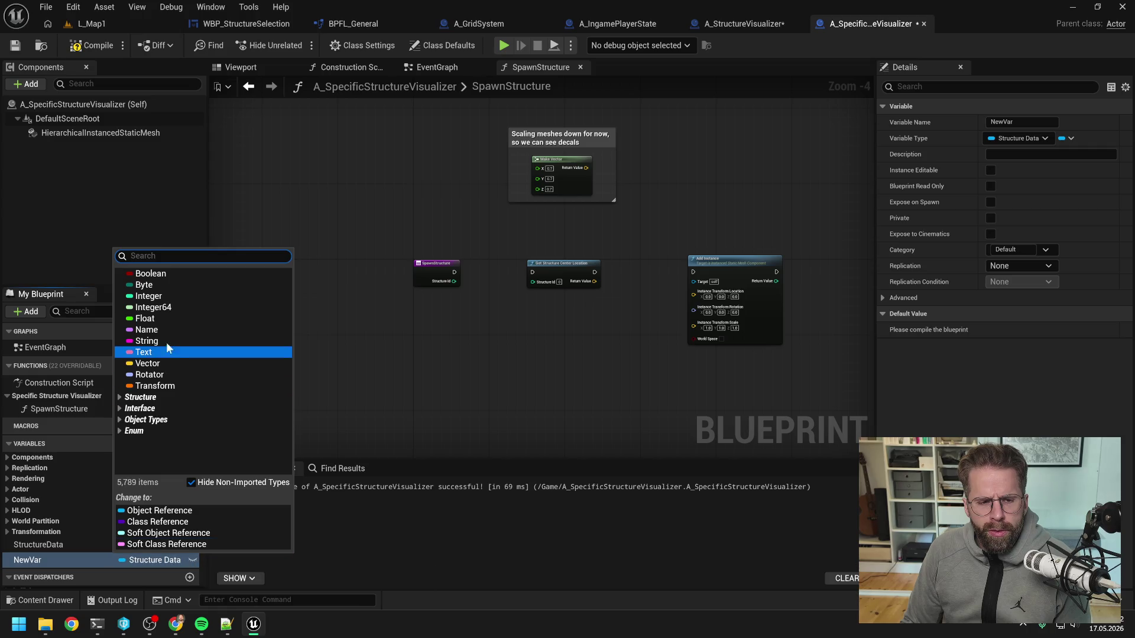
left_click(155, 296)
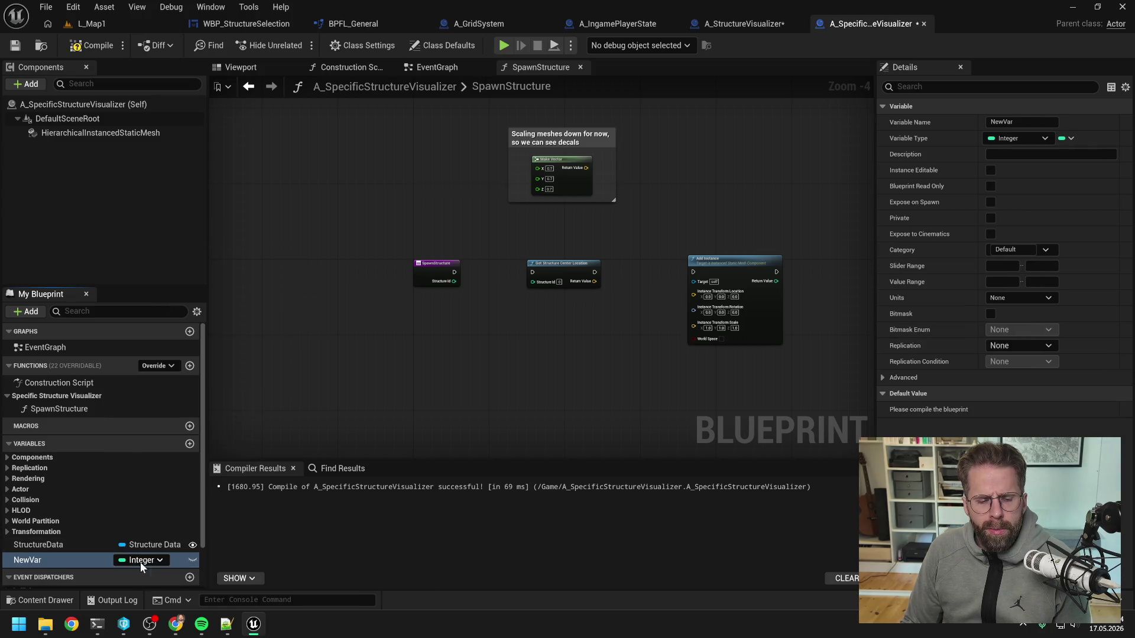
left_click(121, 560)
left_click(61, 565)
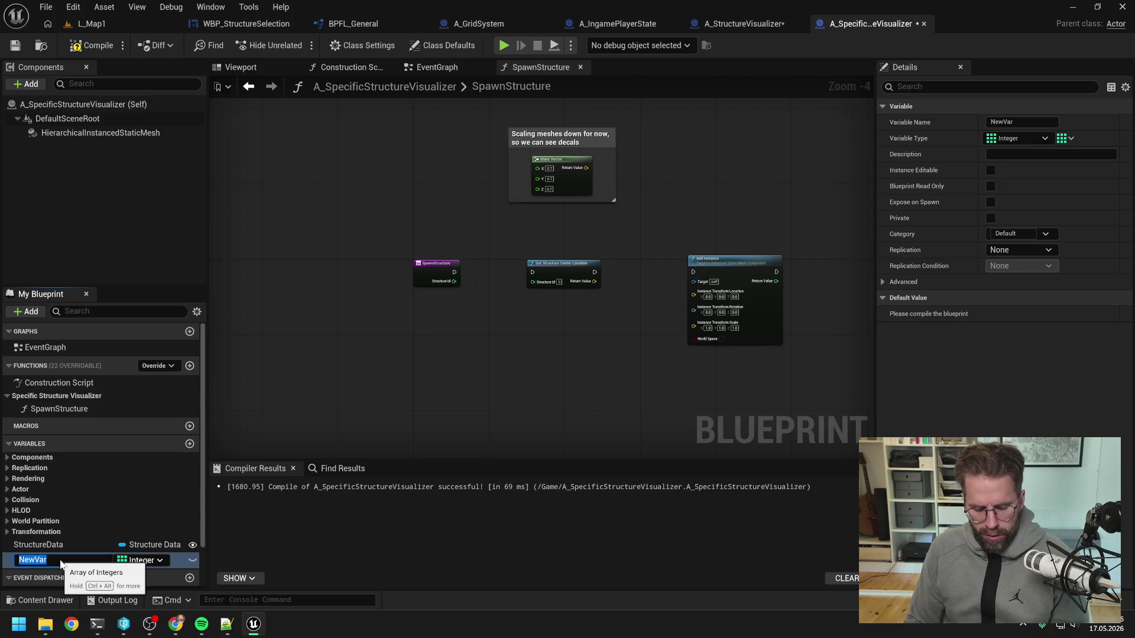
type("P")
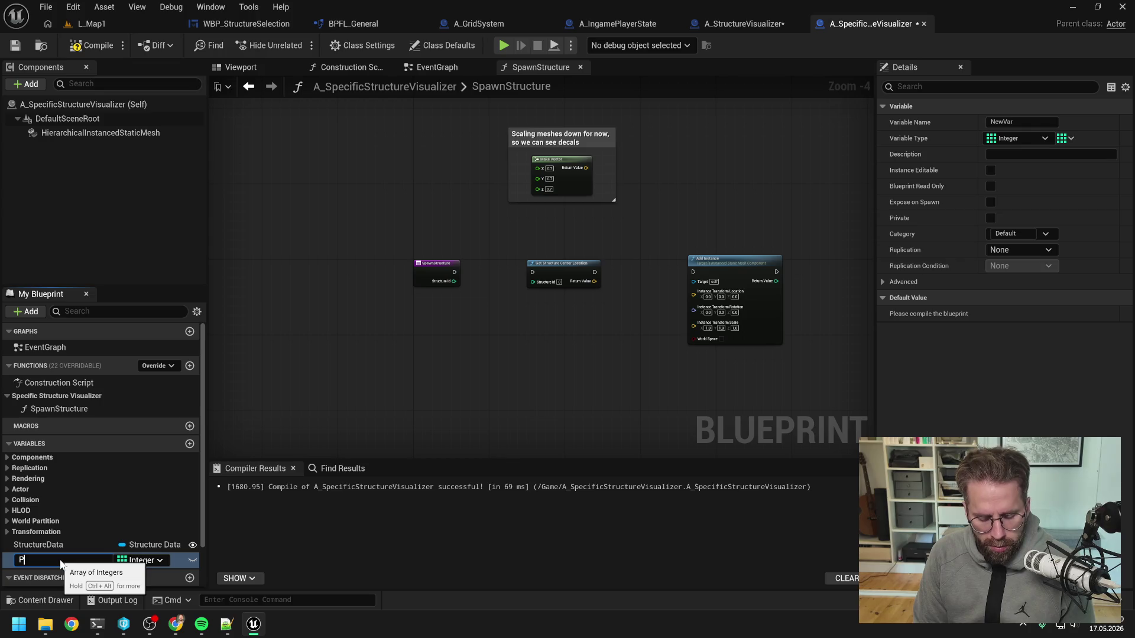
type("ooledSlots")
key("Return")
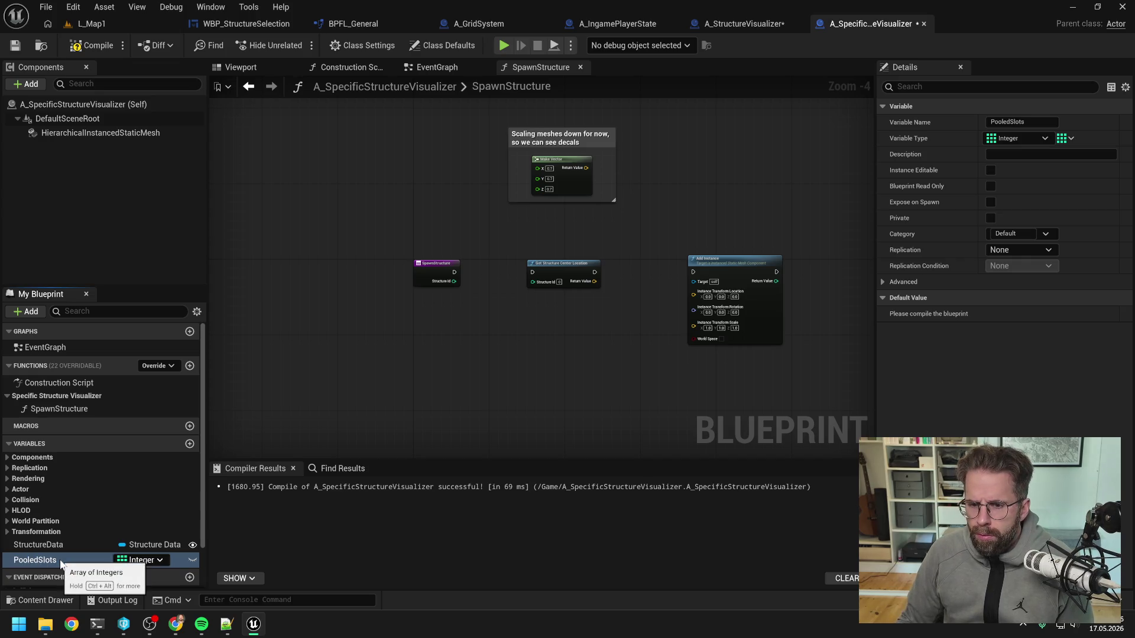
key("ctrl+shift+s")
left_click(91, 45)
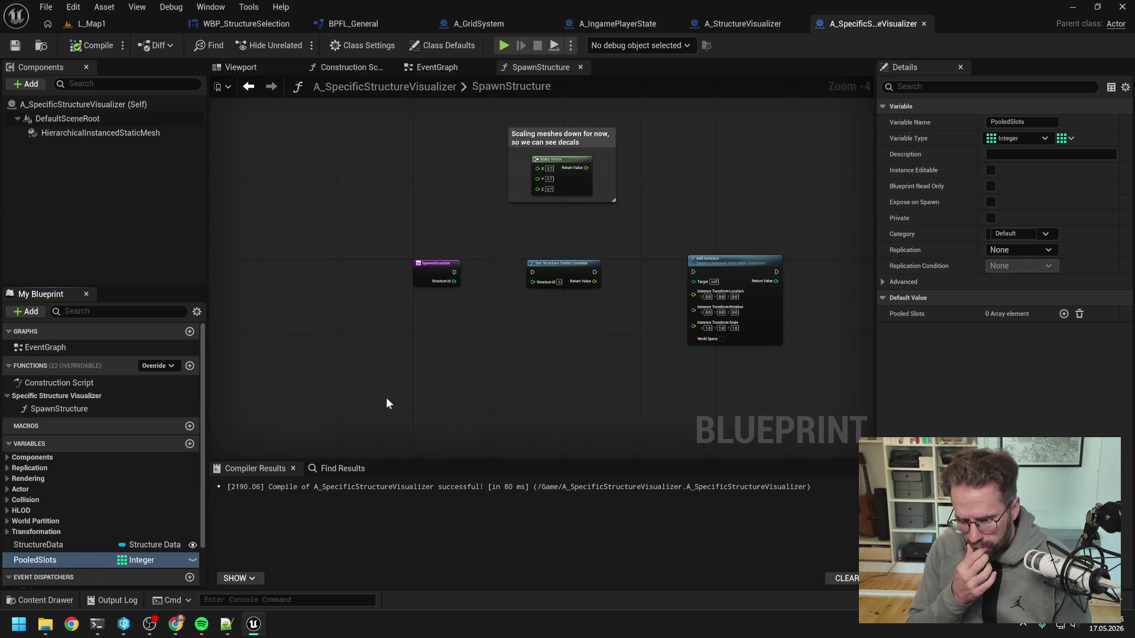
- Rename the variable to InactiveISMIndexes, then save and compile
left_click(81, 562)
key("F2")
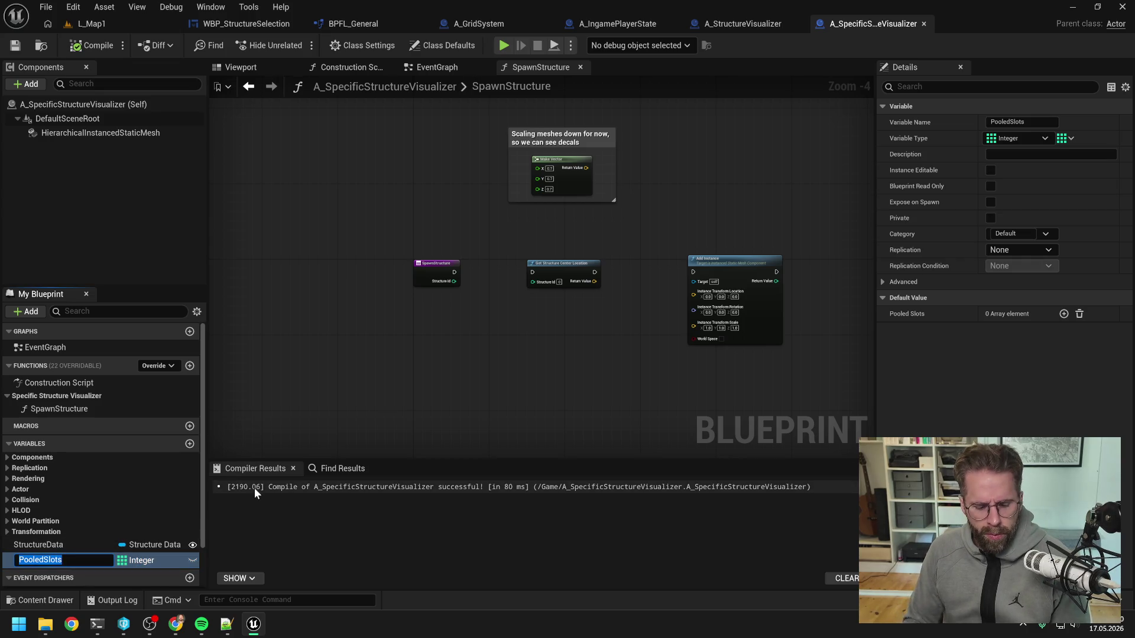
key("BackSpace")
type("nactive")
type("ISM")
type("ISMIndexe")
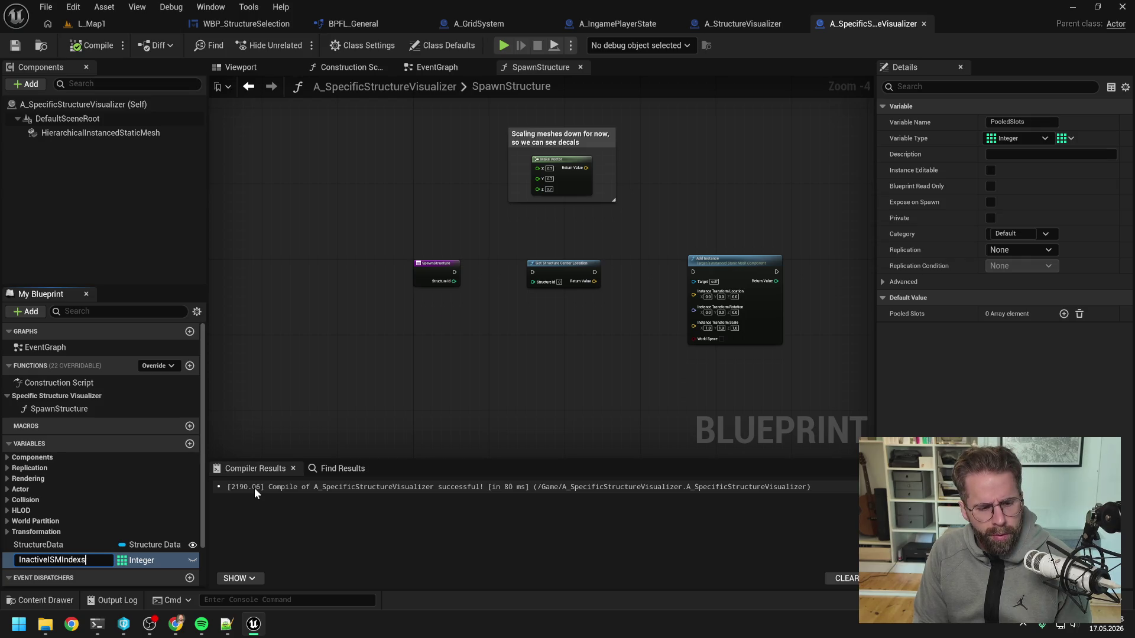
type("s")
key("Return")
key("ctrl+s")
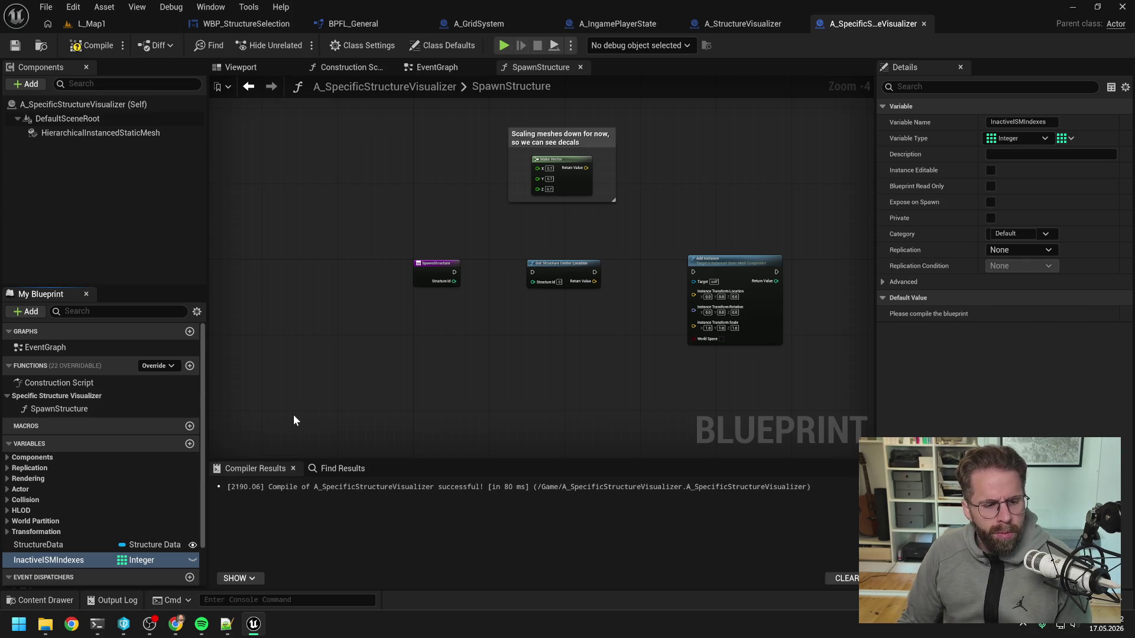
left_click(84, 45)
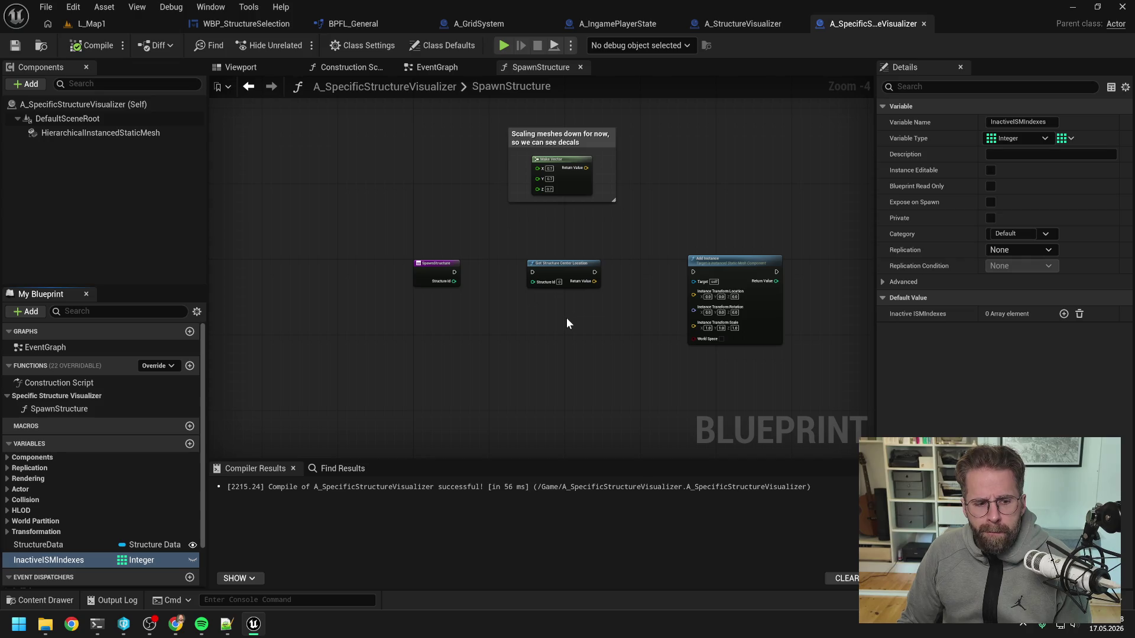
- Add an InactiveISMIndexes getter feeding an Is Empty check into a new Branch node
scroll(566, 319, "up", 1)
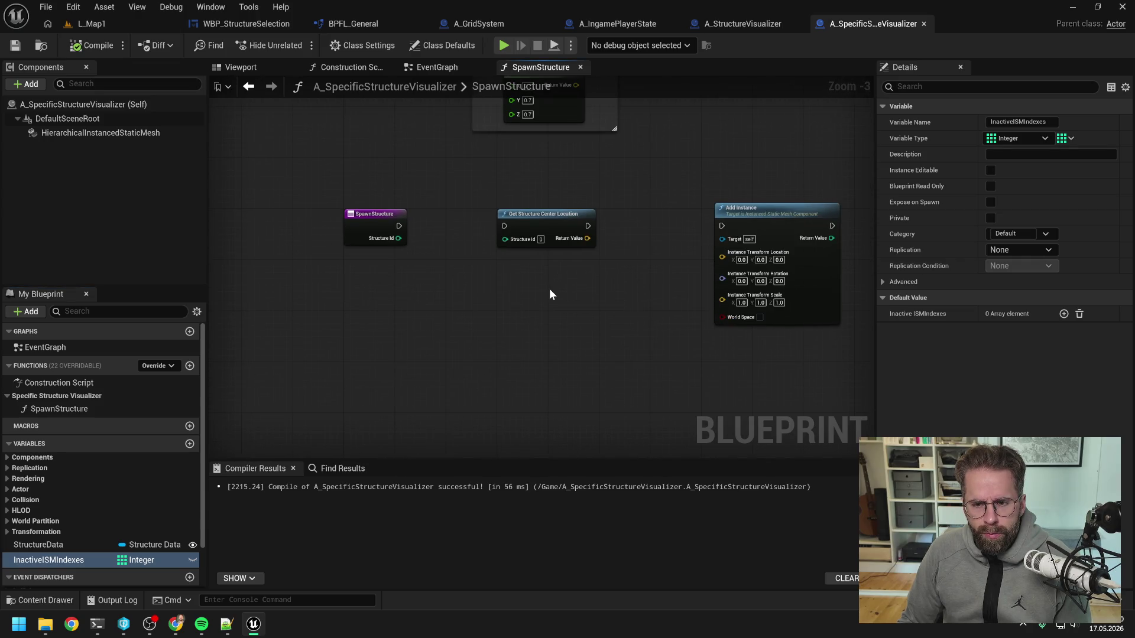
scroll(550, 293, "down", 1)
mouse_move(89, 560)
left_mouse_down()
mouse_move(299, 414)
mouse_move(402, 303)
left_mouse_up()
key("Escape")
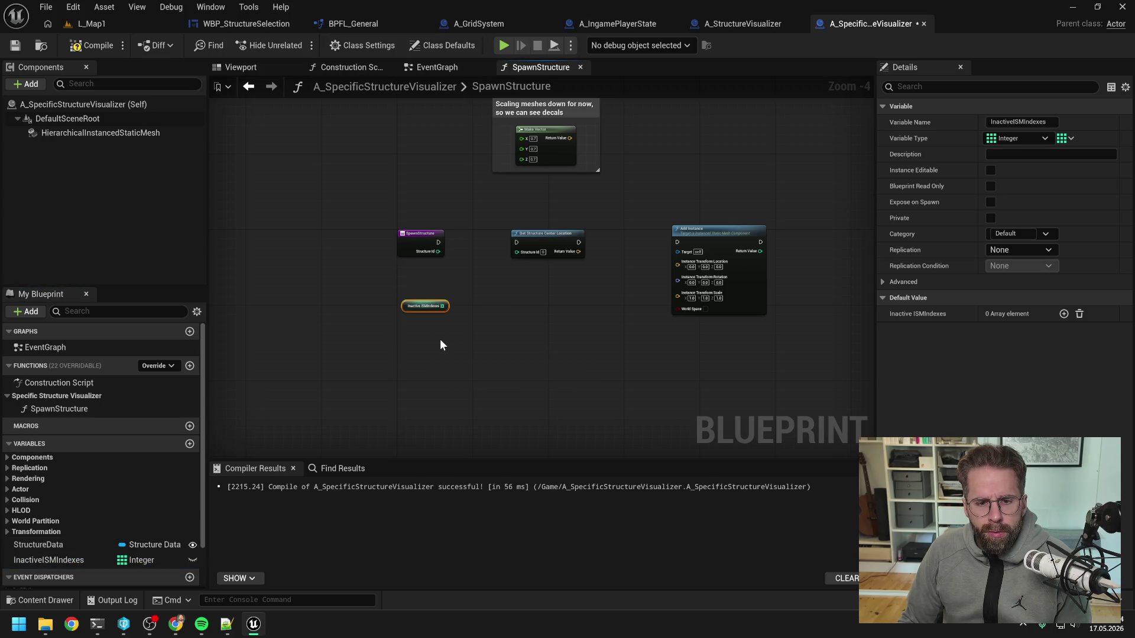
scroll(458, 307, "up", 1)
left_click_drag(433, 306, 466, 311)
type("is")
key("Return")
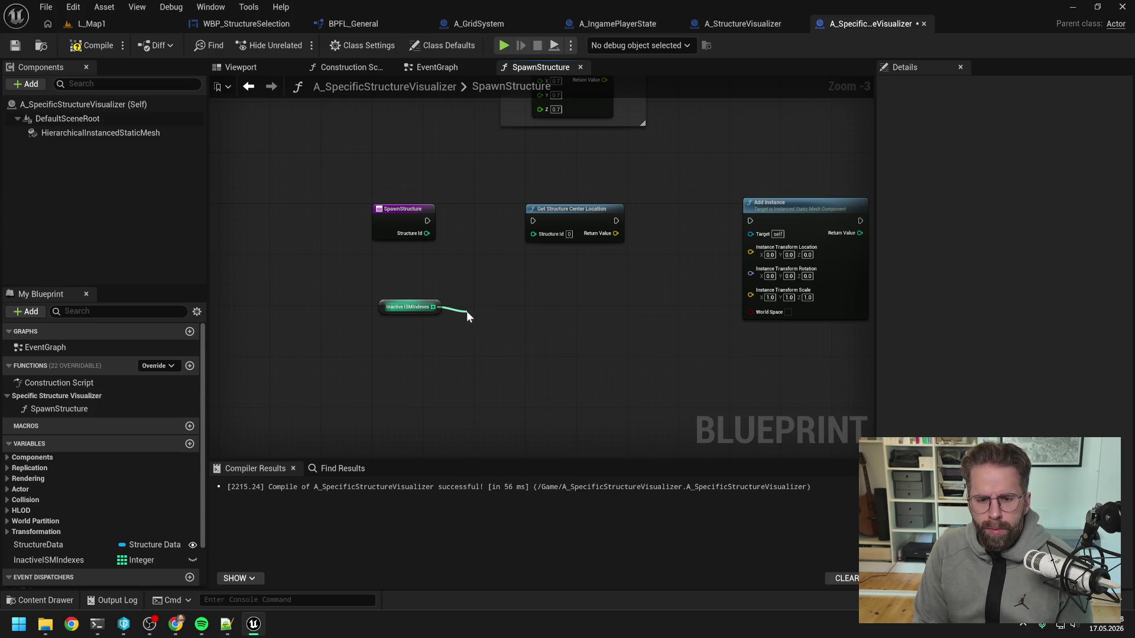
mouse_move(544, 322)
left_mouse_down()
mouse_move(583, 313)
mouse_move(553, 316)
left_mouse_up()
type("branch")
key("Return")
- Rearrange the nodes and connect SpawnStructure's execution into the Branch
left_click_drag(571, 226, 692, 272)
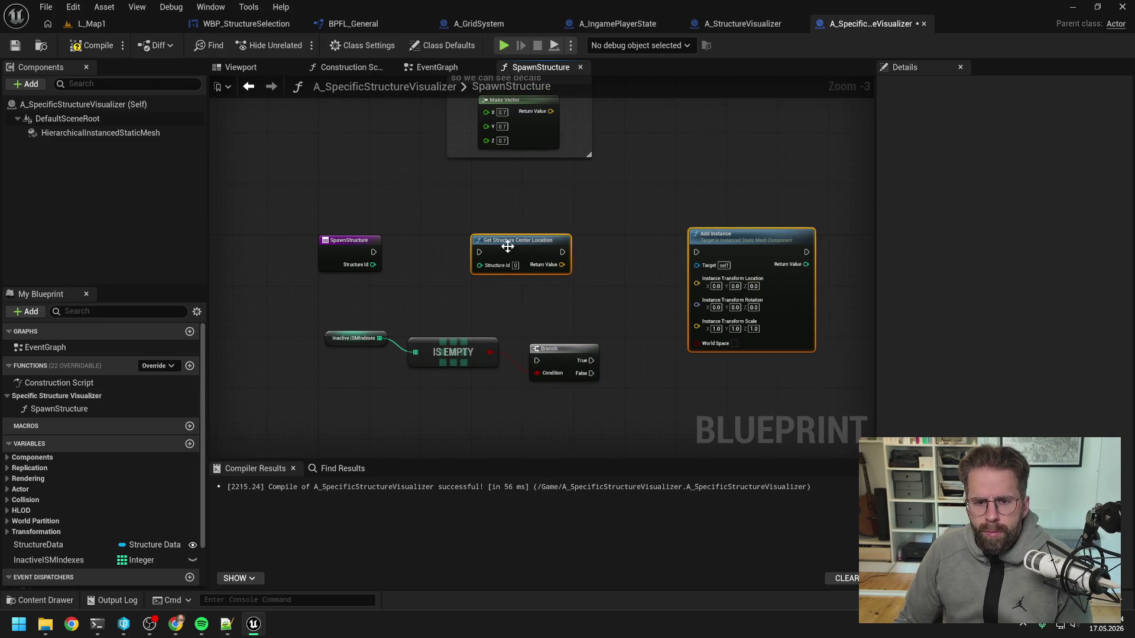
left_click_drag(508, 247, 709, 245)
left_click(709, 246)
left_click_drag(558, 351, 577, 241)
left_click_drag(374, 252, 555, 252)
left_click_drag(441, 303, 343, 355)
key("q")
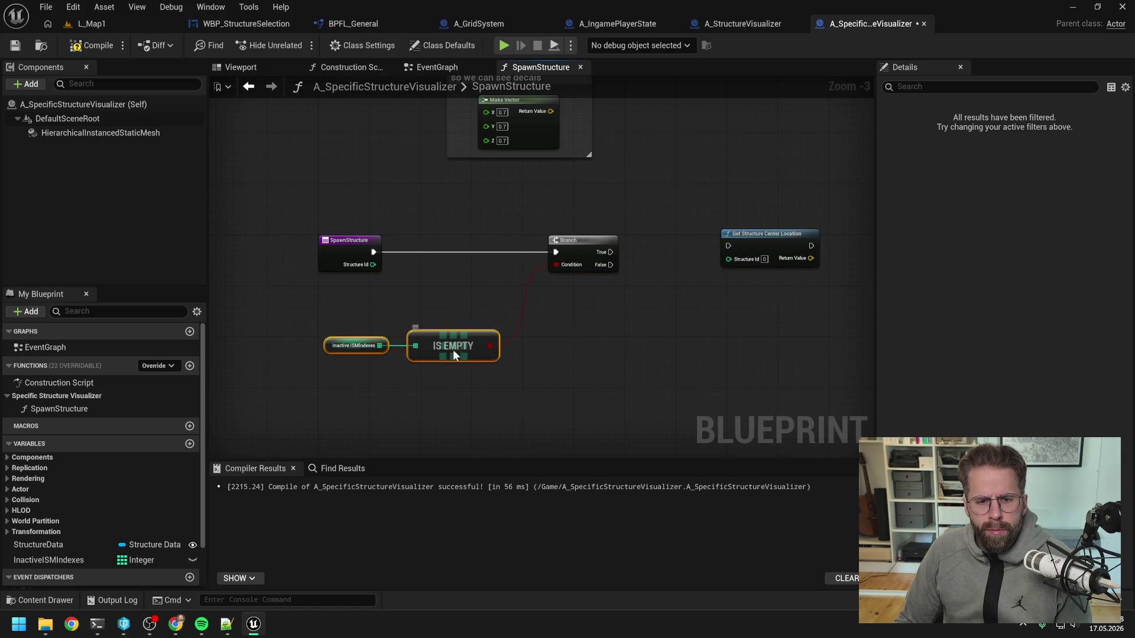
left_click(596, 336)
scroll(460, 334, "down", 1)
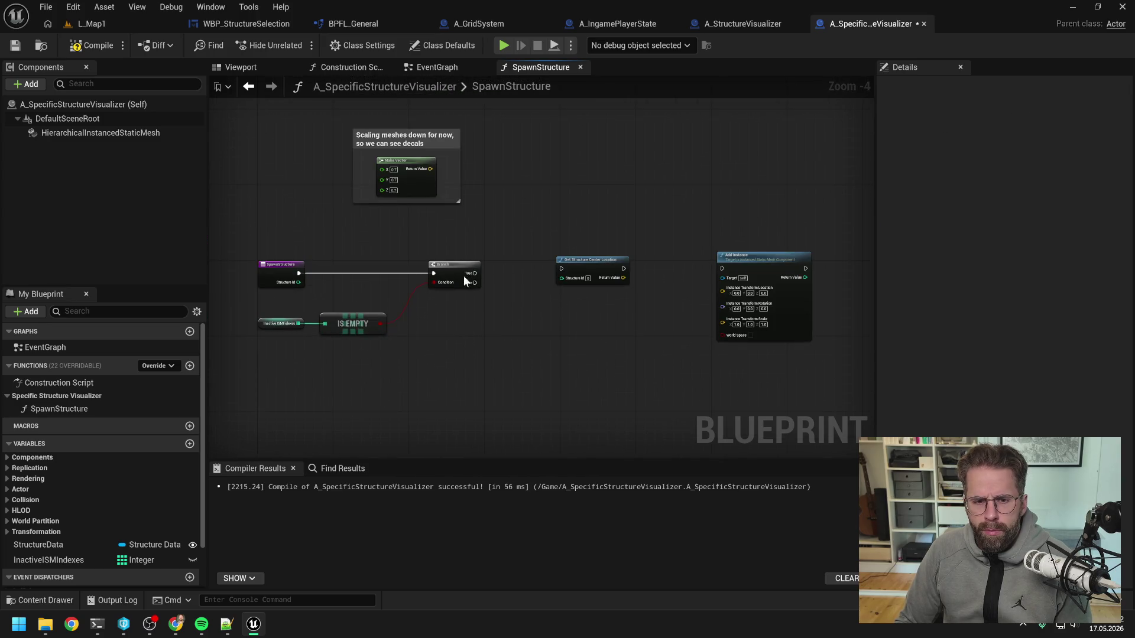
- Chain Branch True through Get Structure Center Location into Add Instance, wire location and scale, and compile
left_click_drag(473, 275, 592, 273)
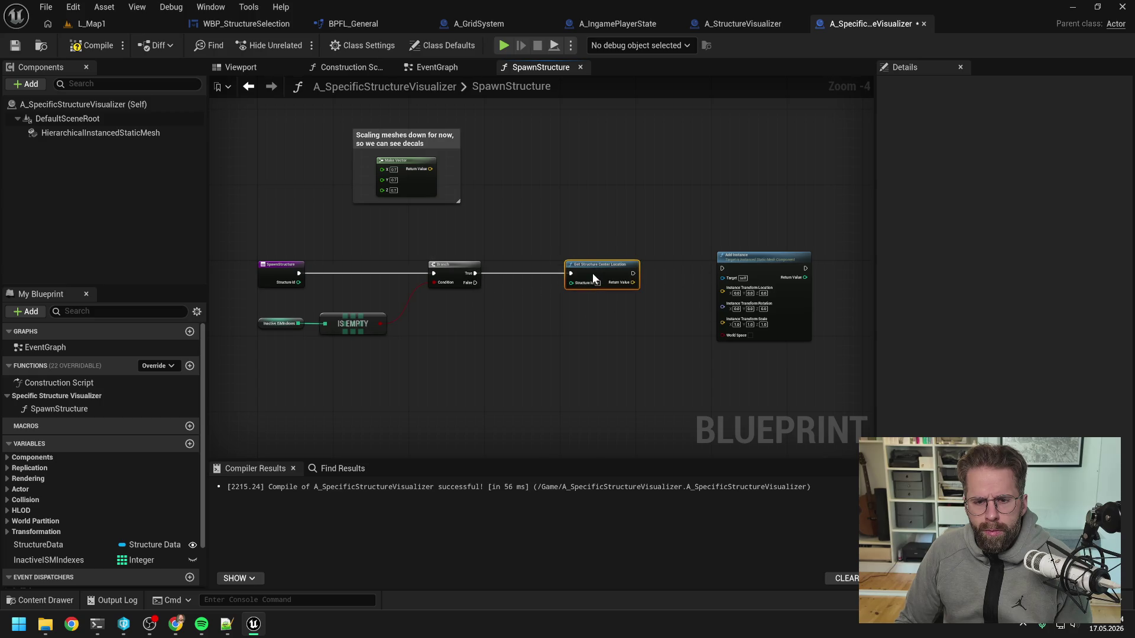
left_click(503, 311)
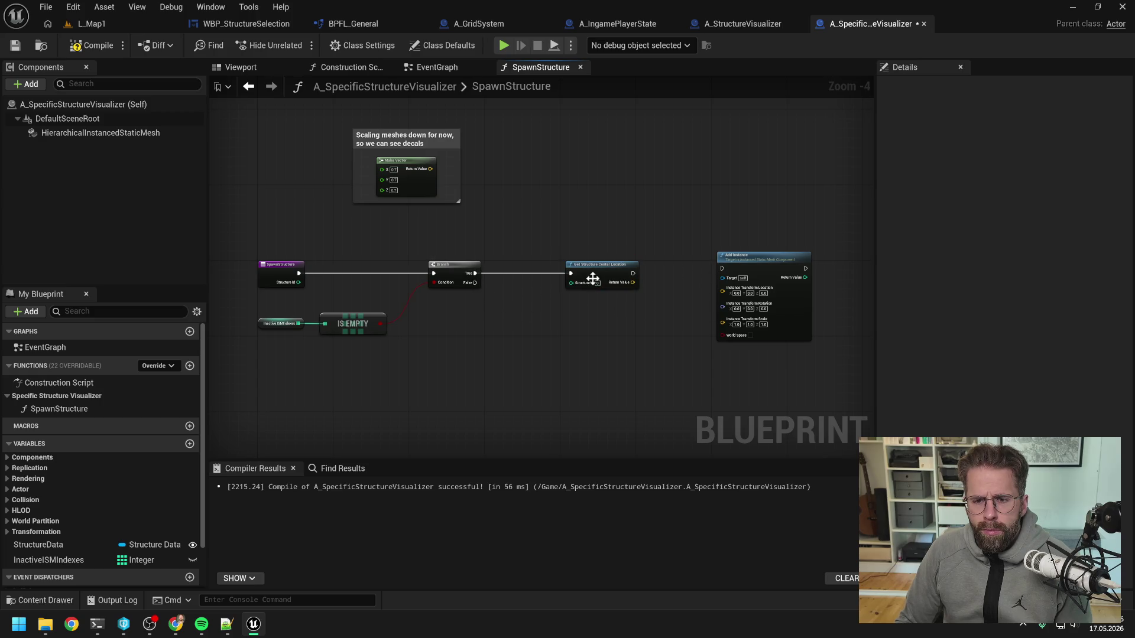
left_click_drag(632, 275, 732, 265)
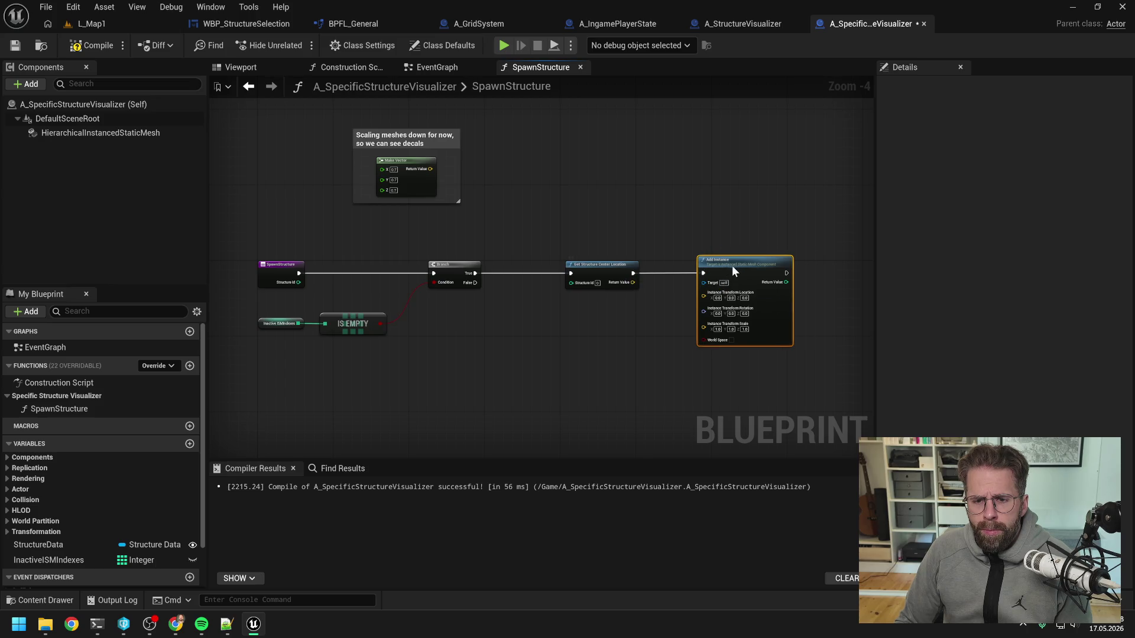
left_click(661, 306)
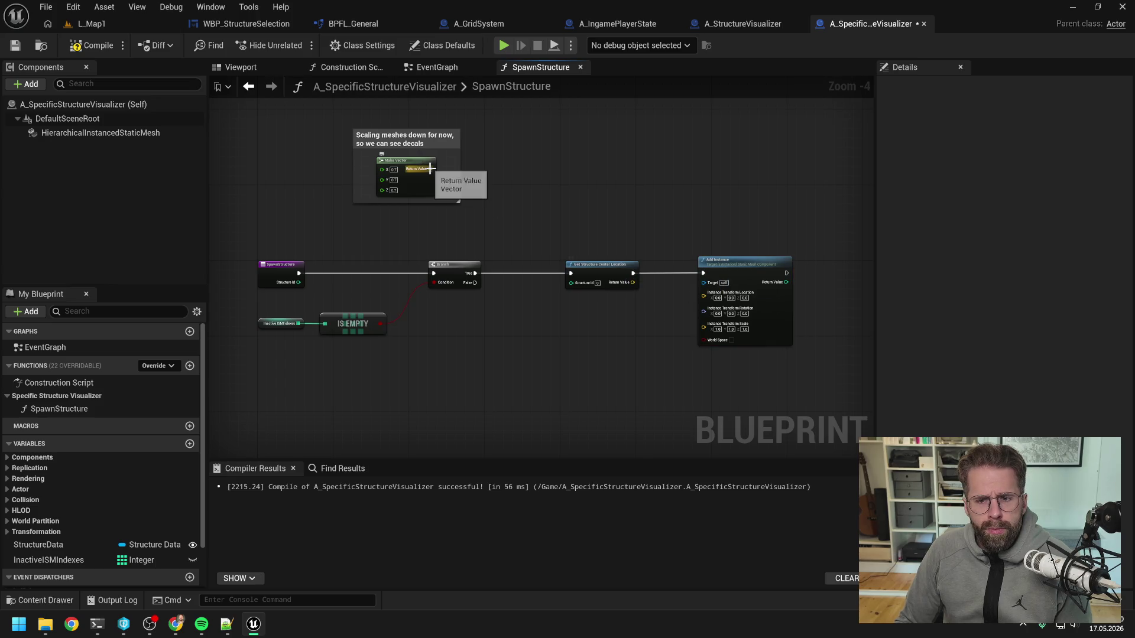
mouse_move(412, 141)
left_mouse_down()
mouse_move(625, 144)
mouse_move(610, 145)
left_mouse_up()
left_click(723, 175)
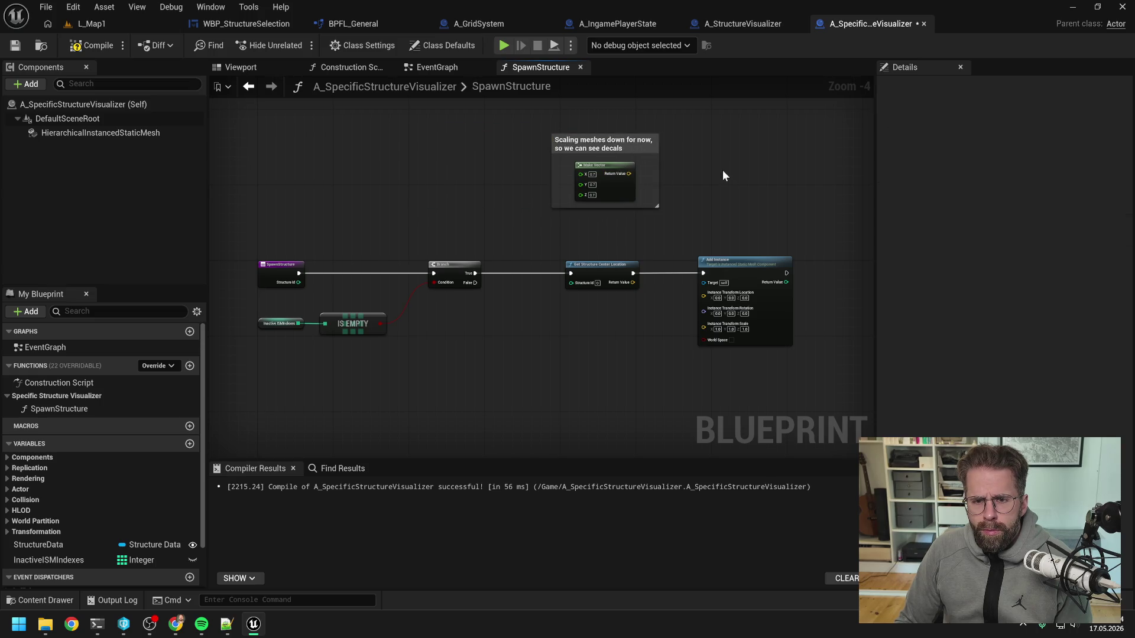
left_click_drag(707, 200, 674, 180)
mouse_move(599, 161)
left_mouse_down()
mouse_move(618, 177)
mouse_move(686, 346)
left_mouse_up()
scroll(640, 220, "up", 1)
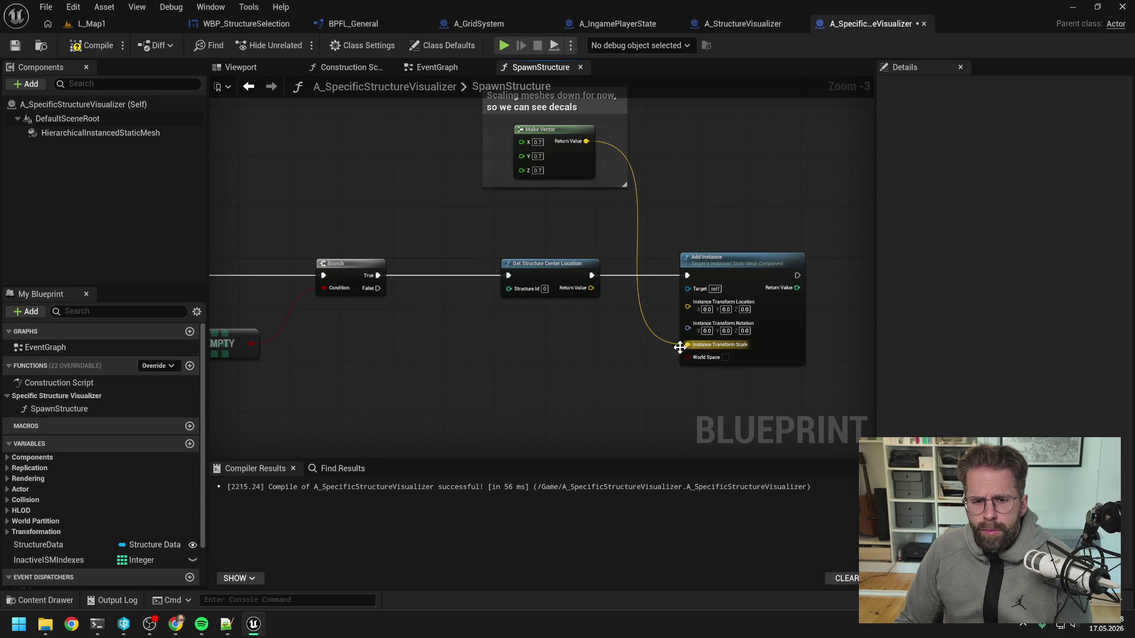
left_click_drag(596, 294, 689, 308)
scroll(572, 323, "down", 1)
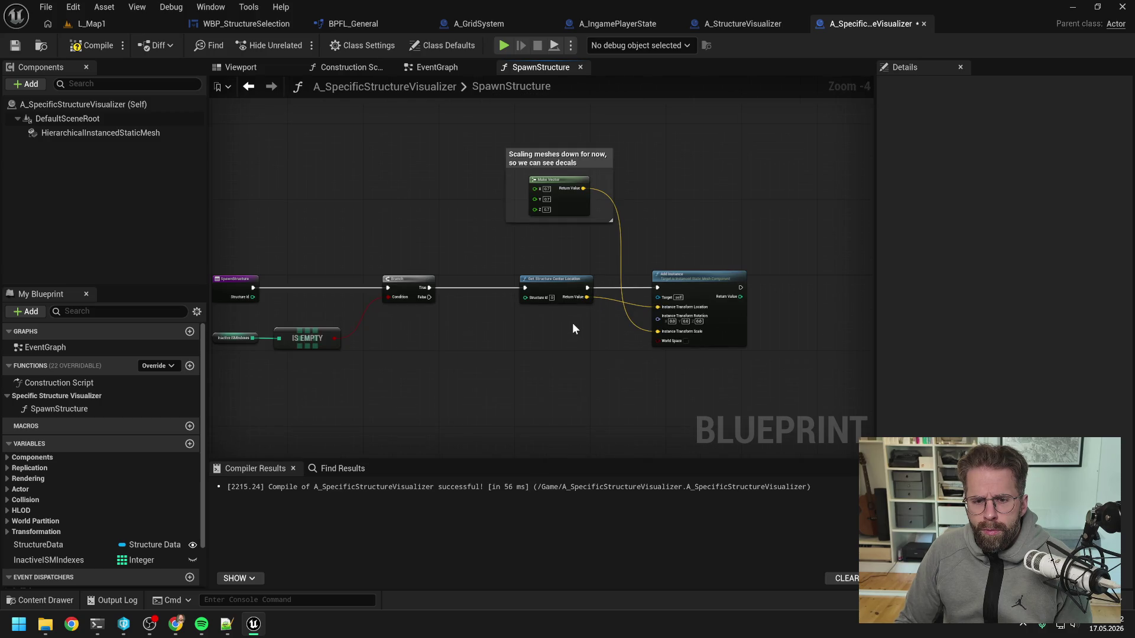
left_click(116, 46)
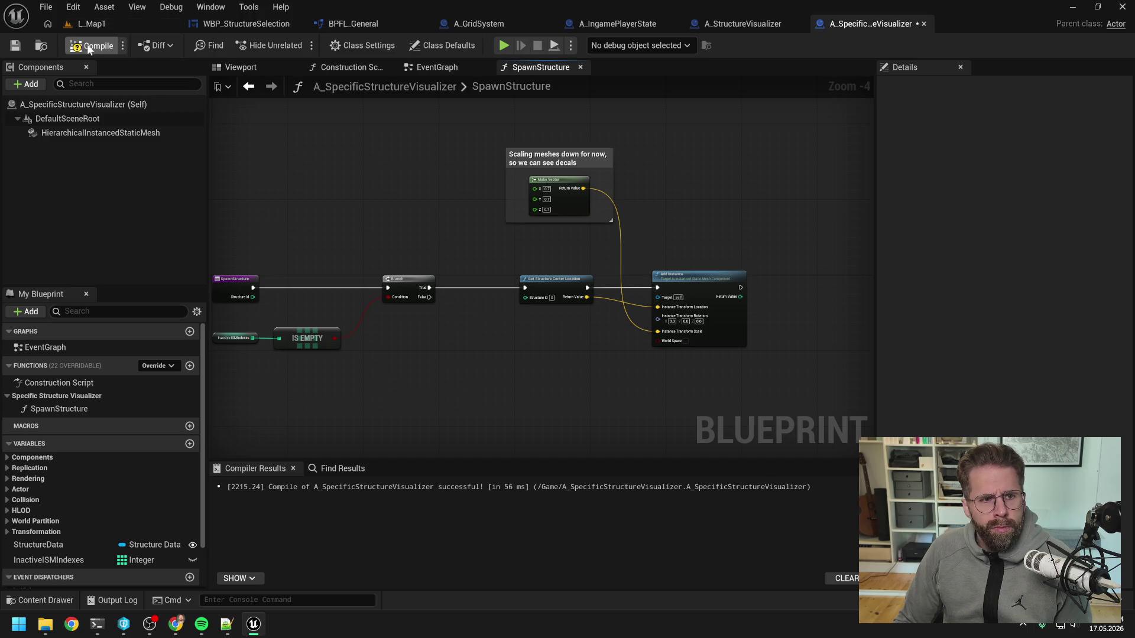
- Route SpawnStructure's Structure Id into Get Structure Center Location through two reroute points, then recompile
left_click_drag(443, 241, 532, 227)
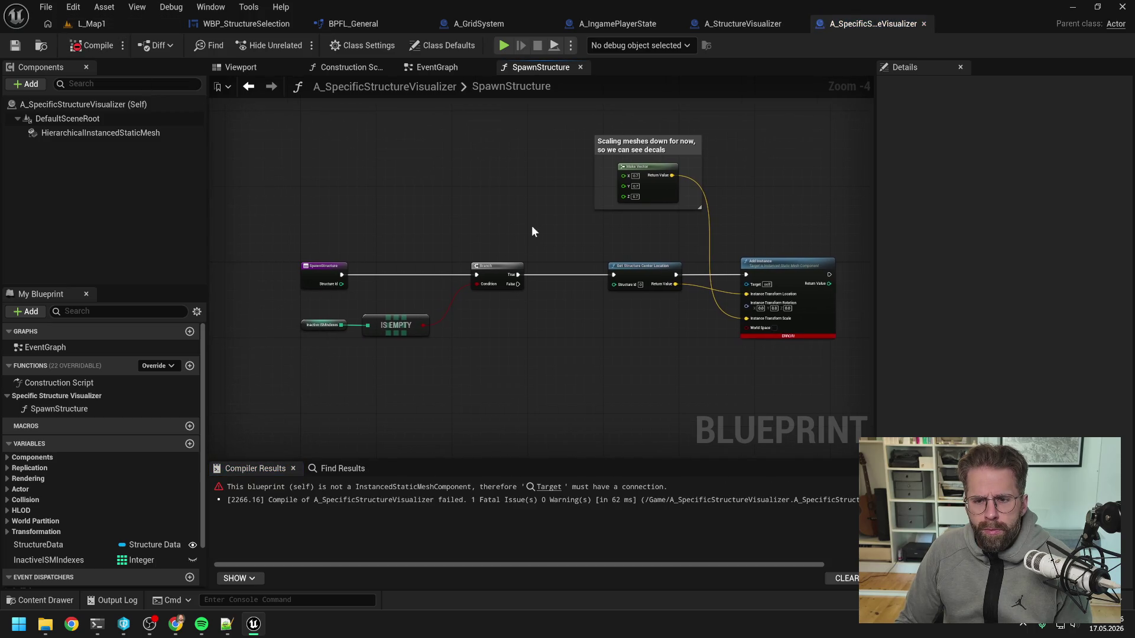
mouse_move(341, 285)
left_mouse_down()
mouse_move(631, 292)
mouse_move(578, 247)
mouse_move(409, 249)
mouse_move(404, 221)
left_mouse_up()
double_click(580, 283)
double_click(552, 247)
left_click(65, 47)
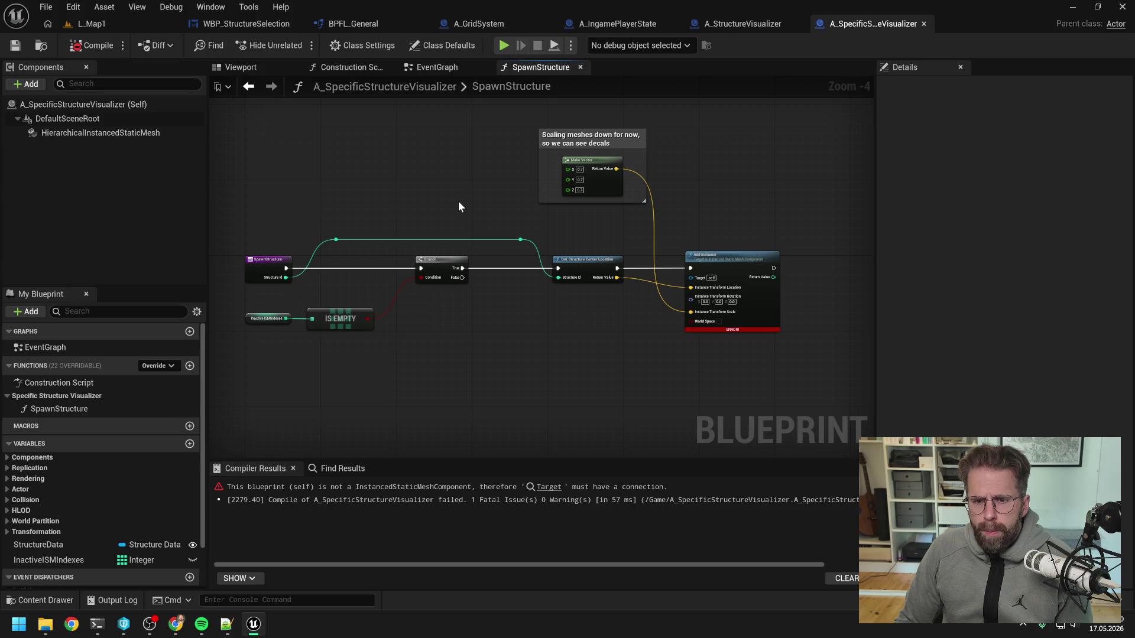
- Place a HierarchicalInstancedStaticMesh getter beside Add Instance to feed its Target
left_click_drag(584, 236, 606, 217)
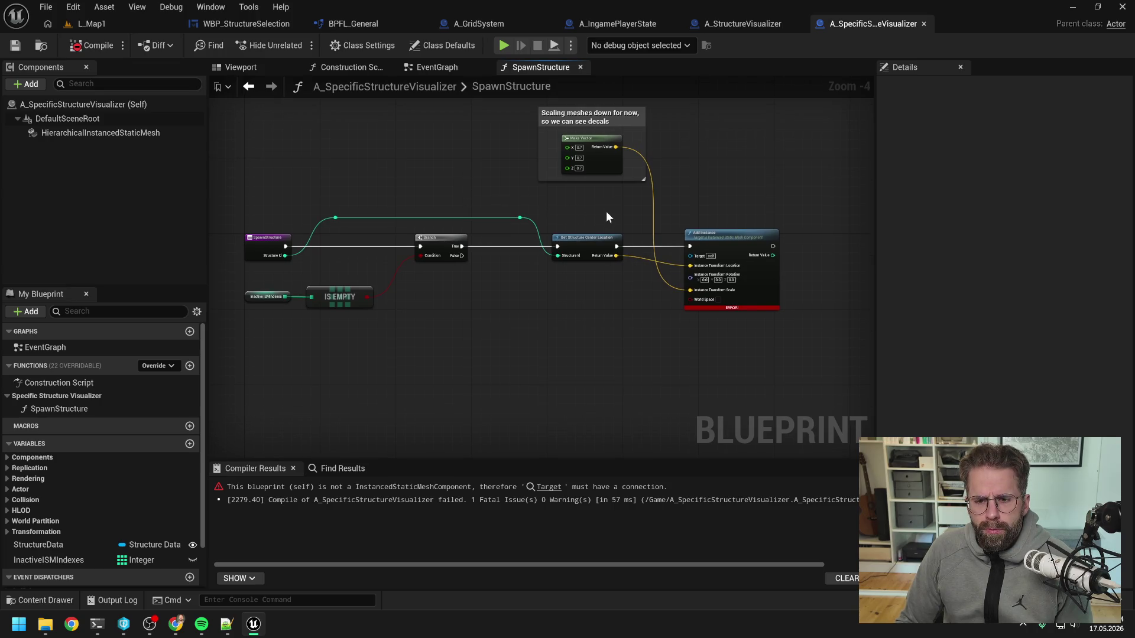
mouse_move(101, 132)
left_mouse_down()
mouse_move(345, 156)
mouse_move(615, 218)
mouse_move(599, 213)
mouse_move(680, 239)
mouse_move(690, 255)
left_mouse_up()
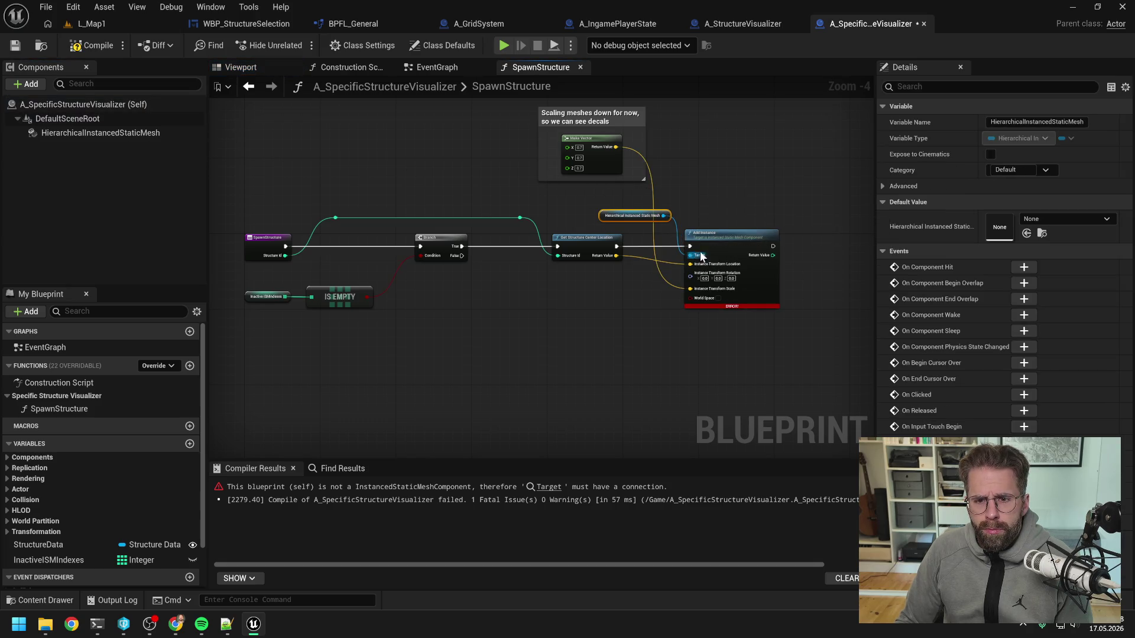
left_click_drag(647, 221, 594, 220)
mouse_move(721, 233)
left_mouse_down()
mouse_move(703, 233)
mouse_move(698, 195)
mouse_move(684, 200)
left_mouse_up()
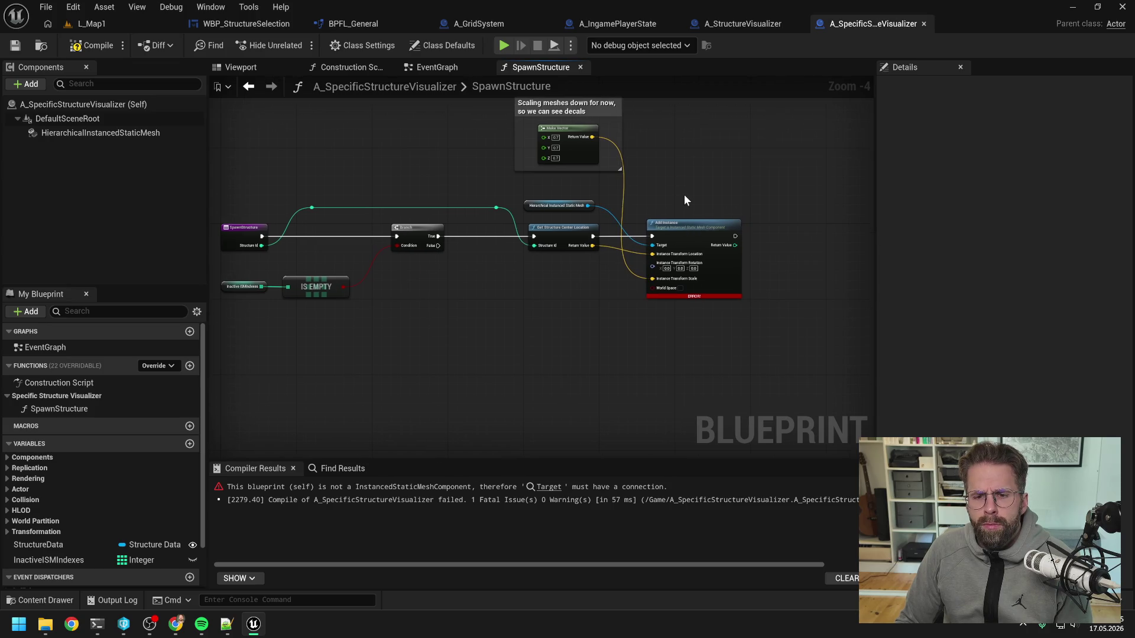
left_click(559, 207)
mouse_move(559, 210)
left_mouse_down()
mouse_move(619, 289)
mouse_move(516, 297)
left_mouse_up()
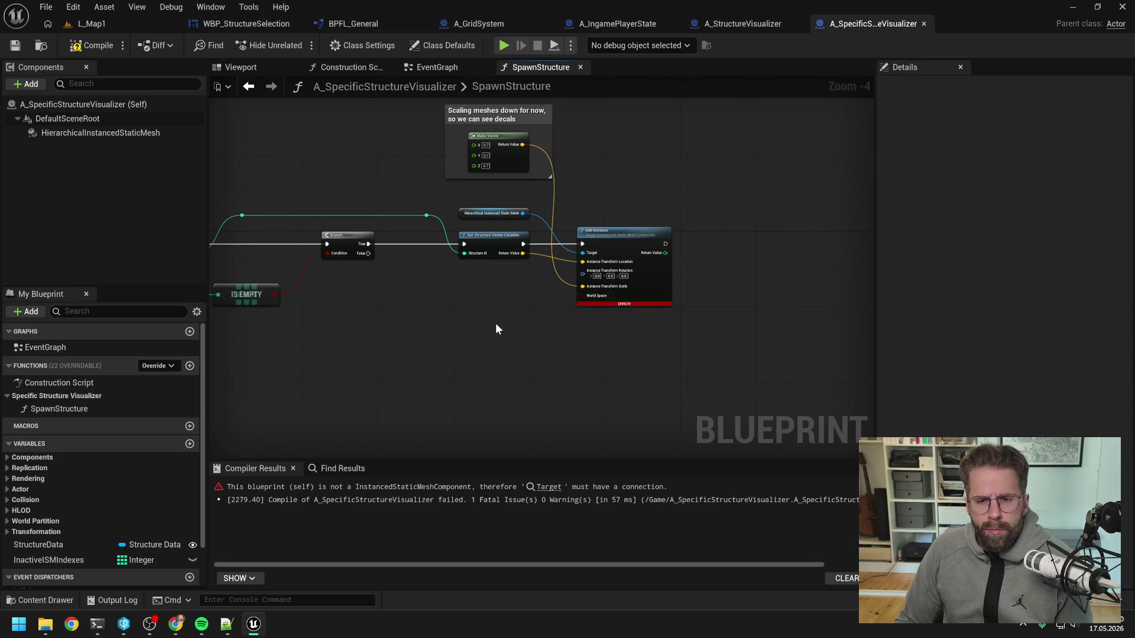
- Create a StructureIdToISMIndex variable and place its getter in the graph
left_click(190, 444)
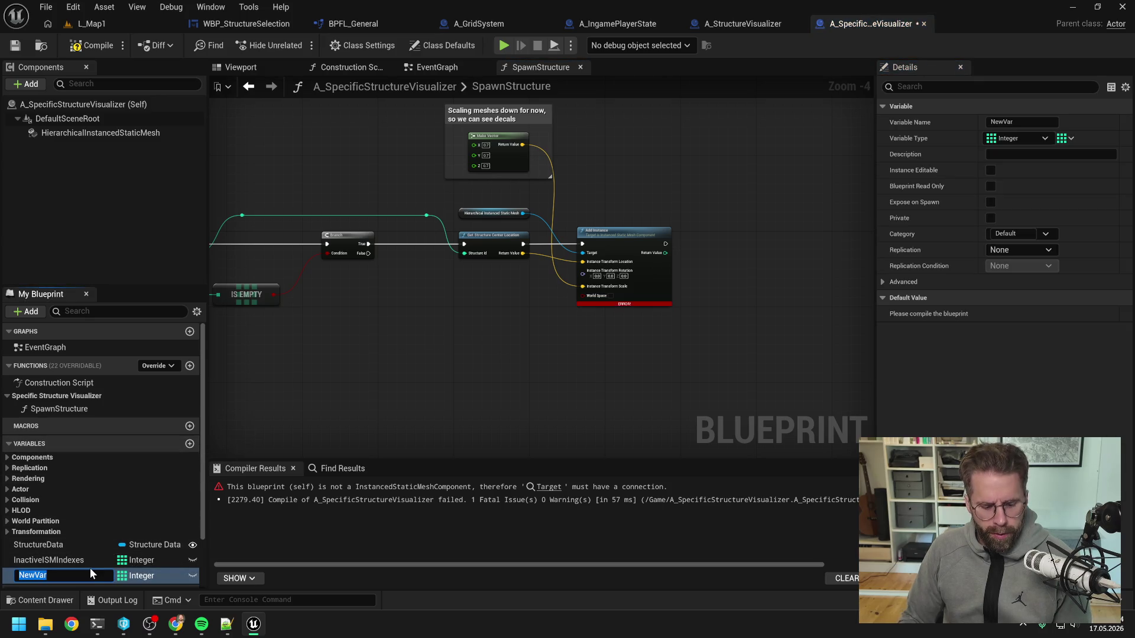
type("StructureIdT")
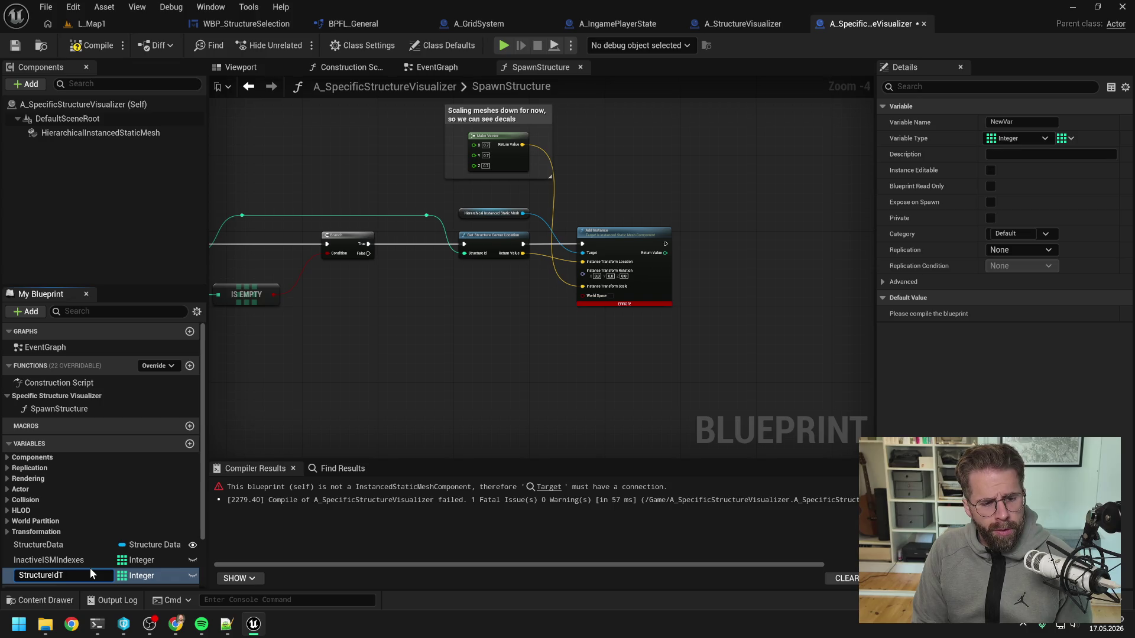
type("Index")
key("Return")
left_click_drag(89, 568, 89, 555)
- Add StructureIdToISMIndex's ADD node after Add Instance, storing its returned index
mouse_move(417, 388)
left_mouse_down()
mouse_move(716, 226)
mouse_move(783, 242)
left_mouse_up()
left_click(745, 253)
type("add")
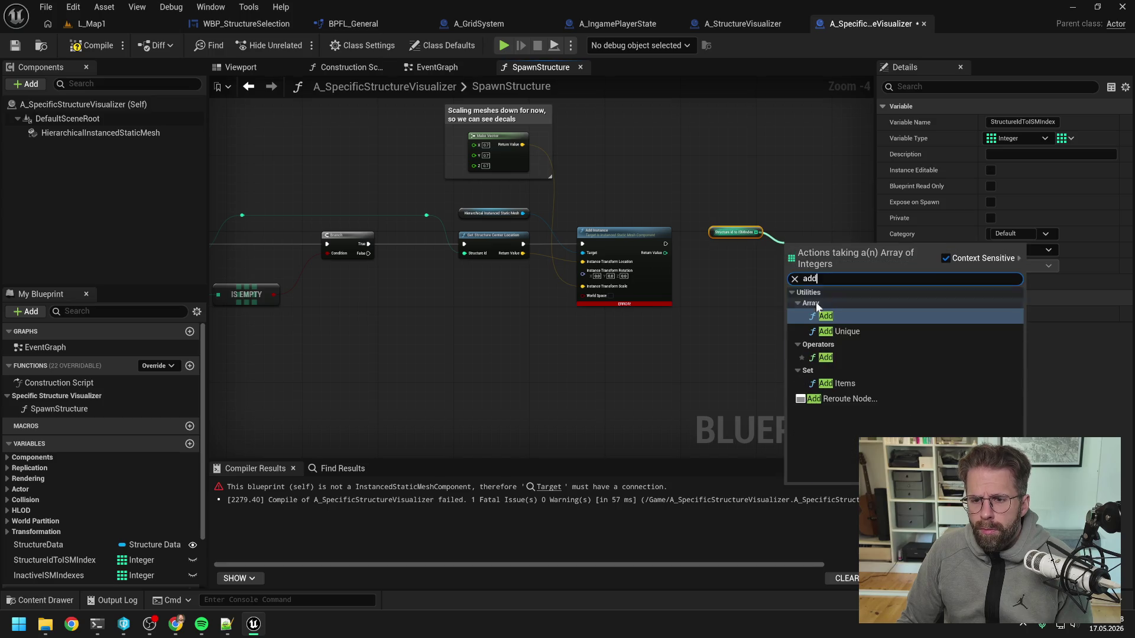
left_click(827, 313)
left_click_drag(665, 244, 782, 249)
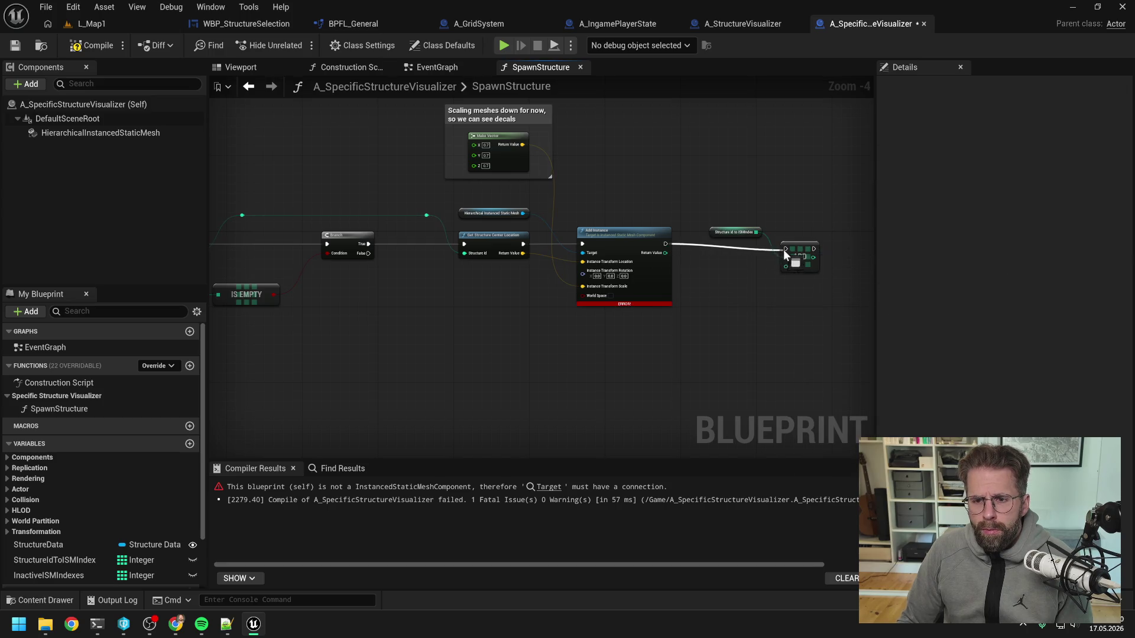
left_click_drag(668, 254, 780, 262)
- Compile and save the blueprint, then switch to the EventGraph
left_click(746, 293)
key("F7")
key("ctrl+s")
mouse_move(460, 280)
left_mouse_down()
mouse_move(537, 246)
mouse_move(497, 248)
left_mouse_up()
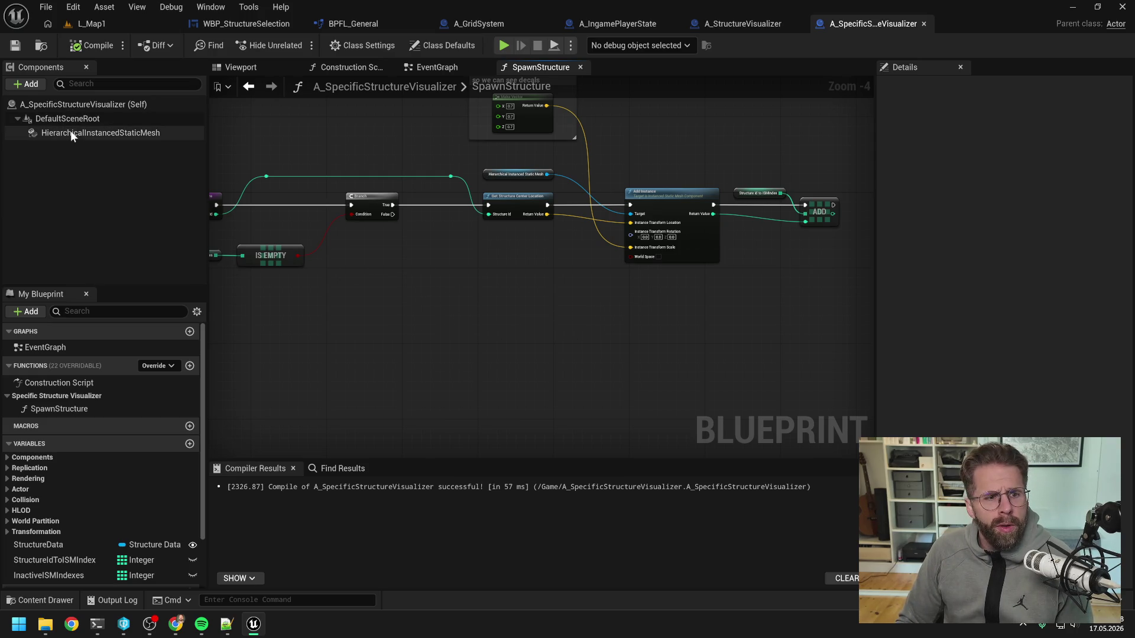
left_click(442, 73)
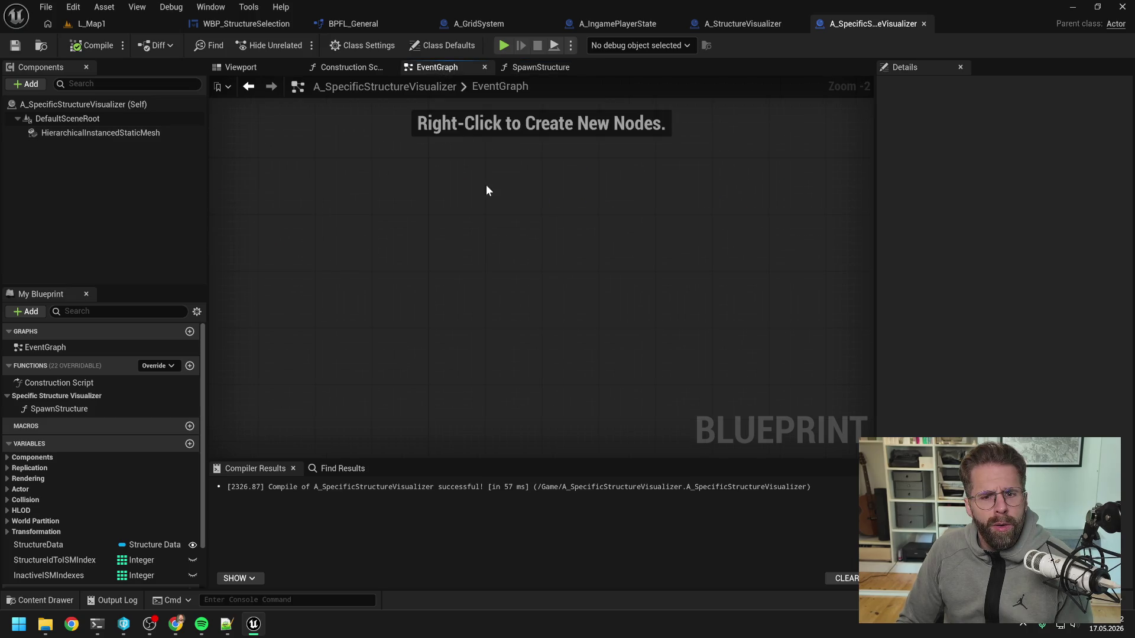
- Place an Event BeginPlay node in the EventGraph and compile the blueprint
right_click(487, 186)
type("beginplay")
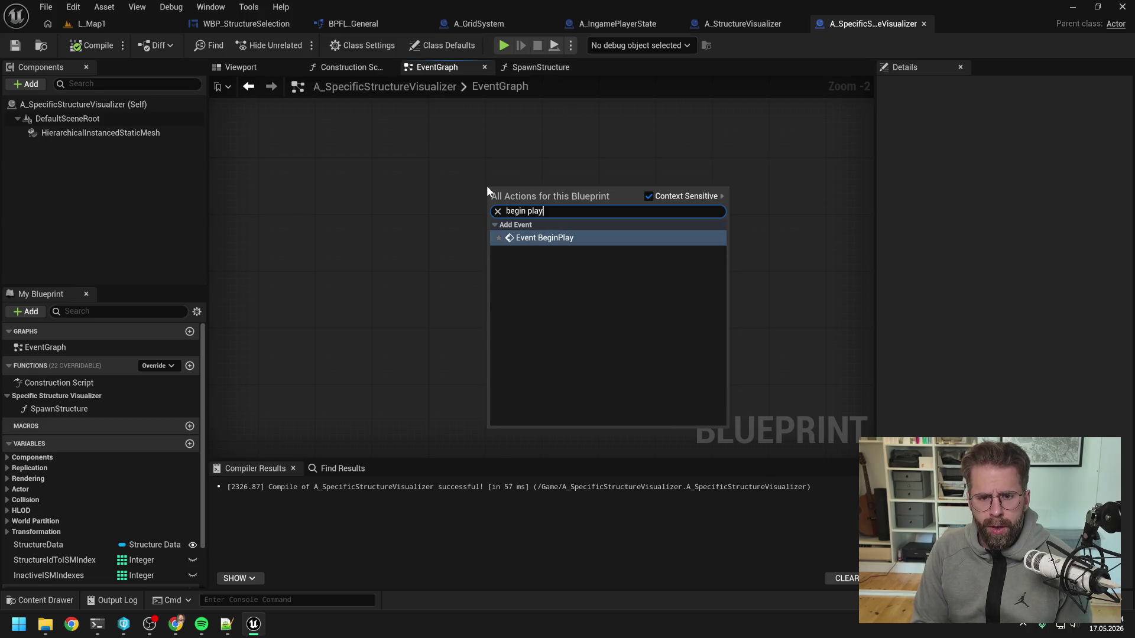
key("Return")
left_click_drag(522, 205, 520, 178)
left_click(602, 196)
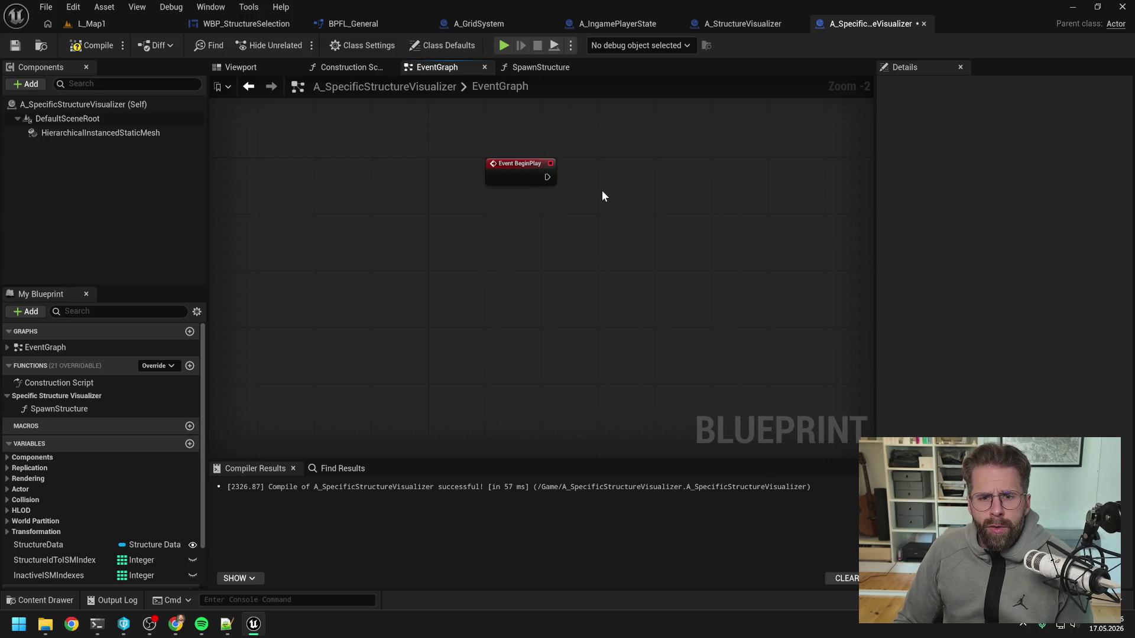
left_click(106, 133)
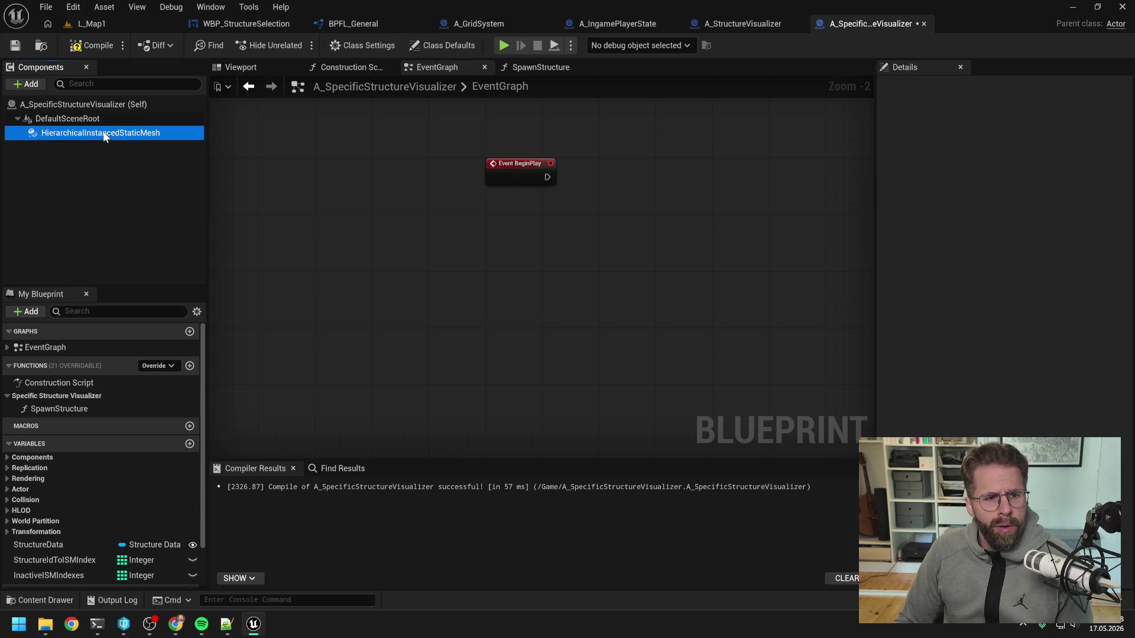
left_click(526, 171)
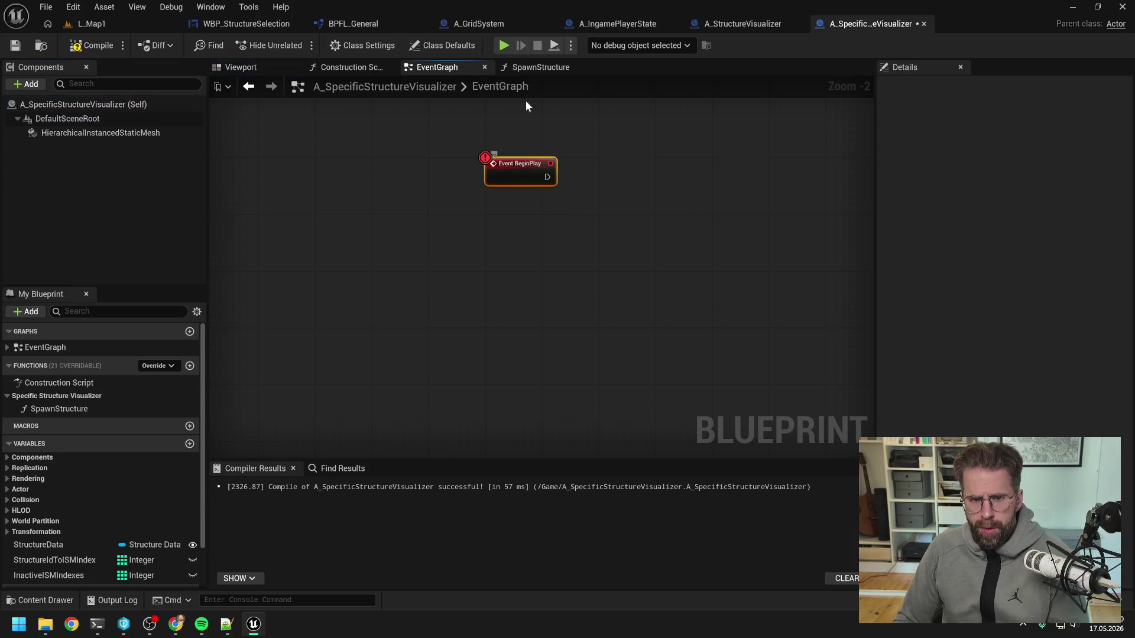
left_click(534, 67)
left_click(559, 209)
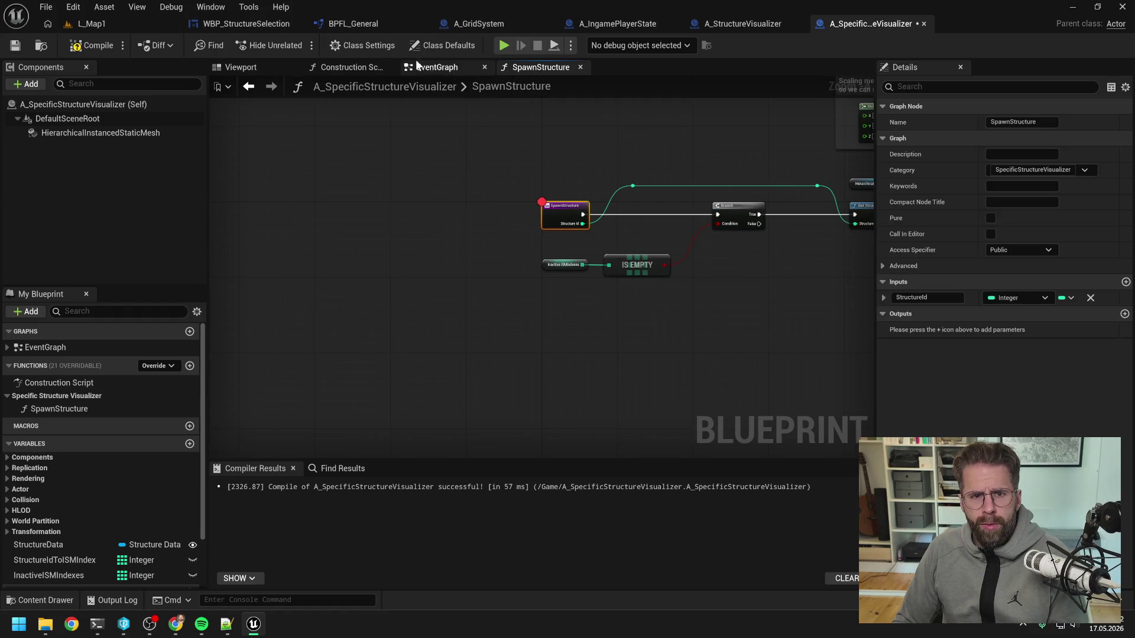
left_click(421, 66)
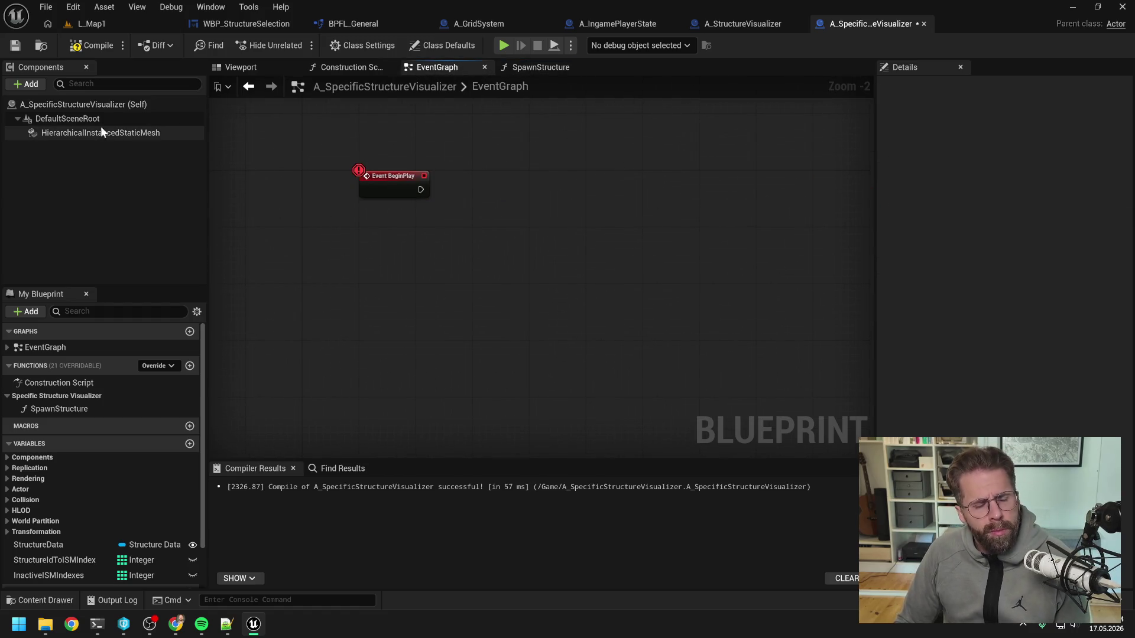
left_click(92, 51)
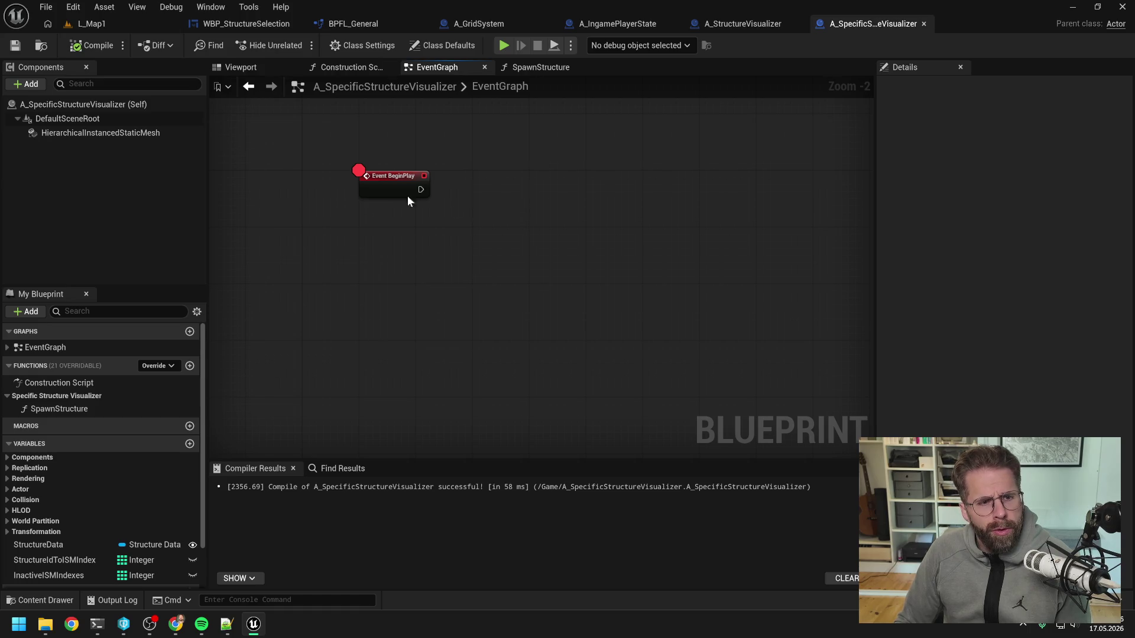
- Add an instanced mesh component getter with a Set Static Mesh node
left_click(104, 131)
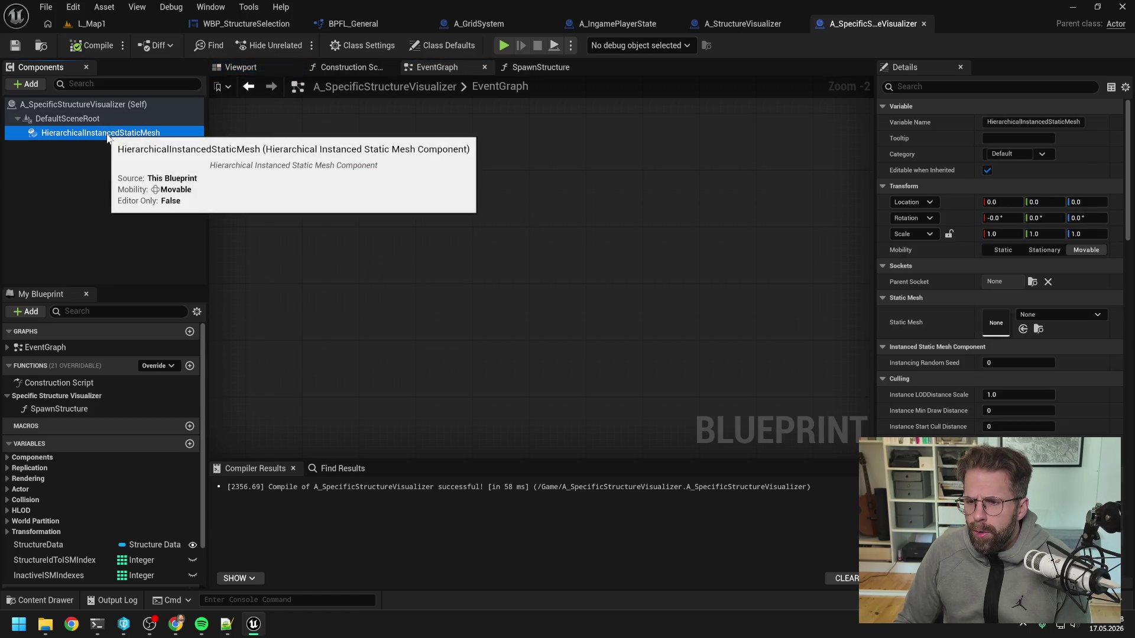
left_click_drag(107, 137, 461, 163)
left_click_drag(554, 172, 583, 182)
type("set")
key("Return")
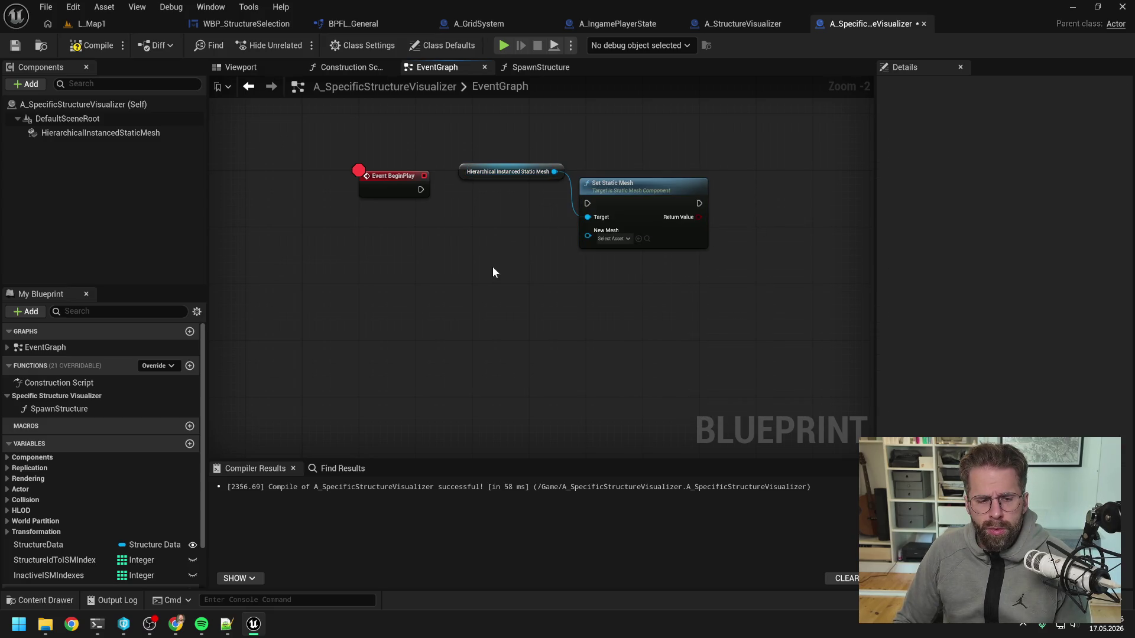
- Chain StructureData into Get Static Mesh and Load Asset Blocking, then arrange the nodes
mouse_move(88, 542)
left_mouse_down()
mouse_move(346, 222)
mouse_move(455, 233)
left_mouse_up()
left_click(414, 244)
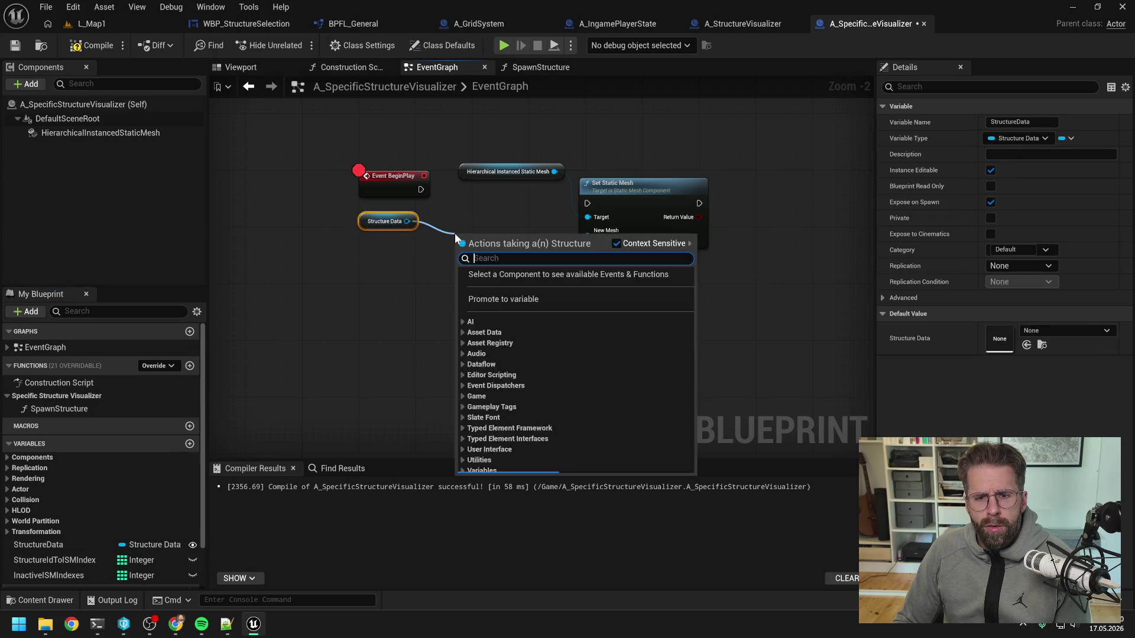
type("get mesh")
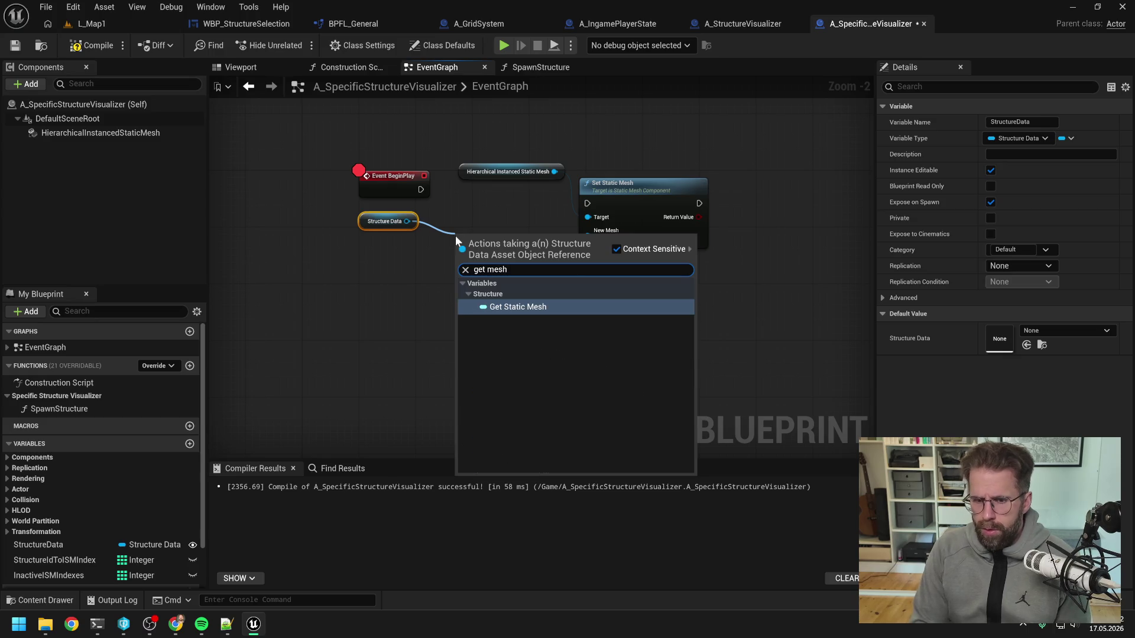
key("Return")
left_click_drag(560, 271, 560, 270)
type("load")
left_click(609, 351)
left_click_drag(503, 120, 591, 189)
left_click_drag(614, 183, 813, 170)
left_click_drag(601, 267, 604, 175)
- Run Load Asset Blocking from BeginPlay and cast its result to StaticMesh as Set Static Mesh's New Mesh
left_click_drag(421, 191, 565, 190)
left_click_drag(634, 202, 671, 213)
type("cast static")
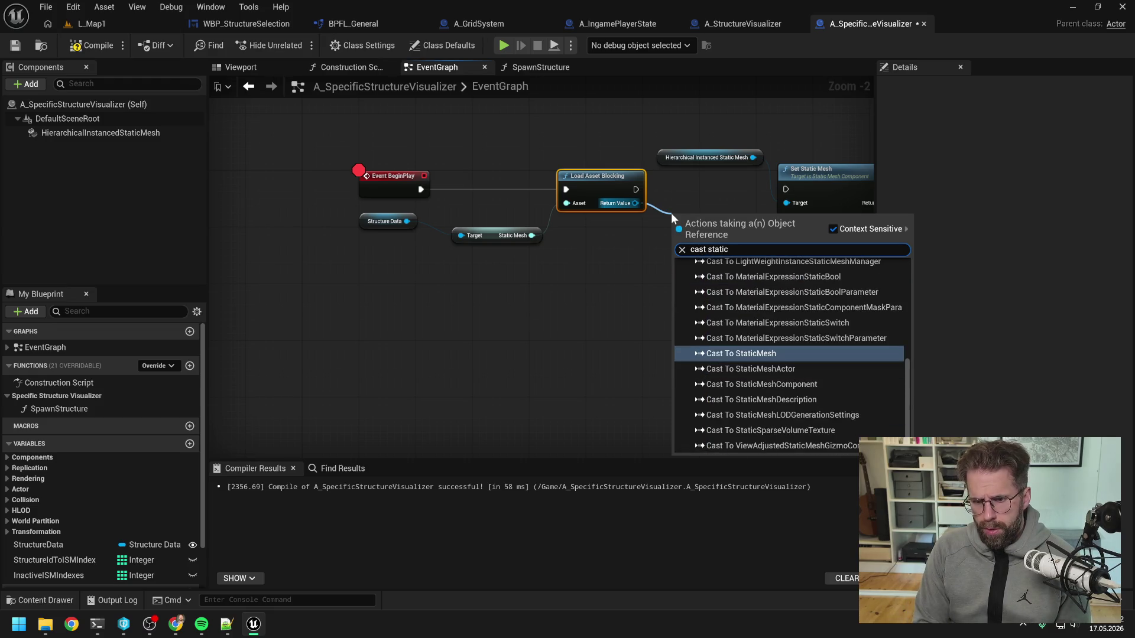
key("Return")
mouse_move(500, 138)
left_mouse_down()
mouse_move(630, 190)
mouse_move(772, 197)
left_mouse_up()
mouse_move(508, 230)
left_mouse_down()
mouse_move(522, 188)
mouse_move(731, 217)
mouse_move(716, 208)
mouse_move(753, 197)
left_mouse_up()
left_click(654, 226)
mouse_move(556, 229)
left_mouse_down()
mouse_move(654, 243)
mouse_move(725, 232)
left_mouse_up()
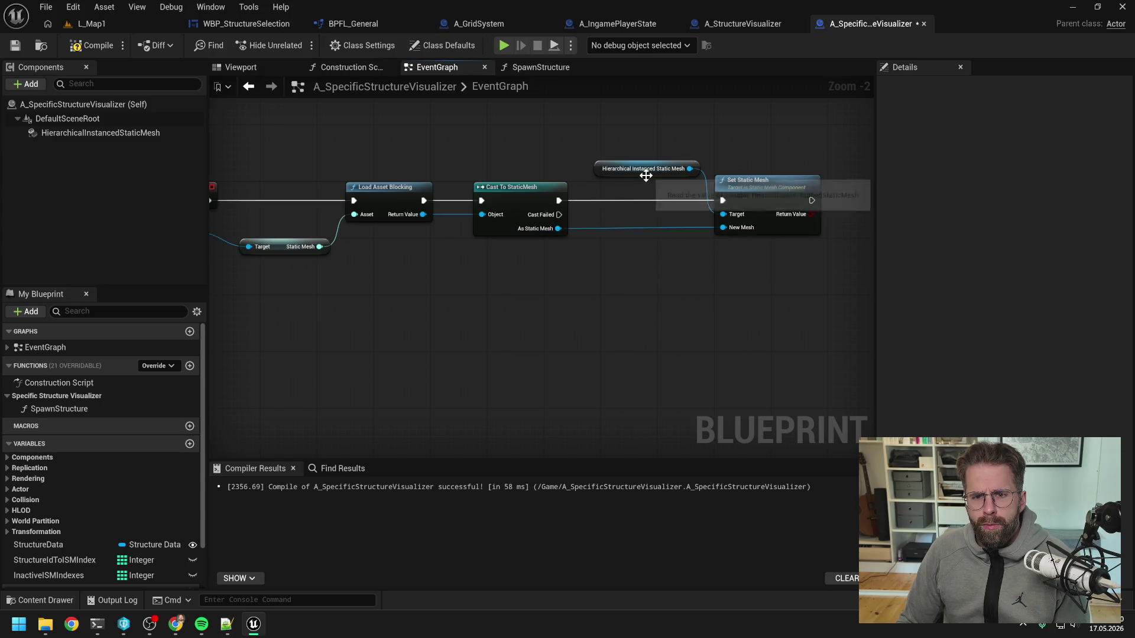
- Compile the blueprint and return to the SpawnStructure function graph
left_click(646, 176)
left_click(577, 152)
scroll(577, 151, "down", 1)
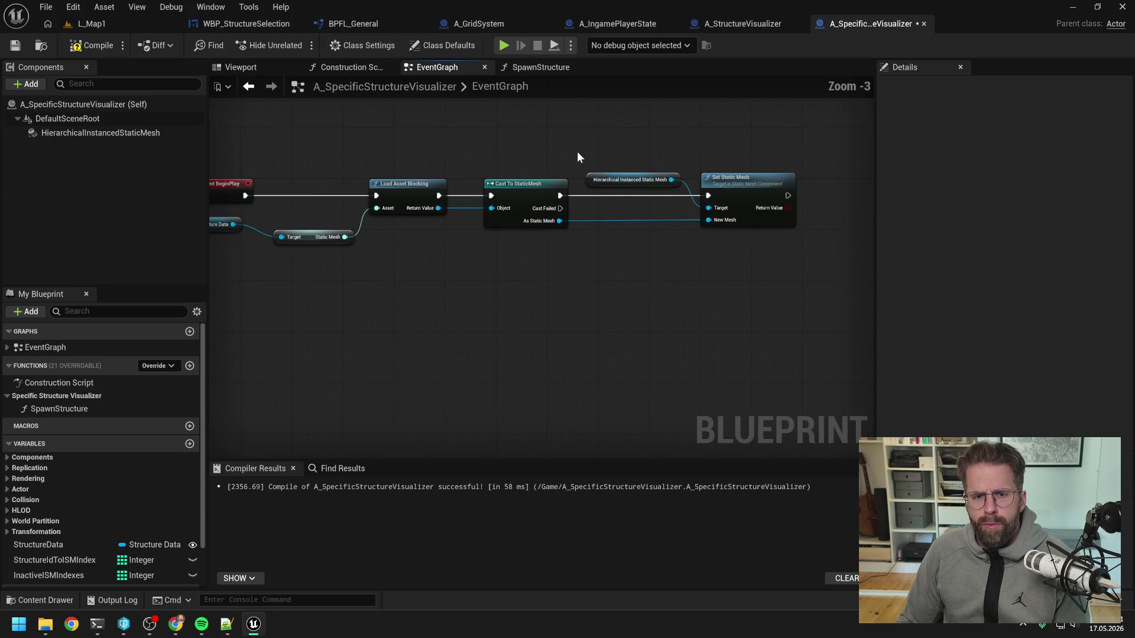
left_click(117, 55)
mouse_move(278, 213)
left_mouse_down()
mouse_move(447, 265)
mouse_move(320, 261)
left_mouse_up()
left_click(390, 268)
left_click(517, 89)
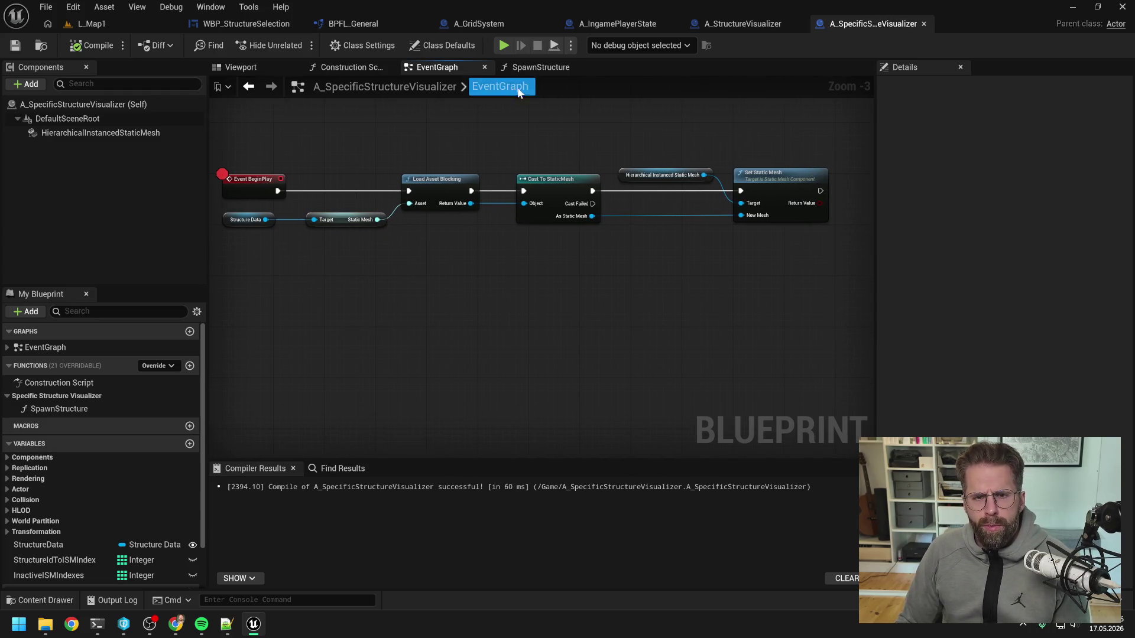
left_click(527, 68)
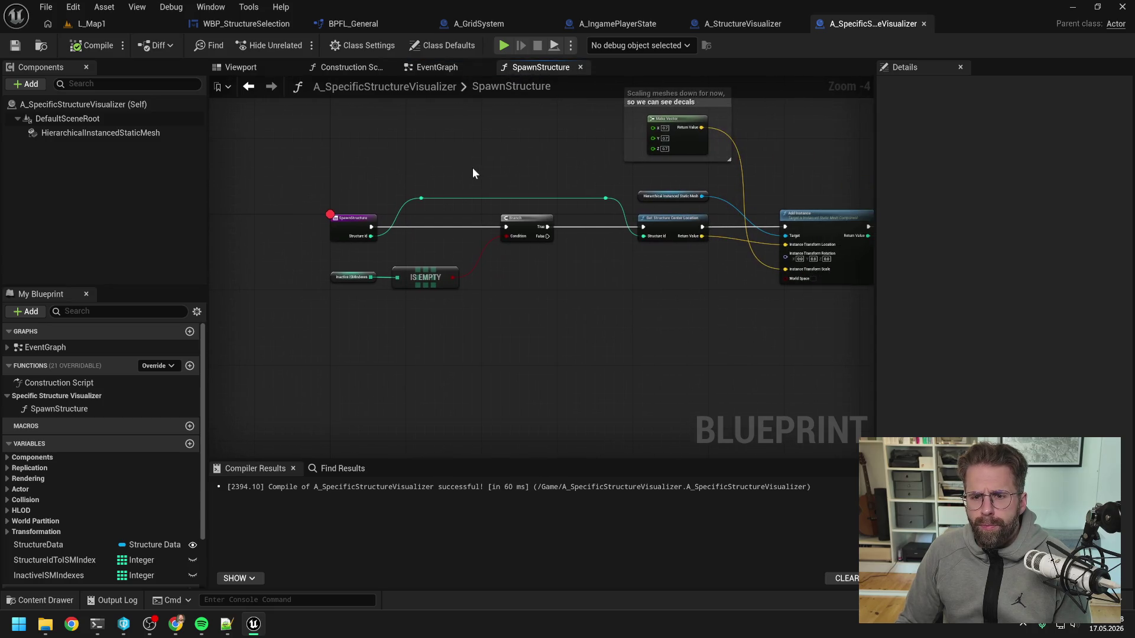
- Paste a copy of the InactiveISMIndexes getter node below the Branch's False output
mouse_move(473, 173)
left_mouse_down()
mouse_move(406, 173)
mouse_move(436, 159)
mouse_move(364, 161)
mouse_move(485, 142)
left_mouse_up()
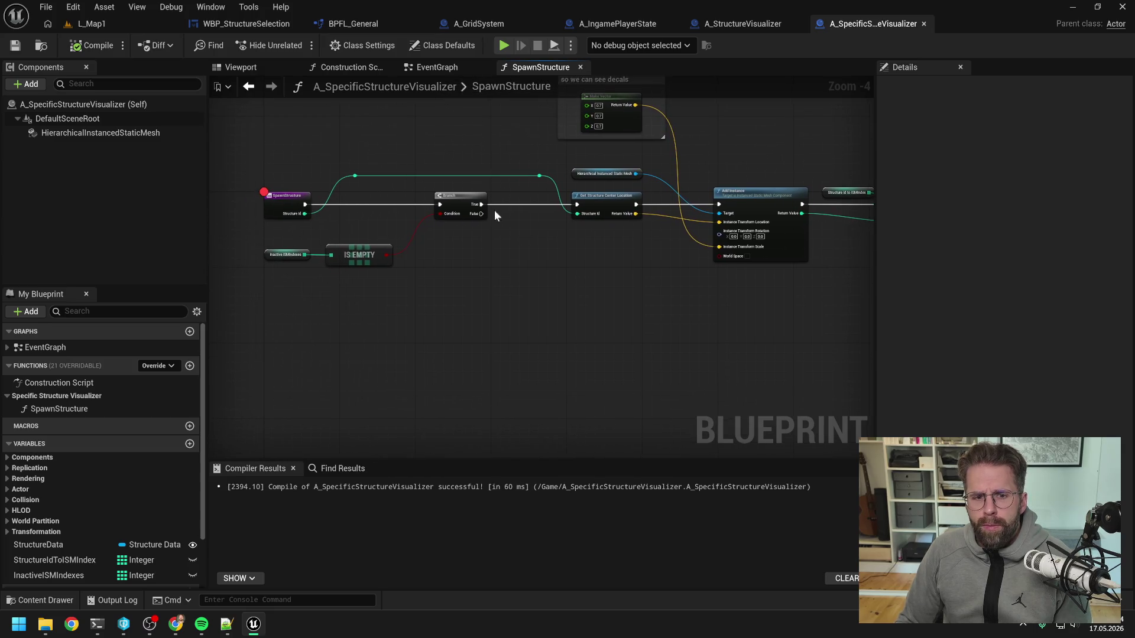
left_click_drag(481, 213, 544, 292)
mouse_move(483, 272)
left_mouse_down()
mouse_move(435, 274)
mouse_move(474, 267)
left_mouse_up()
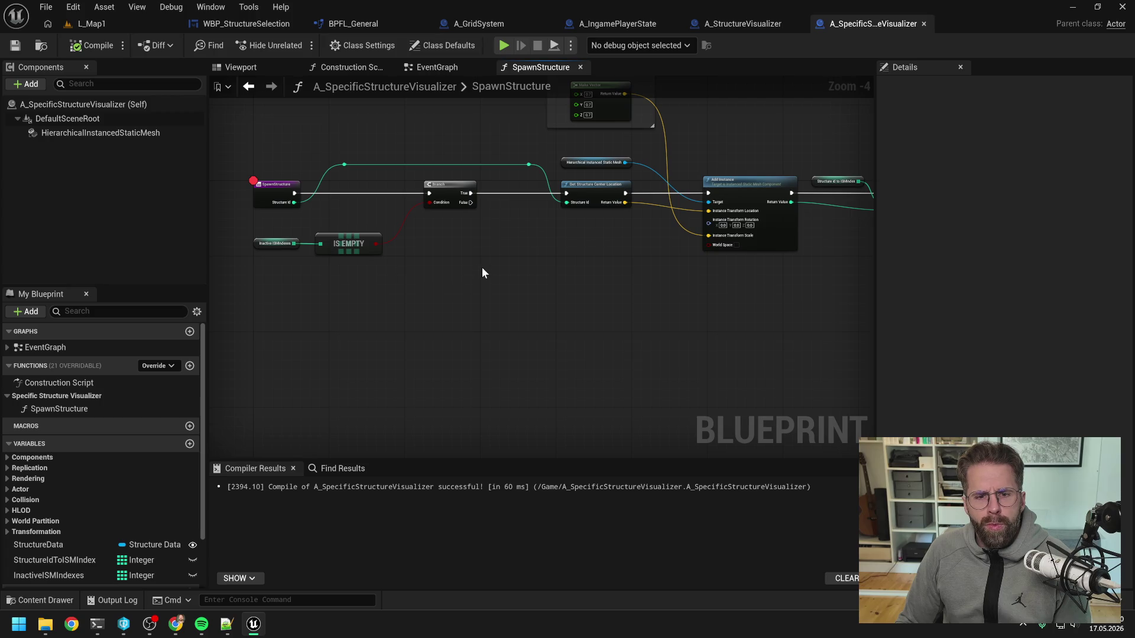
left_click(269, 243)
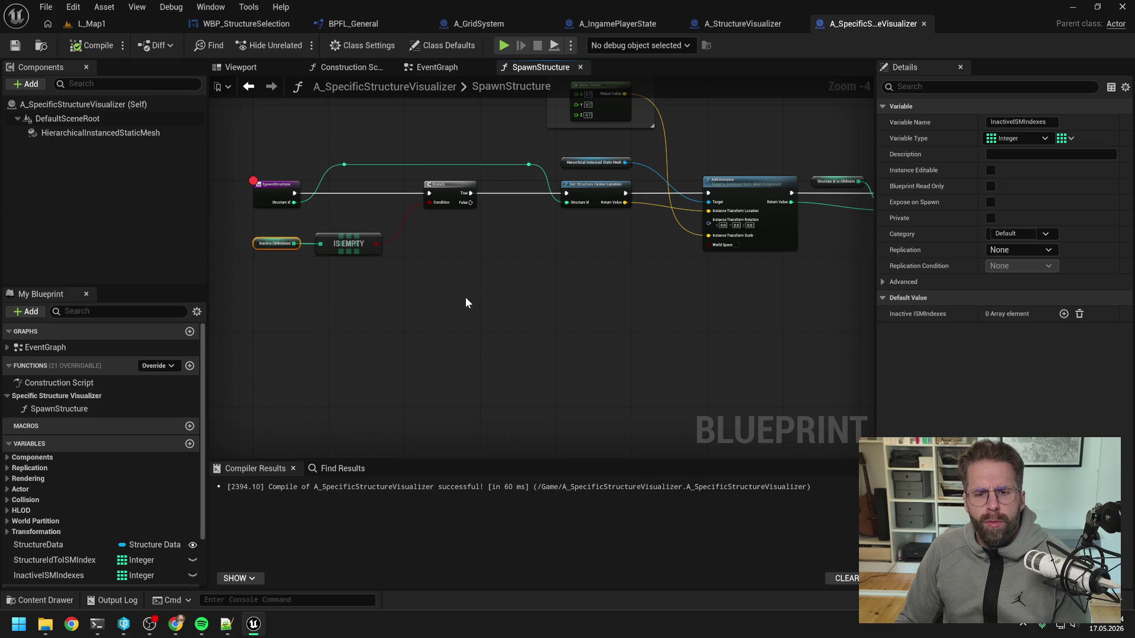
key("ctrl+v")
left_click(528, 301)
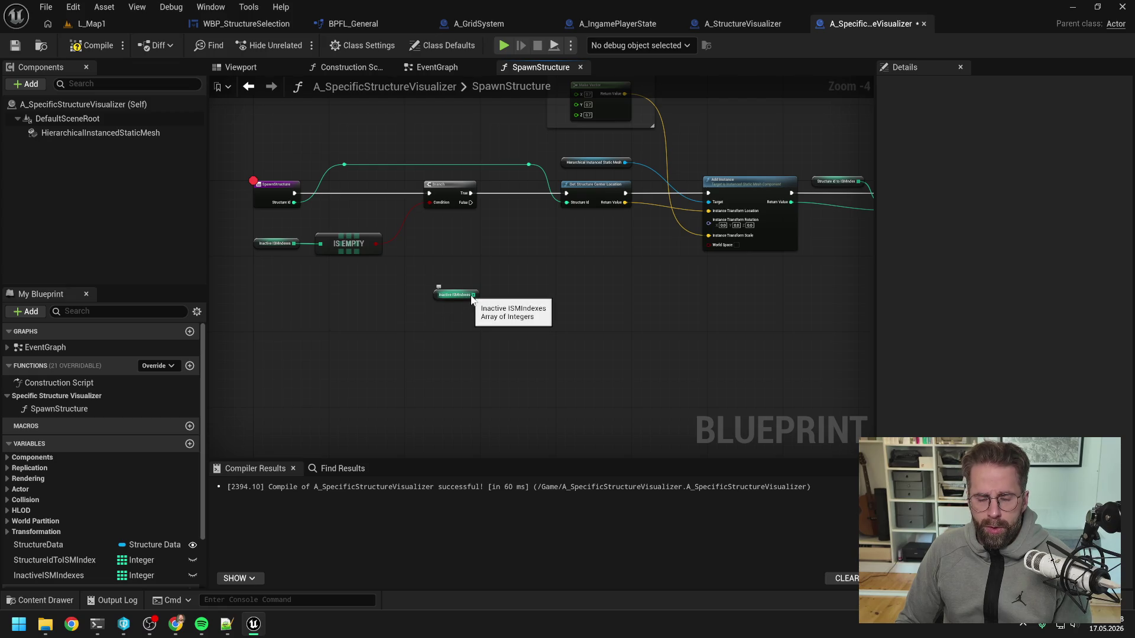
- Wire the copied InactiveISMIndexes getter into a new GET (a ref) node
left_click_drag(465, 299, 456, 306)
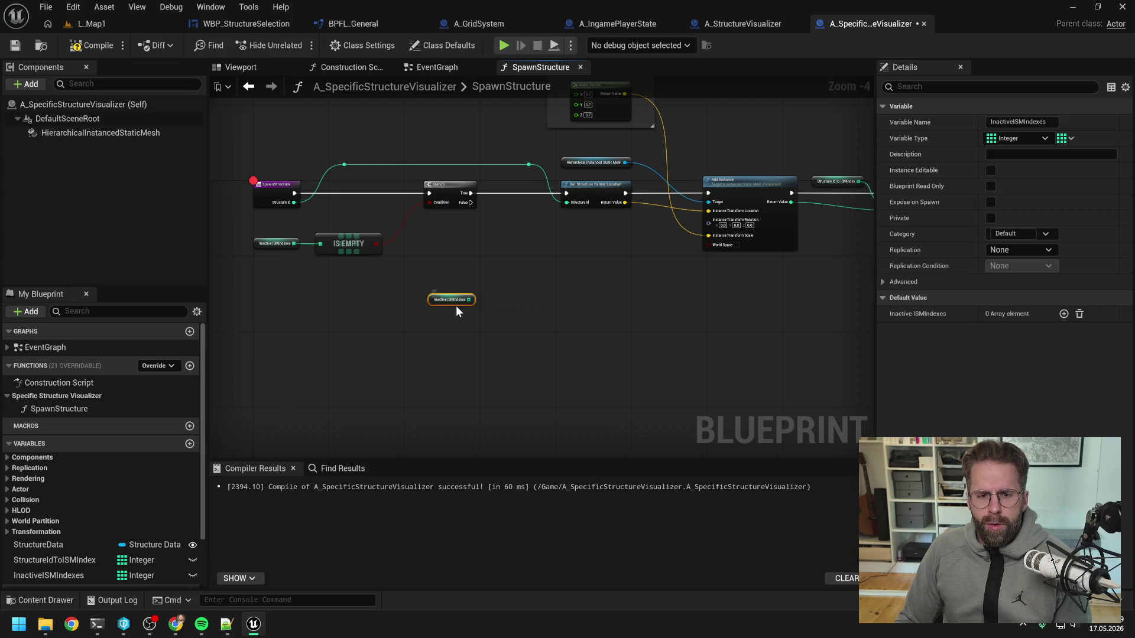
left_click(490, 312)
left_click_drag(463, 305, 509, 311)
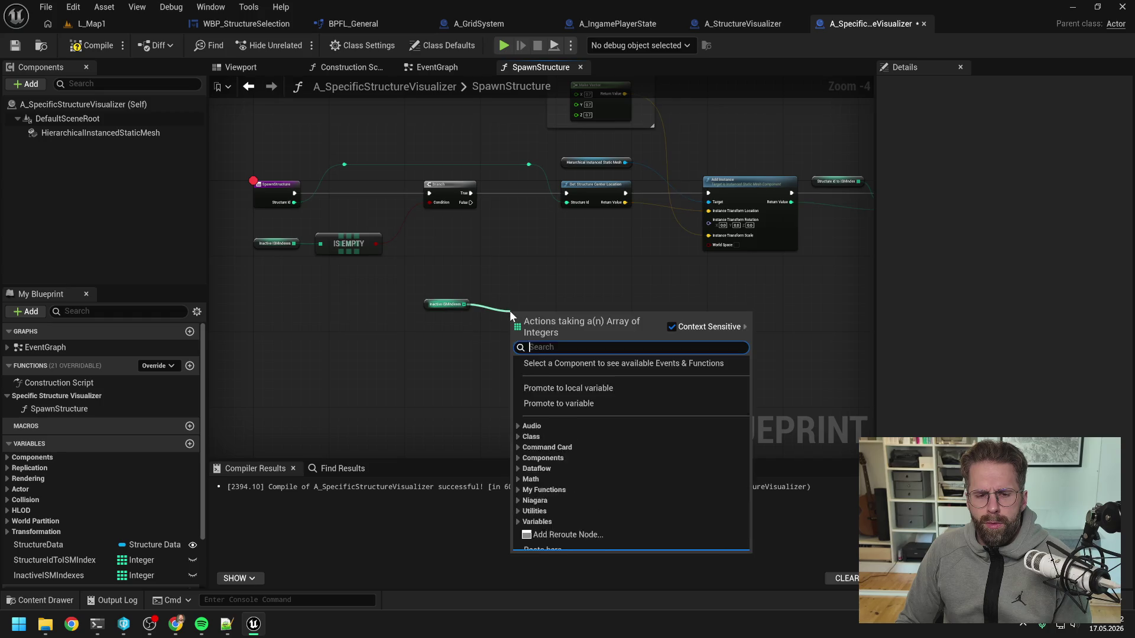
type("get")
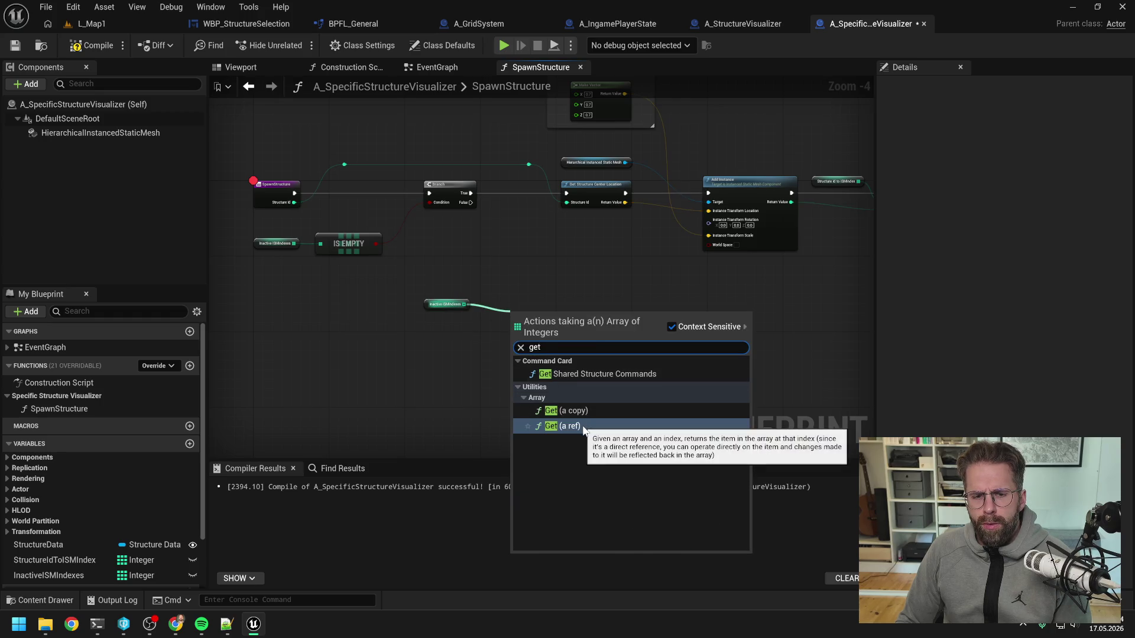
left_click(583, 425)
left_click_drag(538, 310, 537, 307)
left_click(492, 349)
- Feed the array's Last Index into the GET node's index
left_click_drag(462, 306, 481, 342)
type("las")
key("Return")
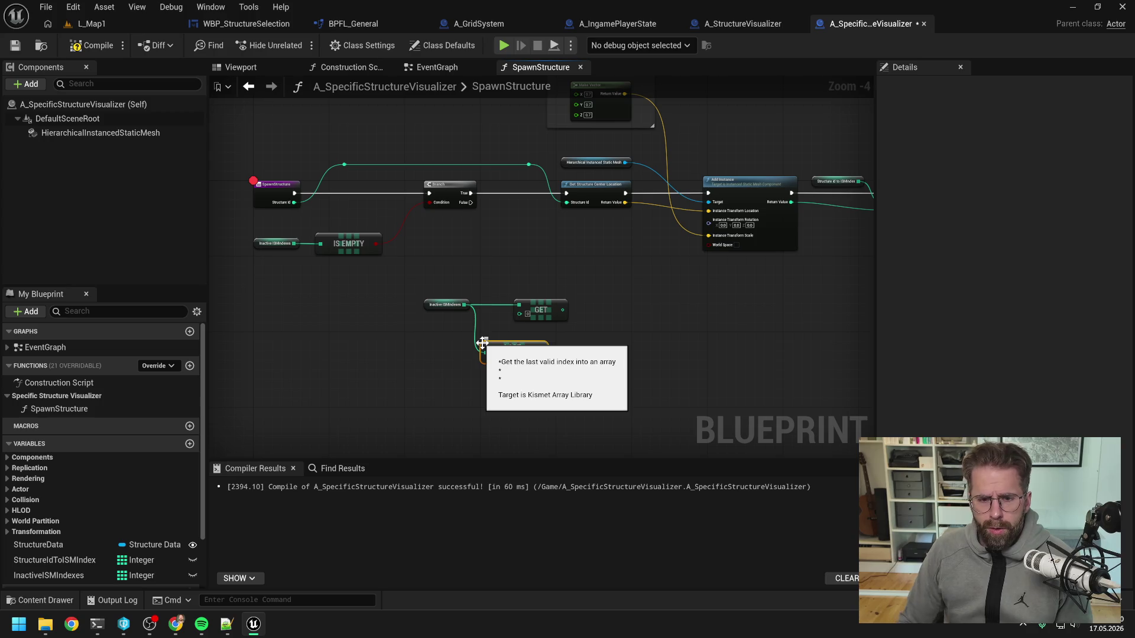
left_click_drag(540, 308, 588, 312)
mouse_move(542, 353)
left_mouse_down()
mouse_move(566, 314)
mouse_move(528, 327)
mouse_move(527, 316)
left_mouse_up()
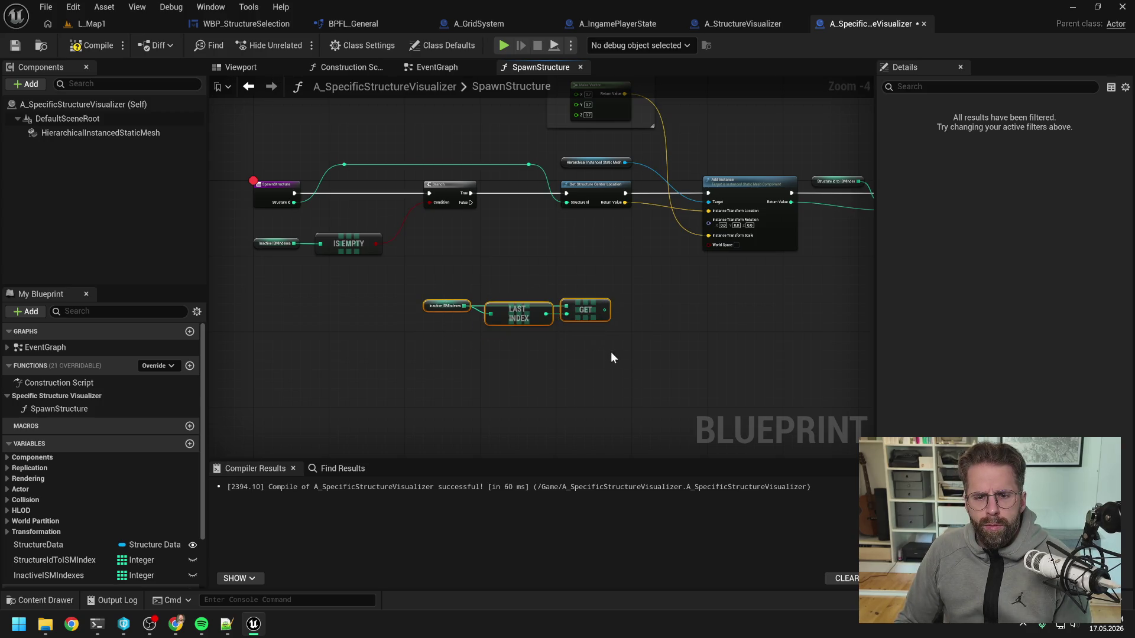
- Move the getter, Last Index and GET nodes below the main chain and save
left_click_drag(426, 280, 609, 351)
left_click_drag(588, 316, 526, 344)
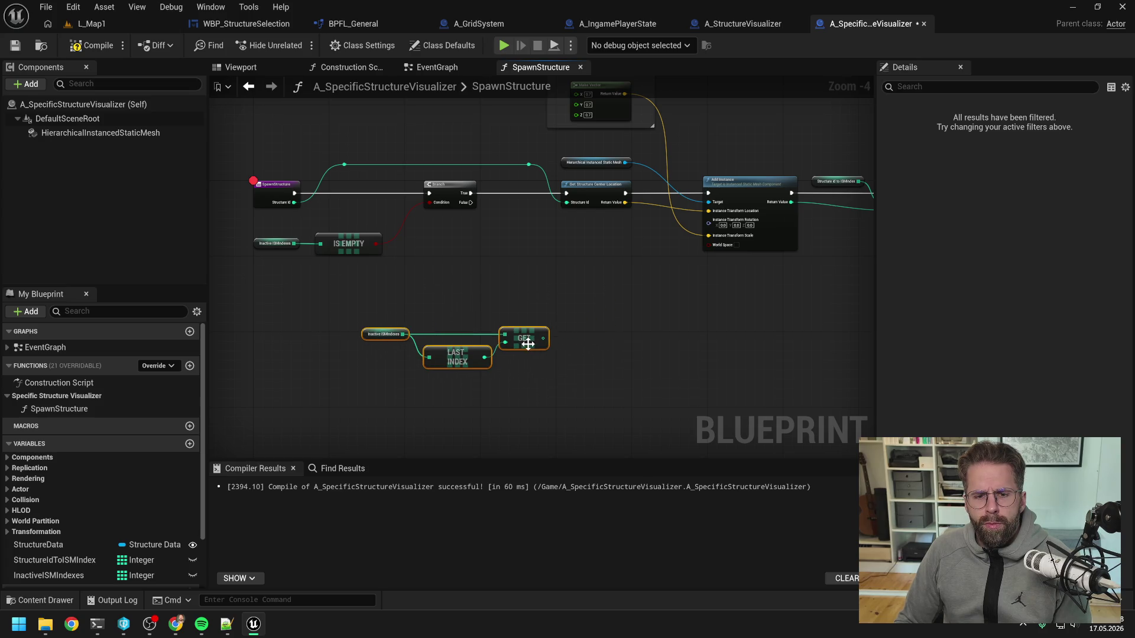
left_click(612, 329)
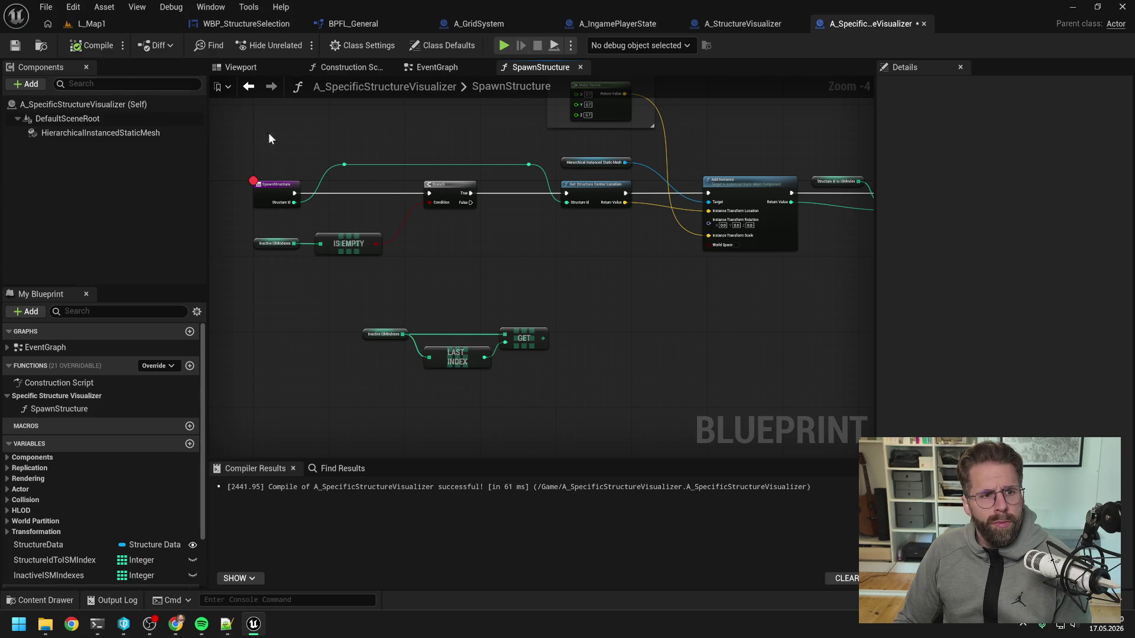
key("ctrl+s")
- Paste a second instanced mesh reference and add Update Instance Transform from it
left_click(565, 155)
key("ctrl+c")
key("ctrl+v")
left_click_drag(634, 275, 654, 297)
type("upda")
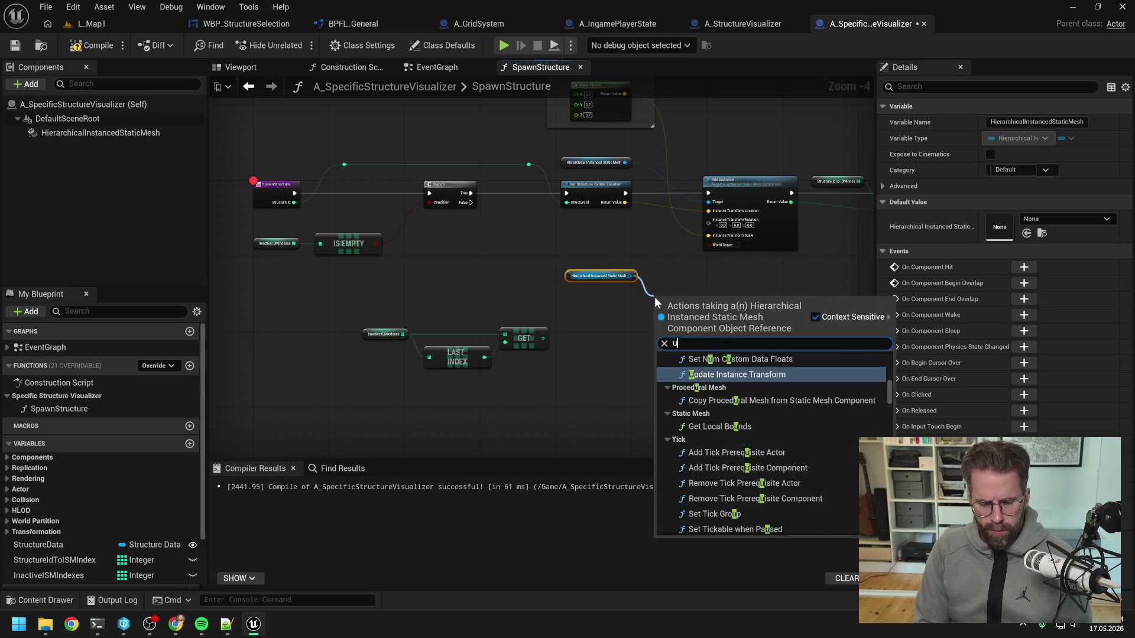
left_click(746, 398)
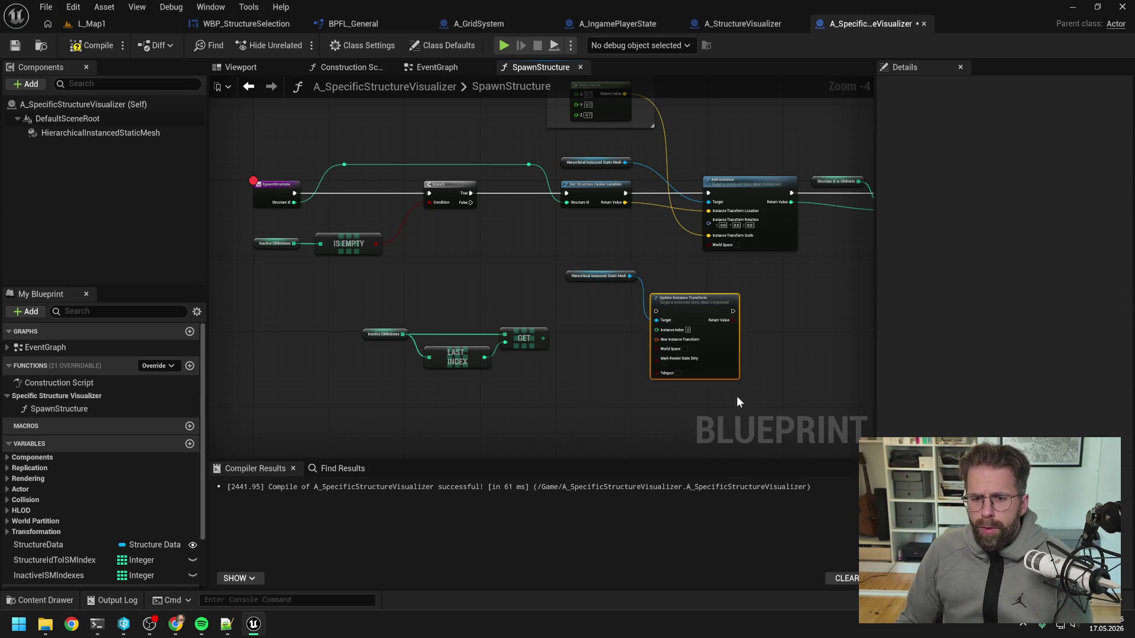
- Connect the Branch's False output to Update Instance Transform through a reroute point
mouse_move(471, 207)
left_mouse_down()
mouse_move(565, 278)
mouse_move(655, 311)
left_mouse_up()
double_click(590, 289)
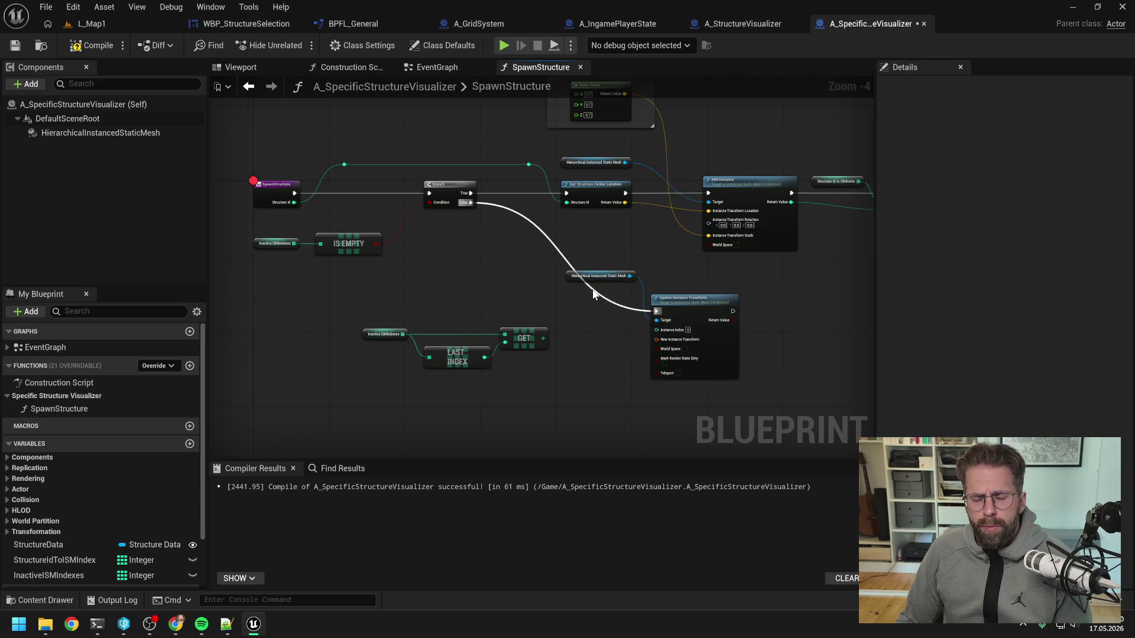
left_click_drag(594, 290, 510, 313)
left_click(534, 272)
mouse_move(535, 272)
left_mouse_down()
mouse_move(525, 298)
mouse_move(656, 294)
mouse_move(552, 287)
left_mouse_up()
mouse_move(672, 305)
left_mouse_down()
mouse_move(591, 324)
mouse_move(687, 345)
left_mouse_up()
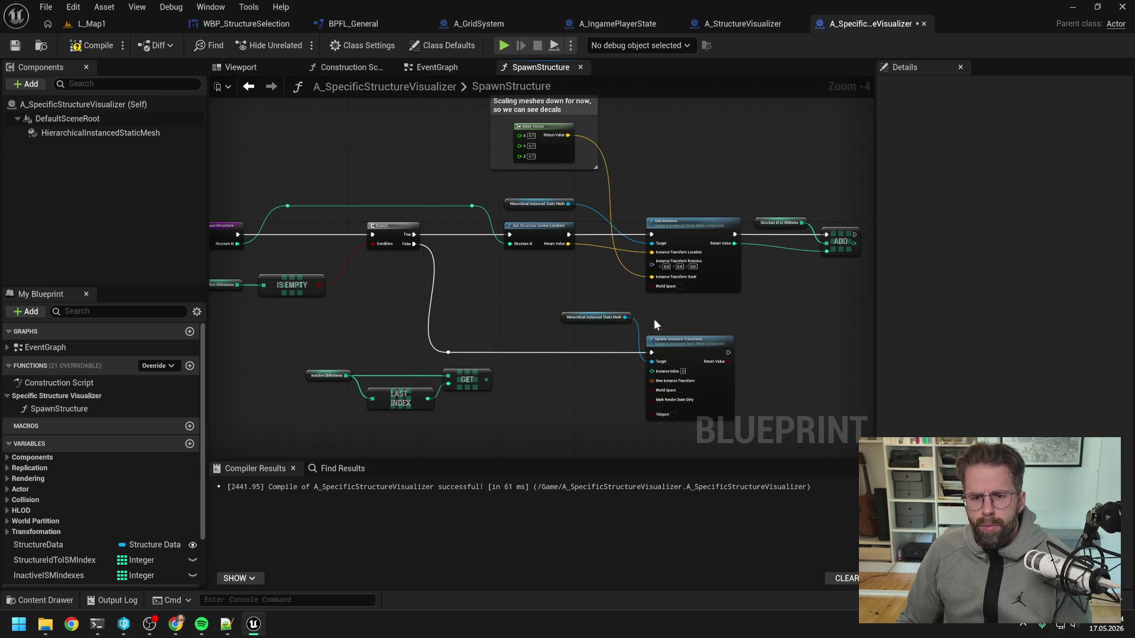
left_click_drag(602, 320, 609, 341)
mouse_move(668, 320)
left_mouse_down()
mouse_move(634, 298)
mouse_move(584, 318)
left_mouse_up()
- Split the transform pin, feed the scale vector, and run a copied Get Structure Center Location before the update
right_click(617, 361)
left_click(656, 427)
mouse_move(536, 139)
left_mouse_down()
mouse_move(620, 369)
mouse_move(621, 417)
left_mouse_up()
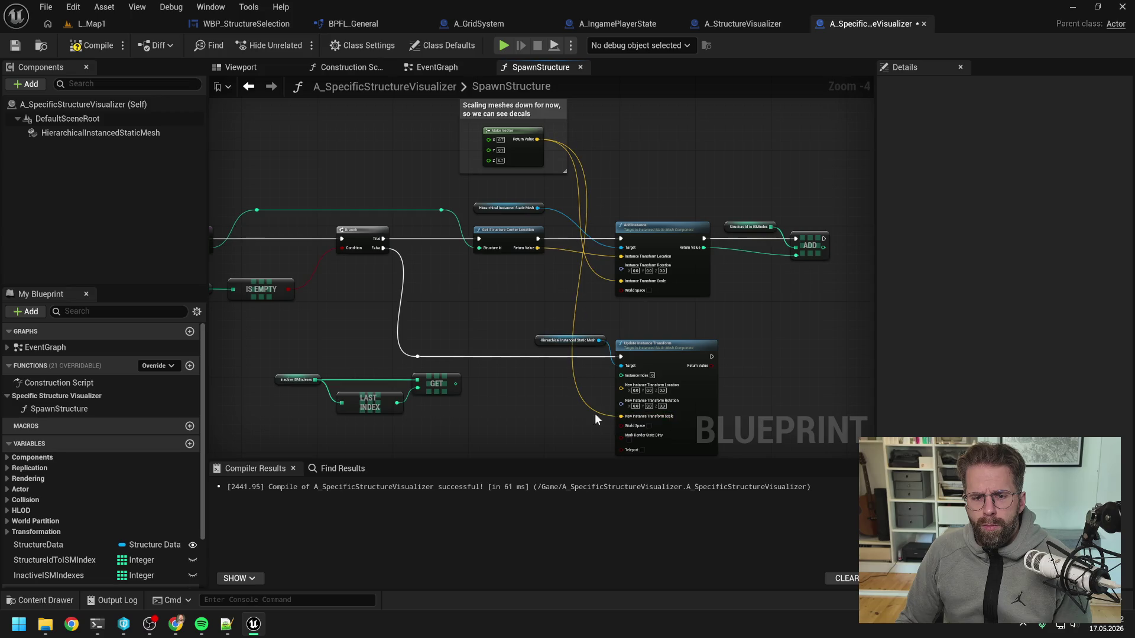
left_click(490, 232)
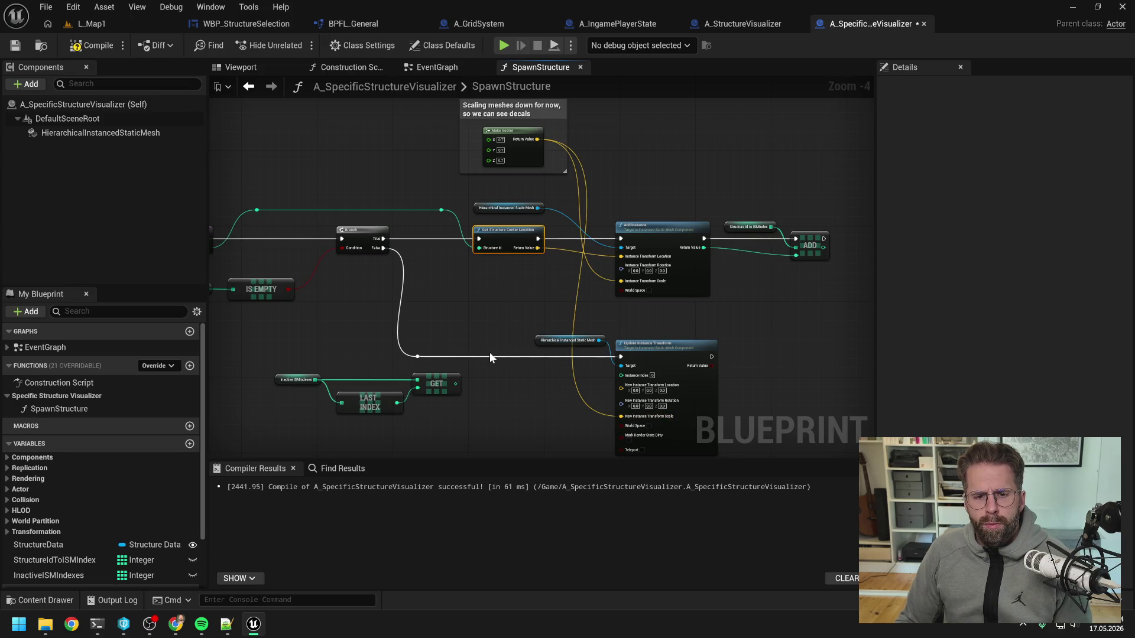
key("ctrl+c")
key("ctrl+v")
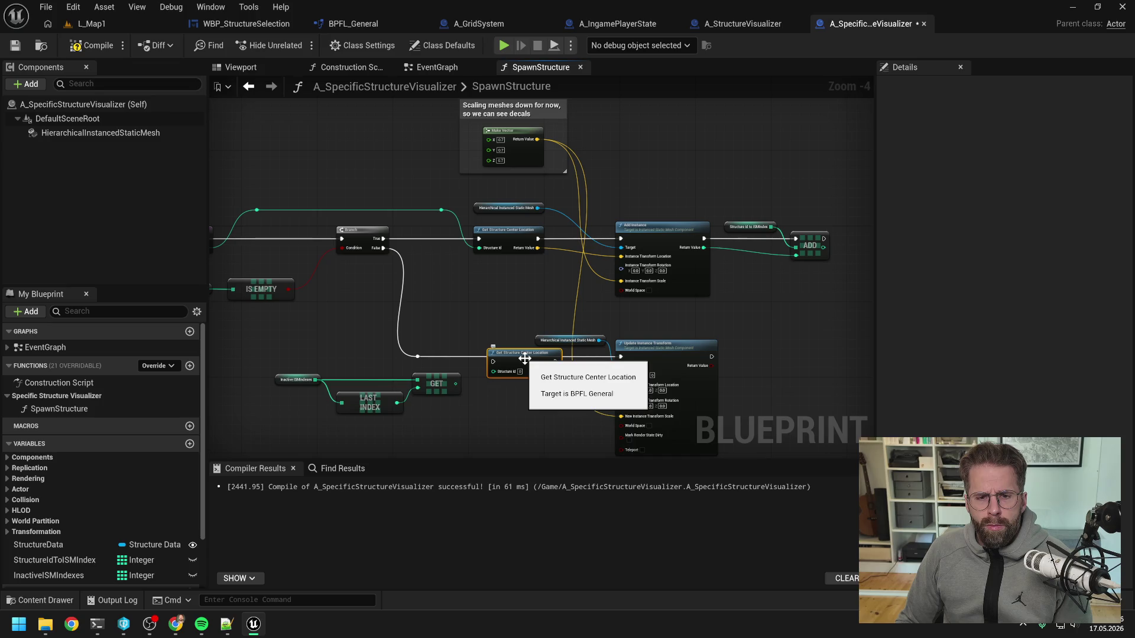
left_click_drag(525, 358, 508, 353)
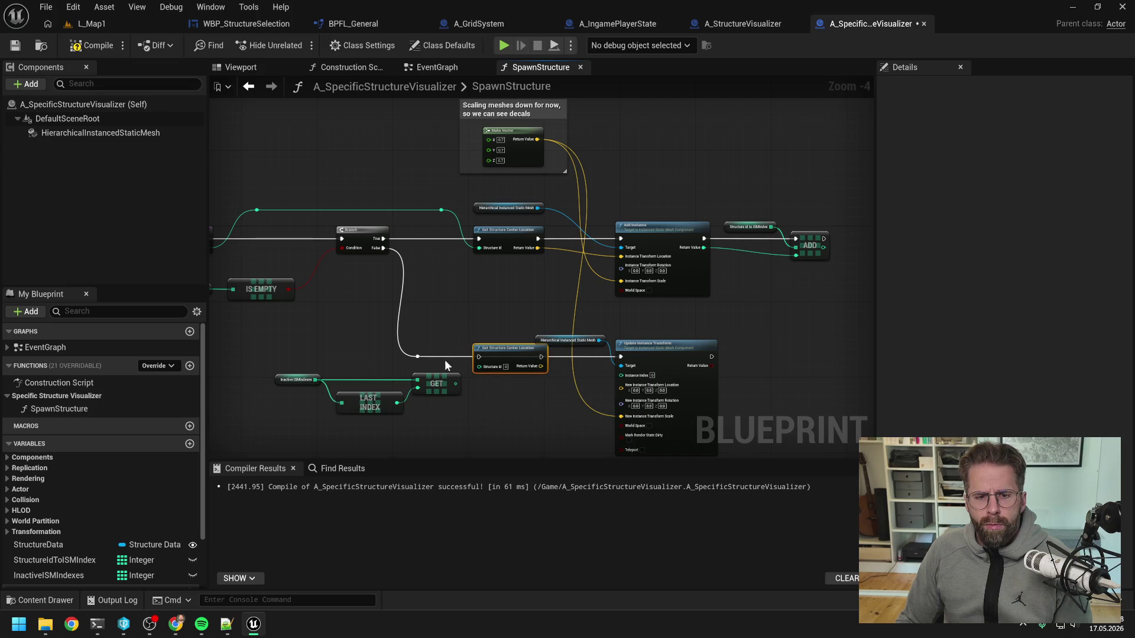
mouse_move(541, 356)
left_mouse_down()
mouse_move(620, 357)
mouse_move(506, 335)
mouse_move(618, 346)
left_mouse_up()
left_click(547, 409)
- Wire the last inactive index, Structure Id and center location into the update, and save
left_click(552, 310)
left_click_drag(490, 401, 314, 351)
left_click_drag(448, 336, 531, 433)
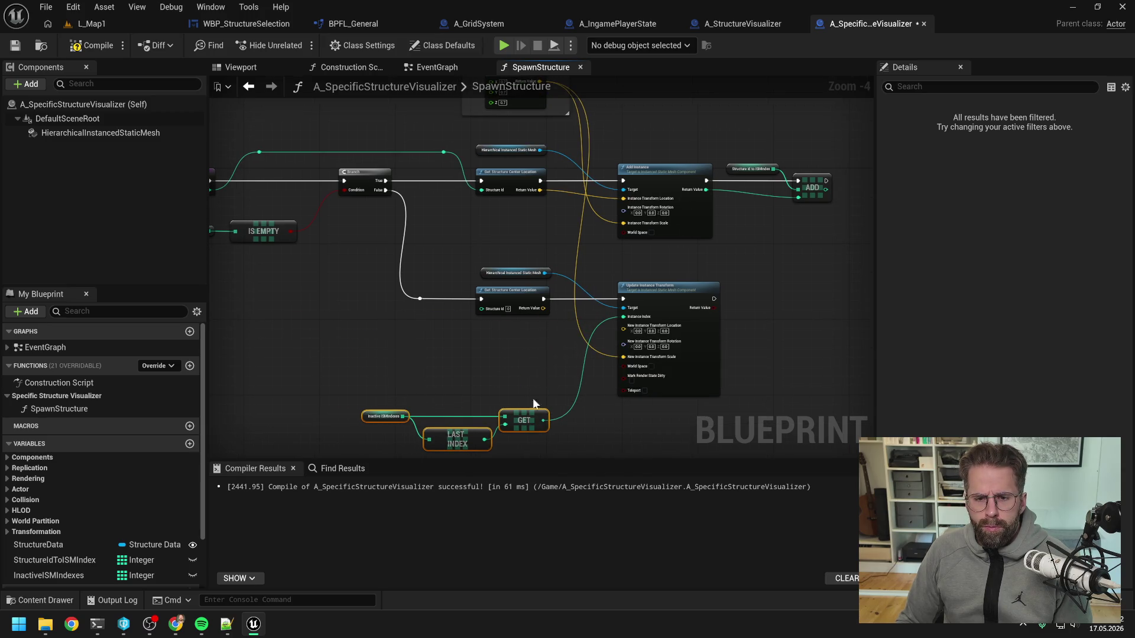
left_click(531, 378)
left_click_drag(499, 170, 538, 326)
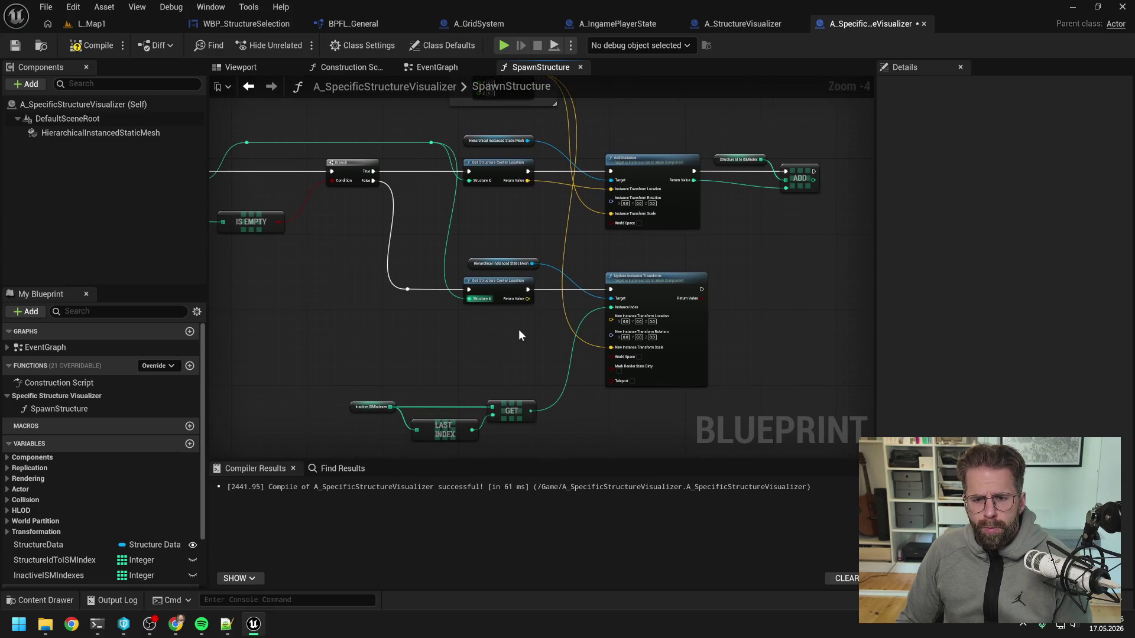
key("ctrl+s")
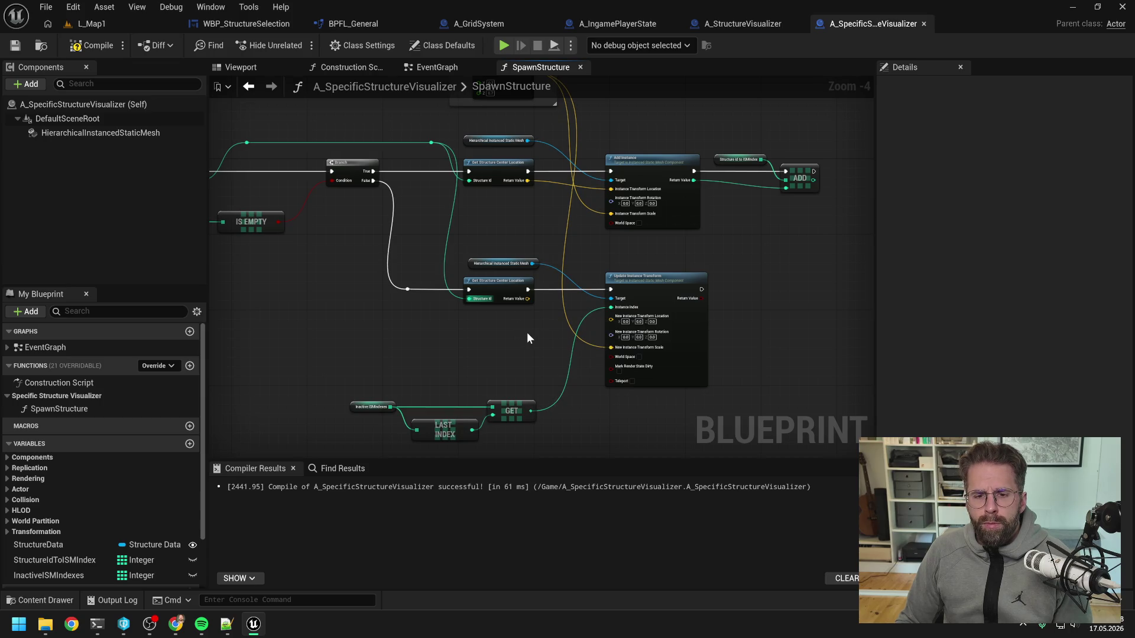
mouse_move(527, 298)
left_mouse_down()
mouse_move(611, 317)
mouse_move(579, 326)
mouse_move(654, 310)
left_mouse_up()
key("ctrl+s")
- Add a Branch after Update Instance Transform, enable Mark Render State Dirty and Teleport, and save
type("branch")
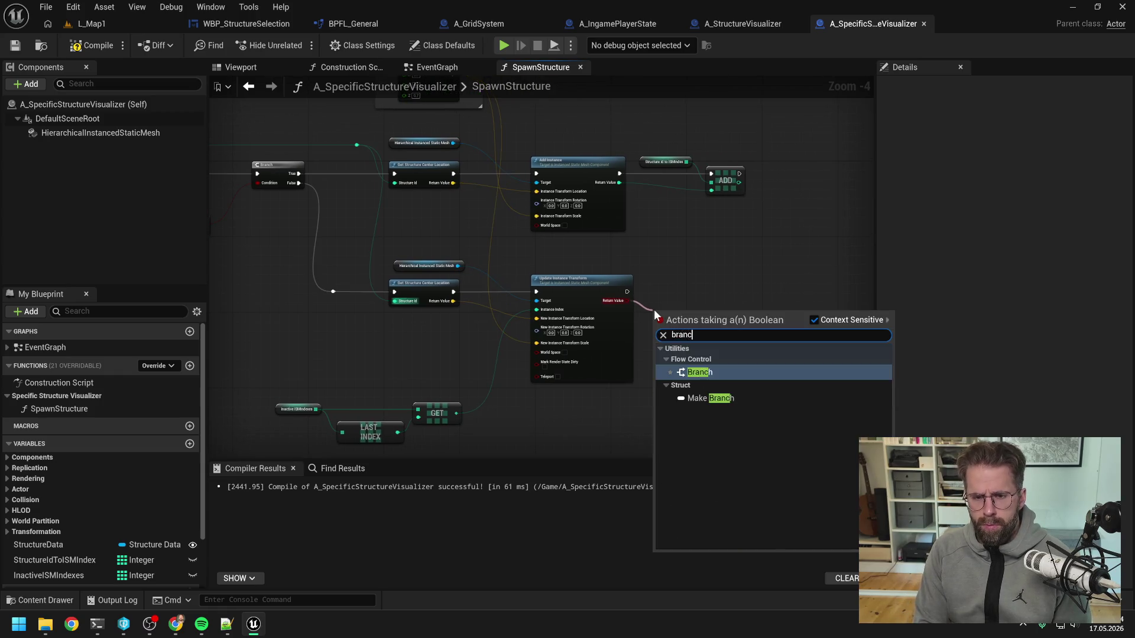
key("Return")
left_click(544, 366)
left_click(558, 377)
mouse_move(679, 313)
left_mouse_down()
mouse_move(680, 285)
mouse_move(708, 289)
left_mouse_up()
left_click(731, 284)
key("ctrl+s")
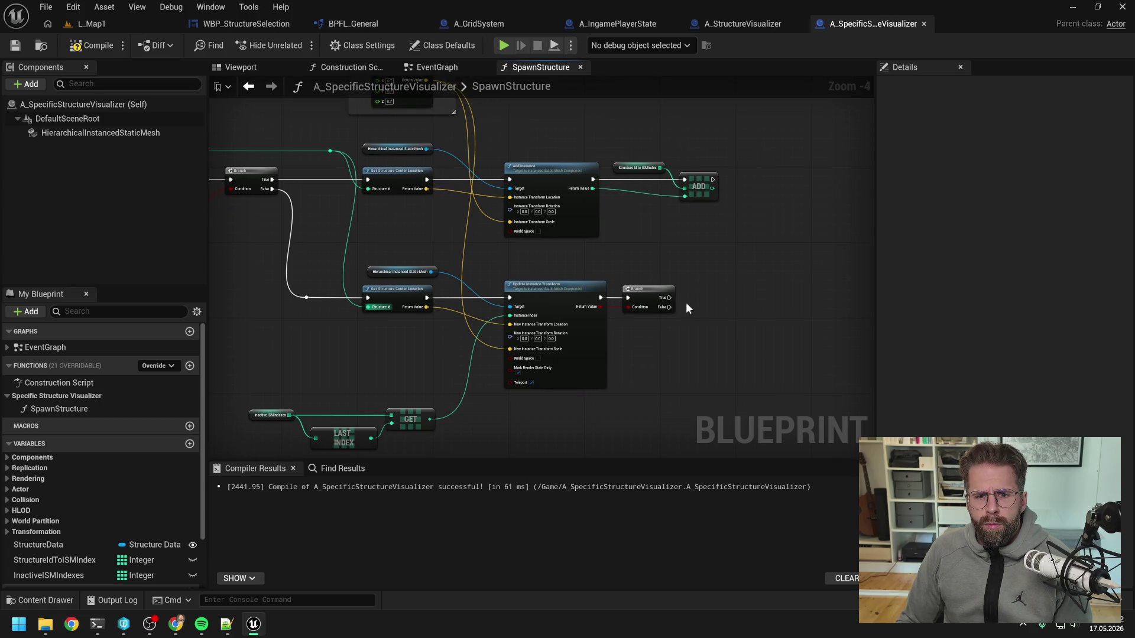
- Drag a wire from the Branch's False output and move the Branch further right
mouse_move(668, 307)
left_mouse_down()
mouse_move(646, 232)
mouse_move(334, 219)
mouse_move(368, 181)
left_mouse_up()
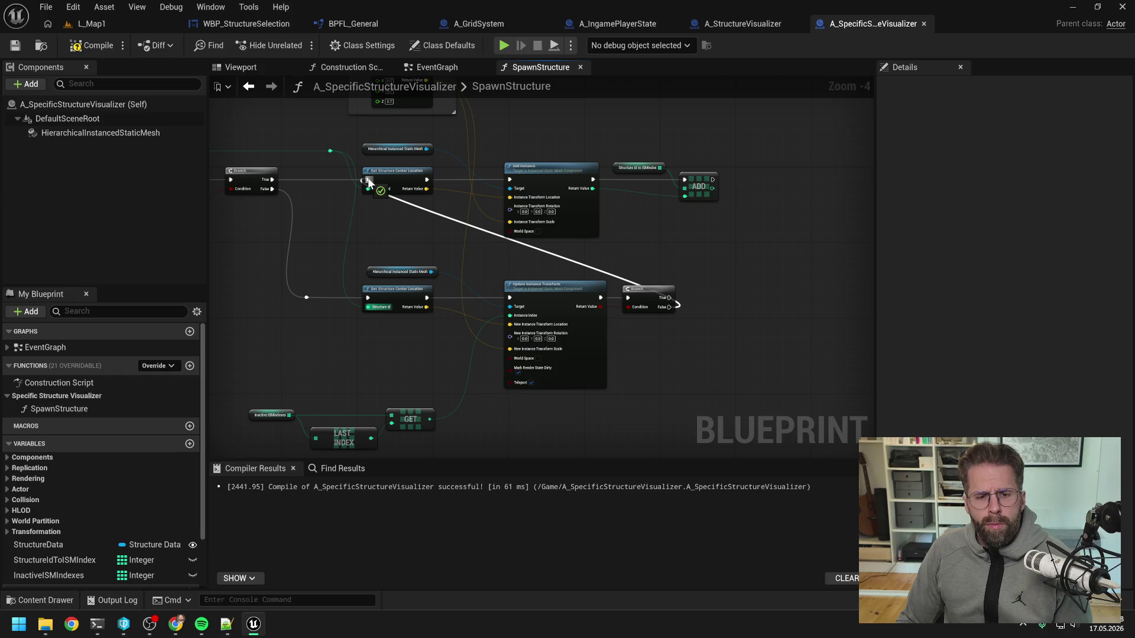
left_click_drag(367, 180, 791, 355)
left_click_drag(747, 297, 697, 275)
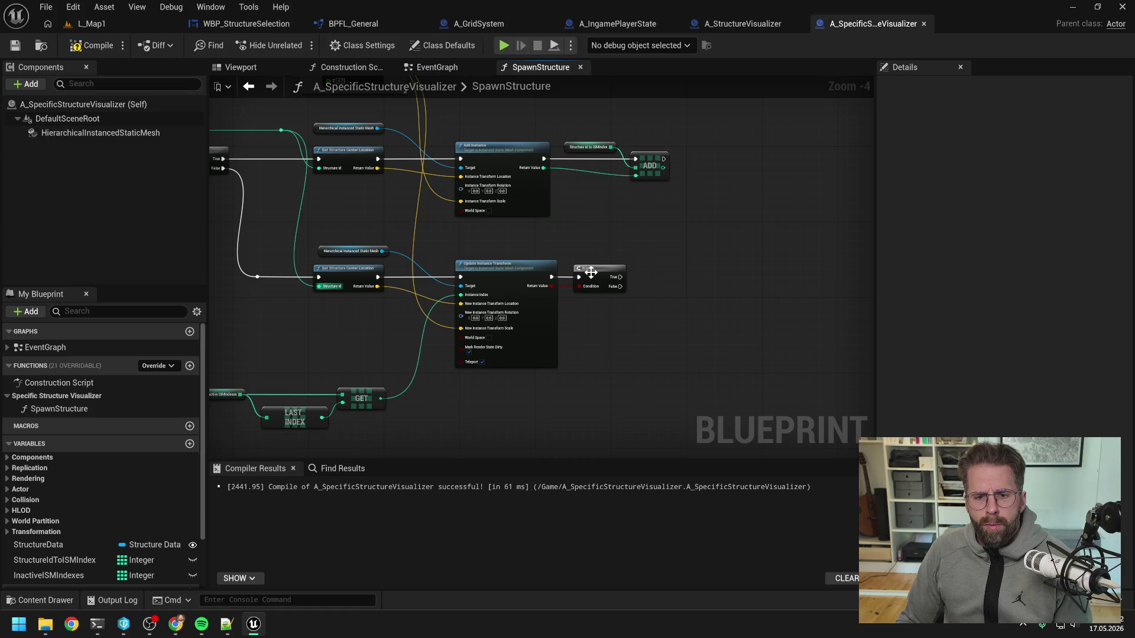
left_click_drag(602, 277, 724, 276)
left_click(649, 329)
left_click_drag(649, 328, 688, 294)
left_click(271, 356)
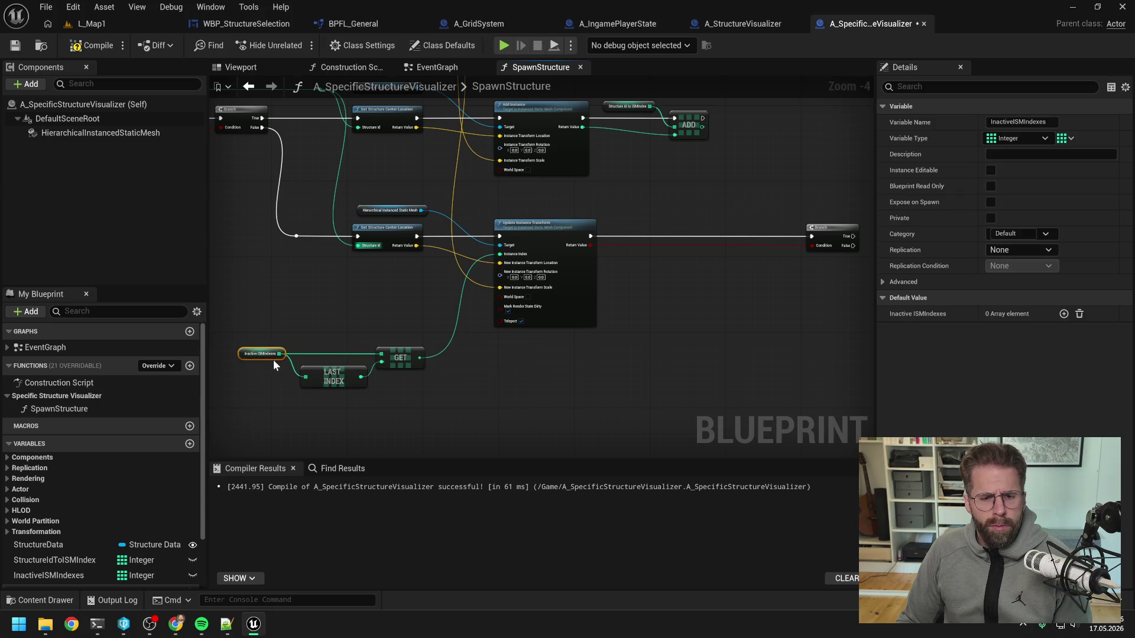
- Duplicate the Inactive ISMIndexes getter and add a Remove Index node after Update Instance Transform
key("ctrl+c")
key("ctrl+v")
left_click_drag(662, 220, 686, 247)
type("remove")
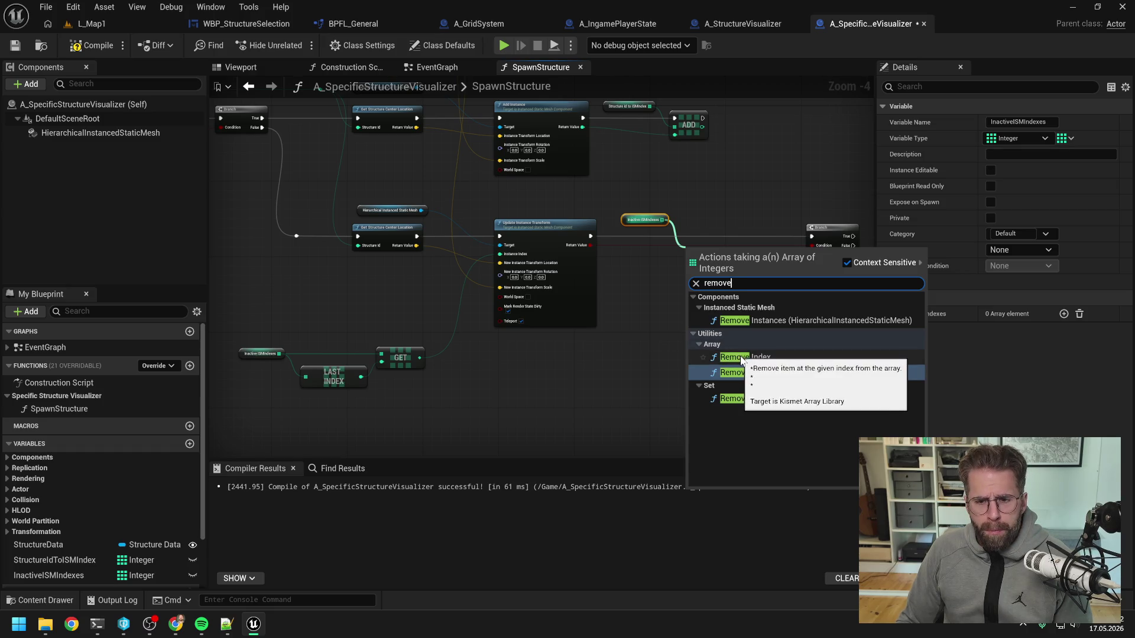
left_click(740, 357)
left_click_drag(711, 261, 720, 242)
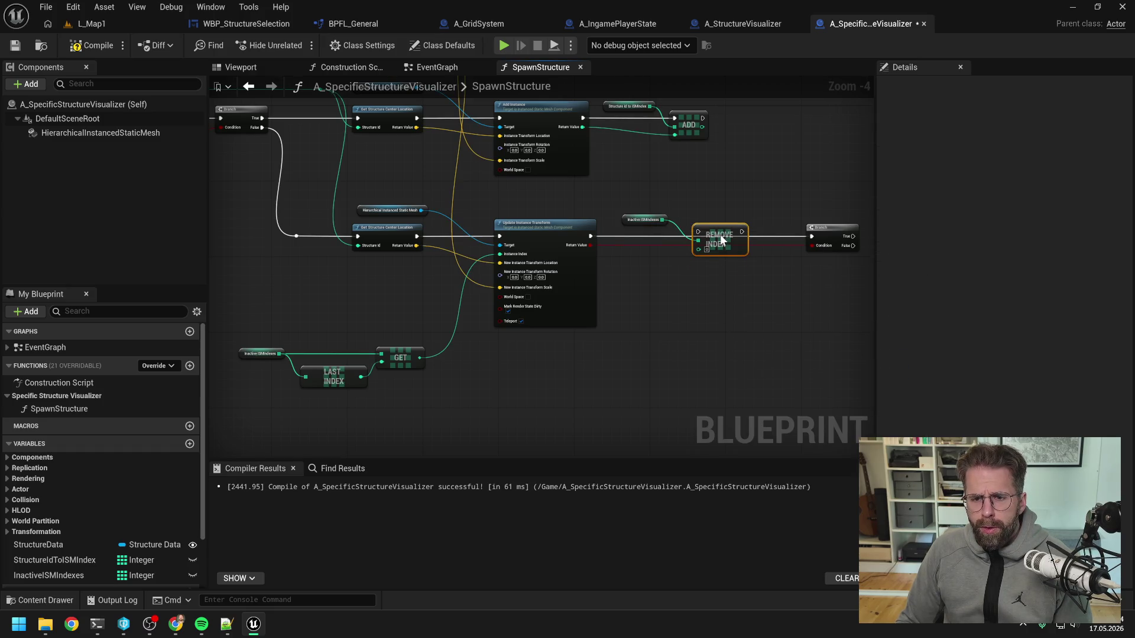
left_click_drag(589, 236, 715, 234)
left_click(630, 352)
- Connect LAST INDEX to Remove Index's index pin, routing the wire with a bend point
mouse_move(347, 375)
left_mouse_down()
mouse_move(617, 367)
mouse_move(699, 254)
mouse_move(643, 386)
left_mouse_up()
double_click(660, 251)
left_click(351, 386)
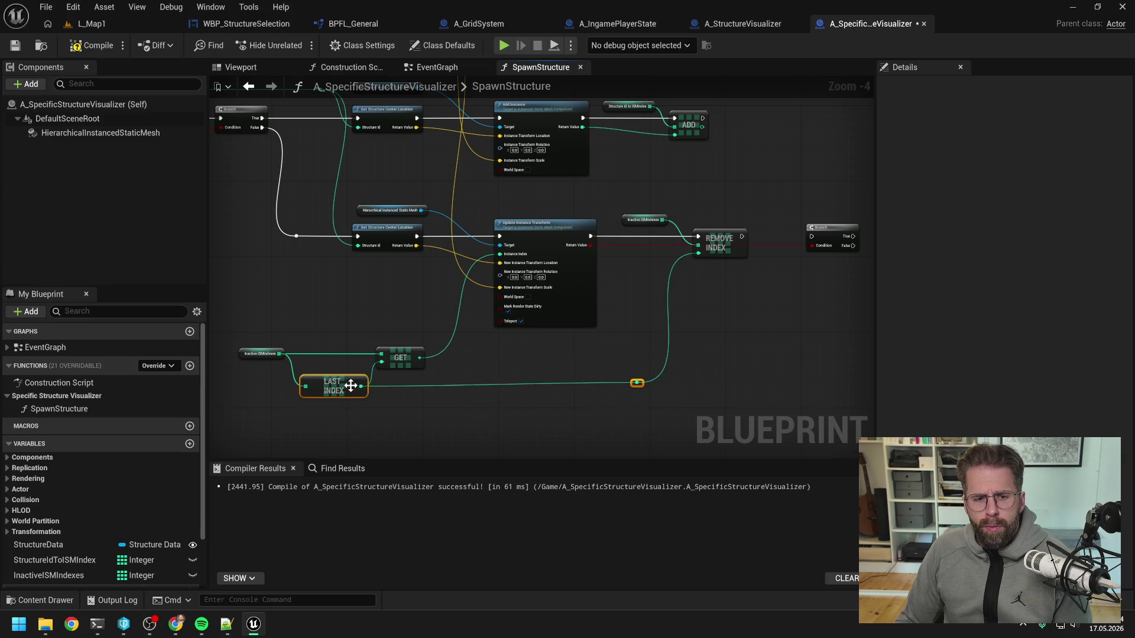
left_click(590, 353)
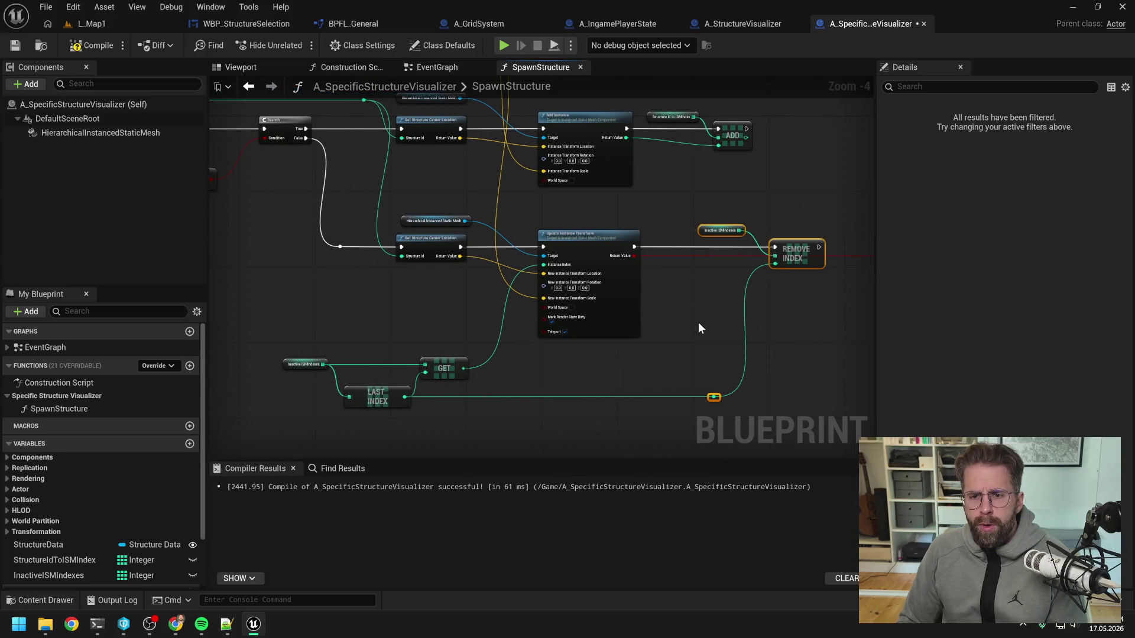
left_click_drag(699, 329, 629, 324)
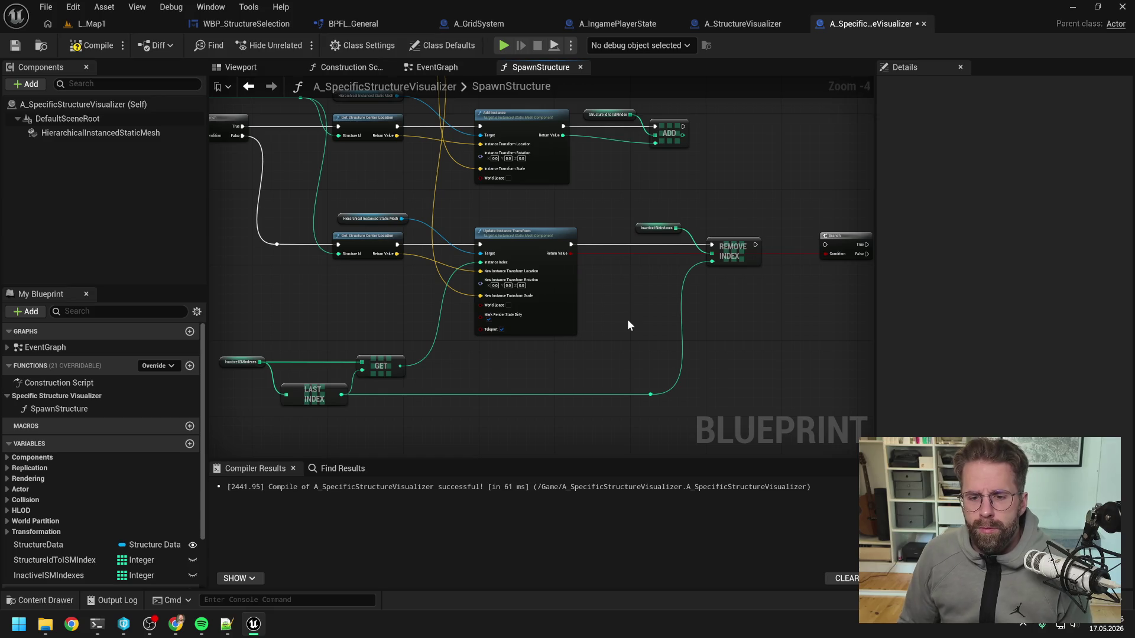
left_click_drag(627, 325, 584, 325)
- Store the last index in a new local variable named IndexLocal
double_click(611, 395)
left_click_drag(607, 395, 620, 349)
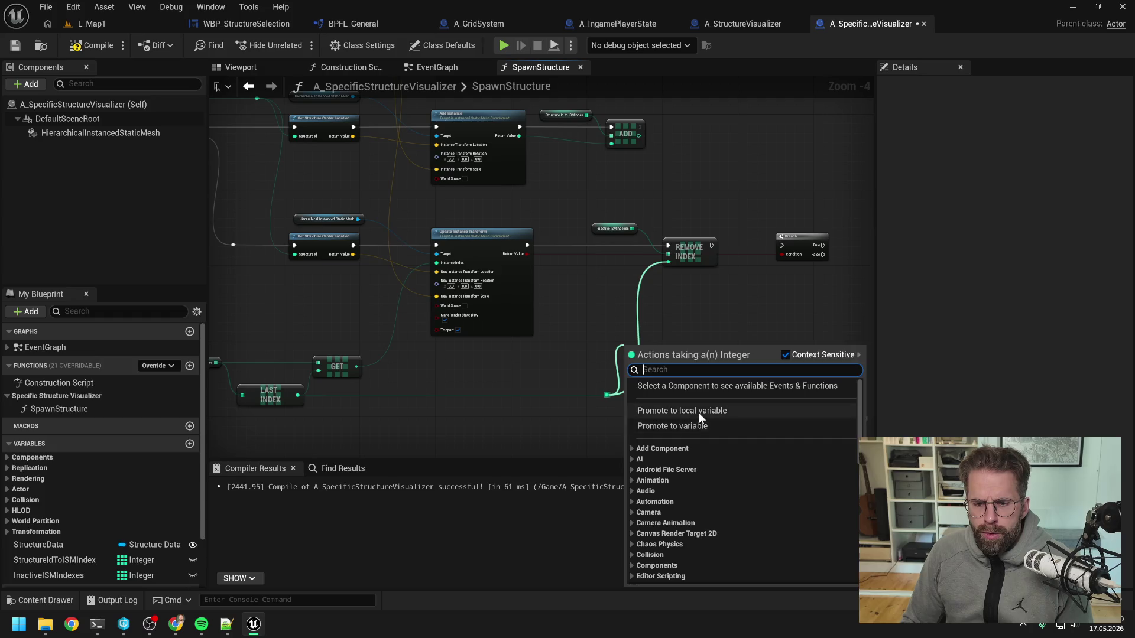
left_click(699, 411)
type("IndexL")
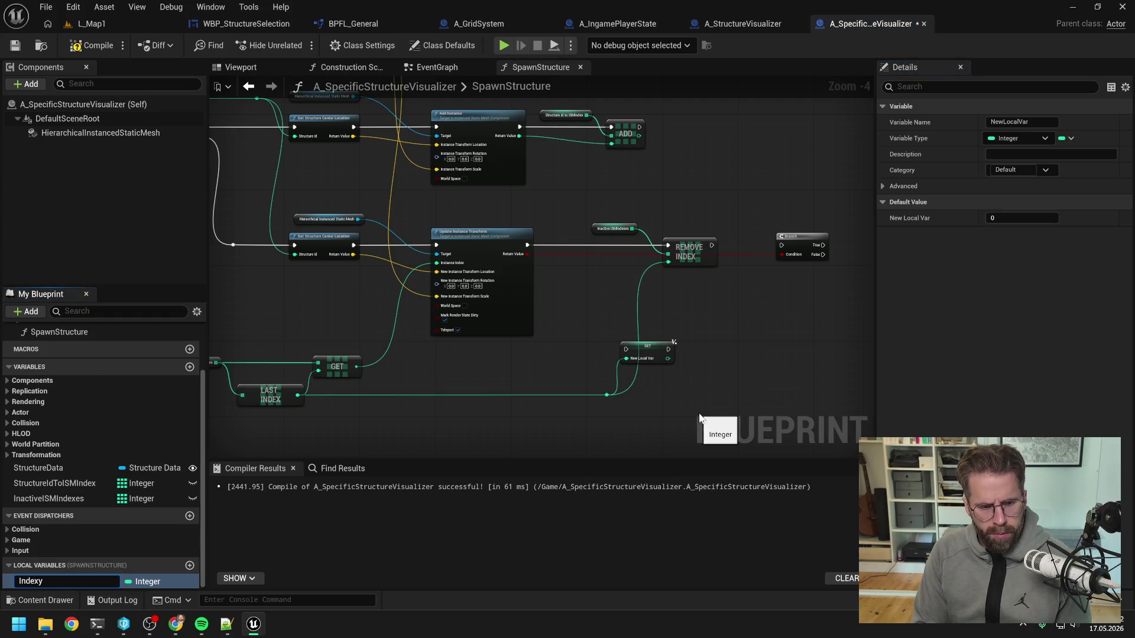
type("ocal")
key("Return")
mouse_move(625, 349)
left_mouse_down()
mouse_move(562, 266)
mouse_move(535, 254)
mouse_move(626, 350)
left_mouse_up()
- Place the IndexLocal setter before Remove Index and feed IndexLocal into its index
mouse_move(591, 200)
left_mouse_down()
mouse_move(739, 268)
mouse_move(787, 259)
left_mouse_up()
left_click_drag(689, 243, 779, 243)
left_click(648, 360)
mouse_move(647, 360)
left_mouse_down()
mouse_move(643, 253)
mouse_move(758, 245)
left_mouse_up()
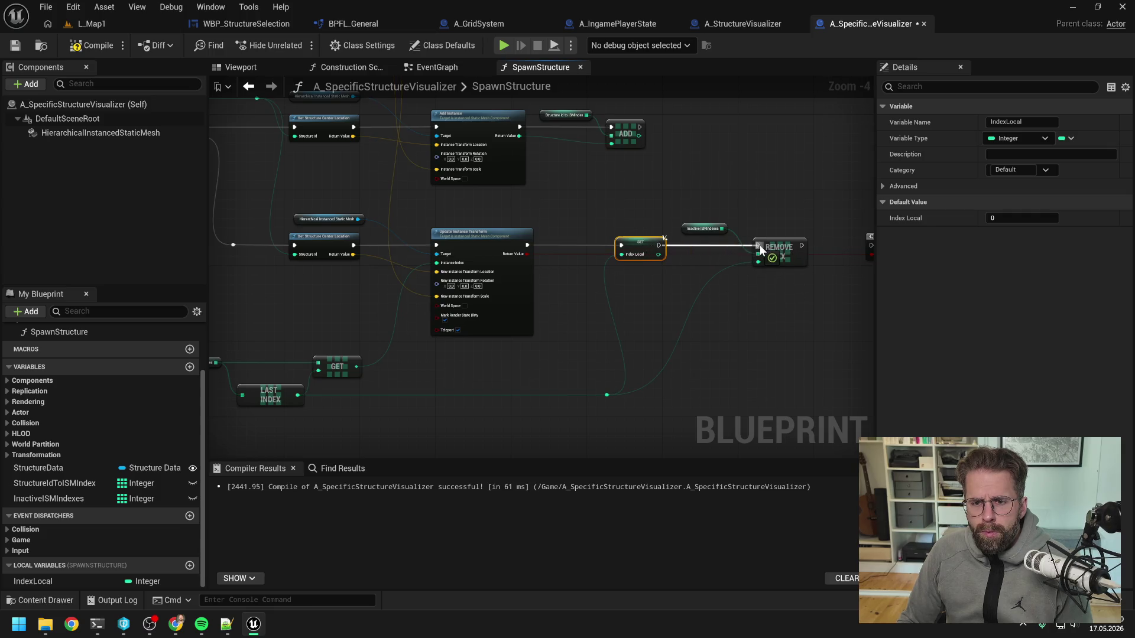
left_click(776, 326)
left_click_drag(576, 252, 676, 259)
key("Left")
key("Left")
key("Left")
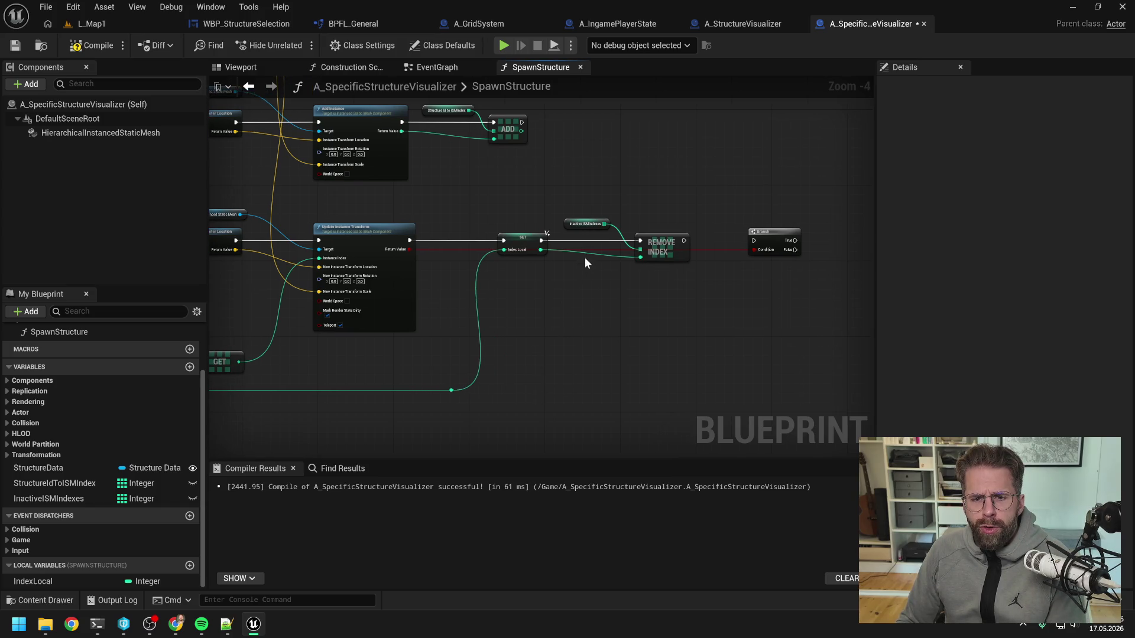
- Select the reroute knot on the Last Index wire
left_click(602, 225)
left_click(611, 278)
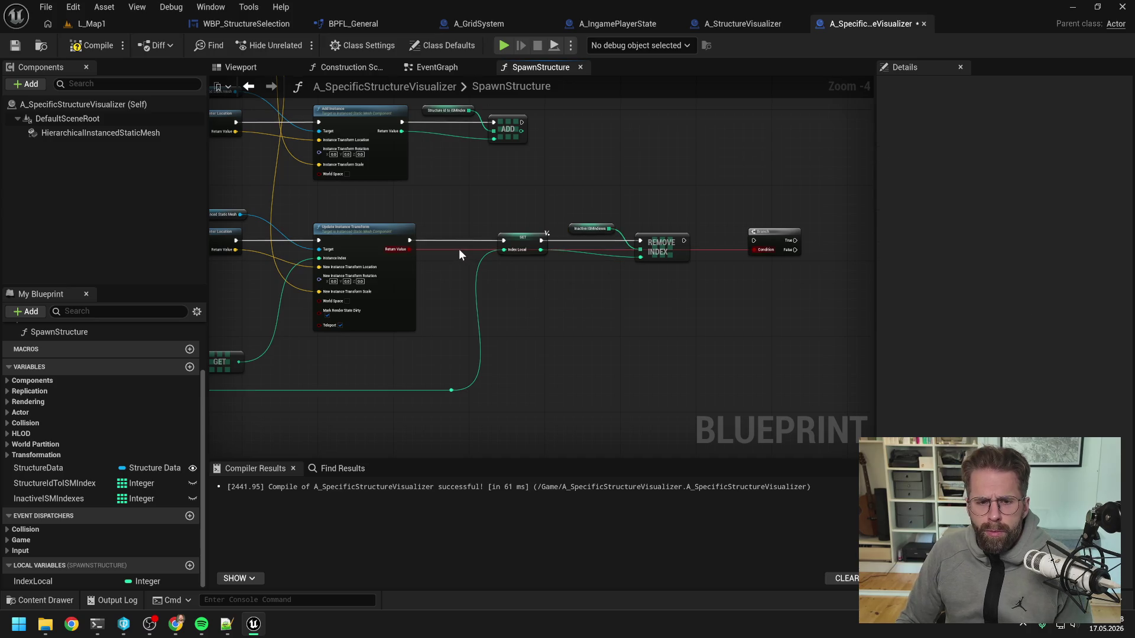
left_click_drag(544, 315, 679, 299)
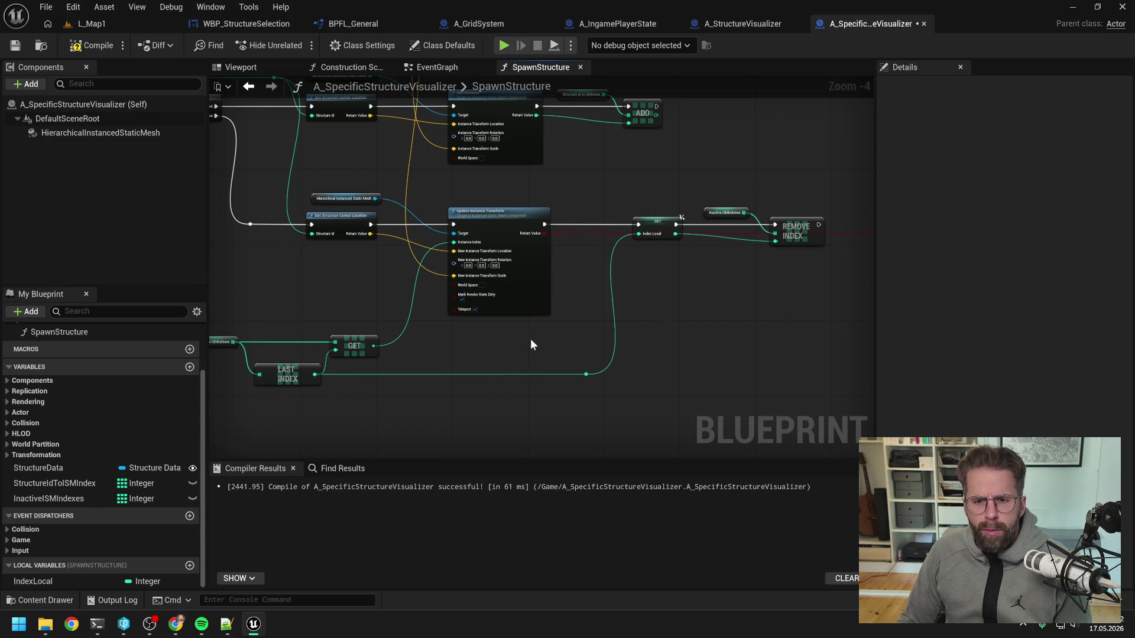
left_click_drag(531, 345, 627, 402)
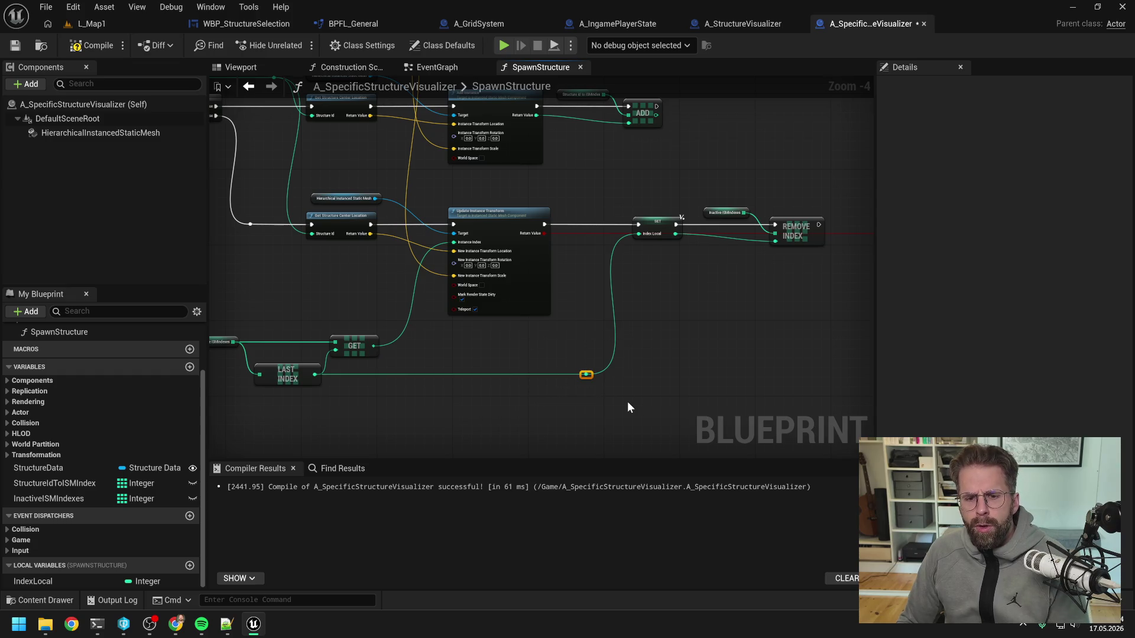
- Delete the reroute knot and wire the GET result into the Index Local setter
key("Delete")
left_click(775, 241, "alt")
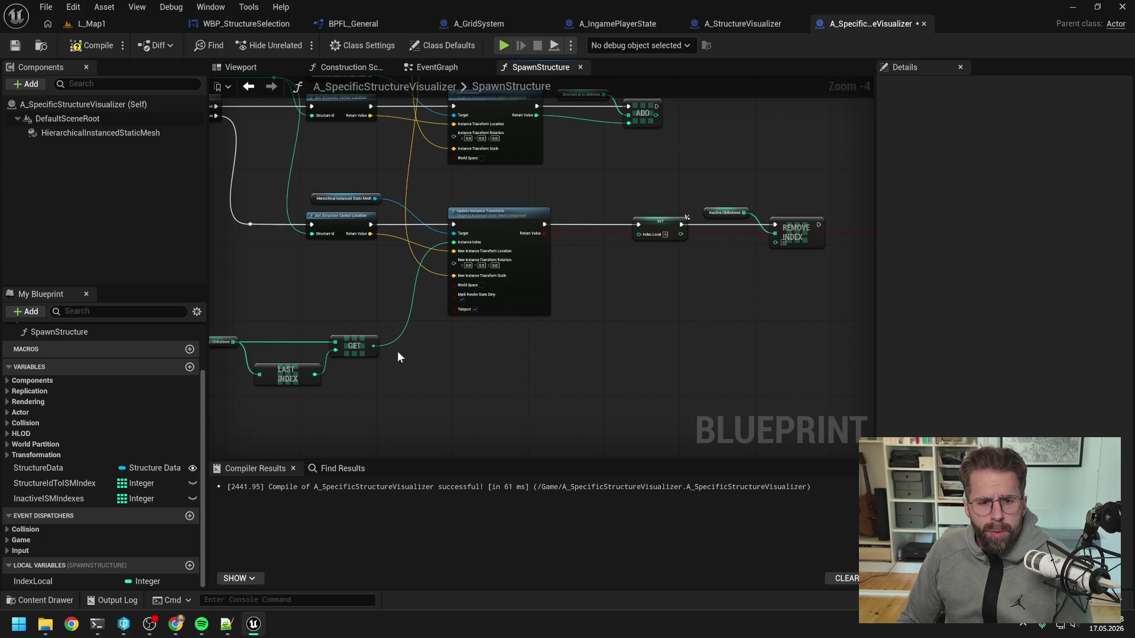
mouse_move(373, 346)
left_mouse_down()
mouse_move(656, 244)
mouse_move(641, 234)
mouse_move(603, 348)
left_mouse_up()
double_click(592, 238)
left_click_drag(399, 359, 494, 367)
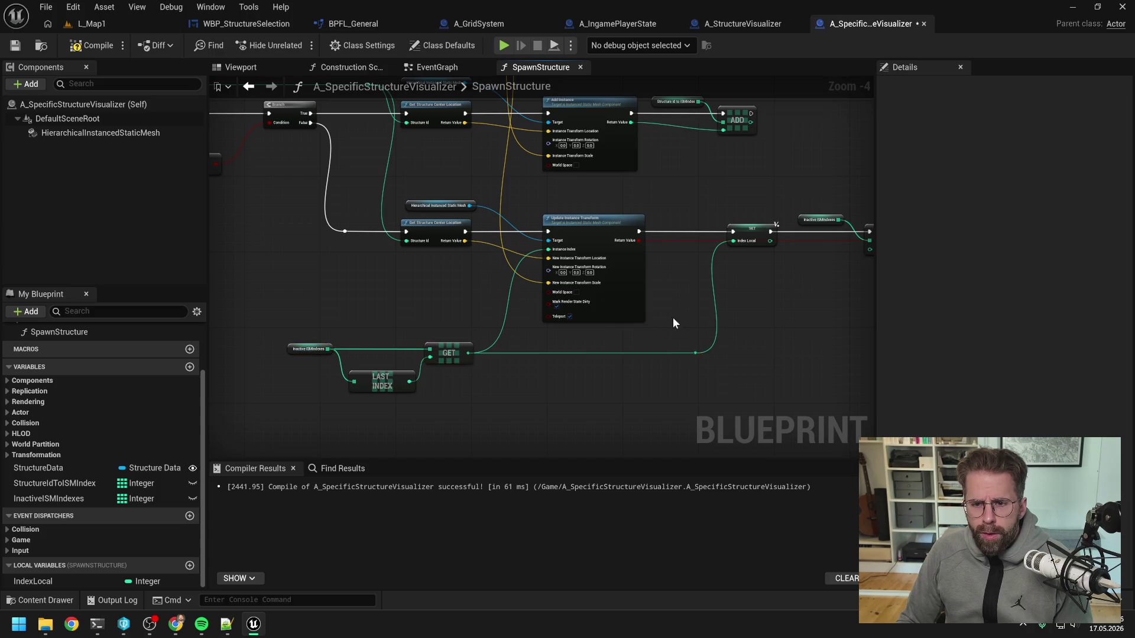
- Replace the old Remove Index node with a Remove node on Inactive ISMIndexes
left_click_drag(672, 322, 670, 310)
left_click_drag(724, 226, 736, 278)
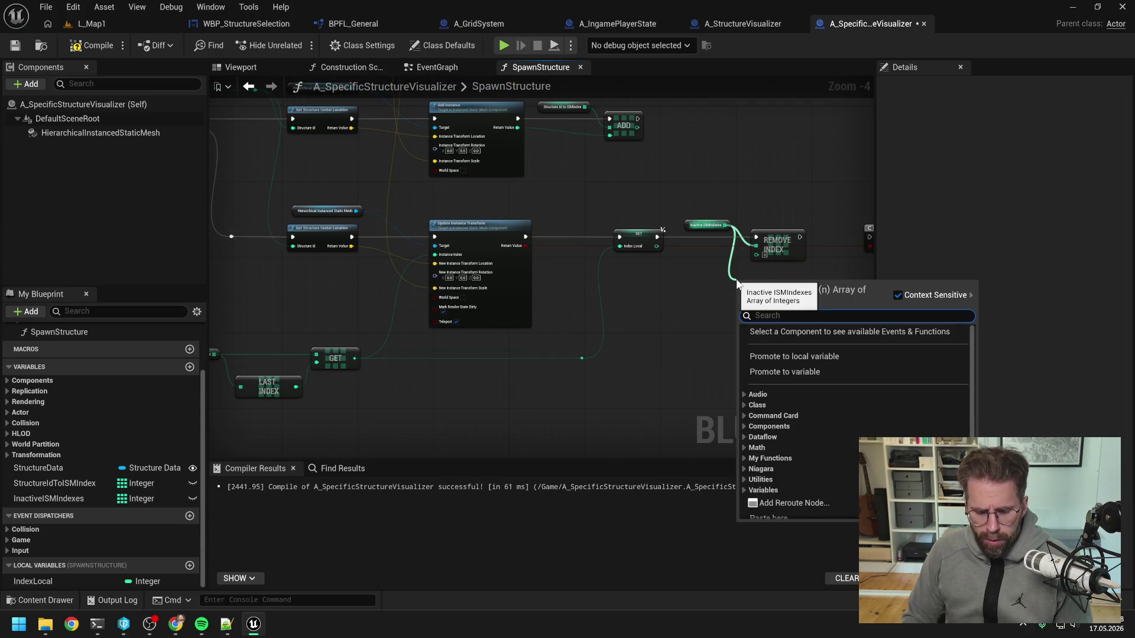
type("remove")
left_click(801, 405)
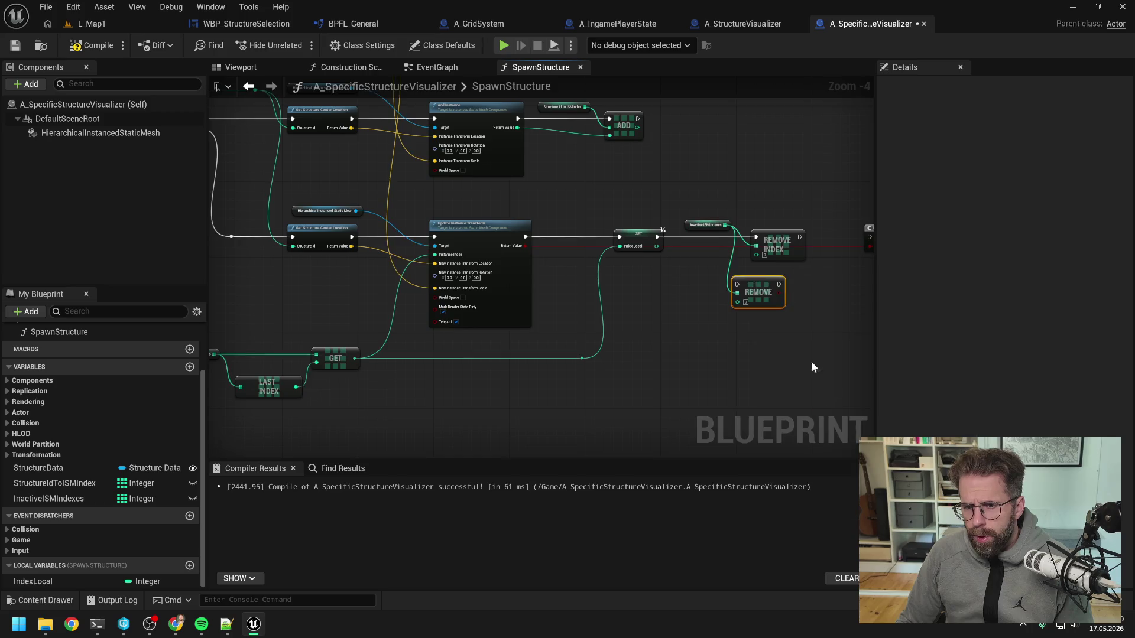
left_click_drag(811, 361, 718, 321)
left_click(666, 256)
key("Delete")
- Chain SET, Remove and the Branch, tidy the condition wire with reroute knots, and save
mouse_move(546, 249)
left_mouse_down()
mouse_move(626, 296)
mouse_move(663, 249)
mouse_move(633, 271)
mouse_move(643, 258)
mouse_move(715, 250)
left_mouse_up()
left_click_drag(730, 241, 662, 238)
double_click(672, 256)
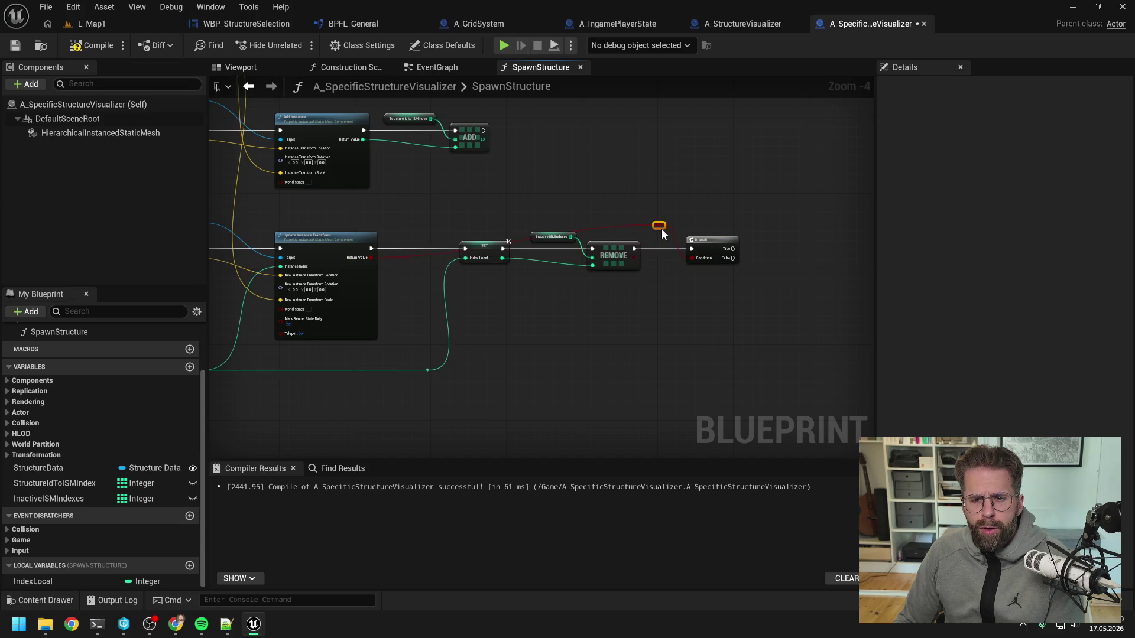
double_click(617, 226)
left_click_drag(617, 226, 456, 228)
scroll(691, 207, "down", 1)
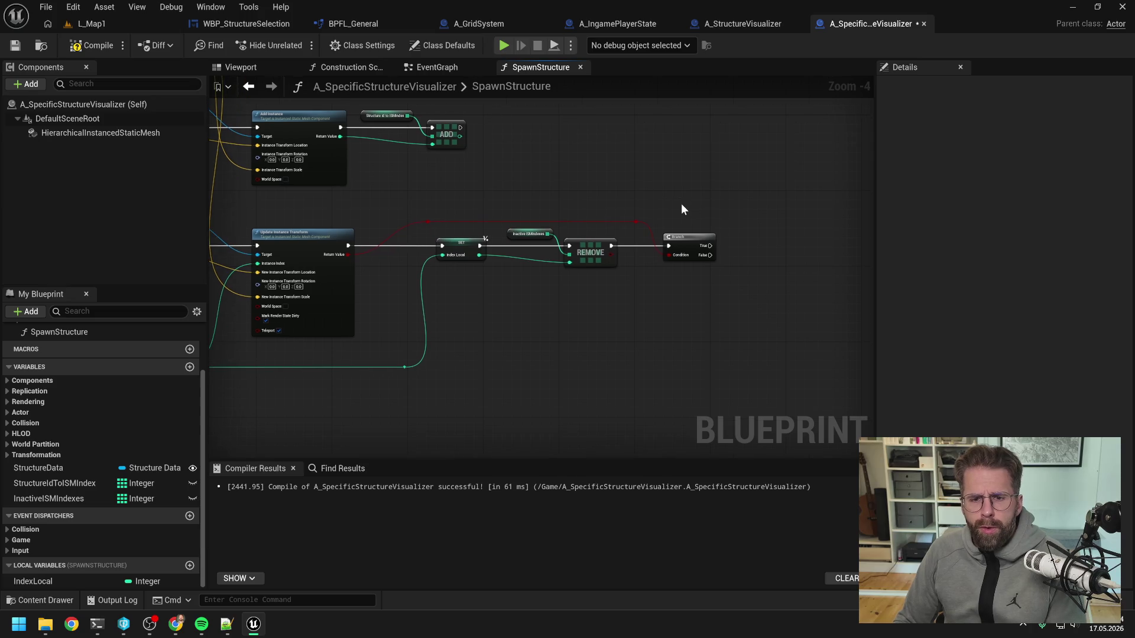
key("ctrl+s")
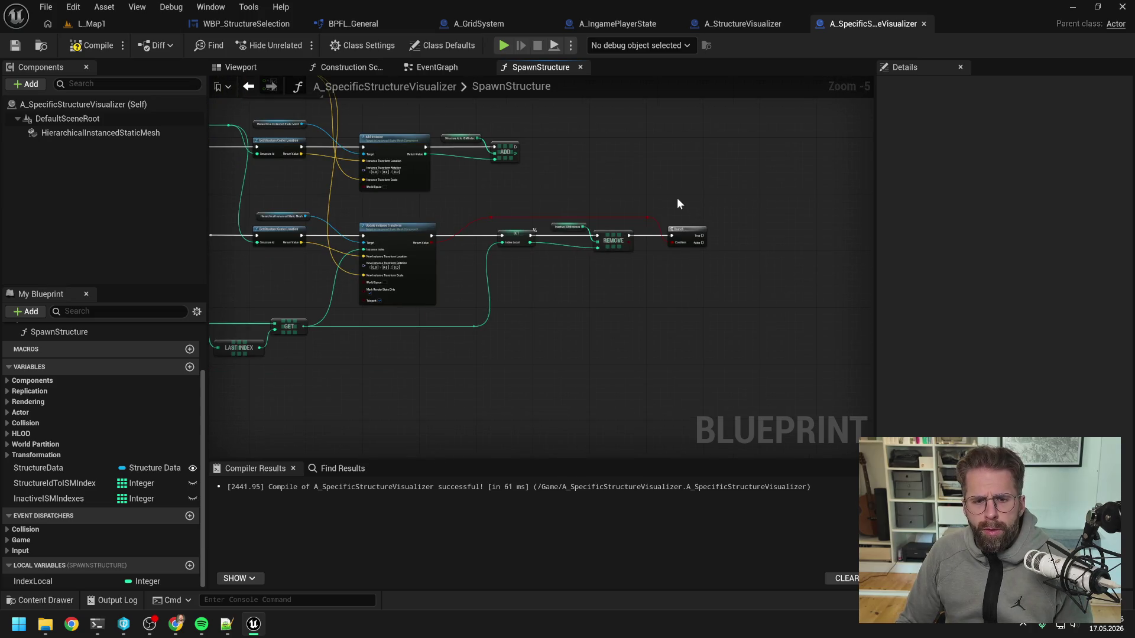
- Paste copies of the Structure Id to ISMIndex getter and ADD node right of the Branch
key("ctrl+c")
key("ctrl+v")
left_click_drag(702, 235, 787, 234)
left_click(774, 252)
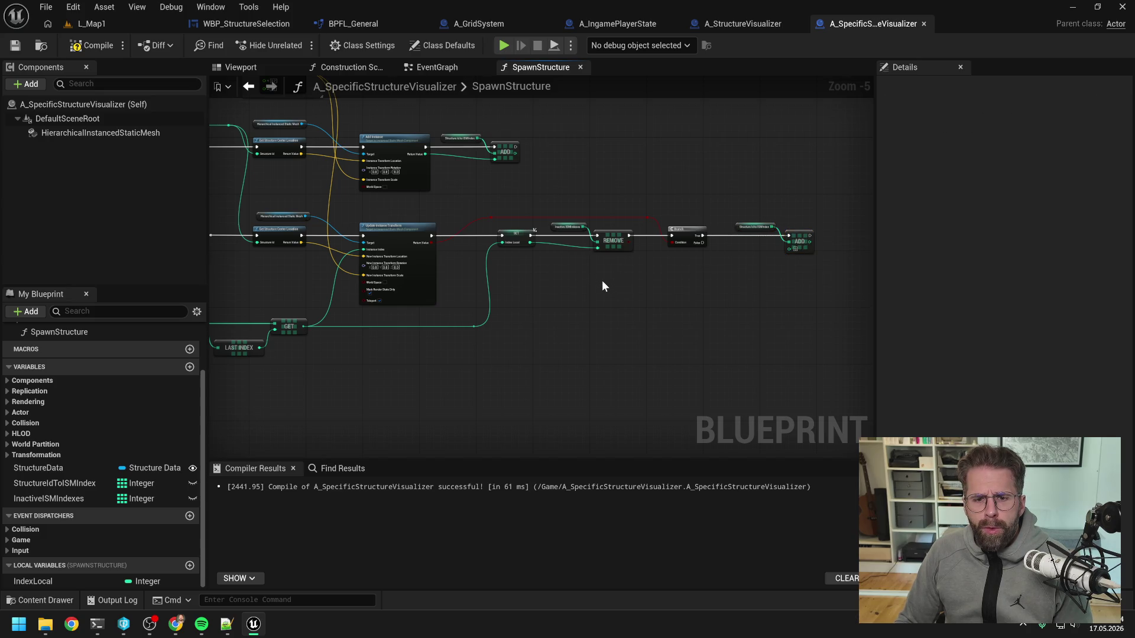
- Drop a Get IndexLocal node from My Blueprint below the Branch
mouse_move(68, 581)
left_mouse_down()
mouse_move(708, 300)
mouse_move(752, 301)
left_mouse_up()
left_click(753, 298)
left_click(768, 285)
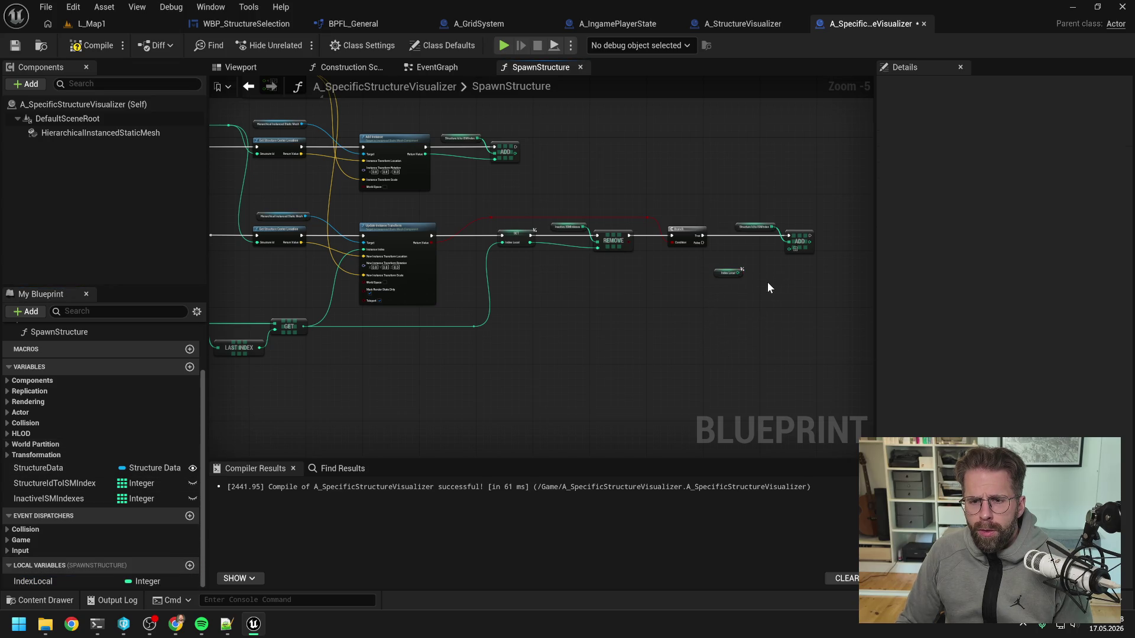
scroll(815, 235, "up", 2)
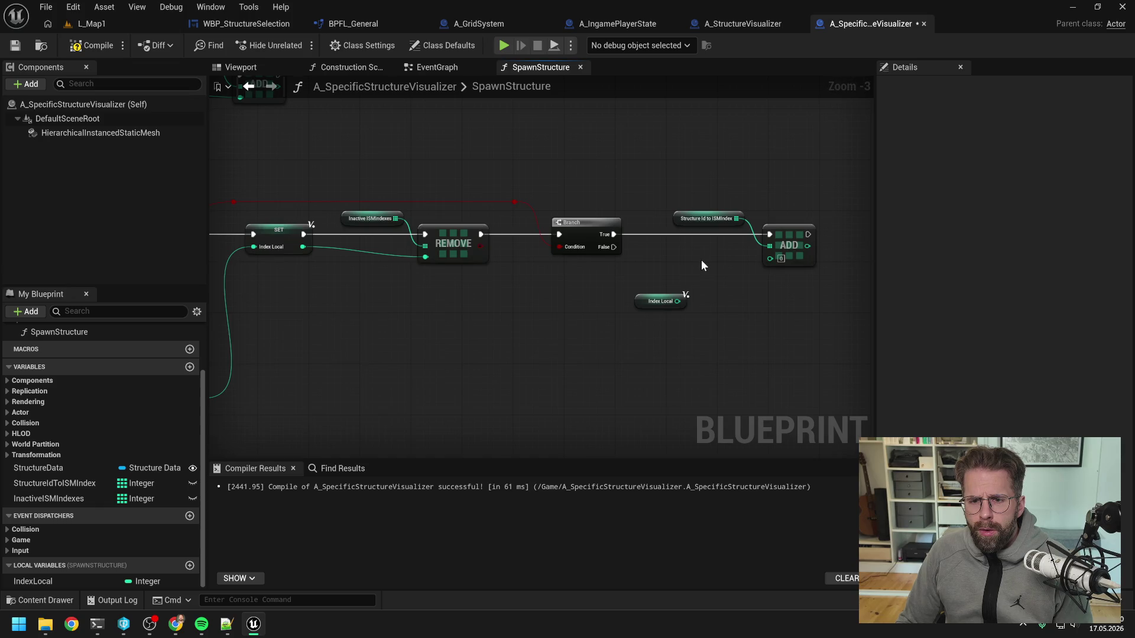
scroll(701, 260, "down", 3)
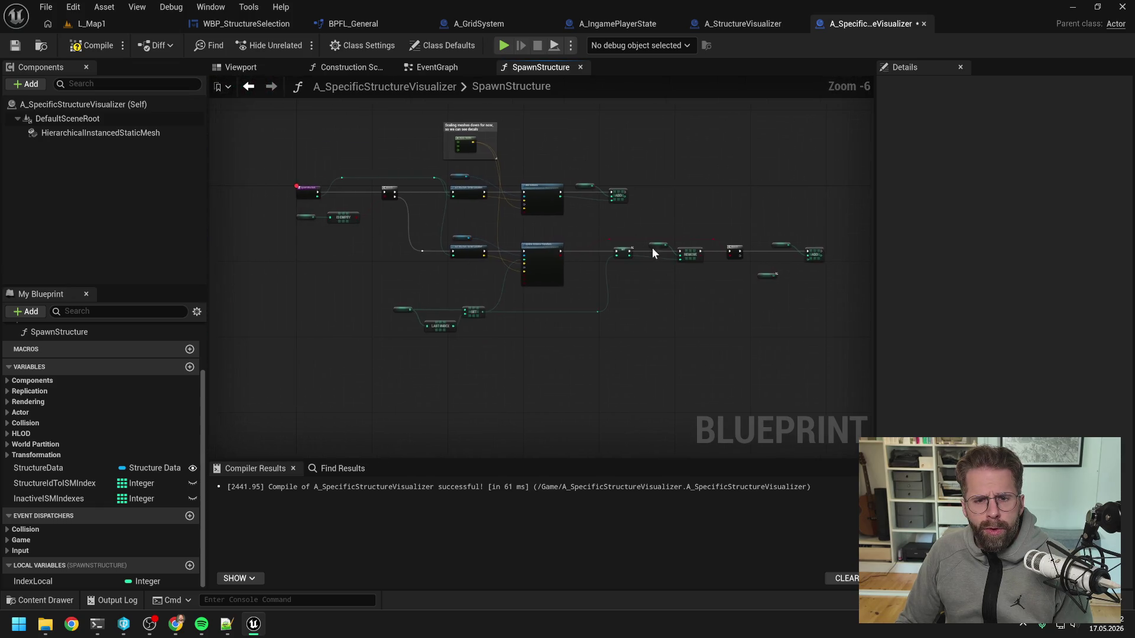
scroll(651, 247, "up", 3)
scroll(611, 264, "down", 1)
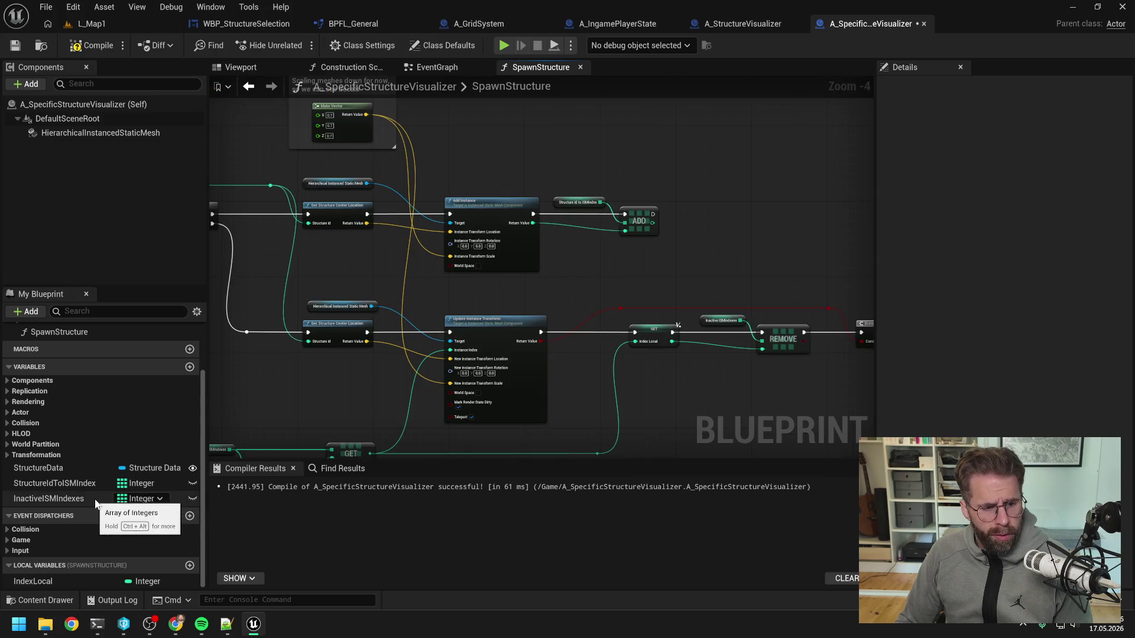
- Change StructureIdToISMIndex's variable container type to Map
left_click(86, 484)
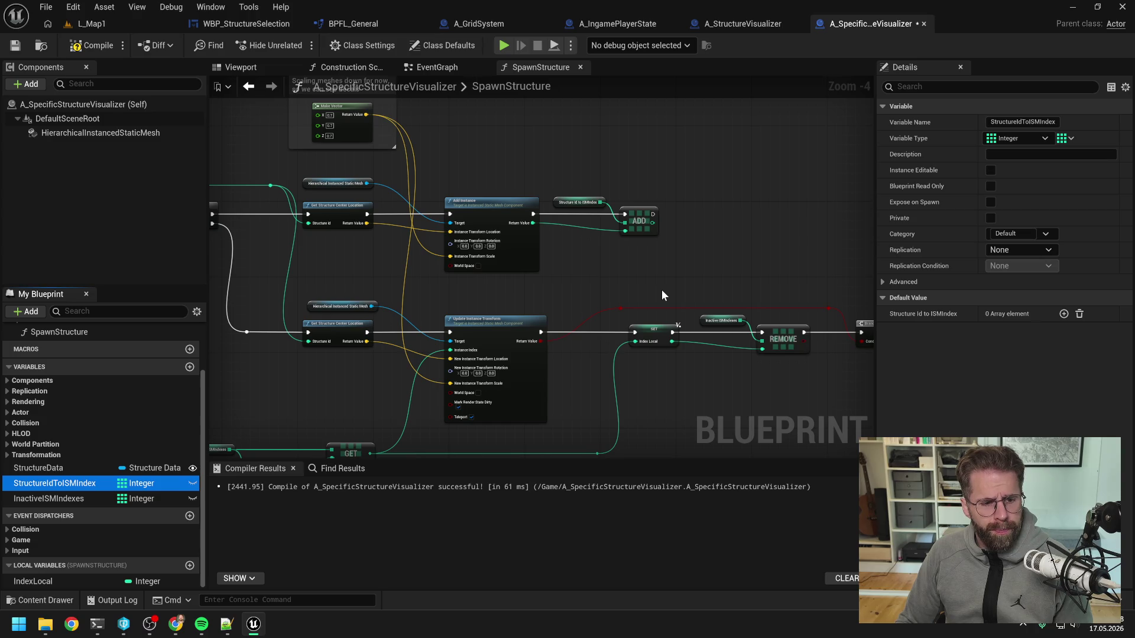
left_click(1066, 139)
left_click(1043, 206)
left_click(590, 335)
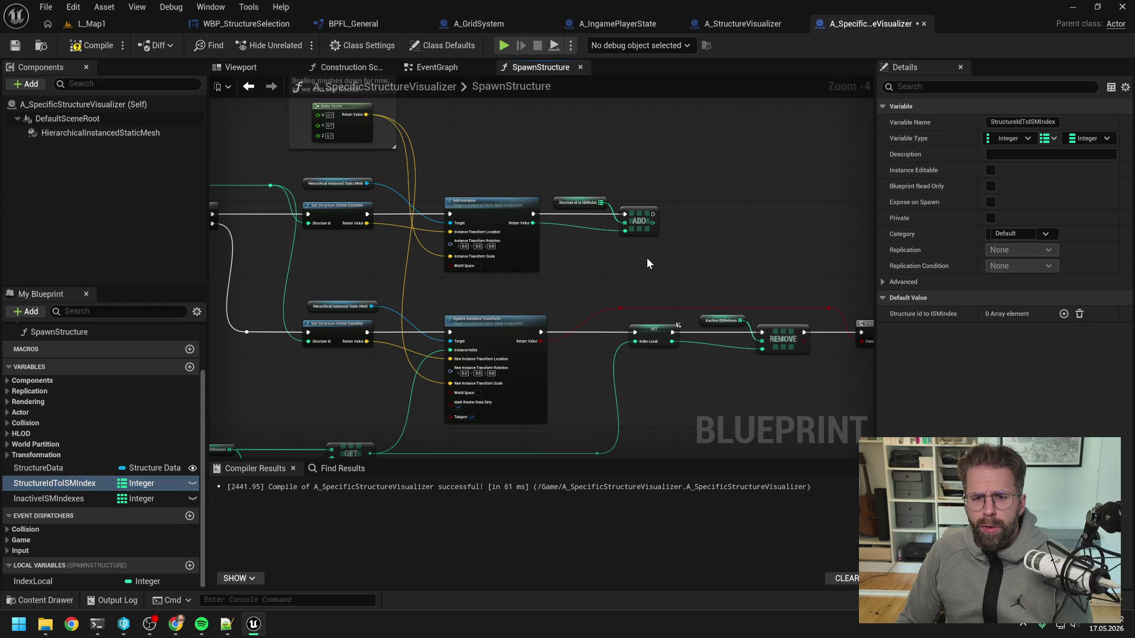
- Replace the old Add with a map Add fed by Add Instance's execution and Return Value
mouse_move(599, 202)
left_mouse_down()
mouse_move(605, 193)
mouse_move(681, 215)
left_mouse_up()
left_click(732, 286)
key("Delete")
mouse_move(533, 214)
left_mouse_down()
mouse_move(685, 221)
mouse_move(668, 215)
left_mouse_up()
left_click(581, 217)
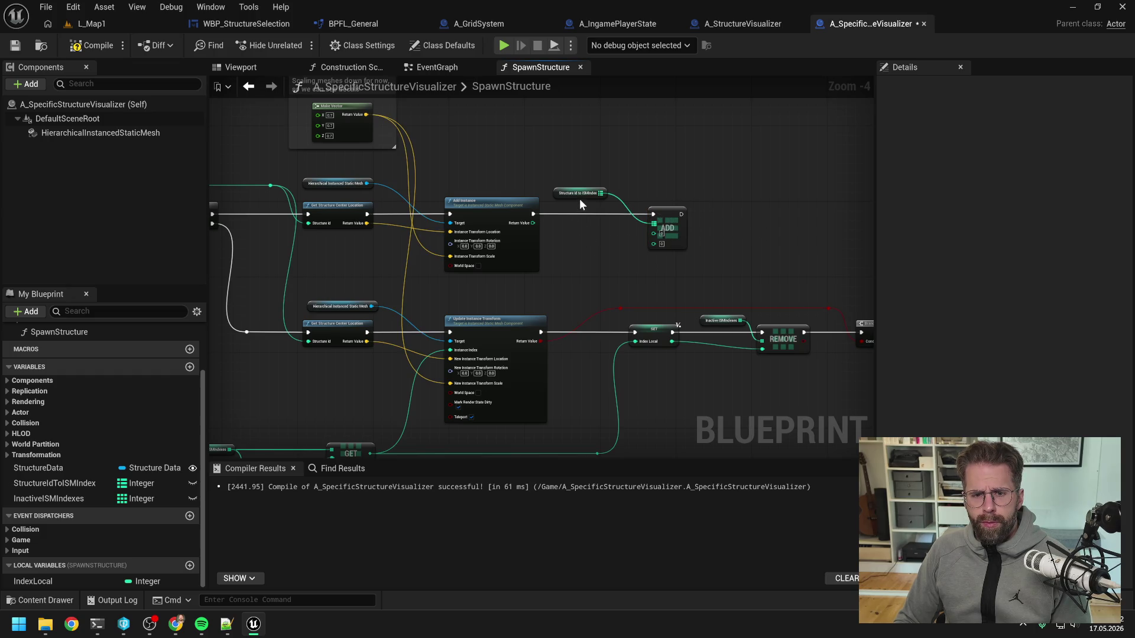
left_click_drag(579, 199, 592, 204)
left_click(585, 232)
mouse_move(531, 223)
left_mouse_down()
mouse_move(653, 243)
mouse_move(717, 213)
left_mouse_up()
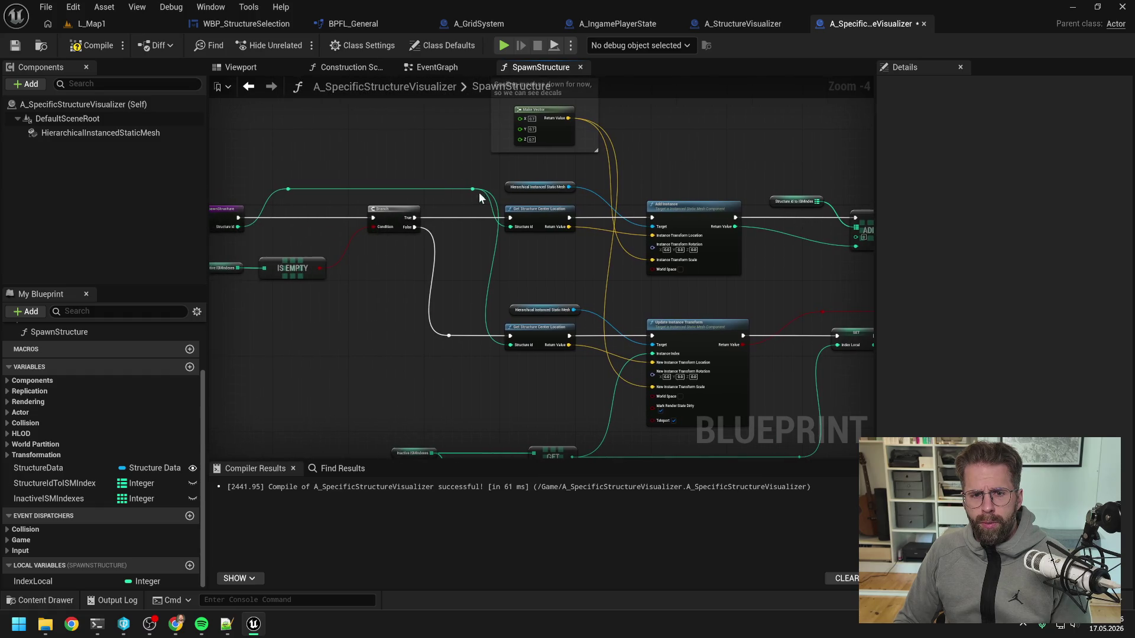
- Add a Get Structure Id node and wire it into the upper map Add's key
left_click_drag(737, 165, 625, 169)
right_click(686, 253)
type("g")
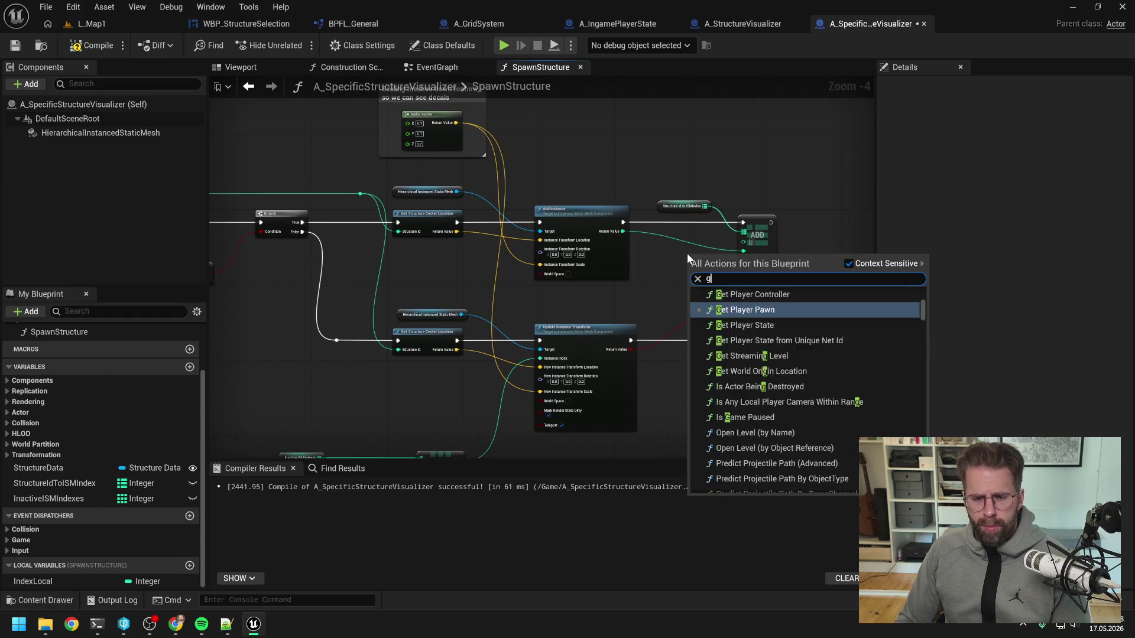
type("et struc id")
scroll(819, 393, "down", 1)
scroll(818, 390, "down", 5)
left_click(760, 483)
scroll(721, 270, "up", 2)
left_click_drag(715, 251, 755, 227)
left_click_drag(680, 258, 672, 223)
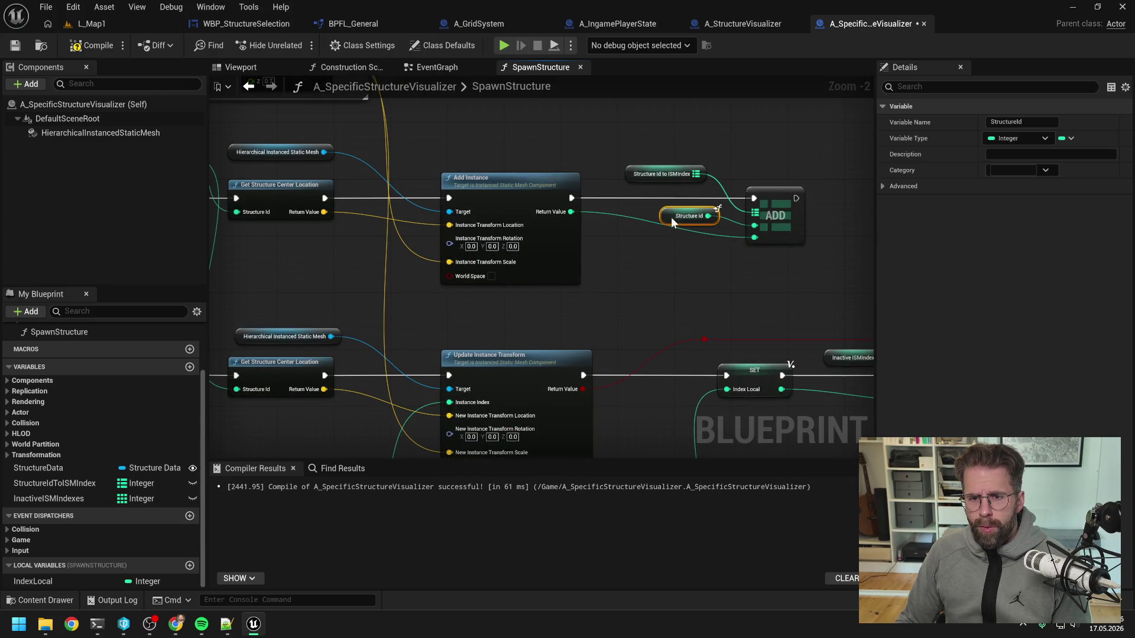
- Paste a copy of the Structure Id getter near the nodes after the Branch
scroll(659, 260, "down", 2)
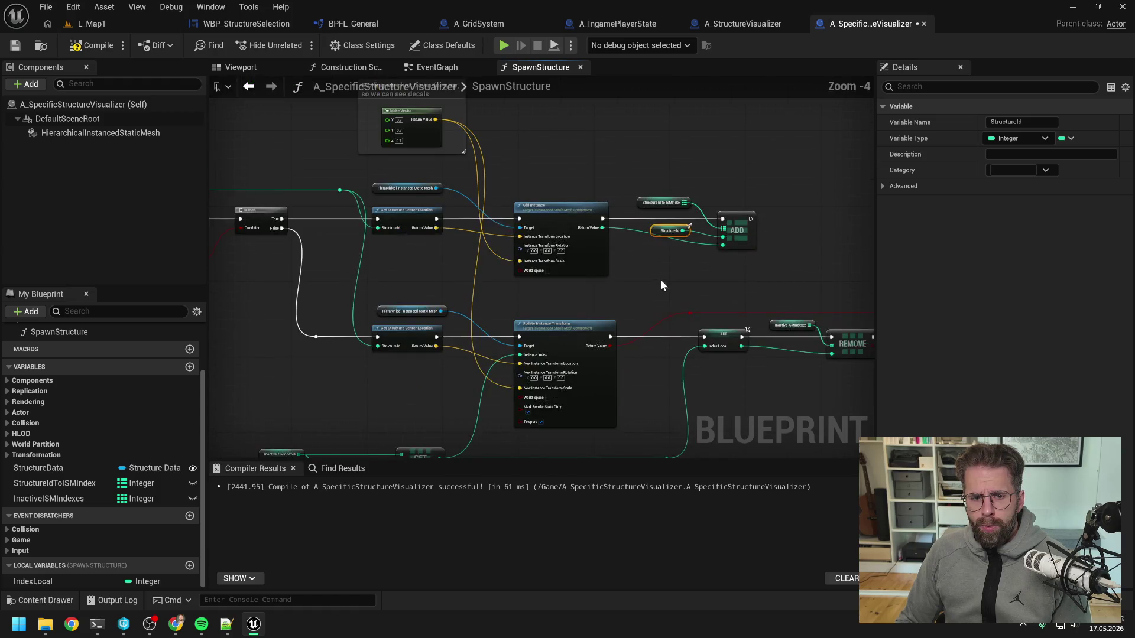
left_click_drag(673, 285, 548, 225)
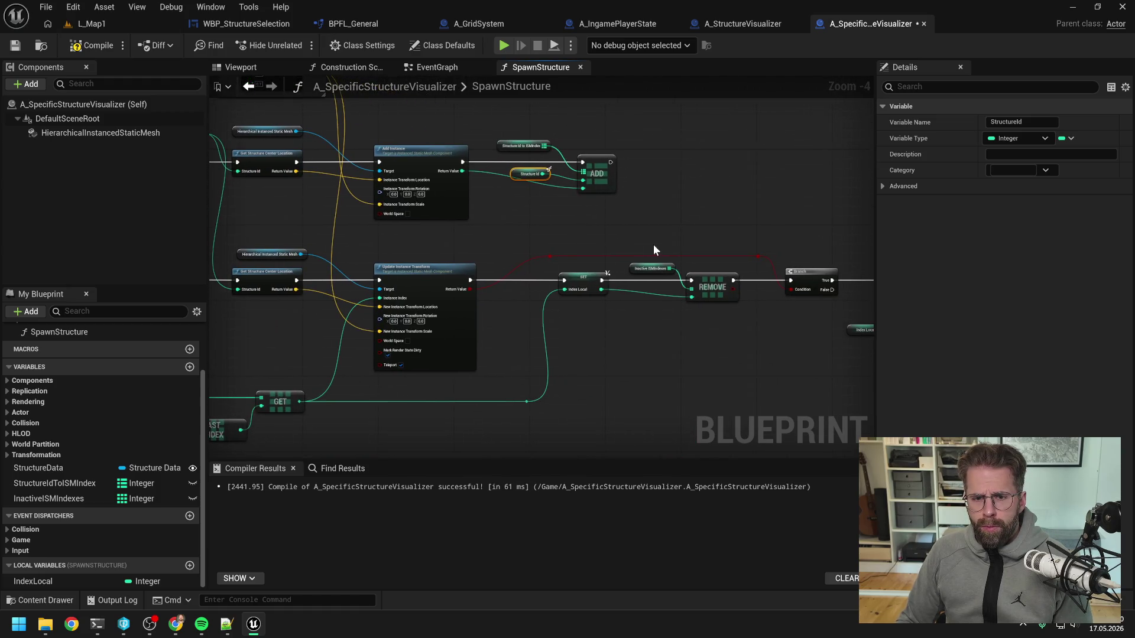
left_click_drag(717, 223, 568, 213)
key("ctrl+v")
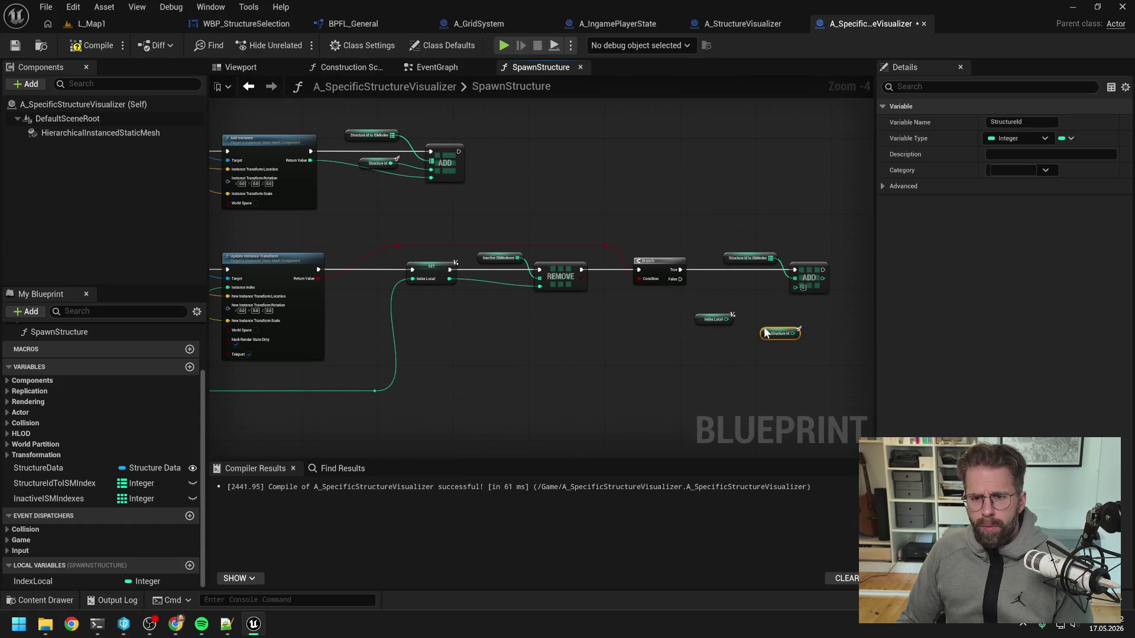
- Add a map Add node from the map getter, executed from the Branch's True output
left_click_drag(764, 333, 672, 336)
left_click(746, 289)
left_click_drag(678, 260, 713, 273)
type("add")
left_click(758, 338)
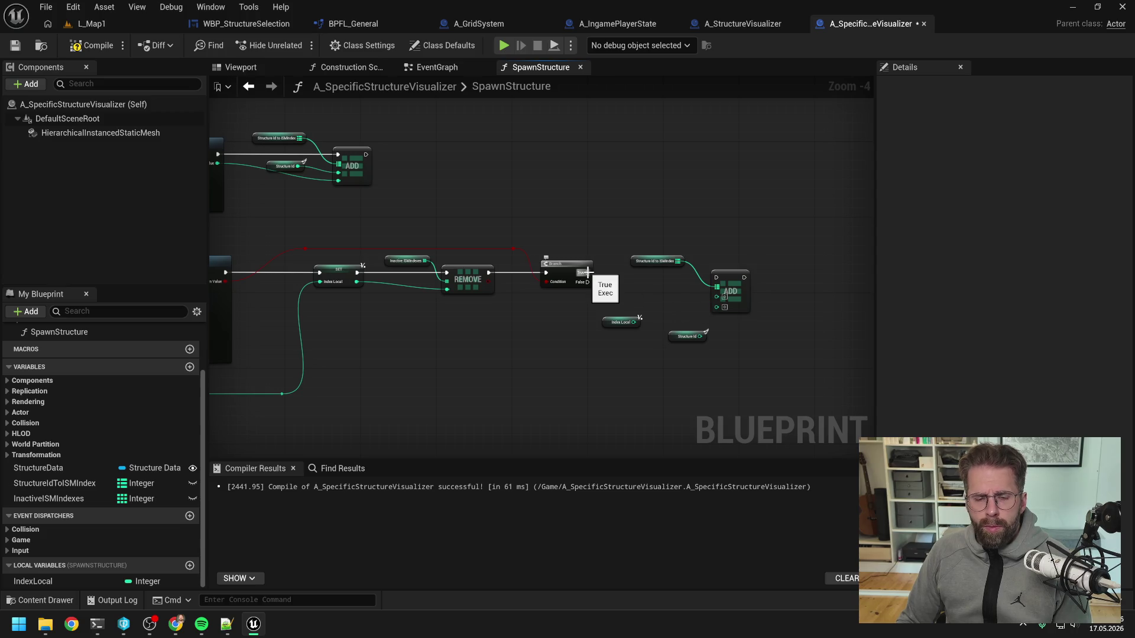
mouse_move(587, 273)
left_mouse_down()
mouse_move(770, 276)
mouse_move(789, 265)
left_mouse_up()
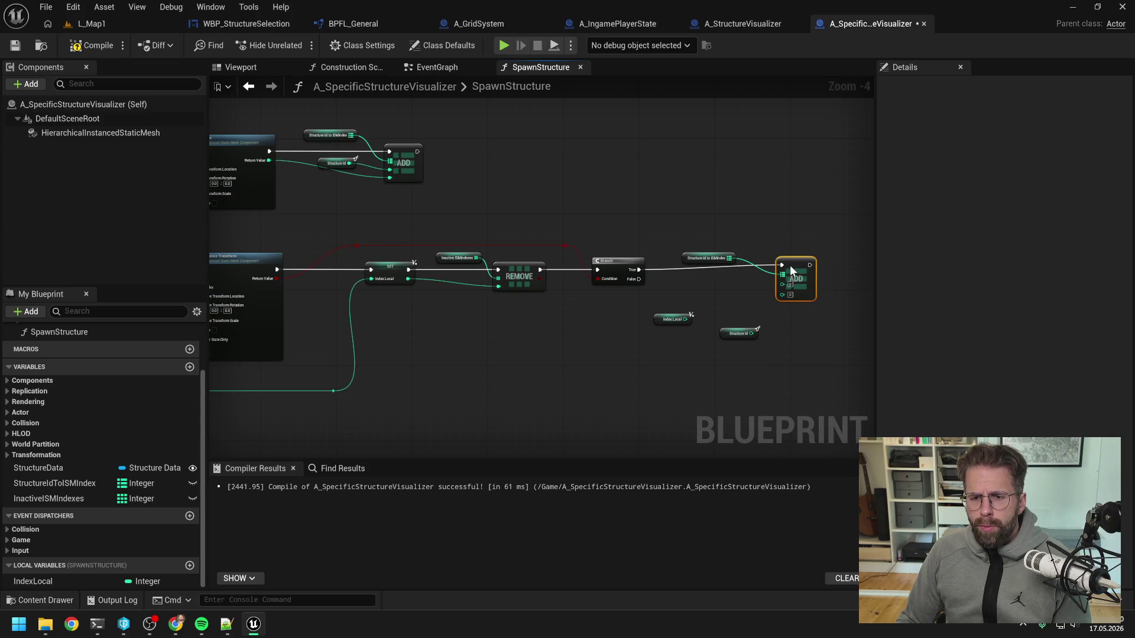
left_click(751, 292)
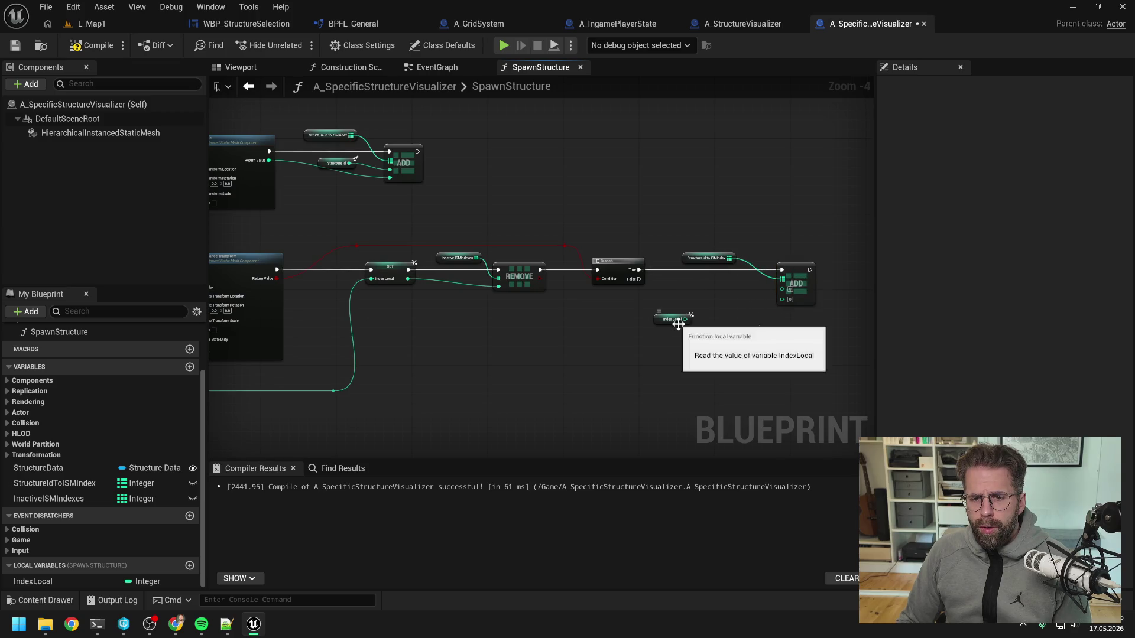
- Wire Structure Id into the Add key and Index Local into its value
left_click_drag(679, 325, 718, 288)
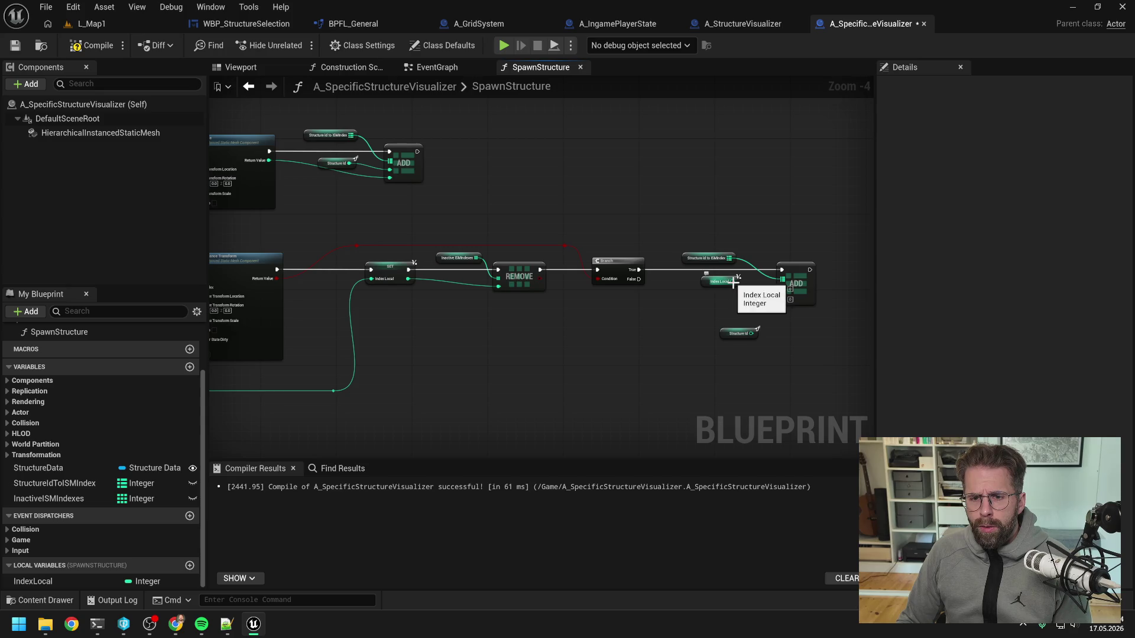
mouse_move(717, 283)
left_mouse_down()
mouse_move(703, 311)
mouse_move(720, 329)
mouse_move(782, 289)
left_mouse_up()
key("Escape")
mouse_move(722, 331)
left_mouse_down()
mouse_move(708, 275)
mouse_move(782, 297)
left_mouse_up()
left_click_drag(698, 312, 711, 302)
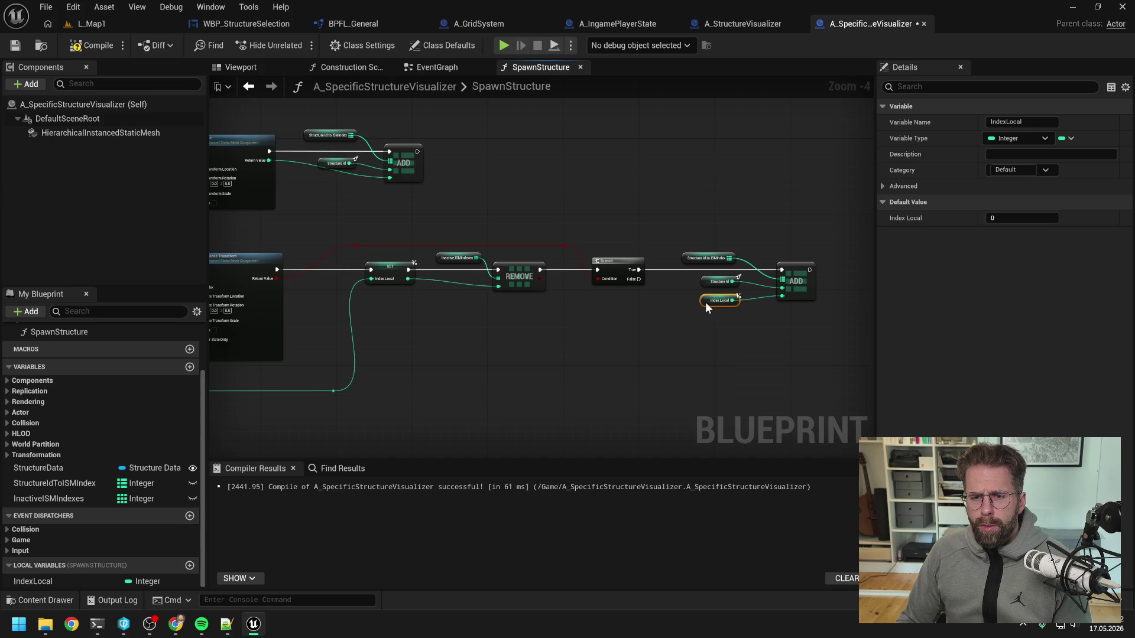
left_click(663, 314)
scroll(665, 314, "down", 1)
mouse_move(656, 310)
left_mouse_down()
mouse_move(742, 314)
mouse_move(809, 299)
mouse_move(806, 247)
mouse_move(715, 227)
mouse_move(361, 220)
mouse_move(341, 207)
mouse_move(343, 183)
left_mouse_up()
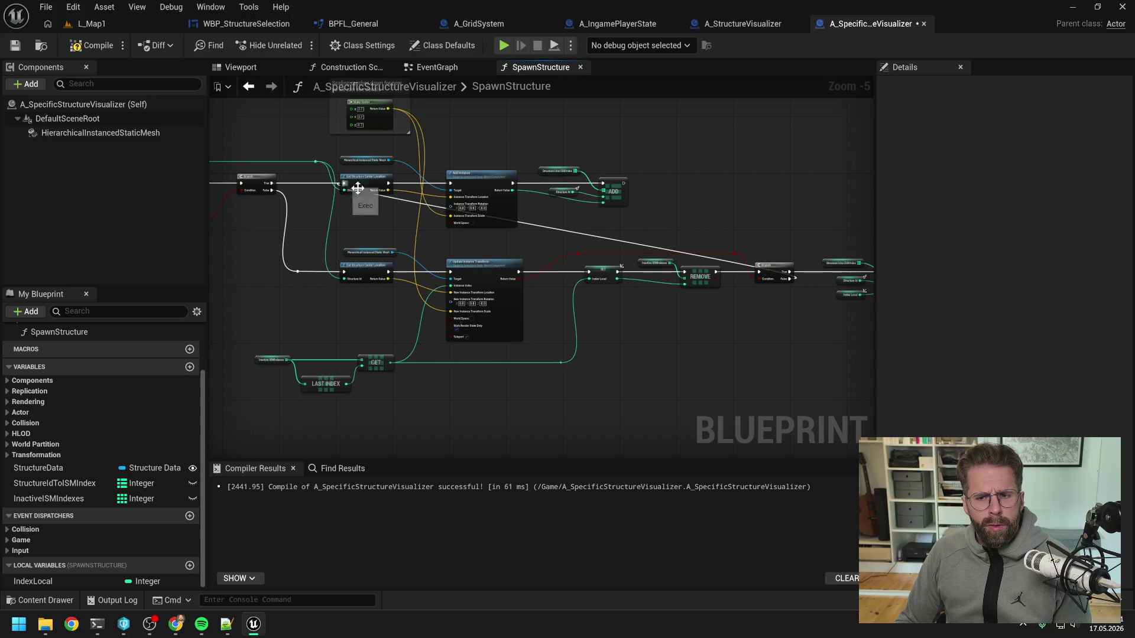
- Reshape the long execution wire with two reroute points
double_click(668, 251)
mouse_move(668, 250)
left_mouse_down()
mouse_move(748, 233)
mouse_move(798, 238)
left_mouse_up()
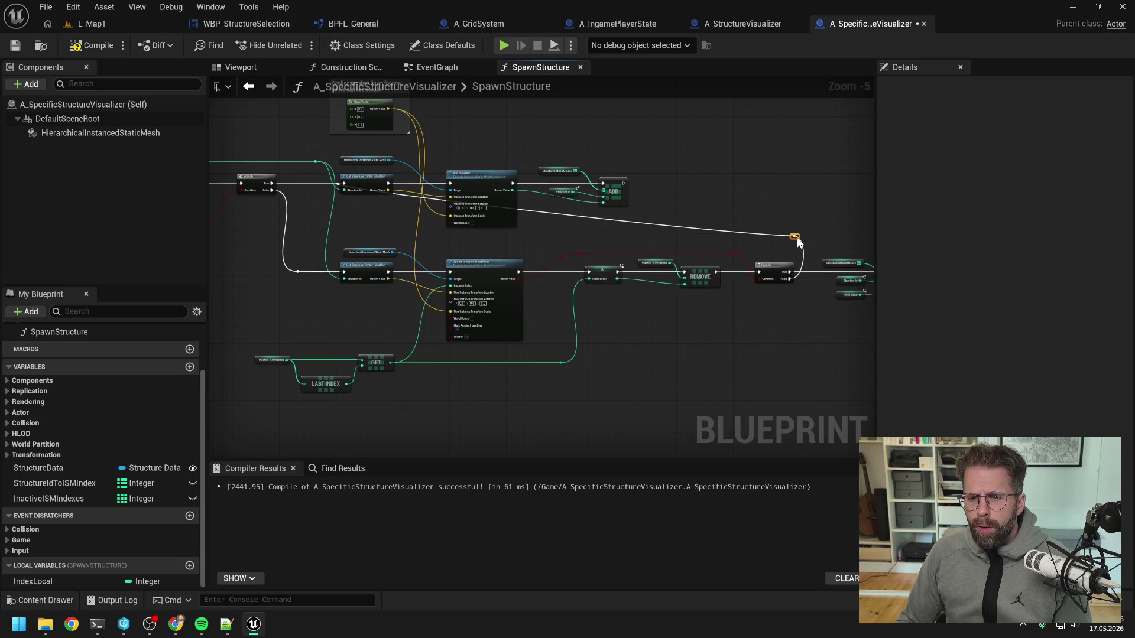
double_click(714, 229)
left_click_drag(714, 230, 339, 238)
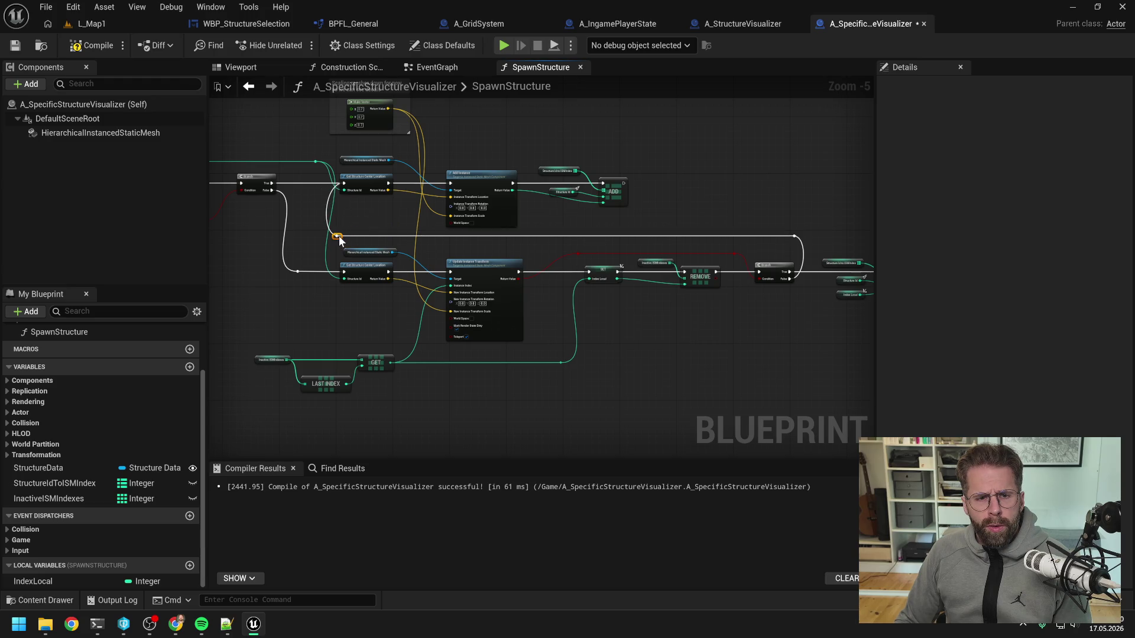
- Compile the SpawnStructure blueprint
left_click(813, 213)
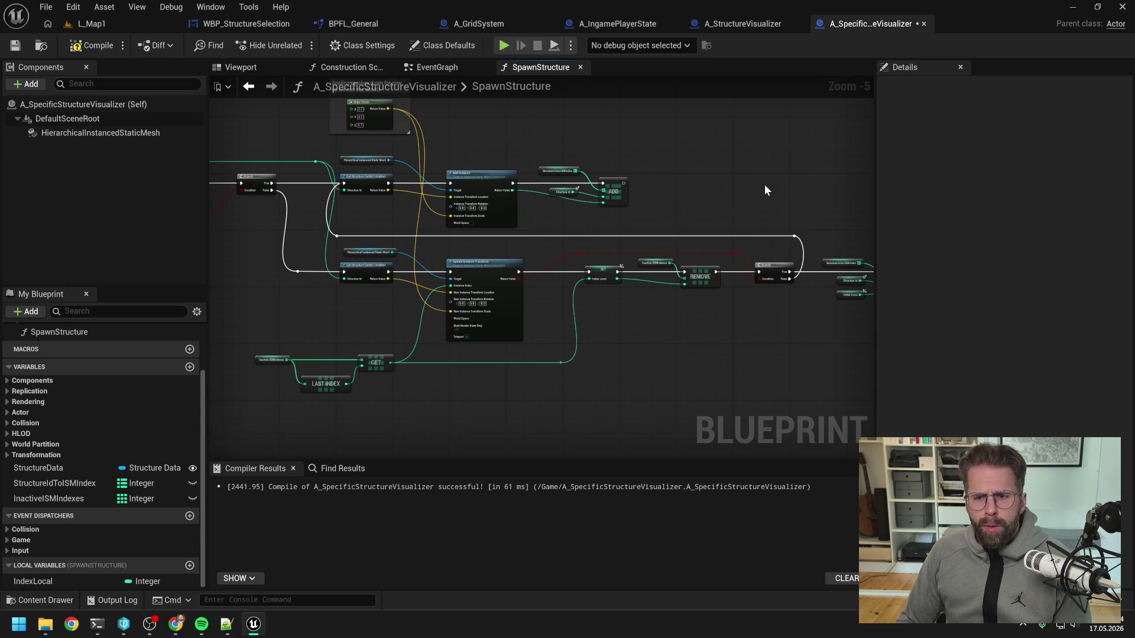
scroll(763, 188, "left", 2)
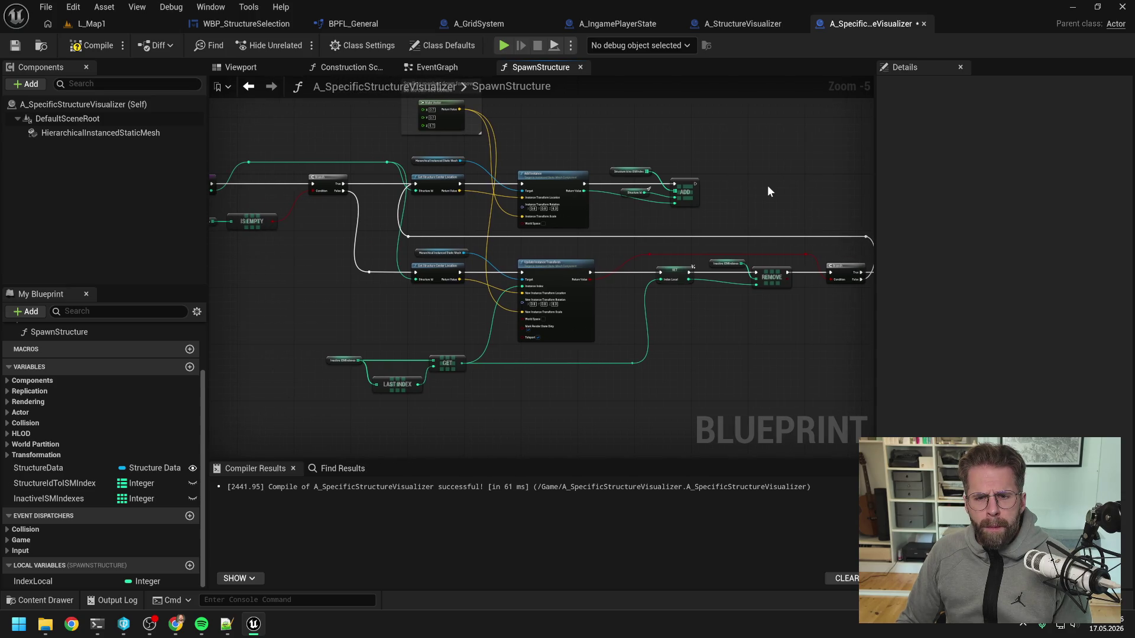
left_click(91, 46)
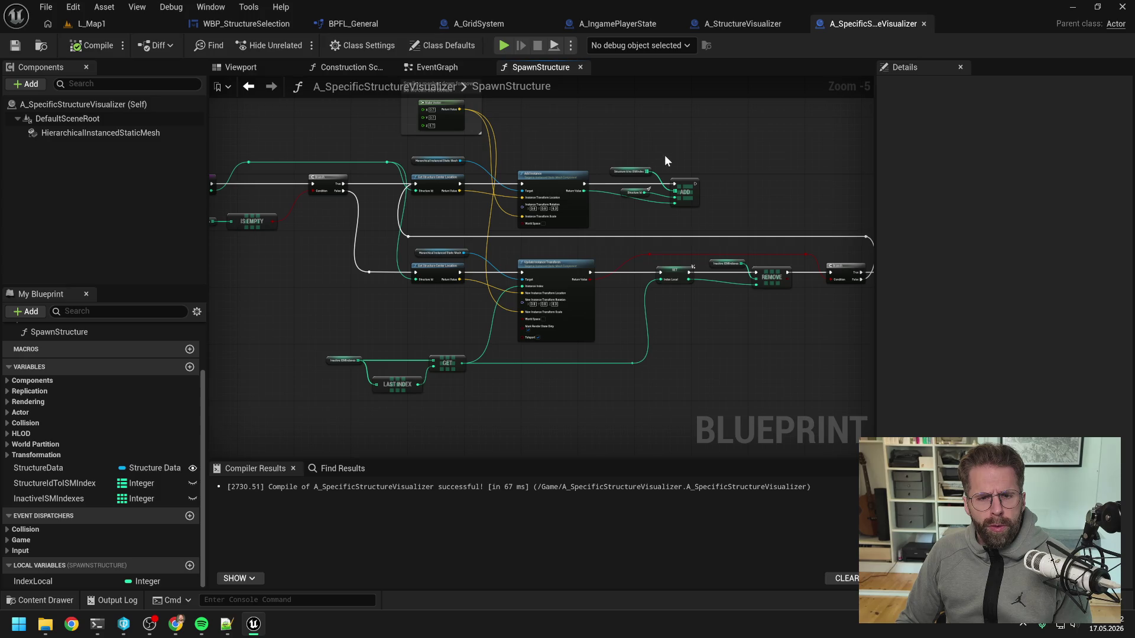
left_click_drag(707, 156, 564, 159)
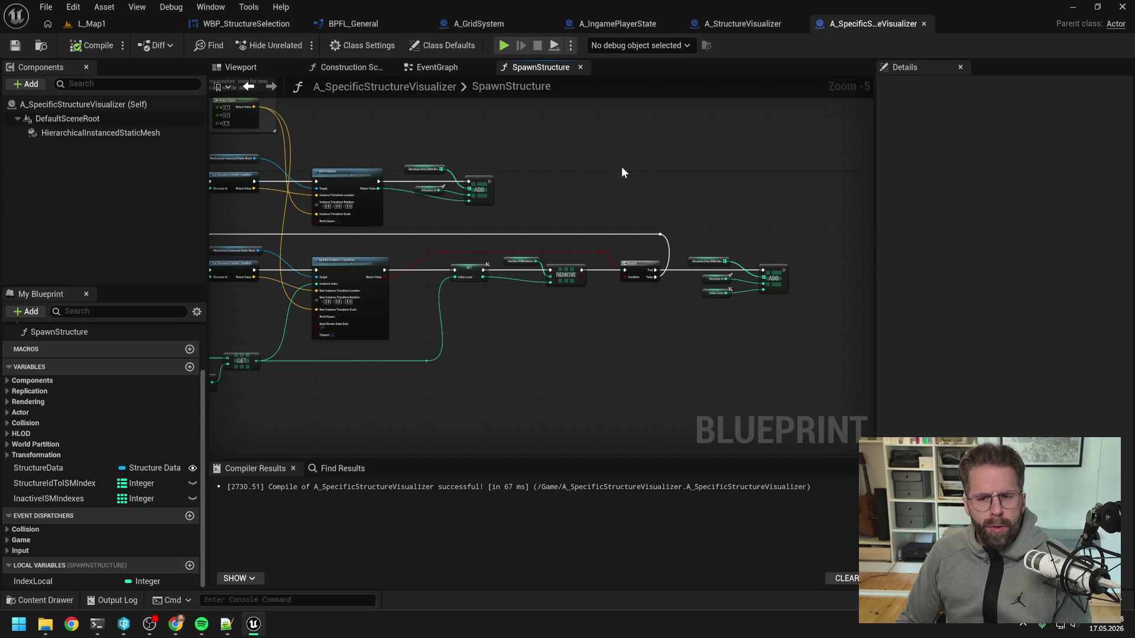
mouse_move(554, 164)
left_mouse_down()
mouse_move(584, 130)
mouse_move(717, 152)
left_mouse_up()
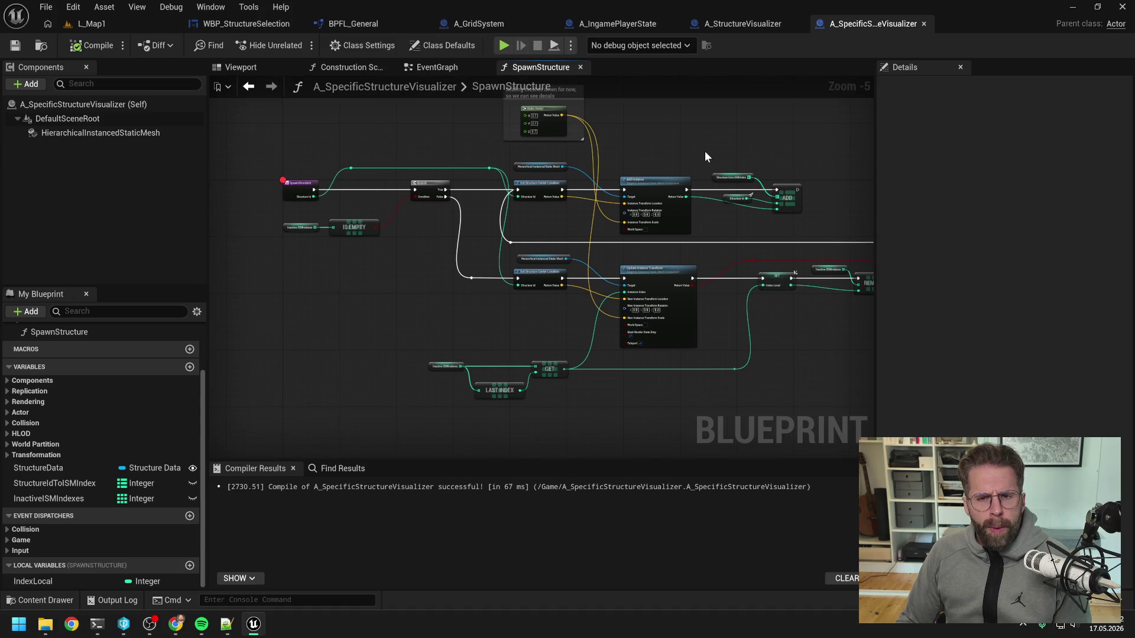
left_click_drag(705, 151, 622, 142)
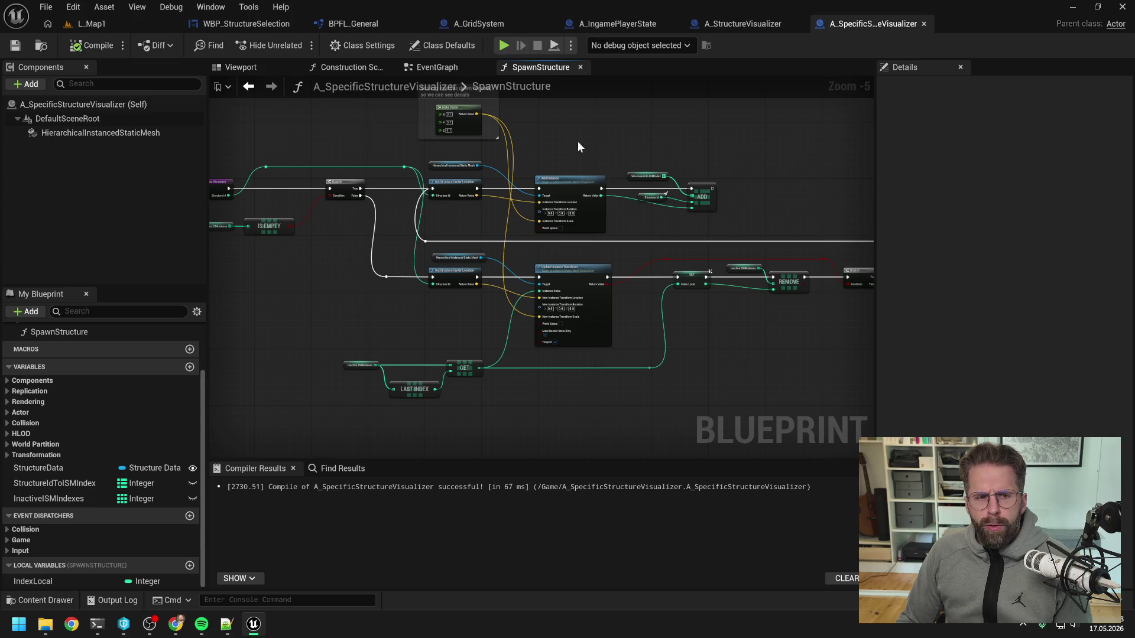
left_click_drag(577, 141, 672, 151)
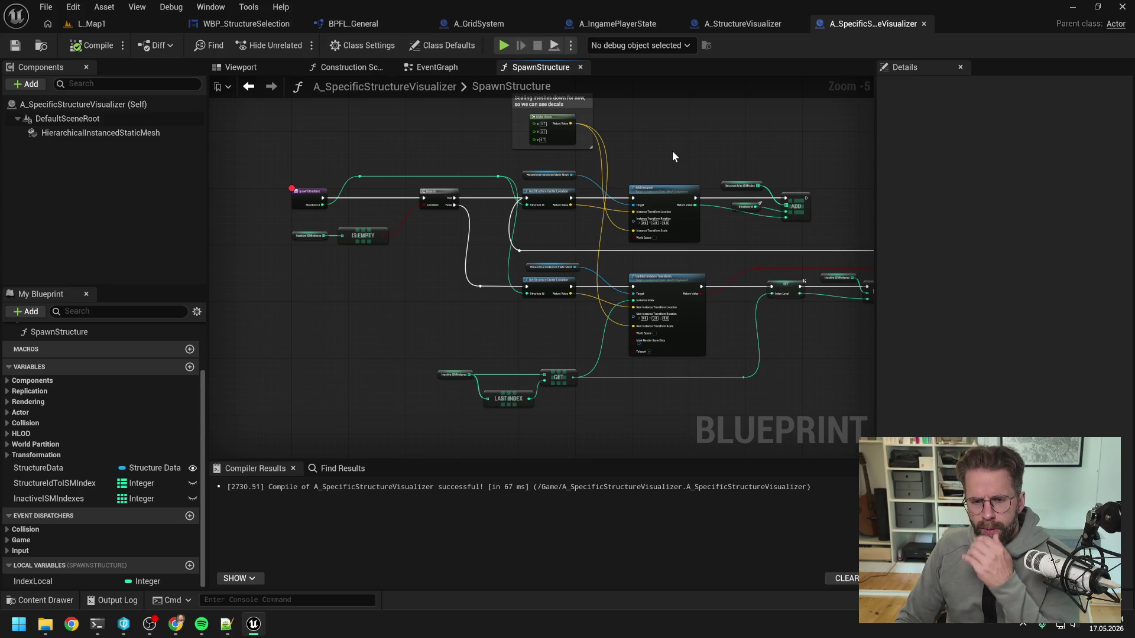
- In A_StructureVisualizer, look over RemoveMeshInstance, then open HandleStructureStateChanged
left_click(728, 22)
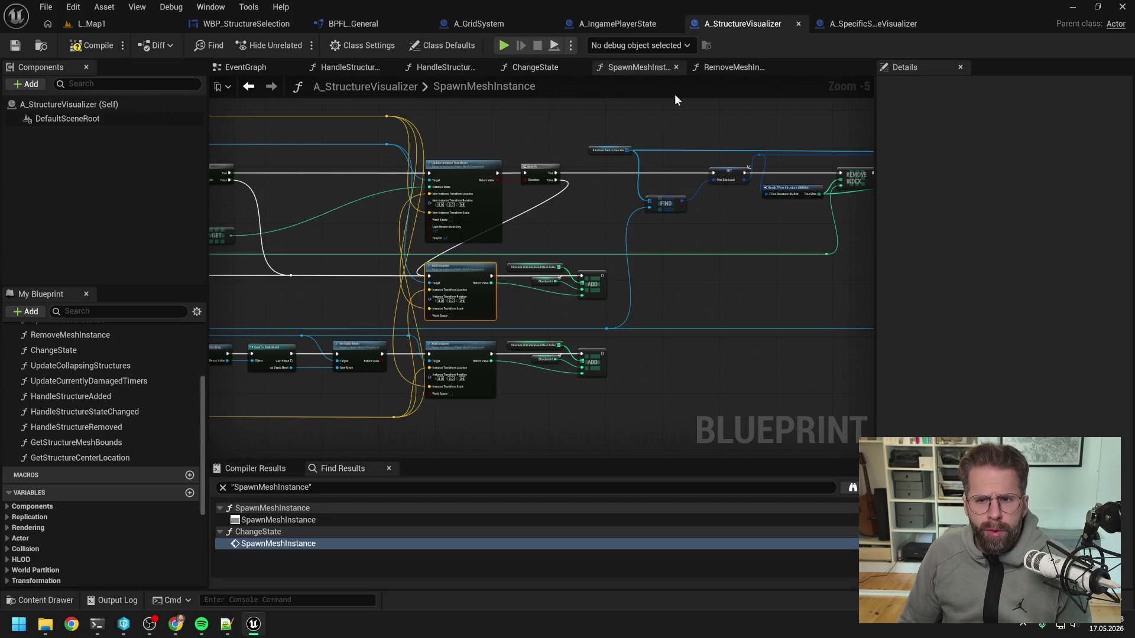
left_click(731, 66)
left_click_drag(552, 268, 534, 238)
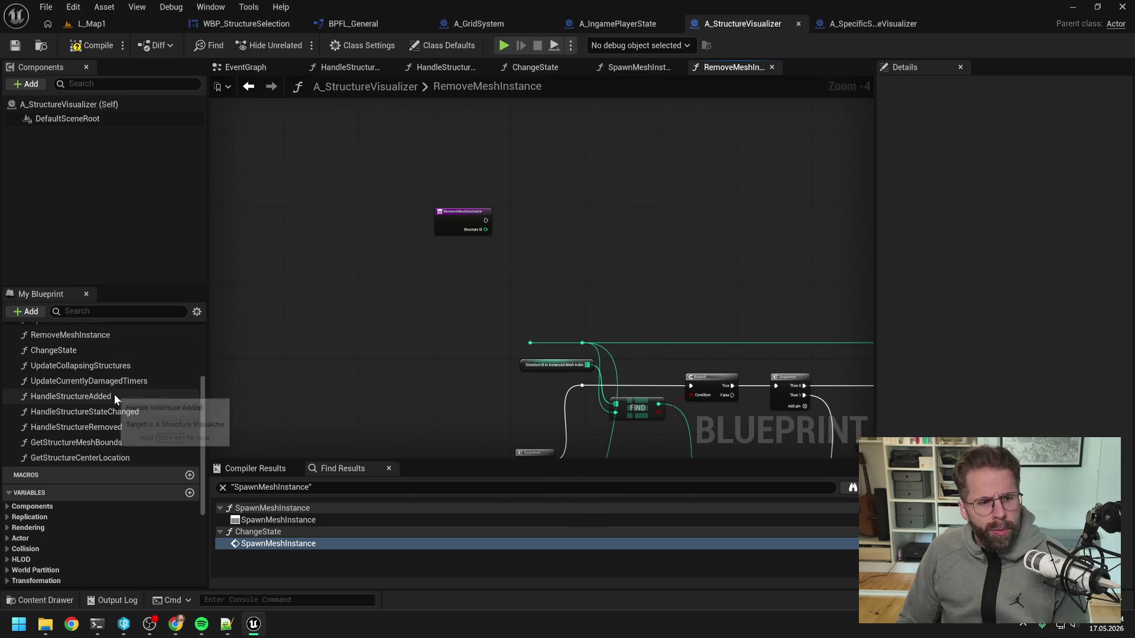
scroll(112, 394, "up", 3)
scroll(130, 407, "up", 3)
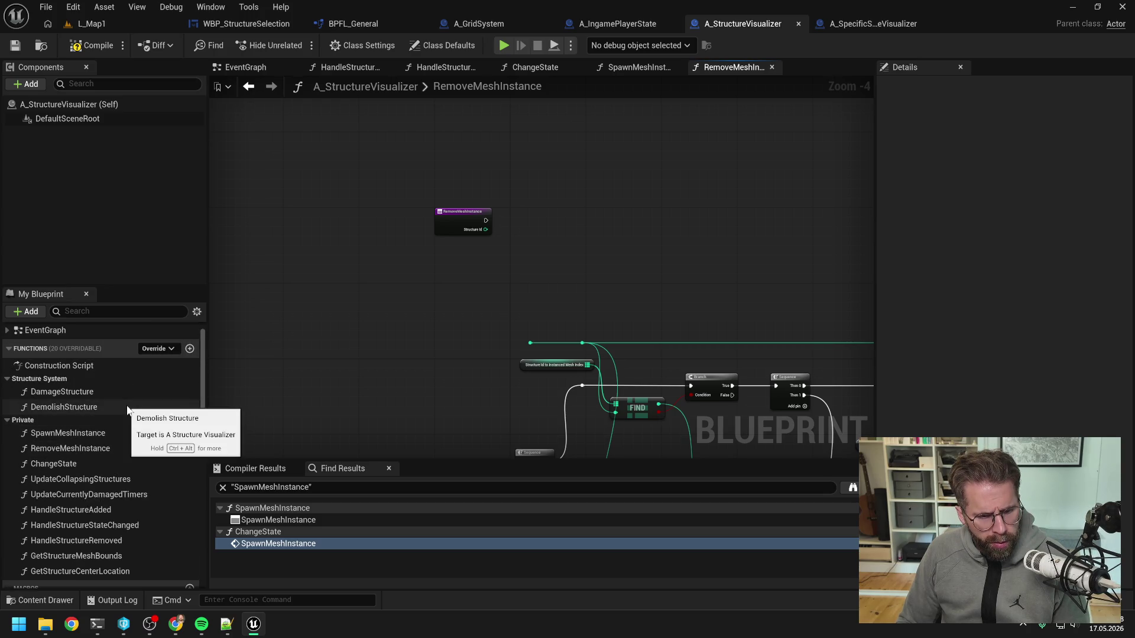
scroll(127, 410, "down", 2)
double_click(116, 488)
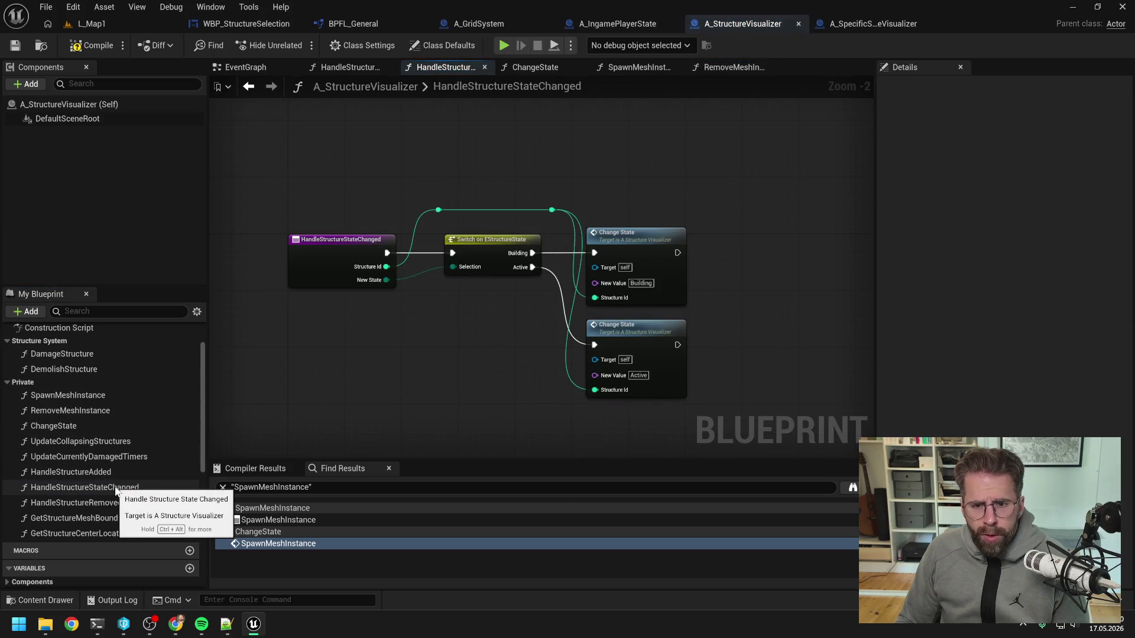
- Delete the Building Change State call, save, and open the ChangeState function
left_click(655, 245)
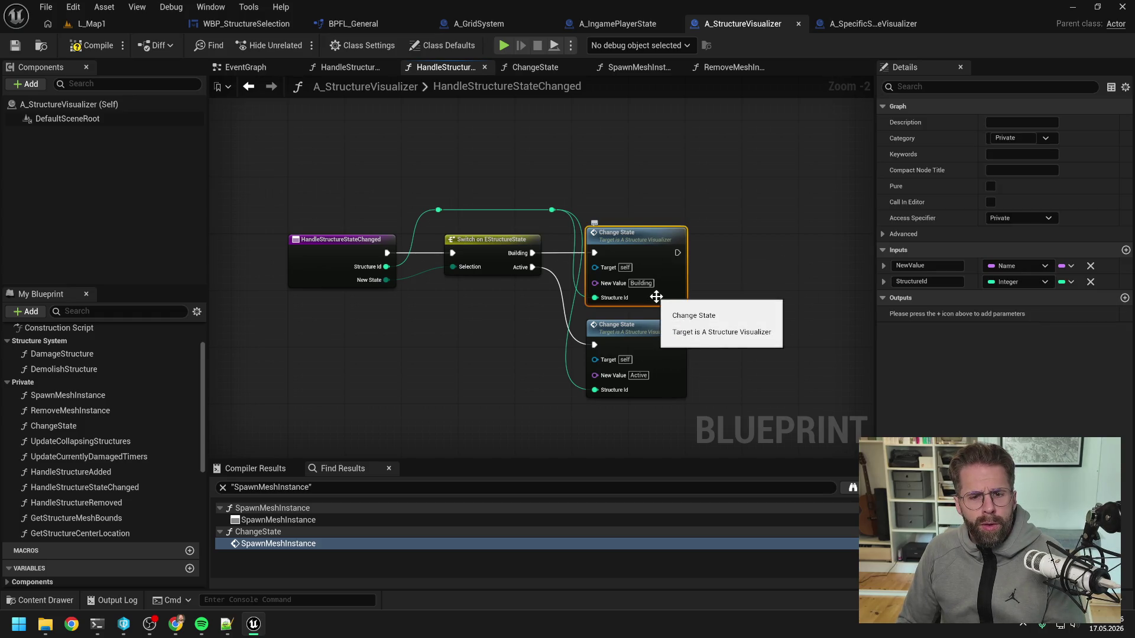
left_click(732, 286)
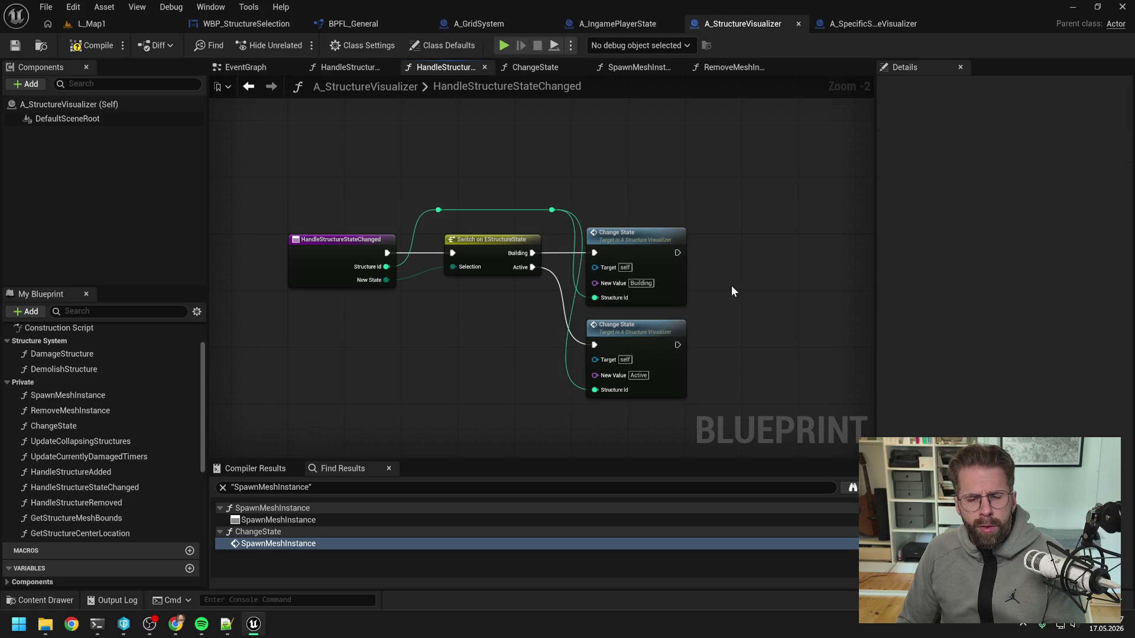
left_click(660, 242)
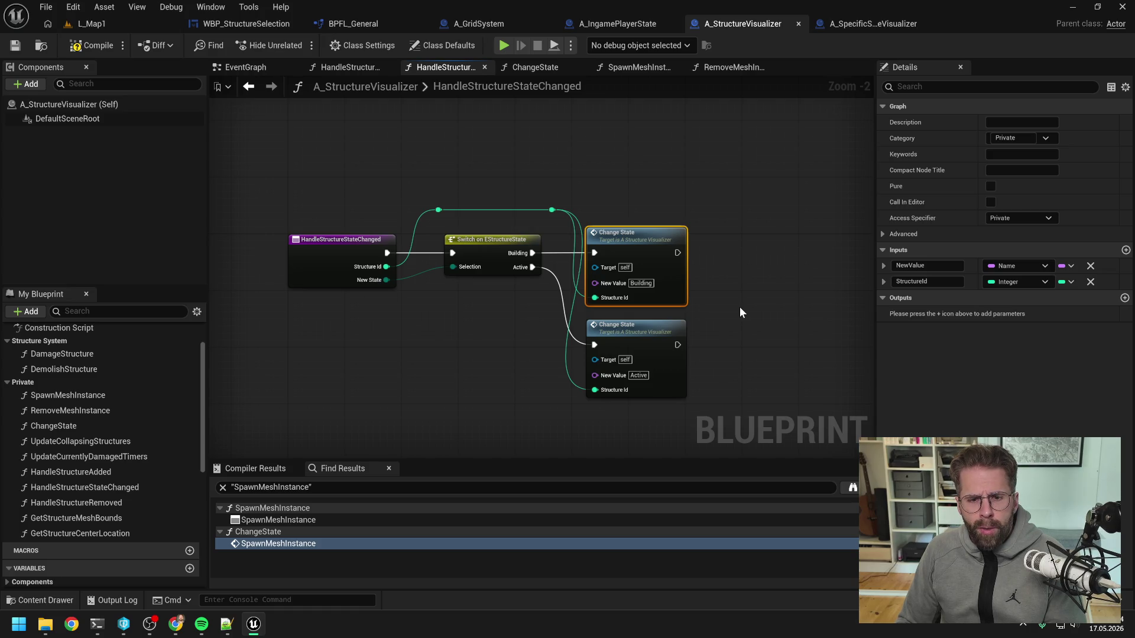
key("Delete")
scroll(132, 455, "down", 10)
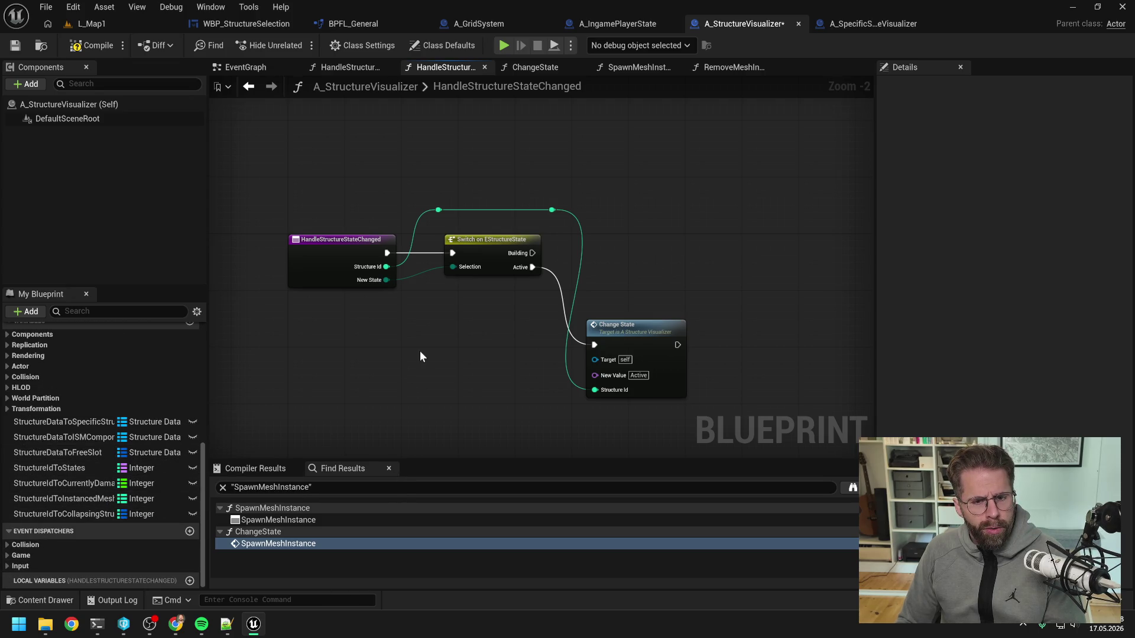
key("ctrl+s")
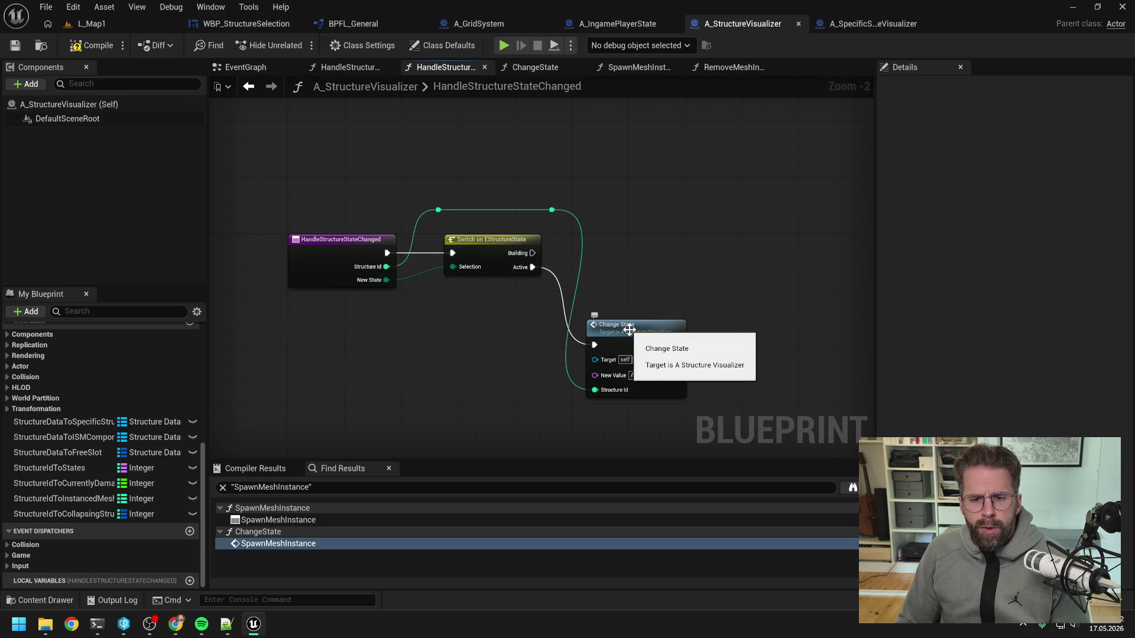
left_click(597, 324)
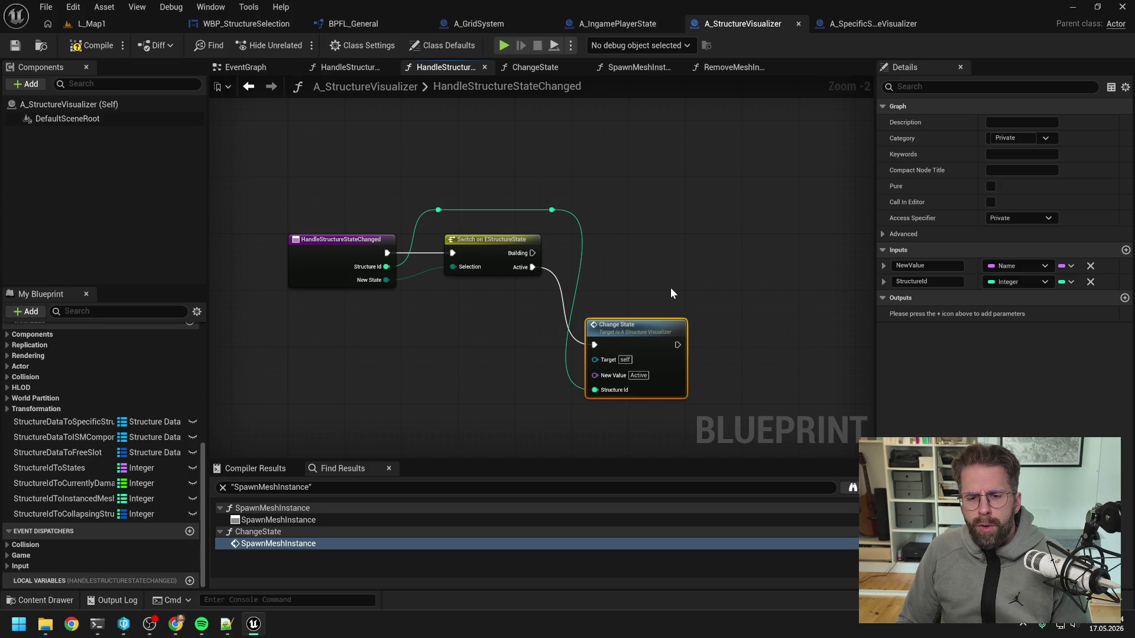
double_click(633, 328)
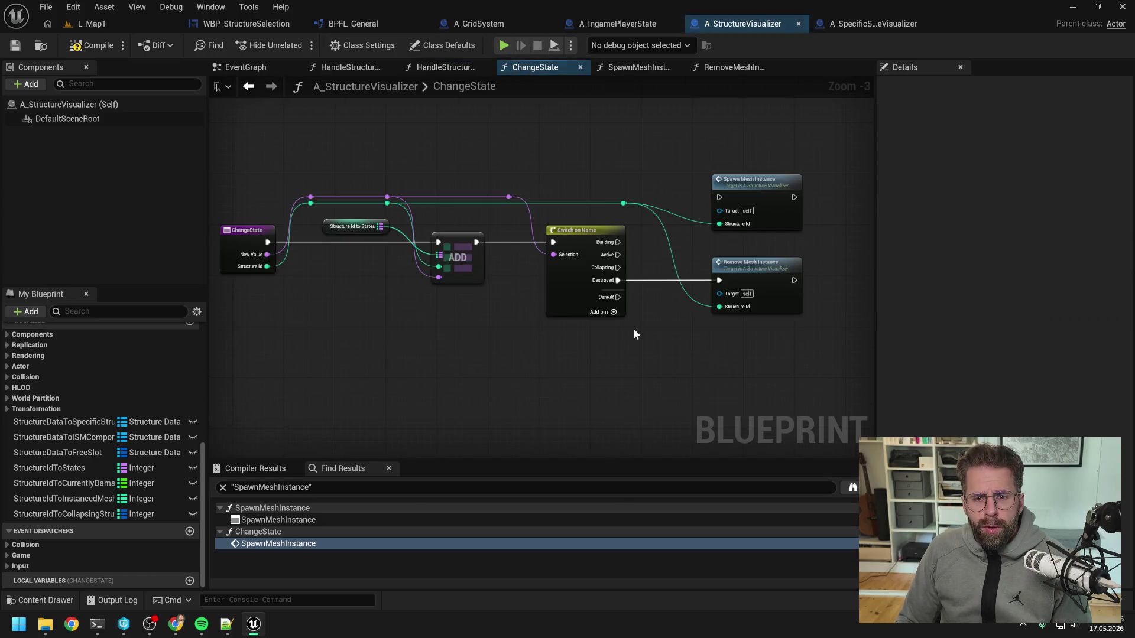
- Delete the Spawn Mesh Instance call from ChangeState
left_click_drag(687, 338, 620, 345)
left_click(699, 194)
key("Delete")
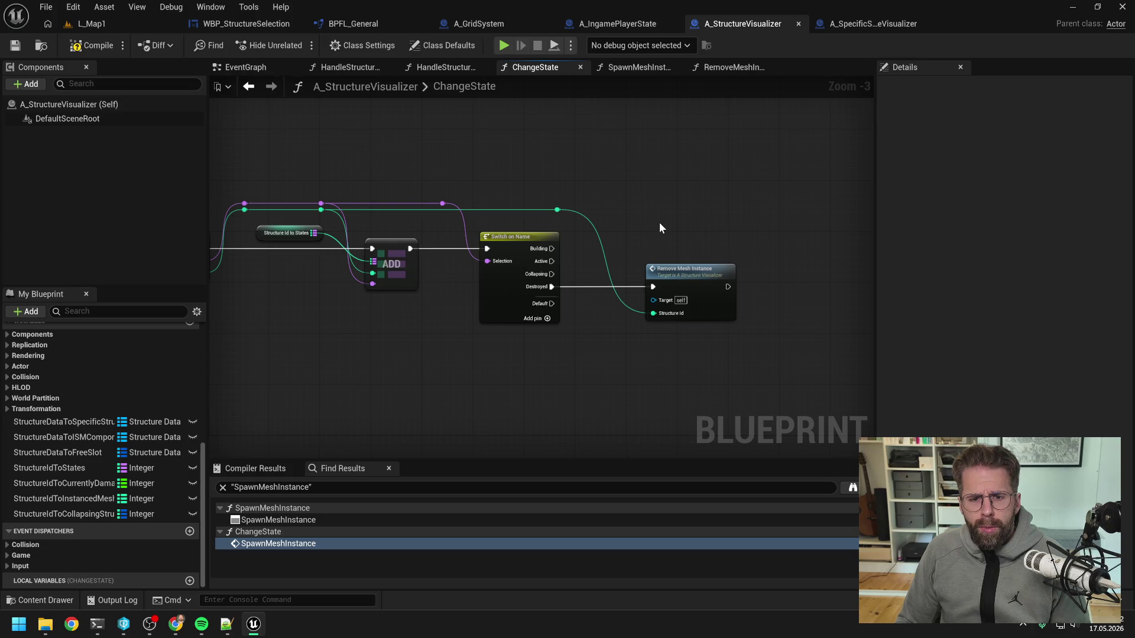
mouse_move(660, 227)
left_mouse_down()
mouse_move(792, 218)
mouse_move(702, 213)
left_mouse_up()
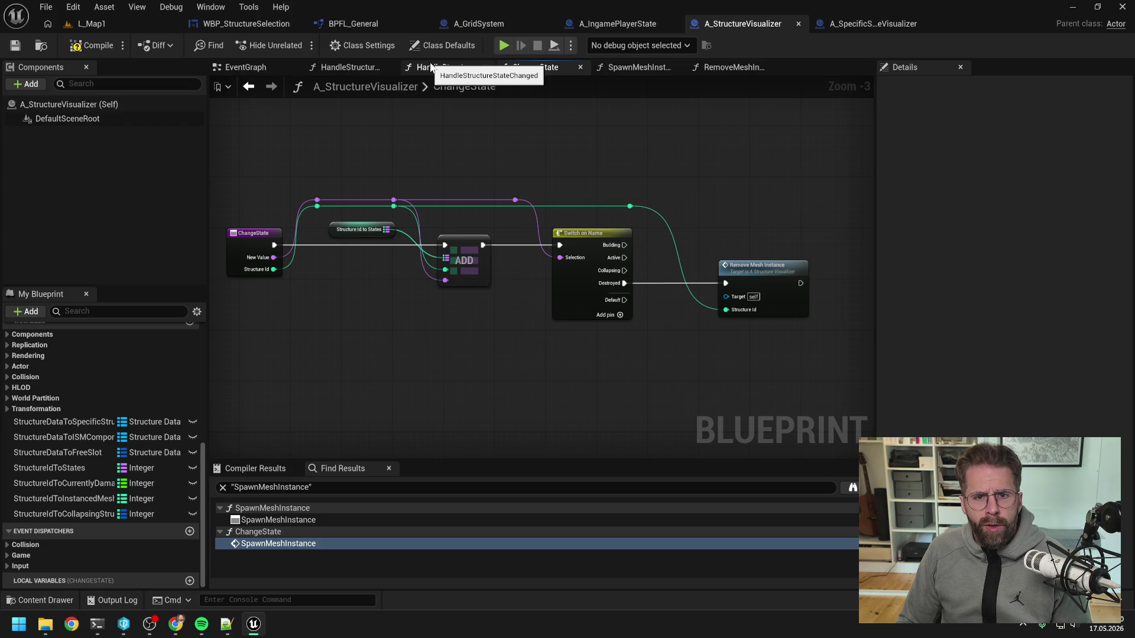
- Check HandleStructureAdded, then return to ChangeState to add a new node
left_click(340, 66)
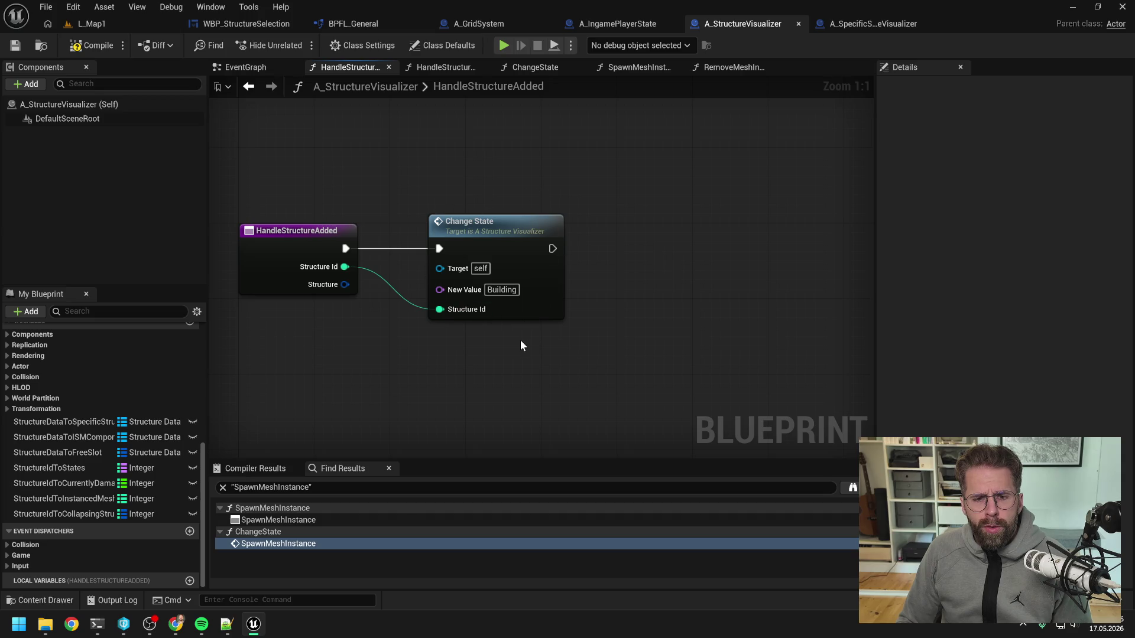
double_click(512, 242)
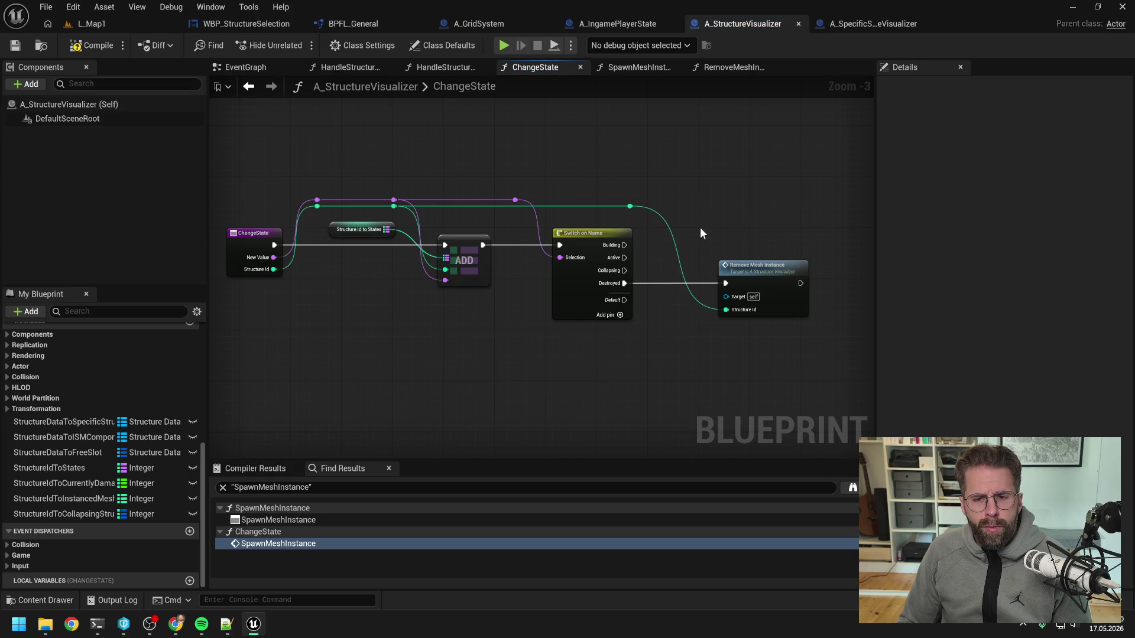
right_click(680, 232)
- Add a Spawn Mesh Instance call above Remove Mesh Instance and wire the Building case to it
type("spawn")
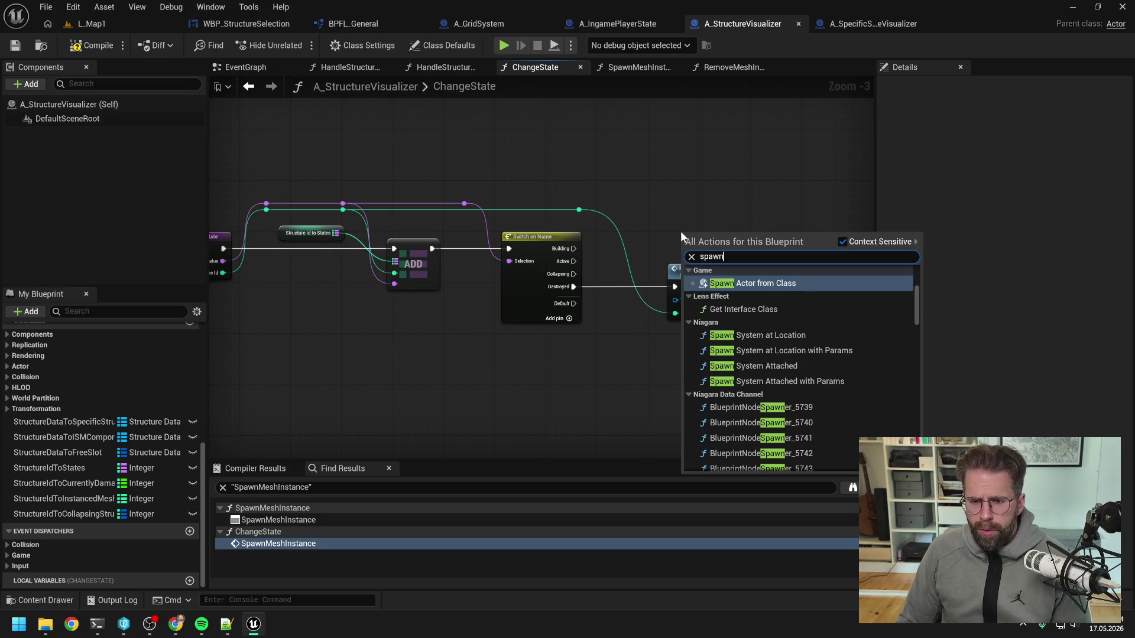
scroll(801, 342, "up", 3)
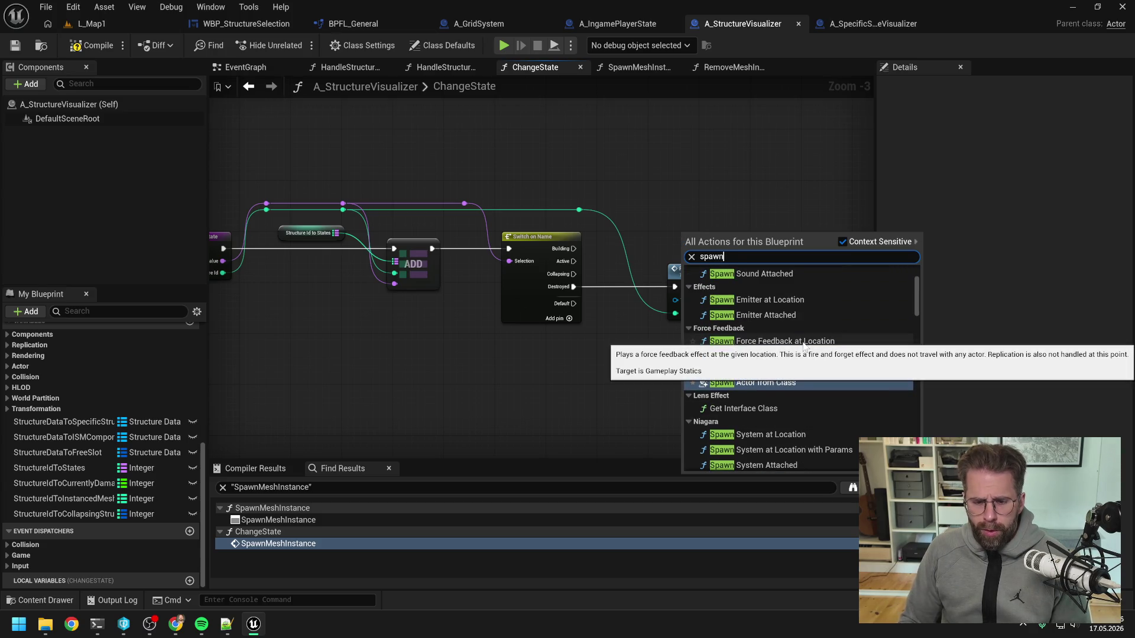
scroll(803, 343, "down", 3)
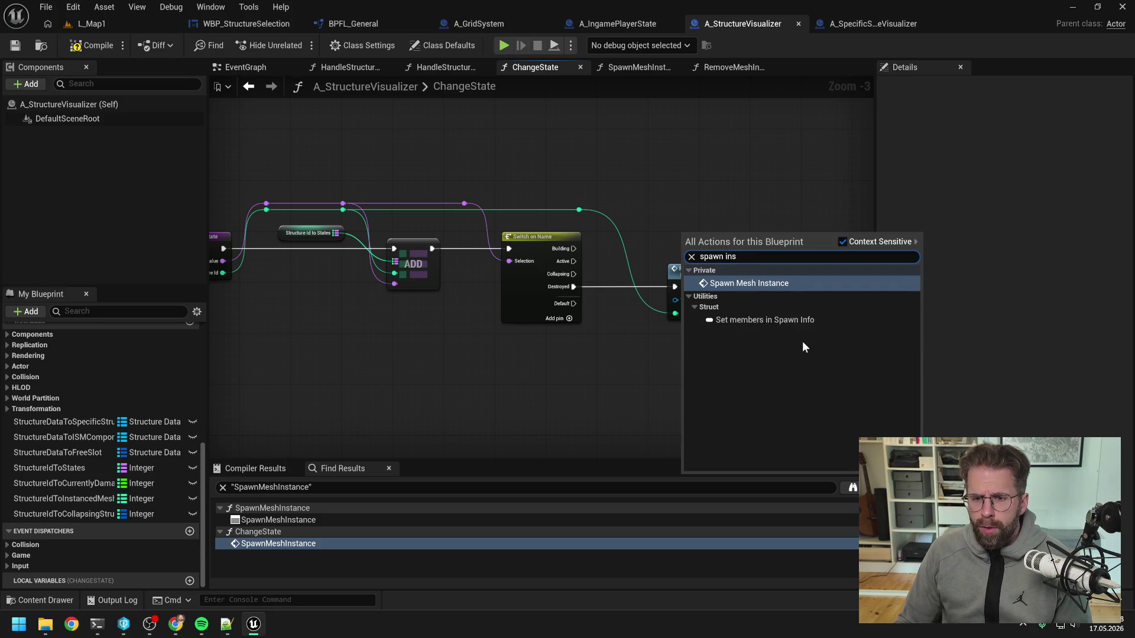
left_click(778, 282)
left_click_drag(736, 259, 721, 223)
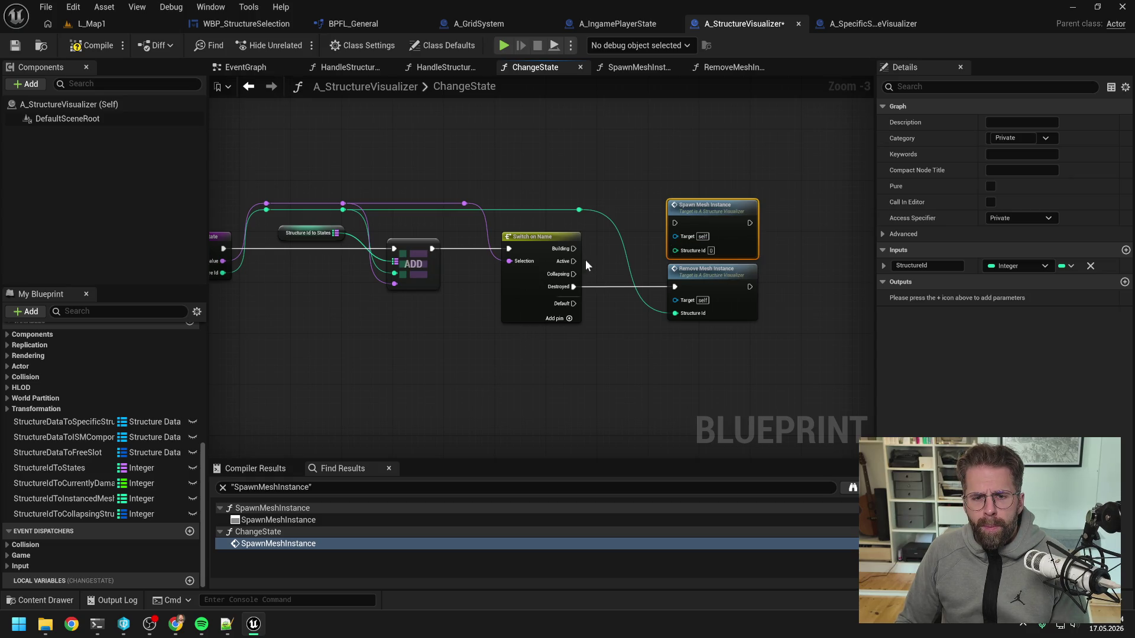
left_click_drag(574, 248, 672, 222)
left_click(641, 192)
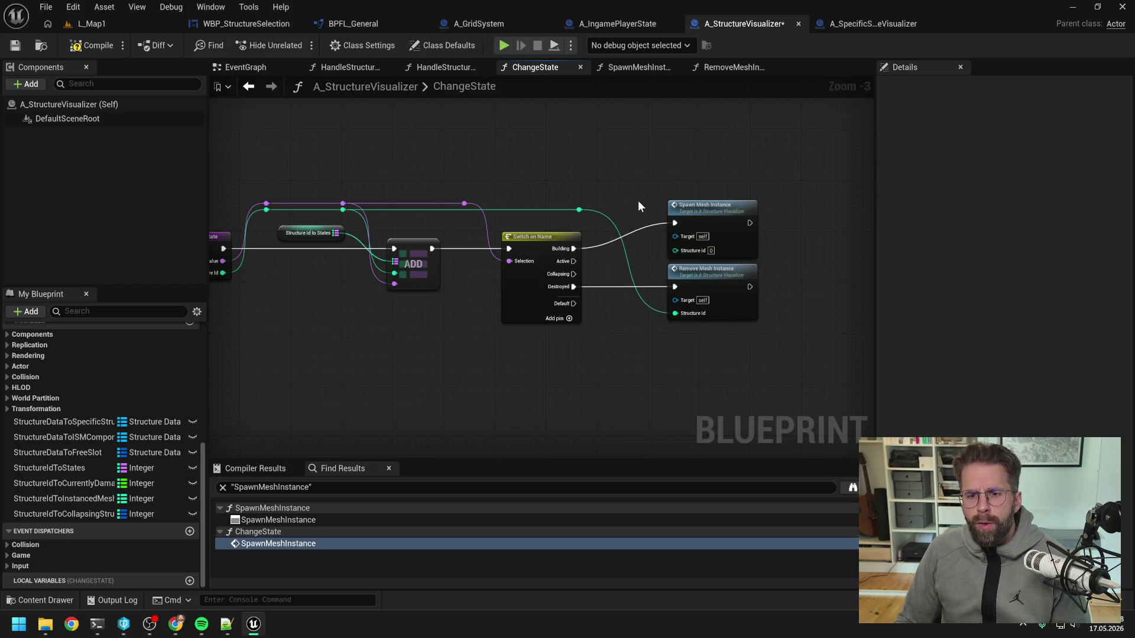
scroll(106, 473, "up", 10)
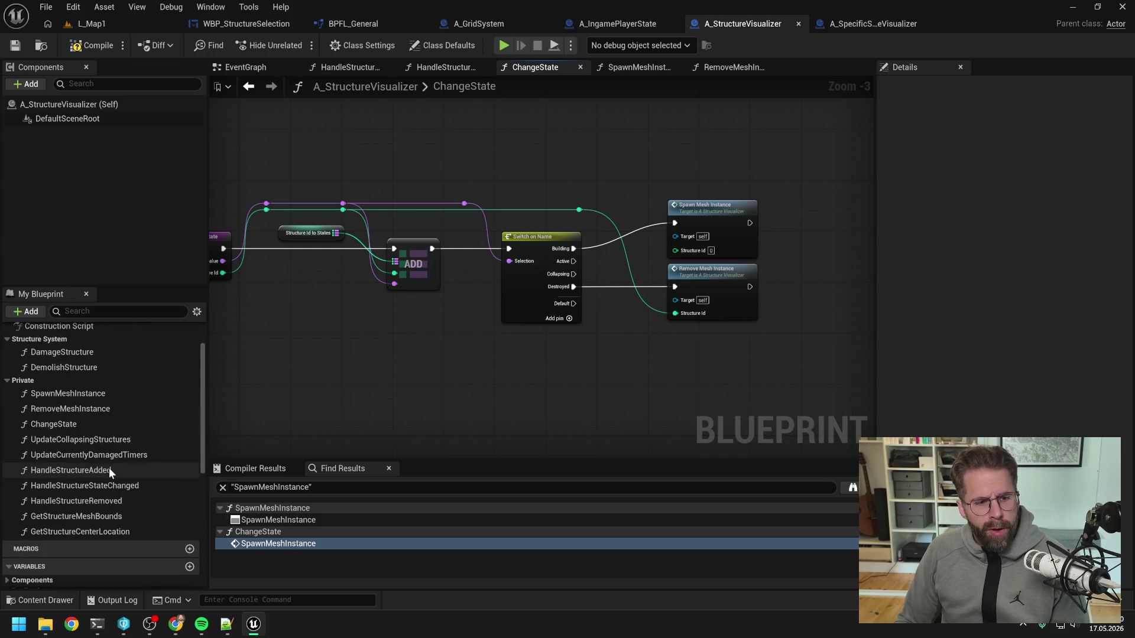
- Rename the functions to SpawnStructure and RemoveStructure, compile and save, then open the SpawnStructure graph
left_click(87, 413)
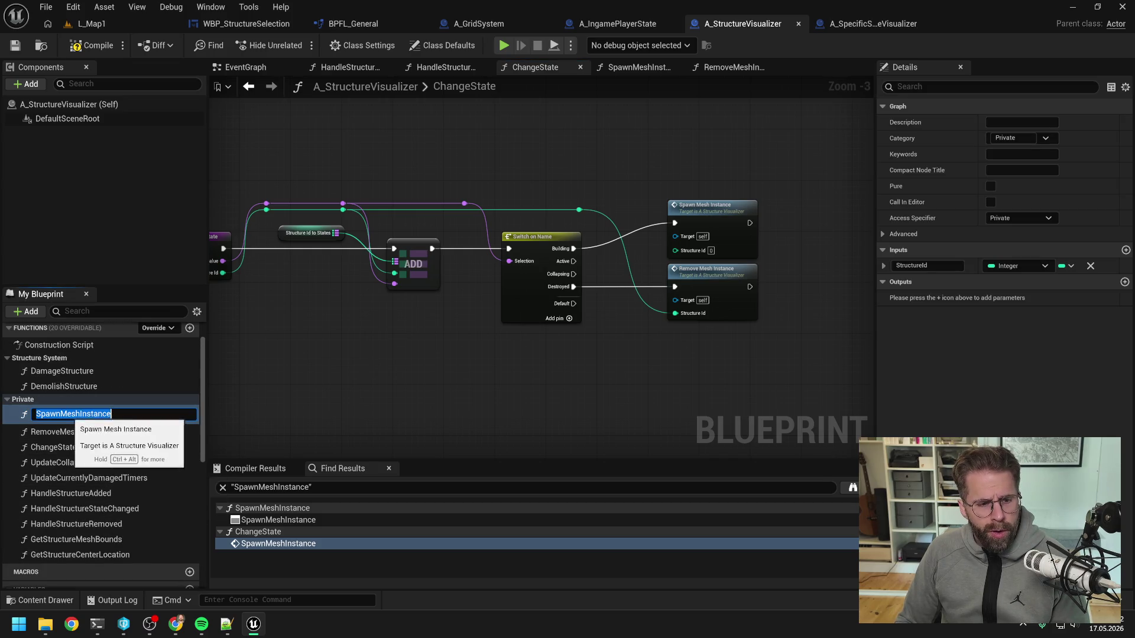
key("F2")
left_click_drag(61, 414, 112, 413)
type("S")
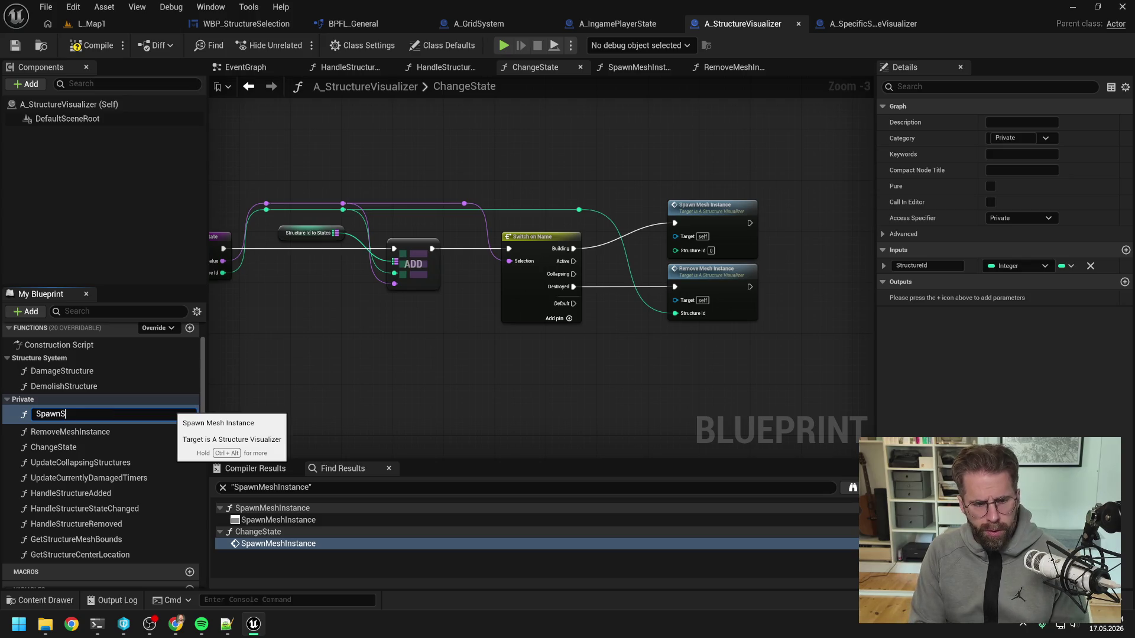
type("tructure")
key("Return")
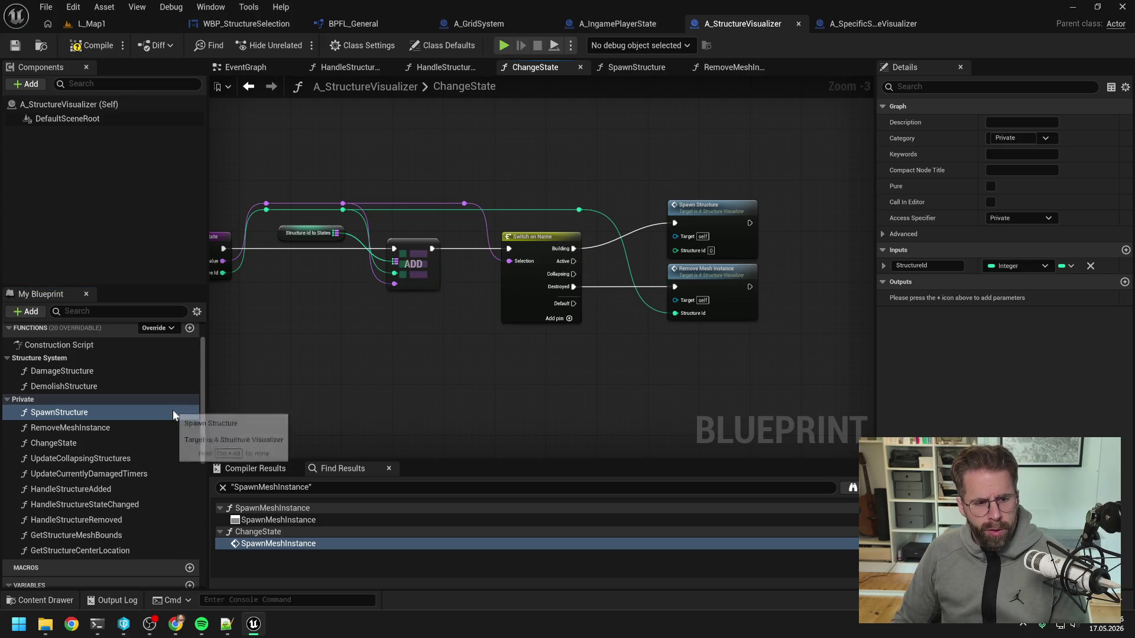
left_click(108, 427)
key("F2")
left_click_drag(66, 429, 115, 429)
type("Structur")
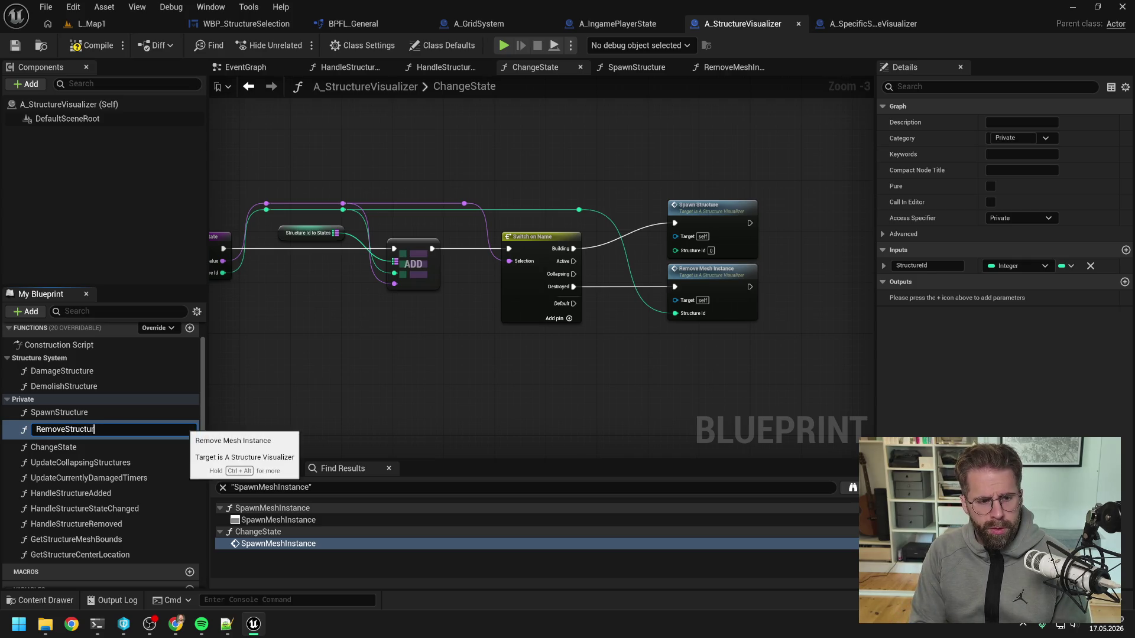
type("e")
key("Return")
left_click(90, 45)
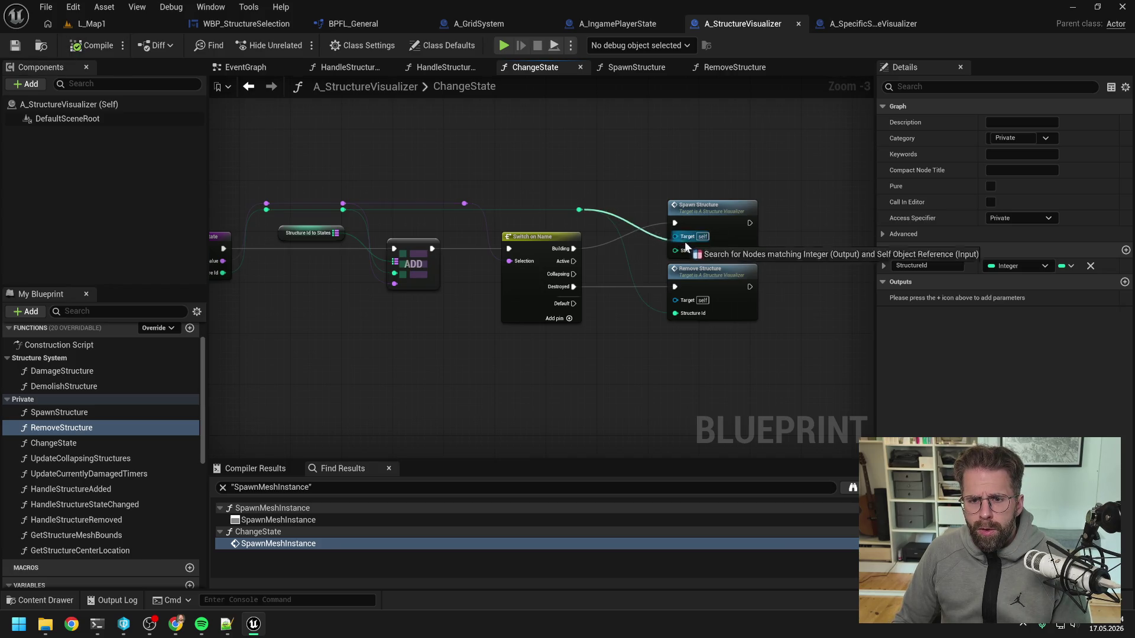
double_click(708, 215)
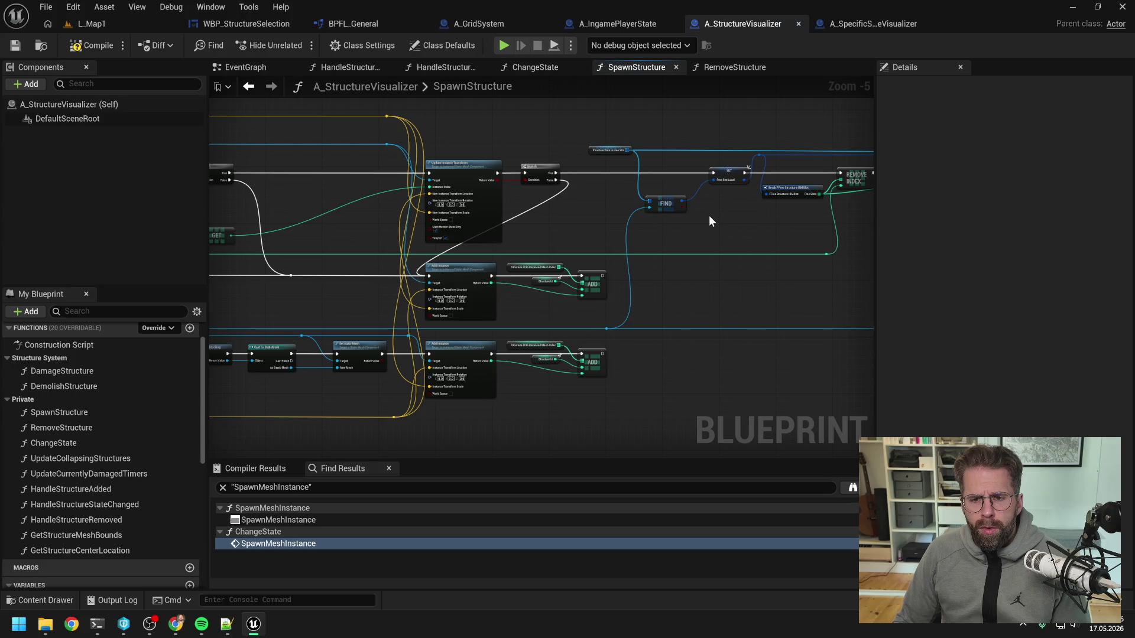
mouse_move(726, 226)
left_mouse_down()
mouse_move(570, 231)
mouse_move(772, 215)
left_mouse_up()
left_click_drag(550, 224, 764, 223)
mouse_move(524, 200)
left_mouse_down()
mouse_move(626, 246)
mouse_move(474, 379)
mouse_move(536, 329)
left_mouse_up()
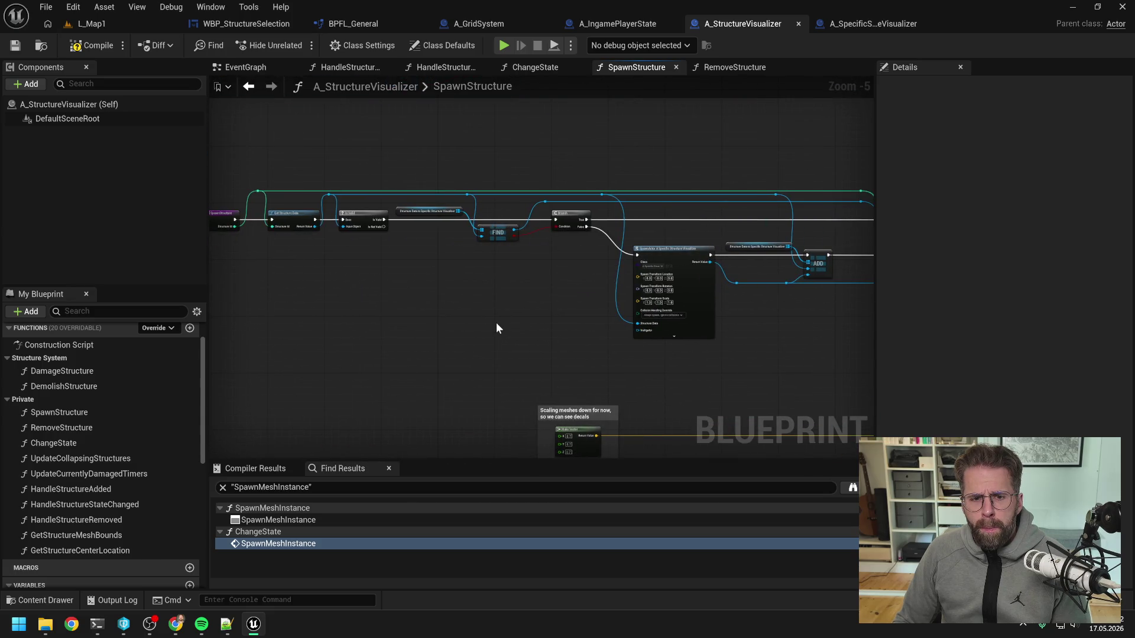
left_click_drag(524, 309, 426, 306)
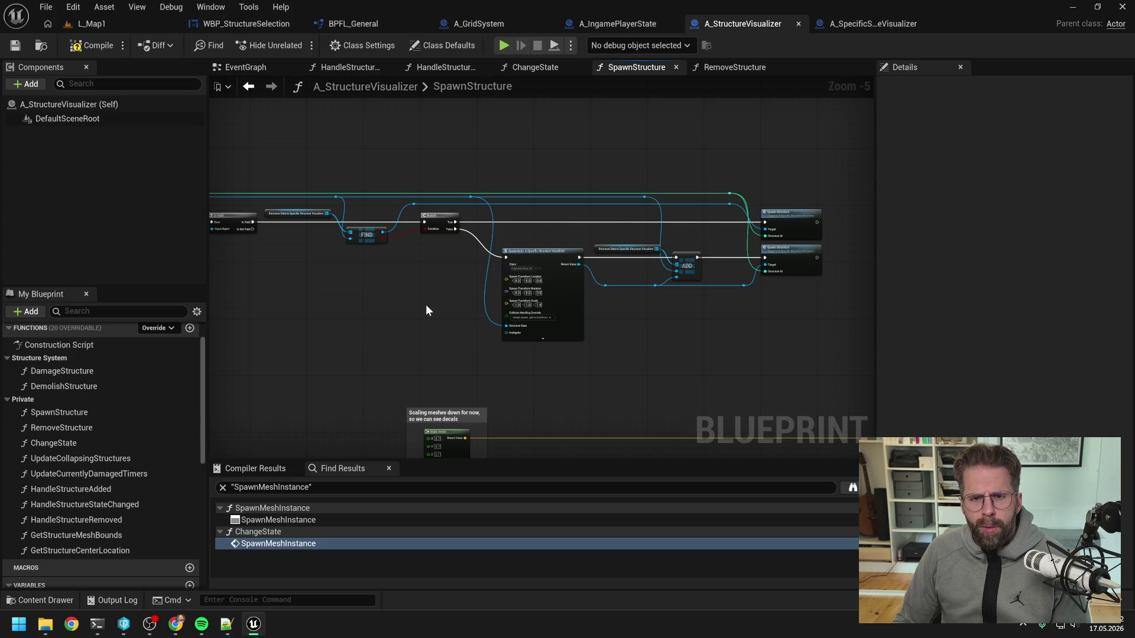
left_click(532, 68)
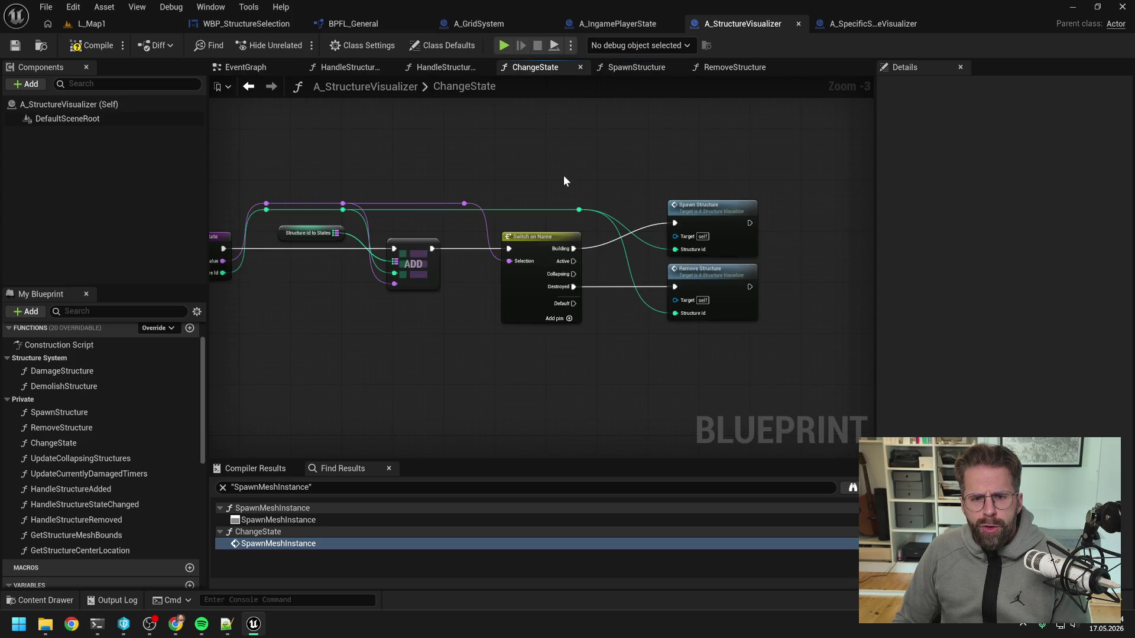
left_click_drag(564, 180, 641, 180)
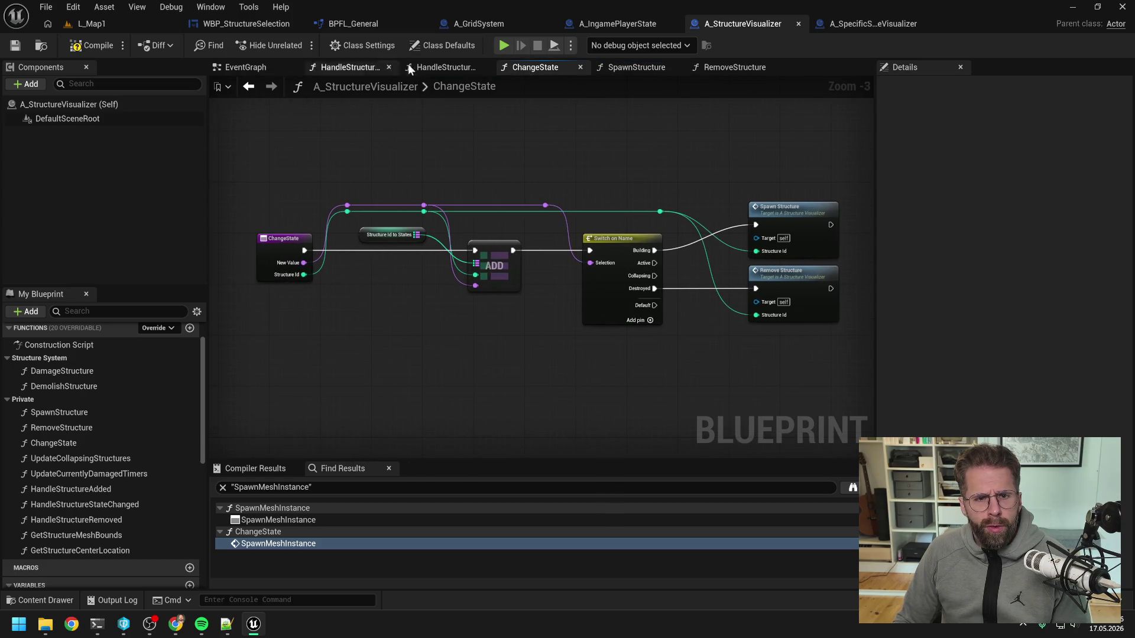
left_click(440, 67)
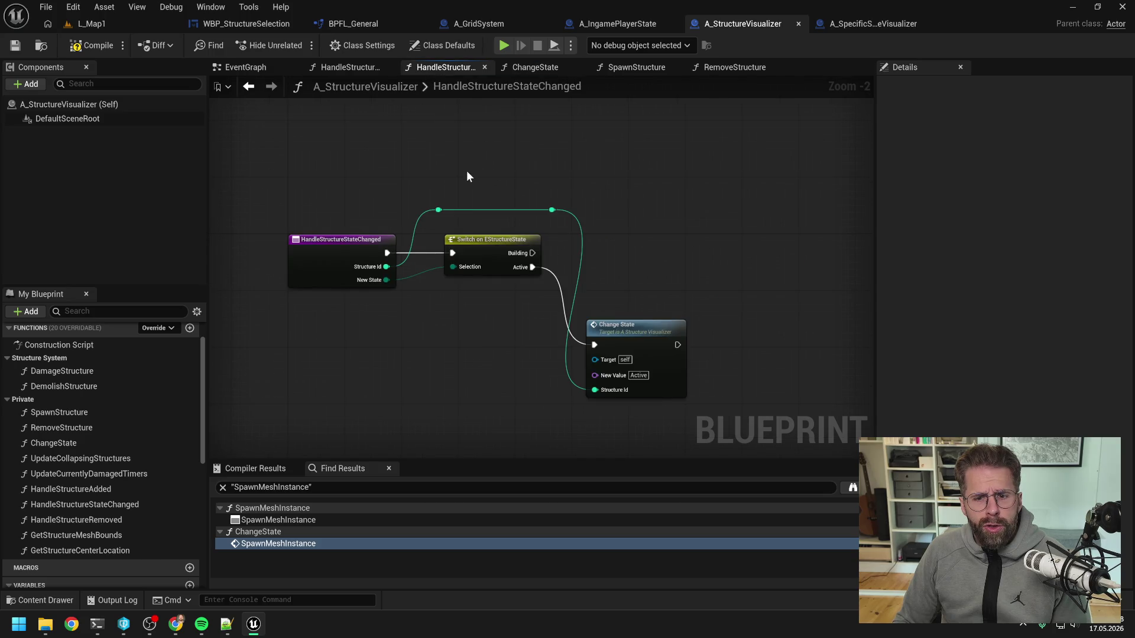
double_click(634, 328)
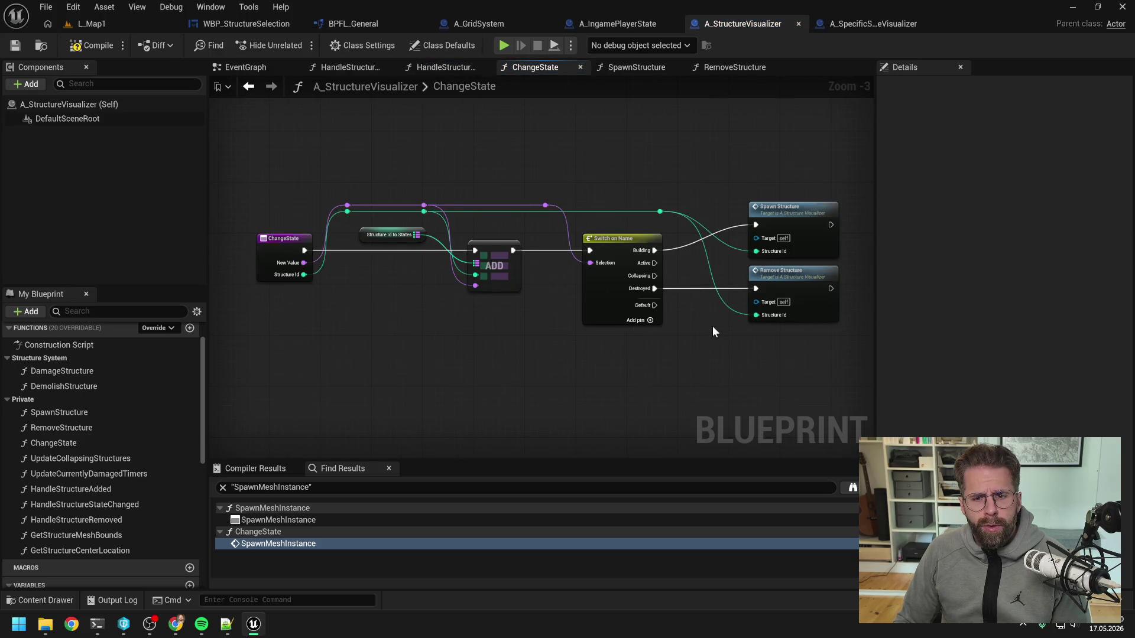
left_click_drag(712, 331, 592, 339)
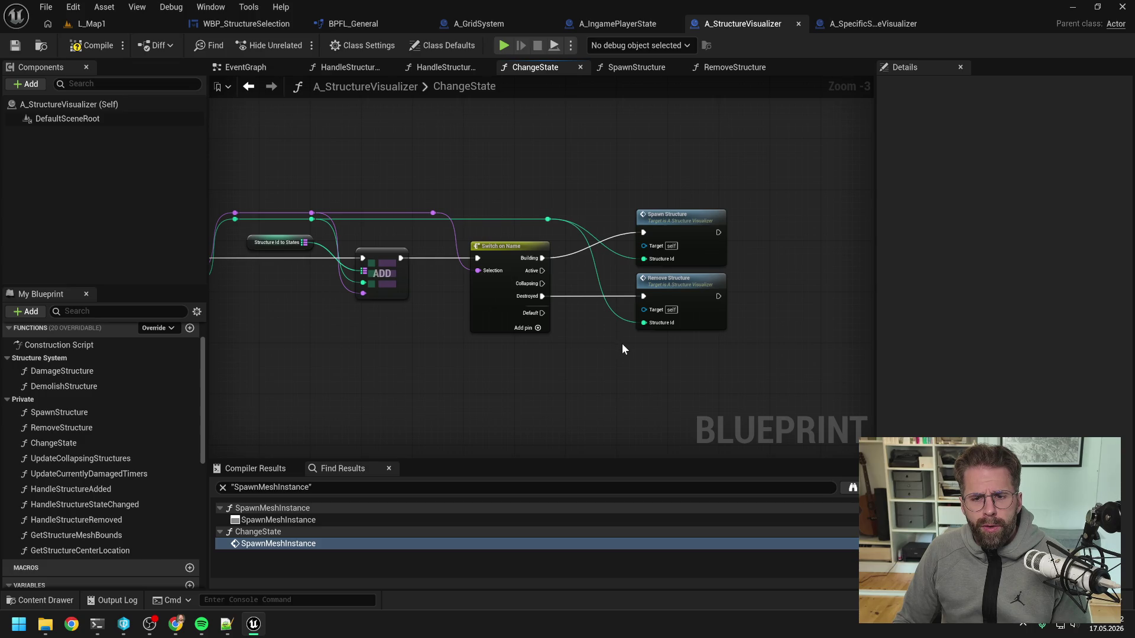
left_click_drag(542, 270, 570, 277)
left_click(523, 390)
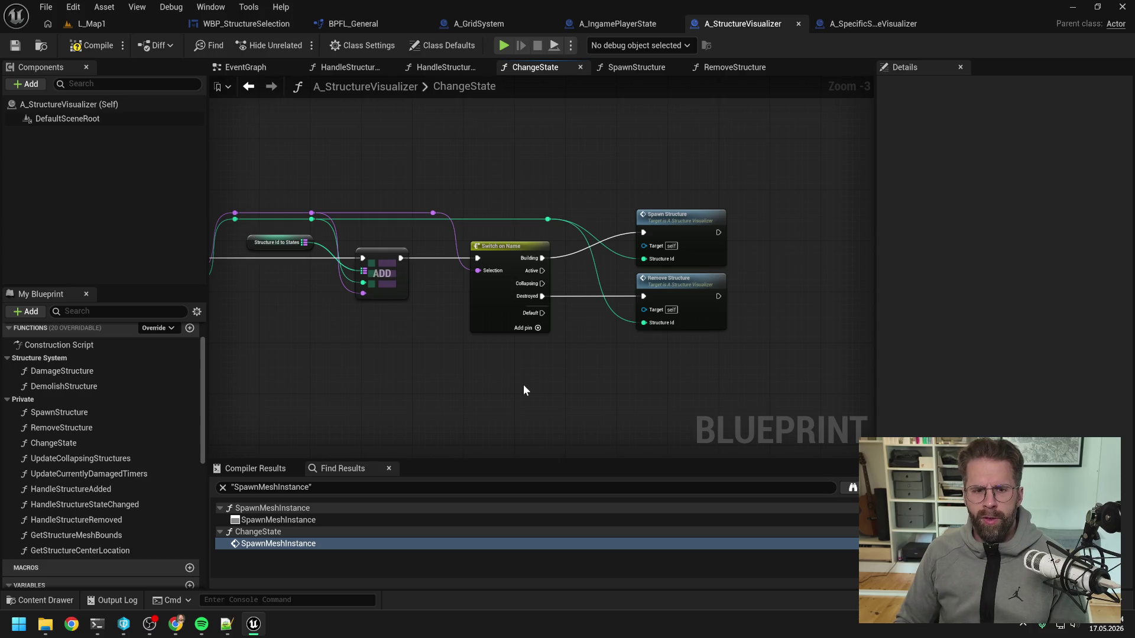
key("Home")
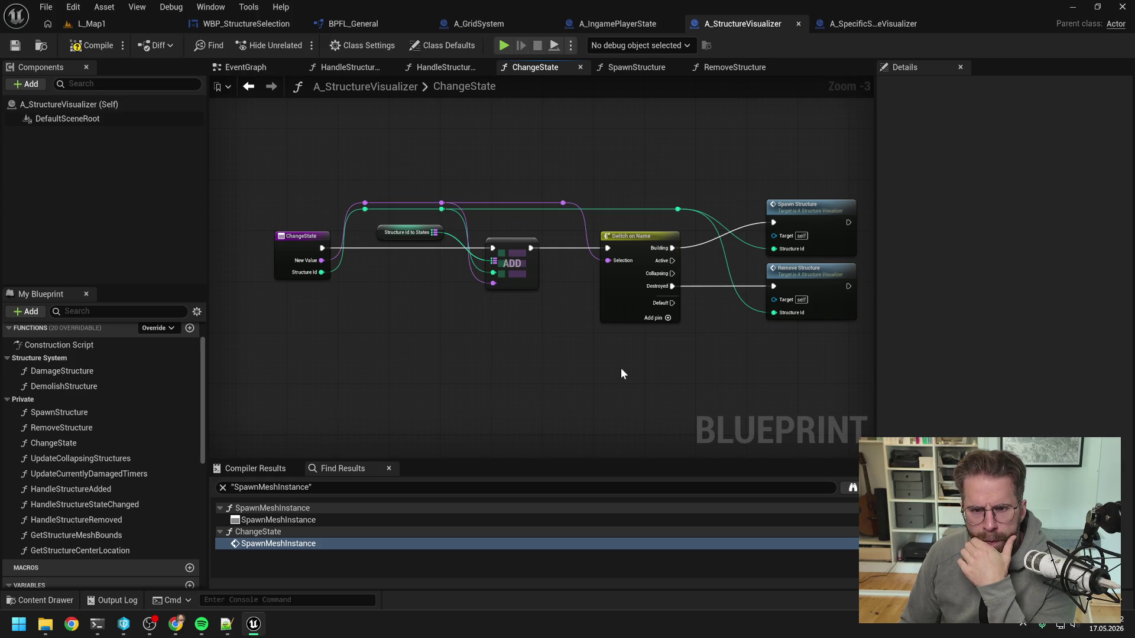
left_click_drag(620, 374, 636, 384)
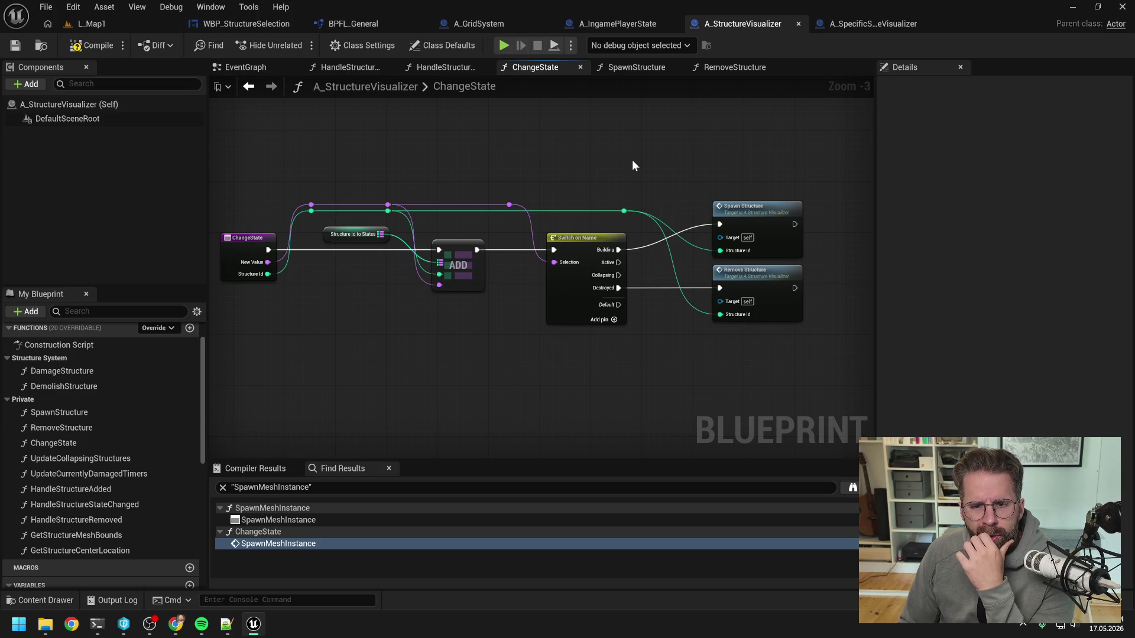
left_click(636, 68)
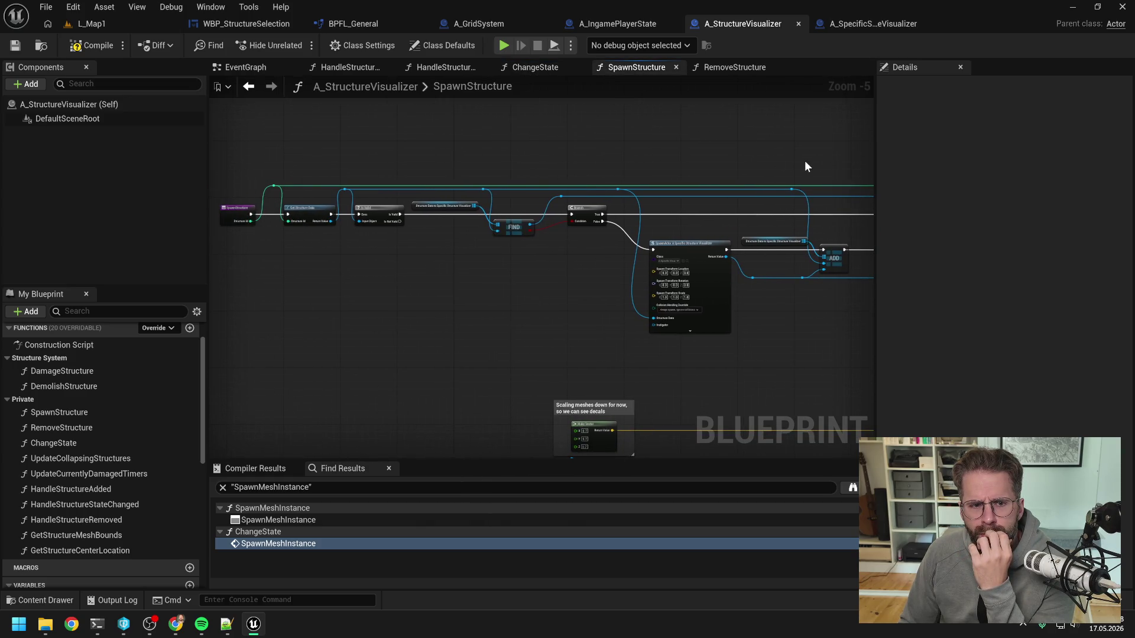
left_click_drag(806, 166, 665, 169)
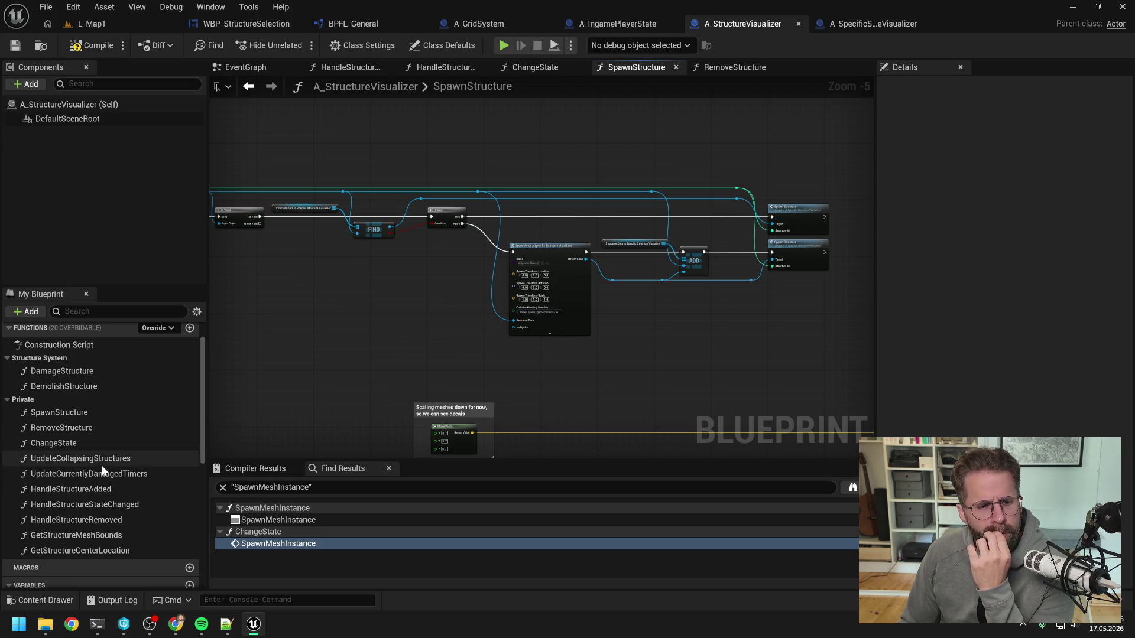
scroll(122, 445, "down", 1)
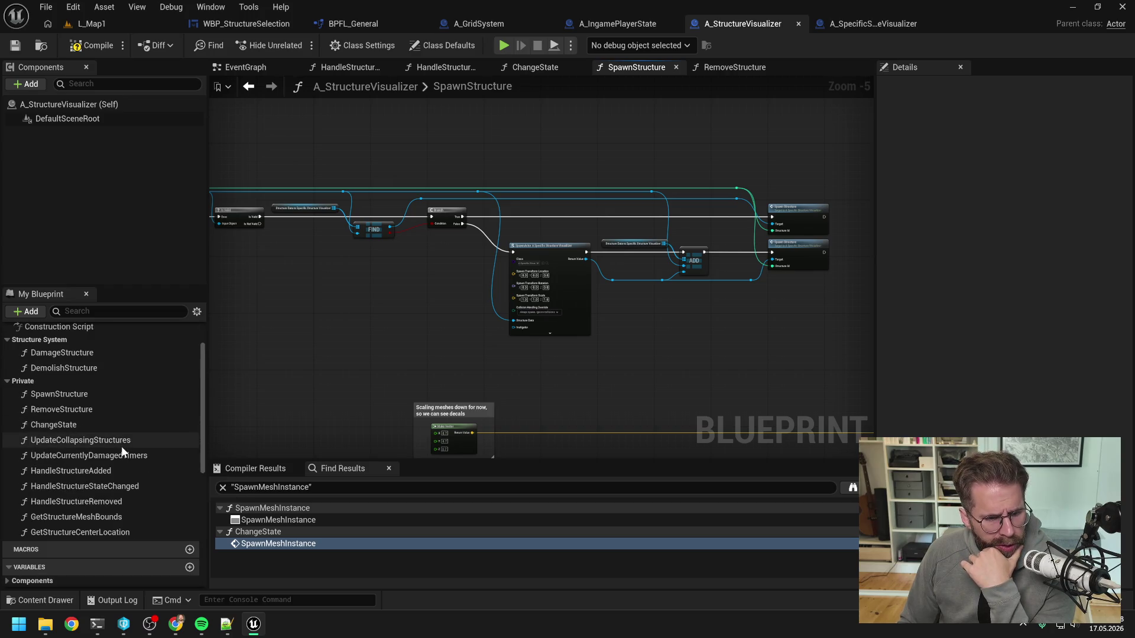
double_click(125, 485)
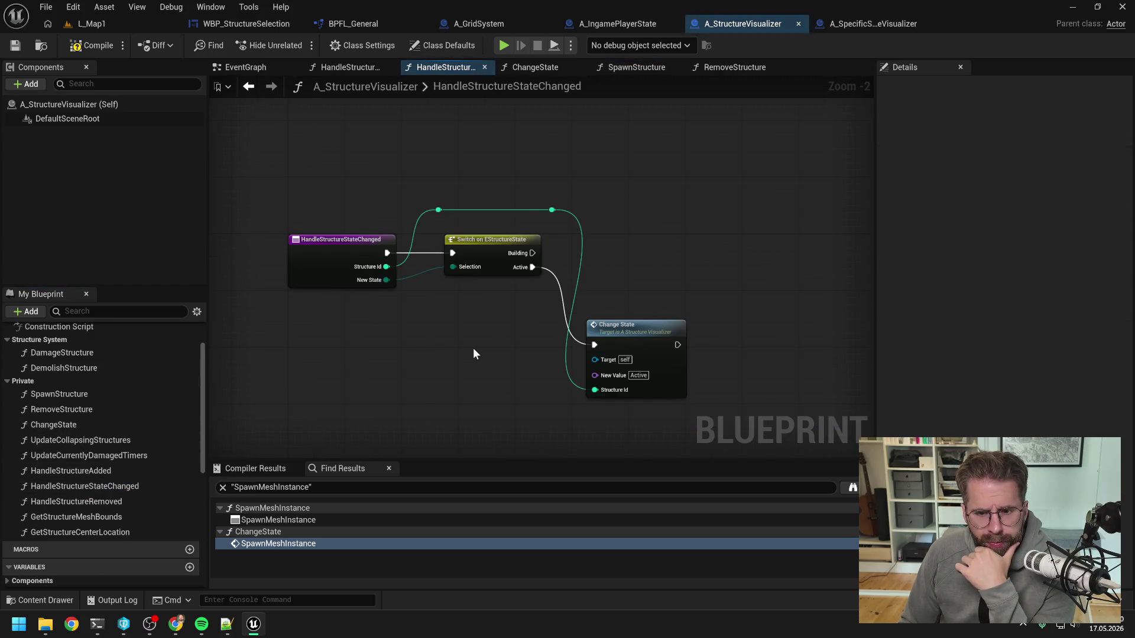
left_click_drag(473, 353, 416, 348)
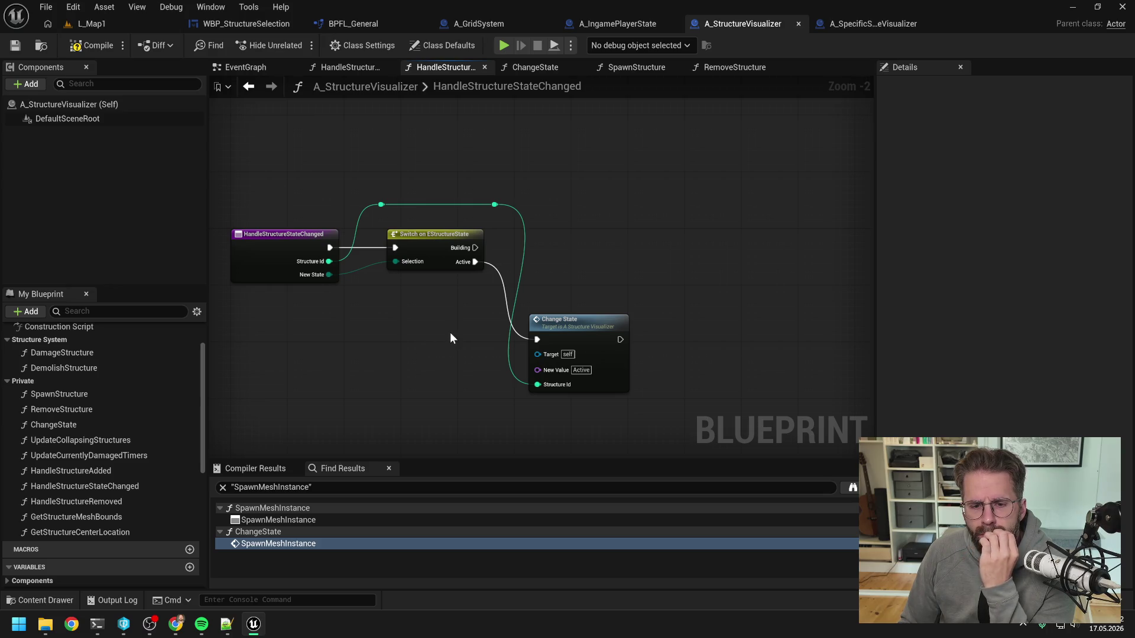
double_click(578, 328)
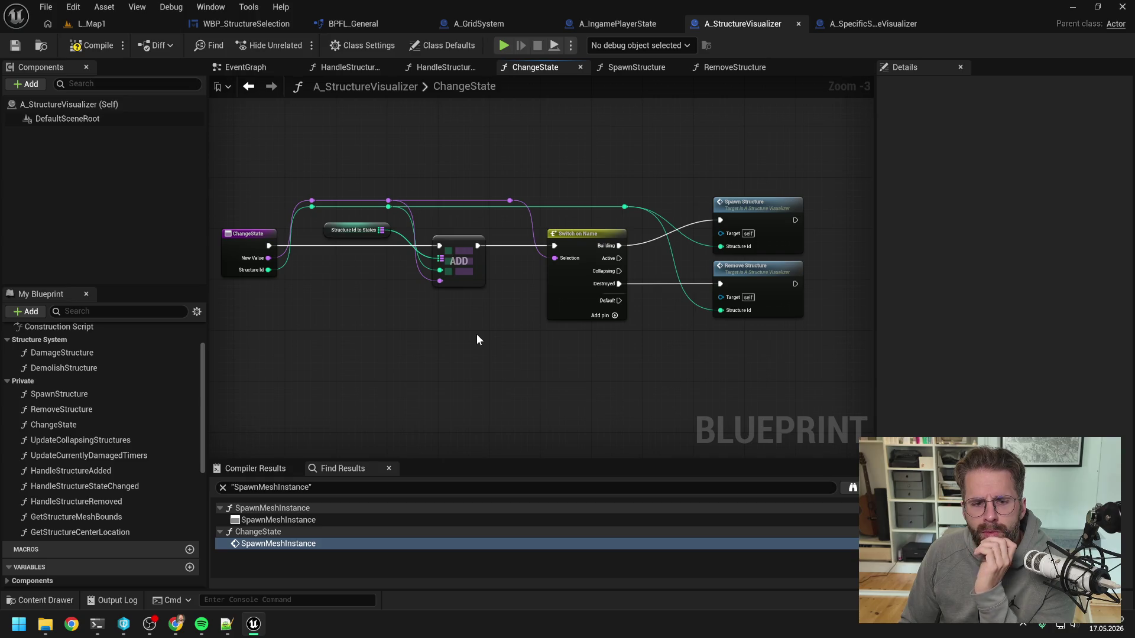
double_click(79, 409)
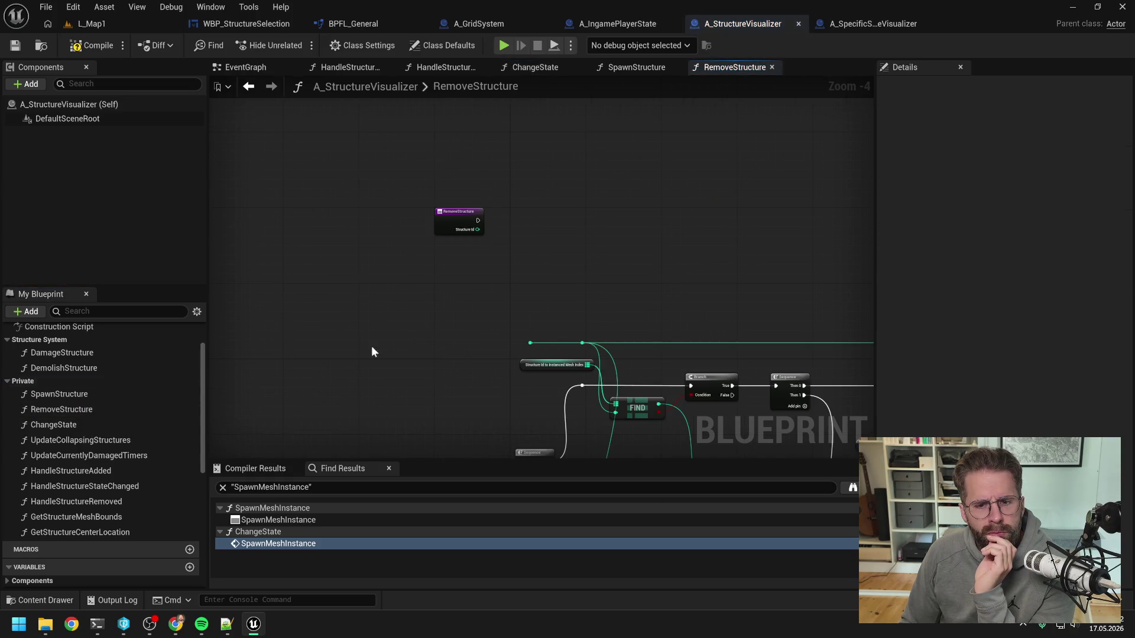
scroll(475, 243, "down", 2)
scroll(665, 250, "up", 2)
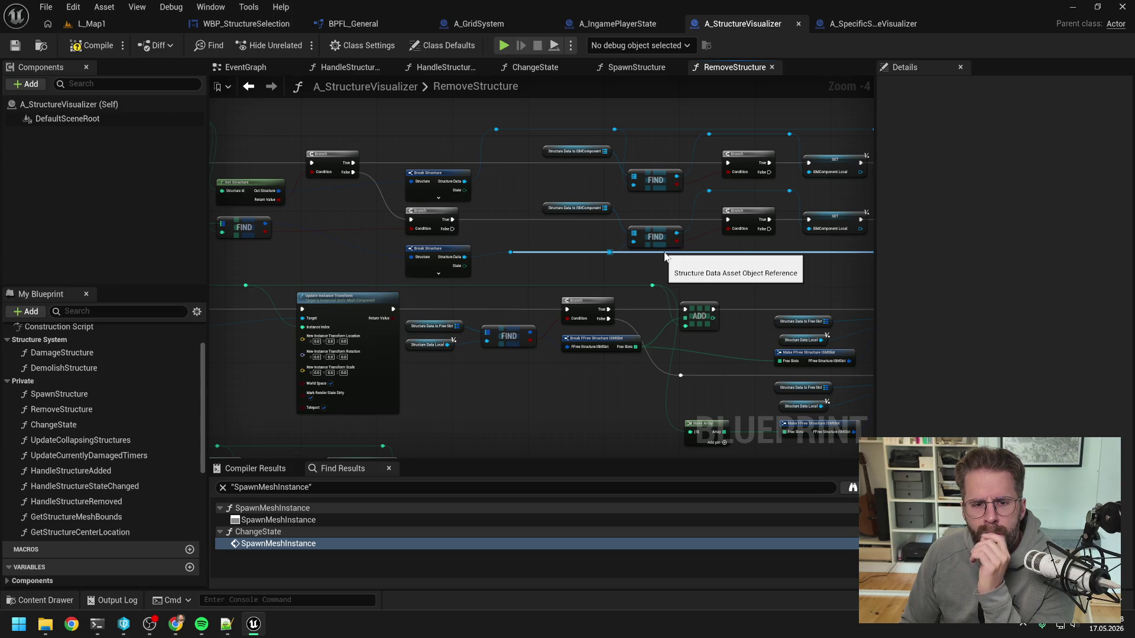
scroll(664, 255, "down", 1)
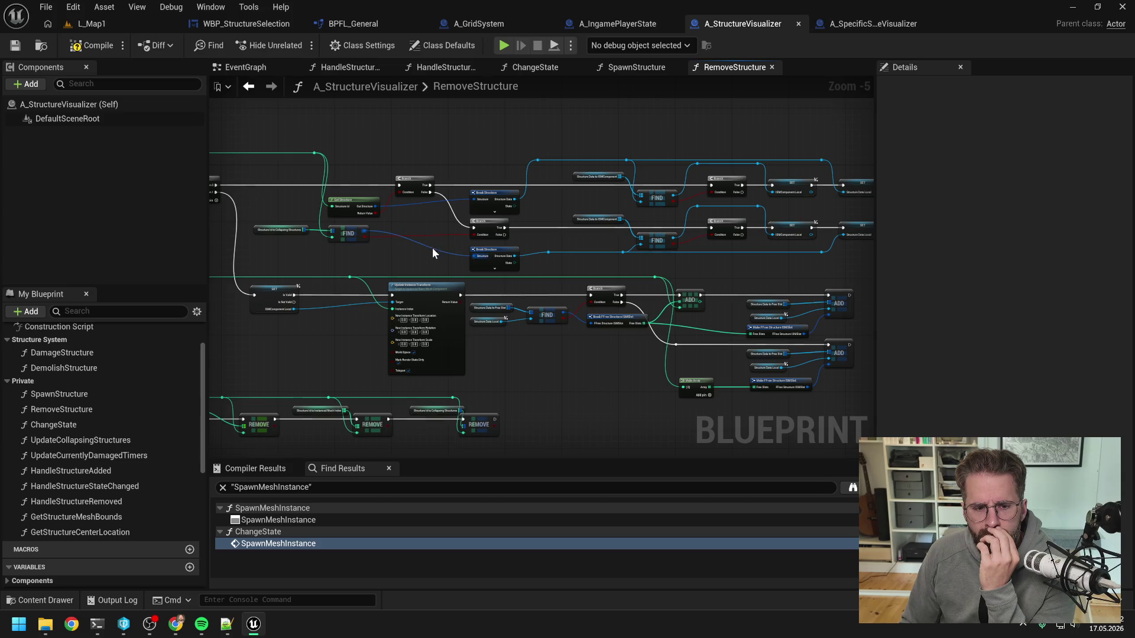
mouse_move(432, 248)
left_mouse_down()
mouse_move(651, 267)
mouse_move(581, 309)
left_mouse_up()
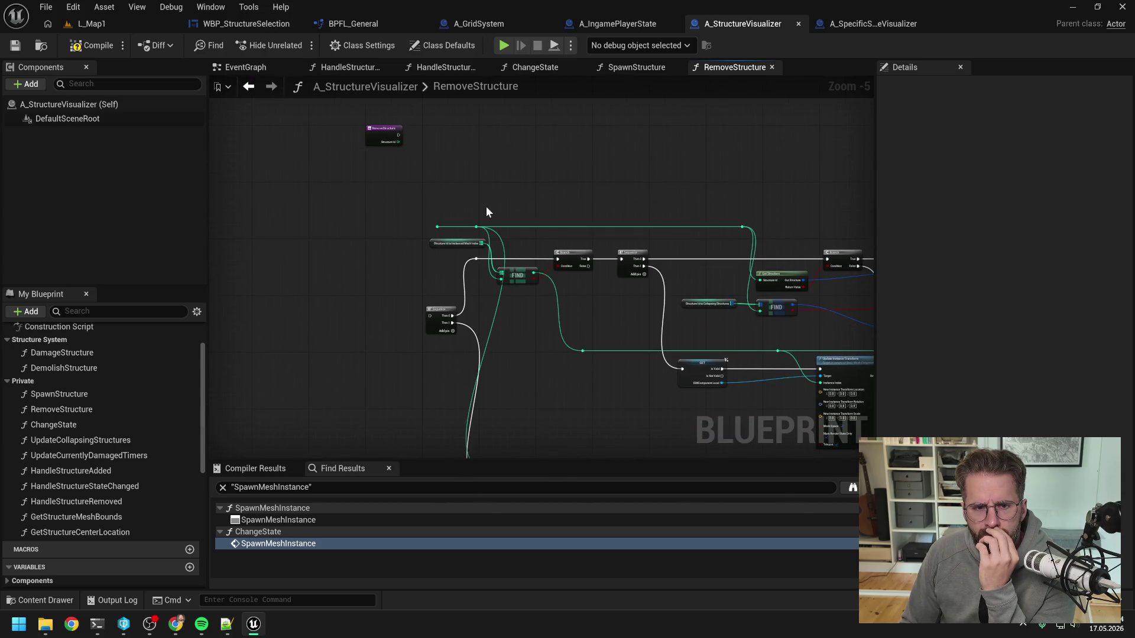
left_click_drag(486, 210, 508, 267)
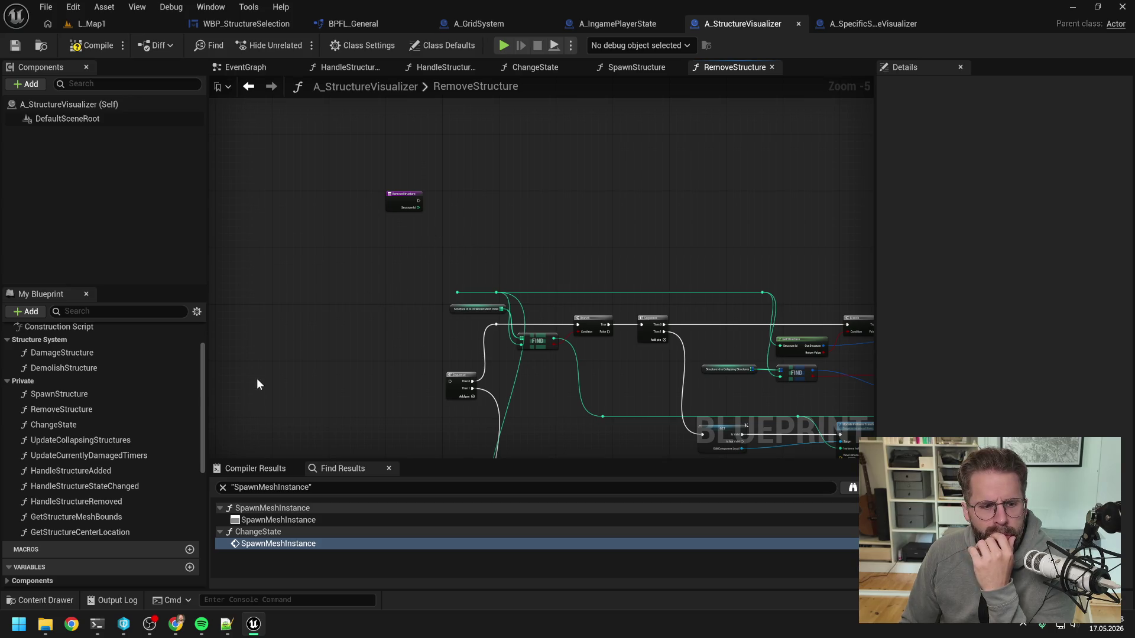
scroll(109, 399, "up", 3)
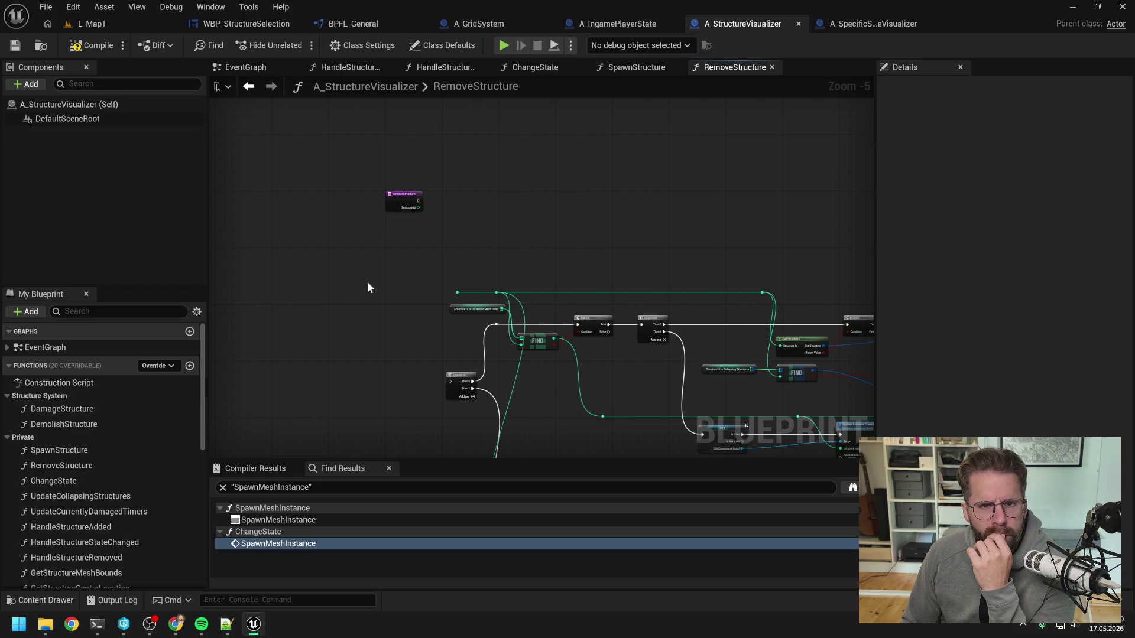
left_click(620, 68)
left_click(555, 67)
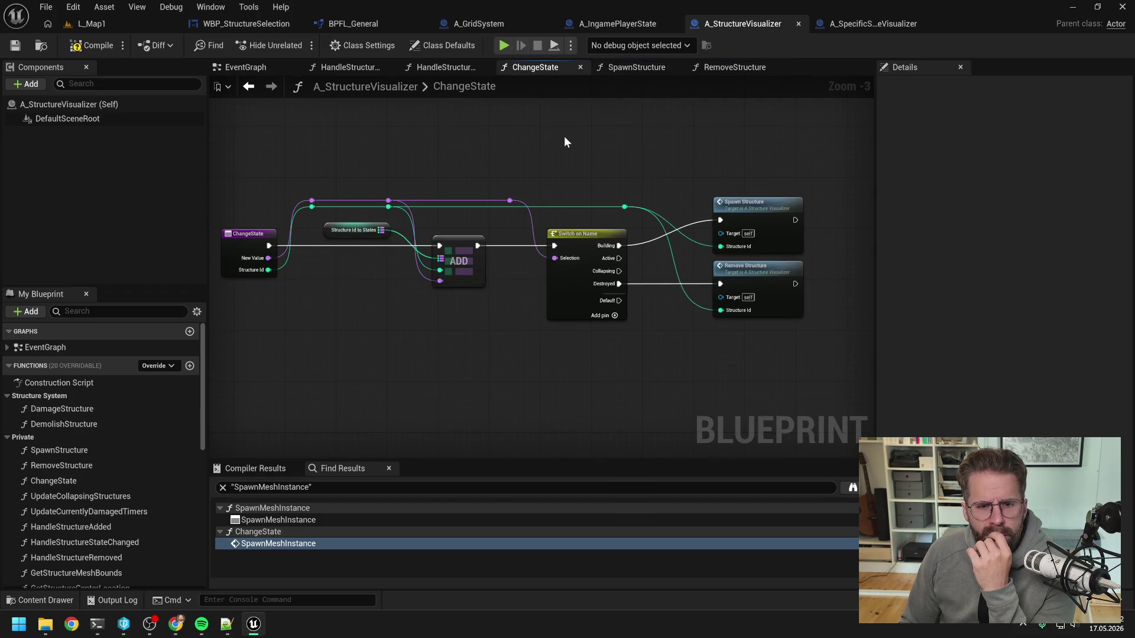
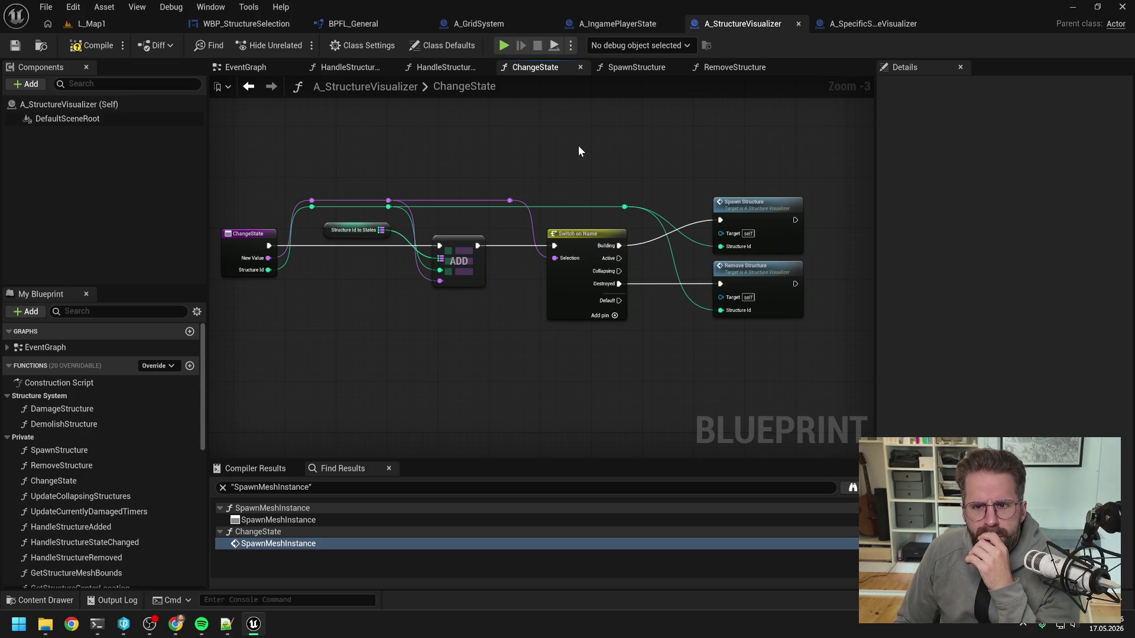
- Delete the Switch on EStructureState, reroute and Change State nodes from HandleStructureStateChanged, keeping only the entry node
left_click(446, 67)
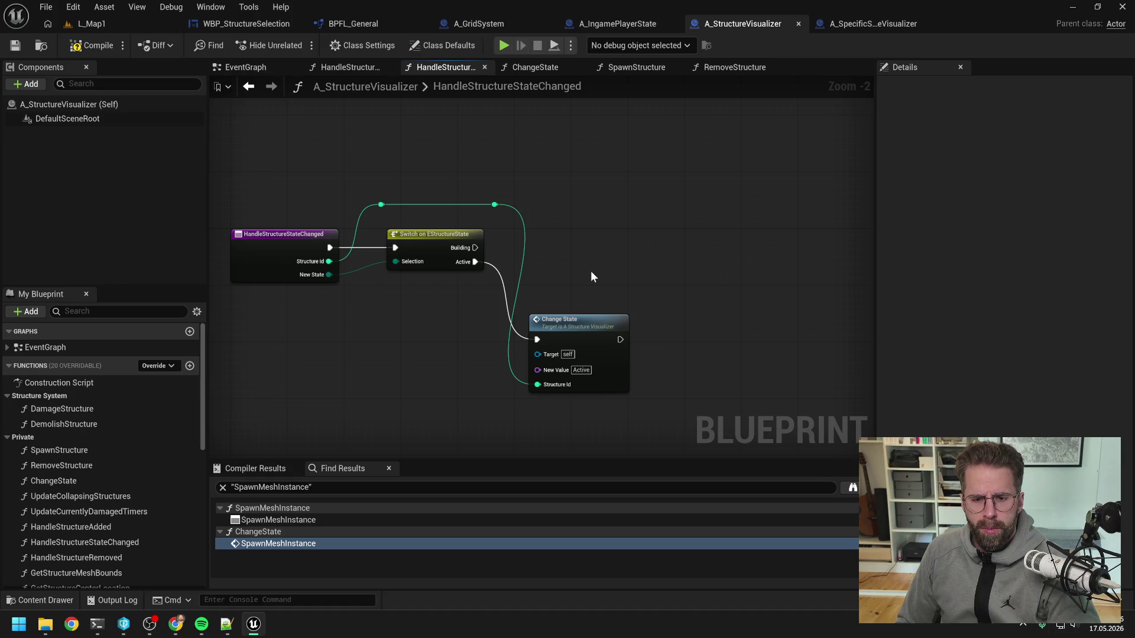
left_click_drag(580, 266, 624, 256)
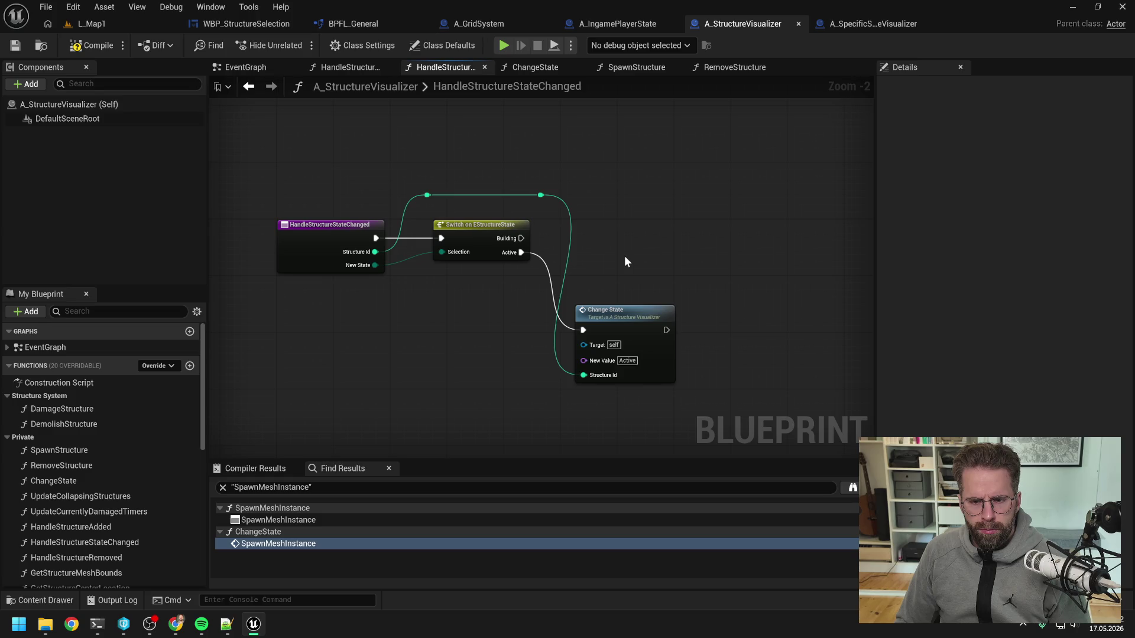
left_click_drag(423, 159, 669, 362)
key("Delete")
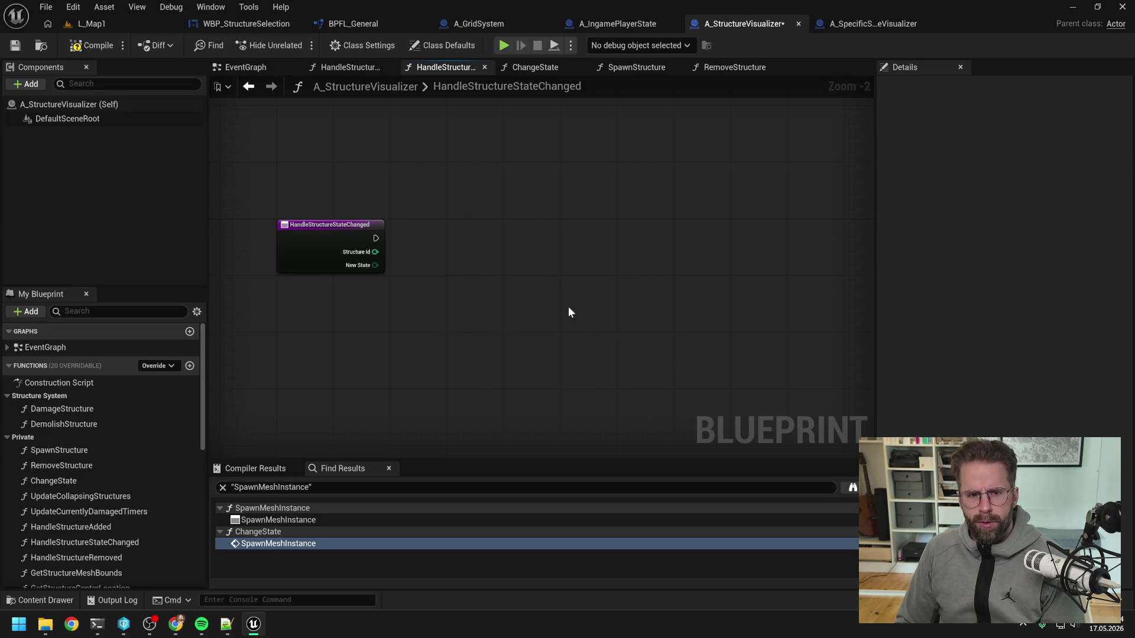
- Add a Get Structure Data node after the entry node, fed by Structure Id
key("ctrl+s")
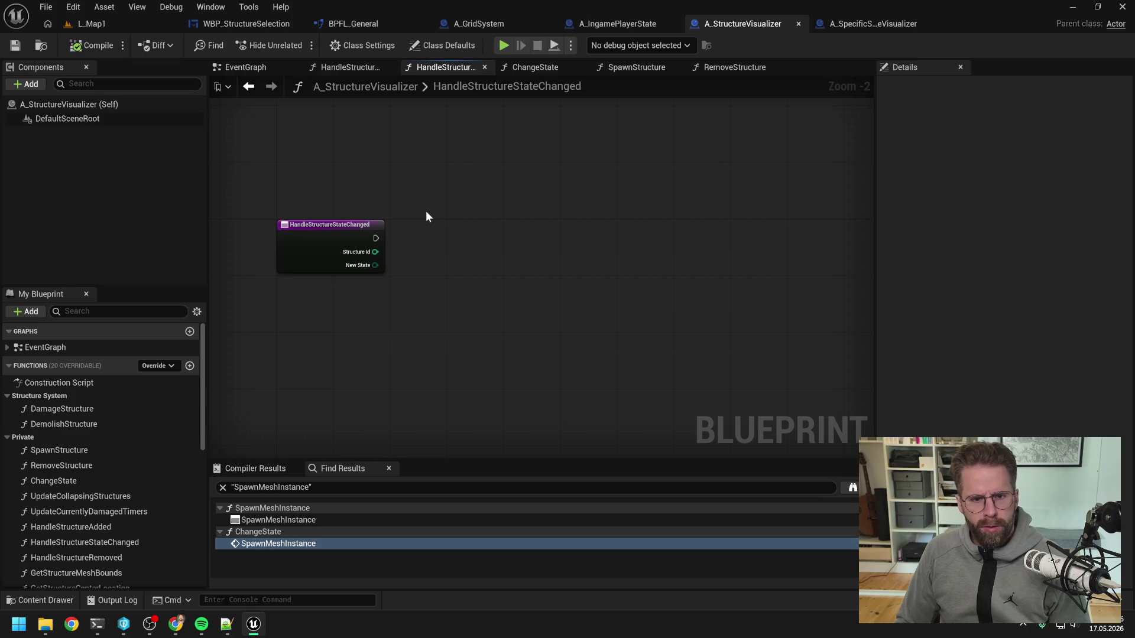
scroll(105, 417, "down", 5)
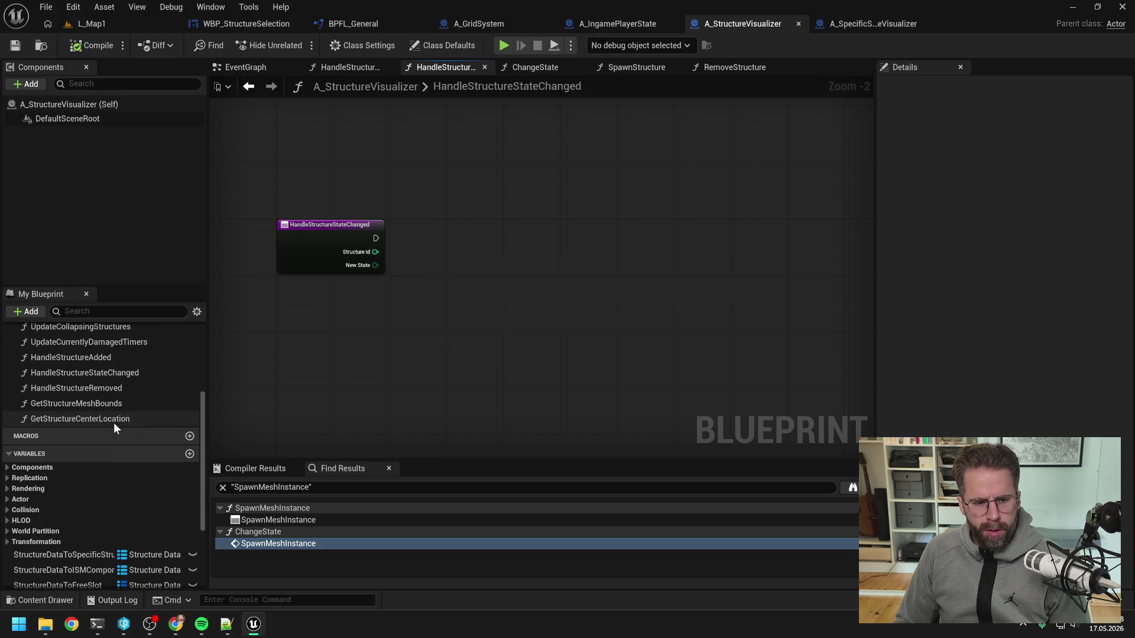
right_click(424, 316)
type("get struc data")
left_click(494, 392)
left_click_drag(479, 305, 507, 242)
mouse_move(376, 238)
left_mouse_down()
mouse_move(455, 259)
mouse_move(479, 242)
mouse_move(425, 257)
mouse_move(452, 261)
left_mouse_up()
left_click_drag(473, 245, 474, 240)
left_click_drag(594, 256, 523, 258)
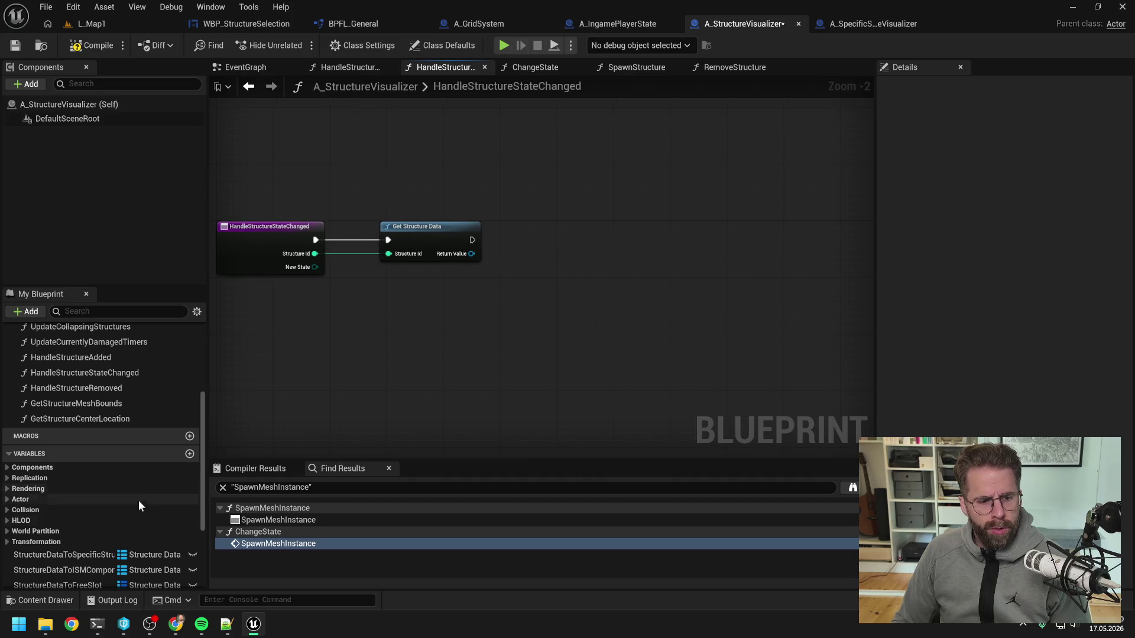
- Find the structure data in the StructureDataToSpecificStructureVisualizer map and Branch on the found result
mouse_move(107, 555)
left_mouse_down()
mouse_move(574, 215)
mouse_move(573, 241)
left_mouse_up()
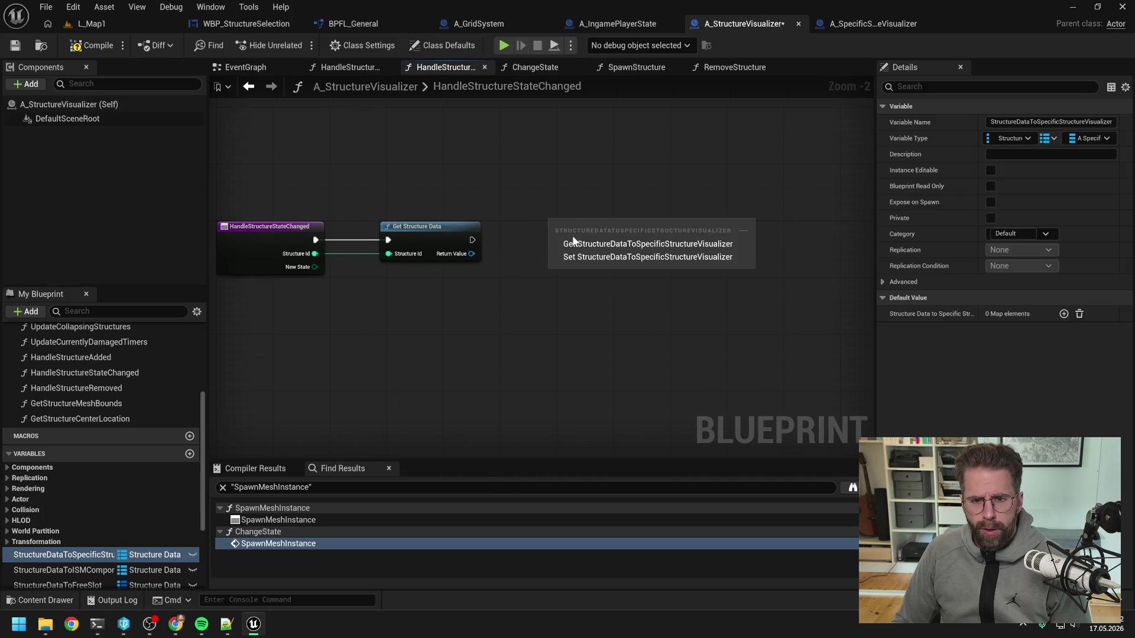
left_click(574, 243)
mouse_move(637, 225)
left_mouse_down()
mouse_move(685, 240)
mouse_move(624, 219)
mouse_move(674, 240)
left_mouse_up()
type("find")
key("Return")
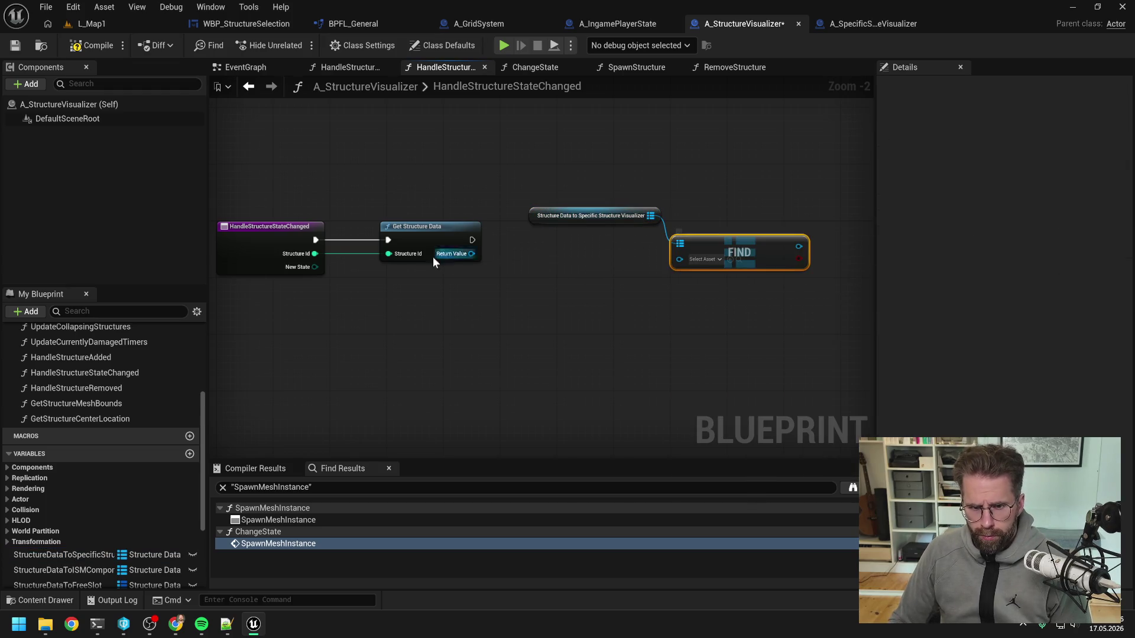
left_click_drag(471, 253, 683, 261)
mouse_move(684, 283)
left_mouse_down()
mouse_move(701, 287)
mouse_move(729, 262)
left_mouse_up()
type("br")
key("Return")
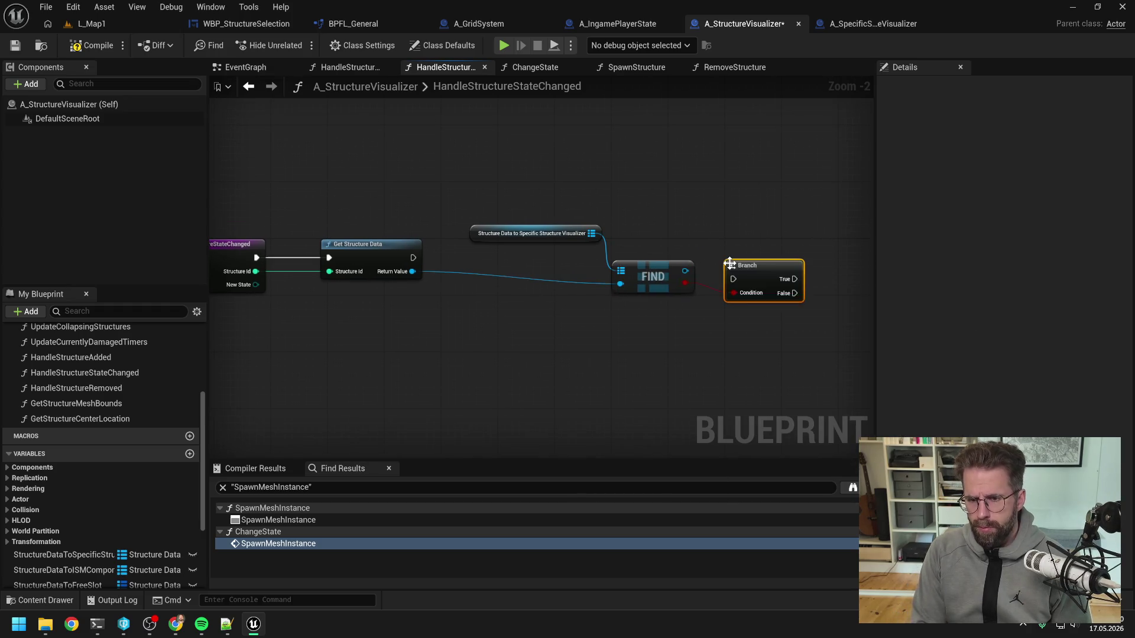
mouse_move(421, 256)
left_mouse_down()
mouse_move(718, 260)
mouse_move(733, 251)
left_mouse_up()
scroll(679, 226, "down", 1)
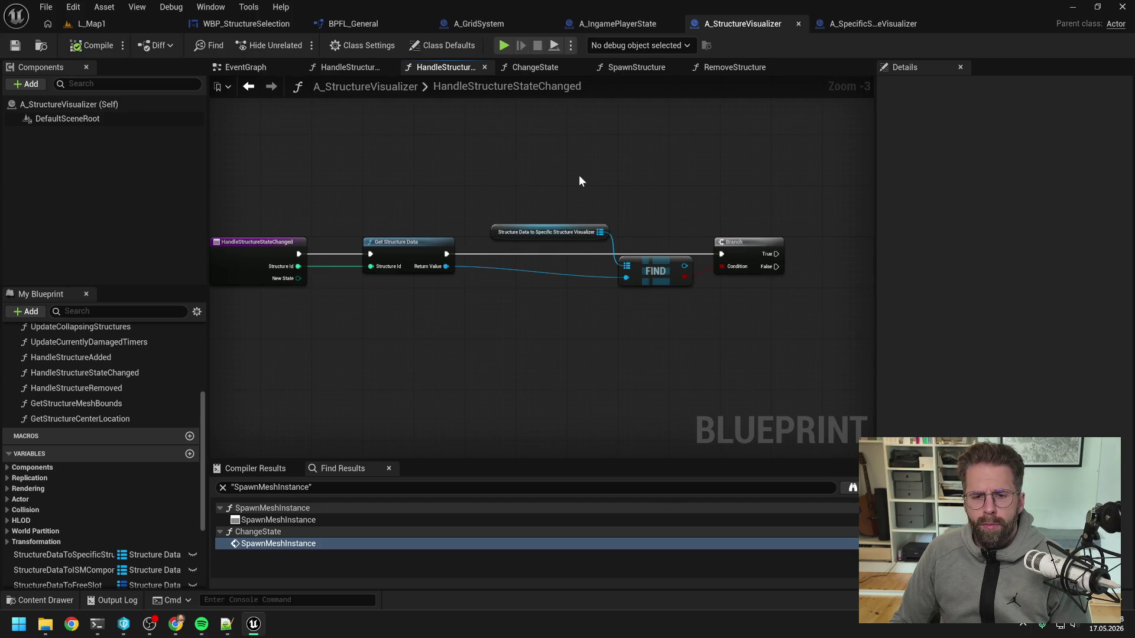
- Create a HandleStructureStateChanged function in A_SpecificStructureVisualizer and save
left_click(869, 24)
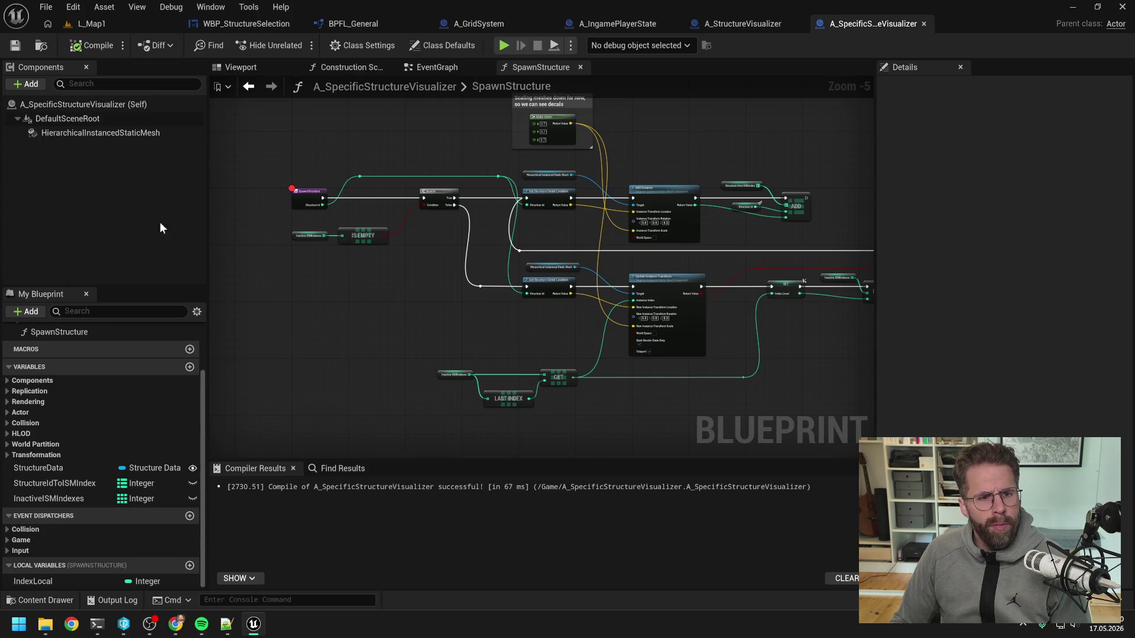
scroll(158, 349, "up", 2)
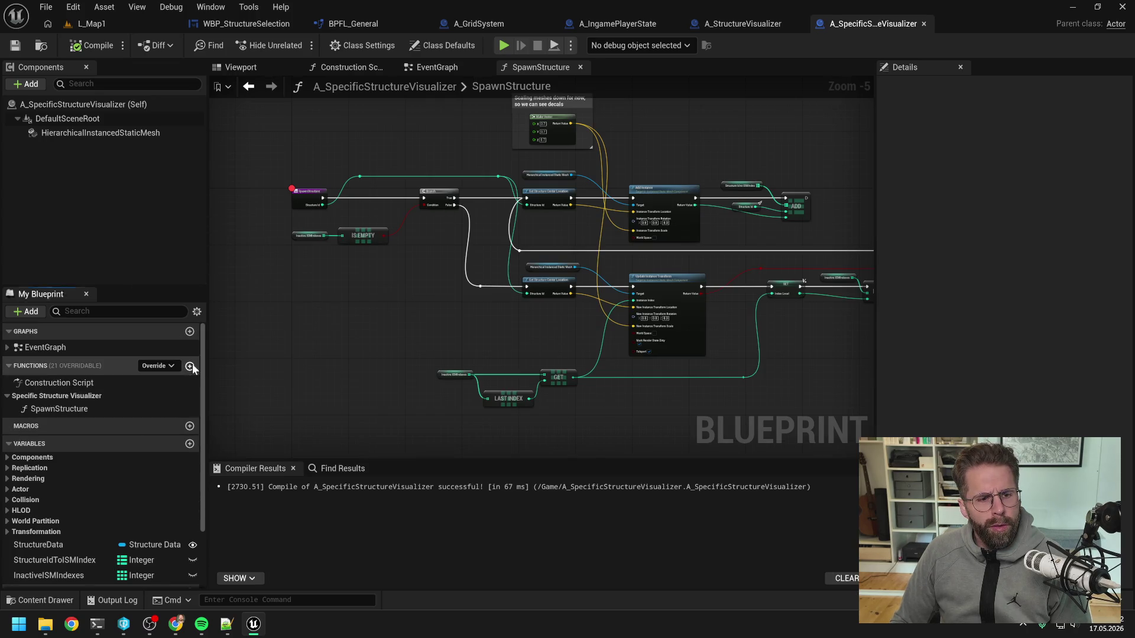
left_click(190, 366)
type("HandleStructureStateChanged")
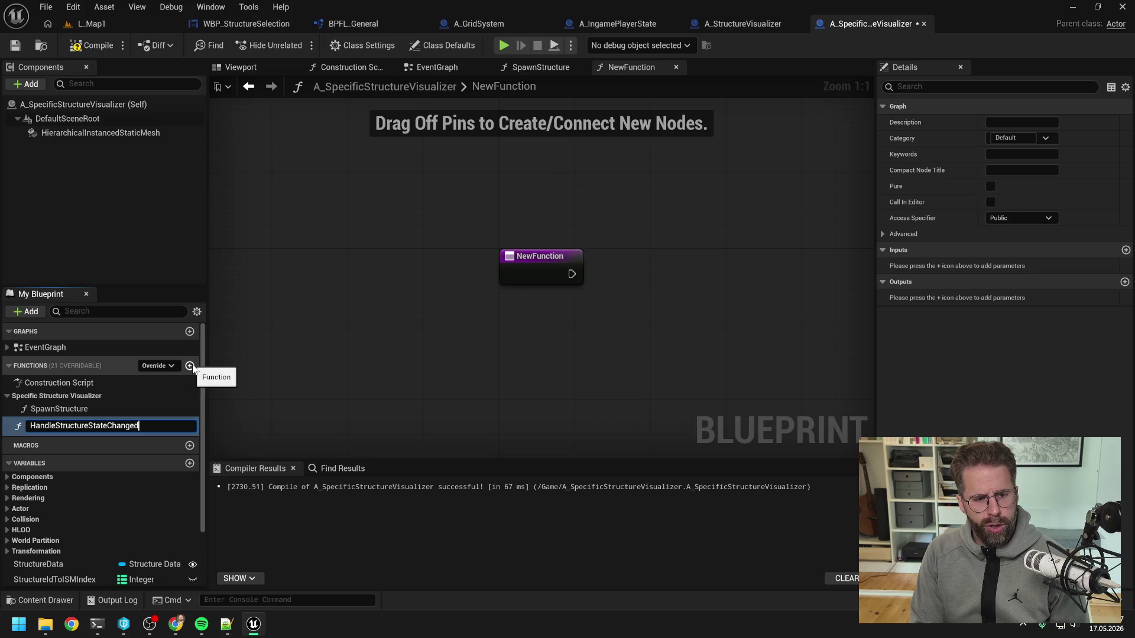
key("Return")
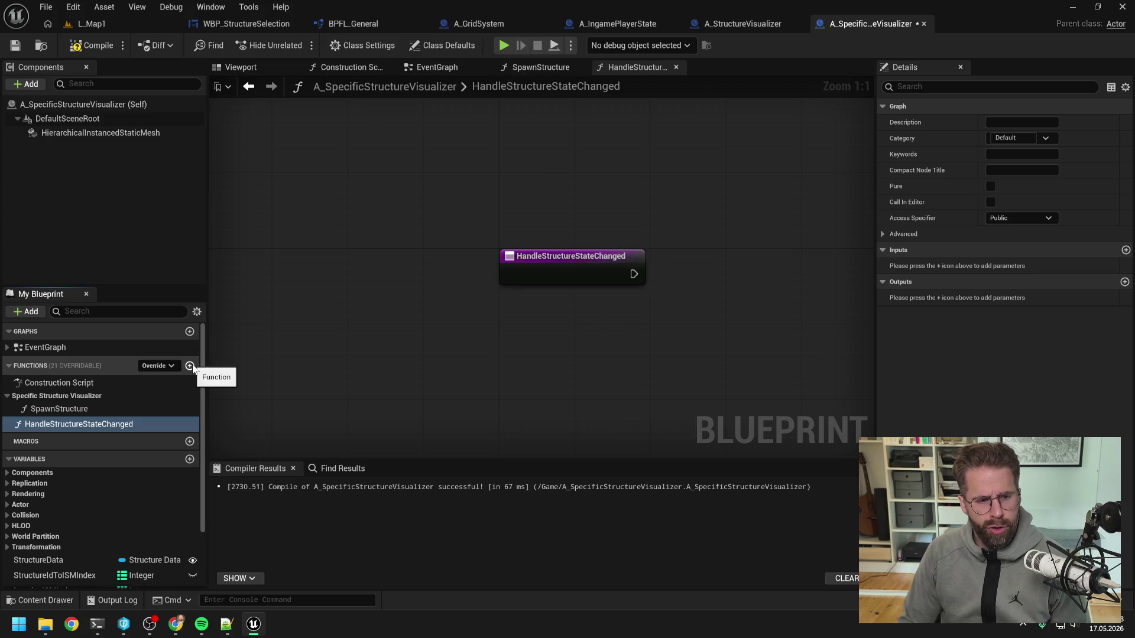
key("ctrl+s")
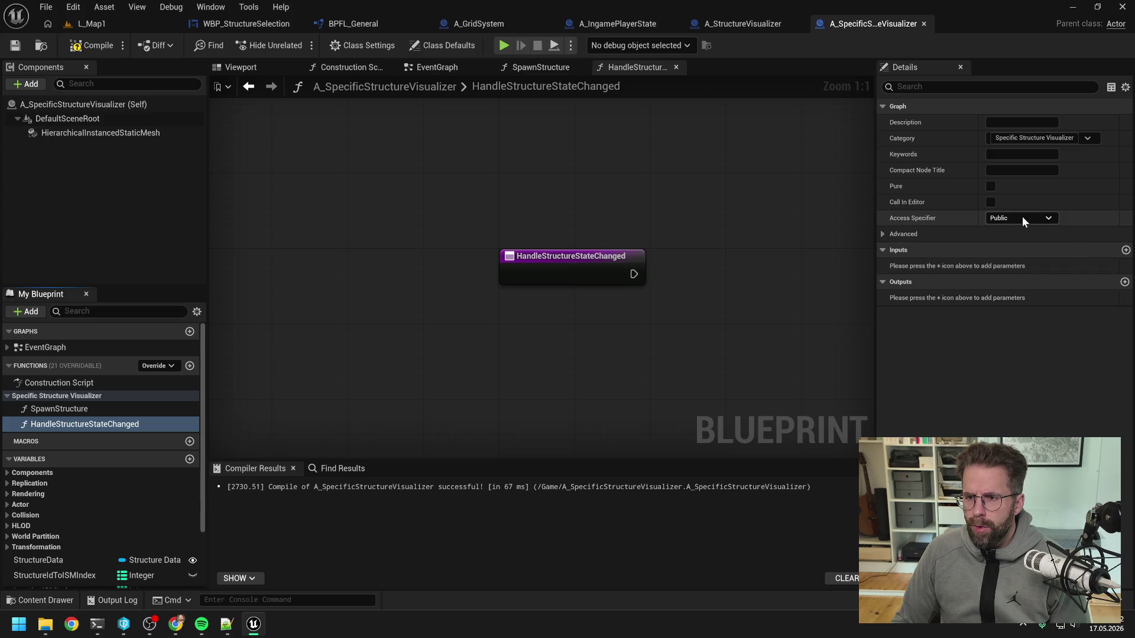
- Give the function an EStructureState input named StructureState, save, and return to A_StructureVisualizer
left_click(1126, 250)
left_click(1025, 266)
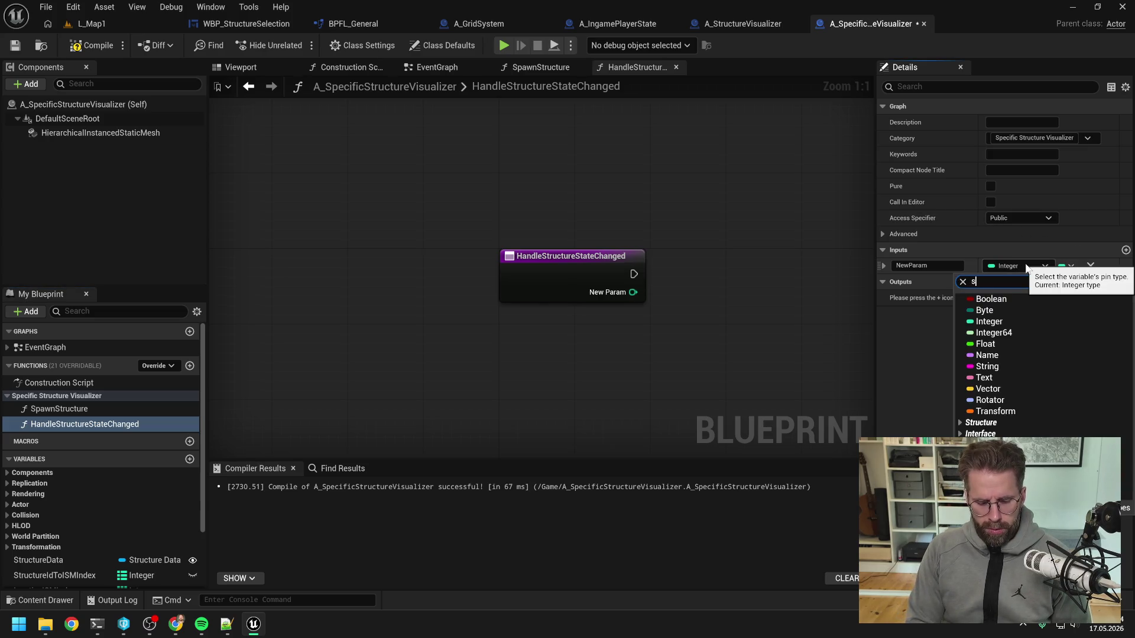
type("stru st")
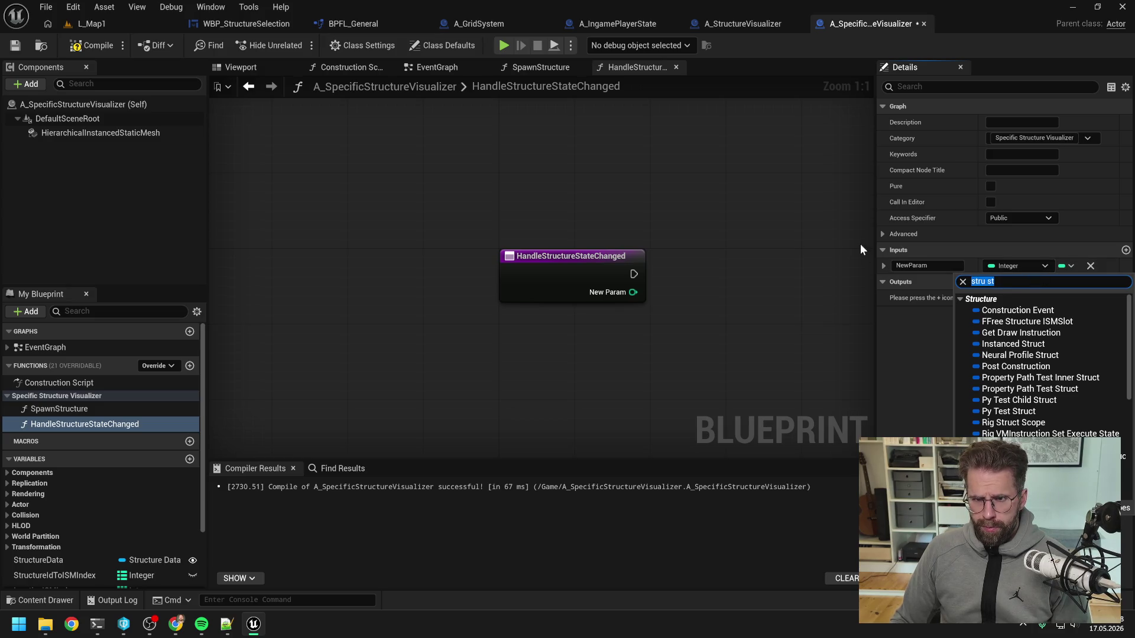
left_click(746, 21)
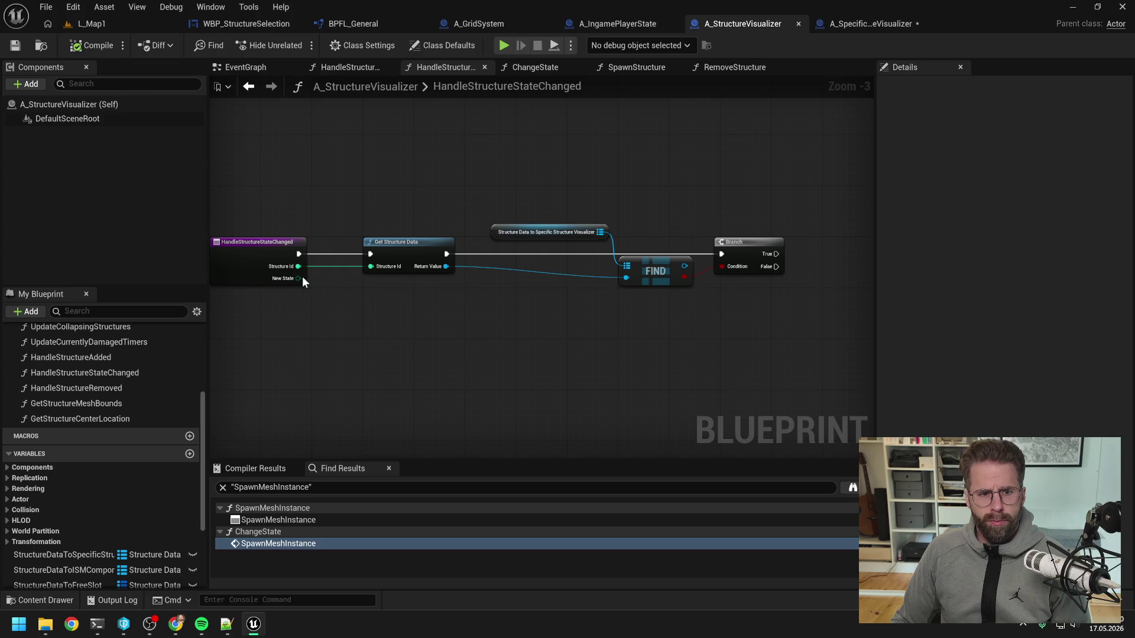
left_click(870, 23)
left_click(1016, 266)
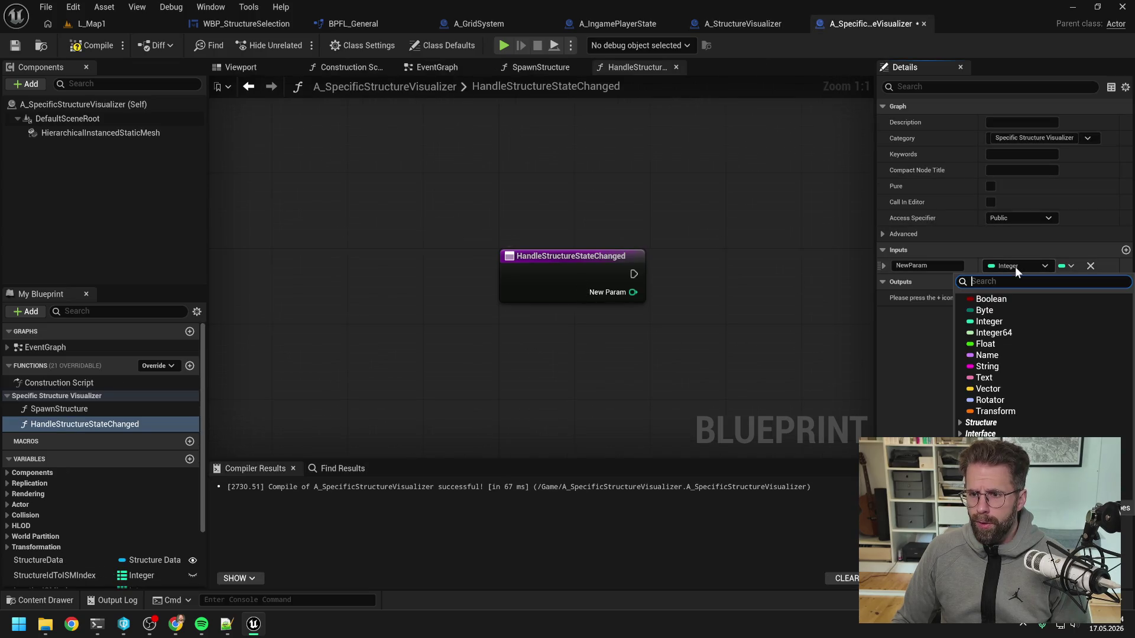
type("estru")
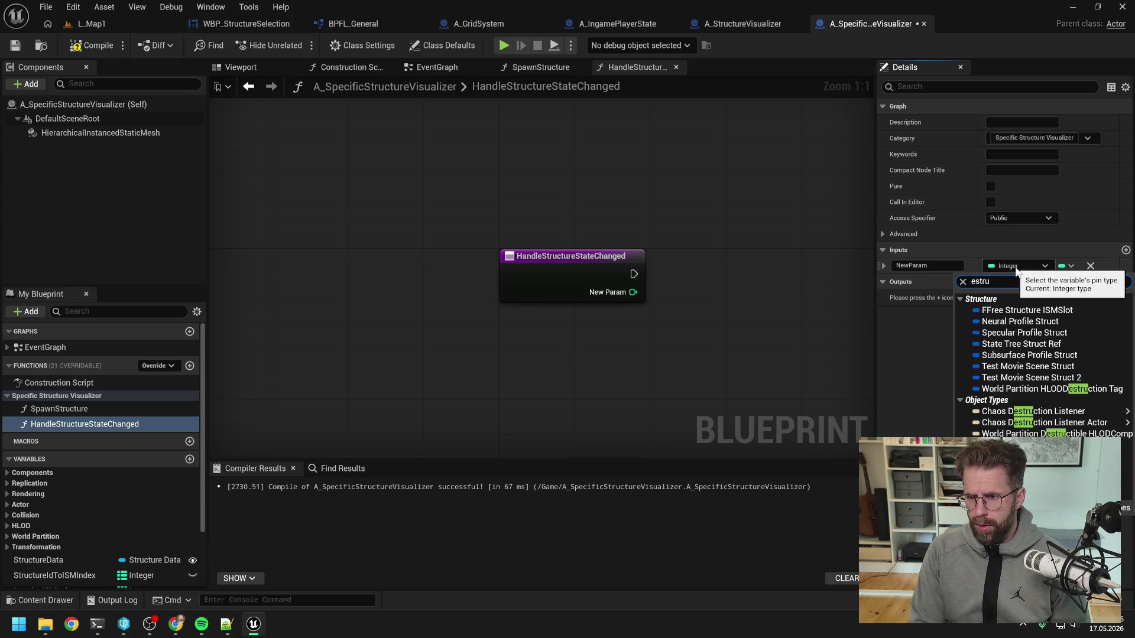
left_click(1017, 473)
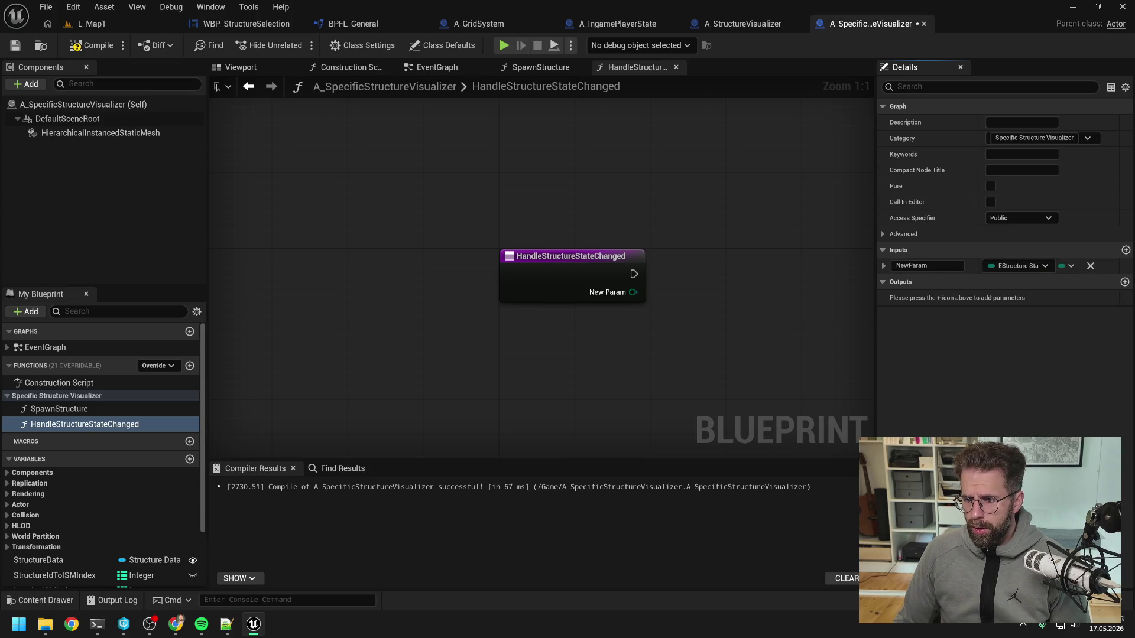
left_click(940, 266)
type("Structure")
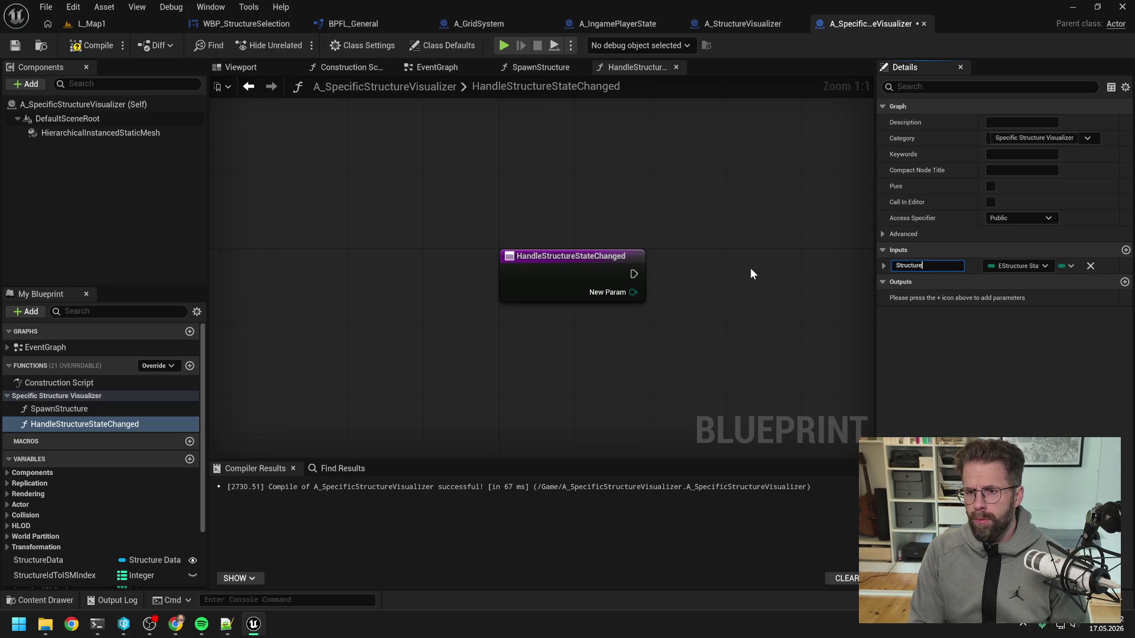
type("State")
key("Return")
key("ctrl+s")
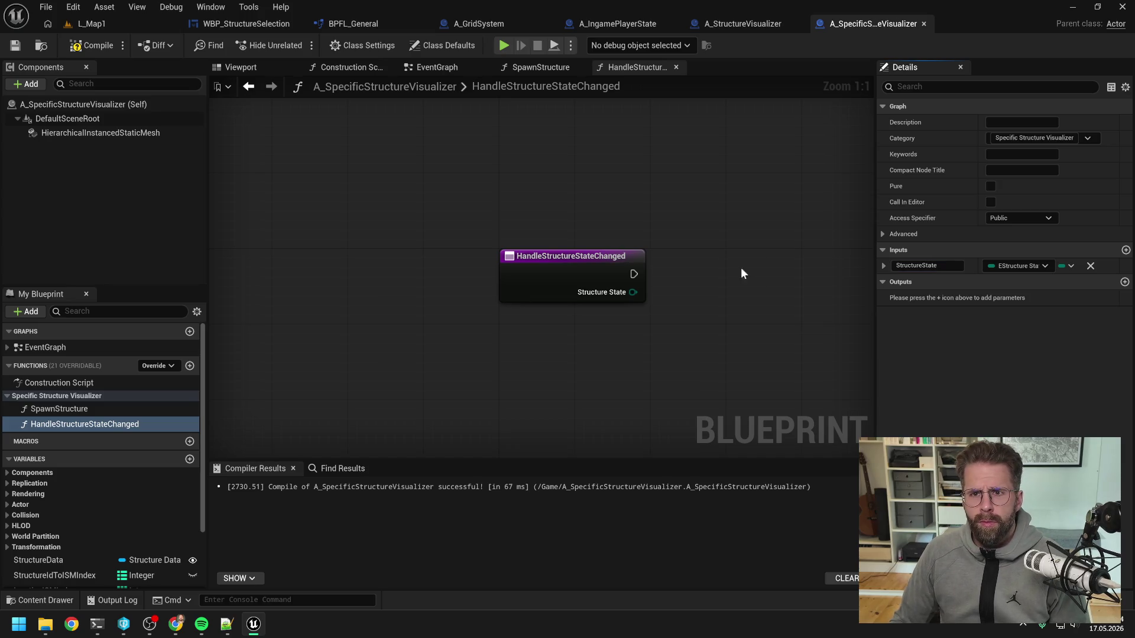
left_click(736, 23)
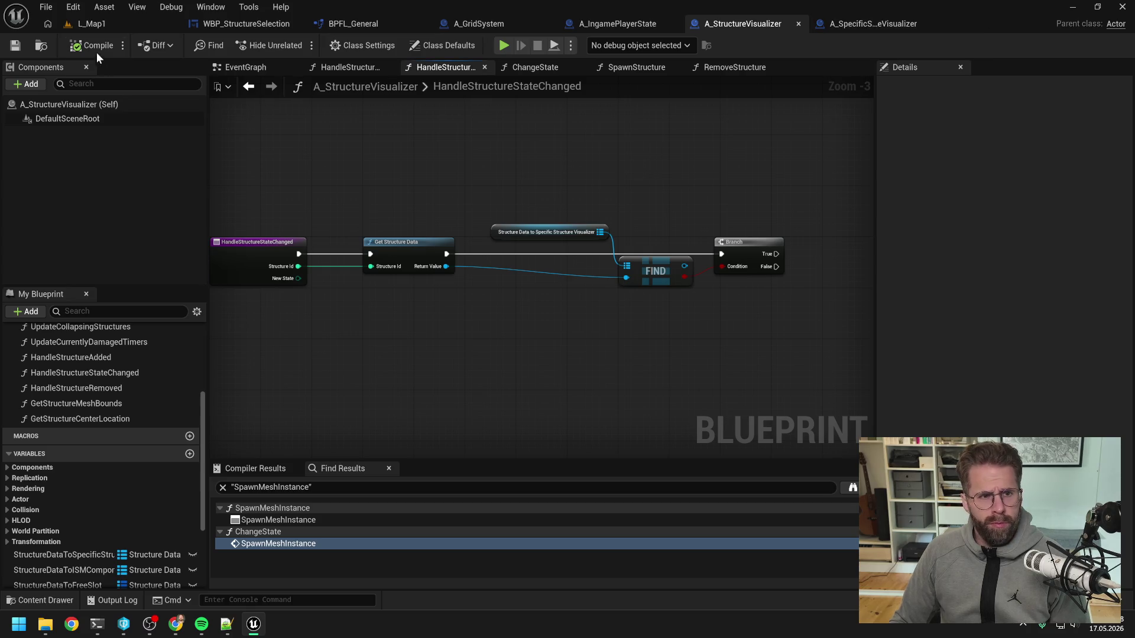
- Call Handle Structure State Changed on the found visualizer from the Branch's True output, with reroute points
left_click_drag(642, 253, 792, 260)
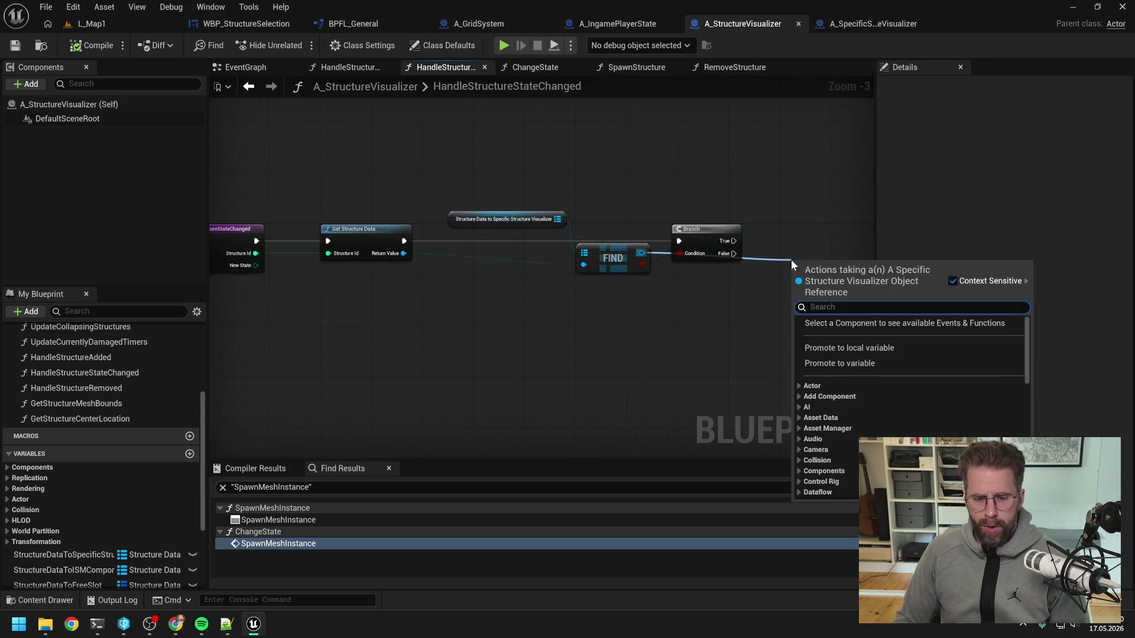
type("handle")
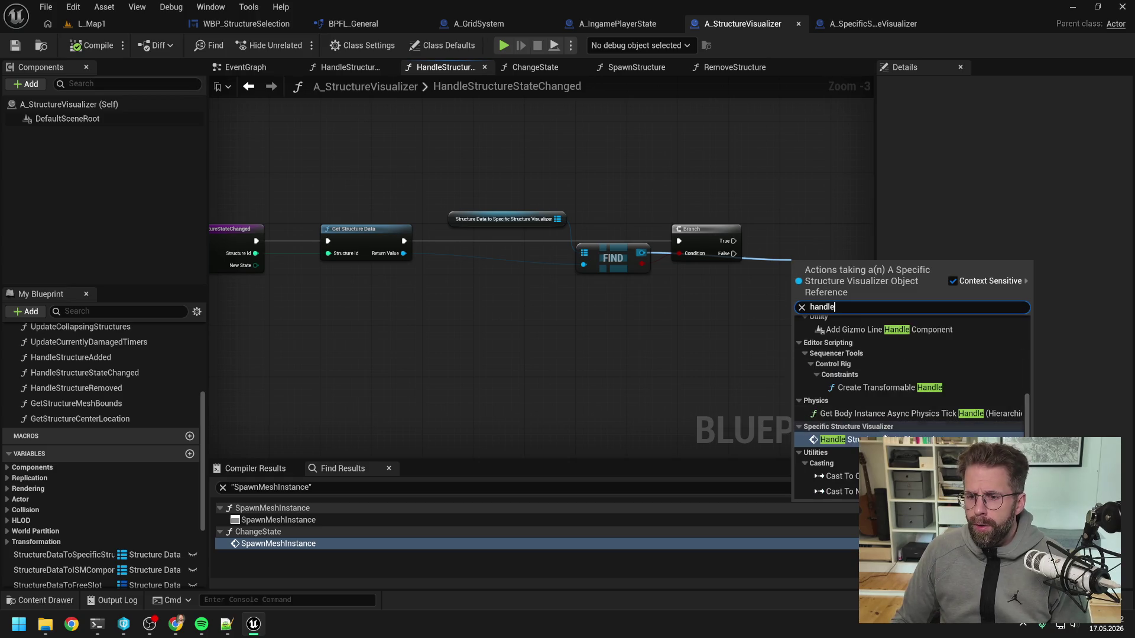
left_click(883, 439)
left_click_drag(671, 272, 689, 235)
mouse_move(574, 233)
left_mouse_down()
mouse_move(587, 246)
mouse_move(663, 228)
left_mouse_up()
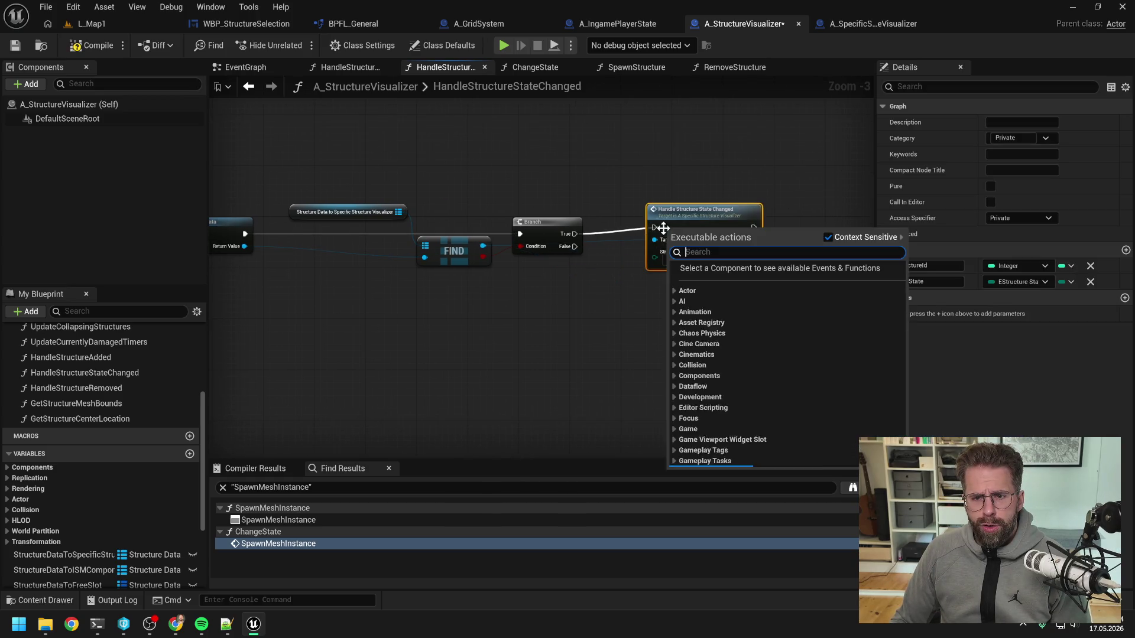
left_click_drag(575, 234, 697, 216)
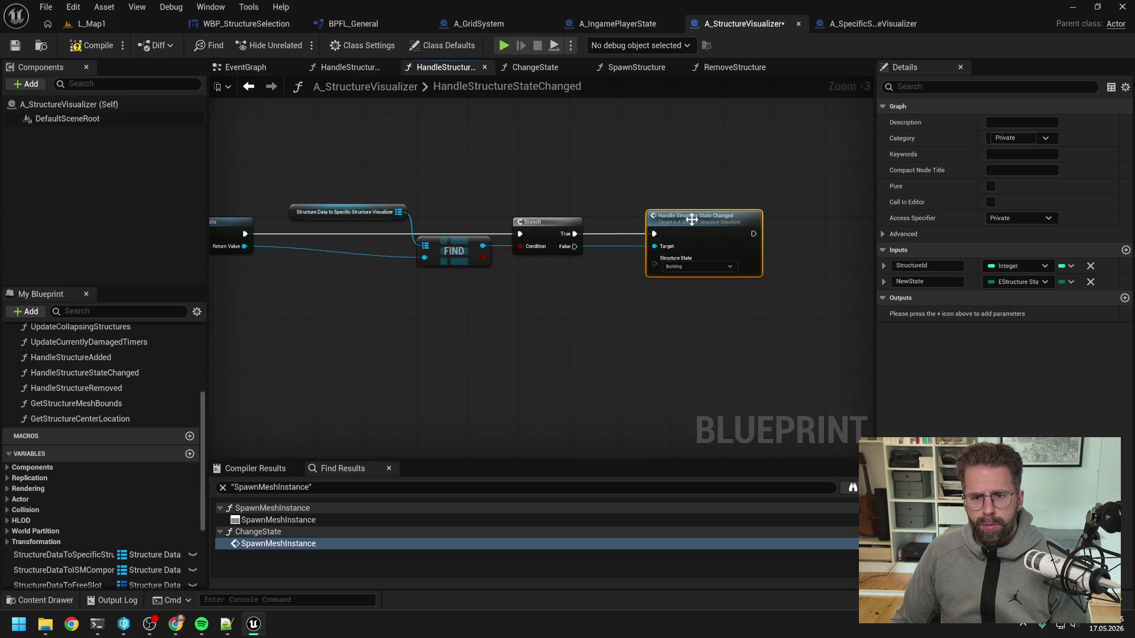
double_click(616, 246)
mouse_move(616, 246)
left_mouse_down()
mouse_move(623, 214)
mouse_move(517, 210)
mouse_move(553, 222)
left_mouse_up()
double_click(593, 211)
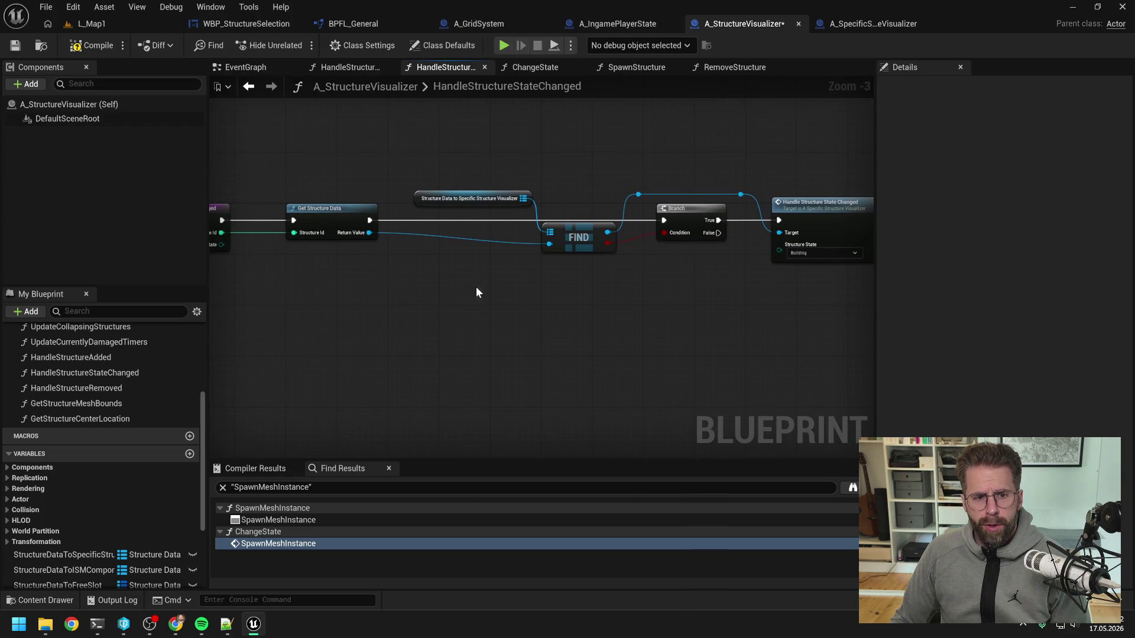
- Route New State into the call through reroute points, then open A_SpecificStructureVisualizer's HandleStructureStateChanged
mouse_move(284, 241)
left_mouse_down()
mouse_move(636, 260)
mouse_move(839, 246)
mouse_move(797, 260)
mouse_move(342, 261)
left_mouse_up()
double_click(800, 241)
double_click(760, 253)
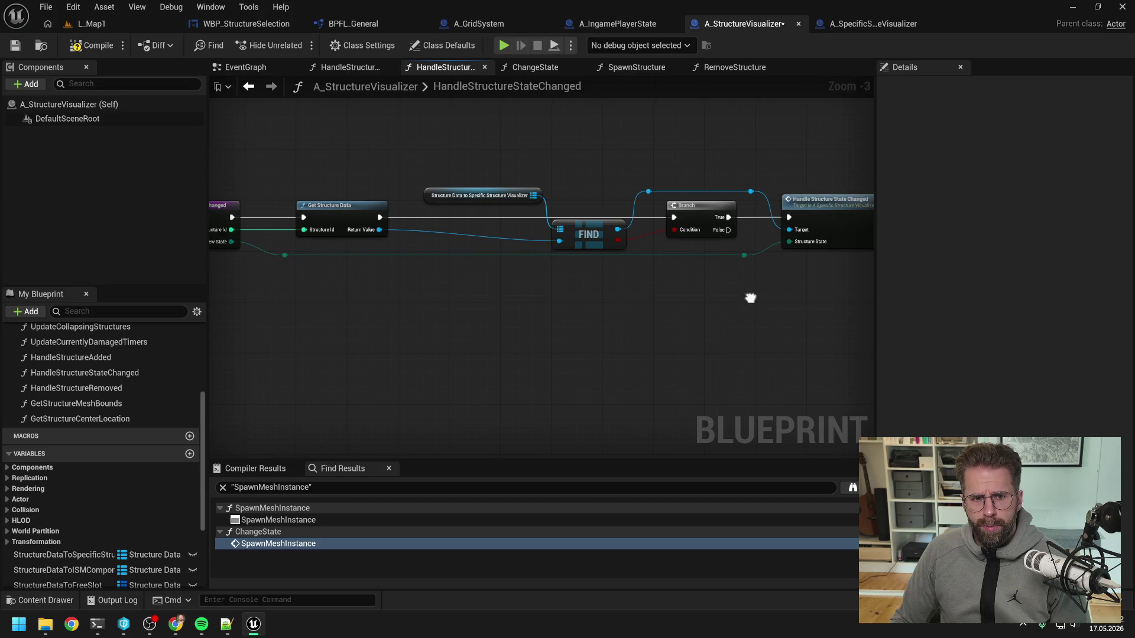
double_click(810, 215)
left_click(576, 263)
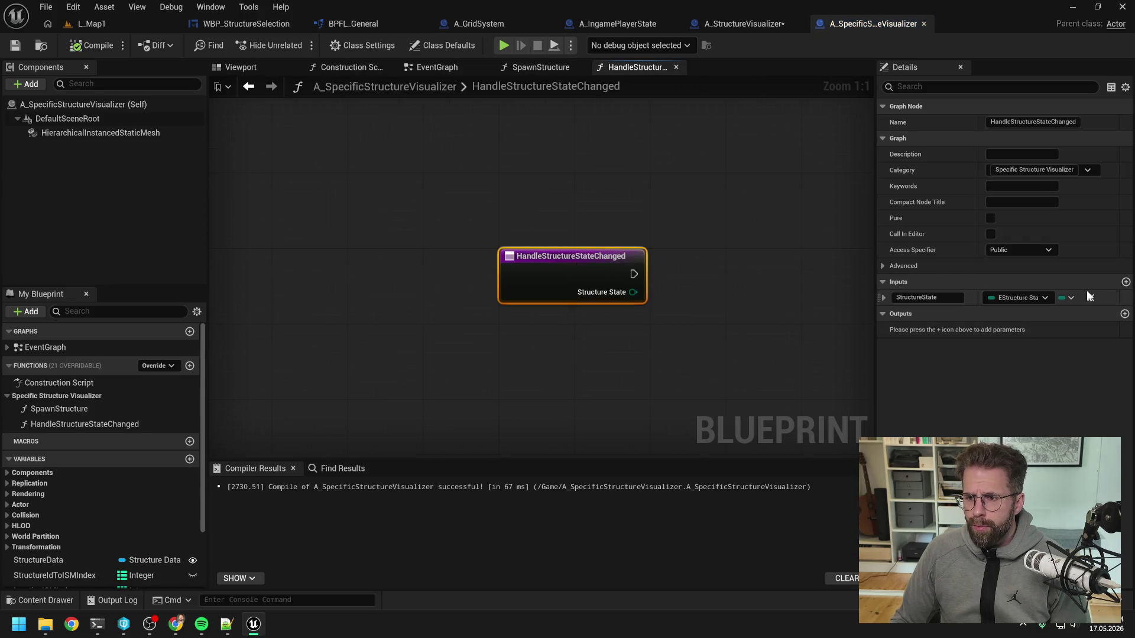
- Add an Integer input StructureId above StructureState and save the blueprints
left_click(1125, 282)
left_click(1017, 313)
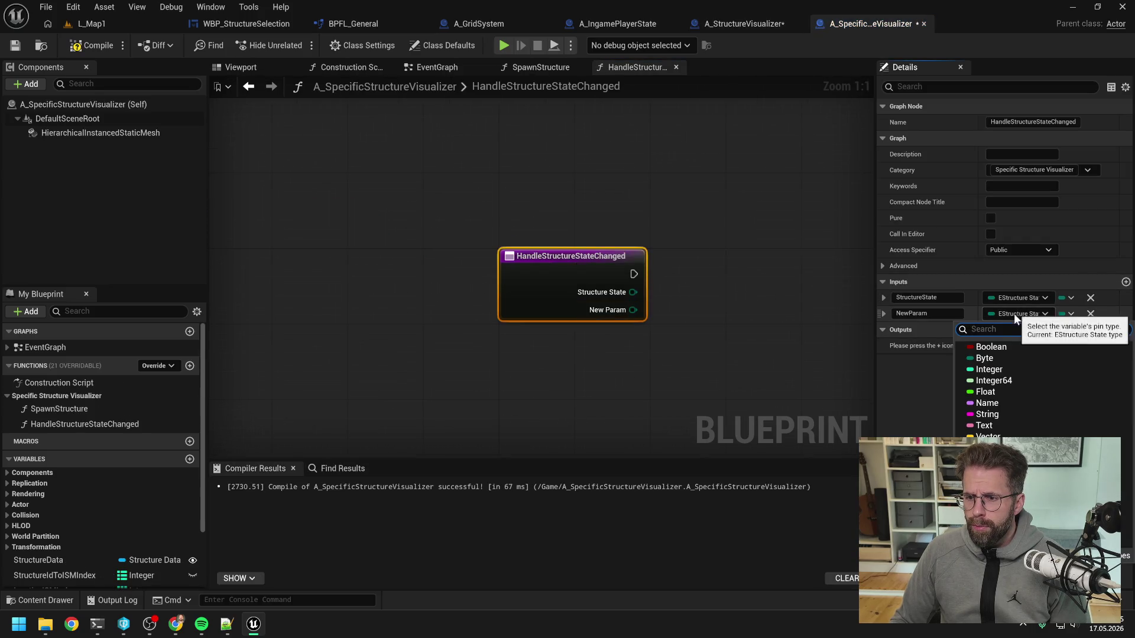
left_click(986, 369)
left_click(913, 313)
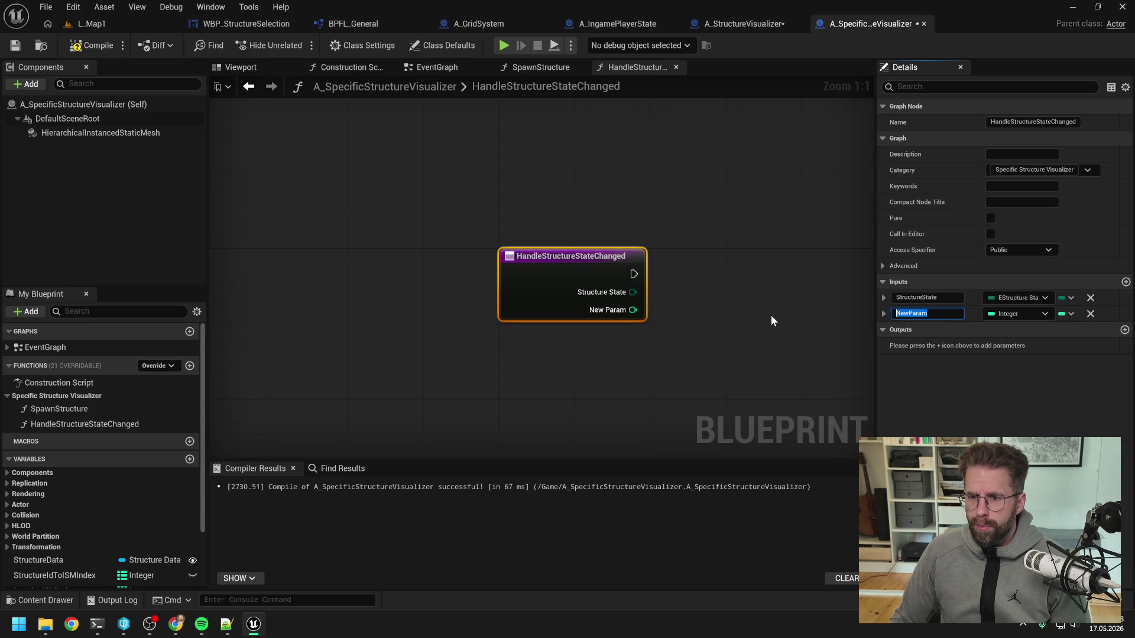
type("StructureId")
key("Return")
key("ctrl+shift+s")
left_click_drag(880, 314, 880, 297)
key("ctrl+shift+s")
- In A_StructureVisualizer, route Structure Id into the call's StructureId input via reroute points and save
left_click(759, 26)
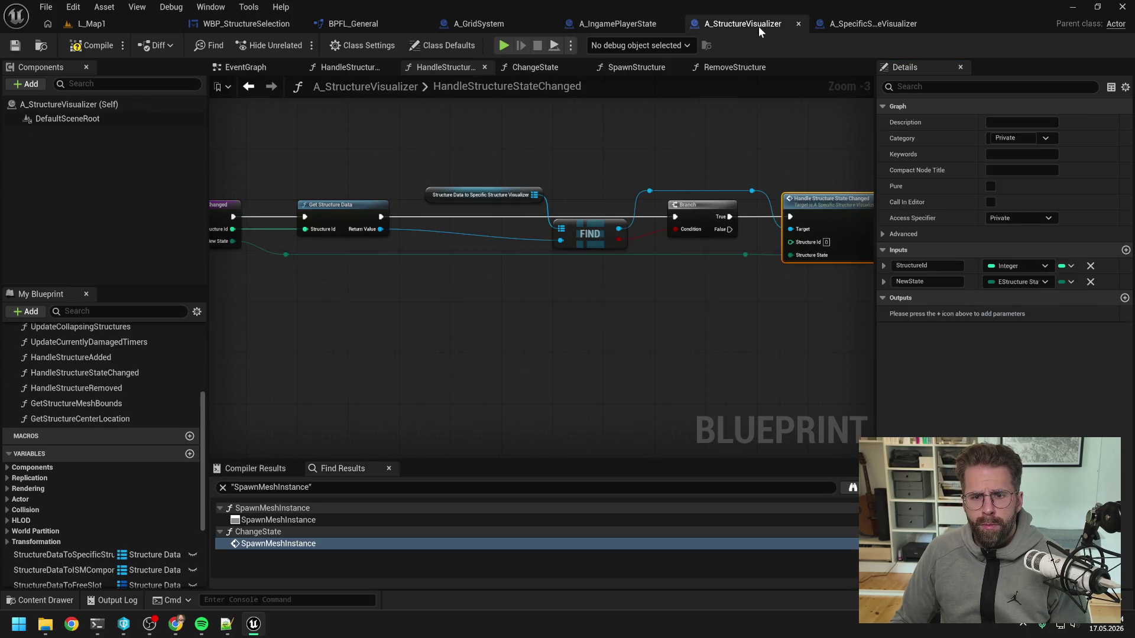
double_click(262, 229)
mouse_move(268, 229)
left_mouse_down()
mouse_move(268, 218)
mouse_move(794, 243)
mouse_move(758, 188)
left_mouse_up()
double_click(754, 239)
left_click(612, 156)
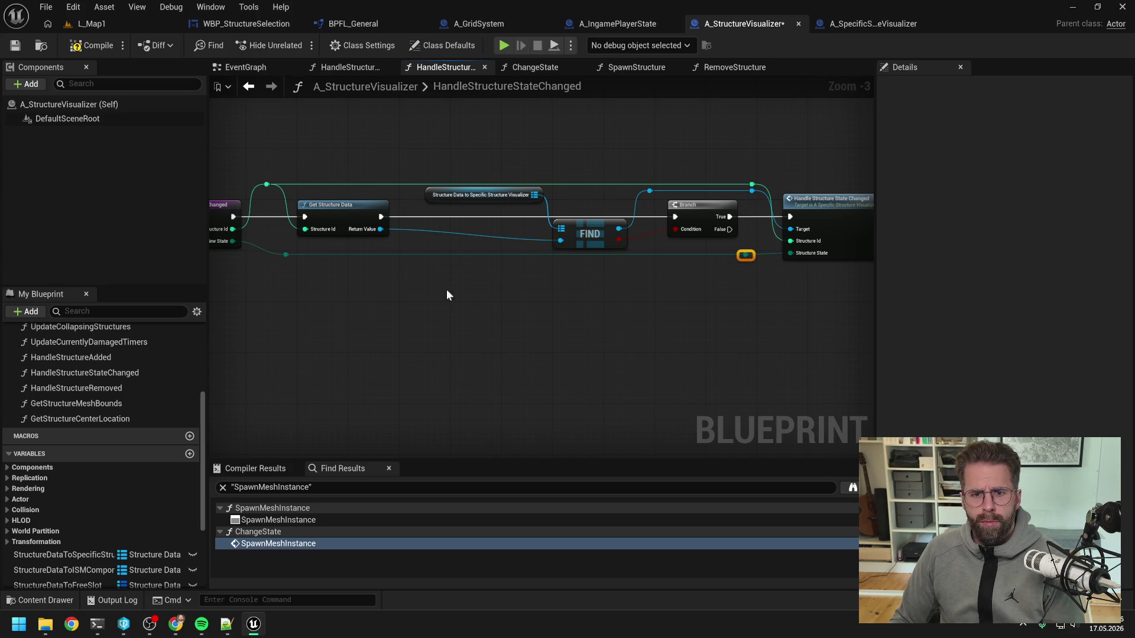
left_click(286, 255, "ctrl")
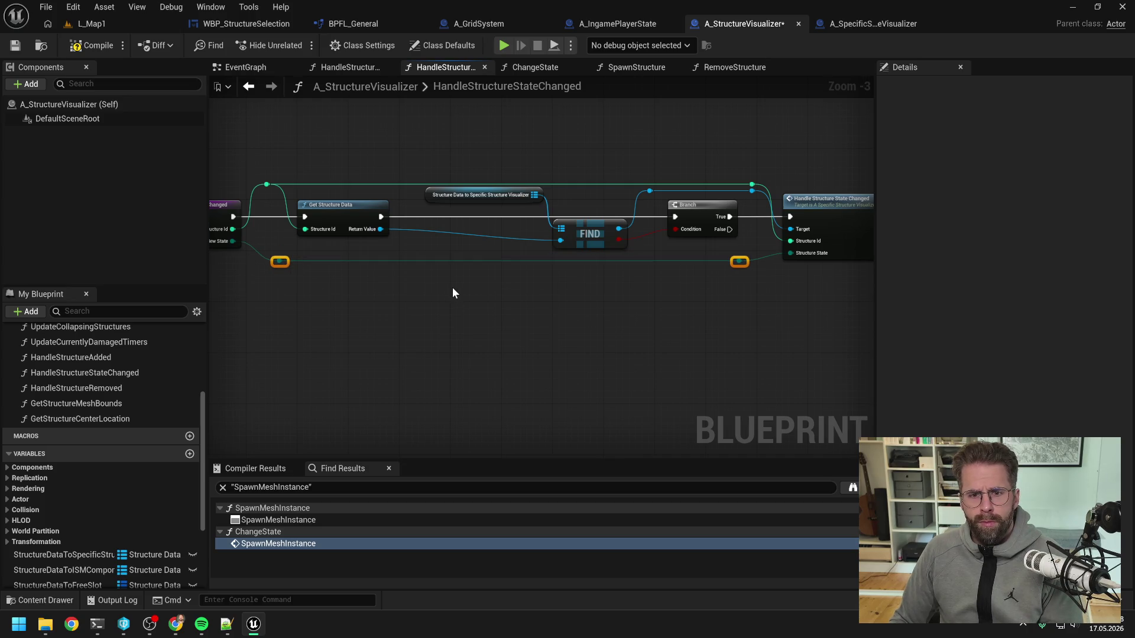
left_click(579, 318)
left_click_drag(579, 319, 522, 312)
left_click_drag(441, 185, 434, 192)
left_click(509, 150)
mouse_move(509, 155)
left_mouse_down()
mouse_move(636, 144)
mouse_move(567, 143)
left_mouse_up()
key("ctrl+s")
- Reopen A_SpecificStructureVisualizer's HandleStructureStateChanged graph and add a new function
double_click(786, 197)
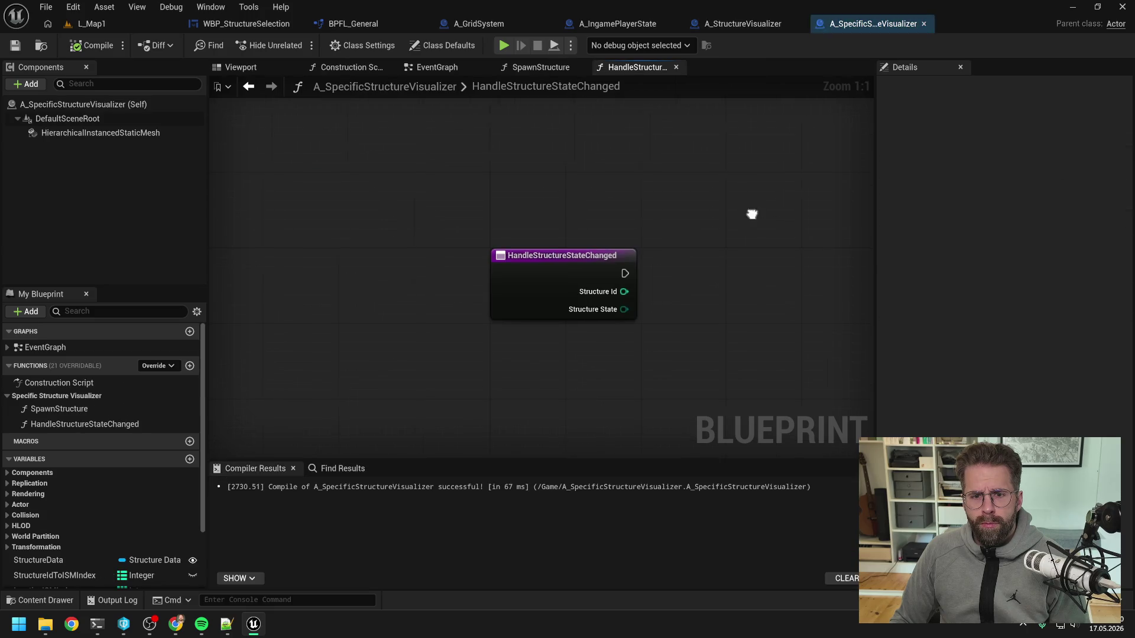
left_click_drag(752, 214, 571, 199)
left_click(189, 366)
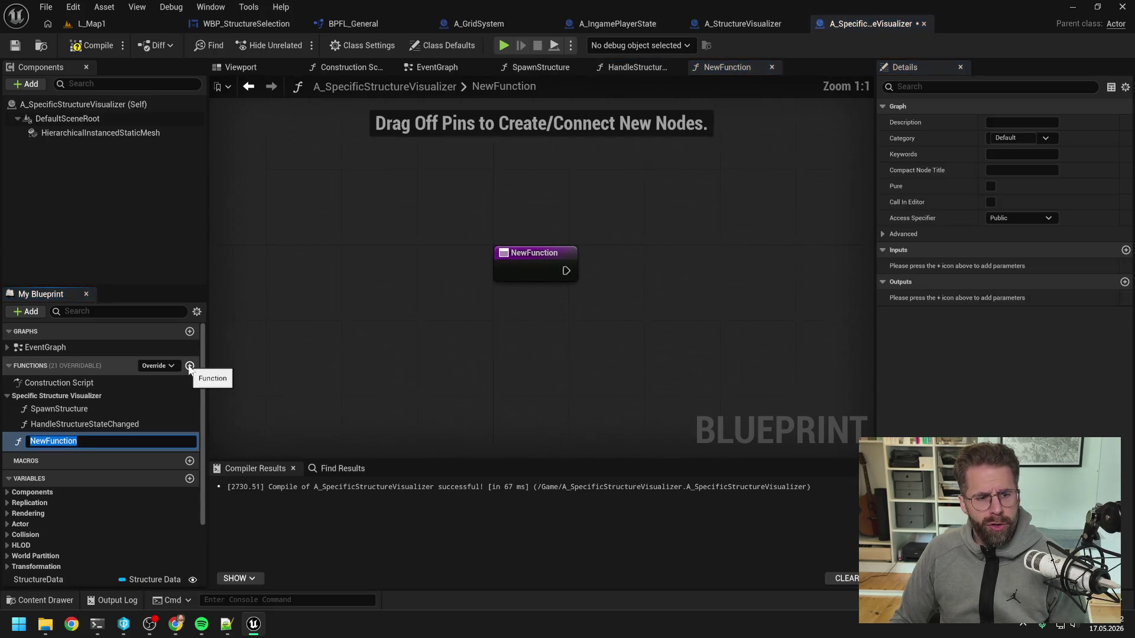
- Name the new function ChangeState with Private access and the Private category
type("ChangeState")
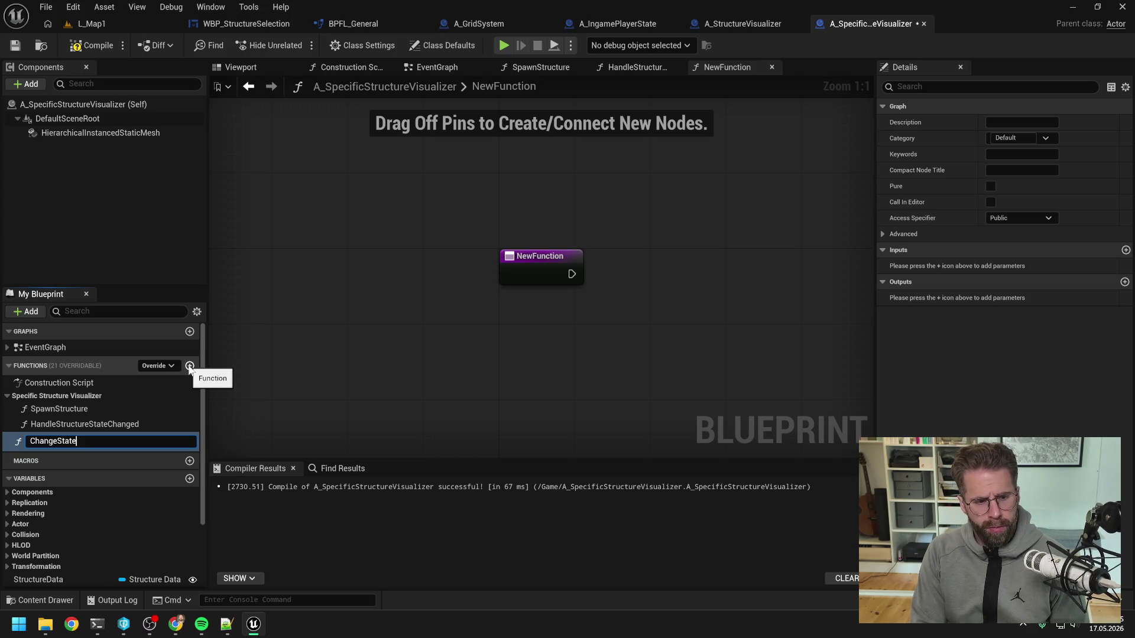
key("Return")
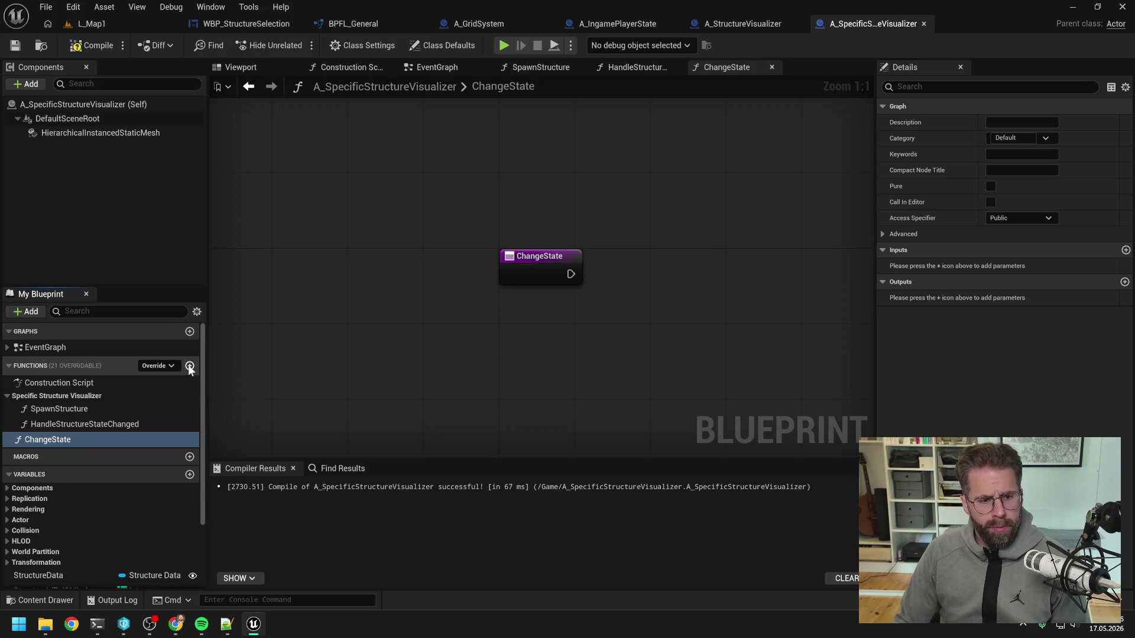
left_click(1019, 218)
left_click(1005, 246)
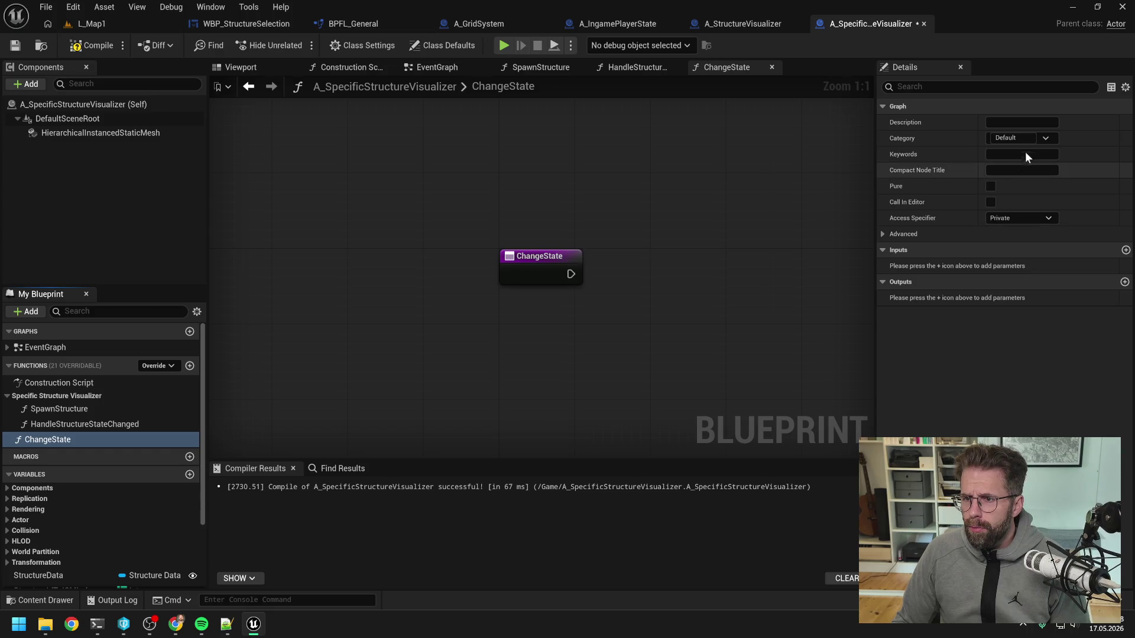
left_click(913, 139)
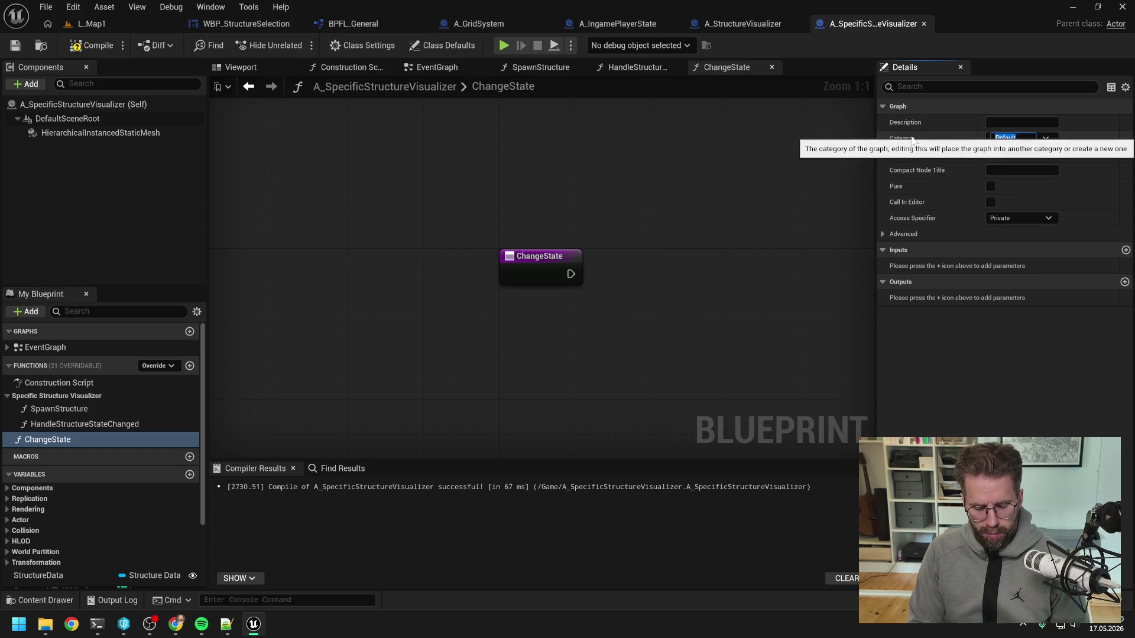
type("Private")
key("Return")
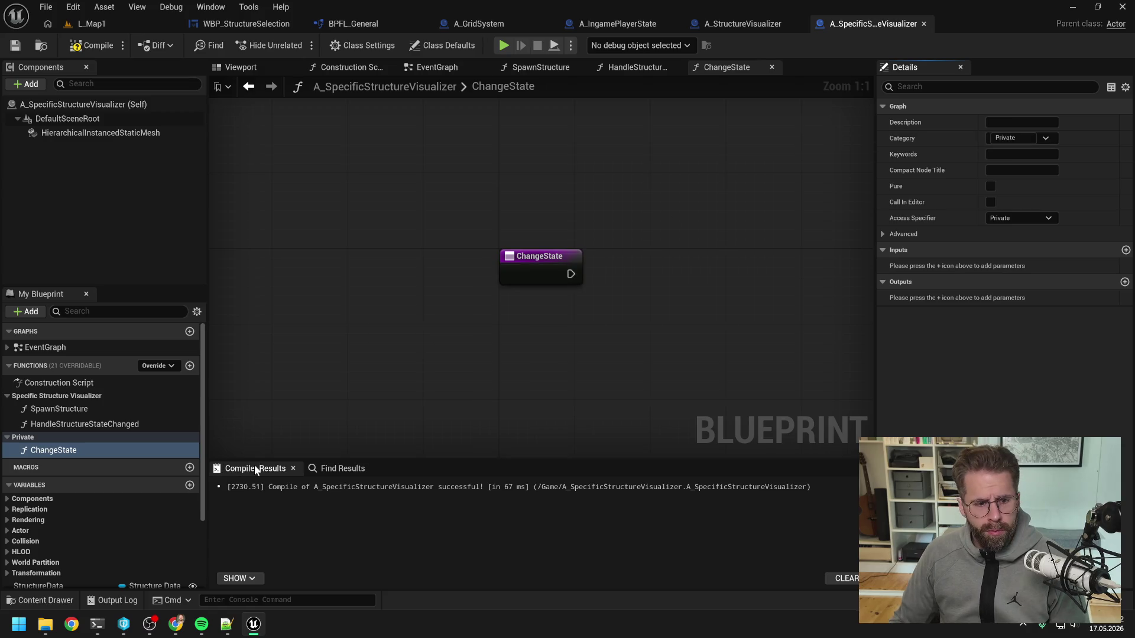
- Add a StructureIdToState map variable from Integer to Name and compile
scroll(175, 463, "down", 3)
left_click(189, 381)
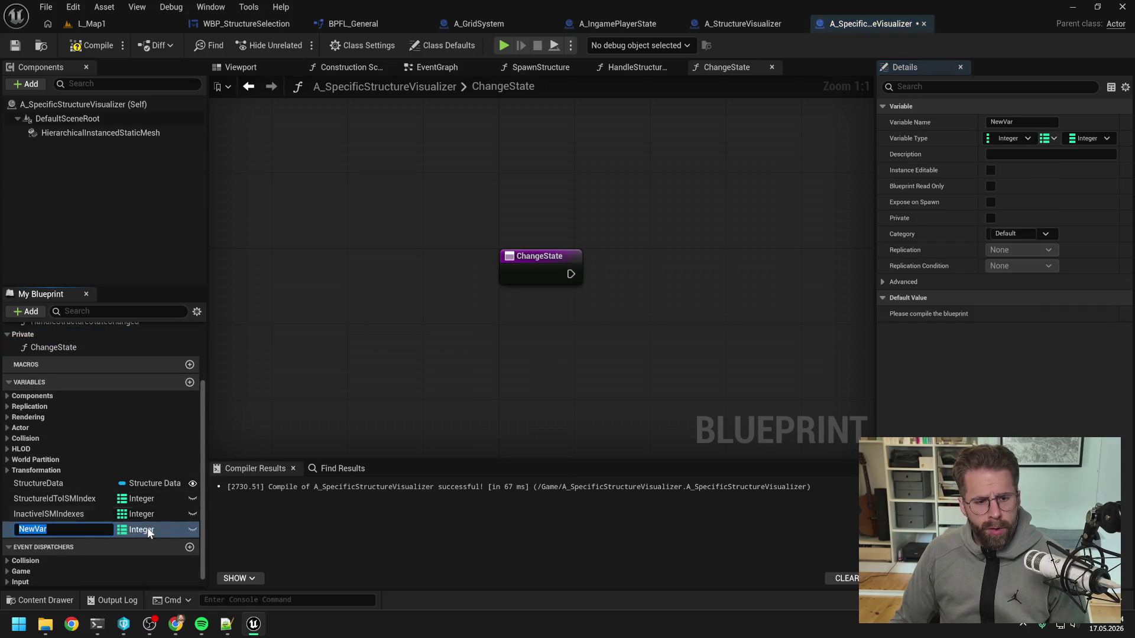
type("Sta")
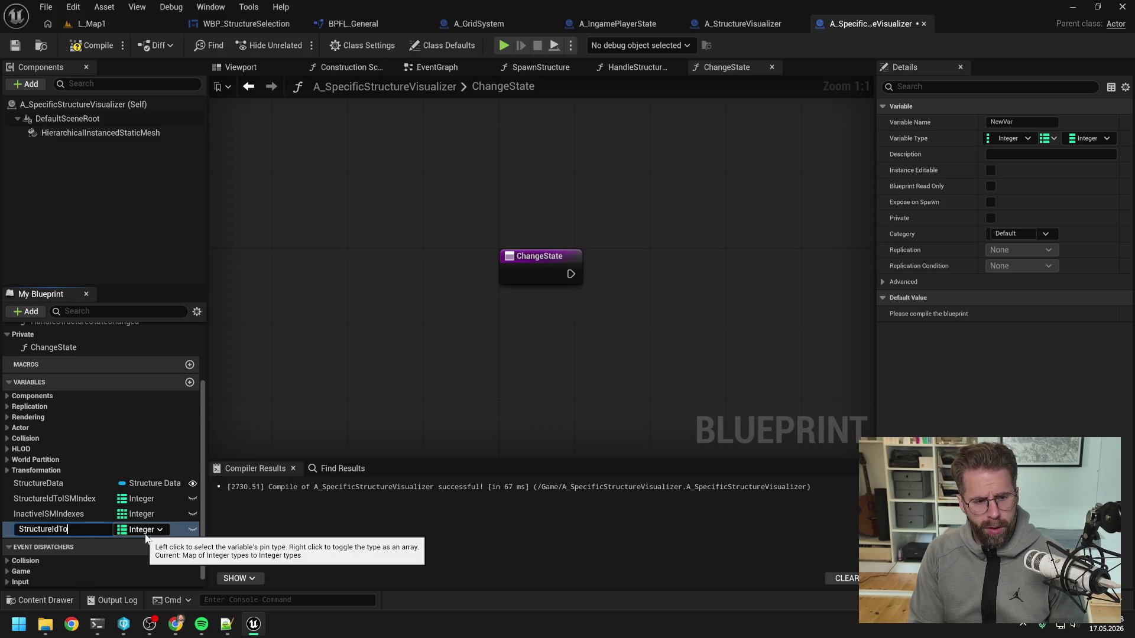
type("te")
key("Return")
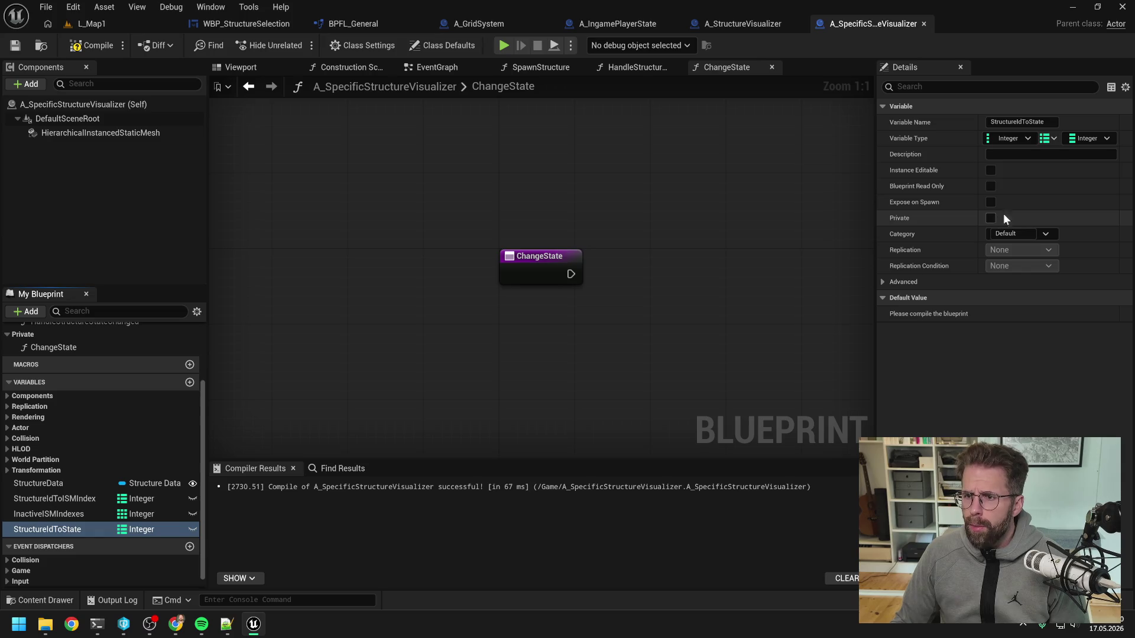
left_click(1089, 138)
left_click(993, 227)
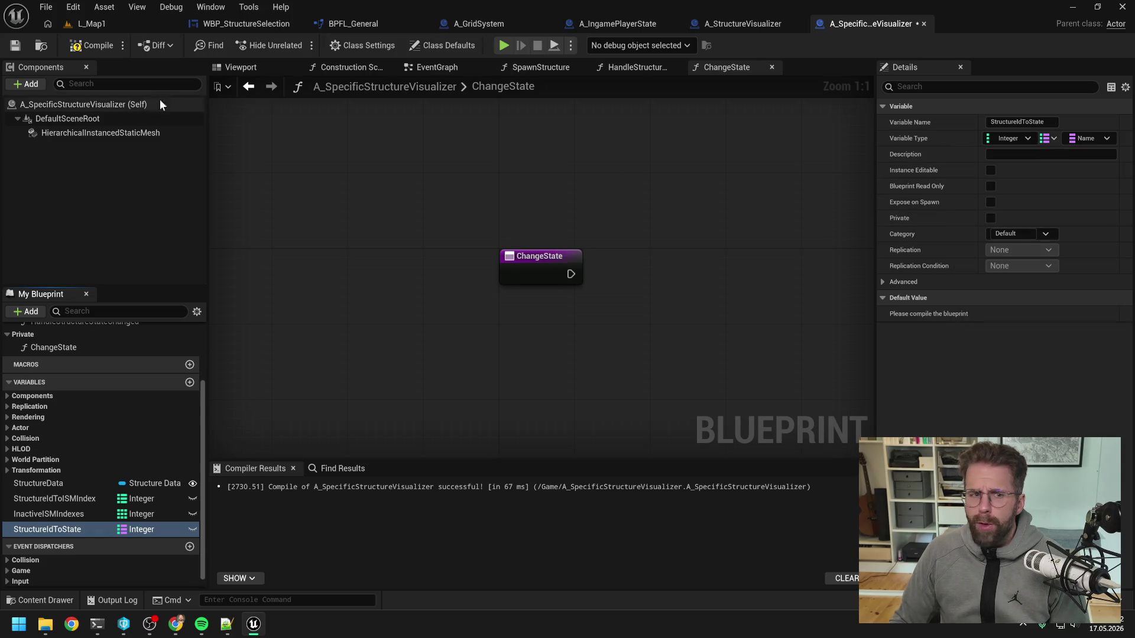
left_click(77, 47)
- Open the SpawnStructure function and bring its SET, REMOVE and ADD nodes into view
left_click(637, 67)
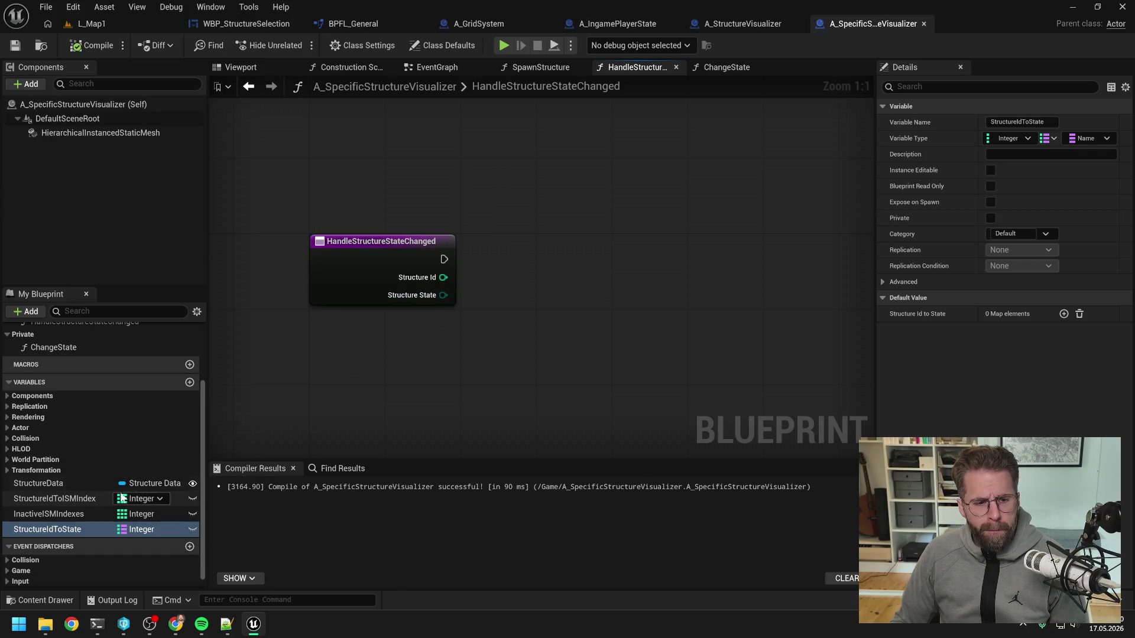
scroll(114, 423, "up", 5)
double_click(88, 408)
mouse_move(644, 326)
left_mouse_down()
mouse_move(537, 311)
mouse_move(564, 317)
mouse_move(581, 338)
left_mouse_up()
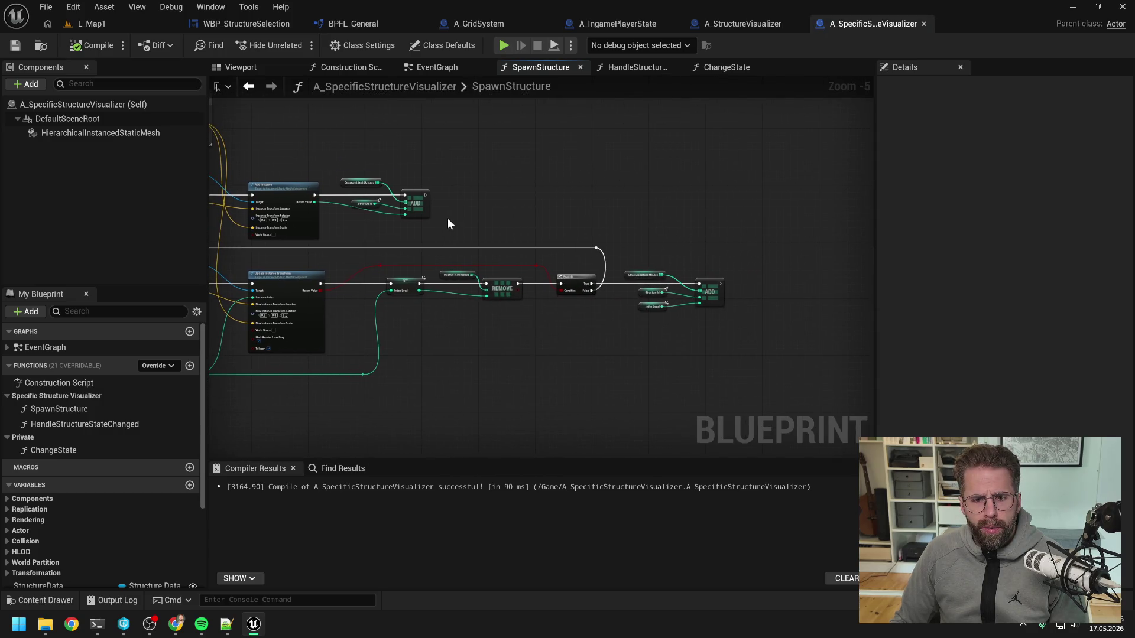
- In SpawnStructure, add a StructureIdToState map ADD node running after the first ADD
scroll(448, 218, "up", 2)
scroll(118, 424, "down", 4)
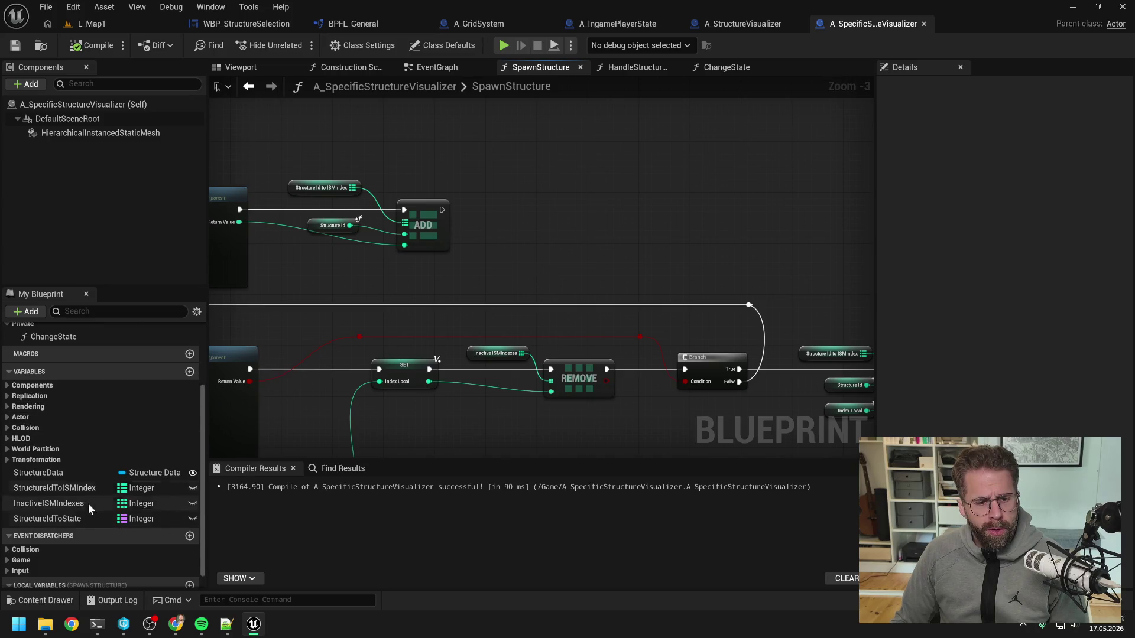
left_click_drag(76, 519, 476, 194)
left_click(520, 222)
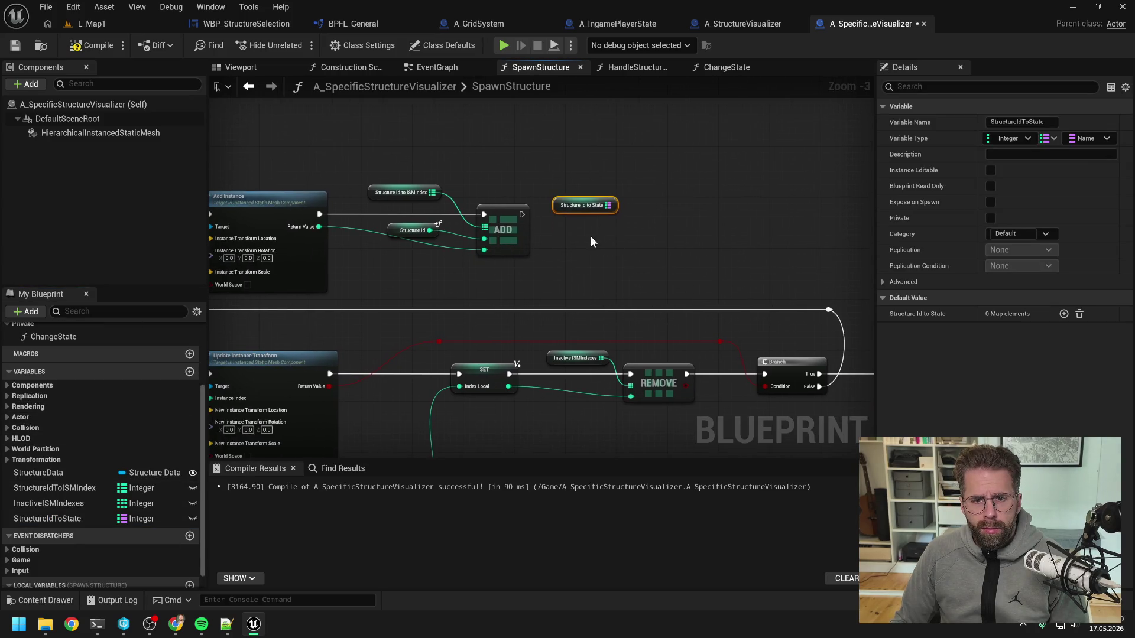
left_click_drag(617, 206, 657, 215)
type("add")
left_click(717, 286)
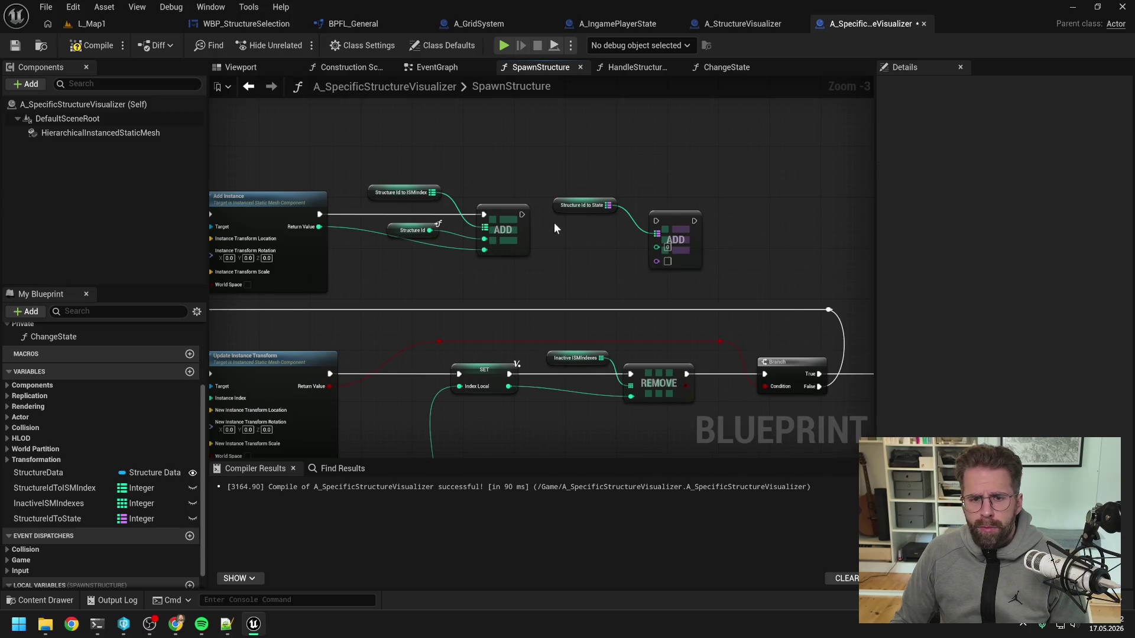
left_click_drag(522, 214, 656, 220)
left_click_drag(676, 222, 676, 216)
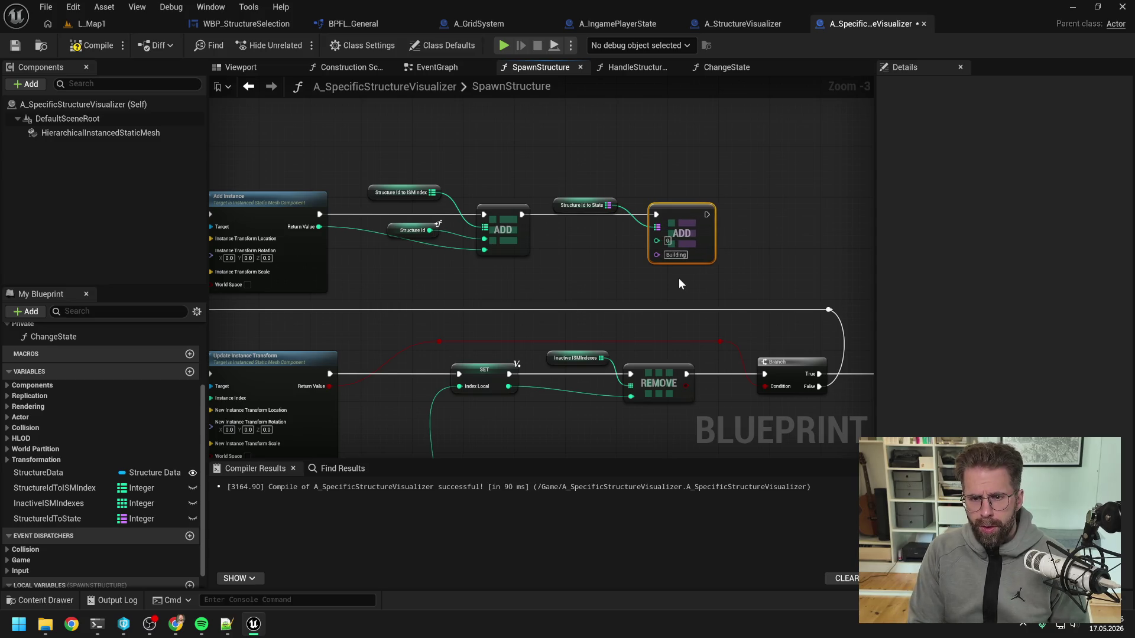
key("ctrl+s")
- Key the new ADD with Structure Id and duplicate the map-adding nodes after the lower ADD
left_click(565, 260)
left_click_drag(565, 260, 635, 267)
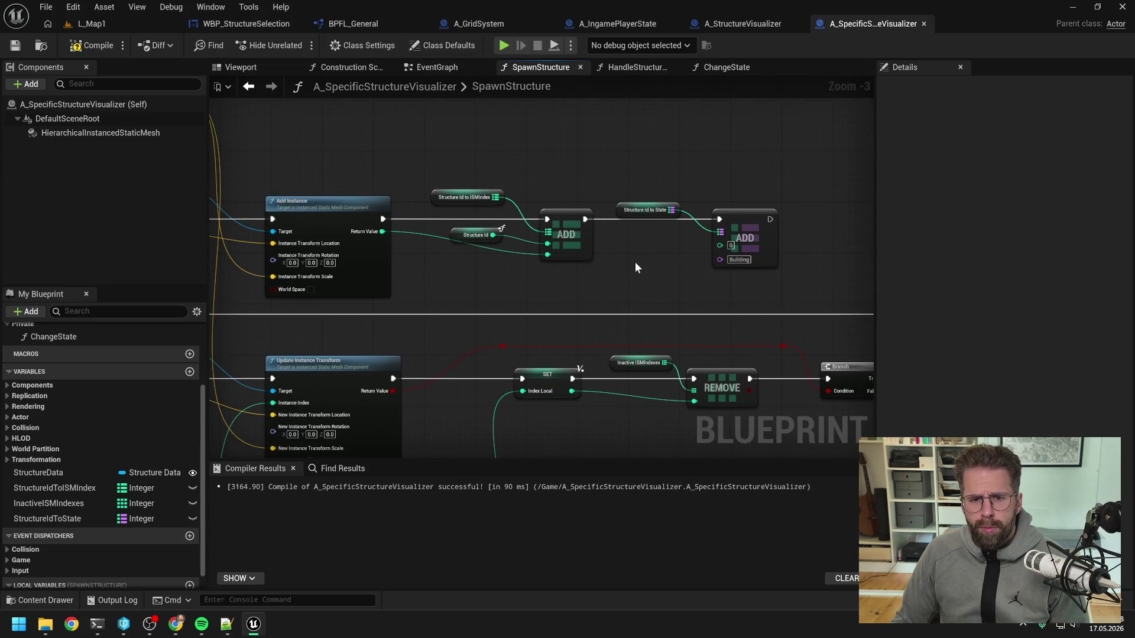
left_click(476, 235)
key("ctrl+c")
key("ctrl+v")
left_click_drag(666, 241, 719, 243)
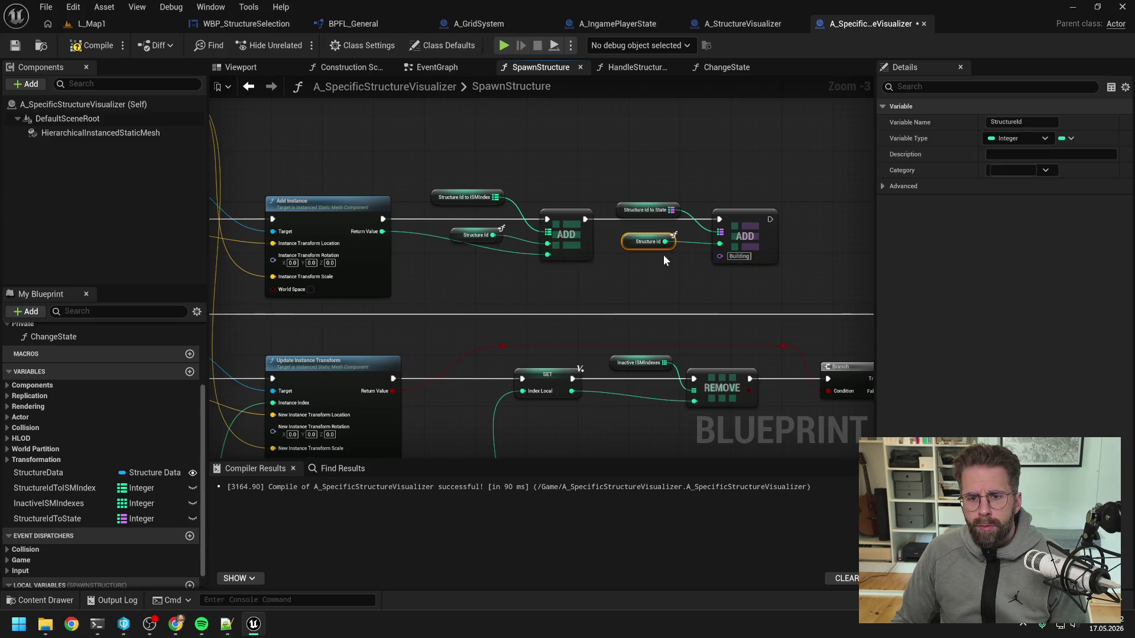
left_click_drag(571, 172, 703, 251)
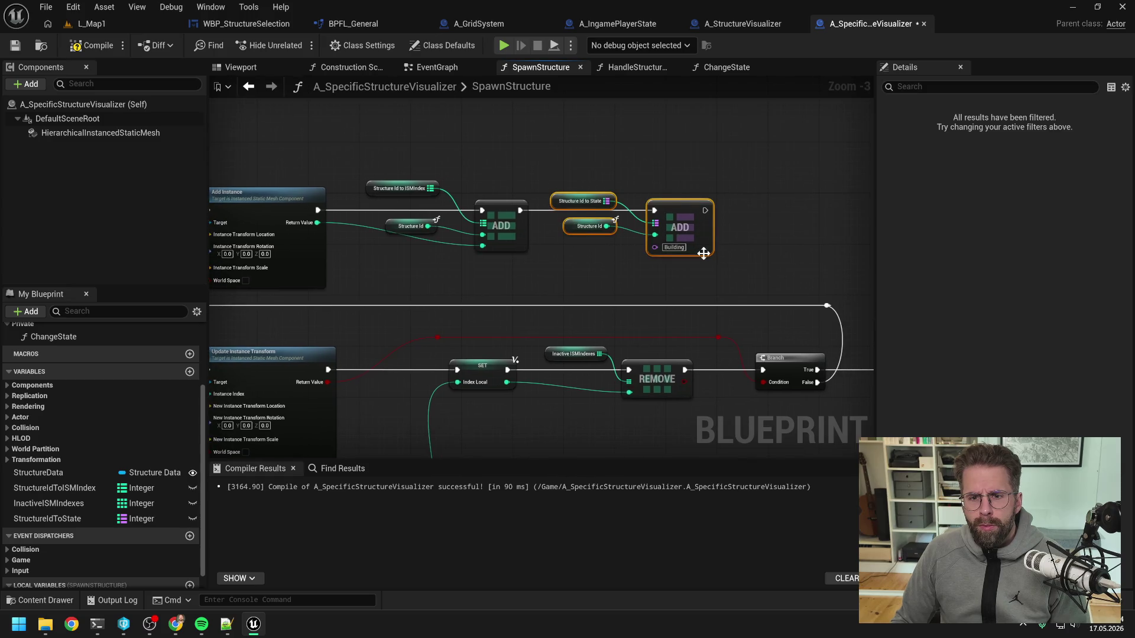
scroll(739, 247, "down", 3)
scroll(776, 253, "up", 3)
key("ctrl+v")
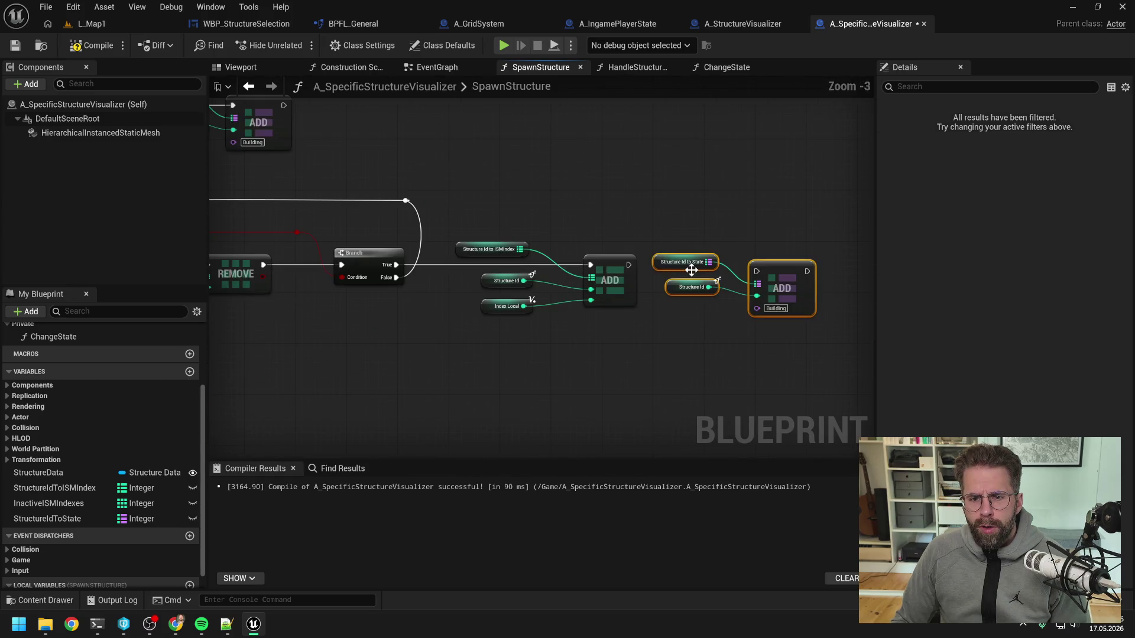
mouse_move(628, 266)
left_mouse_down()
mouse_move(741, 275)
mouse_move(771, 253)
left_mouse_up()
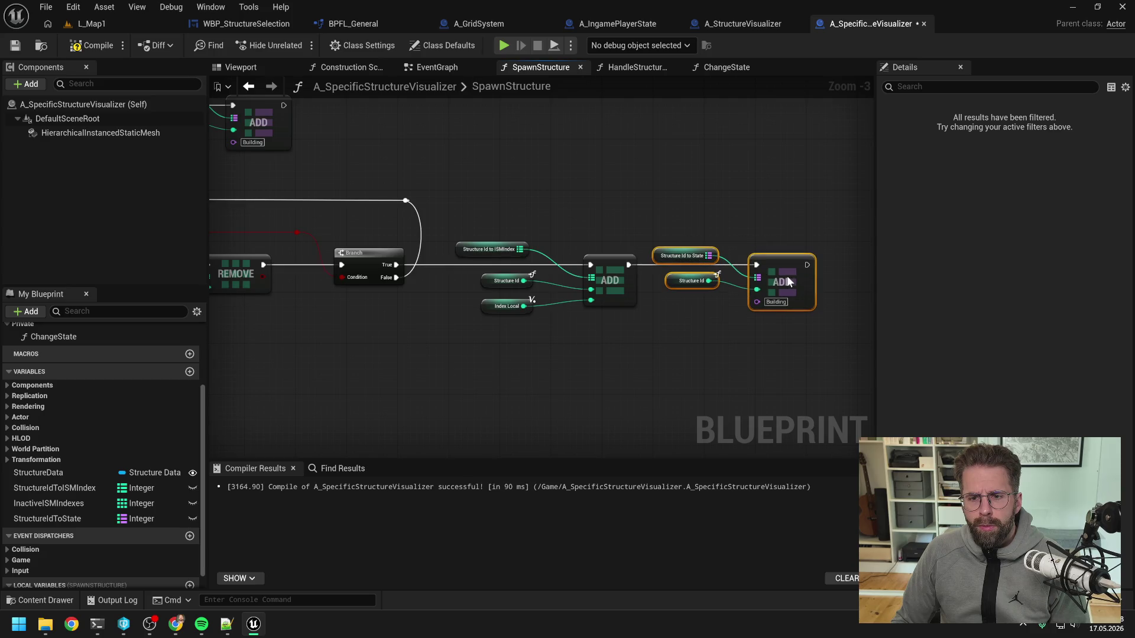
left_click(744, 227)
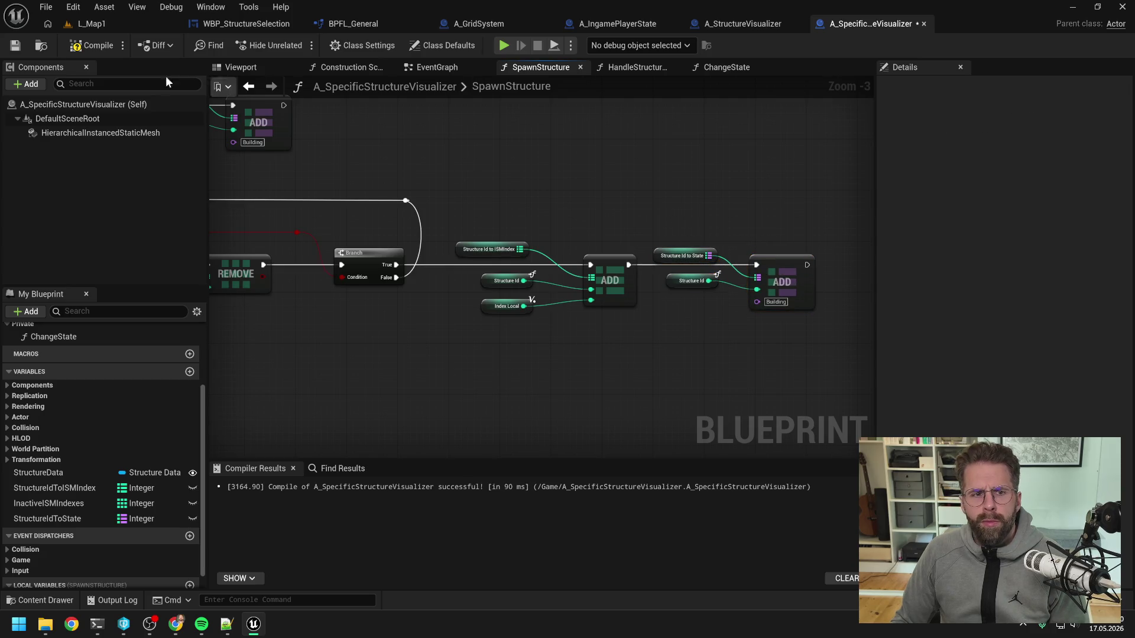
- Compile and save the blueprint, then open the ChangeState function graph
left_click(91, 45)
scroll(504, 185, "down", 1)
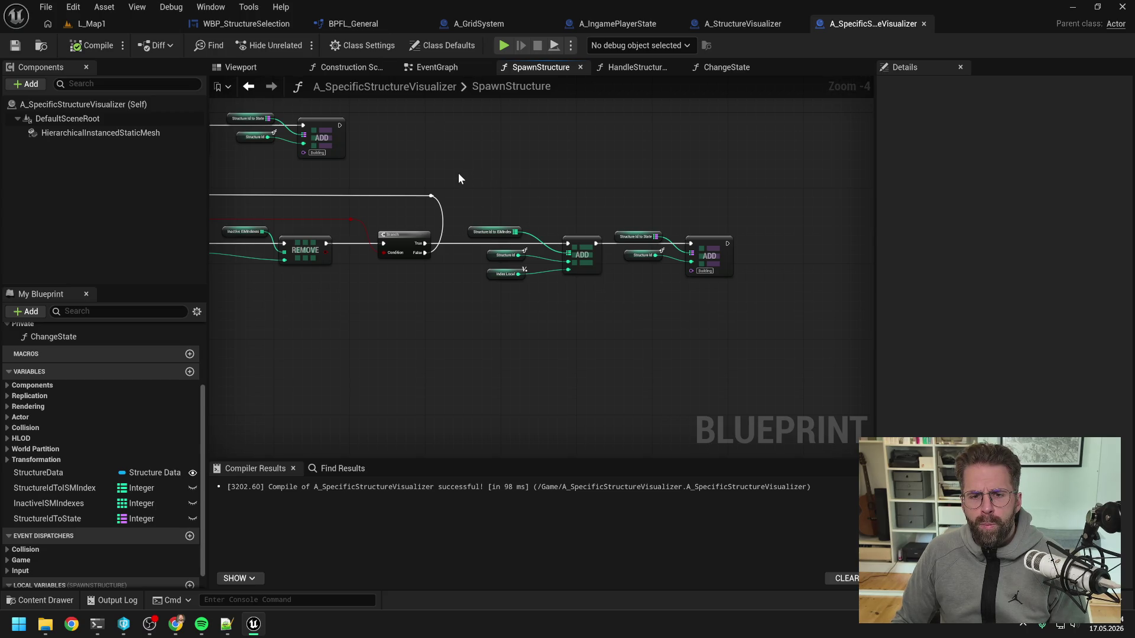
scroll(459, 173, "up", 3)
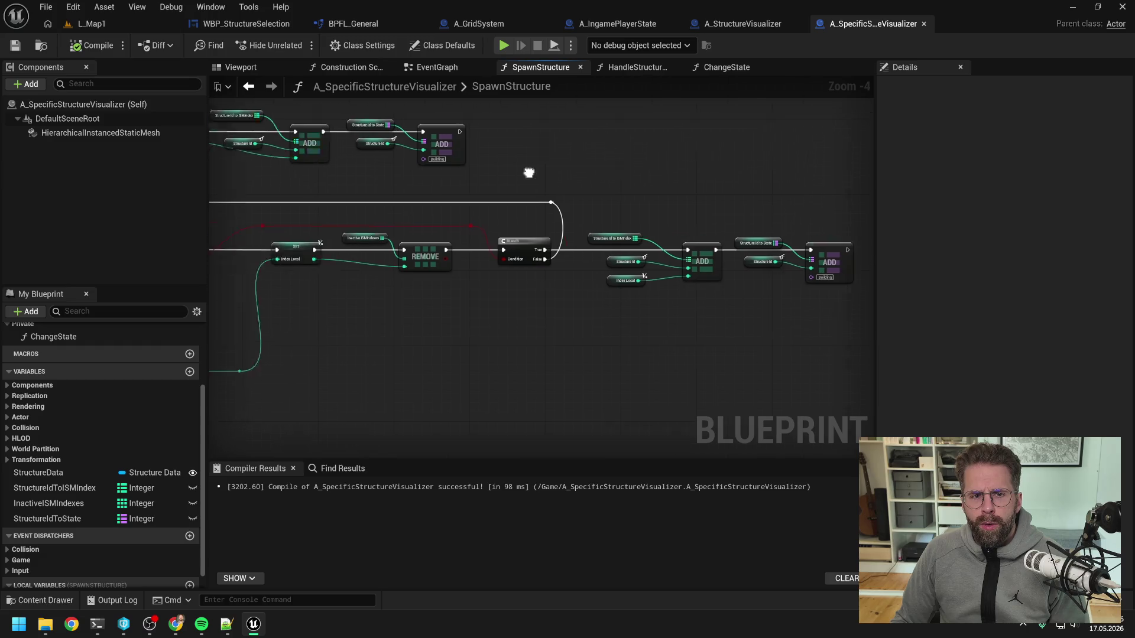
left_click(721, 66)
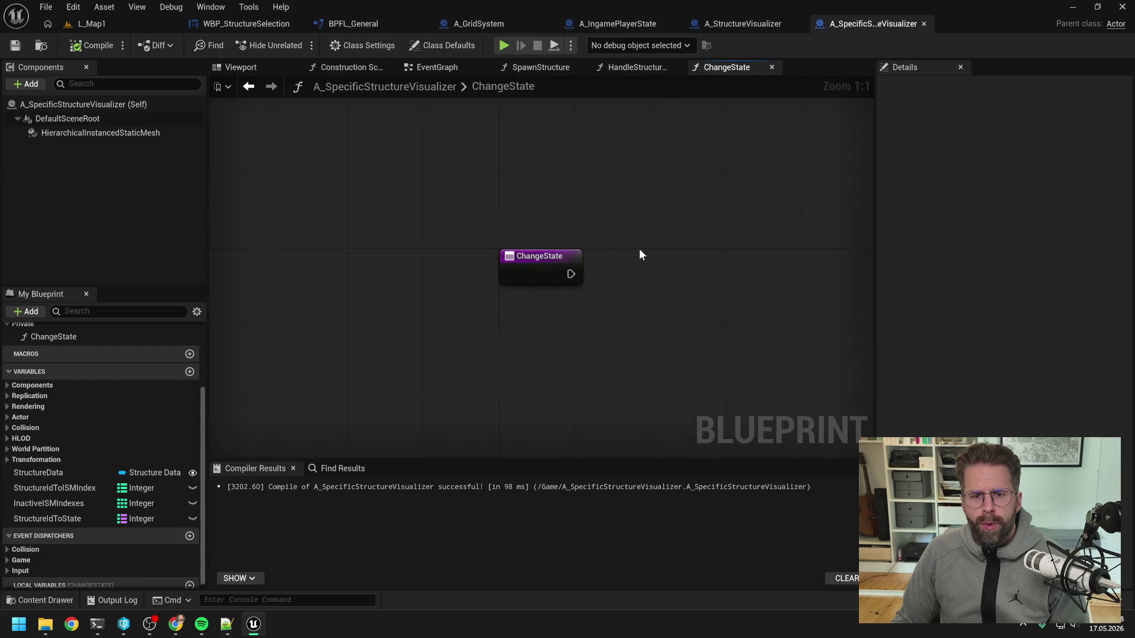
- Give ChangeState an integer StructureId input and a Name-type NewState input, then compile
left_click_drag(639, 249, 552, 268)
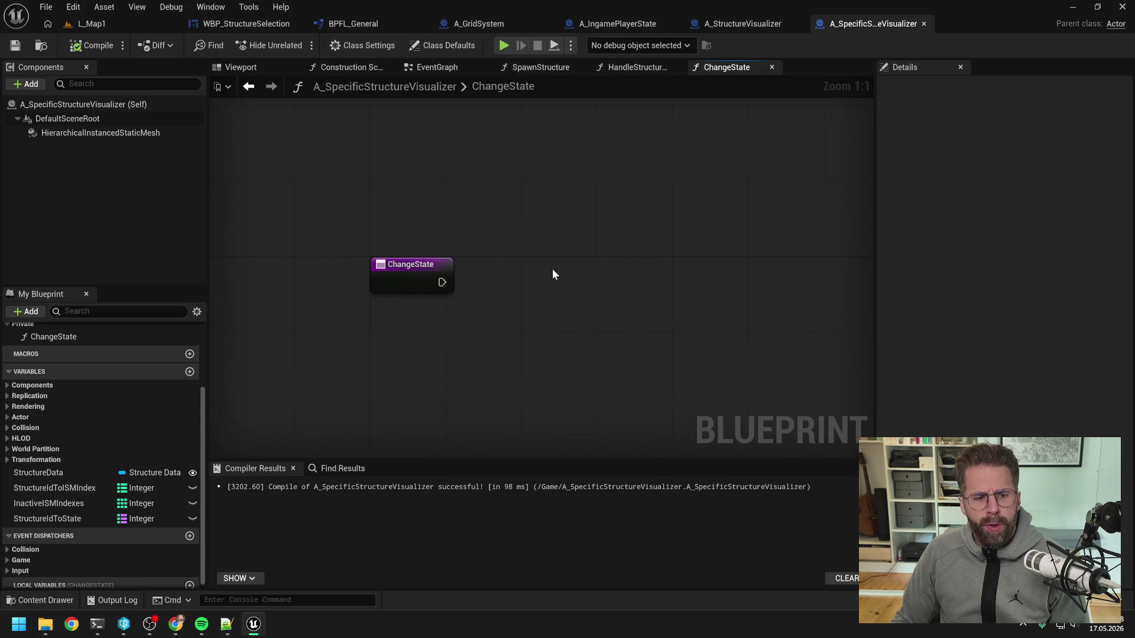
left_click(414, 278)
left_click(1126, 283)
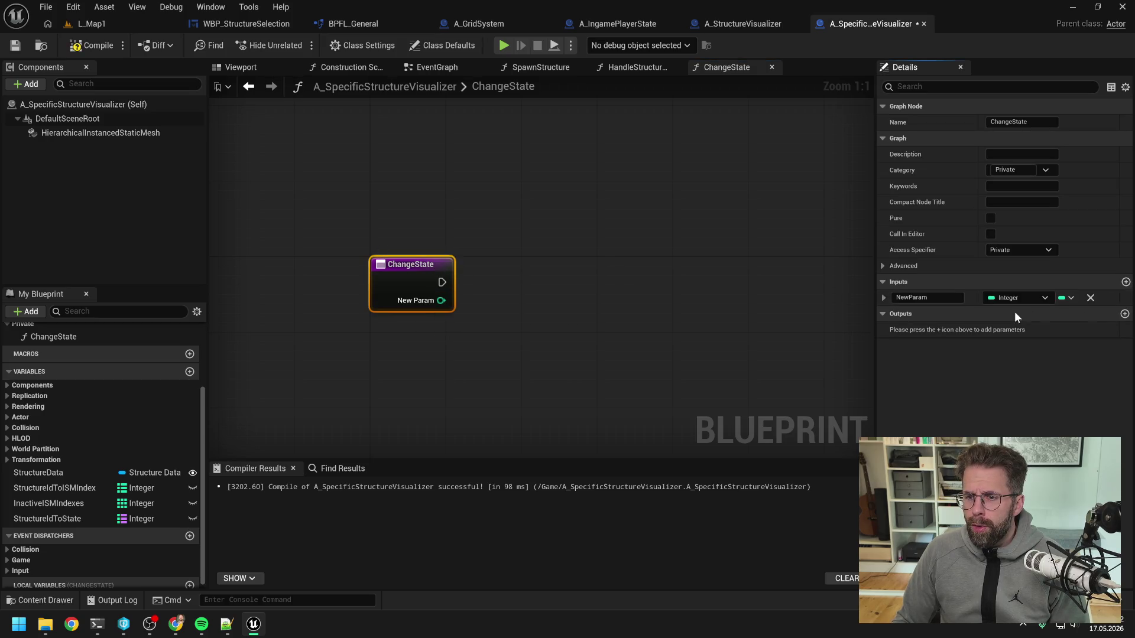
type("S")
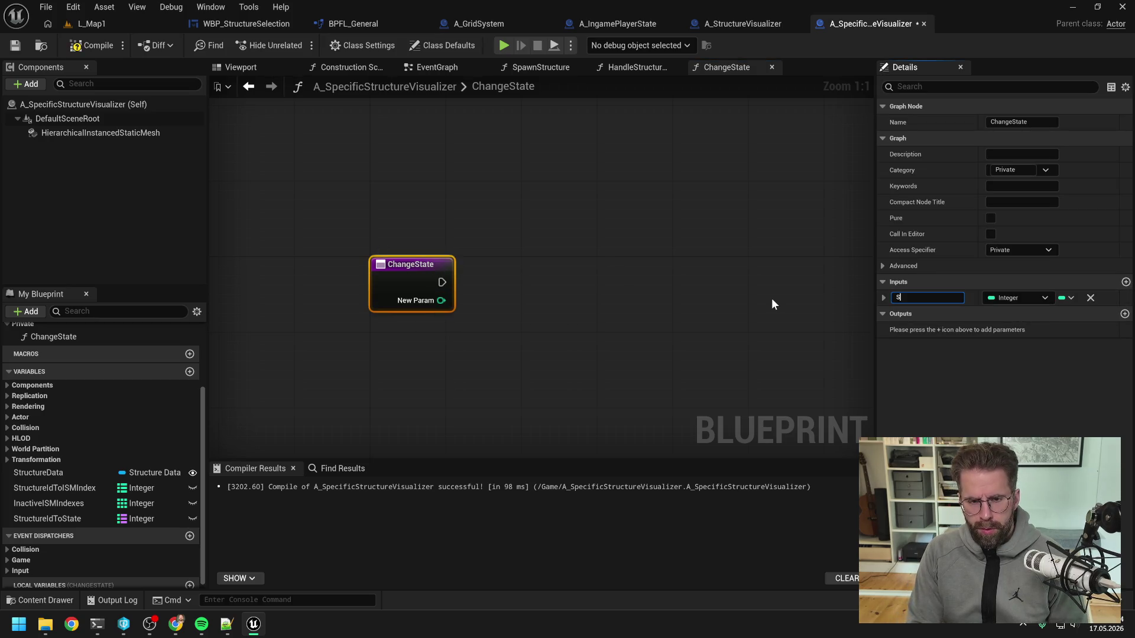
type("tructureId")
key("Return")
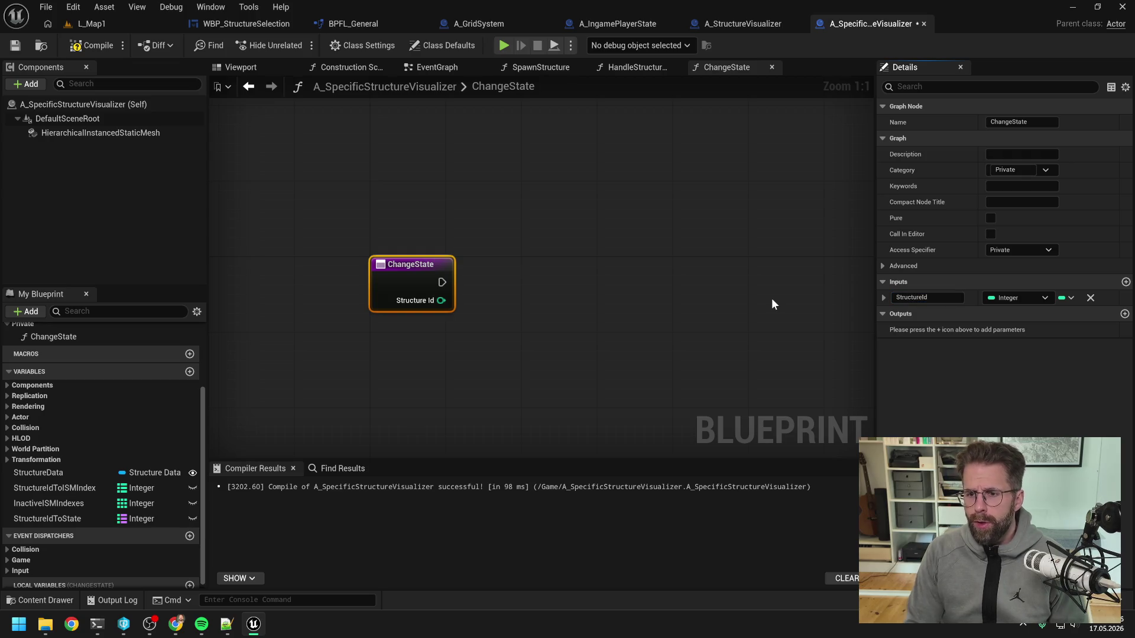
left_click(1126, 282)
left_click(1008, 314)
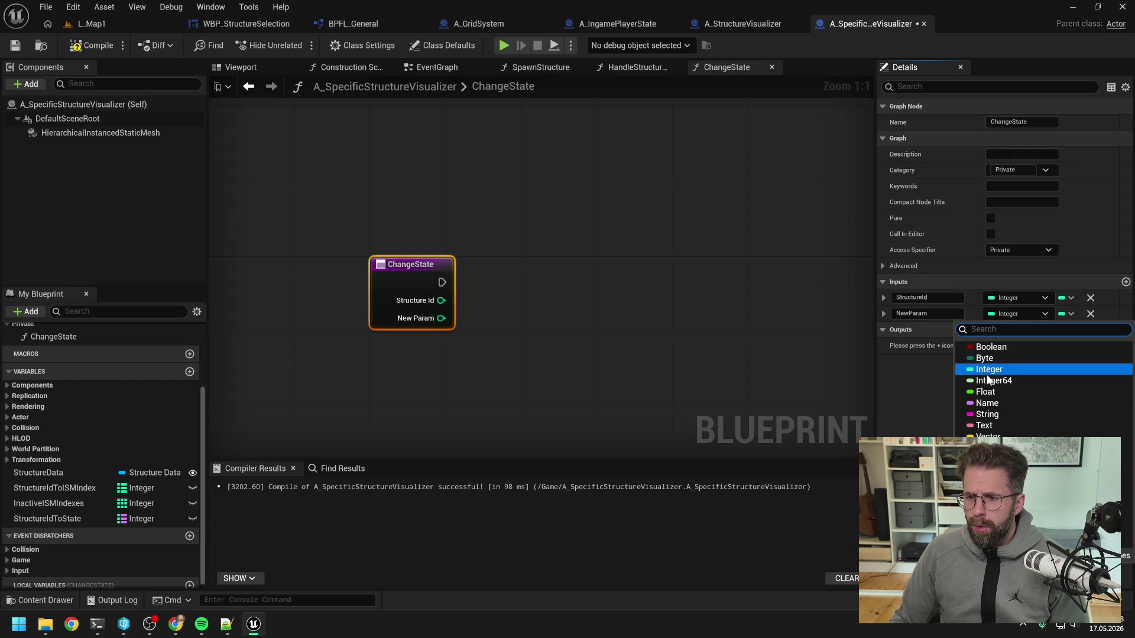
left_click(987, 403)
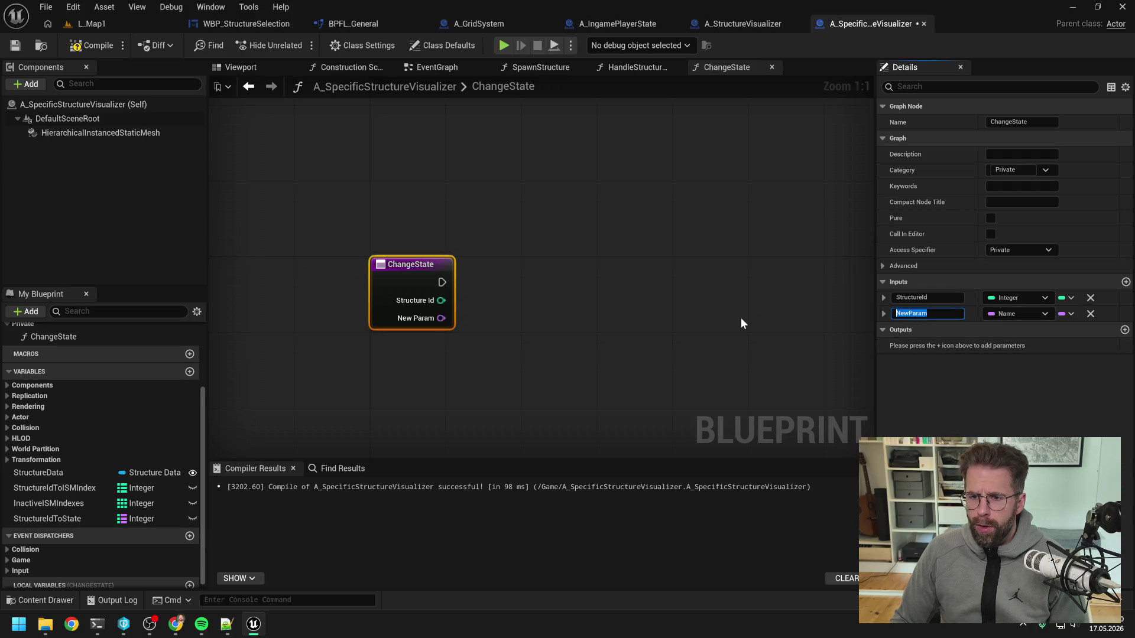
type("NewState")
key("Return")
left_click(98, 47)
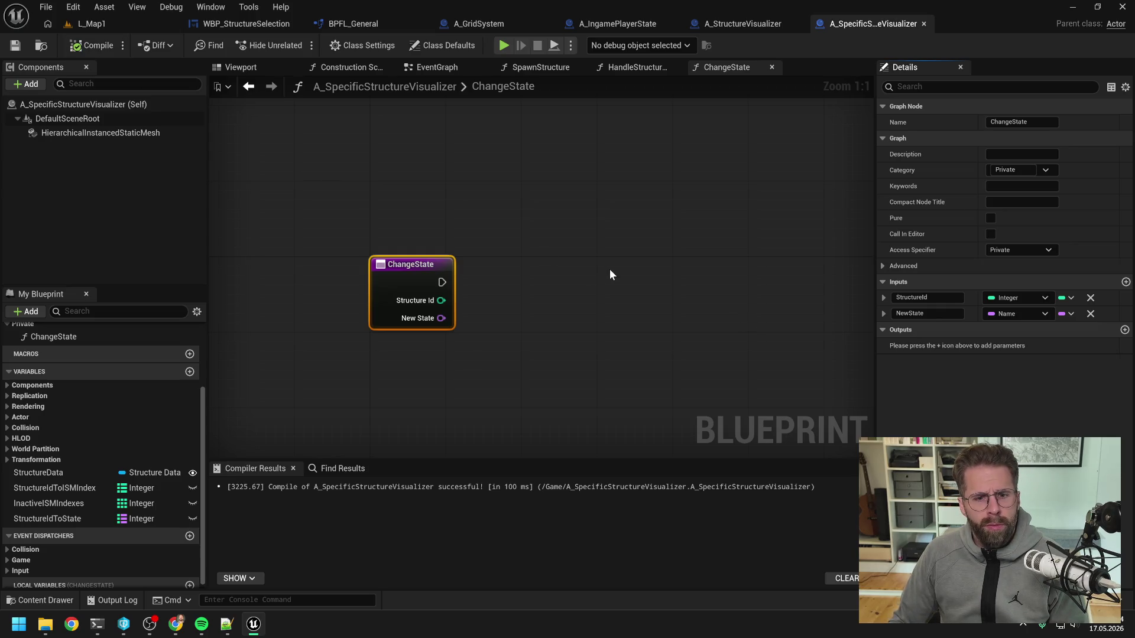
- Rename HandleStructureStateChanged's StructureState input to NewState and save the blueprint
left_click(632, 68)
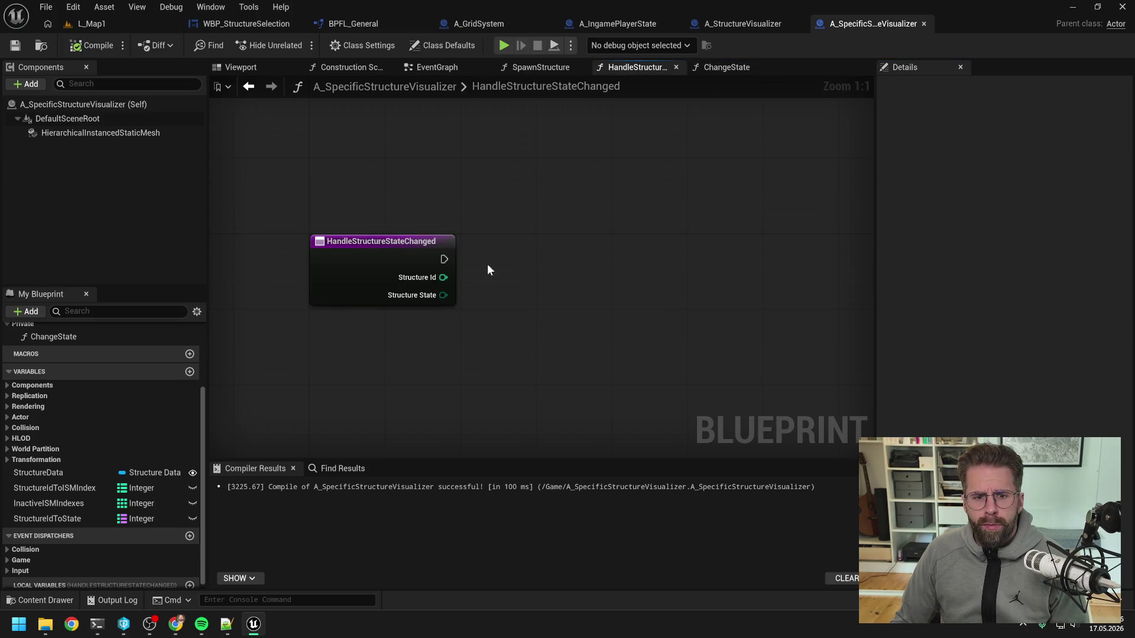
left_click(925, 313)
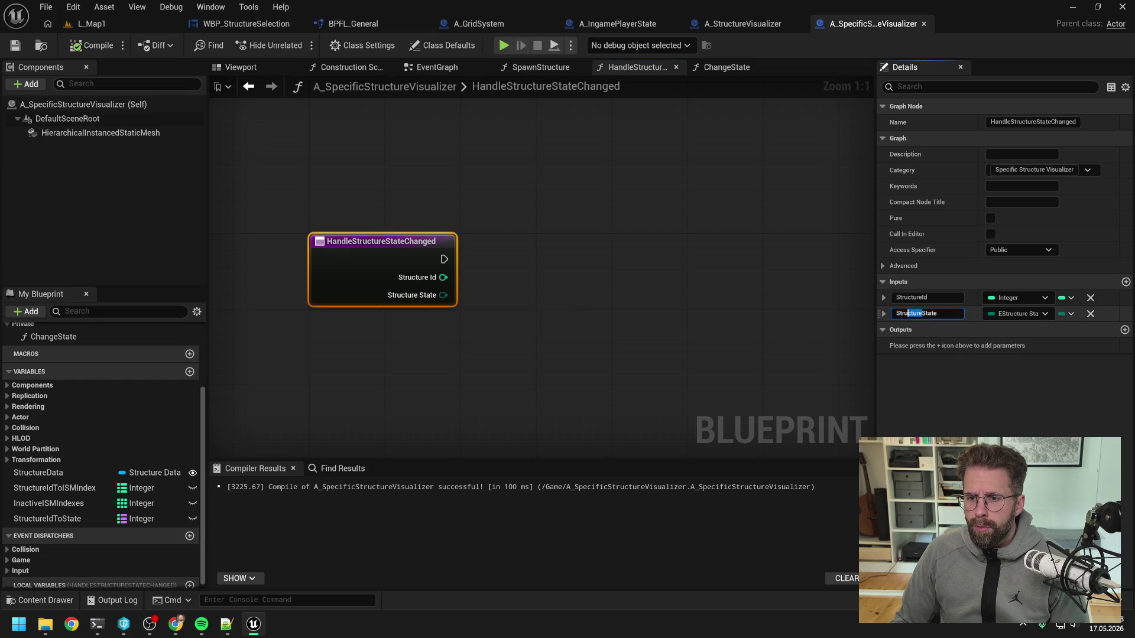
type("NewState")
key("Return")
key("ctrl+s")
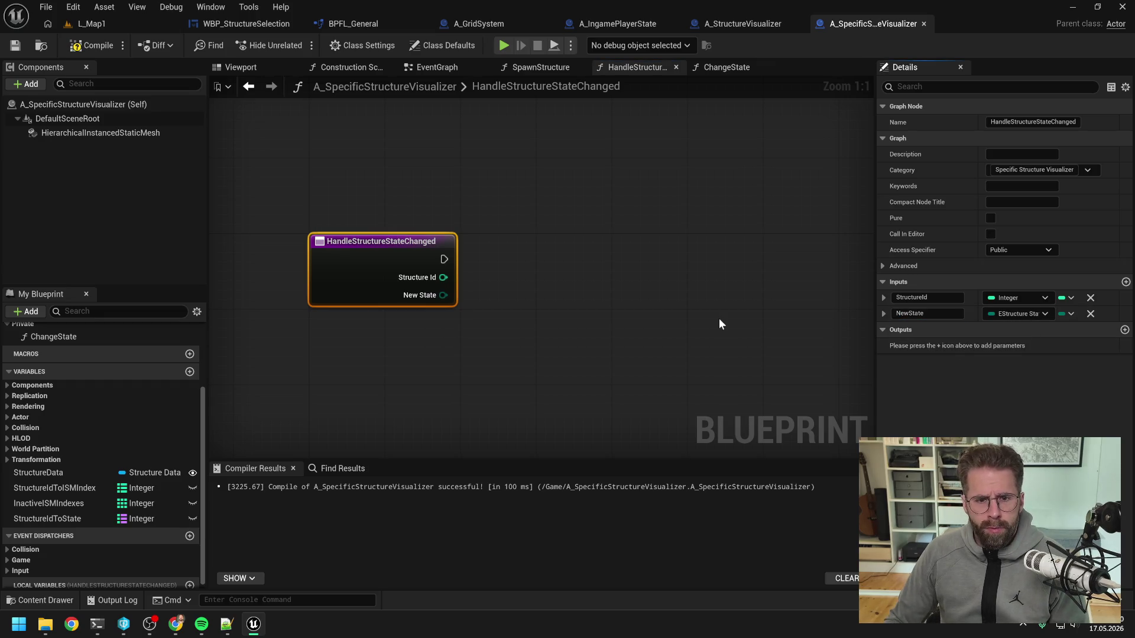
left_click(728, 67)
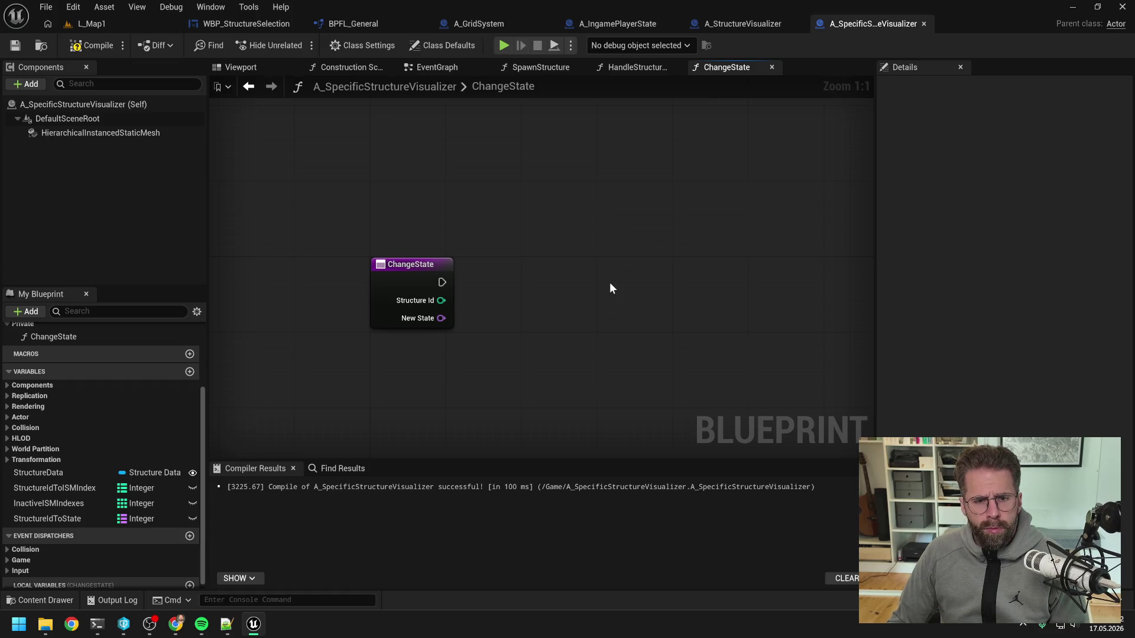
left_click(631, 67)
- Place a Change State call and a Switch on EStructureState driven by New State
scroll(144, 451, "up", 3)
left_click_drag(57, 447, 567, 252)
left_click_drag(443, 294, 498, 317)
type("switch")
key("Return")
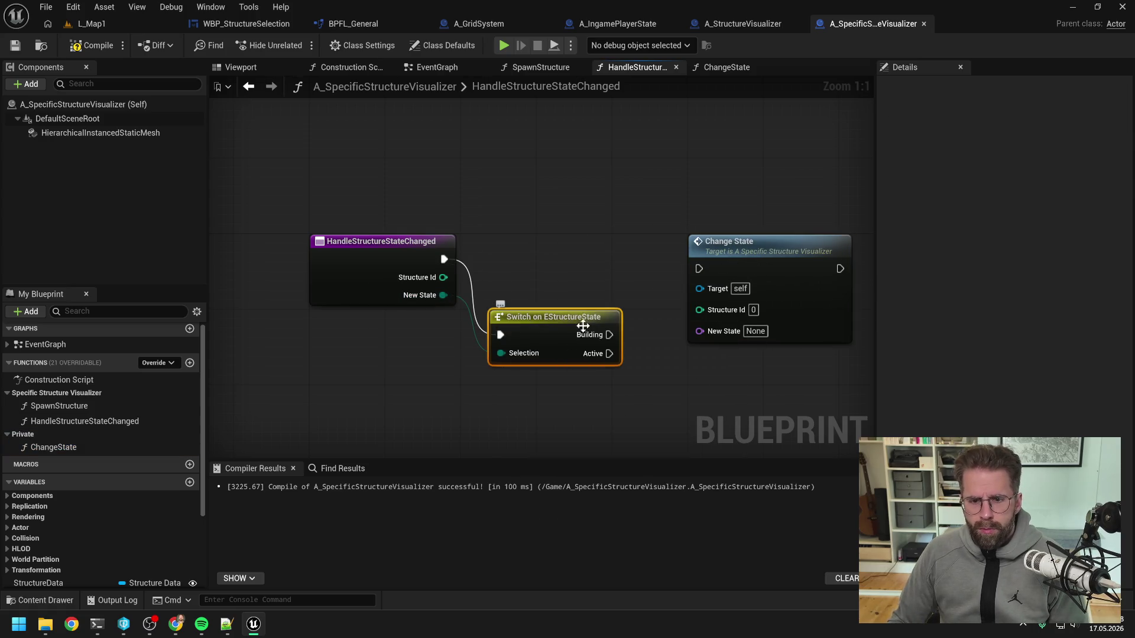
left_click_drag(579, 324, 581, 250)
mouse_move(646, 309)
left_mouse_down()
mouse_move(556, 307)
mouse_move(609, 266)
left_mouse_up()
- Wire the Active case into Change State with Structure Id and New State Active, then open ChangeState
left_click_drag(675, 333, 684, 343)
type("Active")
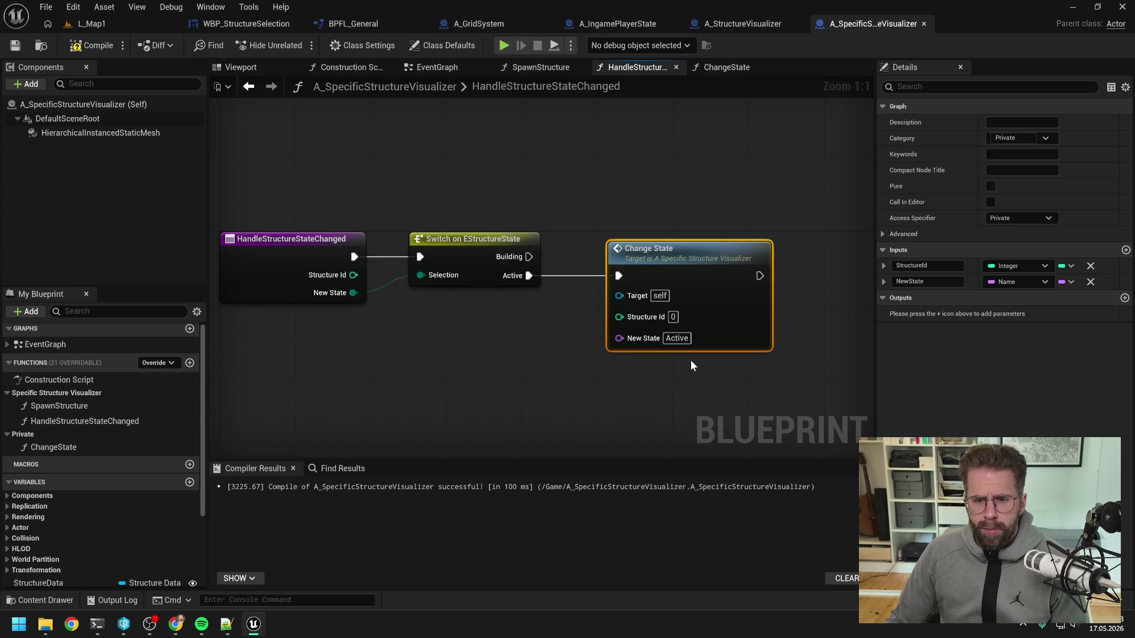
left_click(689, 365)
mouse_move(353, 275)
left_mouse_down()
mouse_move(489, 317)
mouse_move(625, 319)
mouse_move(564, 210)
mouse_move(428, 217)
left_mouse_up()
double_click(577, 313)
double_click(519, 211)
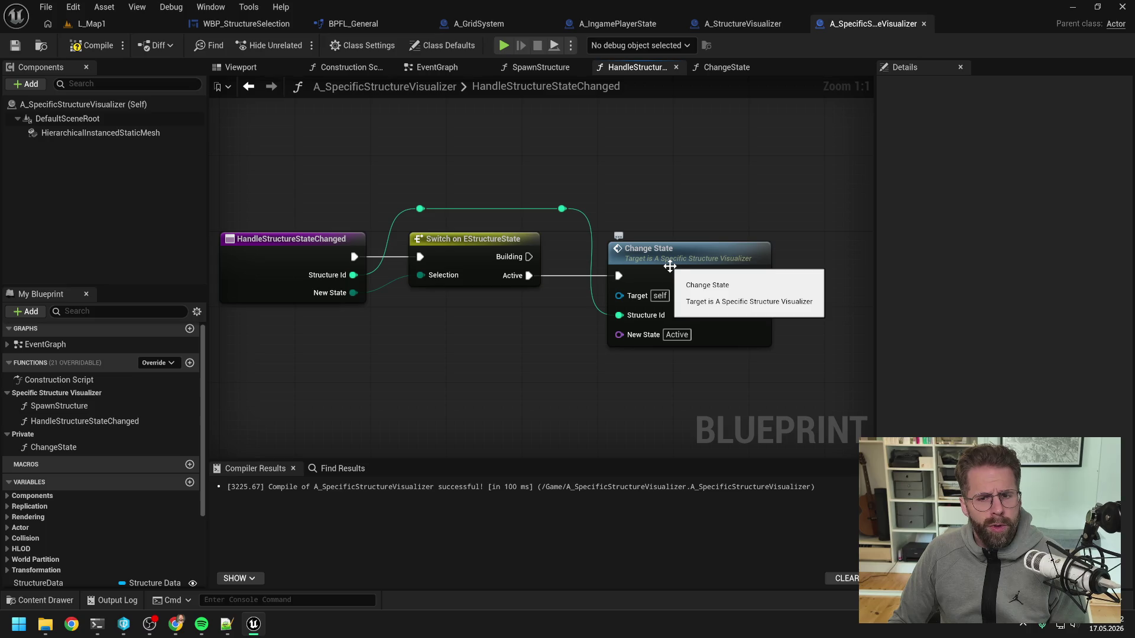
double_click(685, 257)
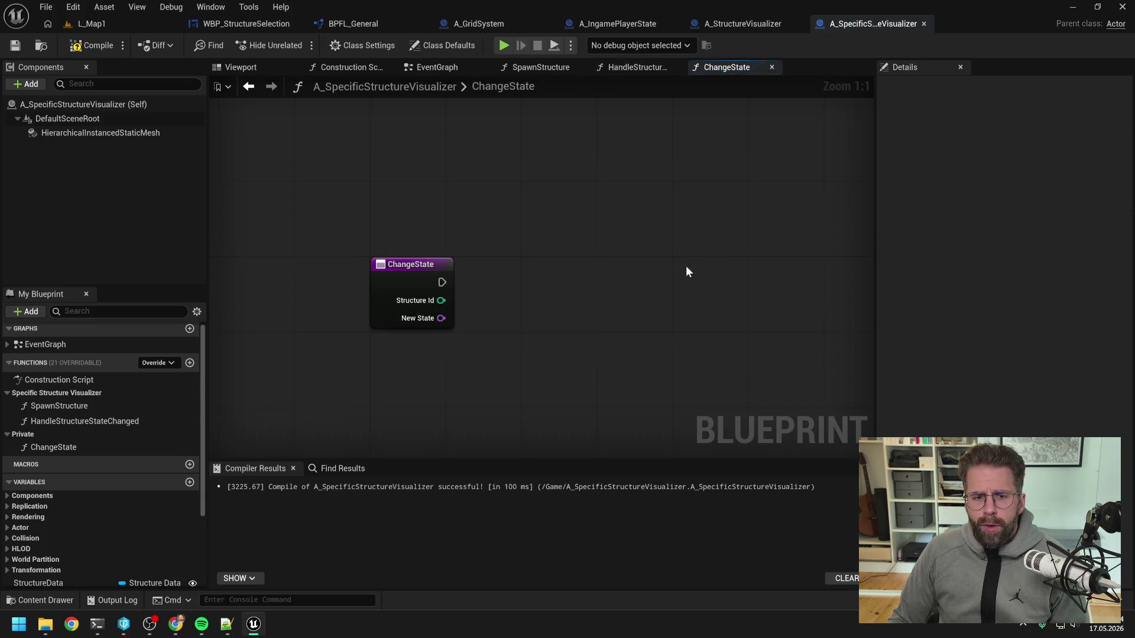
- Add New State to StructureIdToState under Structure Id with a map Add node
scroll(116, 441, "down", 3)
left_click_drag(66, 515, 447, 245)
left_click(494, 261)
left_click_drag(527, 243, 565, 265)
type("add")
left_click(616, 336)
left_click_drag(353, 275, 567, 276)
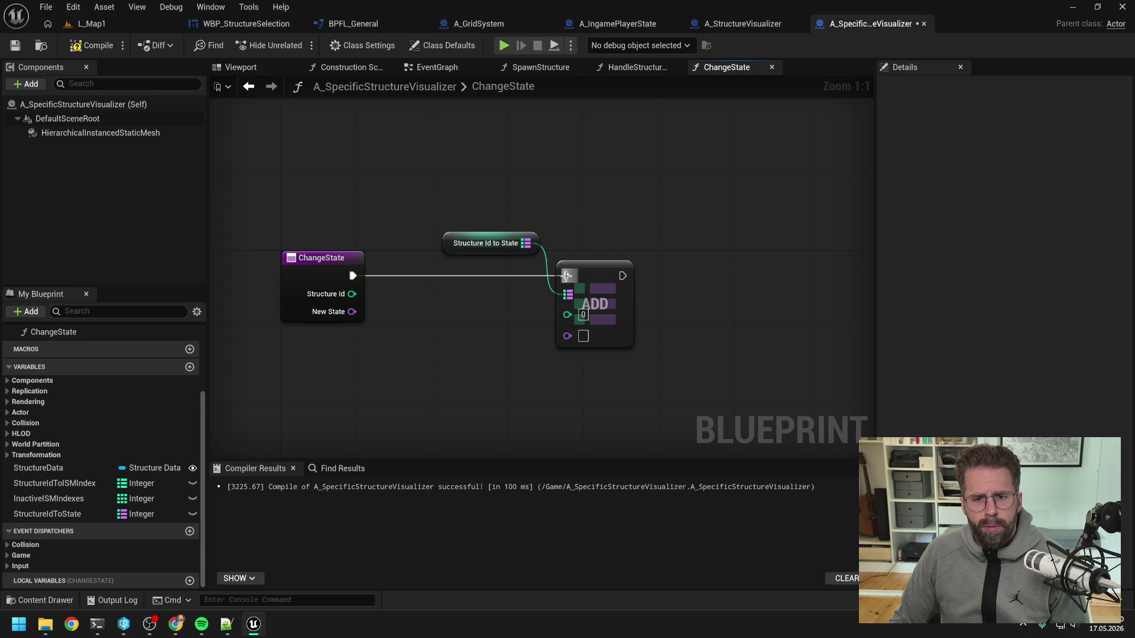
mouse_move(352, 294)
left_mouse_down()
mouse_move(557, 323)
mouse_move(566, 314)
left_mouse_up()
left_click_drag(351, 312, 566, 331)
- Follow the Add with a Switch on Name fed by New State, tidied with reroutes, and save
left_click_drag(352, 312, 690, 335)
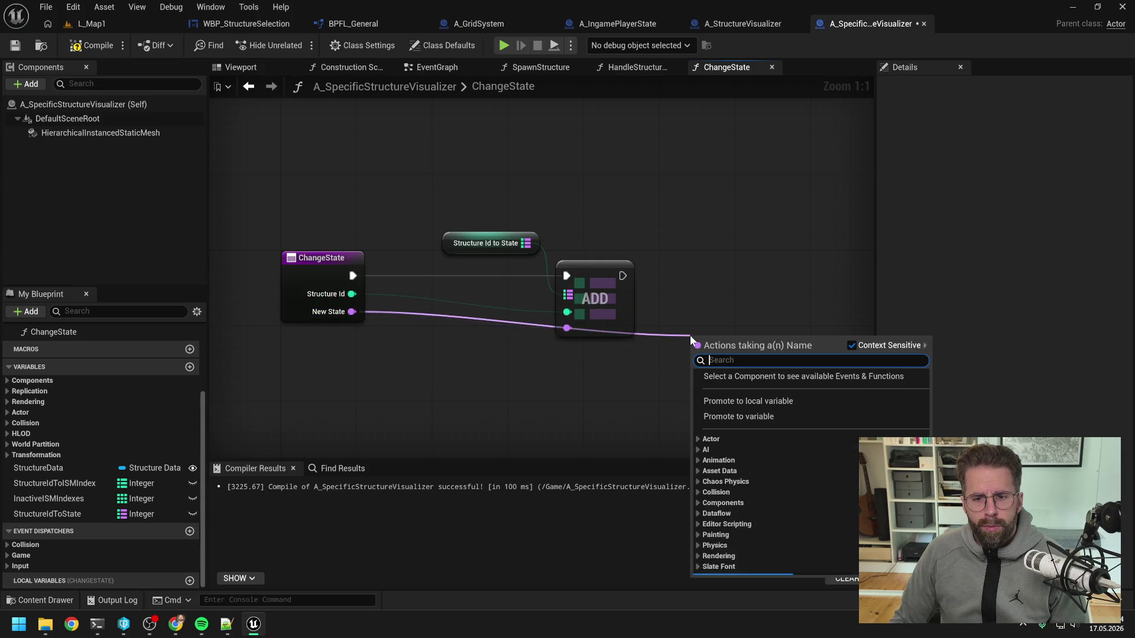
type("sw")
key("Return")
mouse_move(622, 275)
left_mouse_down()
mouse_move(699, 361)
mouse_move(732, 266)
left_mouse_up()
left_click(673, 299)
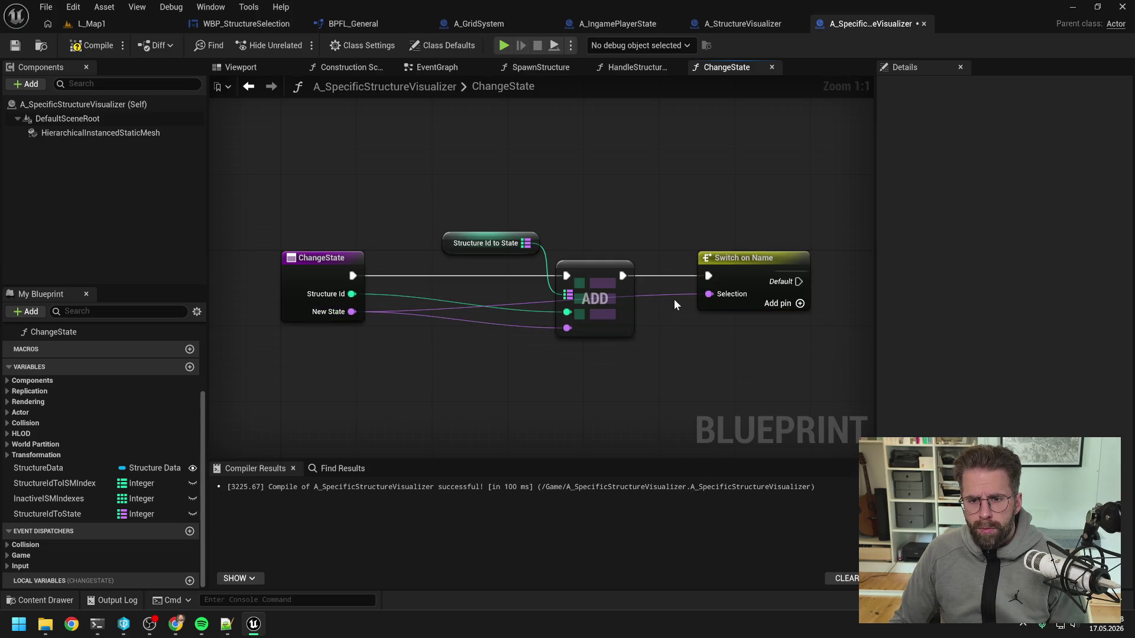
double_click(672, 296)
mouse_move(671, 294)
left_mouse_down()
mouse_move(662, 351)
mouse_move(435, 352)
left_mouse_up()
double_click(633, 349)
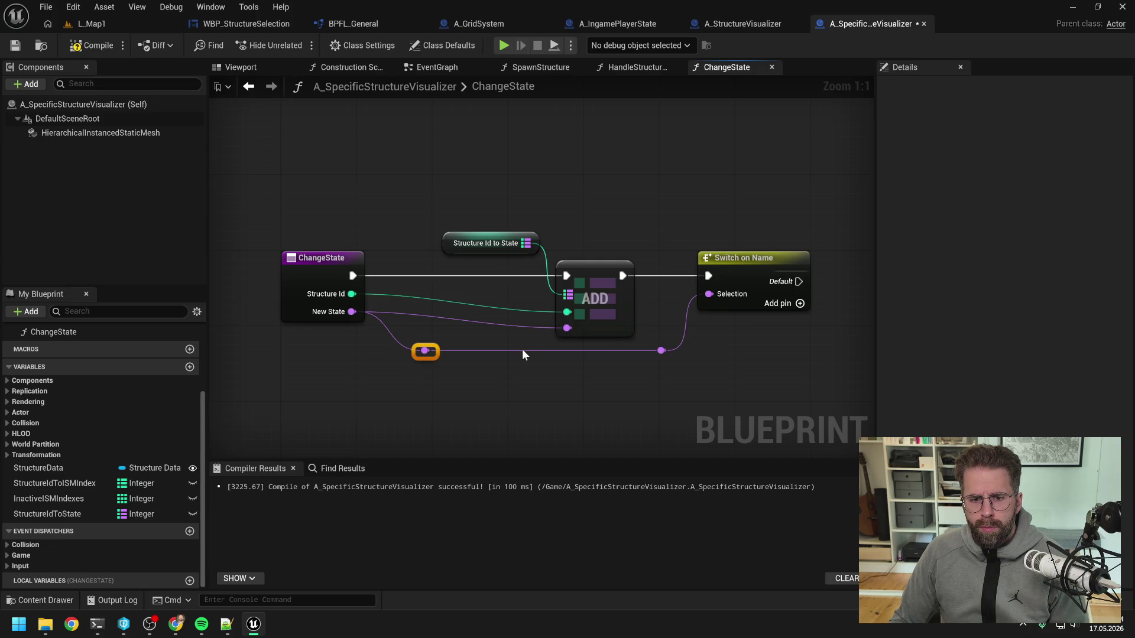
double_click(522, 349)
left_click_drag(527, 351, 527, 361)
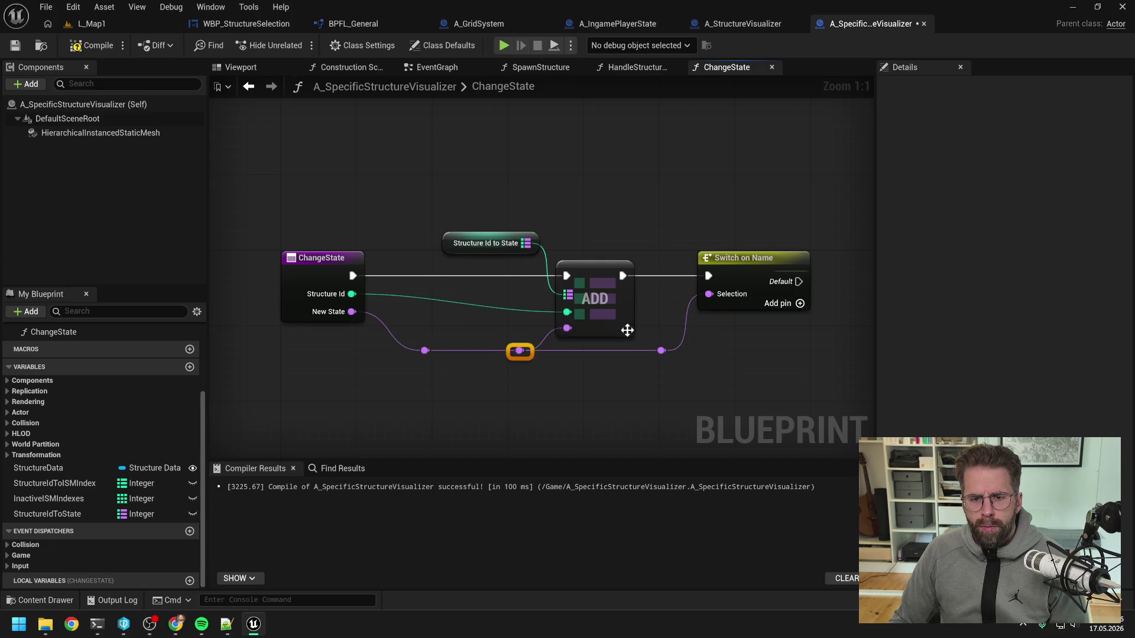
key("ctrl+s")
- Give the switch cases Building, Active, Collapsing and Destroyed, then compile
left_click(641, 293)
left_click(1062, 123)
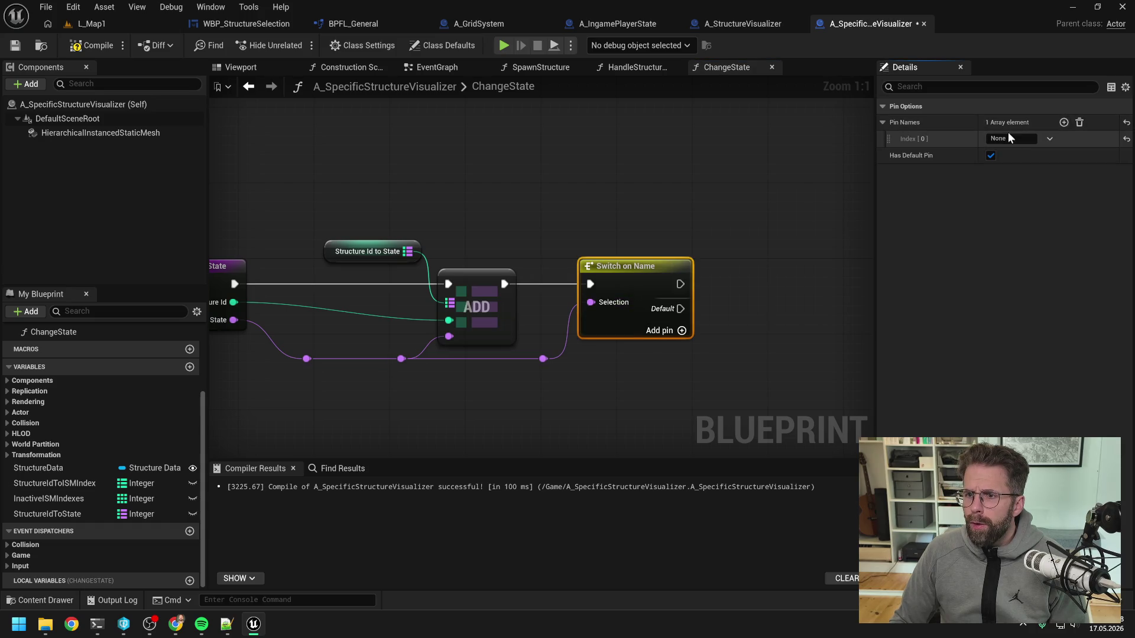
type("Building")
key("Return")
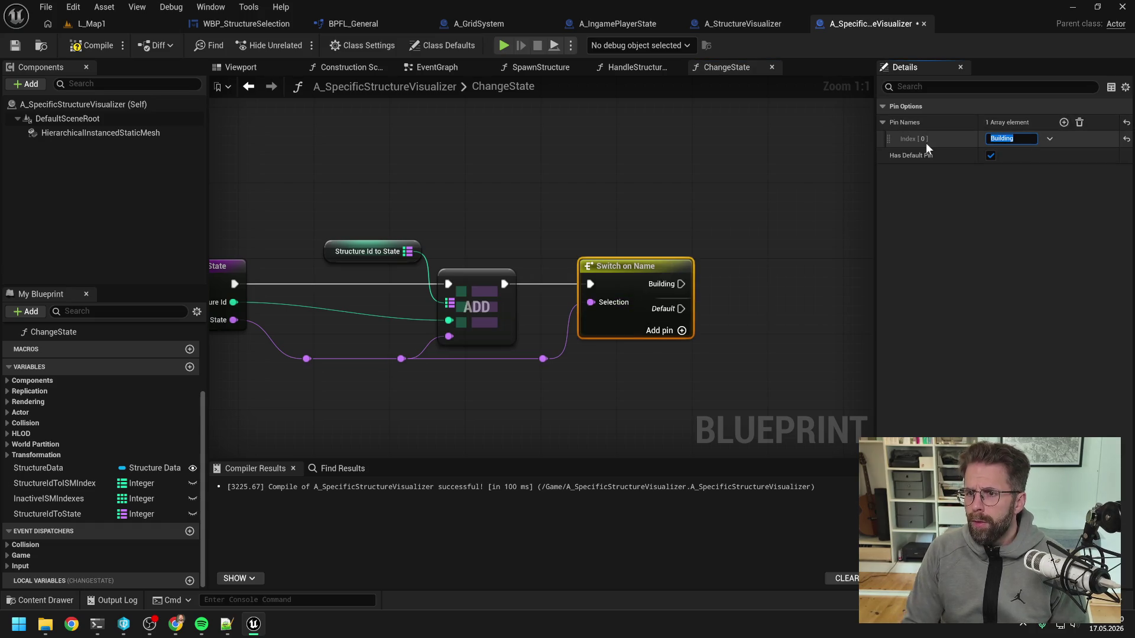
left_click(1063, 122)
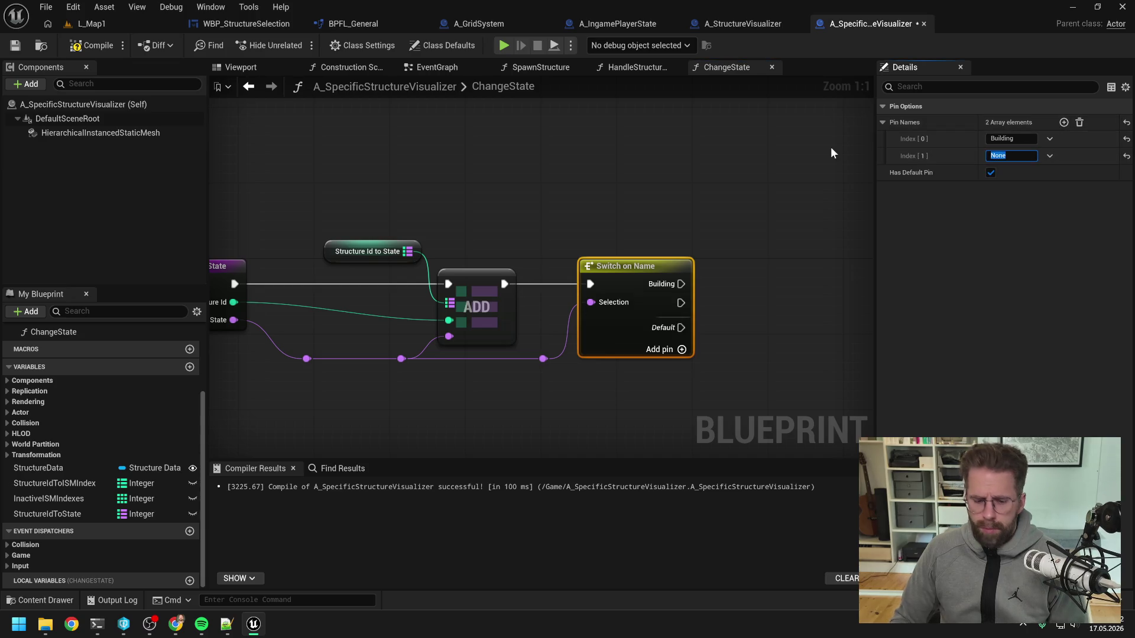
type("Active")
key("Return")
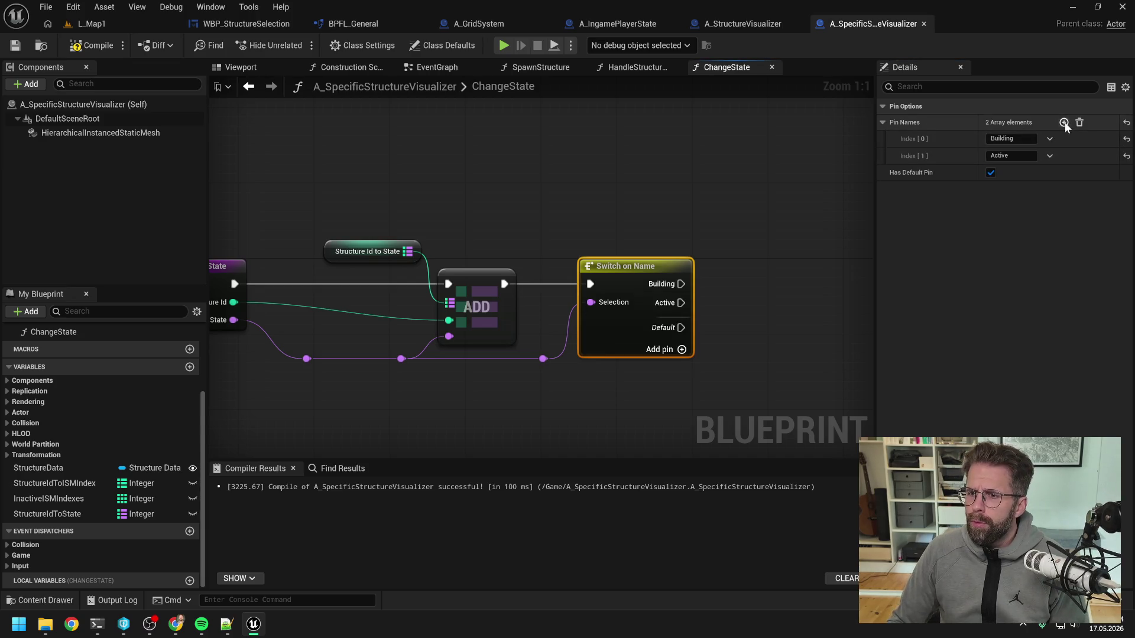
left_click(1063, 122)
type("Collapsing")
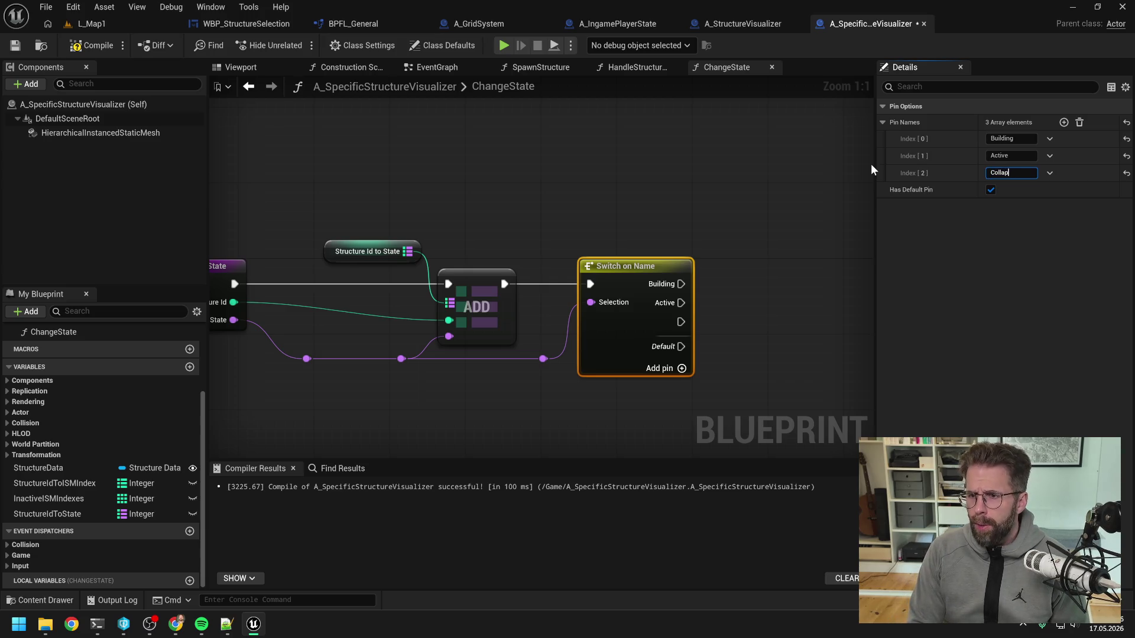
key("Return")
left_click(1063, 122)
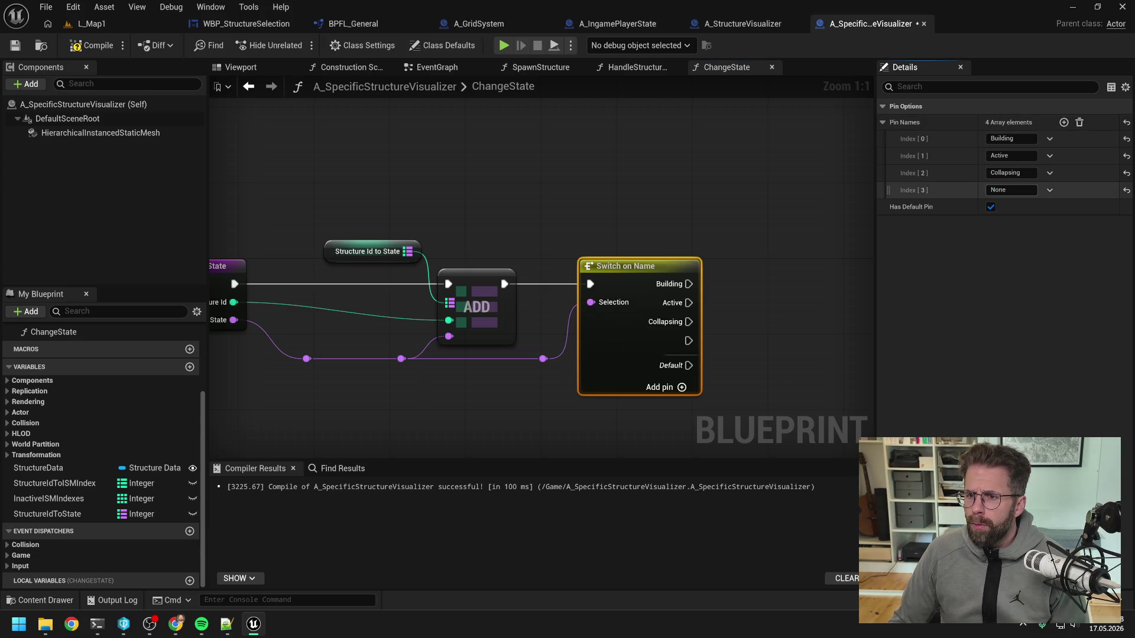
type("Destroyed")
key("Return")
scroll(434, 120, "down", 1)
key("F7")
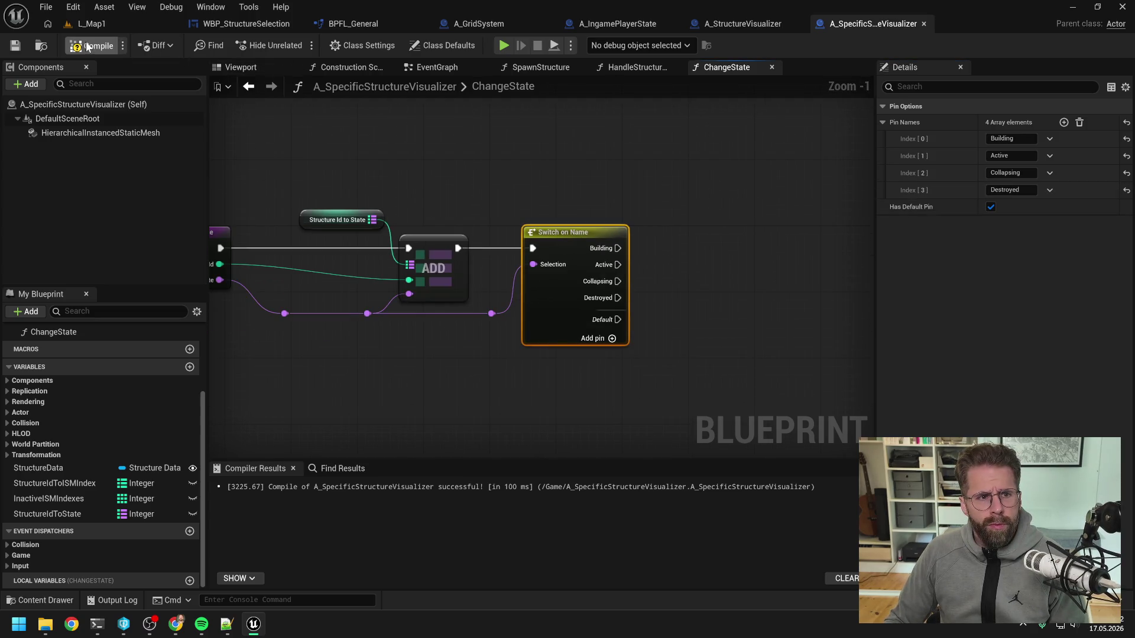
left_click(628, 68)
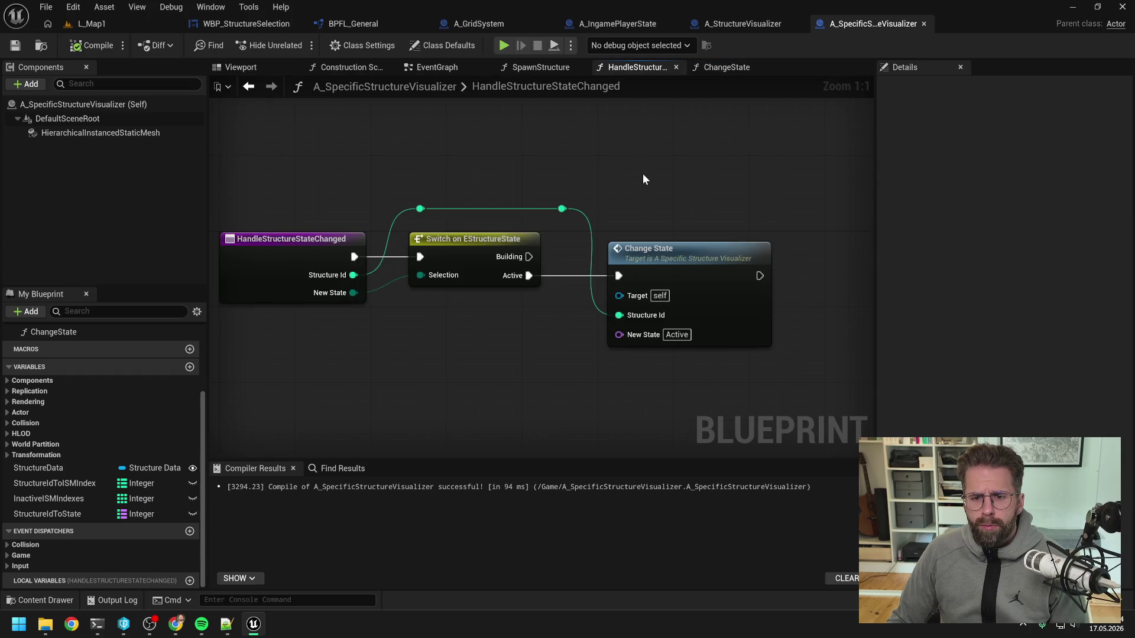
- Look over SpawnStructure and HandleStructureStateChanged, then bring up A_StructureVisualizer for comparison
left_click(535, 67)
left_click_drag(665, 155, 511, 161)
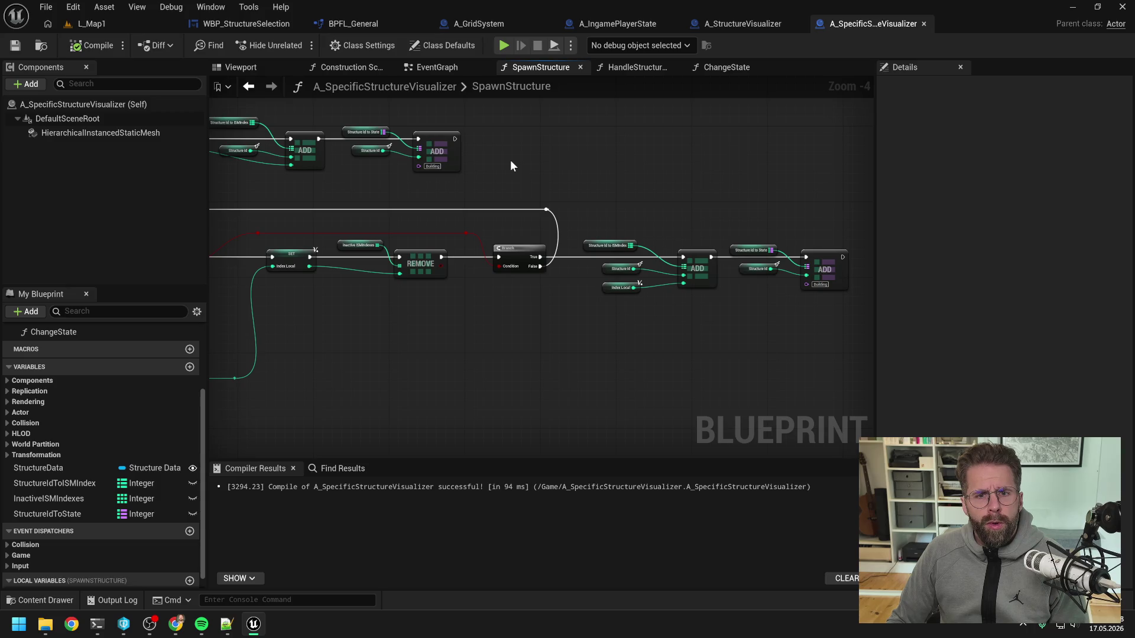
left_click(630, 67)
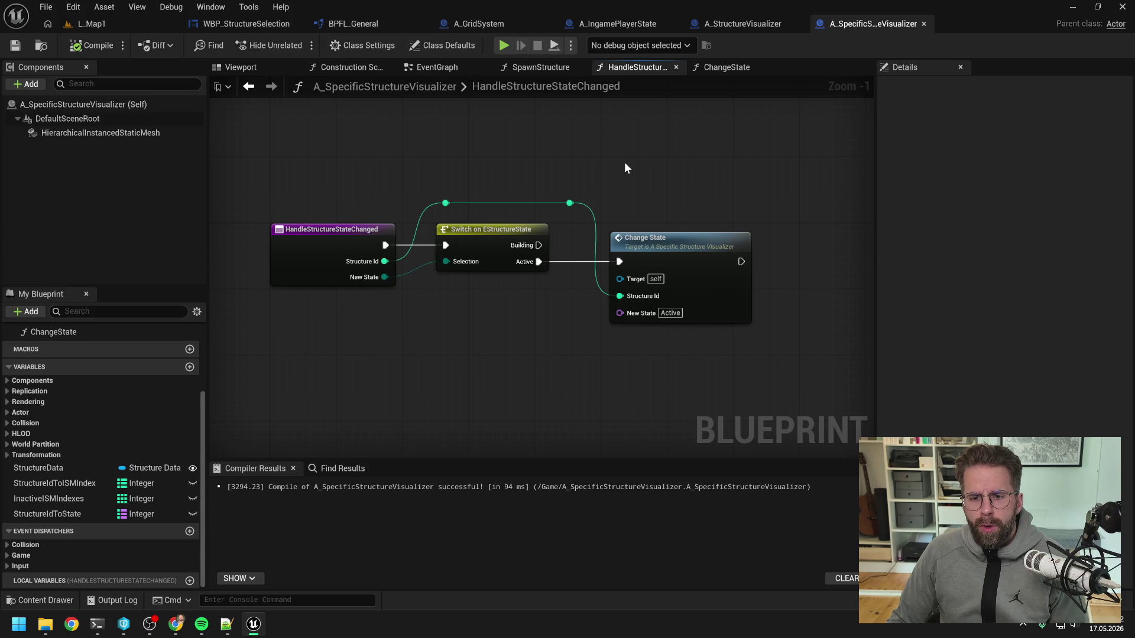
left_click(744, 23)
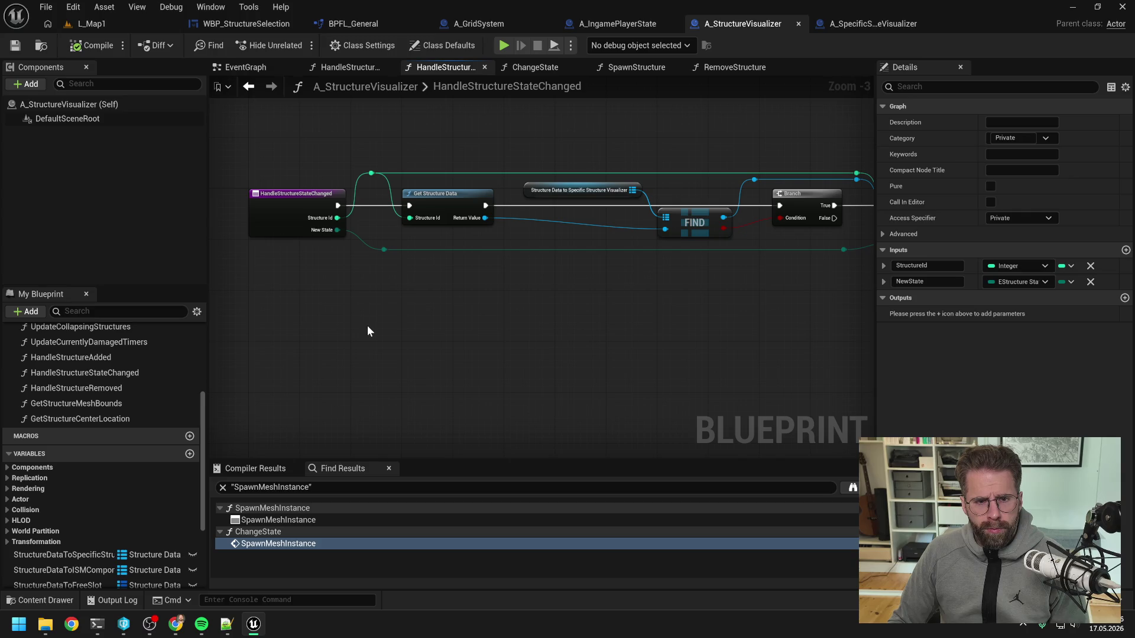
- Delete the Change State, Add and reroute nodes from A_StructureVisualizer's HandleStructureRemoved and compile
scroll(110, 379, "up", 2)
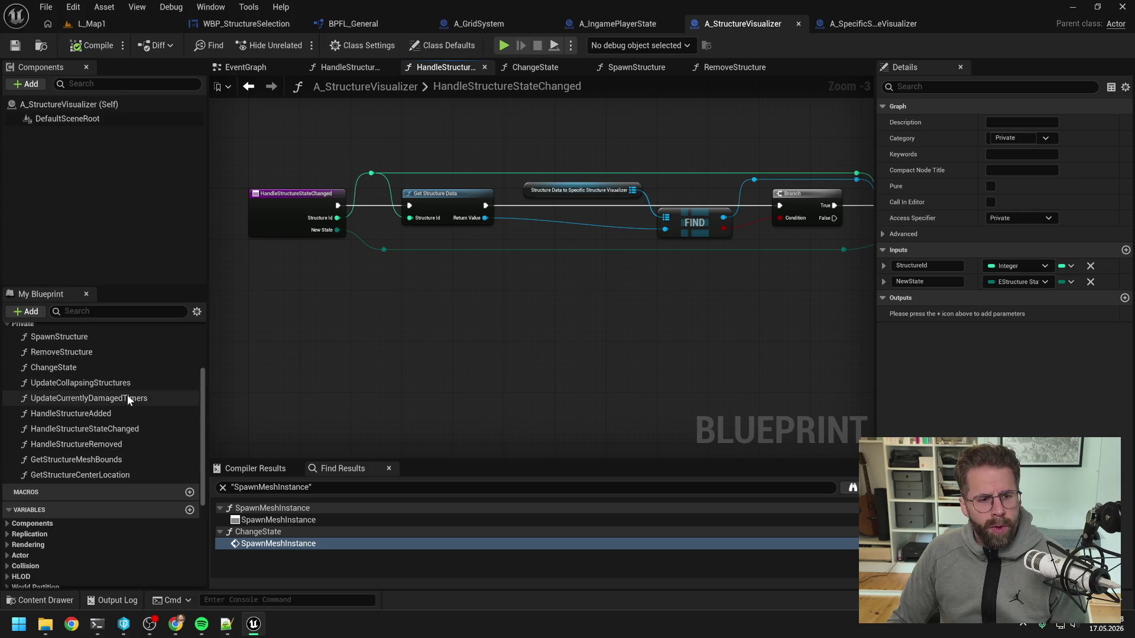
double_click(125, 447)
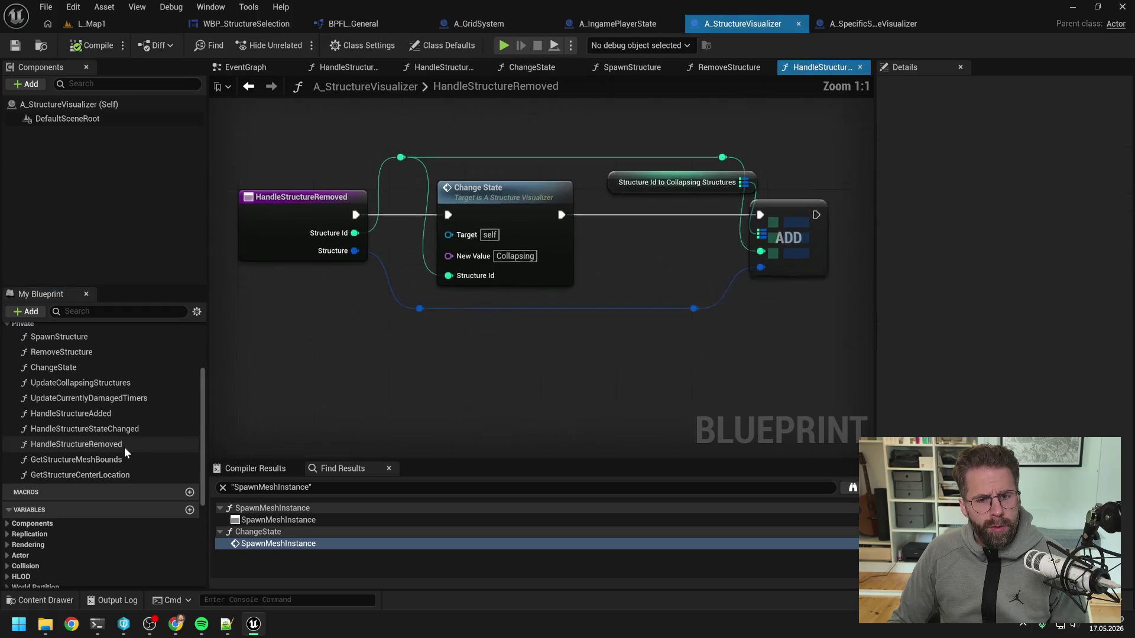
scroll(666, 303, "down", 1)
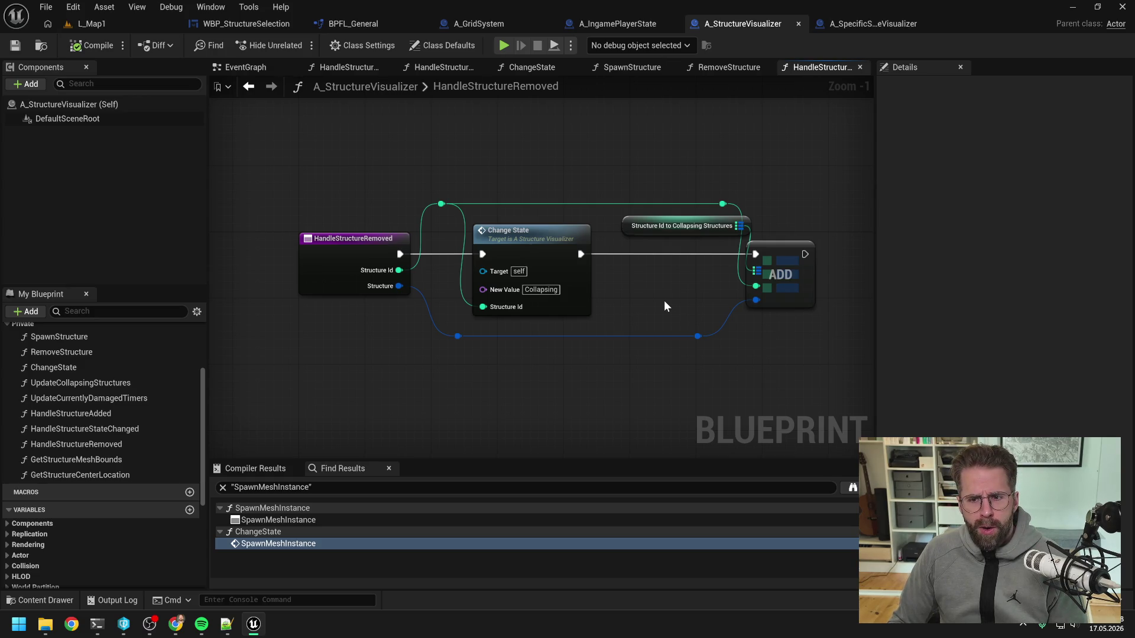
mouse_move(433, 166)
left_mouse_down()
mouse_move(577, 277)
mouse_move(780, 372)
left_mouse_up()
key("Delete")
left_click(102, 47)
left_click(889, 25)
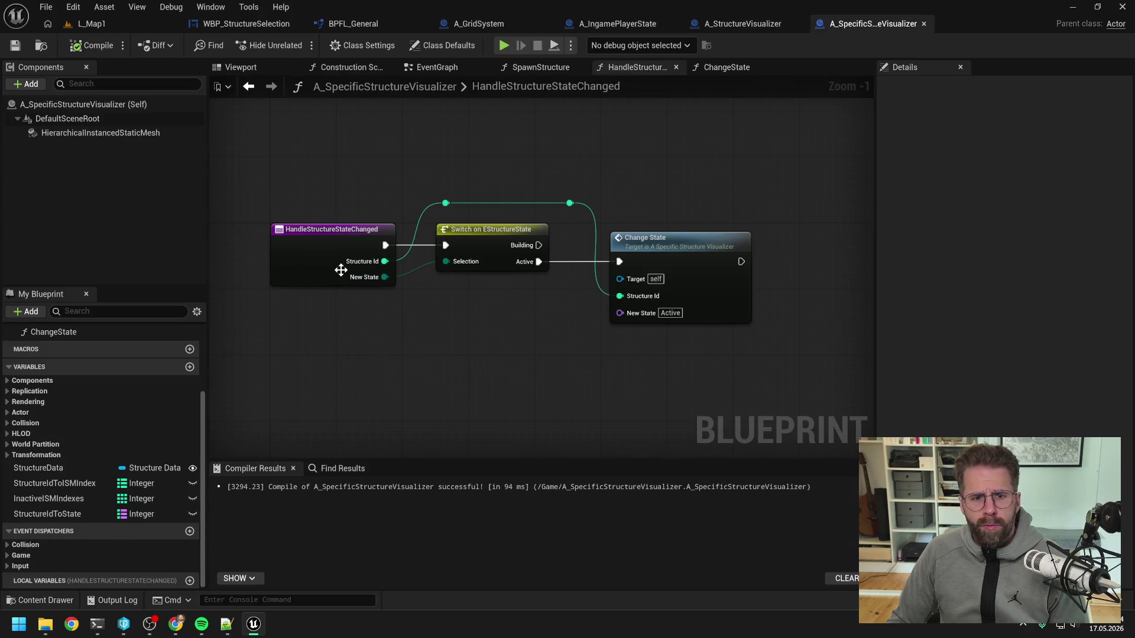
scroll(171, 433, "up", 4)
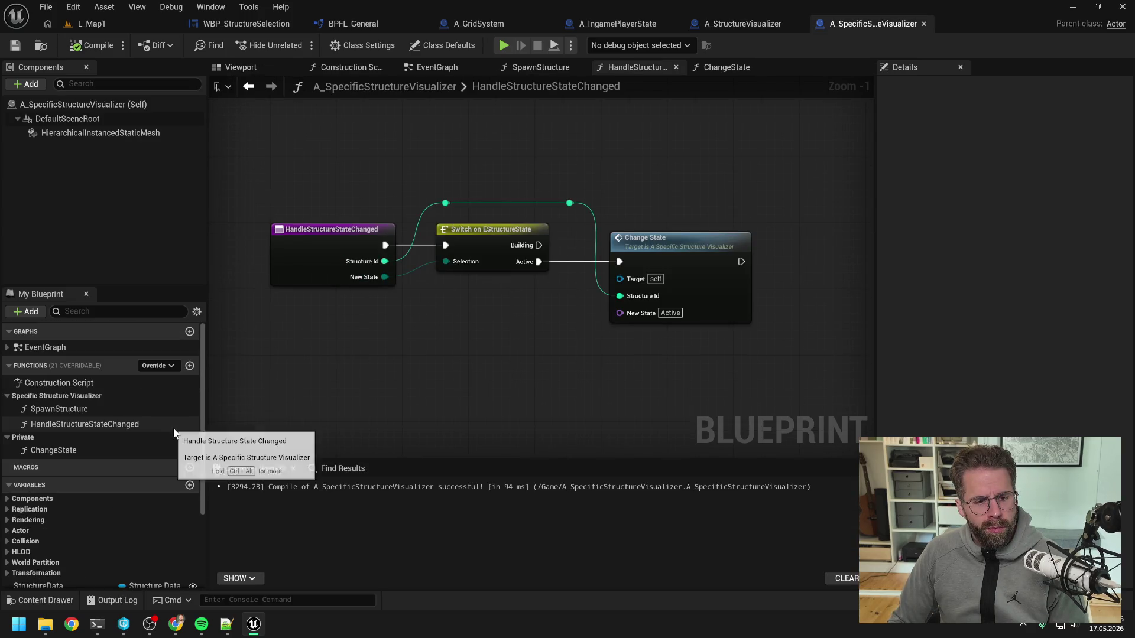
- Create a HandleStructureRemoved function in the Specific Structure Visualizer category
left_click(189, 366)
type("H")
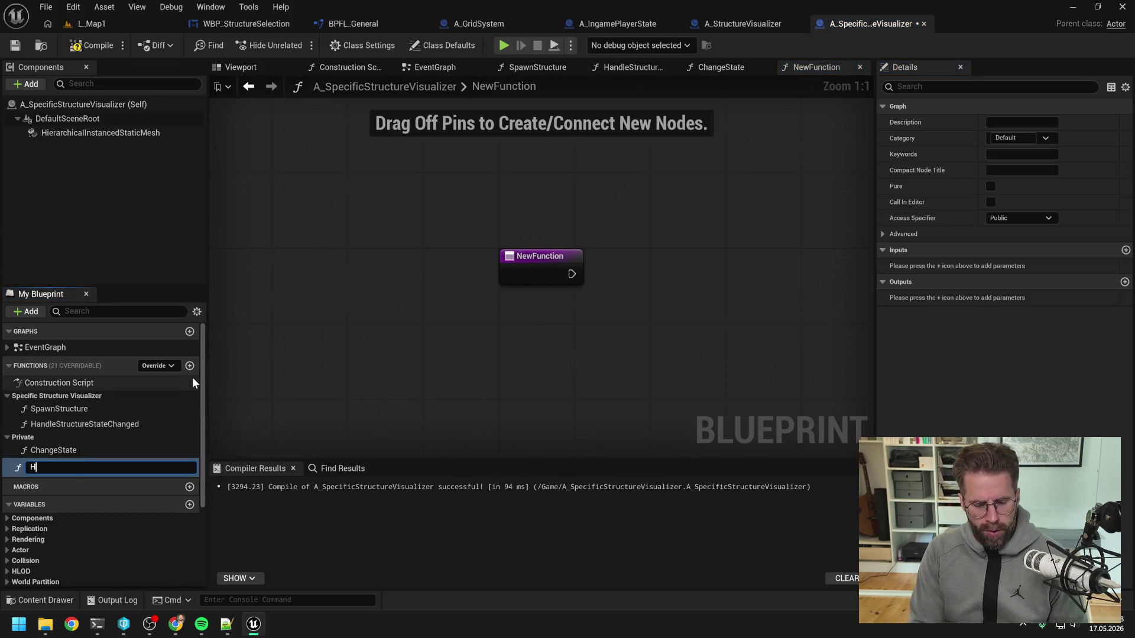
type("andleStructureRemoved")
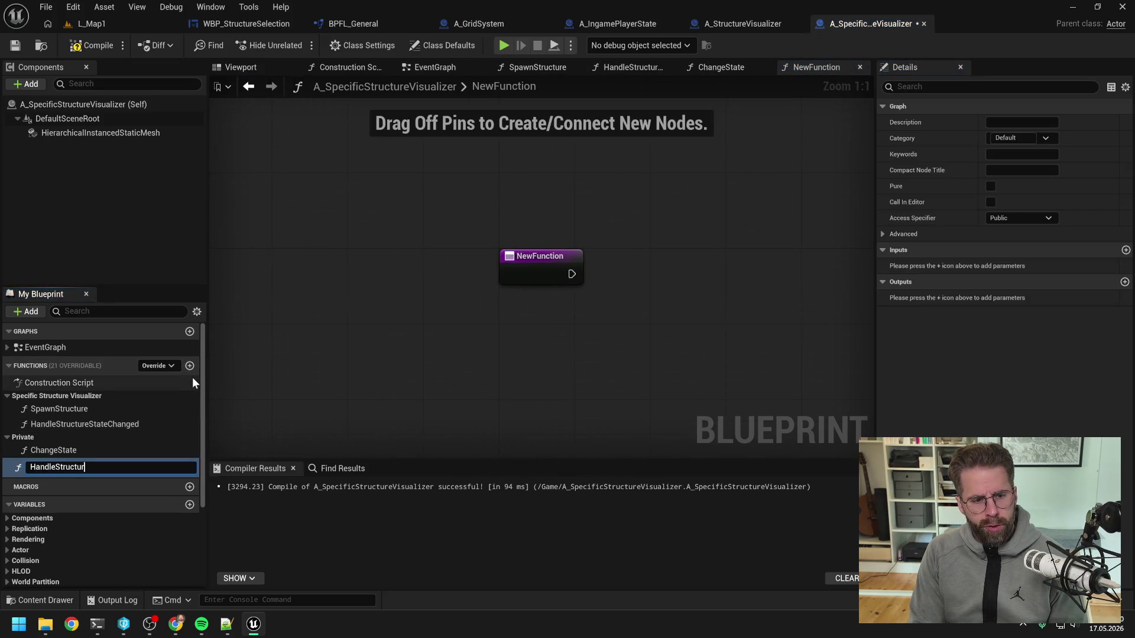
key("Return")
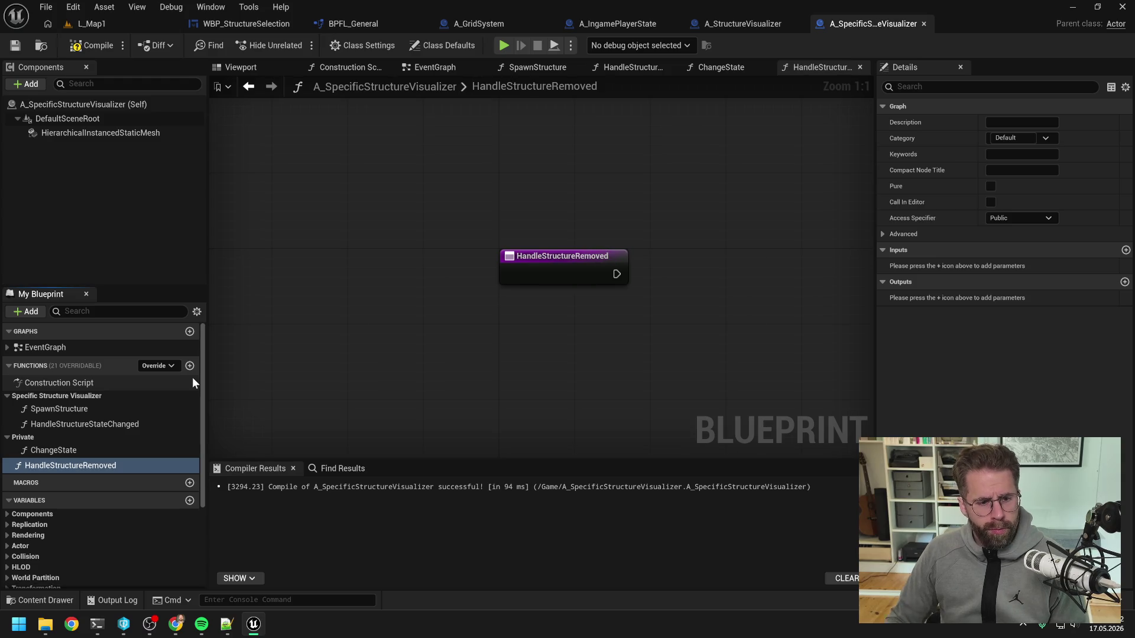
left_click_drag(92, 464, 88, 394)
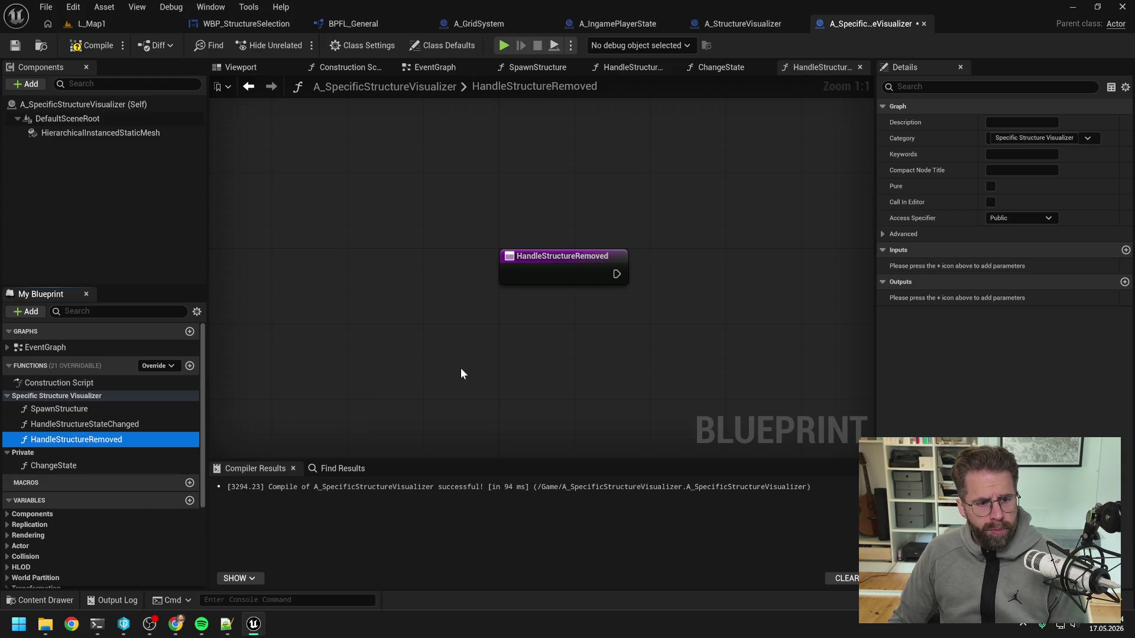
left_click(747, 25)
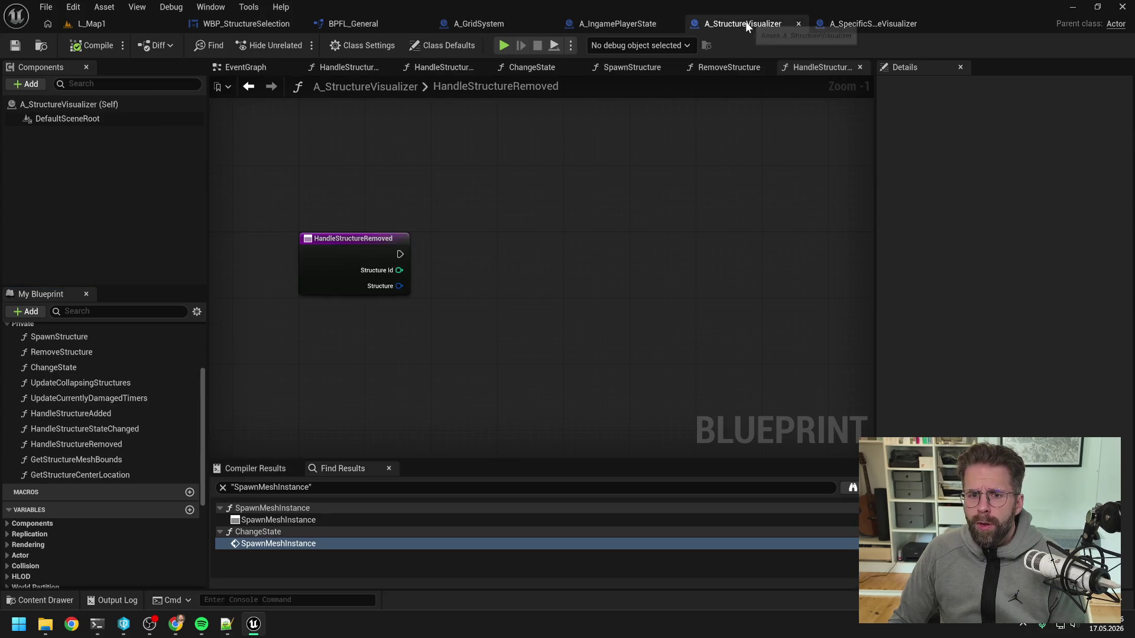
left_click(869, 24)
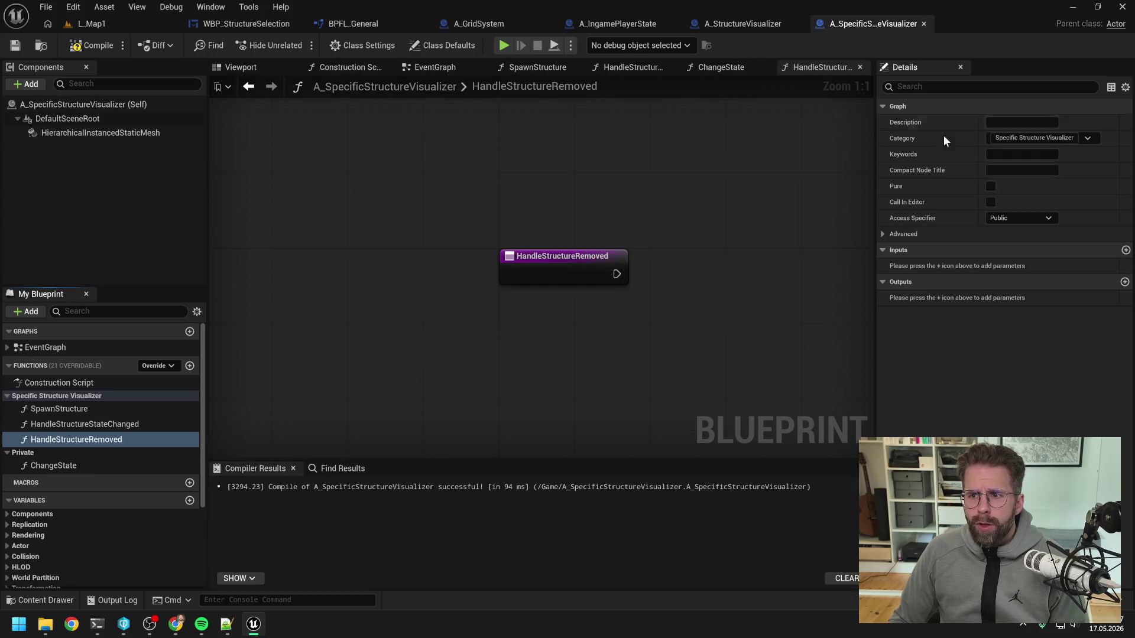
- Add an Integer input named StructureId to HandleStructureRemoved
left_click(1125, 250)
left_click(1004, 264)
type("S")
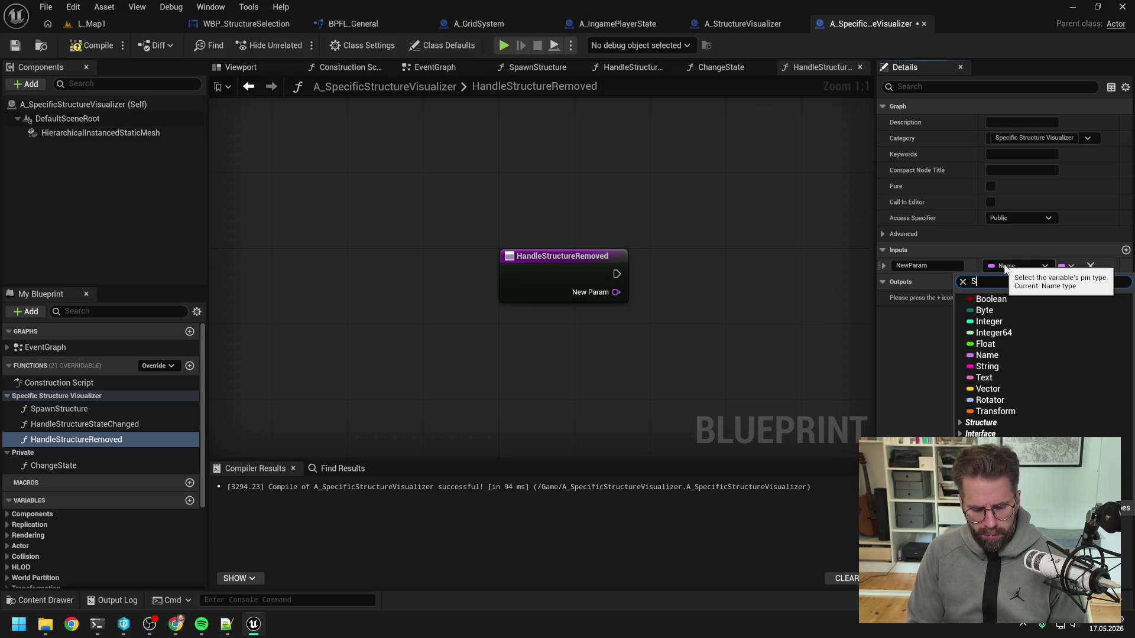
left_click(1004, 263)
left_click(1004, 264)
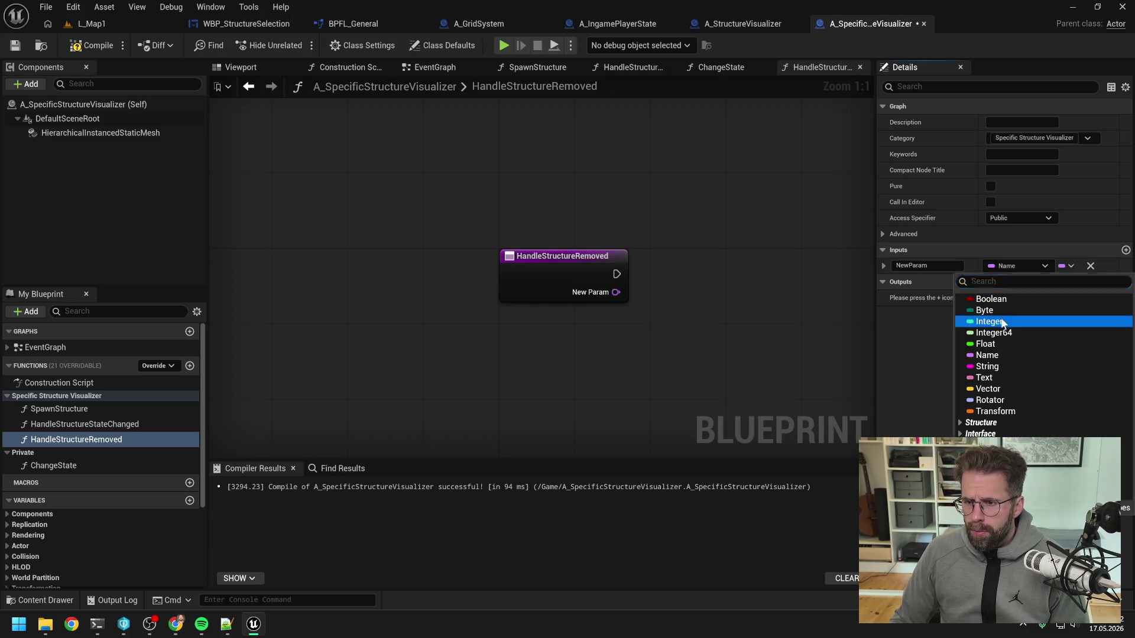
left_click(1004, 322)
left_click(922, 266)
type("Structu")
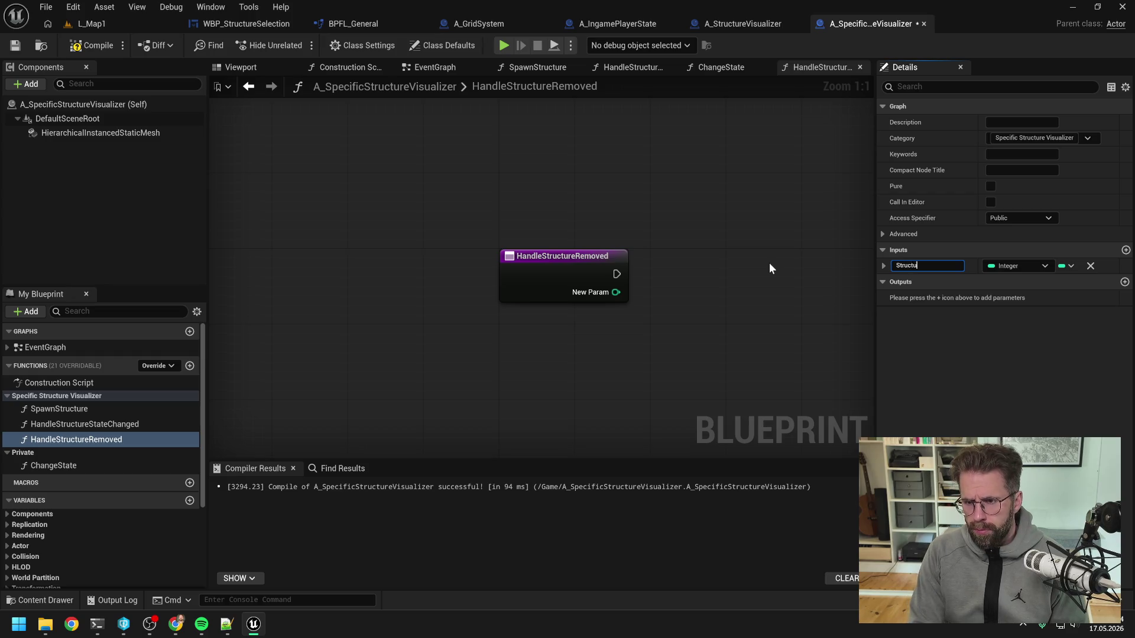
type("reId")
key("Return")
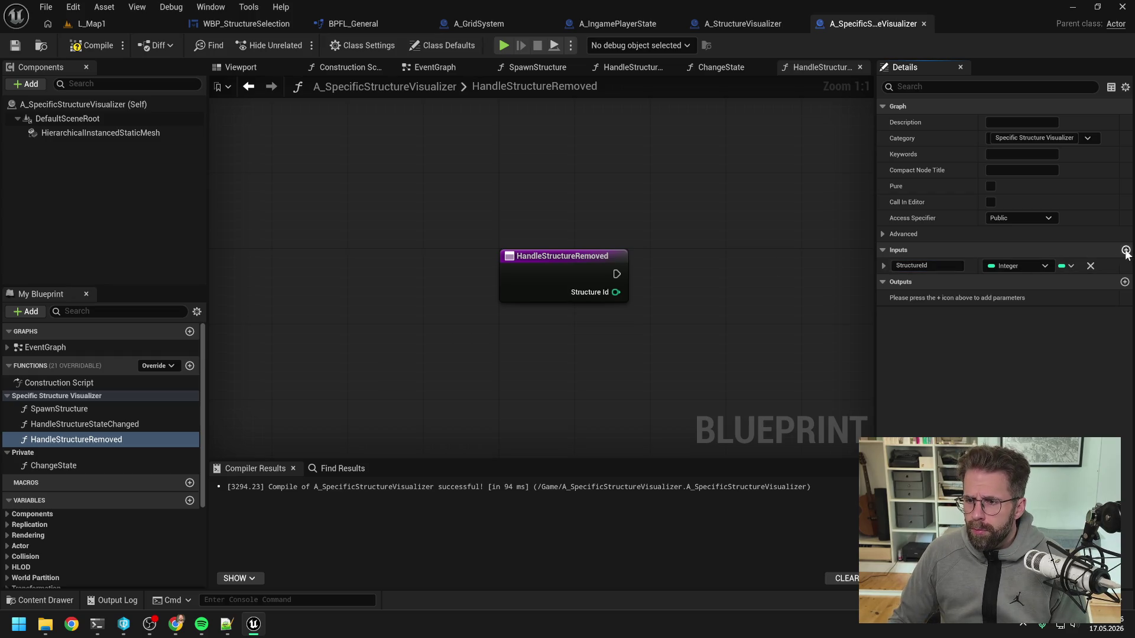
- Add a second input of Structure type named Structure
left_click(1125, 250)
left_click(1013, 284)
type("strure")
left_click(1000, 342)
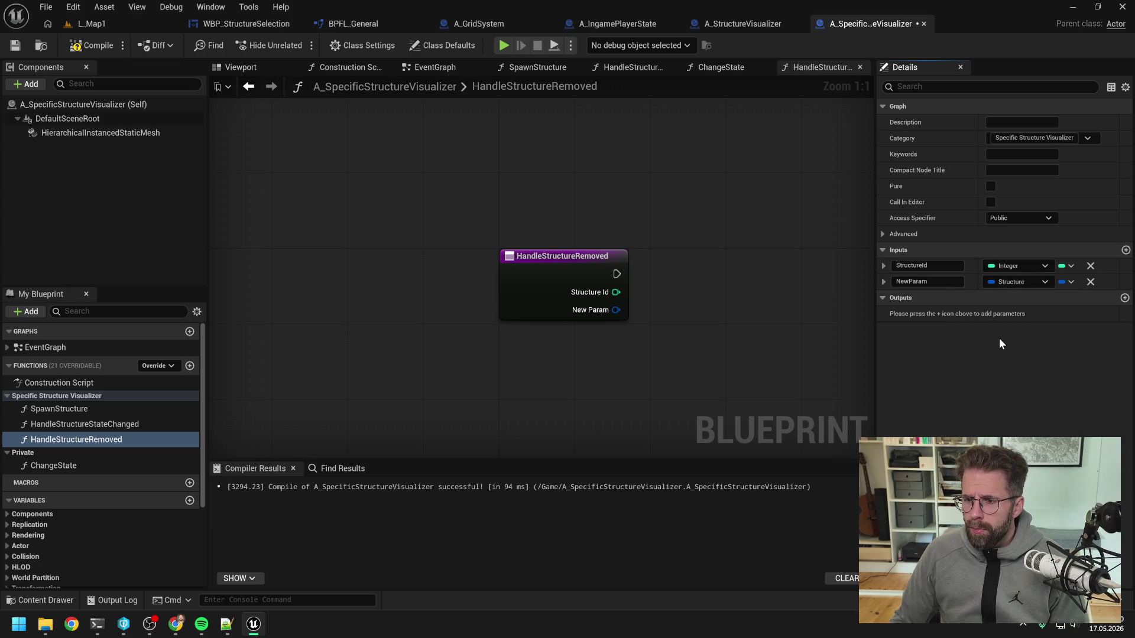
left_click(931, 282)
type("Structure")
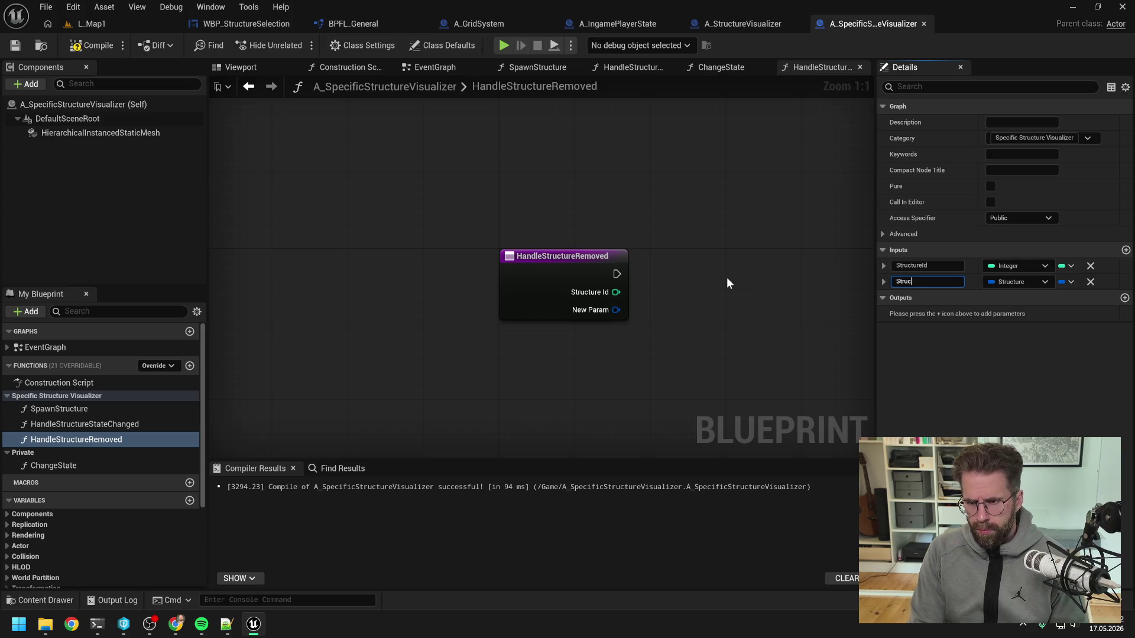
key("Return")
left_click(742, 24)
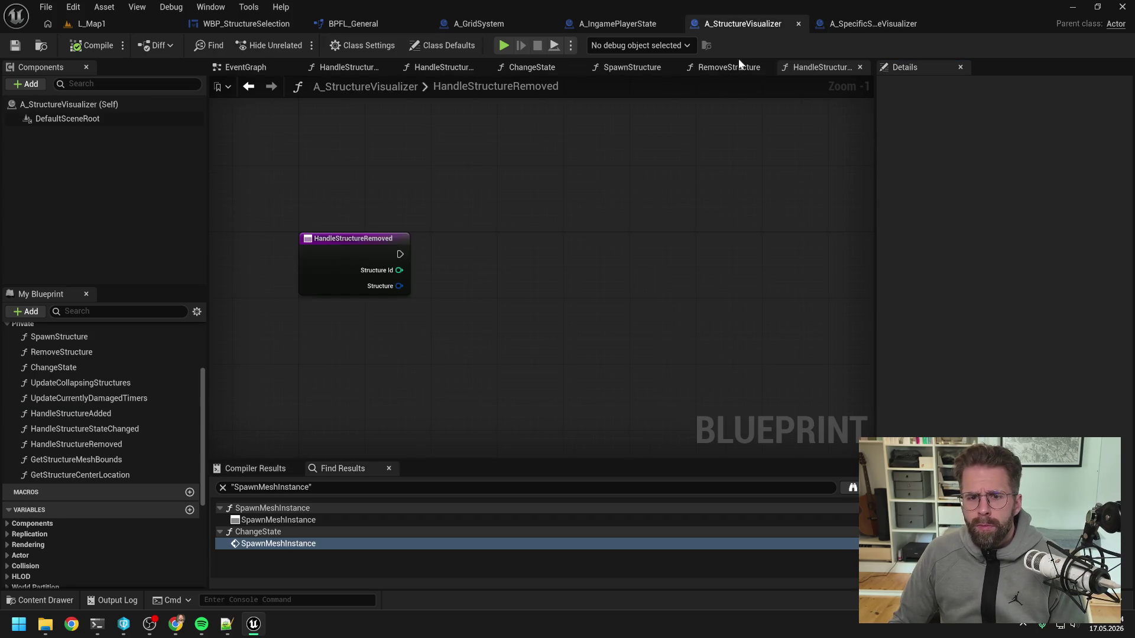
- Add a Break Structure node fed by the Structure input and save
scroll(66, 423, "down", 5)
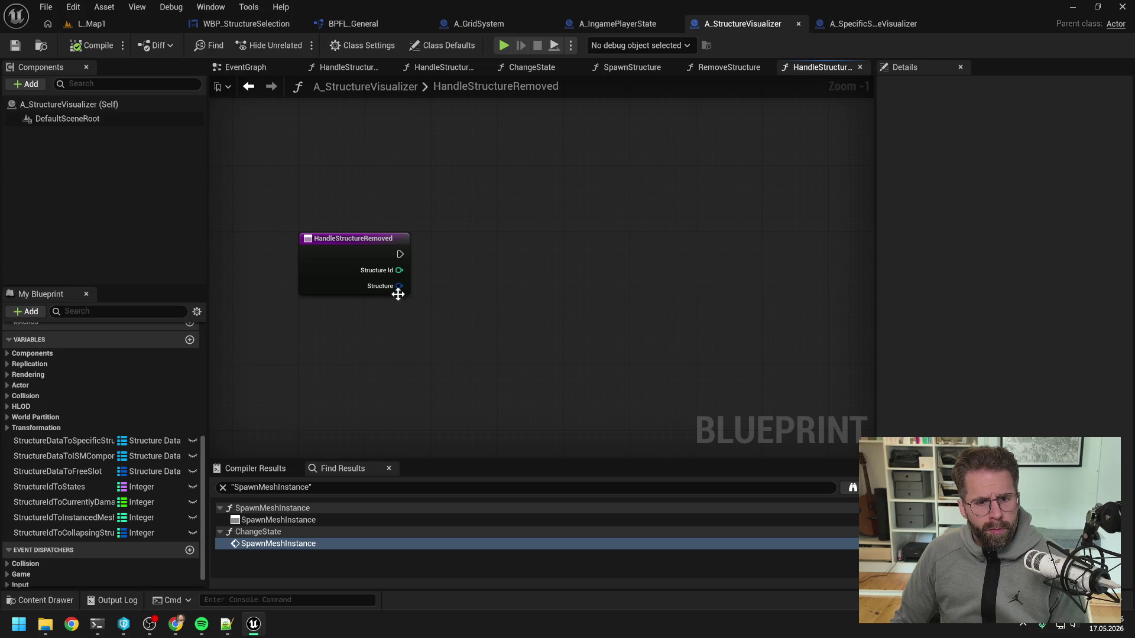
left_click_drag(439, 300, 438, 300)
type("break")
key("Return")
key("ctrl+s")
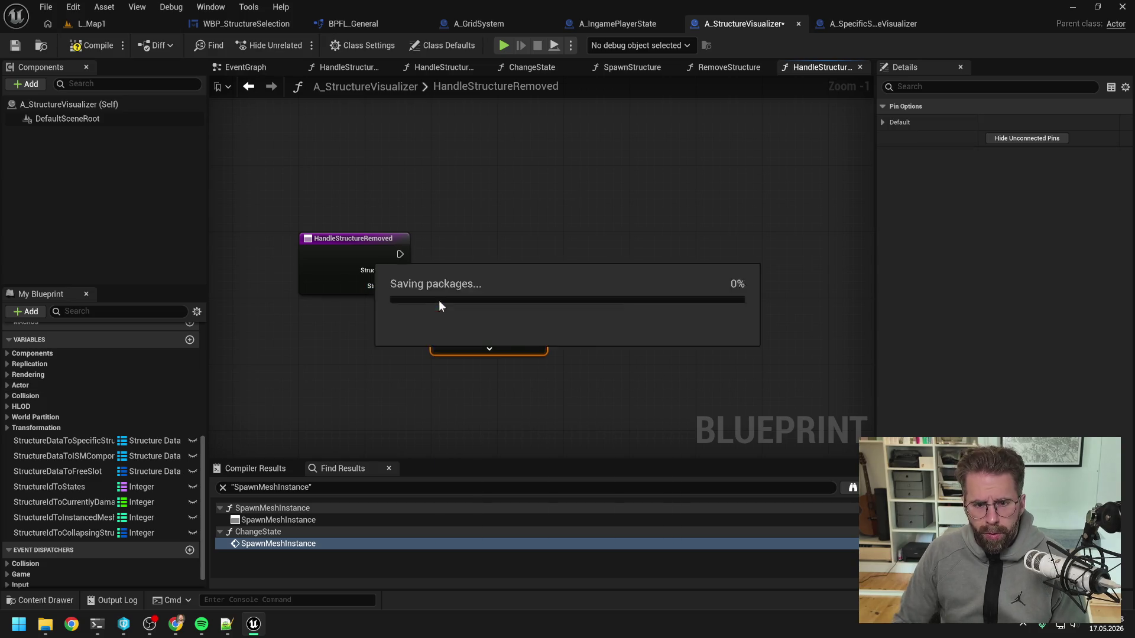
- Find the Structure Data in StructureDataToSpecificStructureVisualizer and Branch on whether it was found
left_click_drag(91, 442, 626, 228)
left_click(647, 251)
mouse_move(714, 225)
left_mouse_down()
mouse_move(532, 215)
mouse_move(618, 244)
left_mouse_up()
type("find")
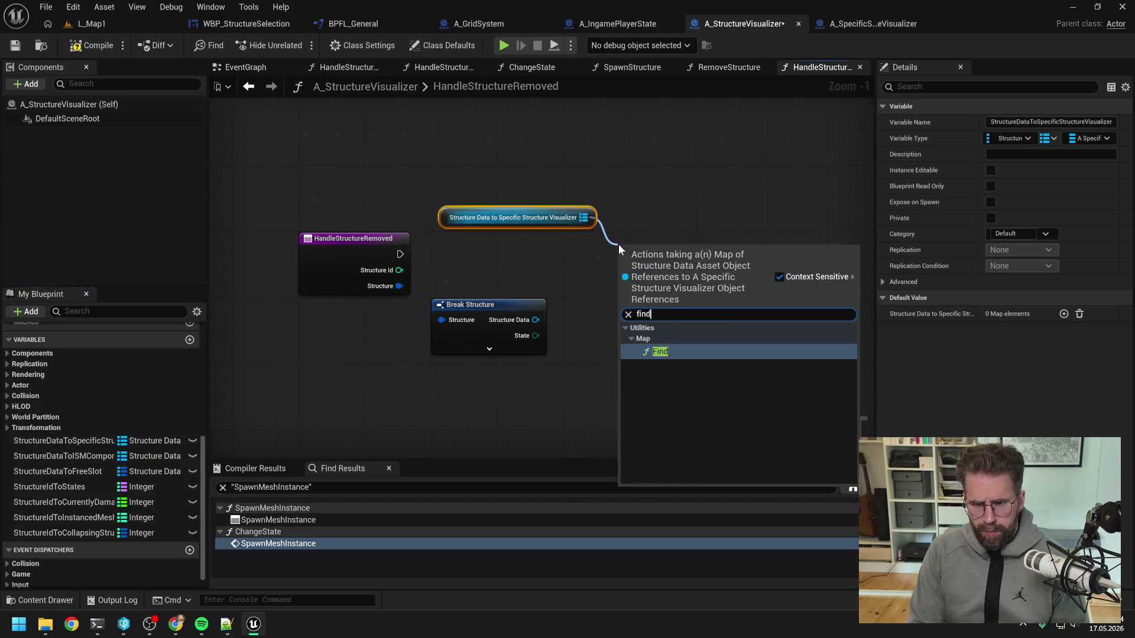
key("Return")
mouse_move(535, 320)
left_mouse_down()
mouse_move(622, 315)
mouse_move(623, 301)
left_mouse_up()
left_click_drag(675, 335, 721, 319)
type("branch")
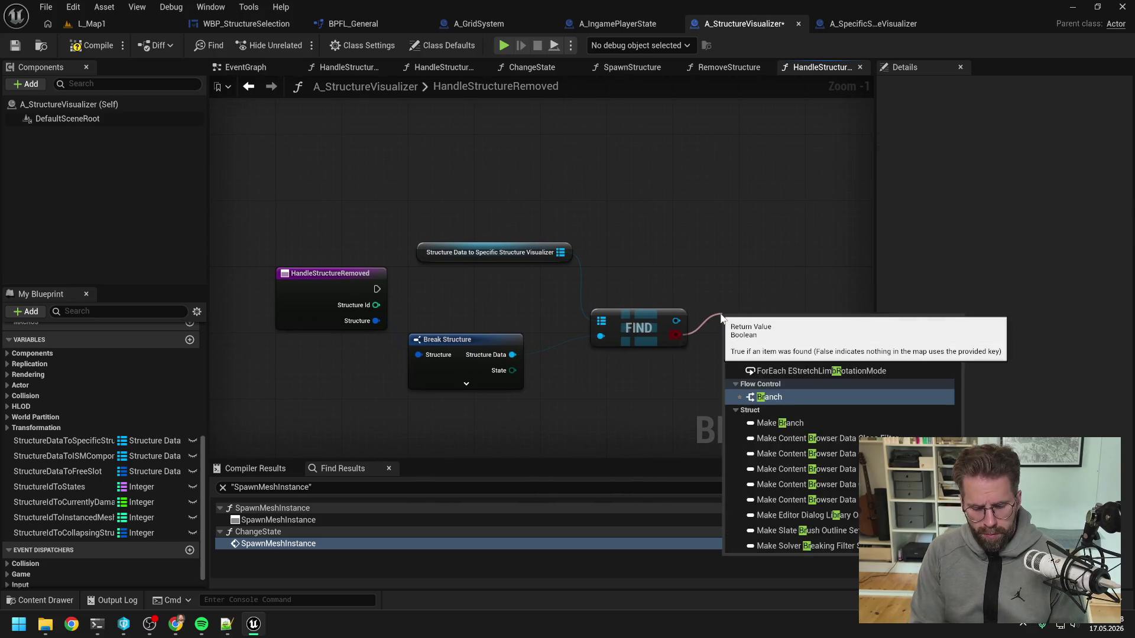
key("Return")
mouse_move(377, 289)
left_mouse_down()
mouse_move(739, 324)
mouse_move(746, 281)
left_mouse_up()
left_click_drag(750, 358, 678, 347)
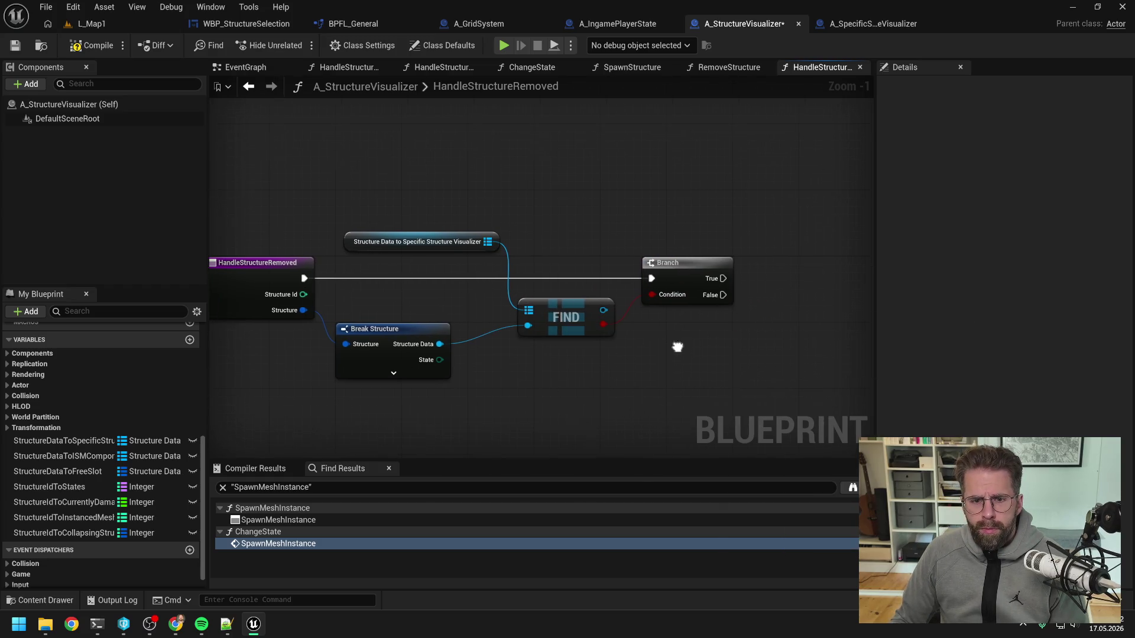
left_click_drag(459, 255, 443, 272)
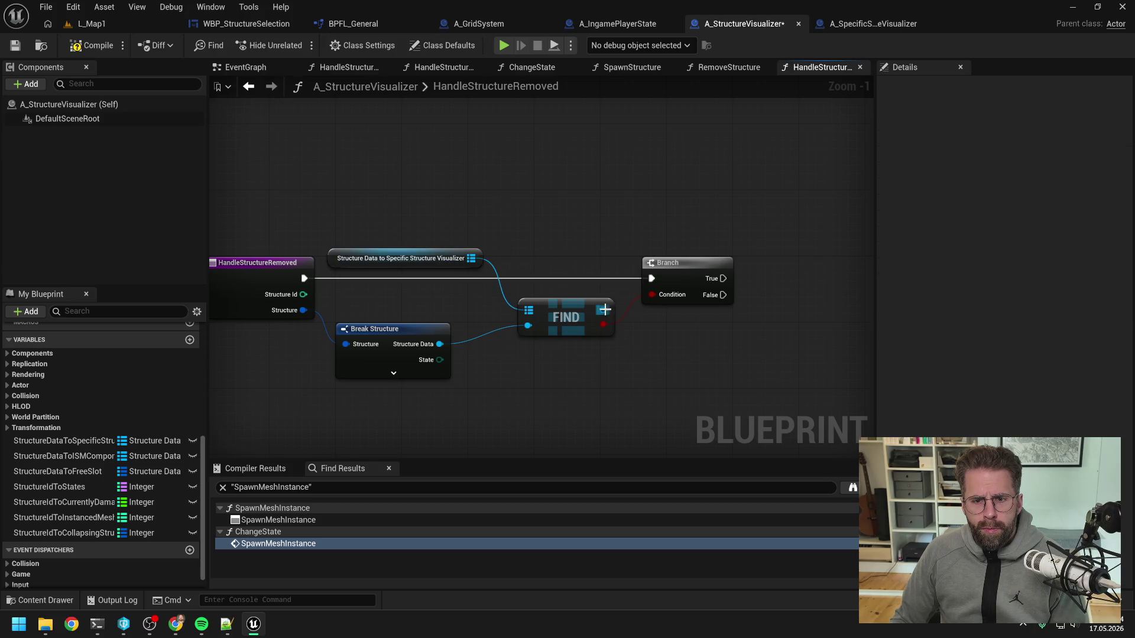
- On True, call Handle Structure Removed on the found visualizer, tidying the target wire with reroutes
left_click_drag(603, 311, 757, 318)
type("handle stru")
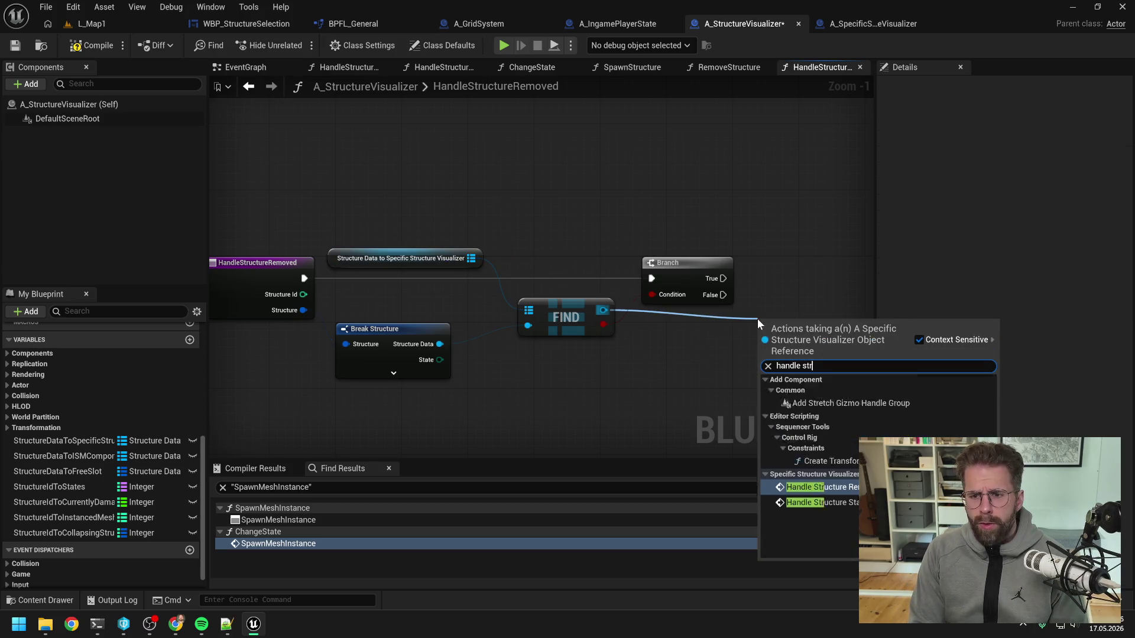
key("Return")
left_click_drag(839, 272, 729, 286)
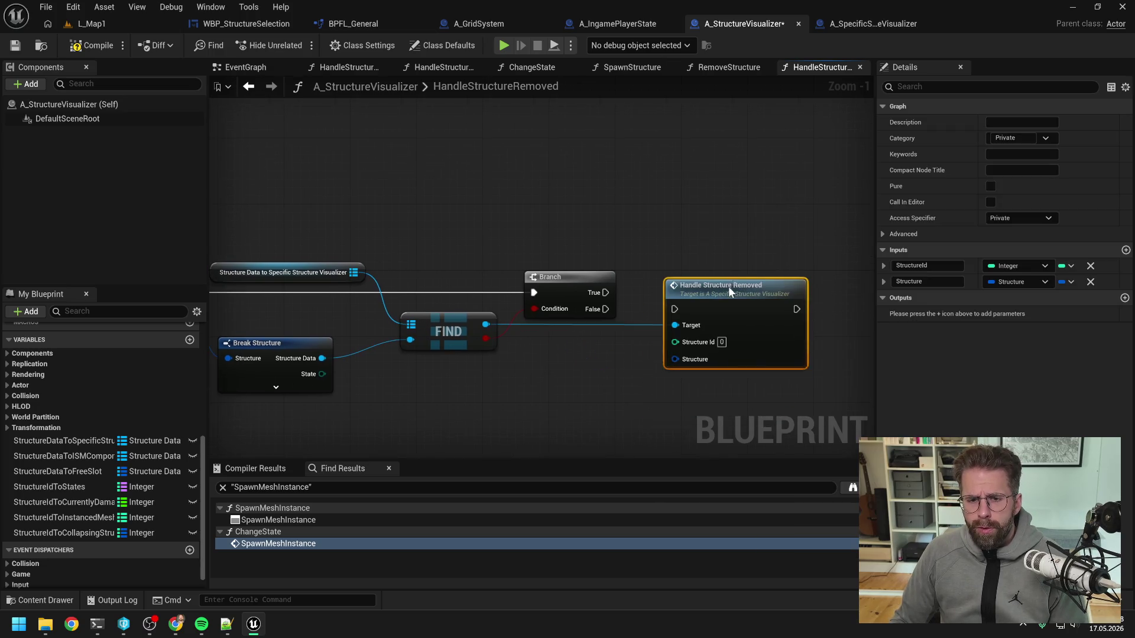
left_click_drag(599, 293, 713, 293)
mouse_move(642, 321)
left_mouse_down()
mouse_move(689, 317)
mouse_move(705, 254)
mouse_move(583, 263)
left_mouse_up()
double_click(697, 307)
double_click(670, 260)
- Route Structure and Structure Id into the Handle Structure Removed call, save, and open it
left_click_drag(331, 354, 348, 321)
left_click_drag(235, 323, 738, 344)
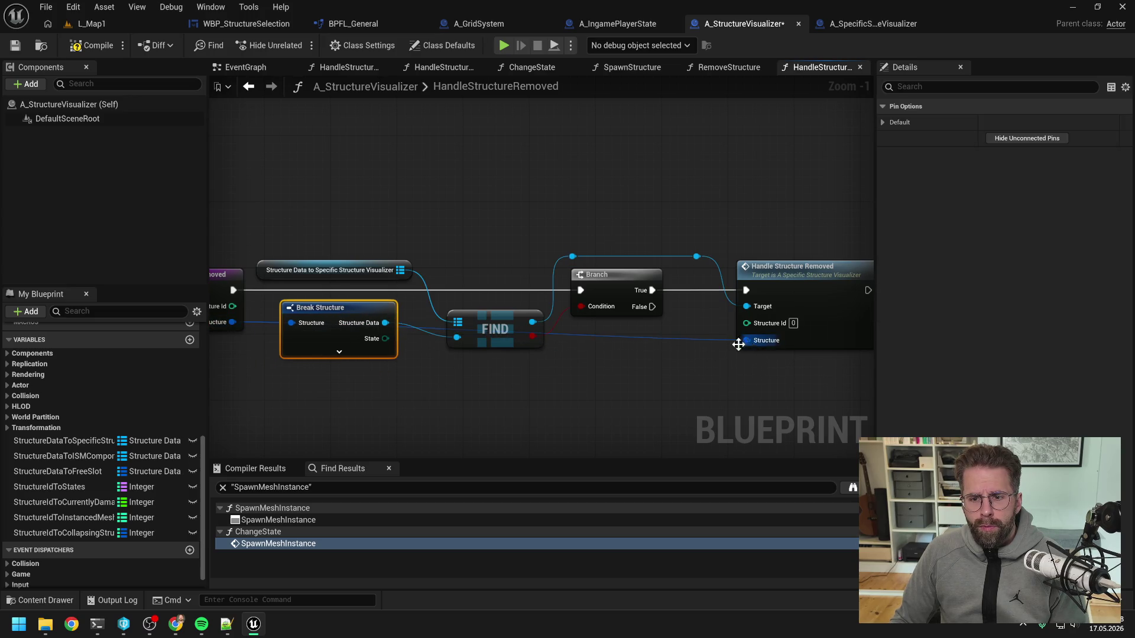
double_click(714, 340)
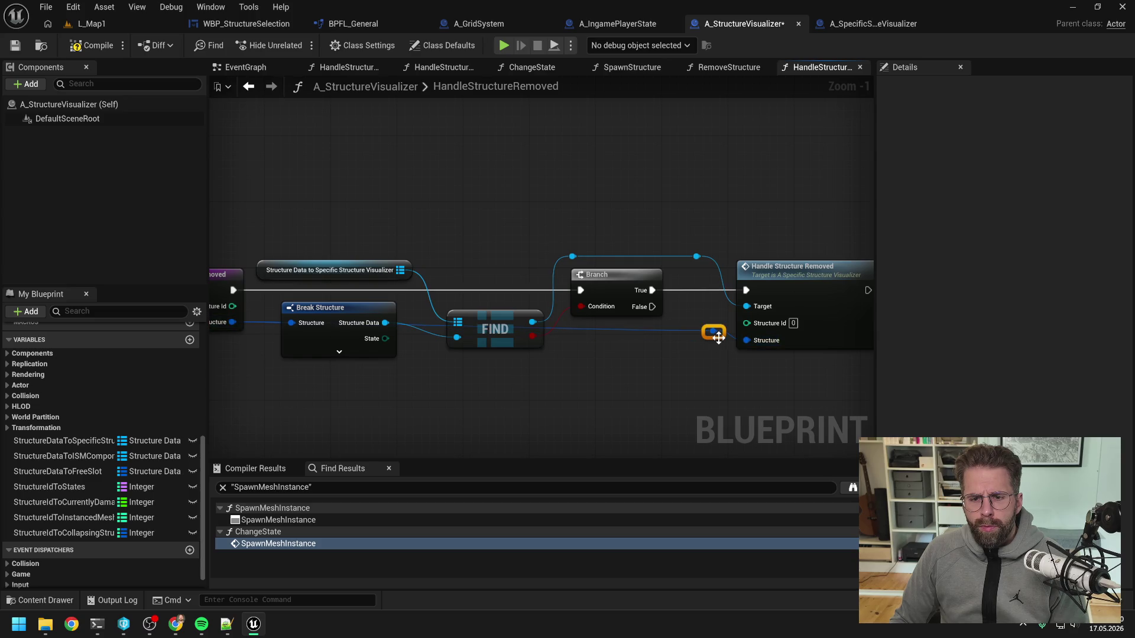
double_click(667, 371)
left_click_drag(668, 369, 272, 381)
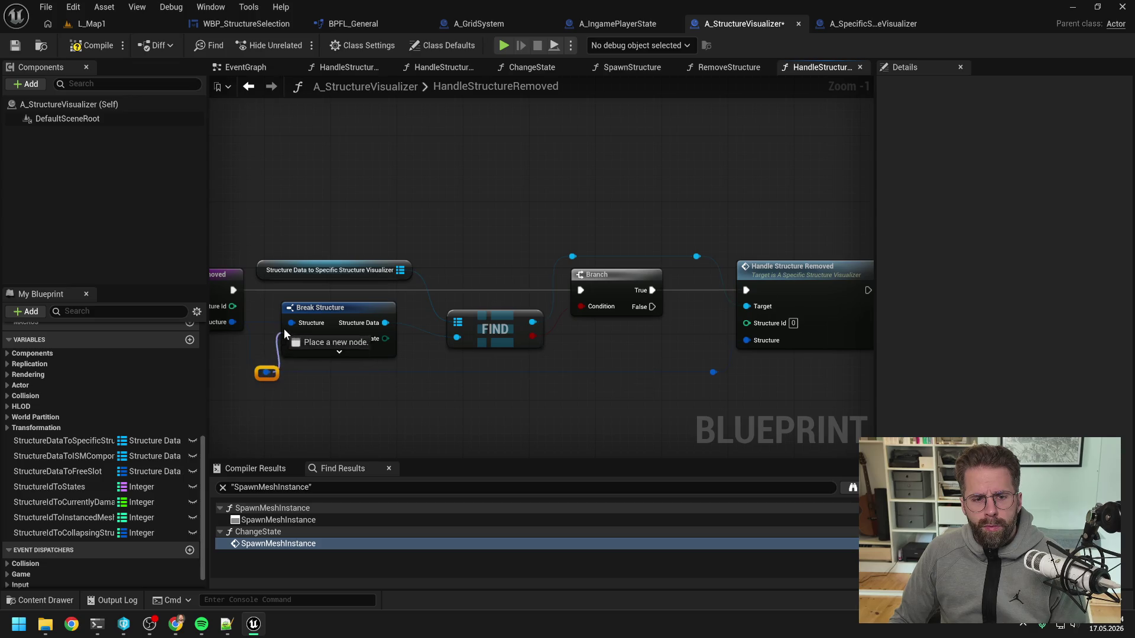
left_click(442, 362)
mouse_move(268, 314)
left_mouse_down()
mouse_move(774, 323)
mouse_move(728, 253)
mouse_move(542, 242)
mouse_move(309, 250)
left_mouse_up()
double_click(741, 316)
double_click(688, 249)
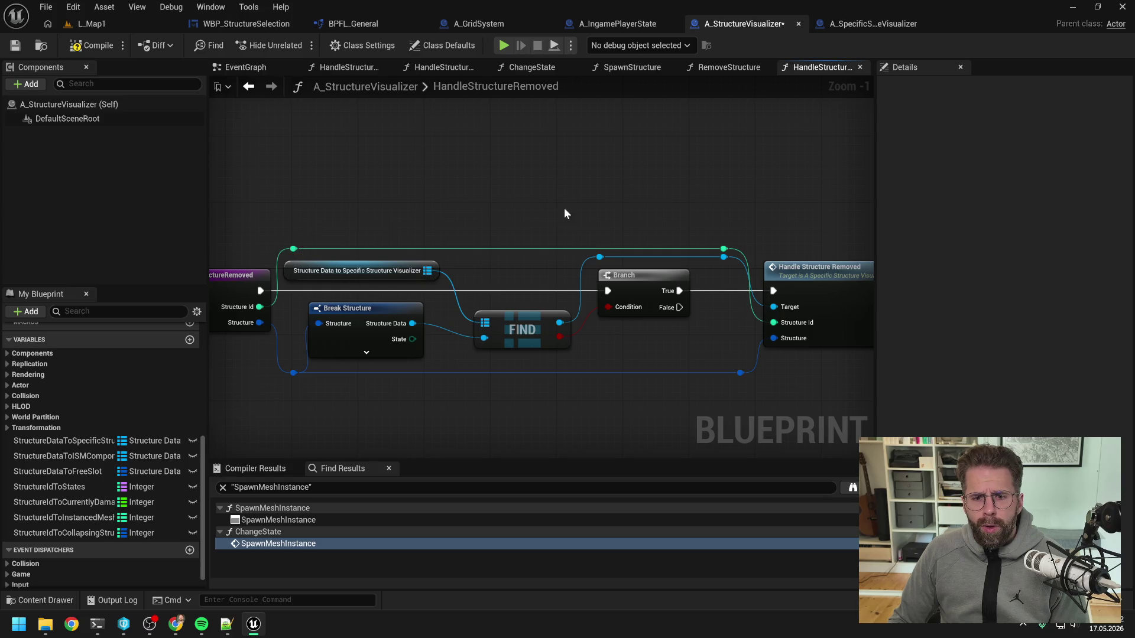
key("ctrl+s")
double_click(761, 271)
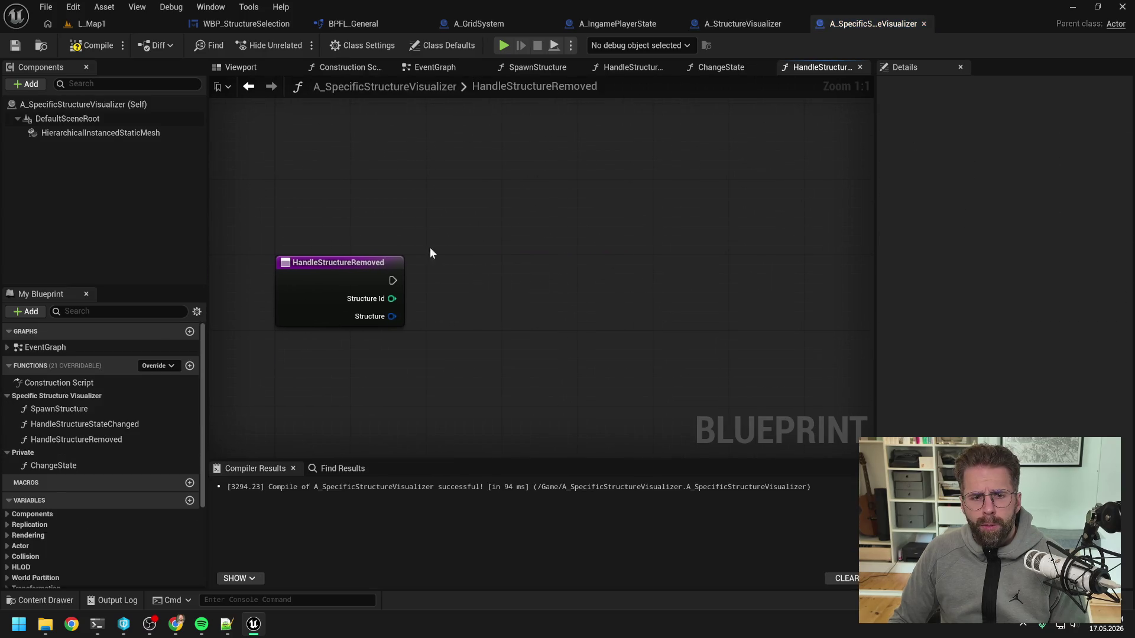
- Compile, then add a Change State node wired to the entry's execution and Structure Id
left_click(91, 47)
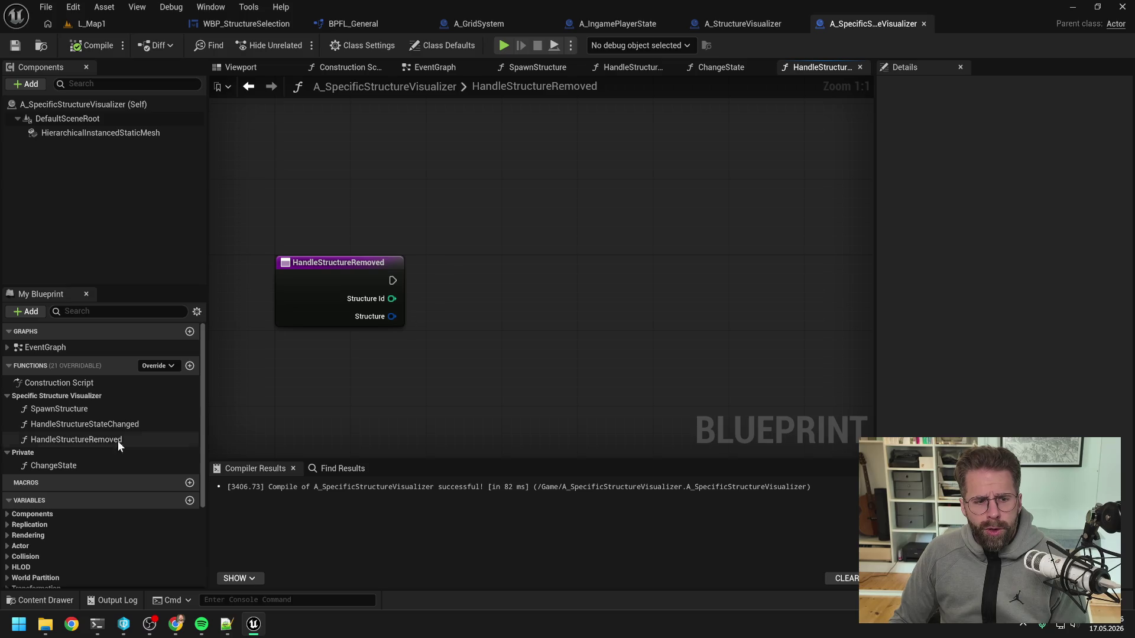
scroll(118, 441, "down", 5)
right_click(514, 332)
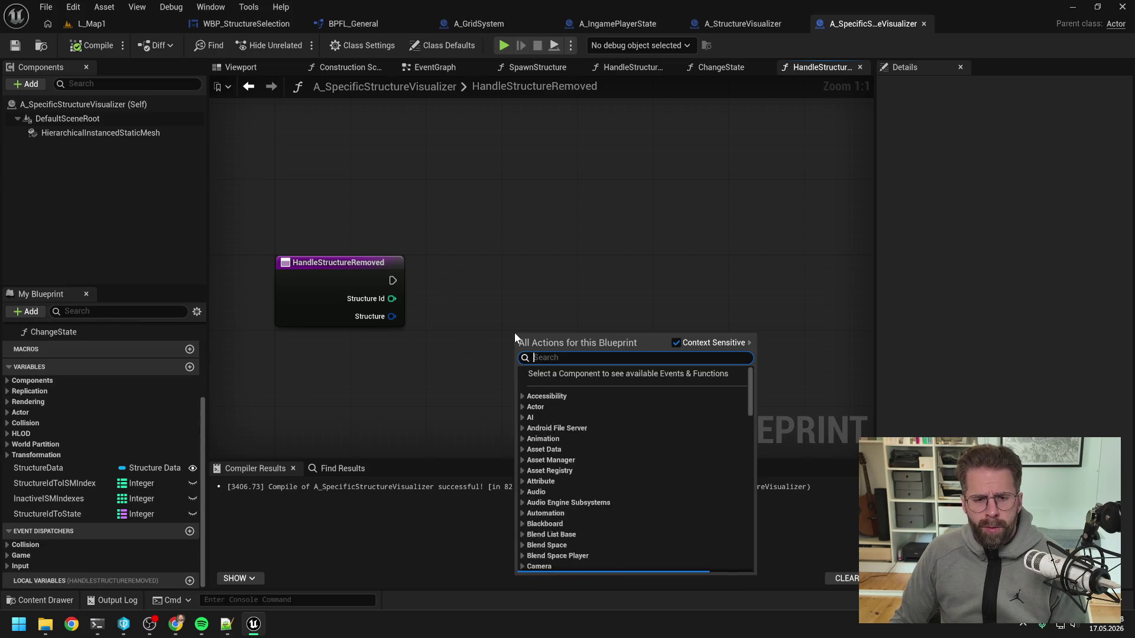
type("change state")
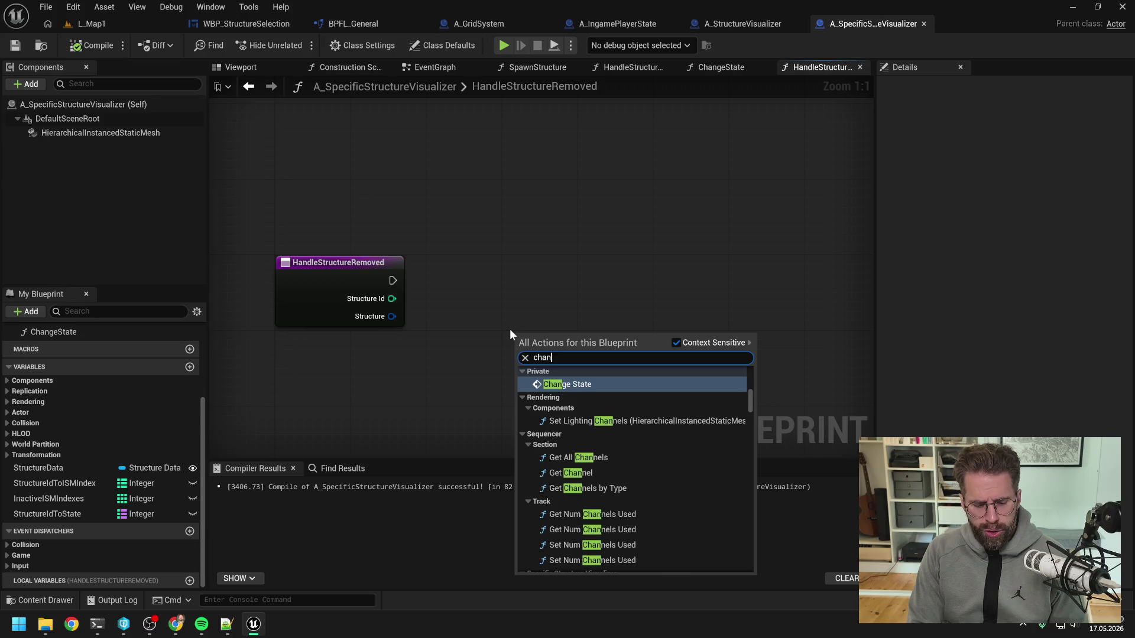
key("Return")
left_click_drag(576, 342, 567, 265)
mouse_move(392, 280)
left_mouse_down()
mouse_move(513, 289)
mouse_move(541, 276)
left_mouse_up()
left_click_drag(392, 299, 504, 320)
left_click(457, 356)
- Set Change State's New State to Collapsing, save, and shift the node further right
left_click(570, 339)
type("Collapsing")
key("Return")
key("ctrl+s")
scroll(574, 384, "down", 1)
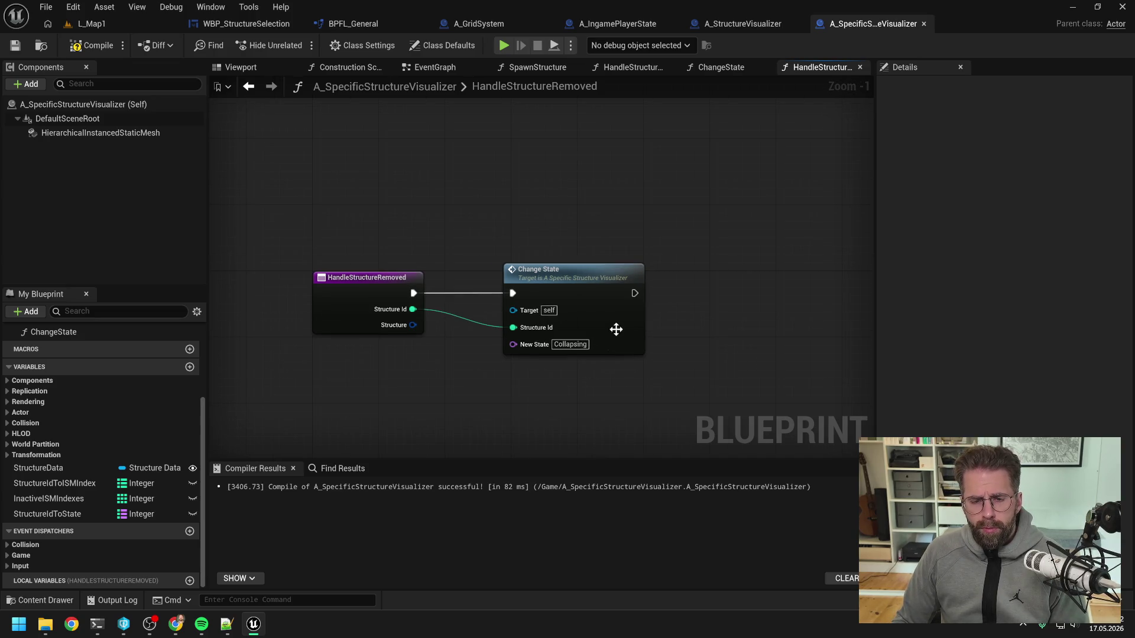
left_click(604, 313)
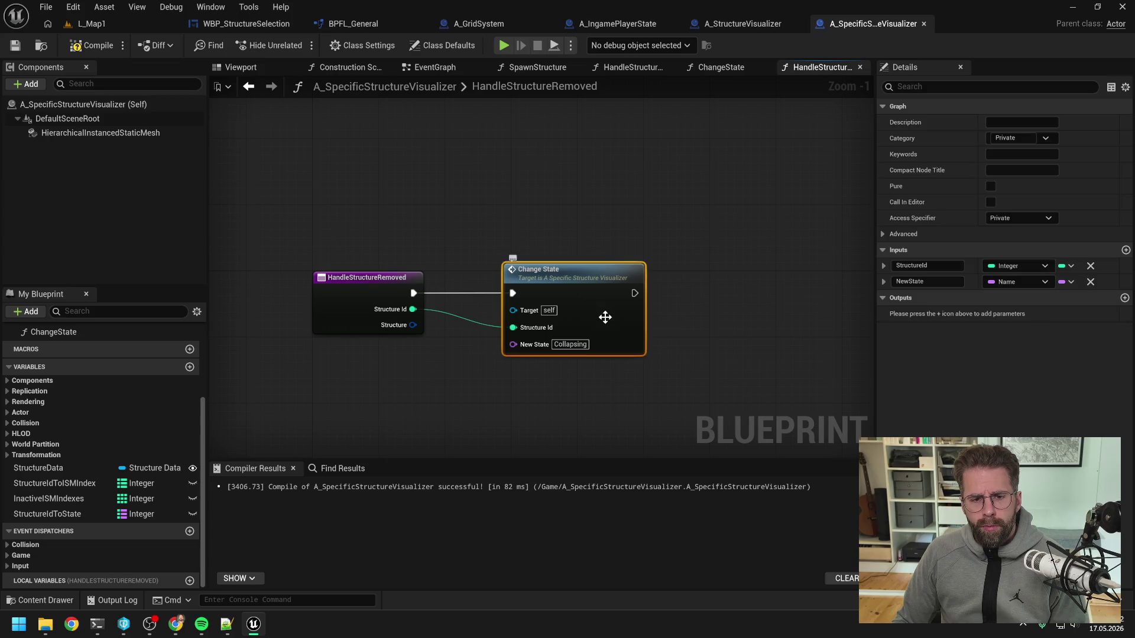
left_click(679, 377)
mouse_move(414, 324)
left_mouse_down()
mouse_move(466, 367)
mouse_move(463, 383)
left_mouse_up()
left_click_drag(547, 294, 770, 294)
left_click(697, 313)
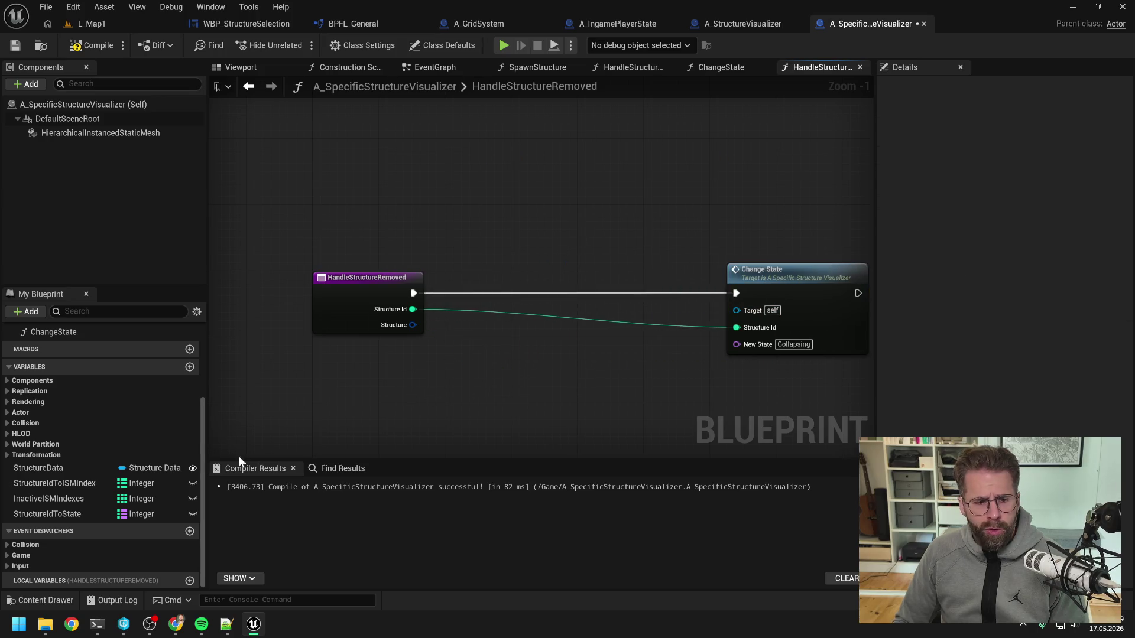
- Create a map variable with Structure values named StructureIdToStructure
left_click(189, 367)
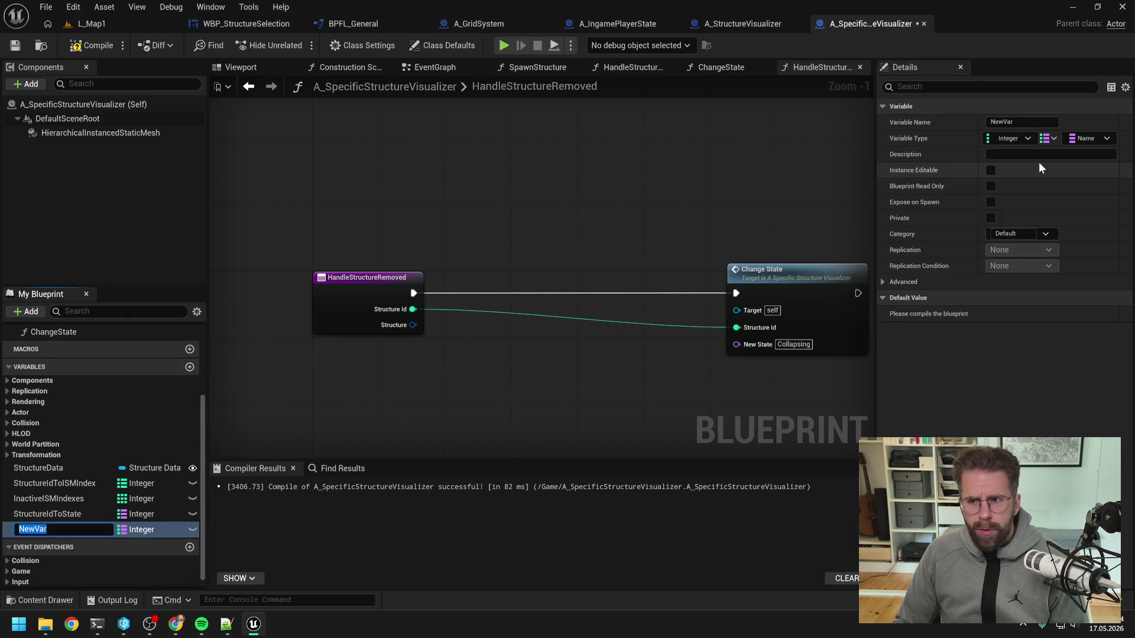
left_click(1087, 138)
type("structure")
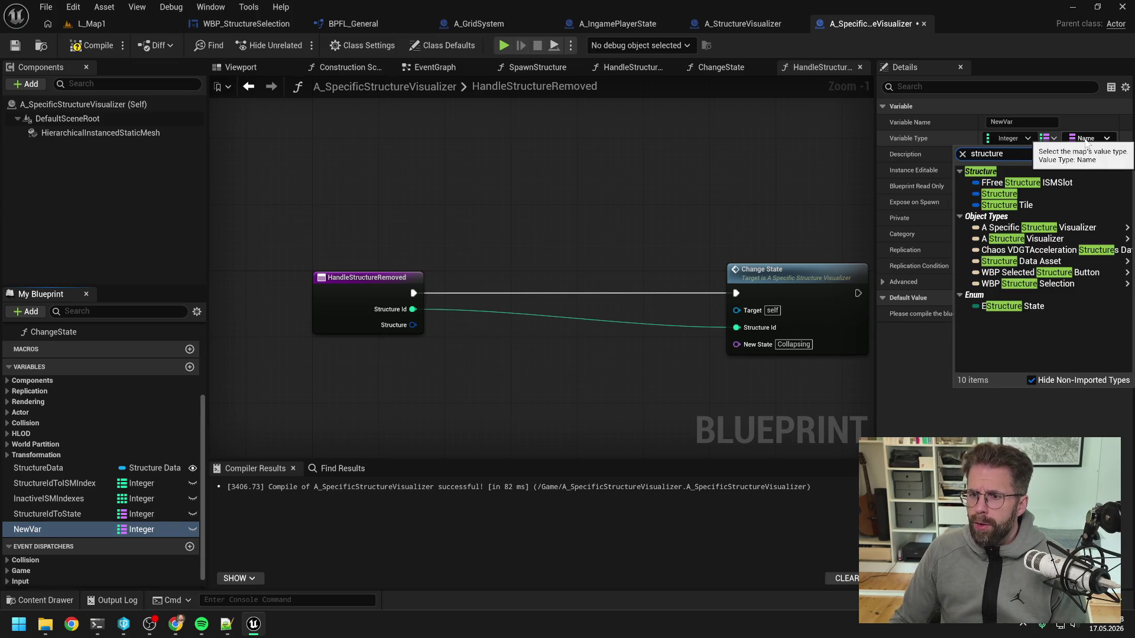
key("Escape")
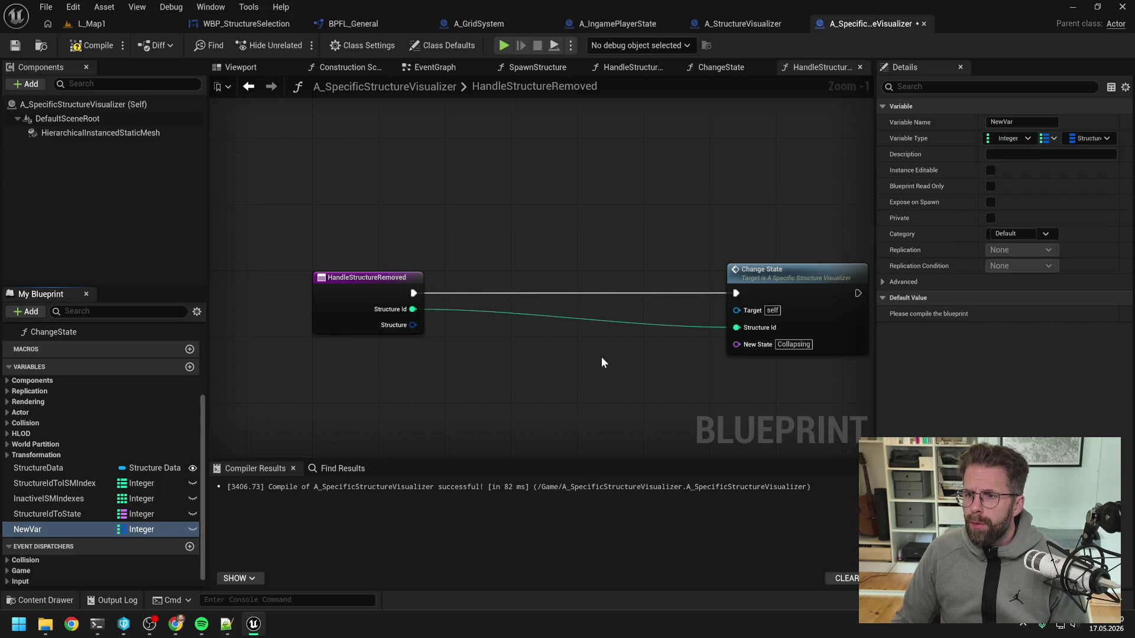
double_click(55, 534)
type("Str")
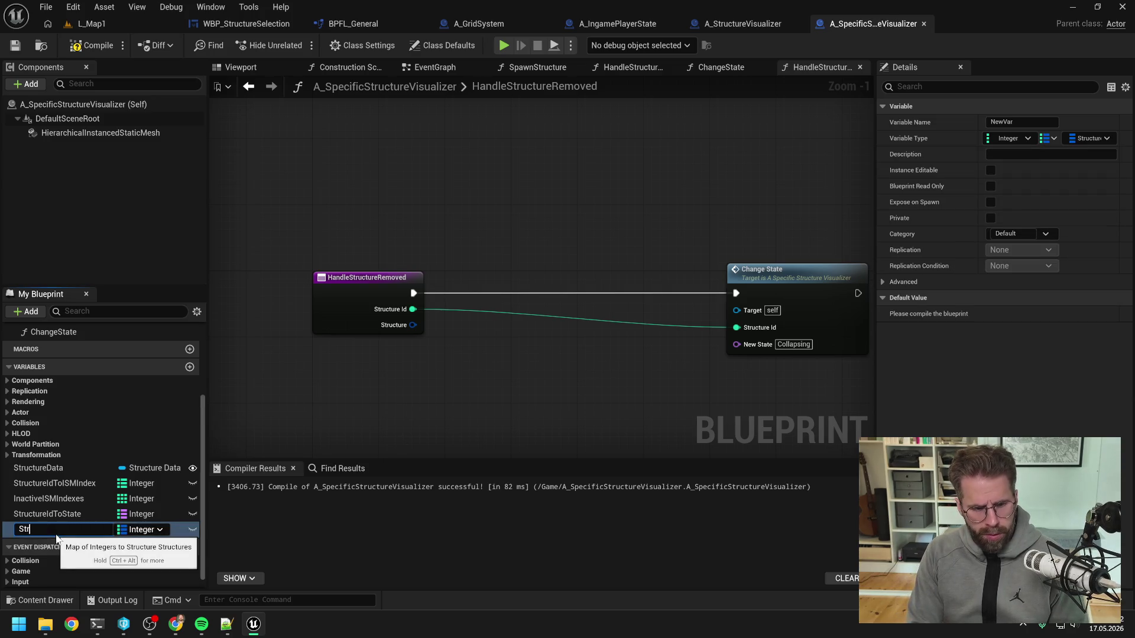
type("uctureIdToS")
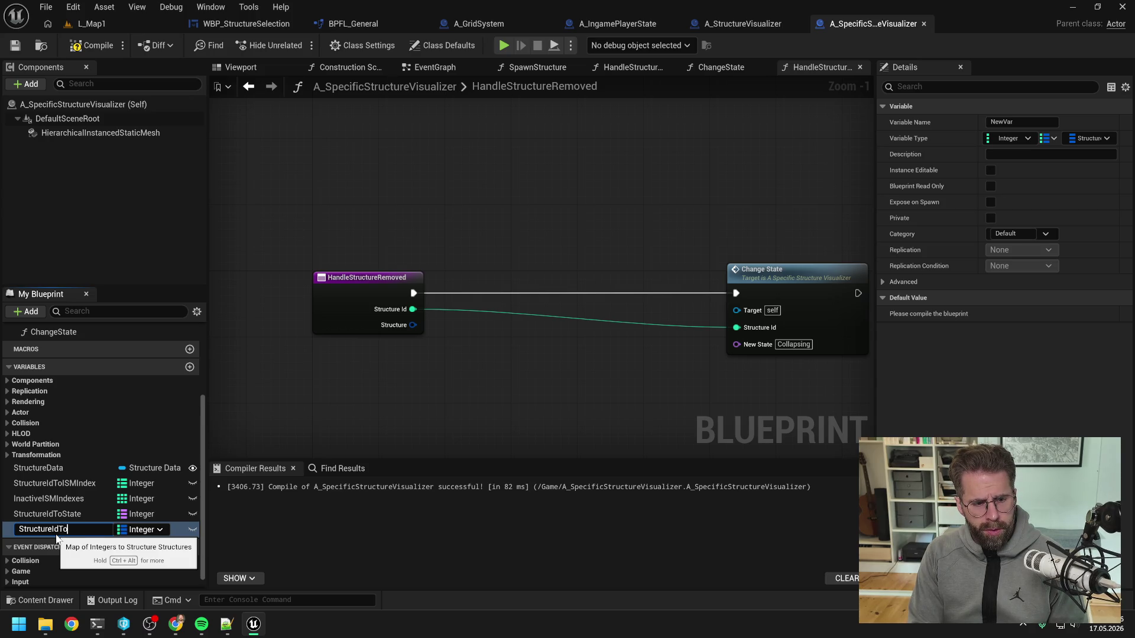
type("tructure")
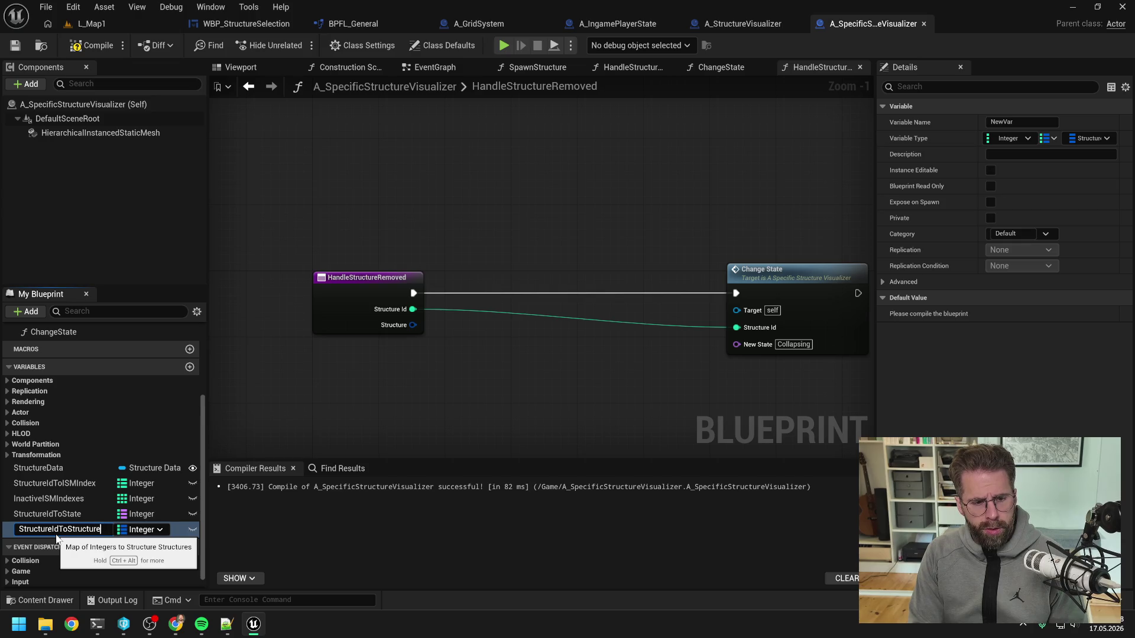
key("Return")
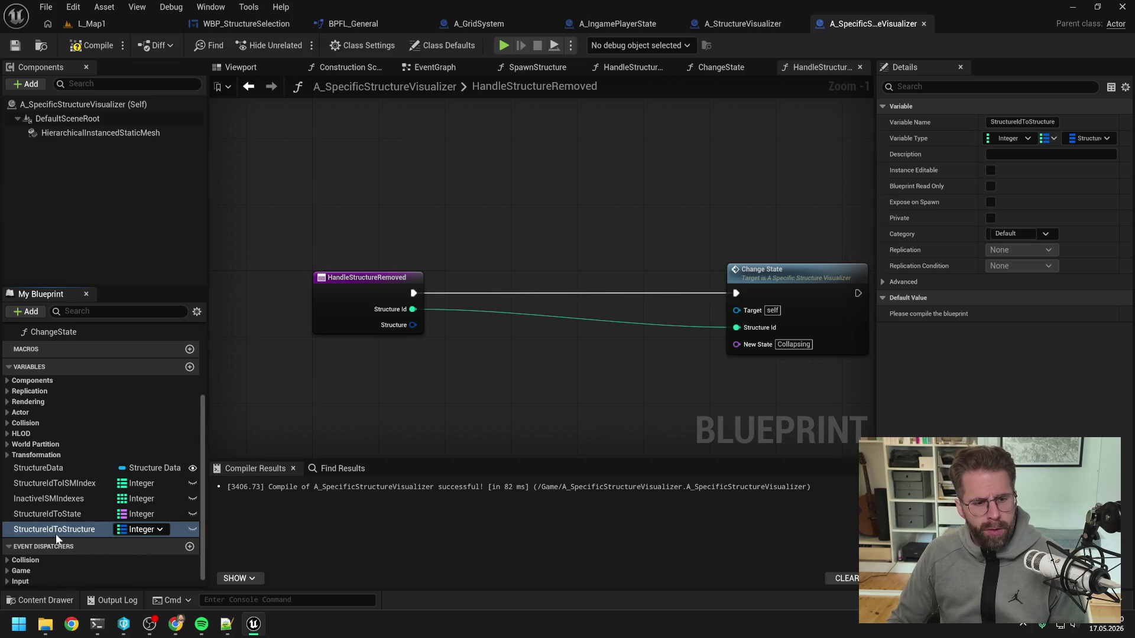
left_click(92, 45)
- Place a StructureIdToStructure getter and a map Add node in the graph
left_click_drag(534, 393, 495, 377)
mouse_move(72, 533)
left_mouse_down()
mouse_move(446, 253)
mouse_move(421, 253)
left_mouse_up()
left_click(465, 286)
left_click_drag(497, 257, 574, 291)
type("add")
left_click(584, 347)
- Run Add before Change State, keyed by Structure Id with the removed structure as value, and save
left_click_drag(375, 276, 539, 276)
left_click(460, 341)
mouse_move(374, 308)
left_mouse_down()
mouse_move(548, 327)
mouse_move(412, 237)
mouse_move(517, 235)
mouse_move(541, 308)
left_mouse_up()
double_click(506, 297)
double_click(446, 238)
mouse_move(591, 278)
left_mouse_down()
mouse_move(697, 277)
mouse_move(657, 236)
mouse_move(617, 255)
left_mouse_up()
double_click(642, 299)
key("ctrl+s")
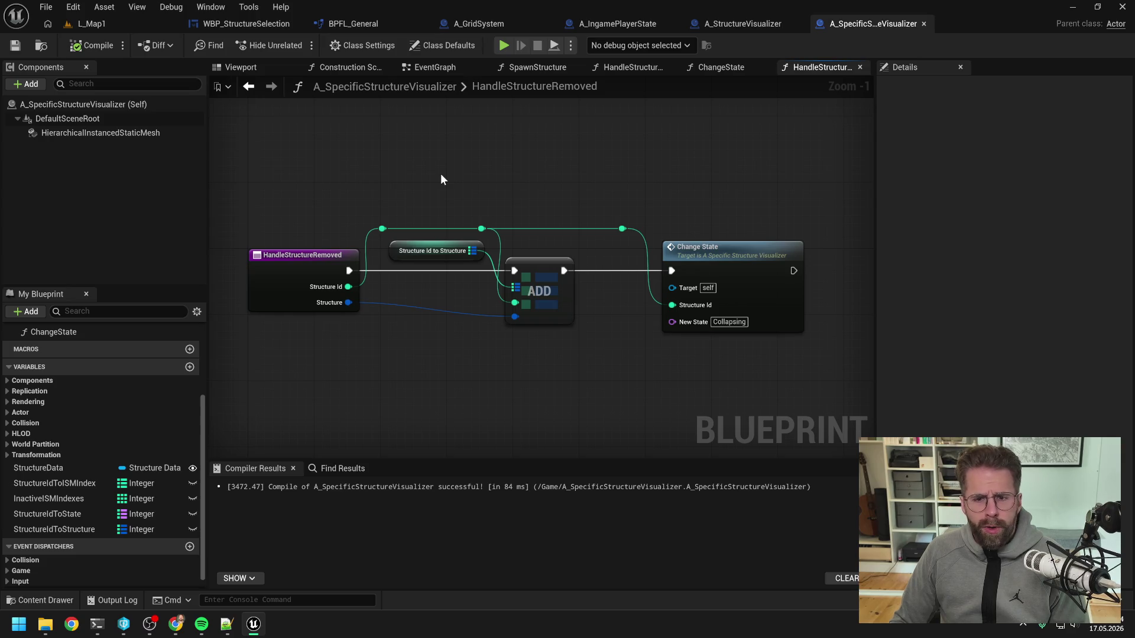
- Open the ChangeState graph centred on its Switch on Name, discarding a stray mesh component reference
double_click(714, 283)
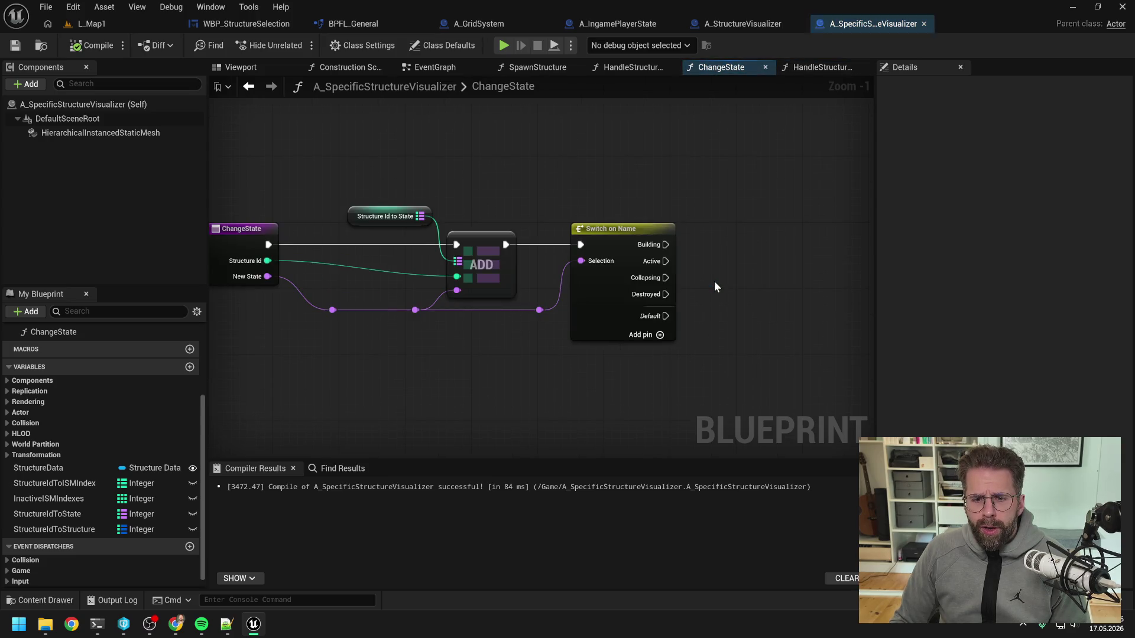
scroll(594, 240, "down", 1)
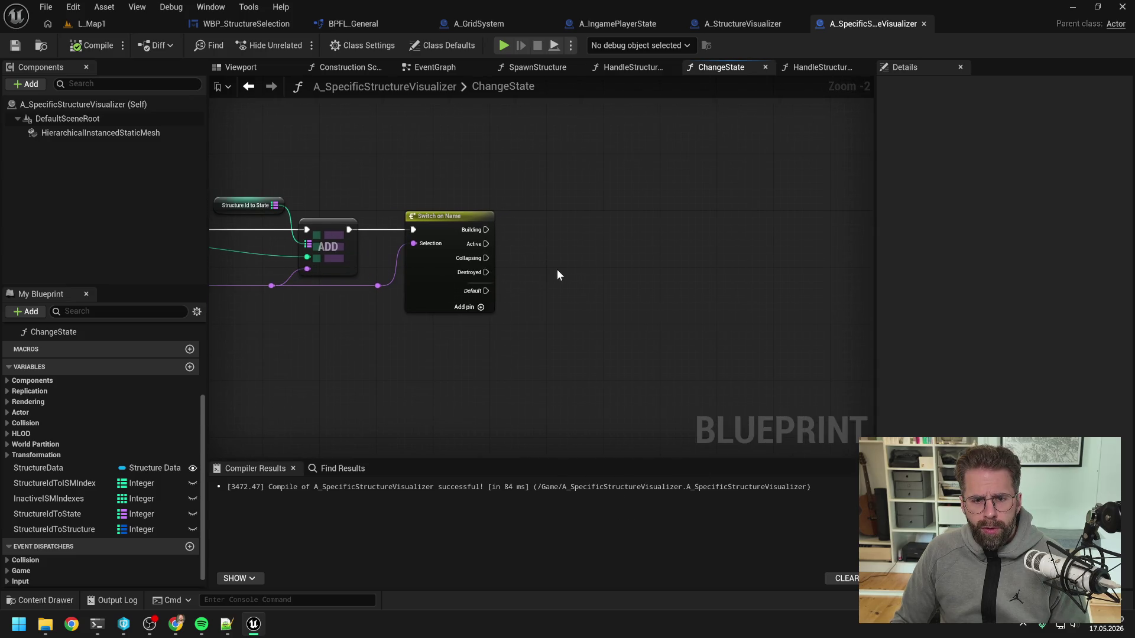
left_click_drag(557, 269, 621, 264)
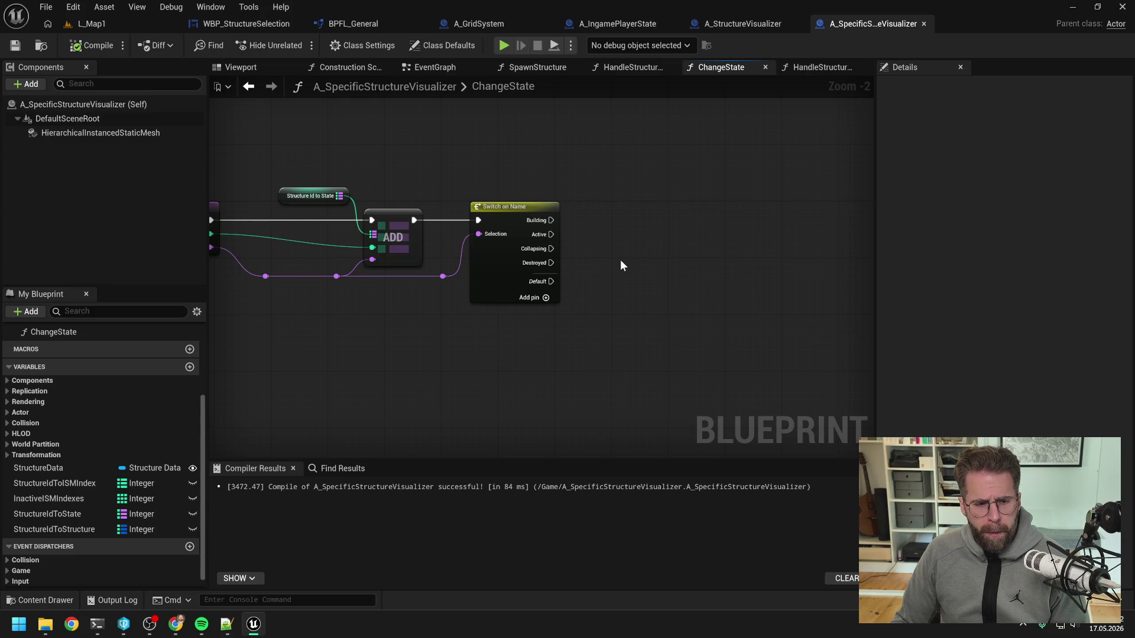
left_click_drag(663, 264, 625, 258)
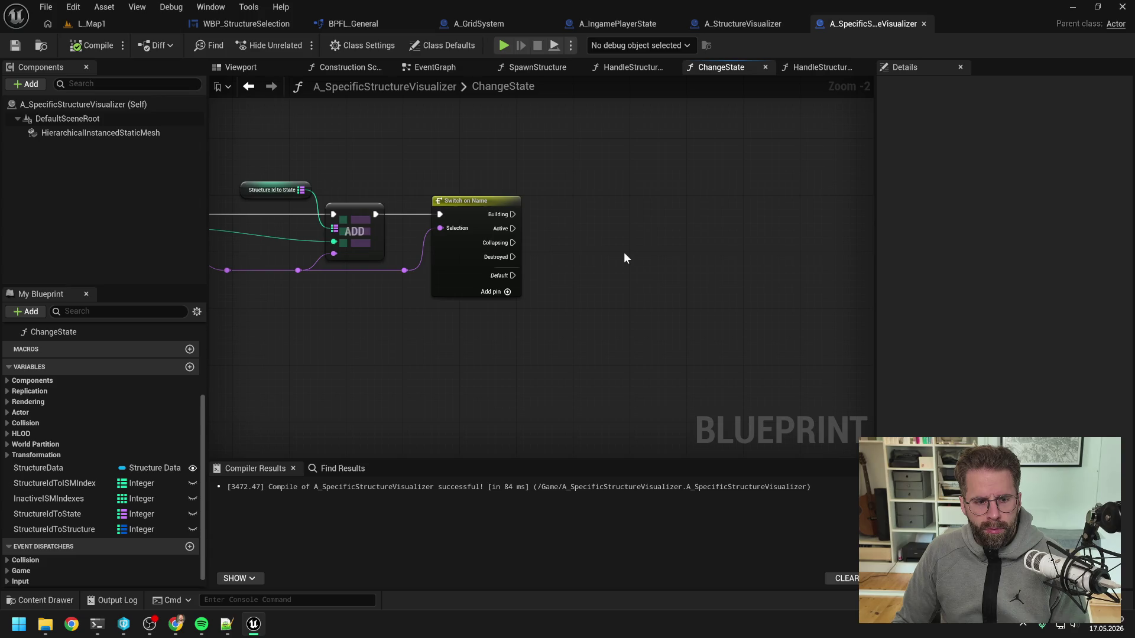
mouse_move(60, 130)
left_mouse_down()
mouse_move(594, 251)
mouse_move(662, 253)
mouse_move(716, 275)
left_mouse_up()
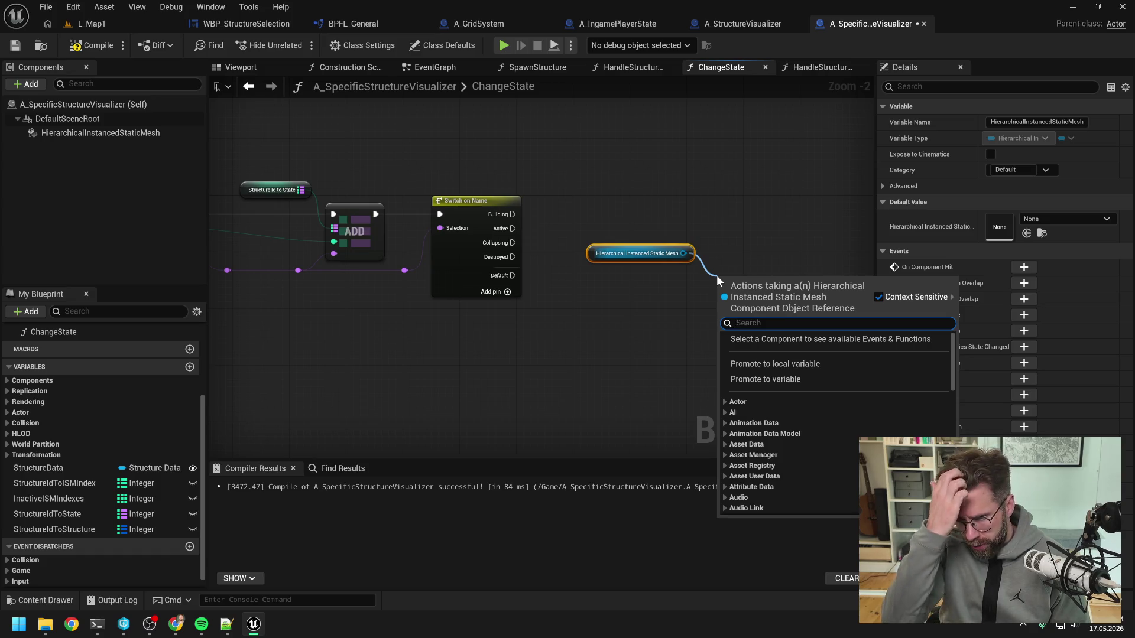
left_click_drag(578, 210, 678, 274)
key("Delete")
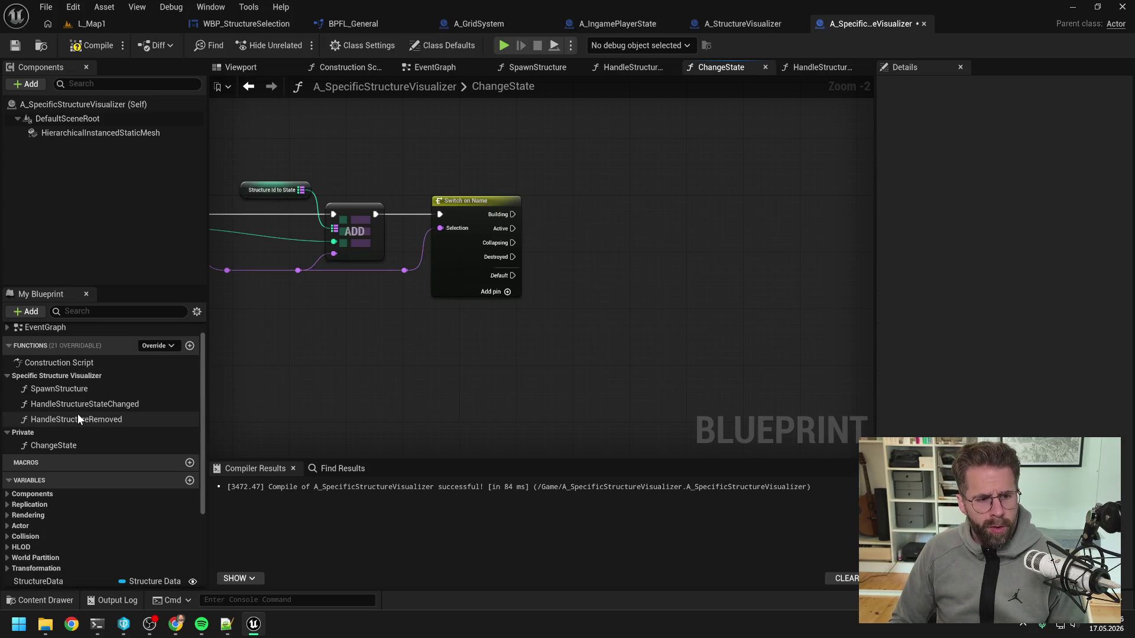
- Open the SpawnStructure graph, frame its entry and Branch, and show its properties with the StructureId input
double_click(83, 419)
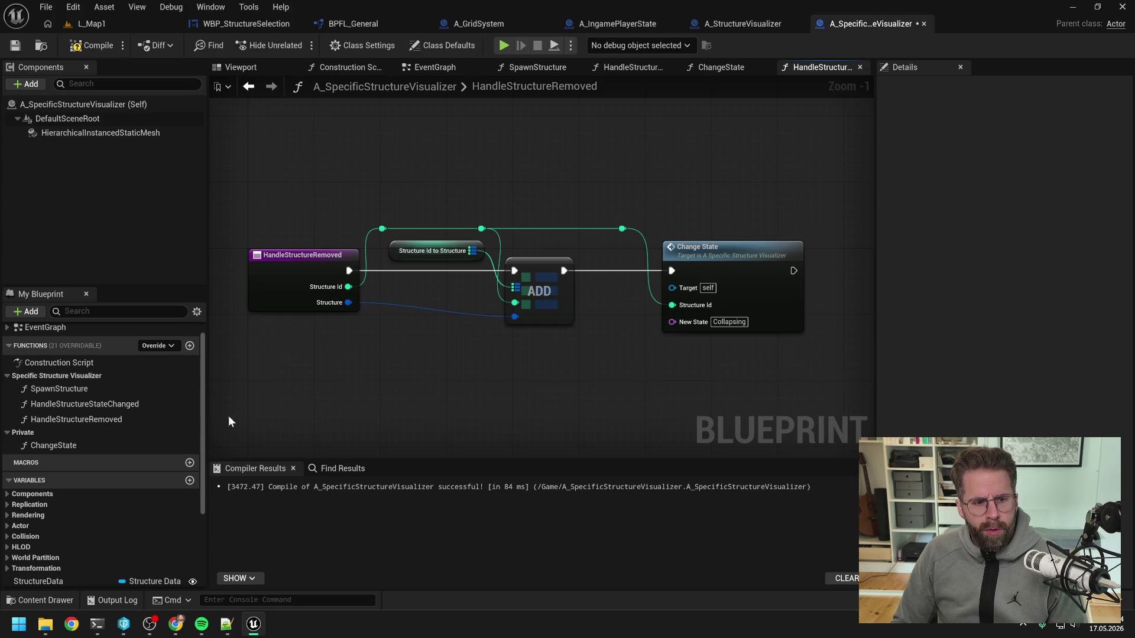
scroll(117, 416, "up", 1)
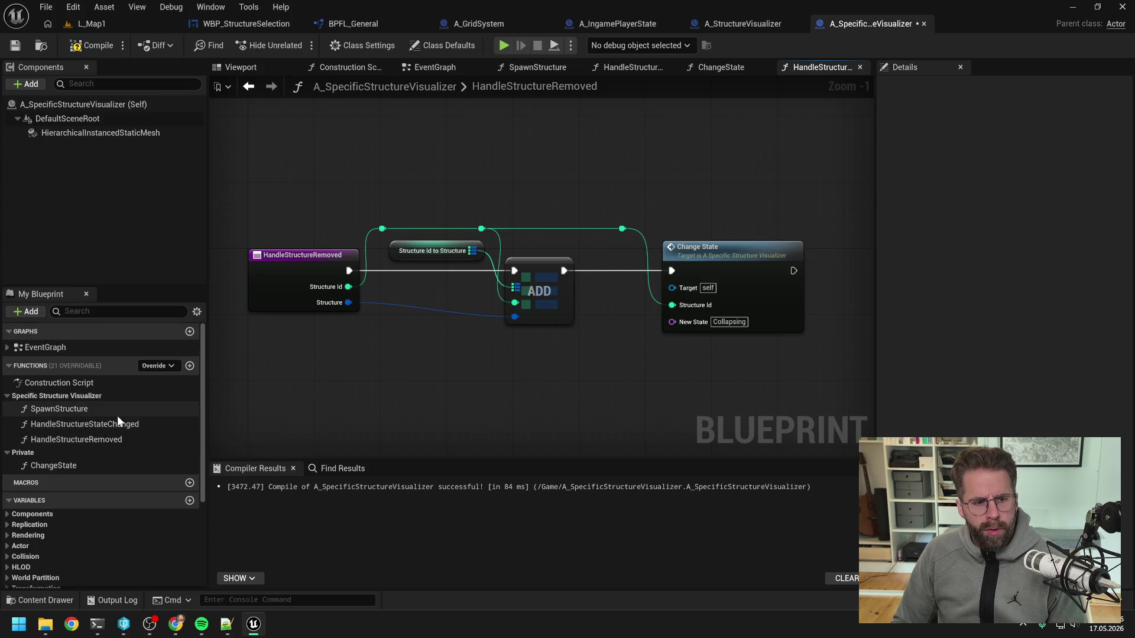
scroll(118, 416, "down", 1)
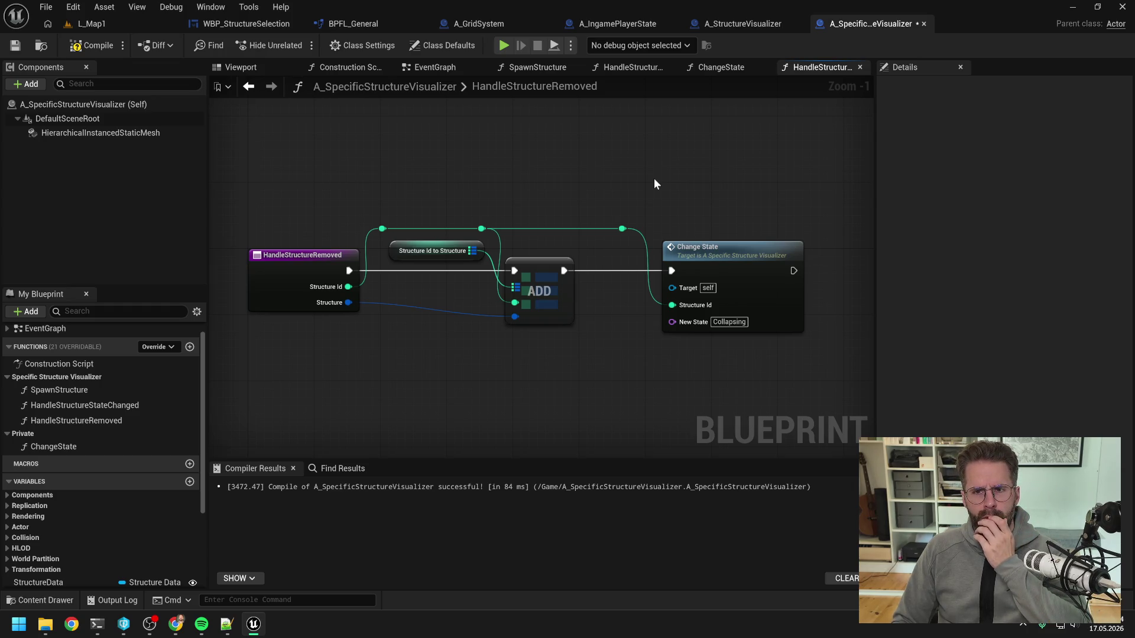
double_click(98, 447)
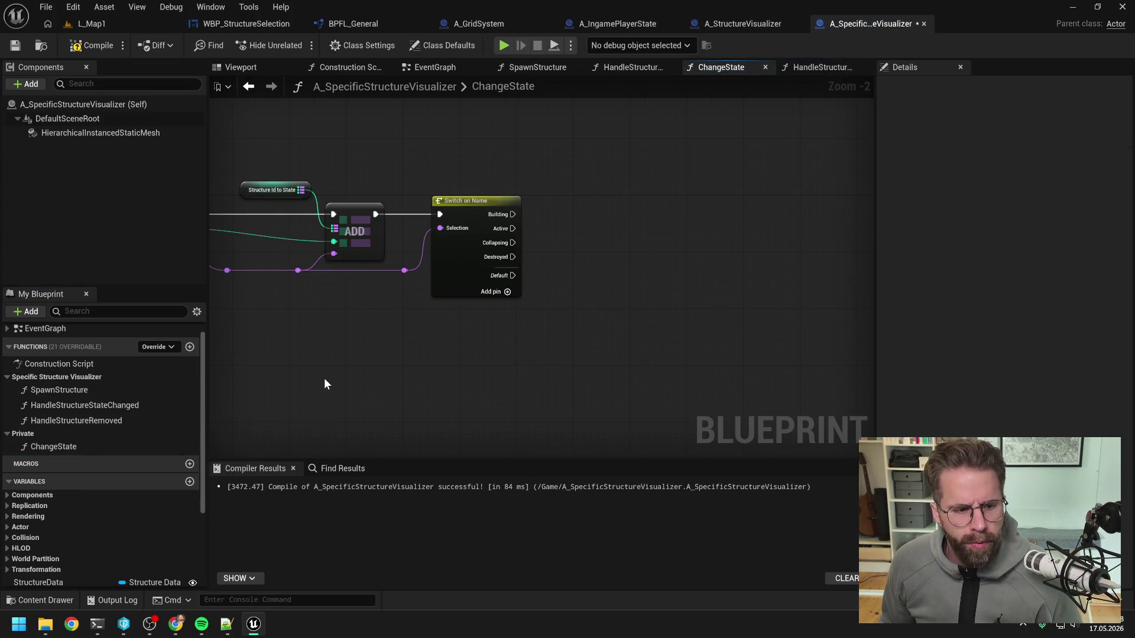
double_click(113, 390)
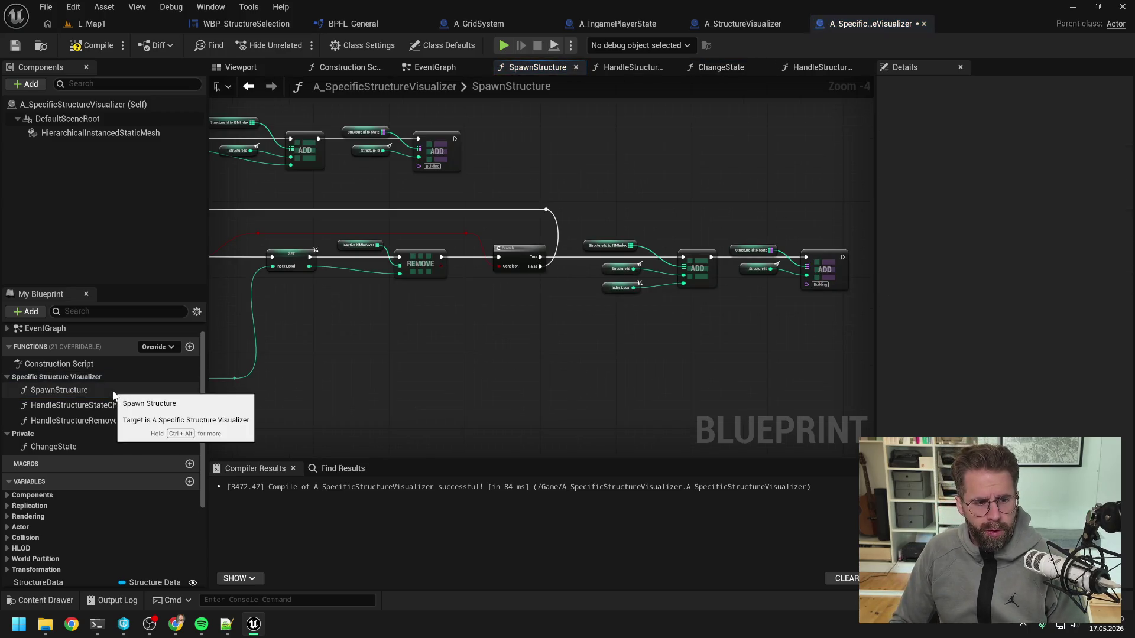
left_click_drag(327, 374, 691, 354)
mouse_move(361, 304)
left_mouse_down()
mouse_move(532, 353)
mouse_move(514, 347)
left_mouse_up()
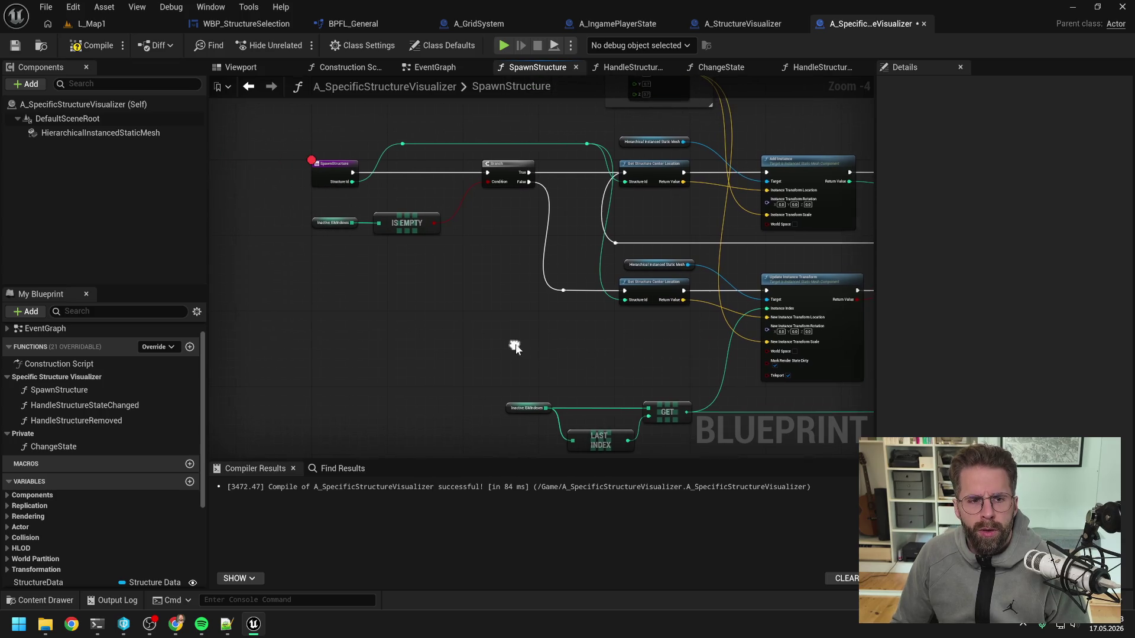
left_click(98, 389)
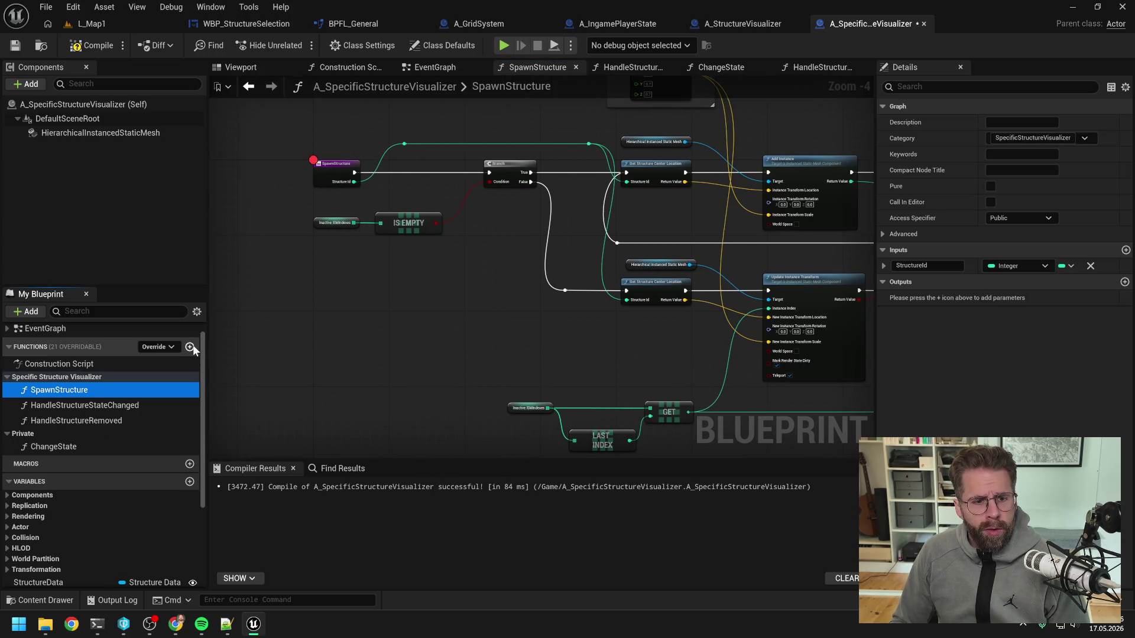
- Create a new function named RemoveStructure with Private access and save
left_click(189, 347)
type("Remo")
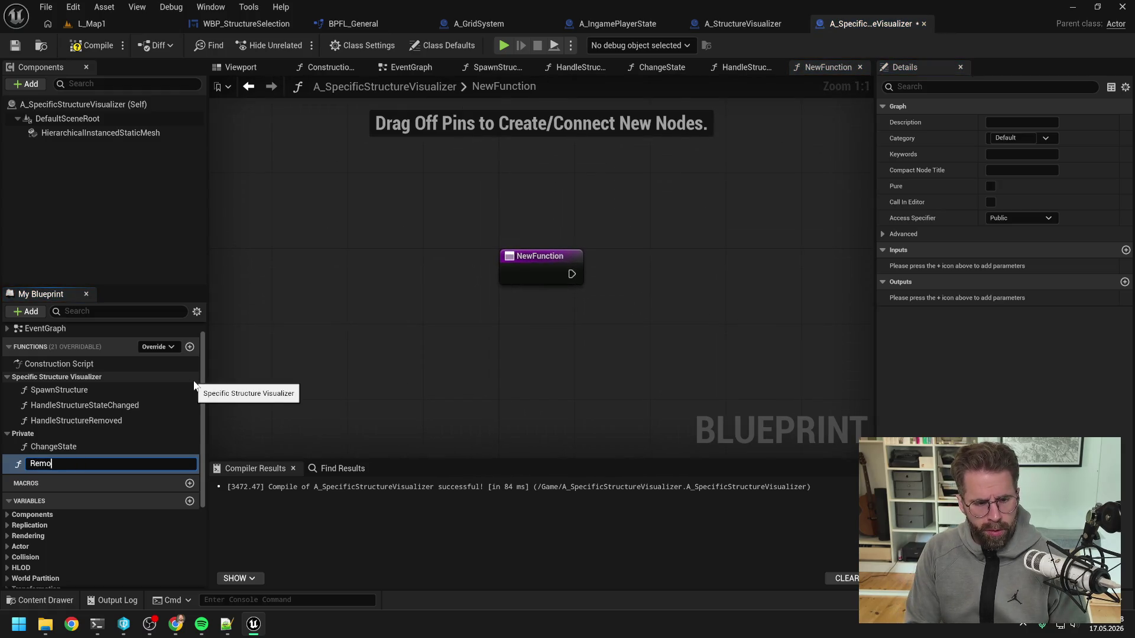
type("veStructure")
key("Return")
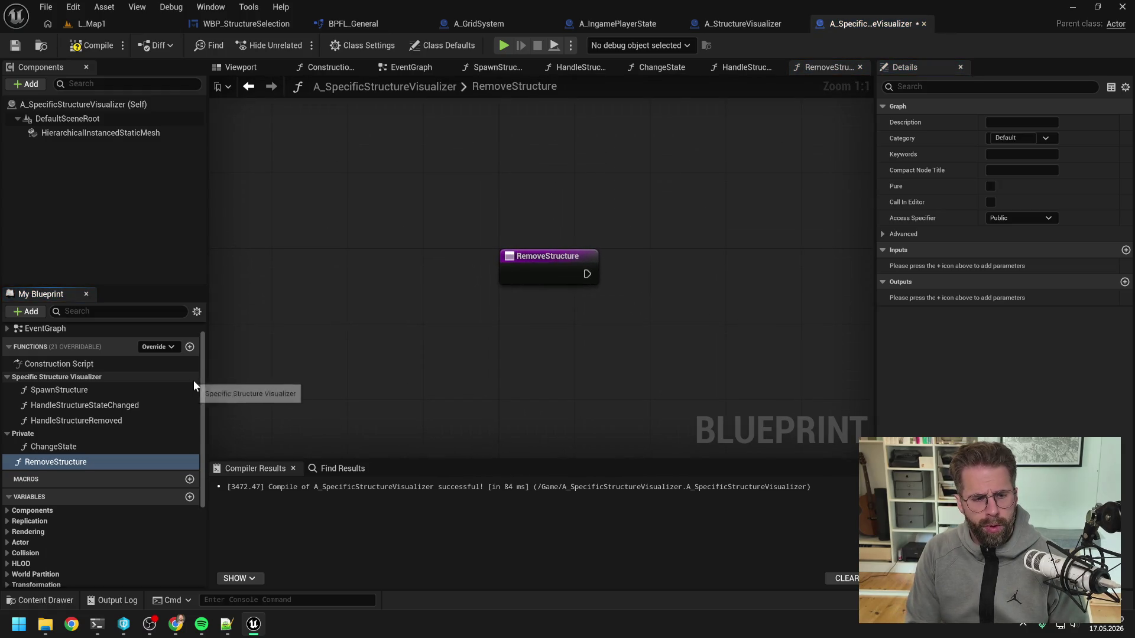
left_click(1026, 223)
left_click(1009, 251)
key("ctrl+s")
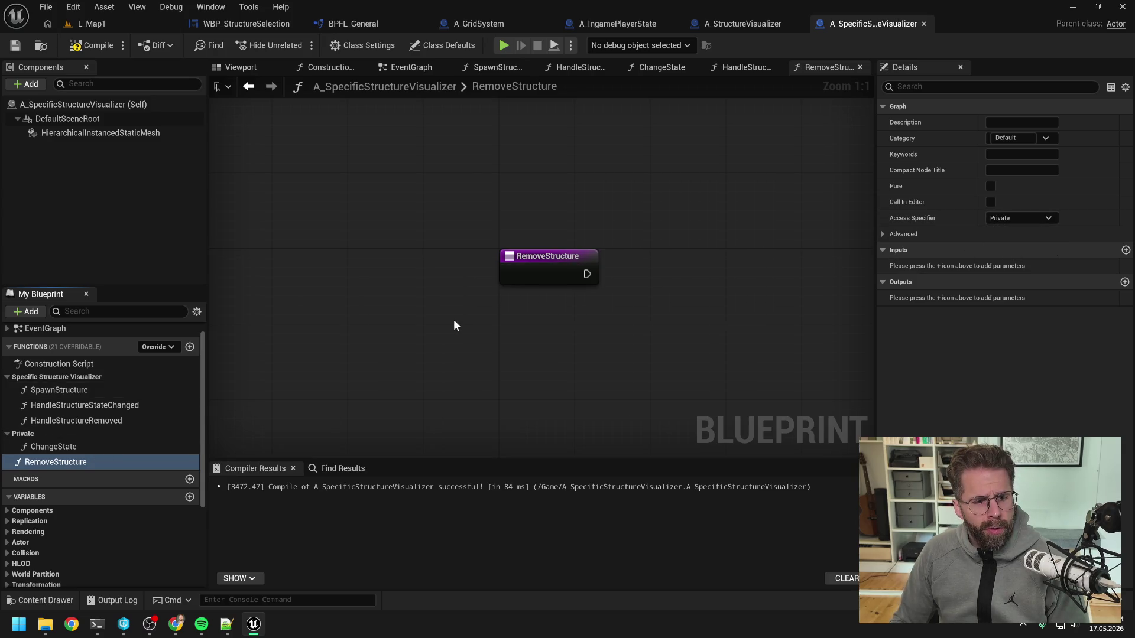
- Move RemoveStructure into the Private category and place its call in the ChangeState graph
left_click(69, 463)
left_click_drag(68, 463, 74, 450)
left_click(79, 459)
key("ctrl+s")
left_click(662, 67)
mouse_move(121, 468)
left_mouse_down()
mouse_move(580, 264)
mouse_move(594, 234)
left_mouse_up()
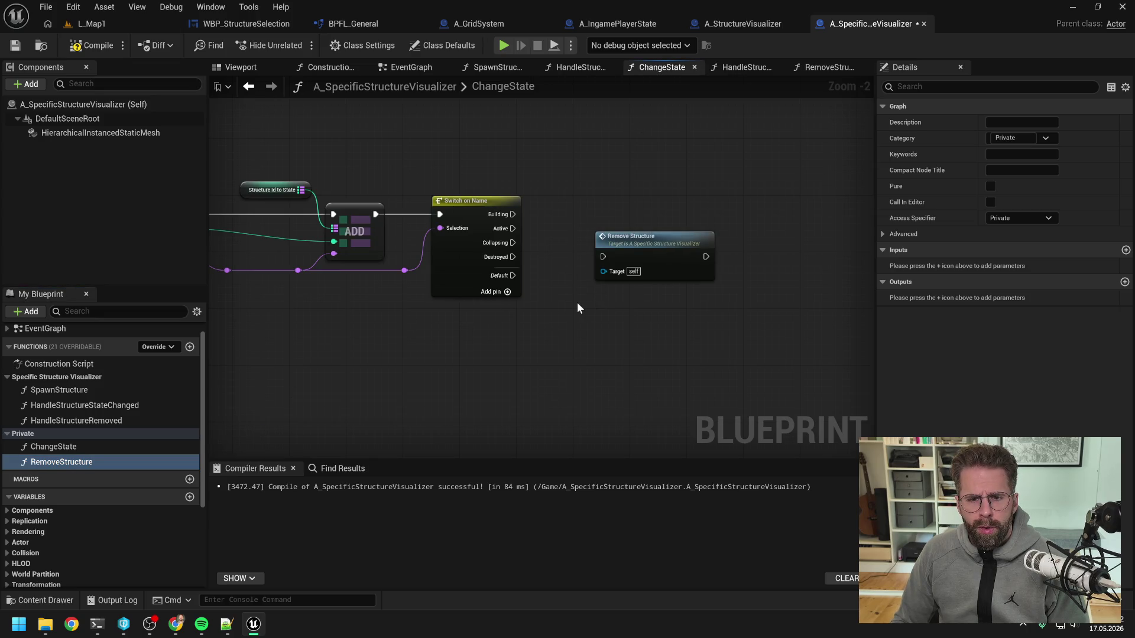
- Call Remove Structure from the Destroyed case and give it an Integer input named StructureId
left_click_drag(512, 256, 604, 257)
left_click(630, 255)
left_click_drag(612, 299, 742, 286)
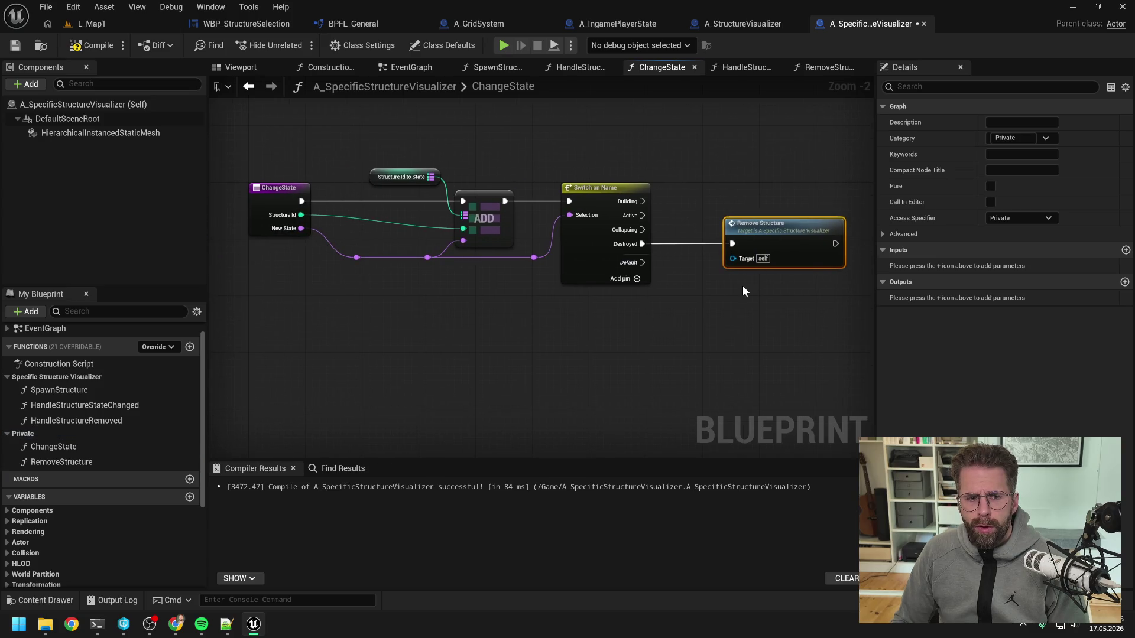
left_click(1126, 250)
left_click(1009, 266)
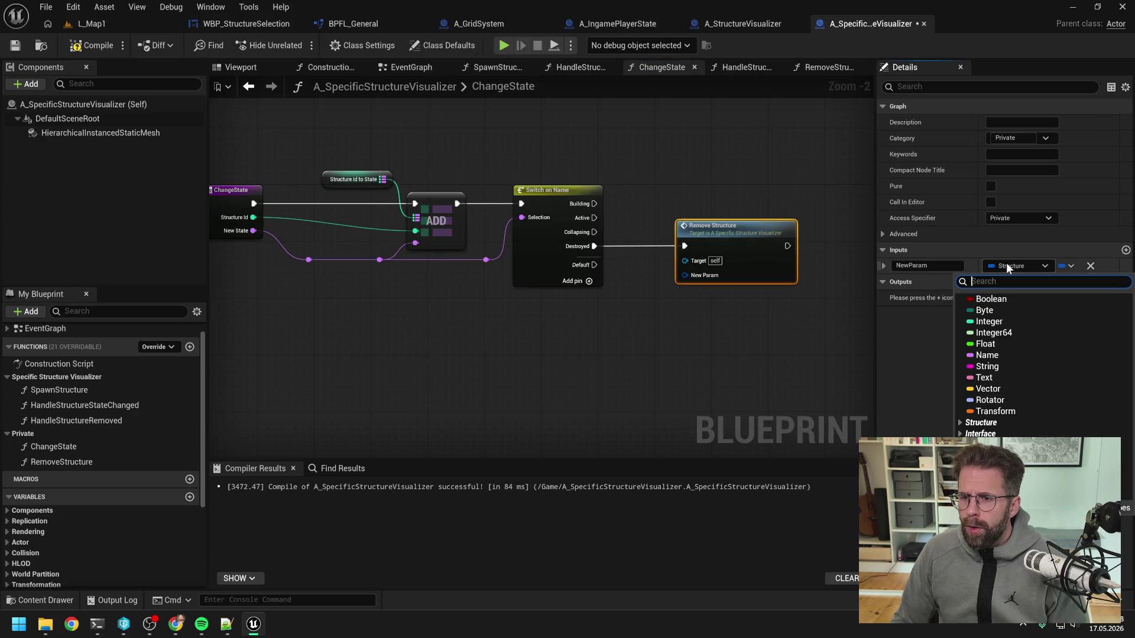
left_click(989, 321)
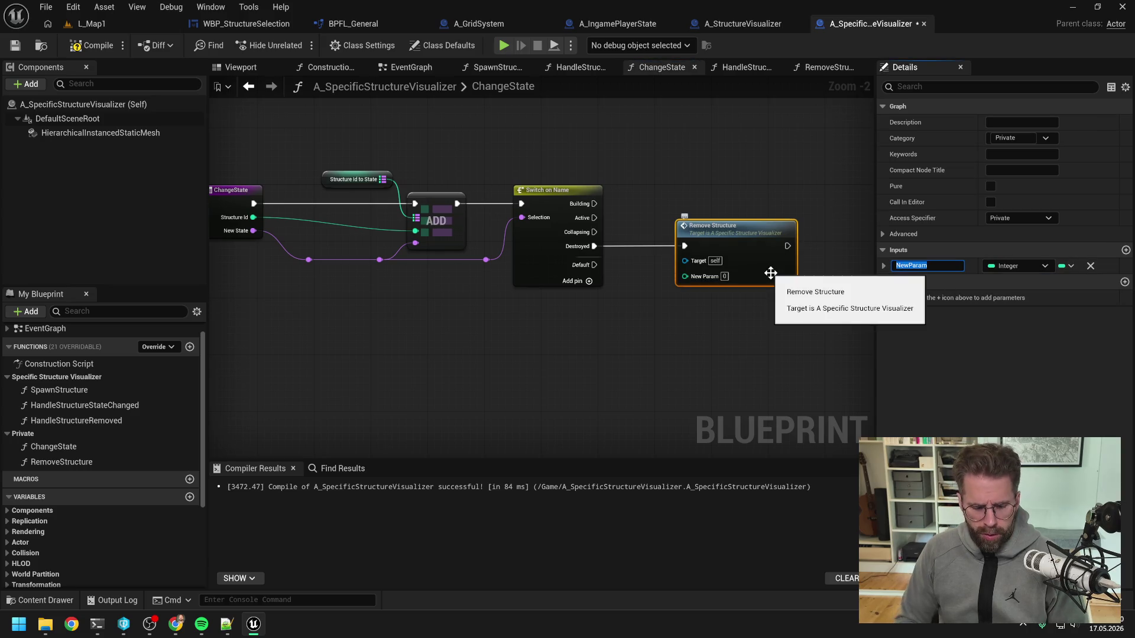
type("StructureId")
key("Return")
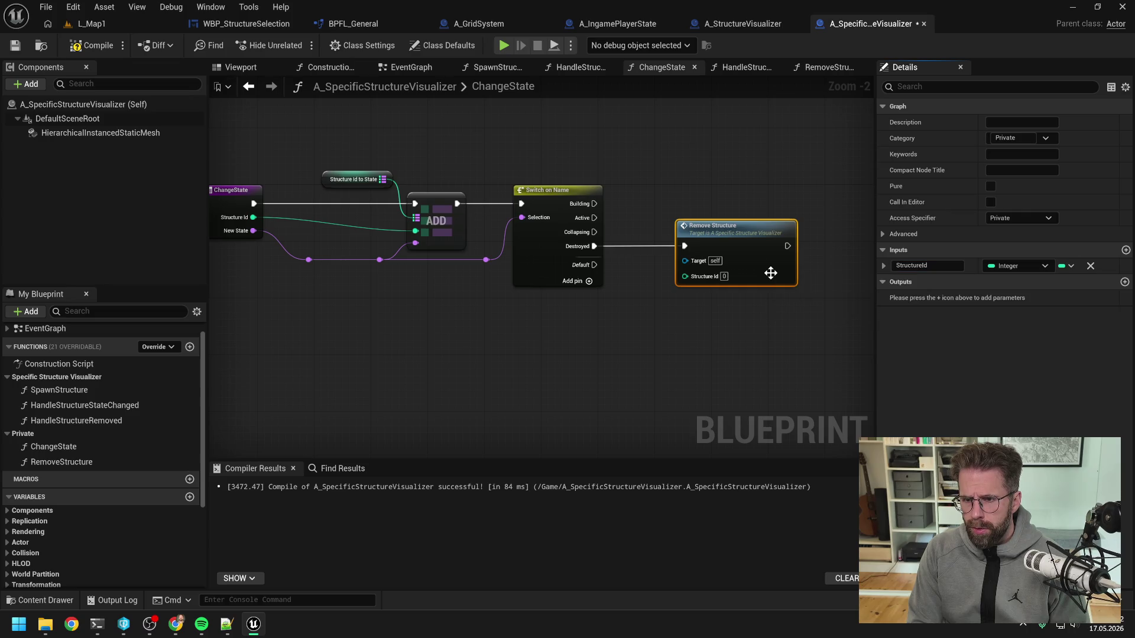
left_click(708, 296)
key("ctrl+s")
key("Home")
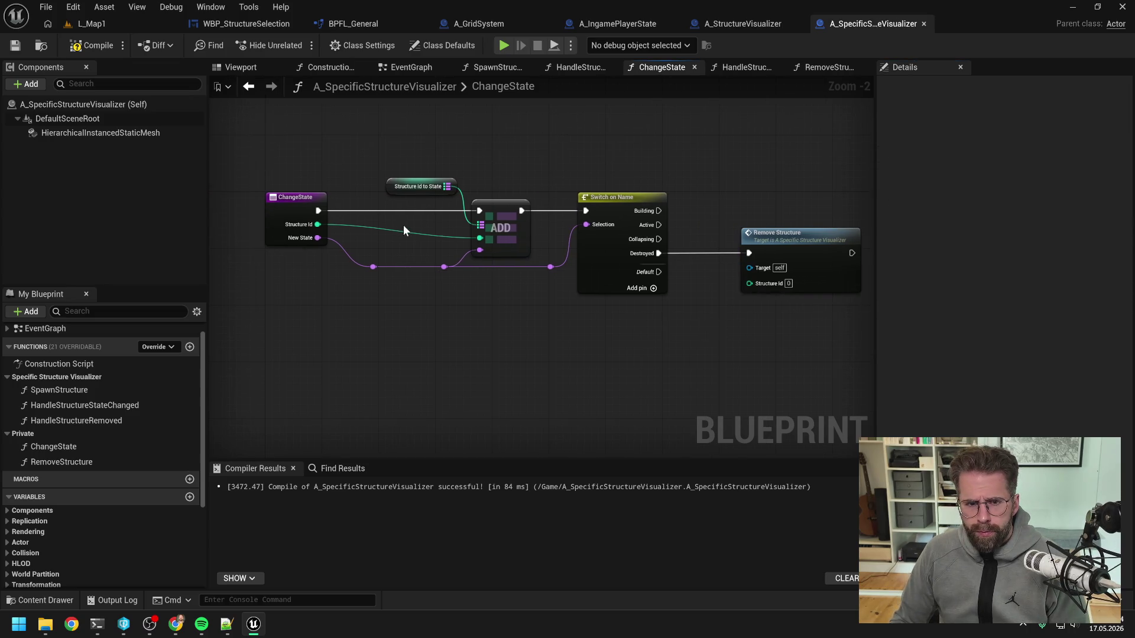
- Route Structure Id through reroute points into Remove Structure, save, and open its graph
double_click(425, 234)
mouse_move(424, 234)
left_mouse_down()
mouse_move(428, 171)
mouse_move(359, 167)
left_mouse_up()
double_click(425, 172)
left_click(455, 168)
mouse_move(454, 168)
left_mouse_down()
mouse_move(749, 283)
mouse_move(685, 171)
left_mouse_up()
double_click(715, 277)
key("ctrl+s")
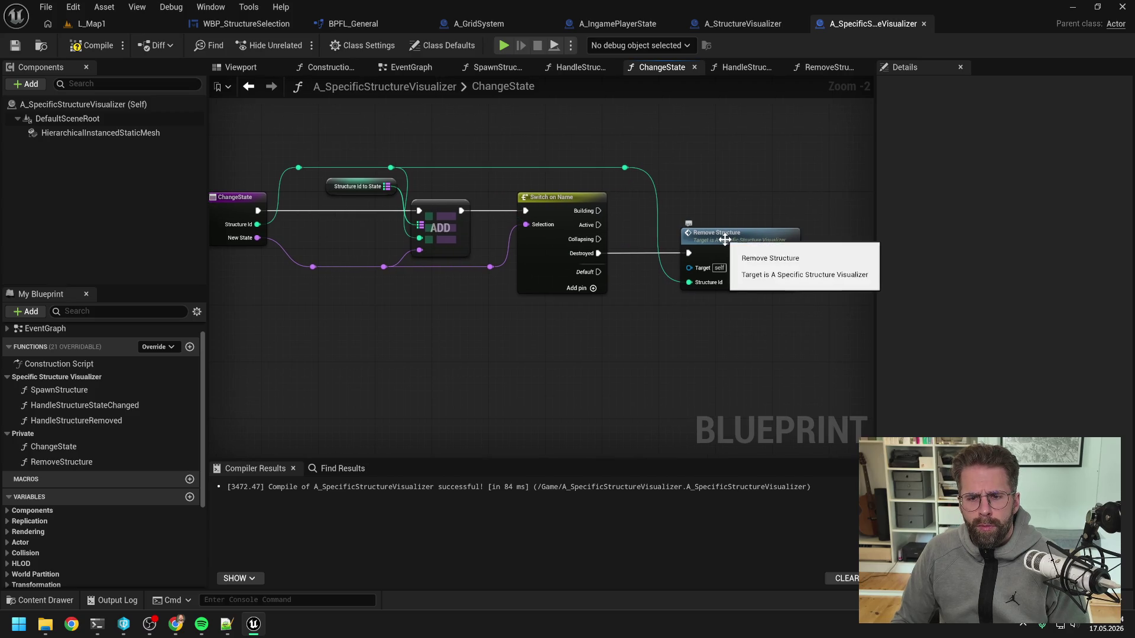
double_click(724, 240)
right_click(588, 268)
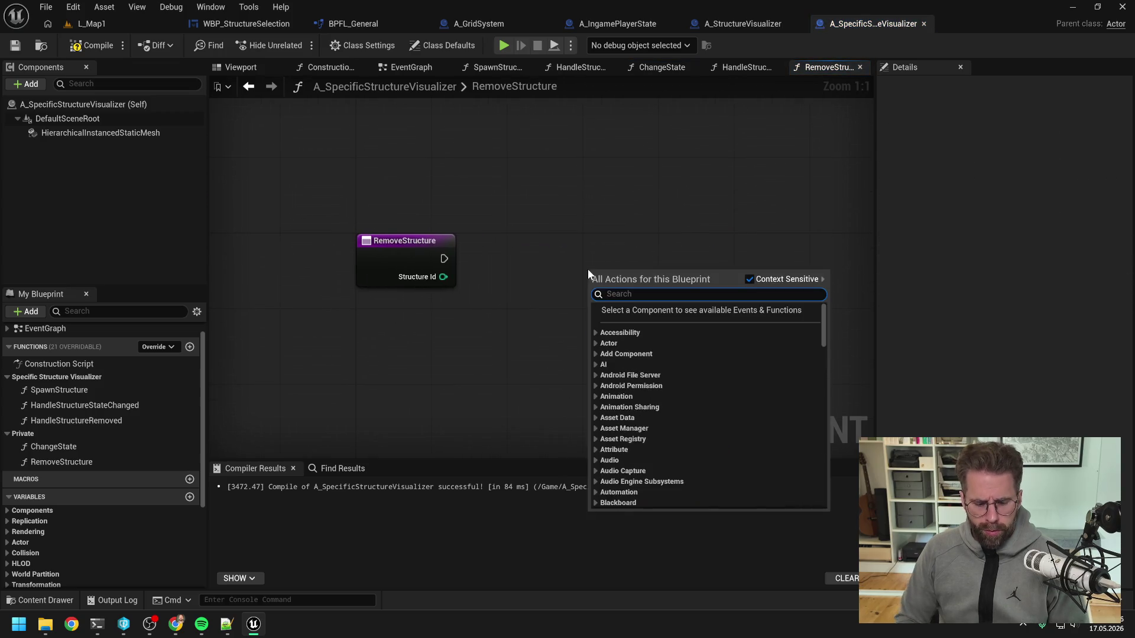
- Add a Sequence node after RemoveStructure's entry
type("sequence")
key("Return")
left_click_drag(443, 259, 594, 286)
key("q")
scroll(597, 260, "down", 3)
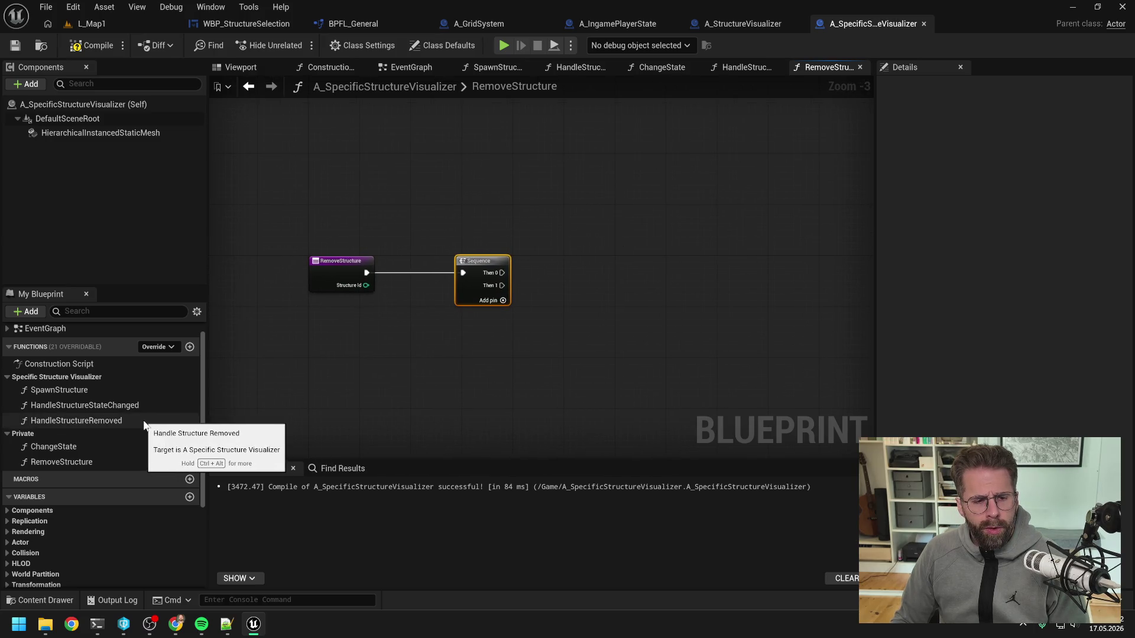
scroll(141, 410, "down", 5)
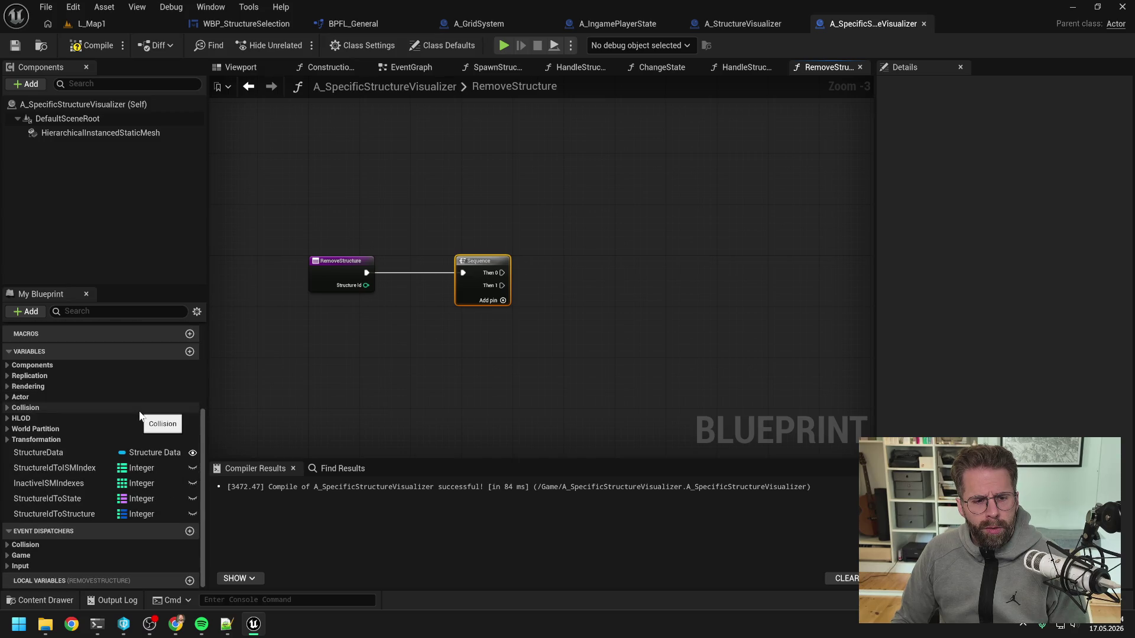
- Add a StructureIdToStructure getter with a Find node keyed by Structure Id, moving the Sequence aside
mouse_move(67, 516)
left_mouse_down()
mouse_move(385, 349)
mouse_move(543, 243)
mouse_move(621, 245)
left_mouse_up()
left_click(572, 265)
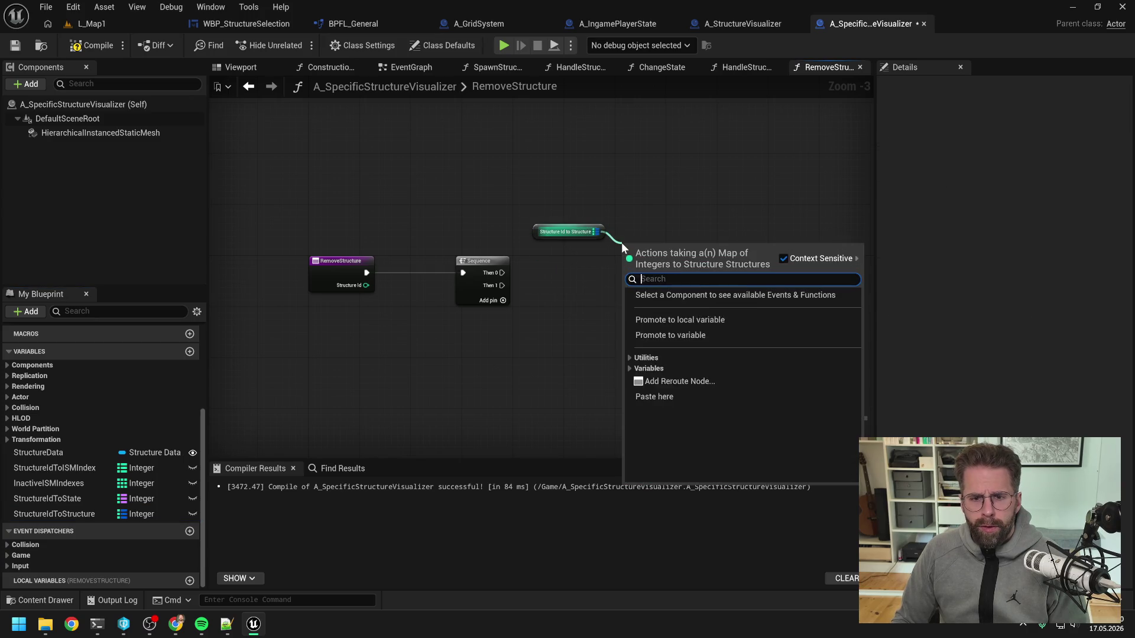
type("fi")
key("Return")
mouse_move(532, 222)
left_mouse_down()
mouse_move(659, 265)
mouse_move(557, 247)
left_mouse_up()
left_click(557, 253)
left_click(469, 267, "alt")
left_click_drag(469, 268, 697, 260)
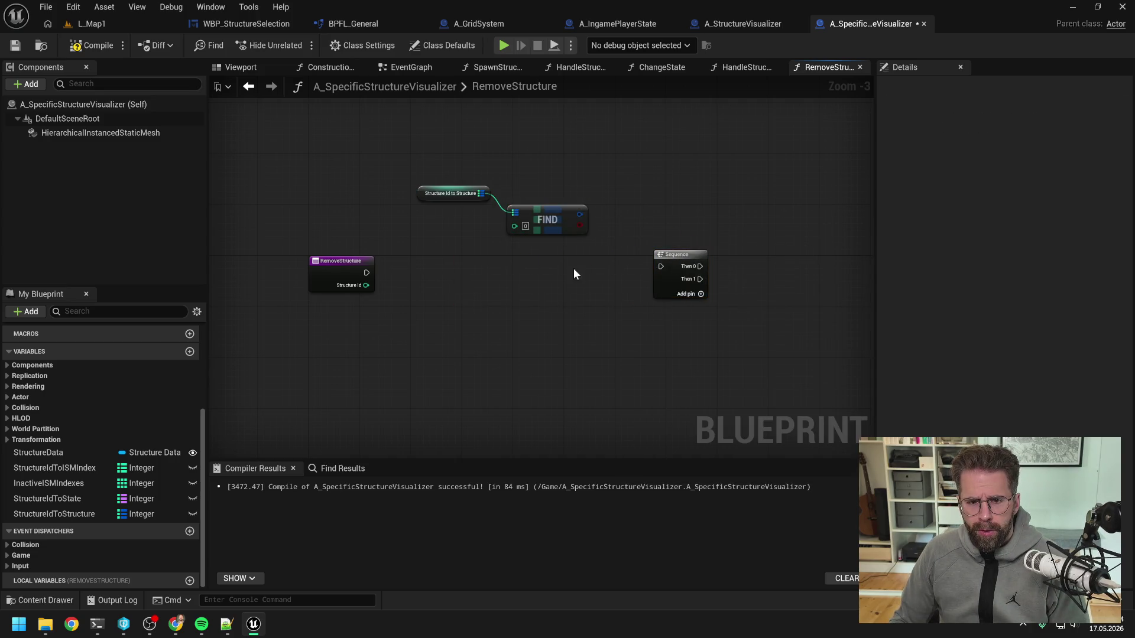
left_click_drag(546, 223, 540, 263)
left_click_drag(464, 193, 451, 238)
left_click_drag(666, 263, 437, 400)
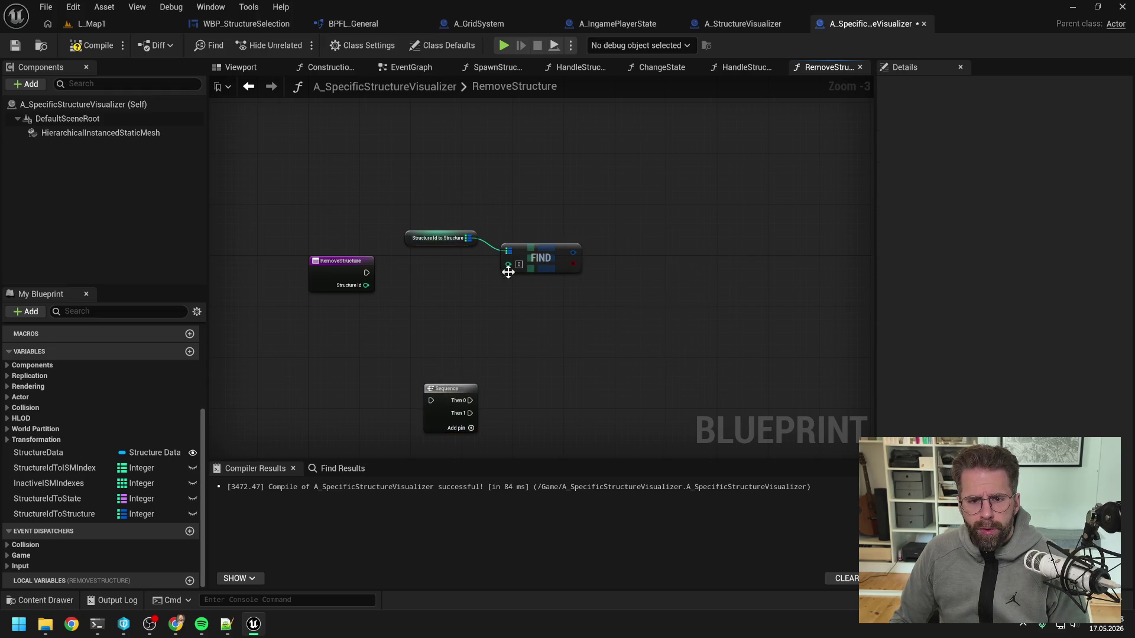
mouse_move(362, 286)
left_mouse_down()
mouse_move(511, 259)
mouse_move(335, 221)
left_mouse_up()
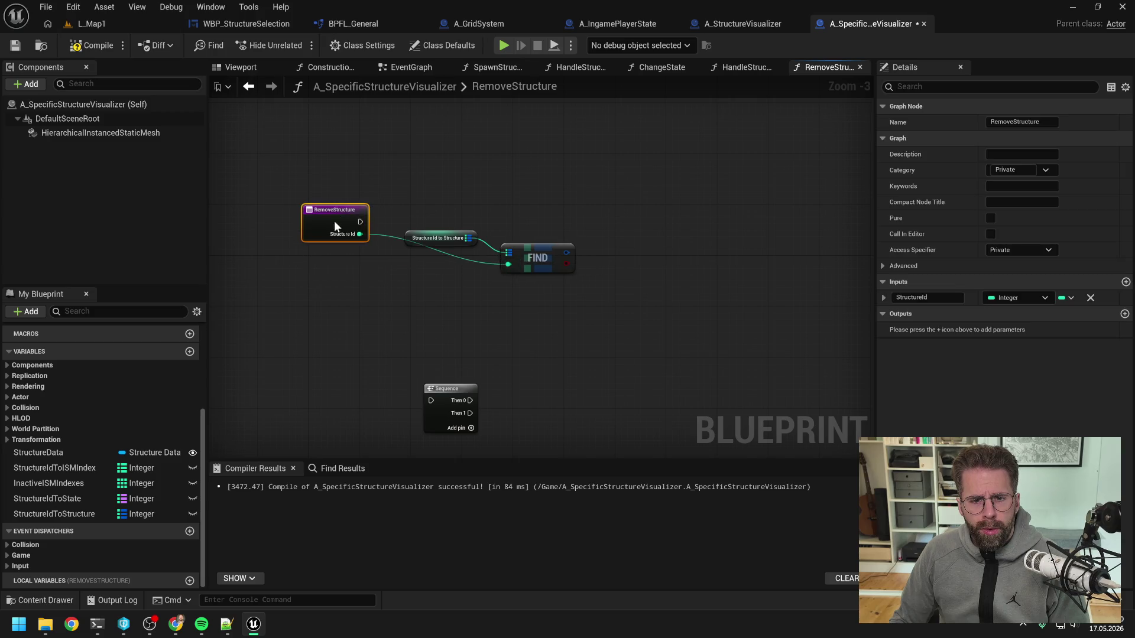
- Branch on Find's found result from the entry, tidy the nodes, then save and compile
left_click_drag(567, 263, 619, 234)
type("bran")
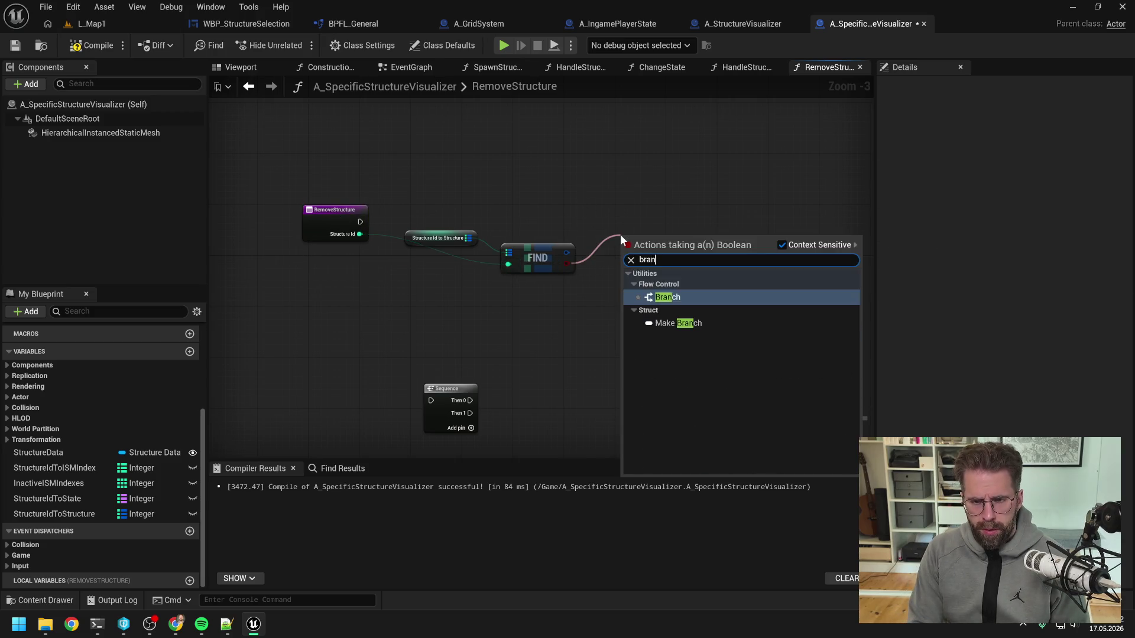
key("Return")
left_click_drag(360, 221, 643, 213)
left_click(633, 268)
left_click(552, 259)
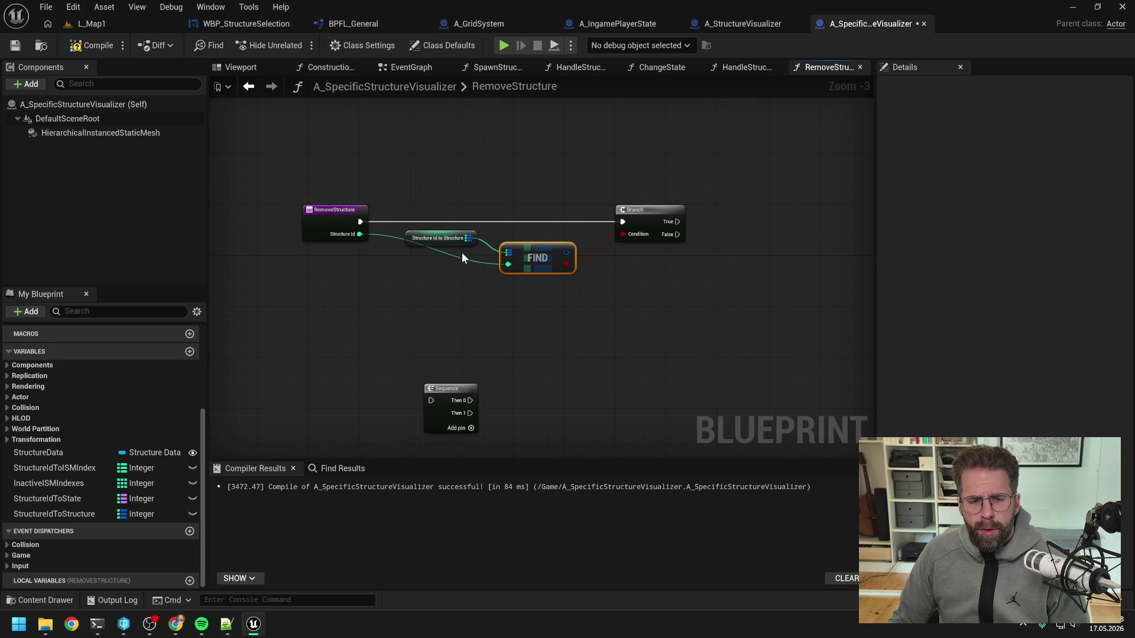
left_click_drag(455, 238, 435, 206)
left_click_drag(538, 261, 538, 248)
left_click_drag(622, 262, 570, 267)
key("ctrl+s")
left_click(91, 46)
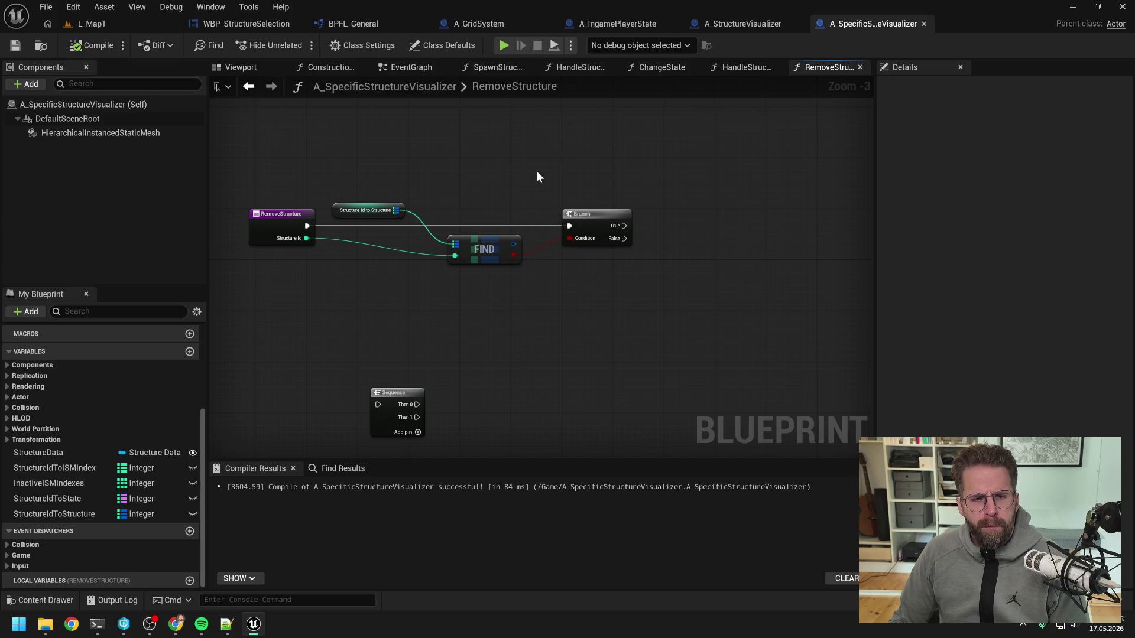
- Replace the StructureIdToStructure lookup with a StructureIdToISMIndex getter and Find node
left_click_drag(473, 160, 505, 290)
key("Delete")
key("ctrl+s")
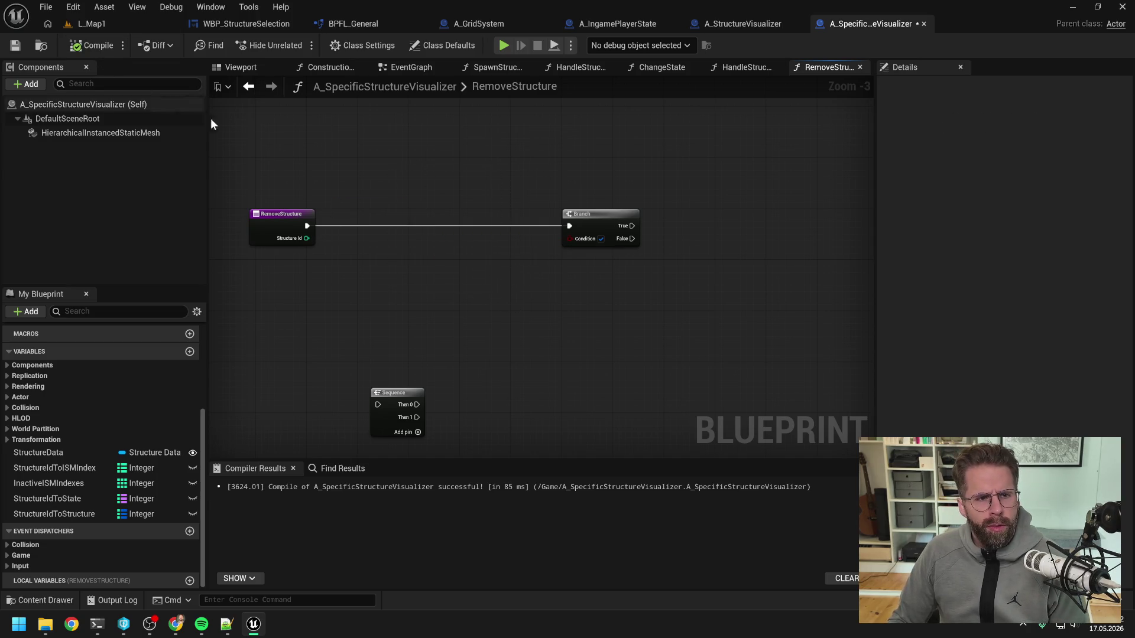
left_click(80, 473)
mouse_move(74, 470)
left_mouse_down()
mouse_move(318, 218)
mouse_move(352, 223)
left_mouse_up()
left_click(406, 227)
left_click_drag(415, 203, 436, 232)
type("find")
key("Return")
- Wire Structure Id into the ISMIndex Find key and tidy the getter position
mouse_move(307, 239)
left_mouse_down()
mouse_move(442, 255)
mouse_move(570, 239)
left_mouse_up()
left_click(565, 273)
left_click_drag(318, 211, 311, 216)
left_click(431, 194)
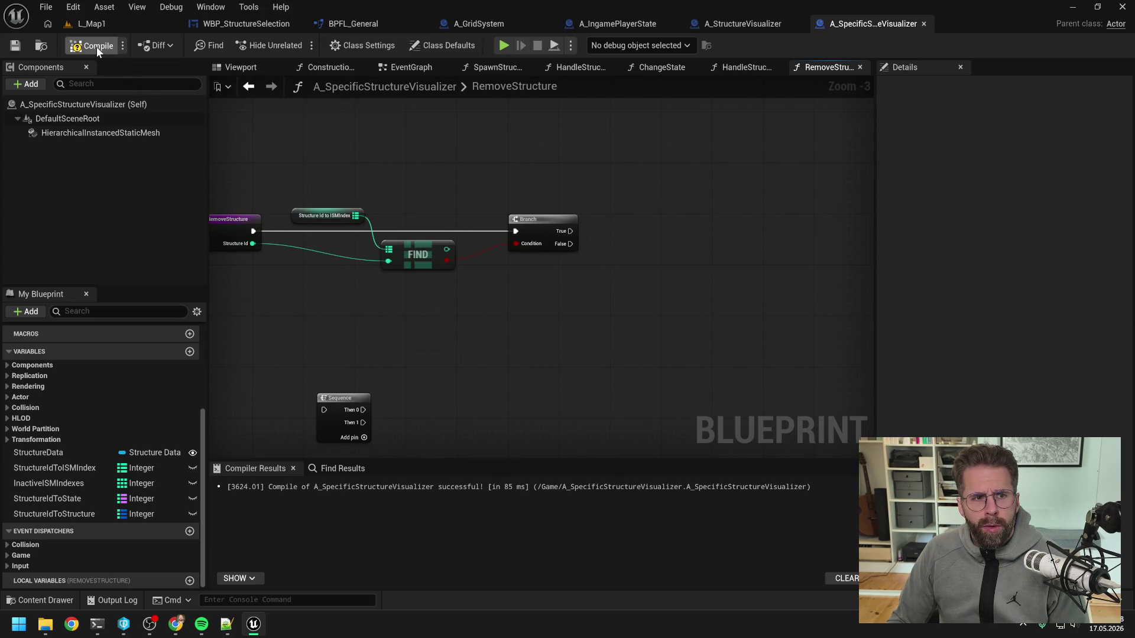
scroll(452, 194, "down", 1)
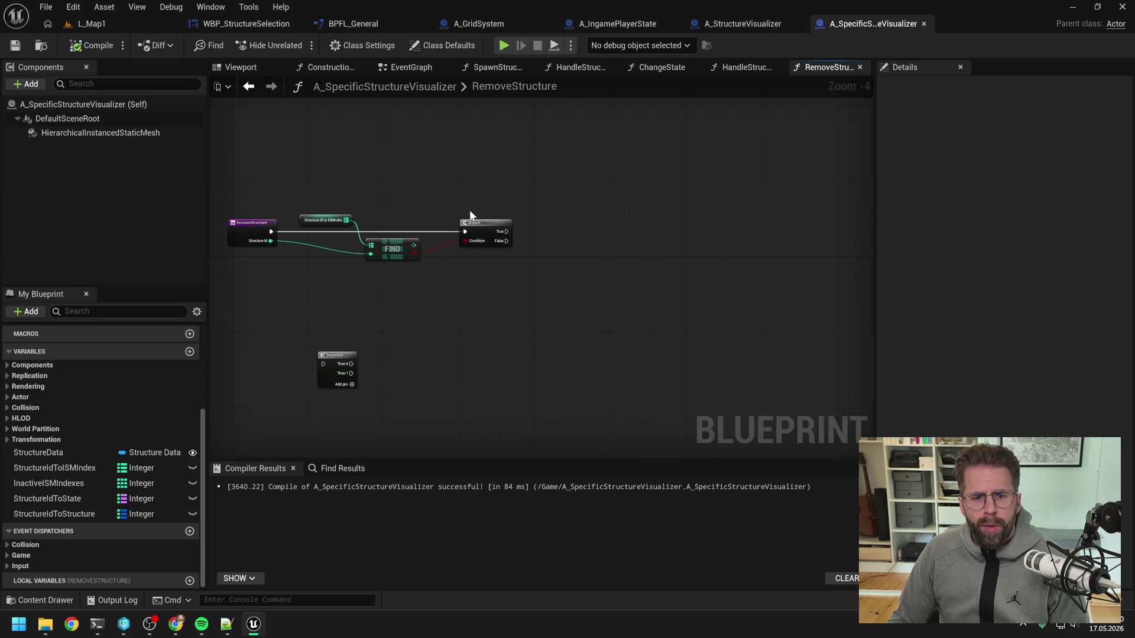
- Add the instanced mesh component reference and set Update Instance Transform's new scale to 0, 0, 0
mouse_move(89, 132)
left_mouse_down()
mouse_move(502, 143)
mouse_move(579, 158)
left_mouse_up()
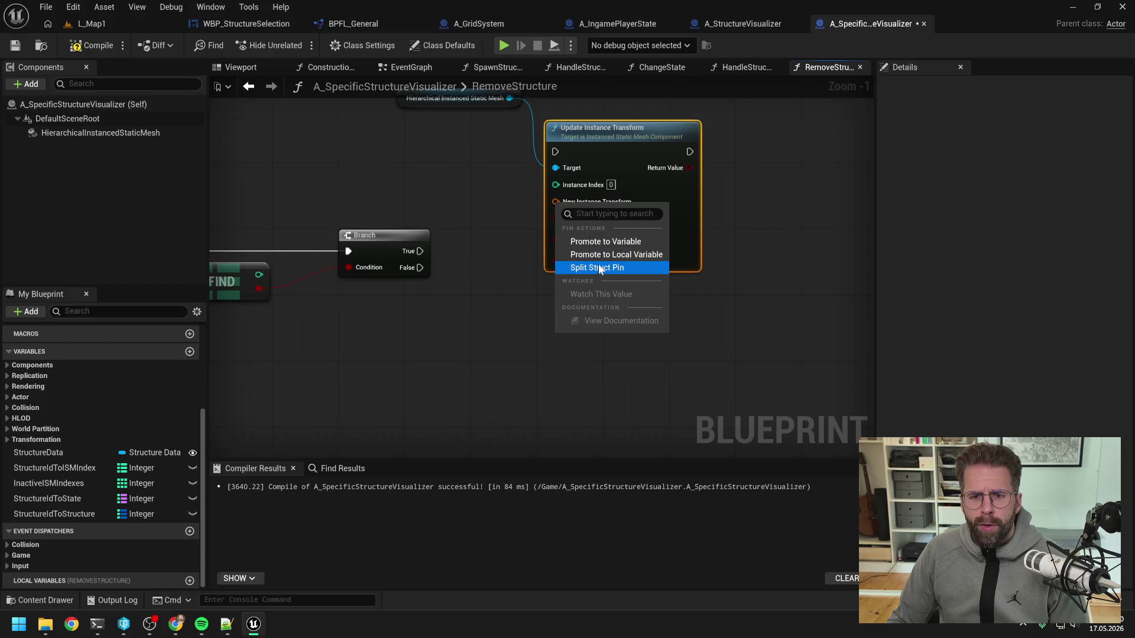
left_click(630, 266)
type("0")
key("Tab")
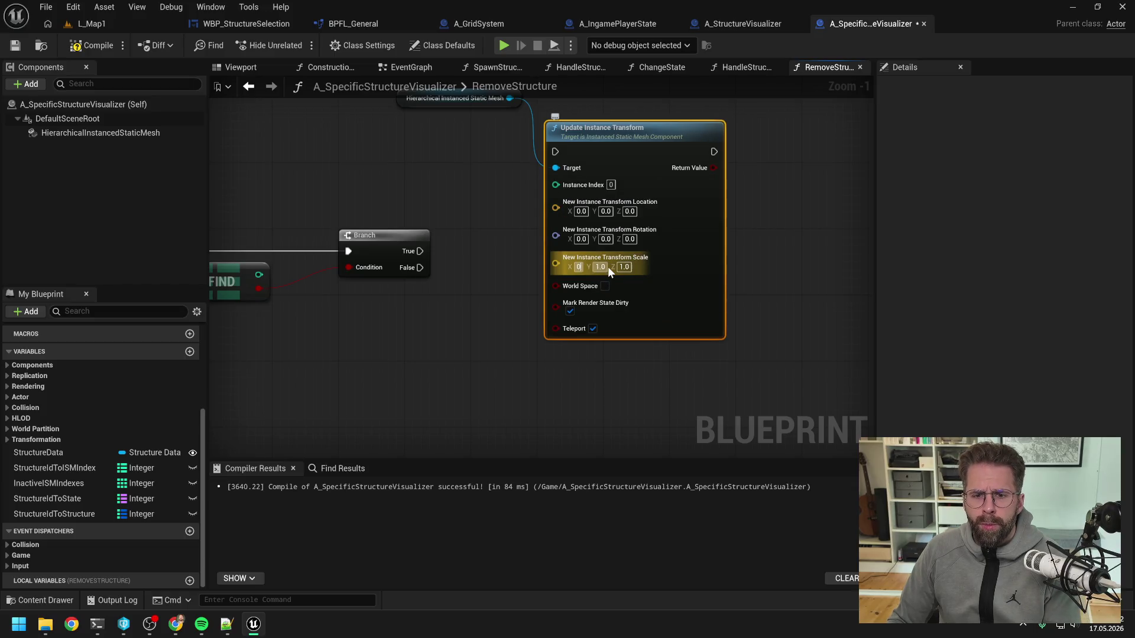
type("0")
key("Tab")
type("0")
left_click(492, 276)
- Run Update Instance Transform from the Branch's True output and tidy the mesh component node beside it
scroll(492, 256, "down", 2)
left_click_drag(575, 182, 639, 167)
left_click(497, 218)
scroll(496, 218, "down", 1)
left_click_drag(504, 250, 659, 151)
left_click(532, 180)
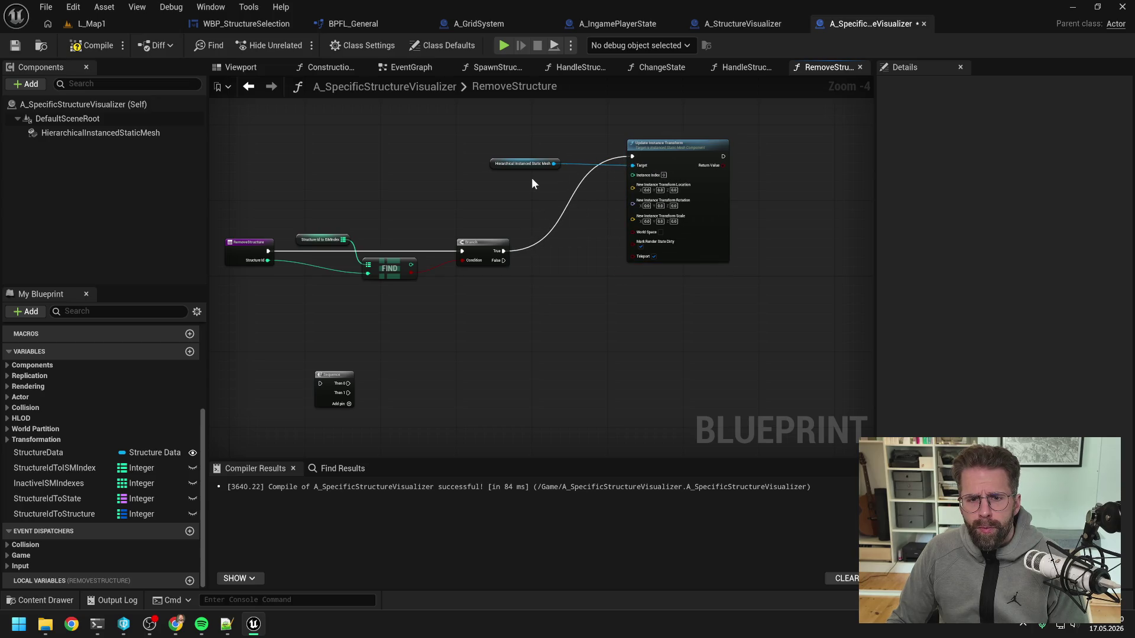
left_click_drag(535, 169, 594, 152)
left_click(597, 243)
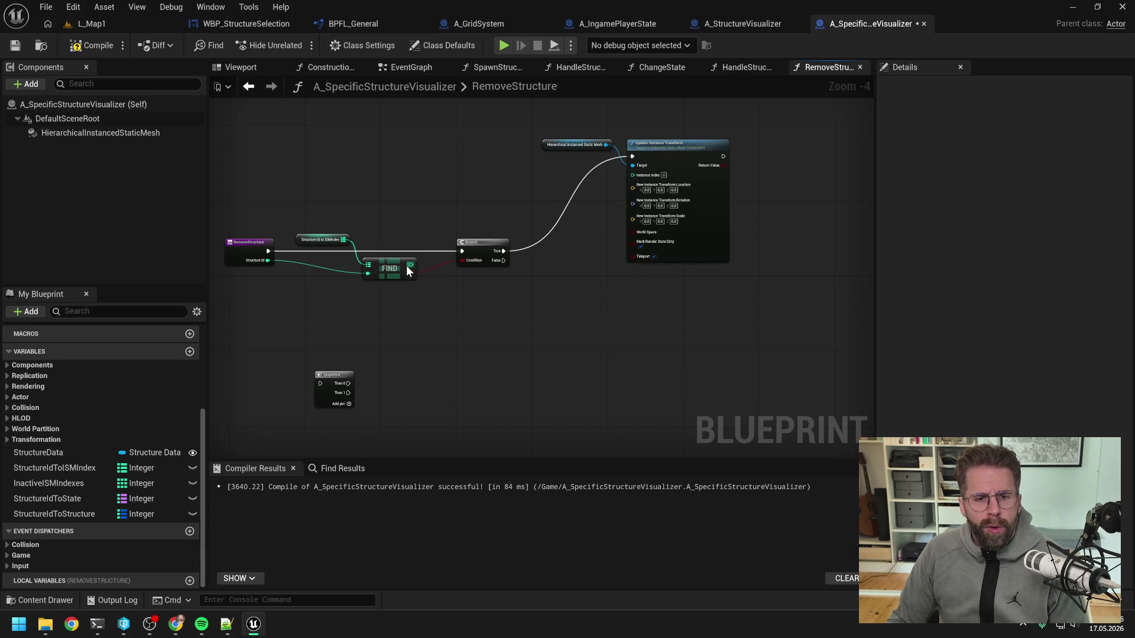
- Feed the found index into the Instance Index pin through a reroute point
left_click_drag(410, 268, 632, 175)
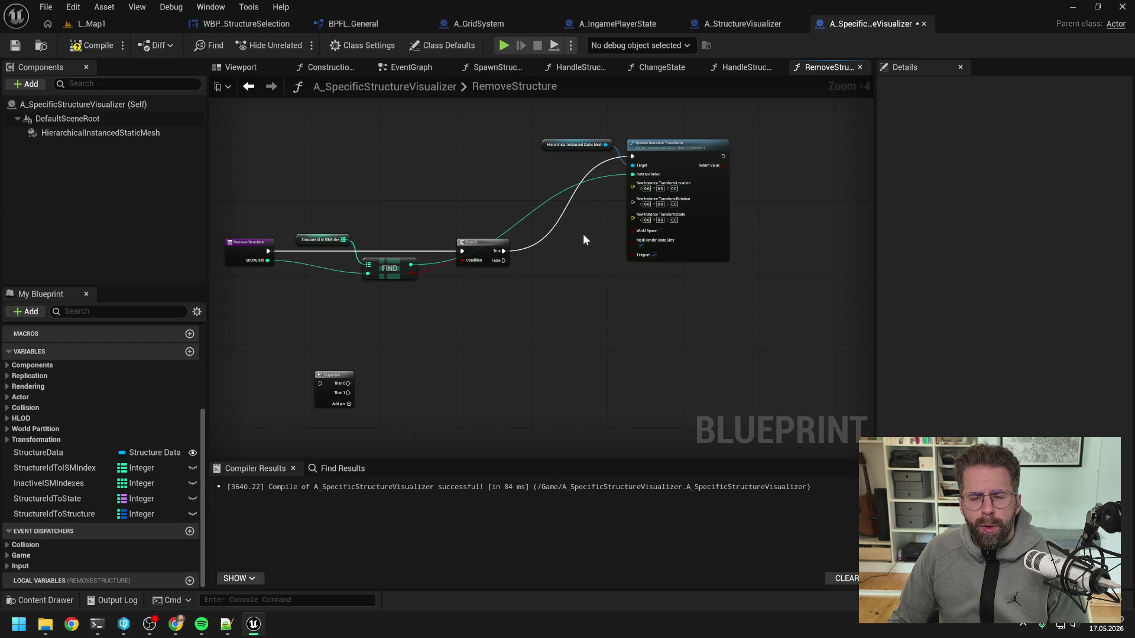
double_click(511, 224)
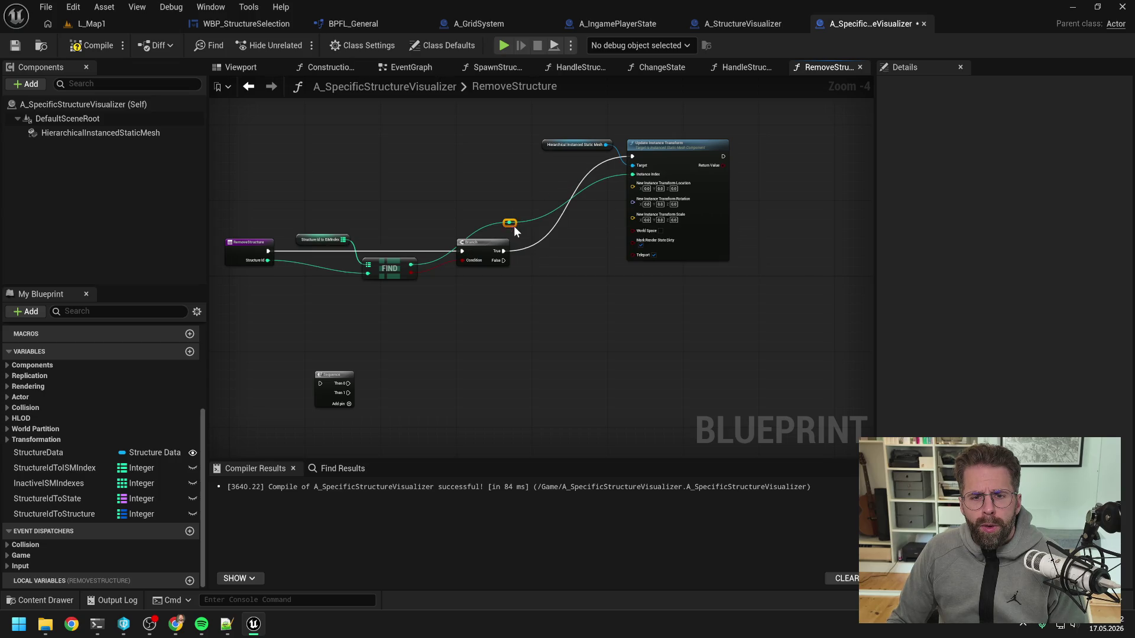
mouse_move(515, 224)
left_mouse_down()
mouse_move(473, 201)
mouse_move(460, 181)
mouse_move(470, 176)
left_mouse_up()
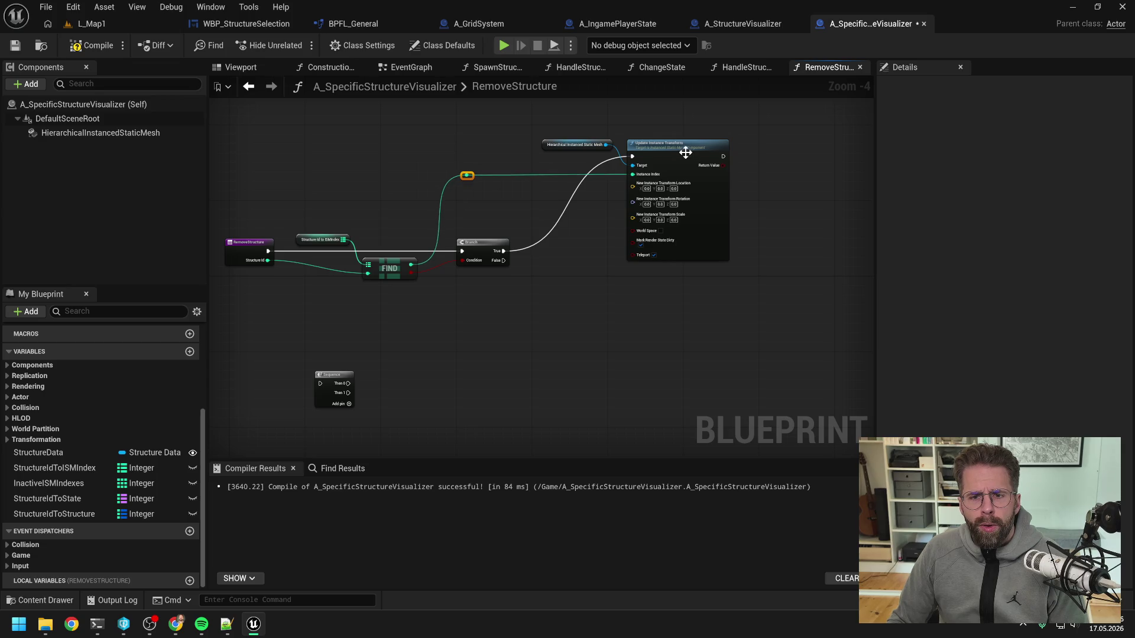
left_click(576, 250)
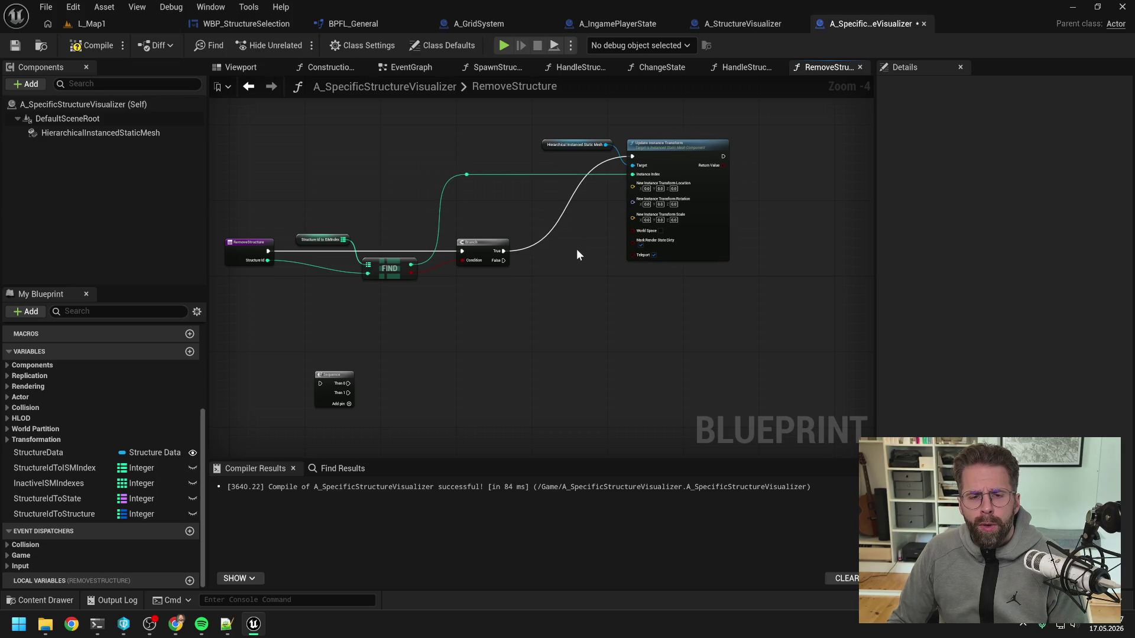
- Insert a Sequence node after the RemoveStructure entry and wire Then 0 into the Branch
right_click(464, 296)
left_click(296, 395)
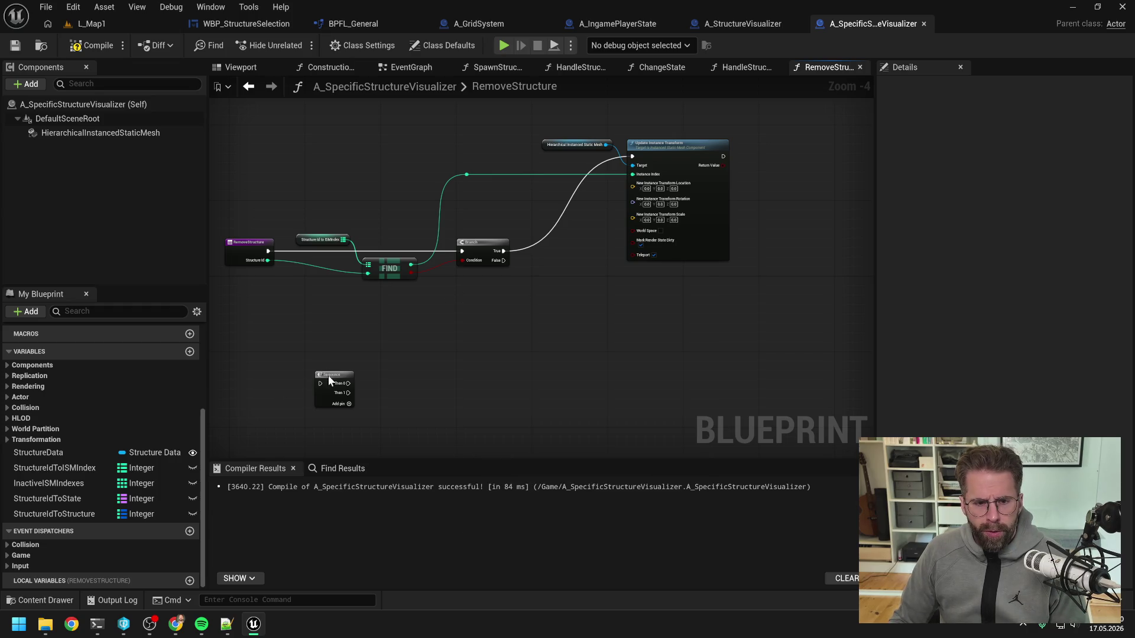
left_click_drag(330, 380, 443, 314)
mouse_move(268, 251)
left_mouse_down()
mouse_move(433, 318)
mouse_move(463, 251)
left_mouse_up()
mouse_move(459, 122)
left_mouse_down()
mouse_move(622, 229)
mouse_move(623, 271)
left_mouse_up()
key("Right")
key("Right")
key("Right")
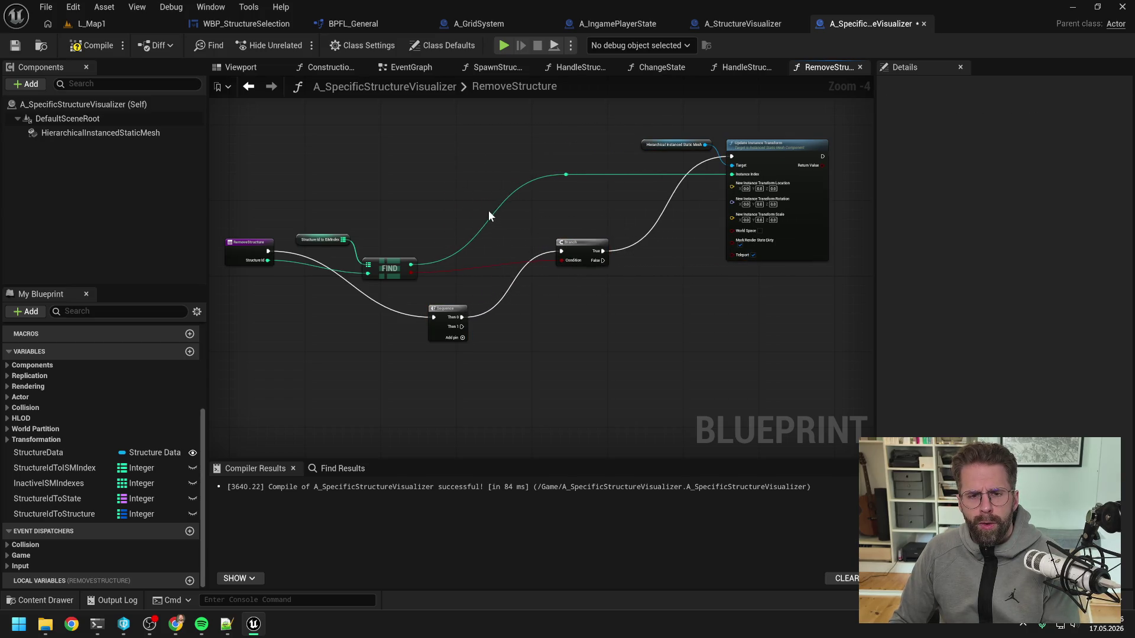
key("Left")
key("Left")
key("Left")
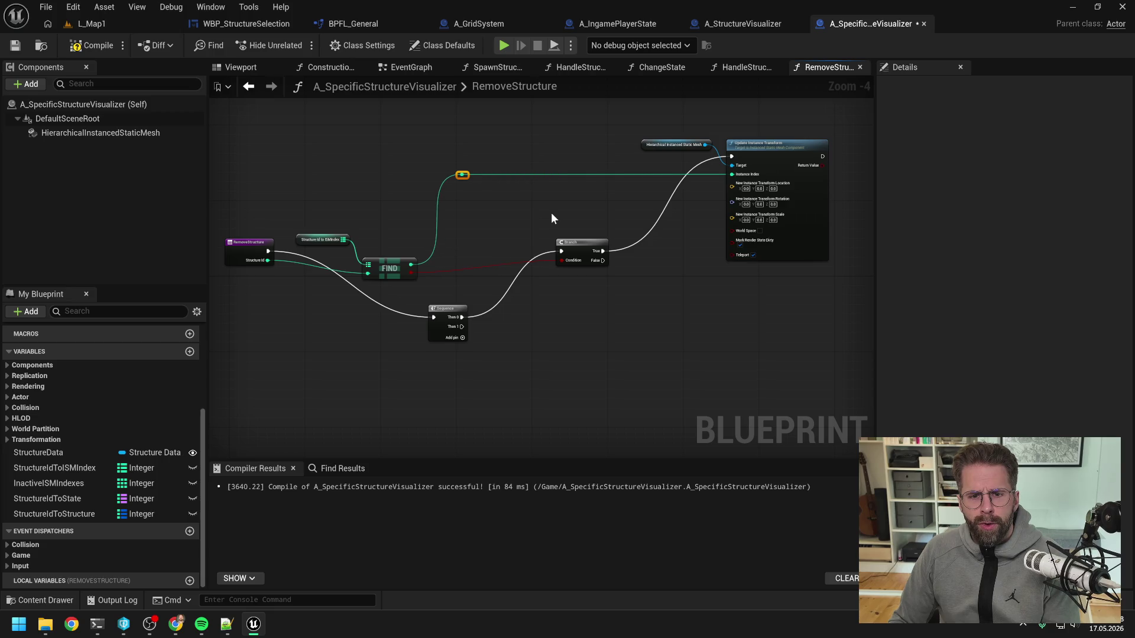
left_click_drag(455, 313, 488, 247)
left_click(472, 313)
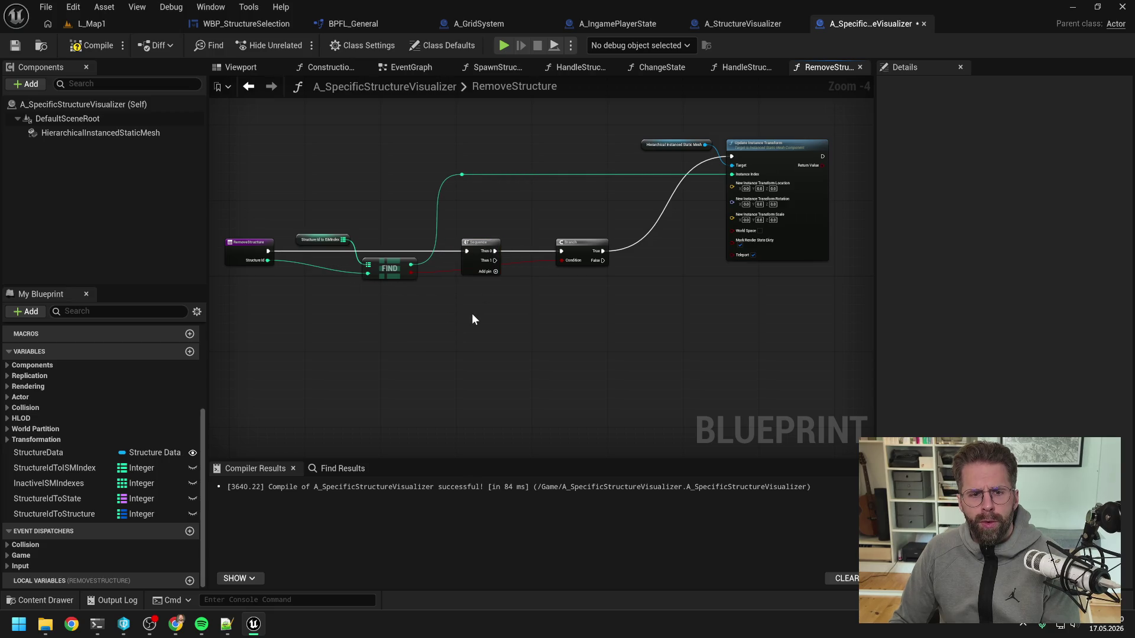
left_click_drag(483, 245, 313, 253)
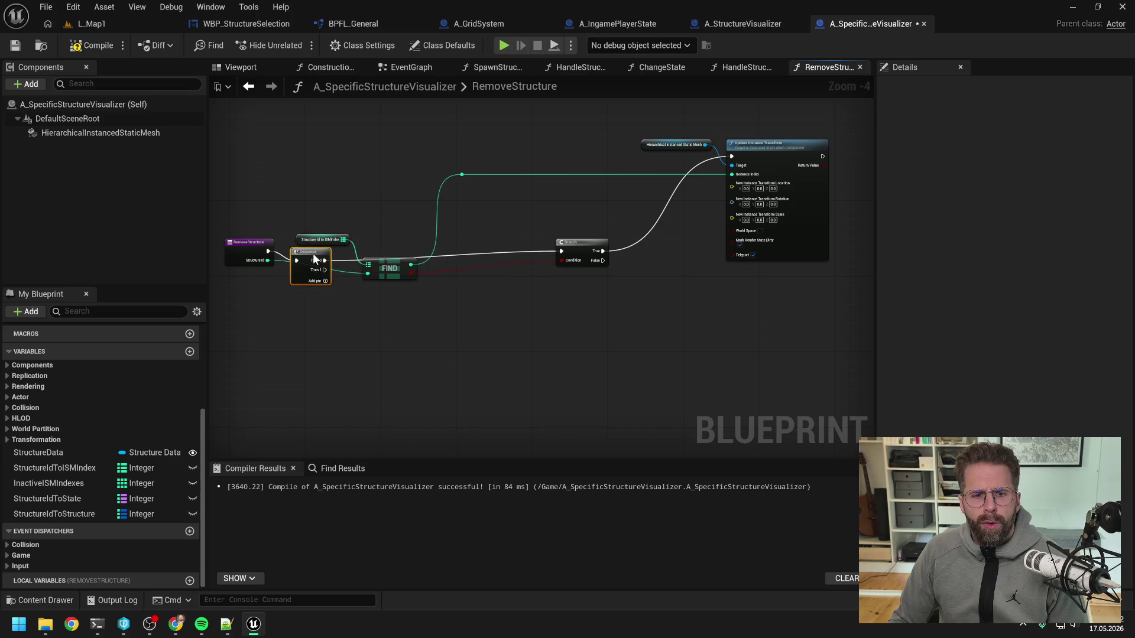
- Shift the Find node and getter right, and route the wire above the nodes with reroute points
left_click_drag(347, 170, 488, 306)
key("Right")
key("Right")
key("Right")
left_click(489, 322)
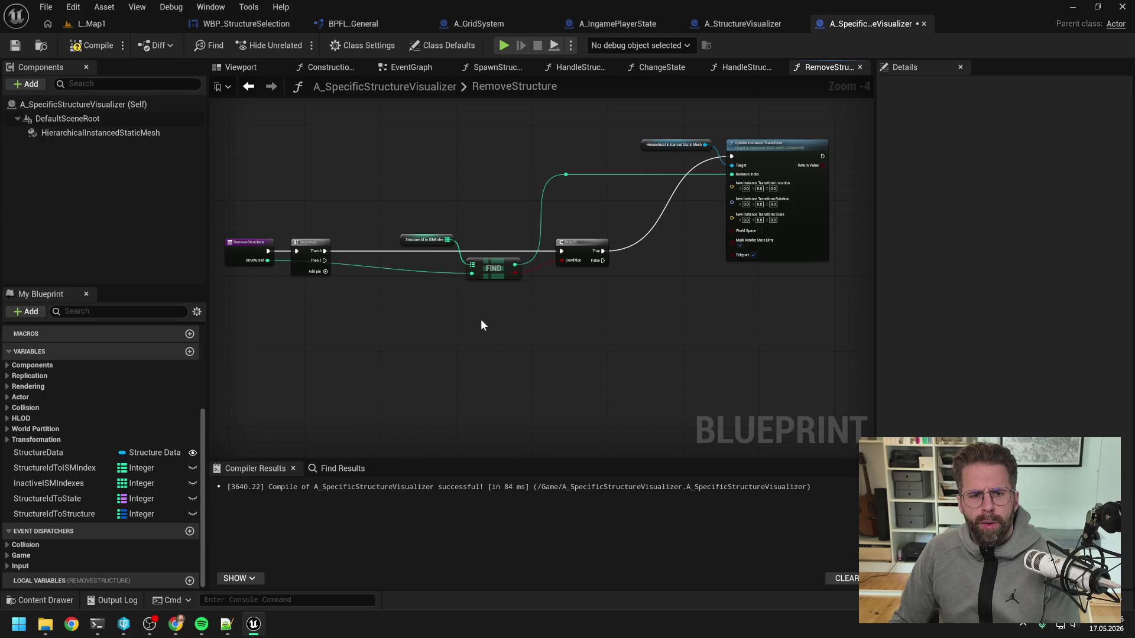
left_click_drag(312, 242, 360, 245)
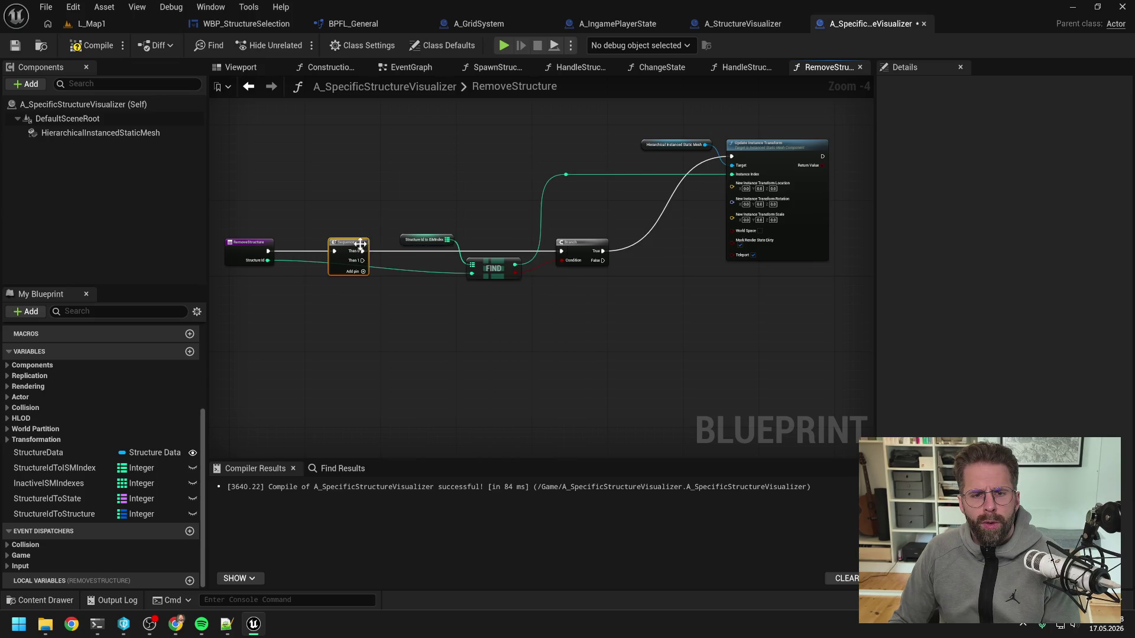
double_click(442, 272)
mouse_move(442, 272)
left_mouse_down()
mouse_move(452, 223)
mouse_move(317, 232)
left_mouse_up()
double_click(417, 224)
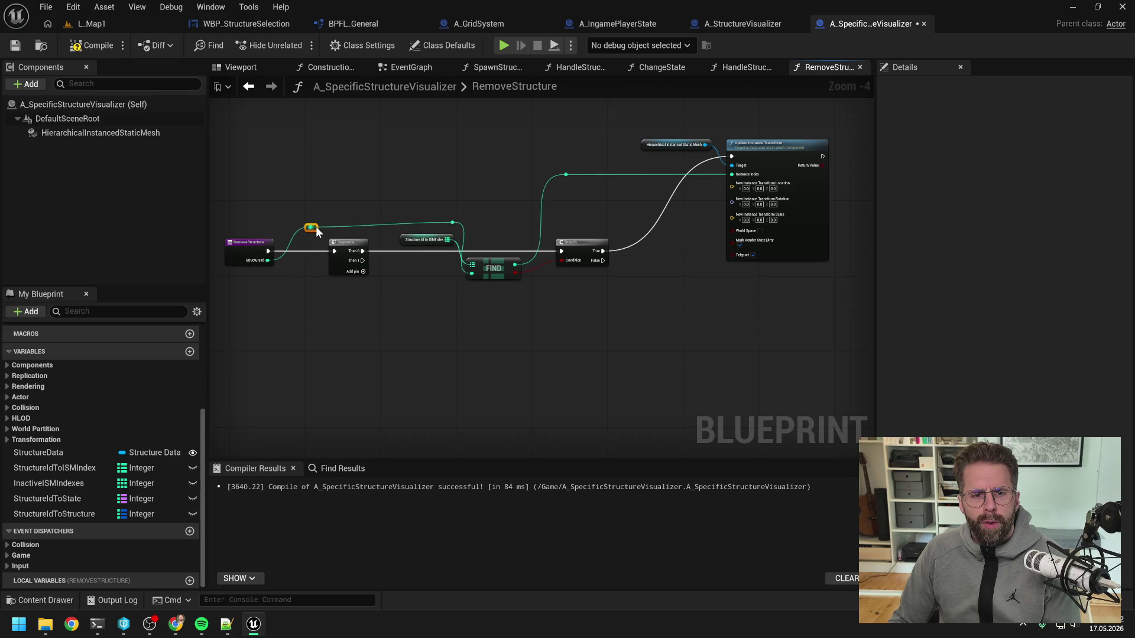
- Frame the whole RemoveStructure graph and drag the StructureIdToISMIndex map variable into it
left_click_drag(499, 202, 446, 209)
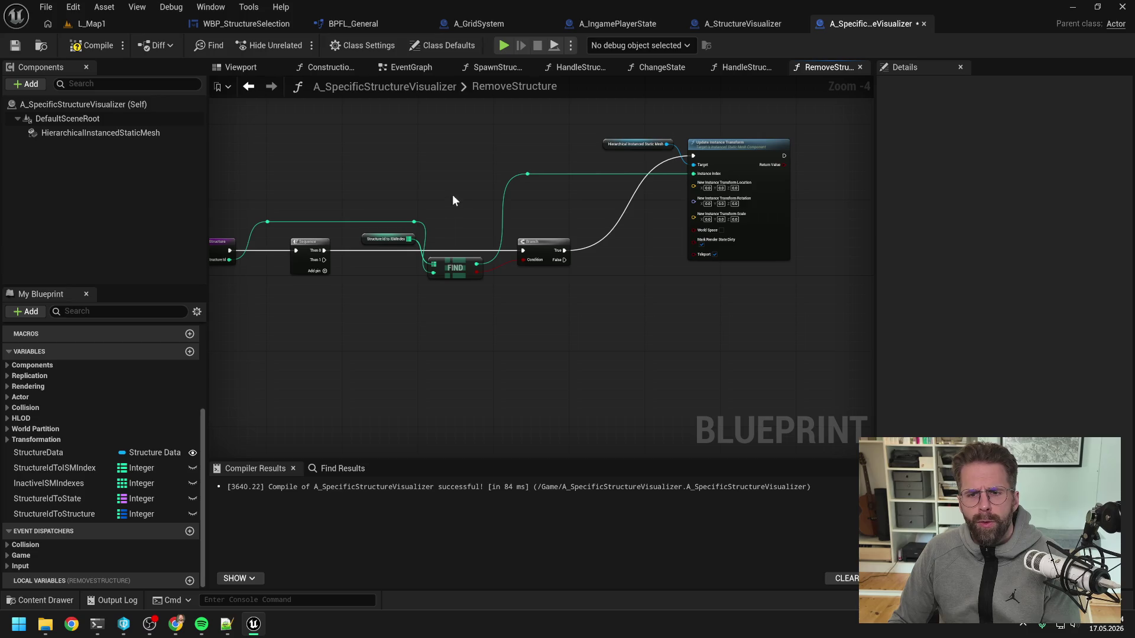
left_click(722, 162)
left_click(643, 262)
left_click_drag(490, 317, 590, 271)
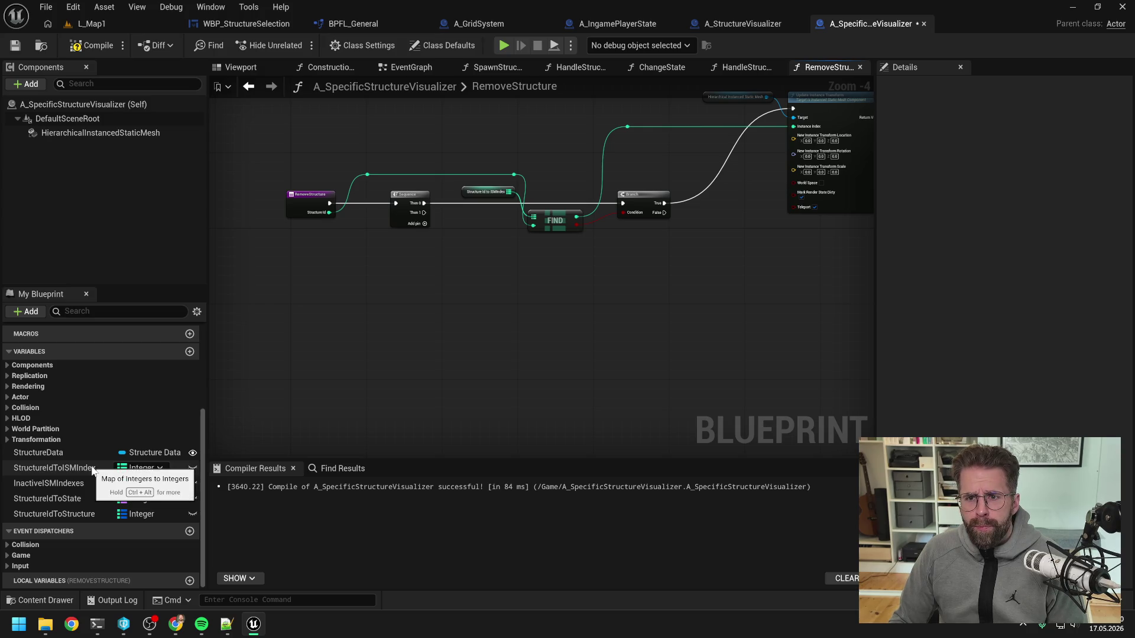
left_click_drag(92, 469, 480, 294)
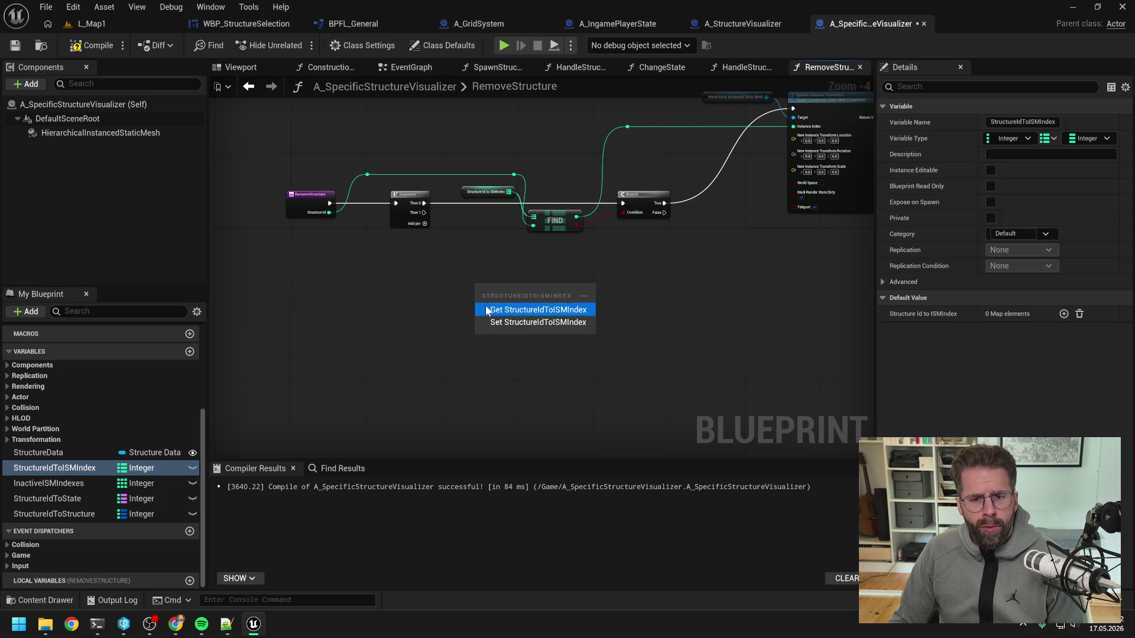
- Add Get nodes for the StructureIdToISMIndex, StructureIdToState and StructureIdToStructure maps
left_click(485, 306)
mouse_move(66, 501)
left_mouse_down()
mouse_move(483, 350)
mouse_move(477, 296)
left_mouse_up()
left_click(502, 312)
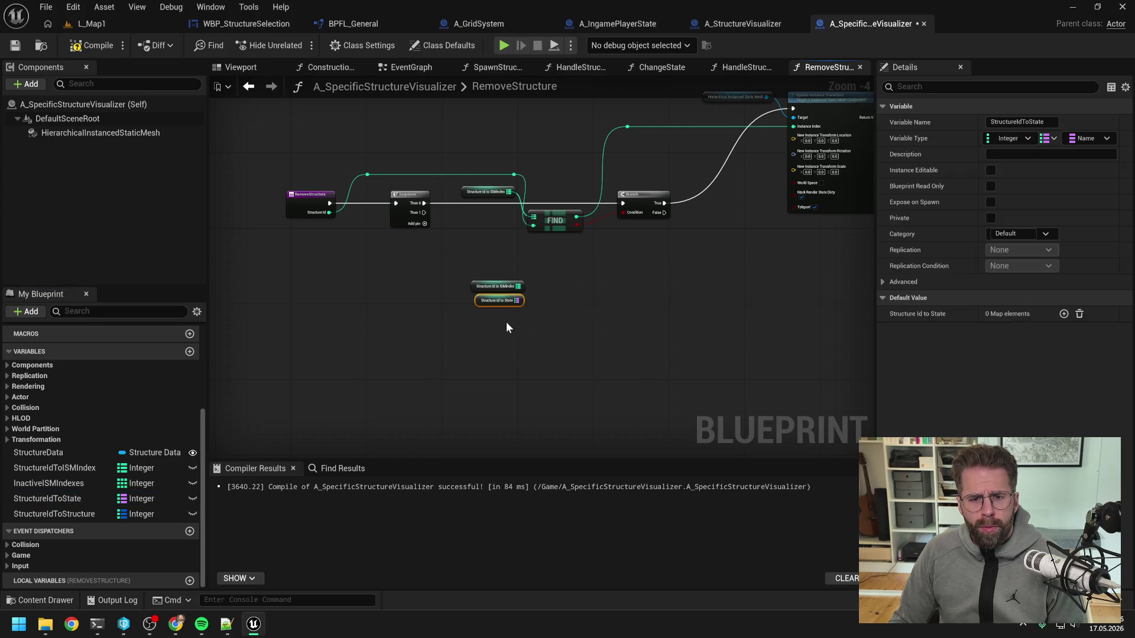
left_click(497, 333)
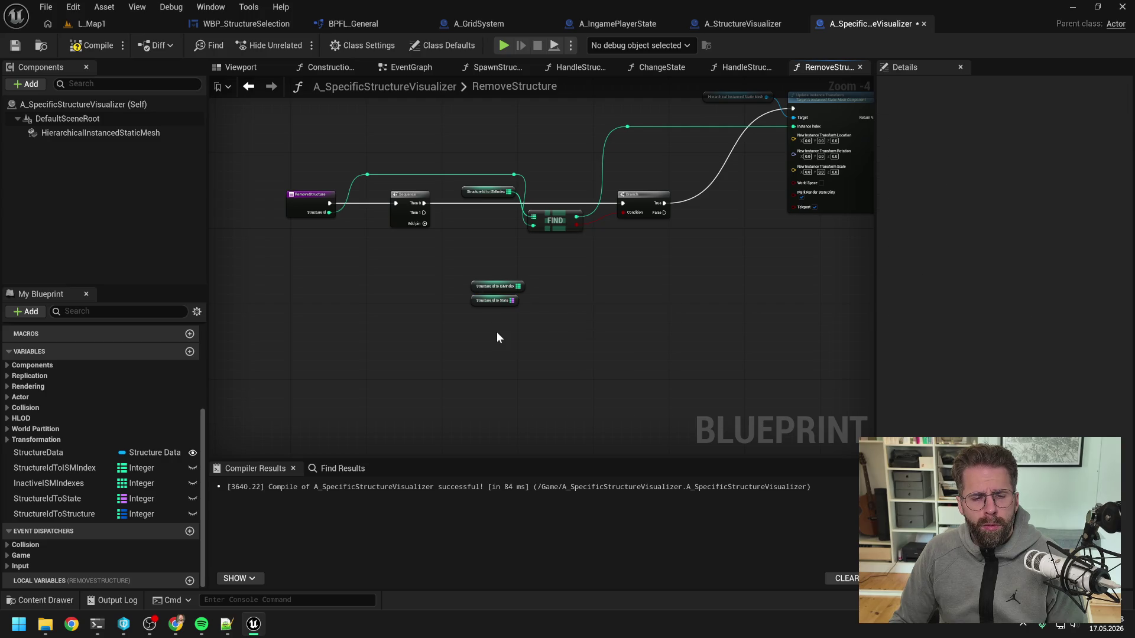
left_click_drag(72, 512, 476, 325)
left_click(495, 338)
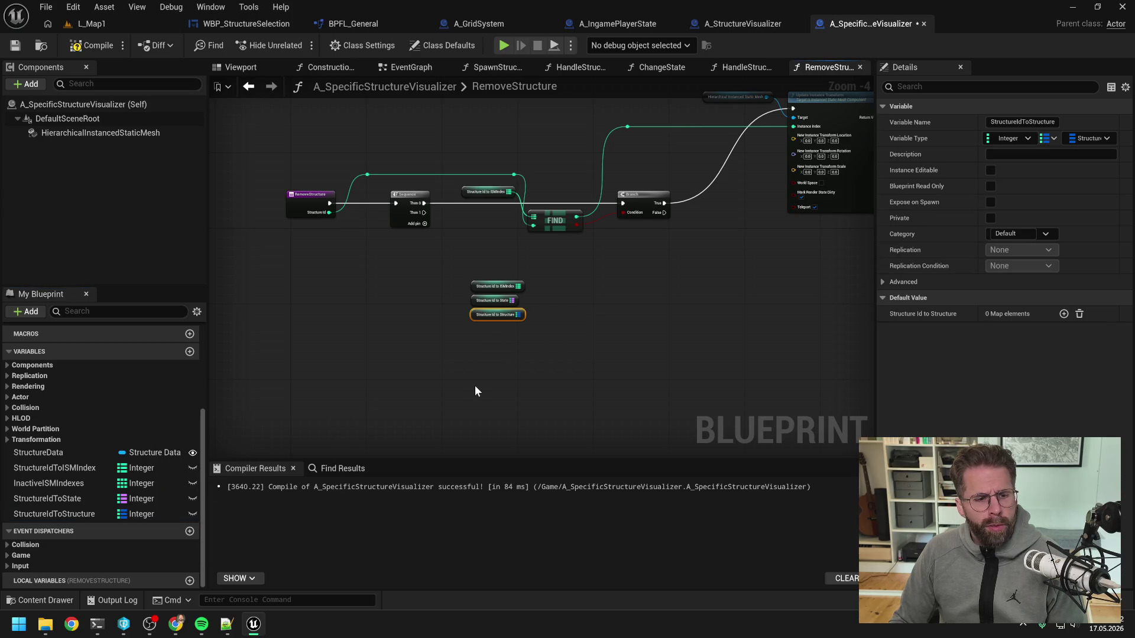
left_click(474, 385)
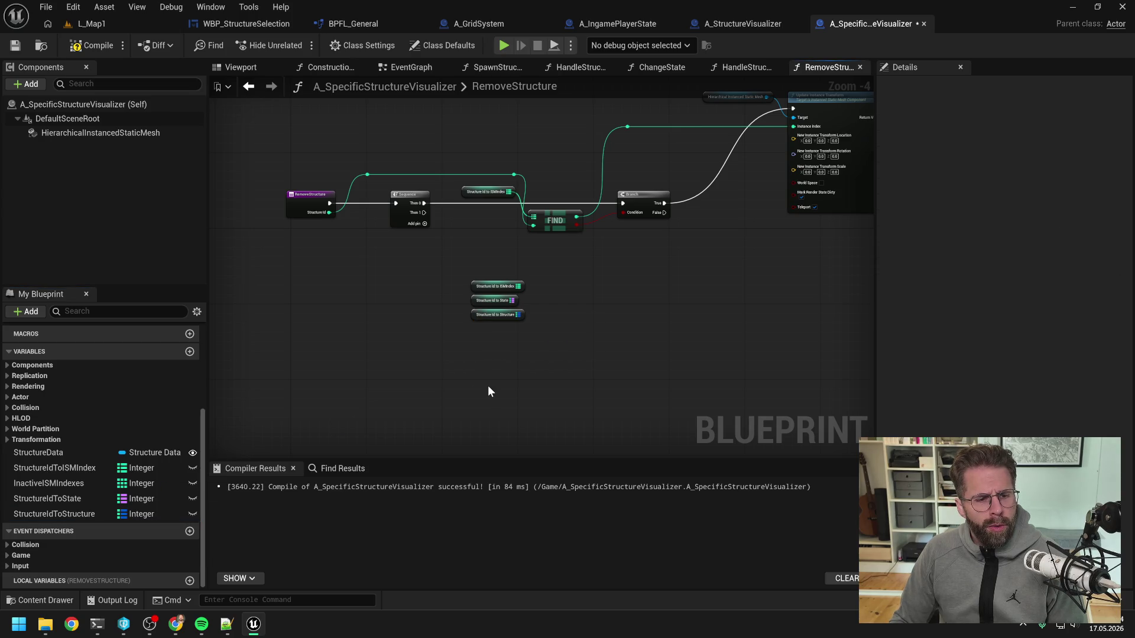
- Add a map Remove node on StructureIdToISMIndex and run it from the Sequence's Then 1 output
mouse_move(519, 286)
left_mouse_down()
mouse_move(551, 293)
mouse_move(554, 273)
left_mouse_up()
type("remove")
key("Return")
mouse_move(425, 217)
left_mouse_down()
mouse_move(542, 269)
mouse_move(555, 259)
left_mouse_up()
left_click(498, 287)
left_click_drag(438, 283, 494, 280)
- Paste two more Remove nodes for StructureIdToState and StructureIdToStructure, then add an InactiveISMIndexes getter
left_click(549, 265)
key("ctrl+c")
key("ctrl+v")
key("ctrl+v")
left_click_drag(513, 299, 623, 271)
key("Escape")
mouse_move(524, 301)
left_mouse_down()
mouse_move(612, 288)
mouse_move(612, 311)
mouse_move(618, 268)
mouse_move(669, 264)
left_mouse_up()
mouse_move(576, 310)
left_mouse_down()
mouse_move(614, 257)
mouse_move(740, 264)
mouse_move(676, 249)
left_mouse_up()
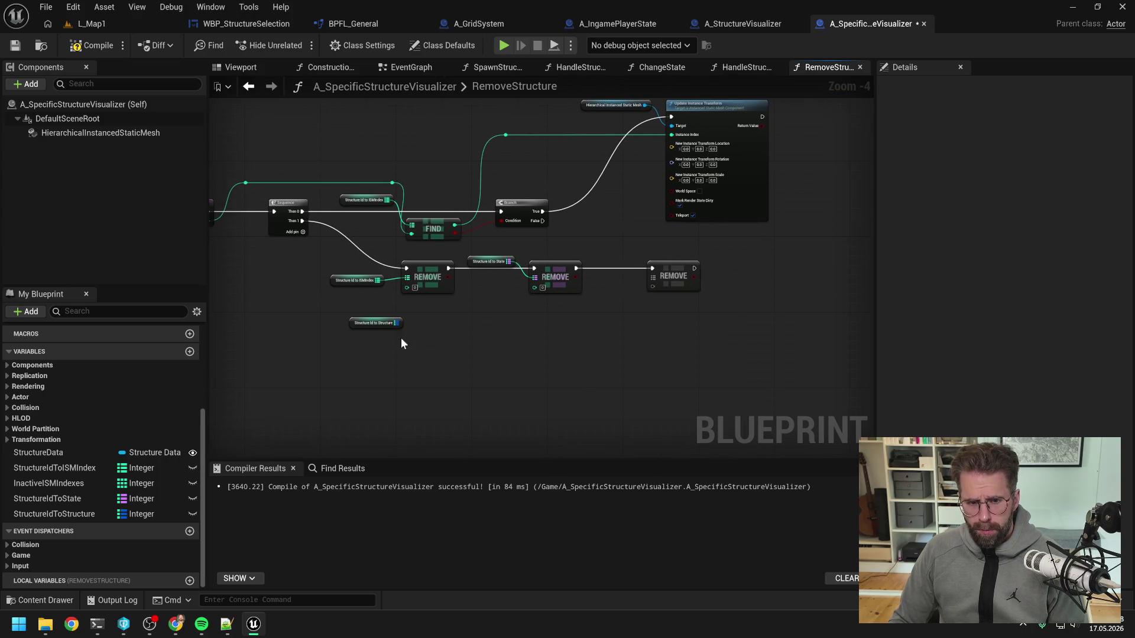
left_click_drag(384, 327, 618, 261)
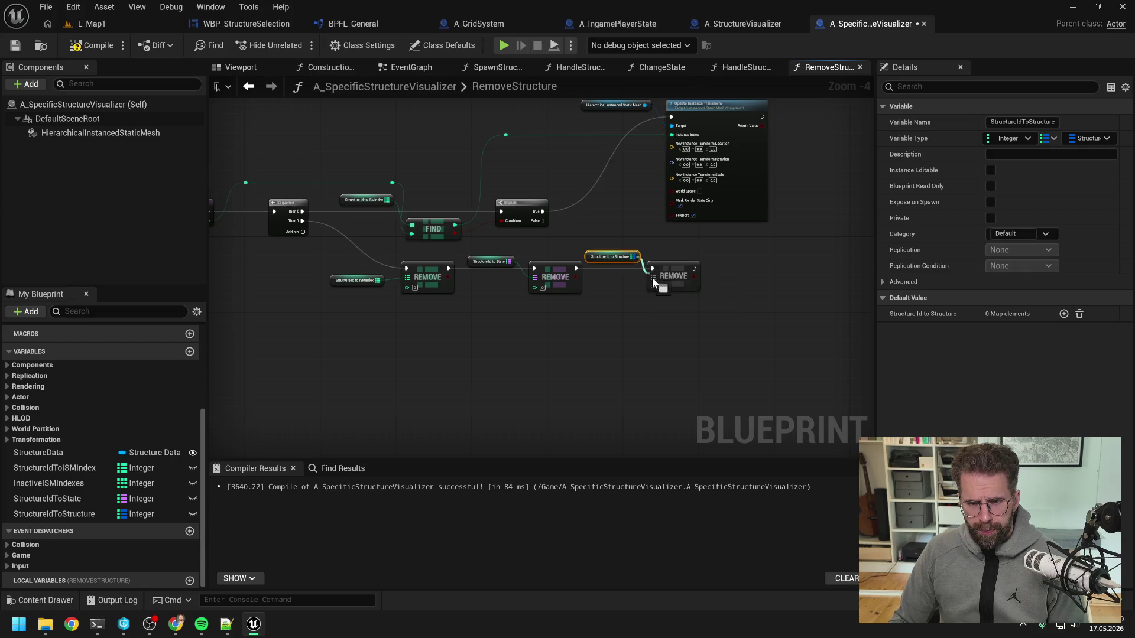
left_click_drag(715, 262, 654, 301)
left_click(652, 304)
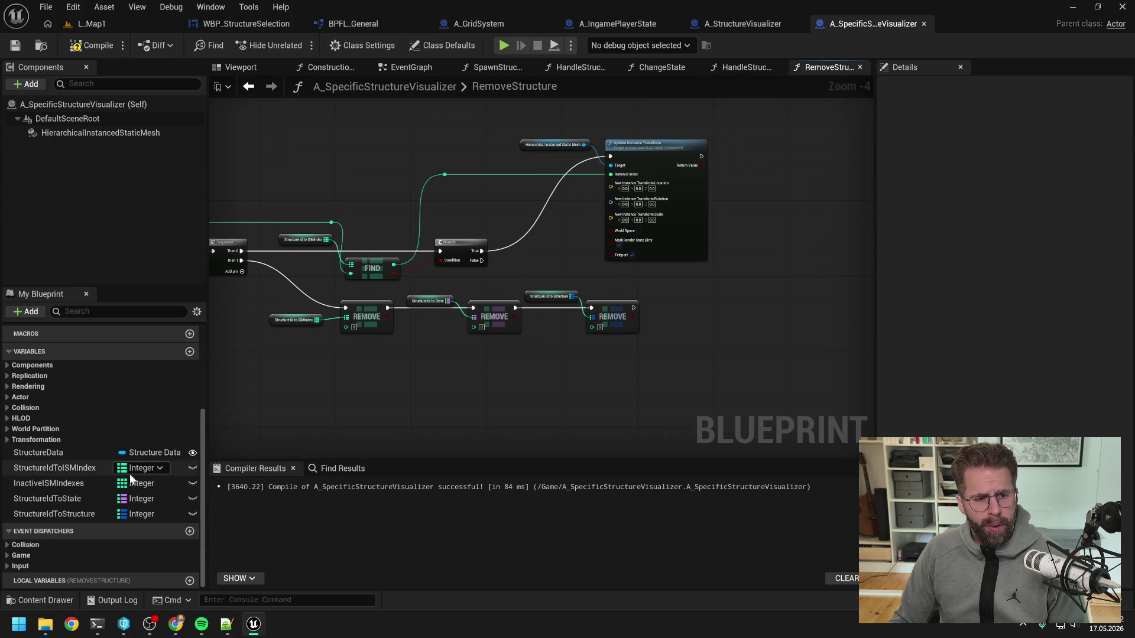
mouse_move(80, 484)
left_mouse_down()
mouse_move(793, 147)
mouse_move(730, 144)
left_mouse_up()
left_click(762, 164)
- Add a Branch on Update Instance Transform's Return Value and line it up with the update node
left_click_drag(748, 185, 702, 201)
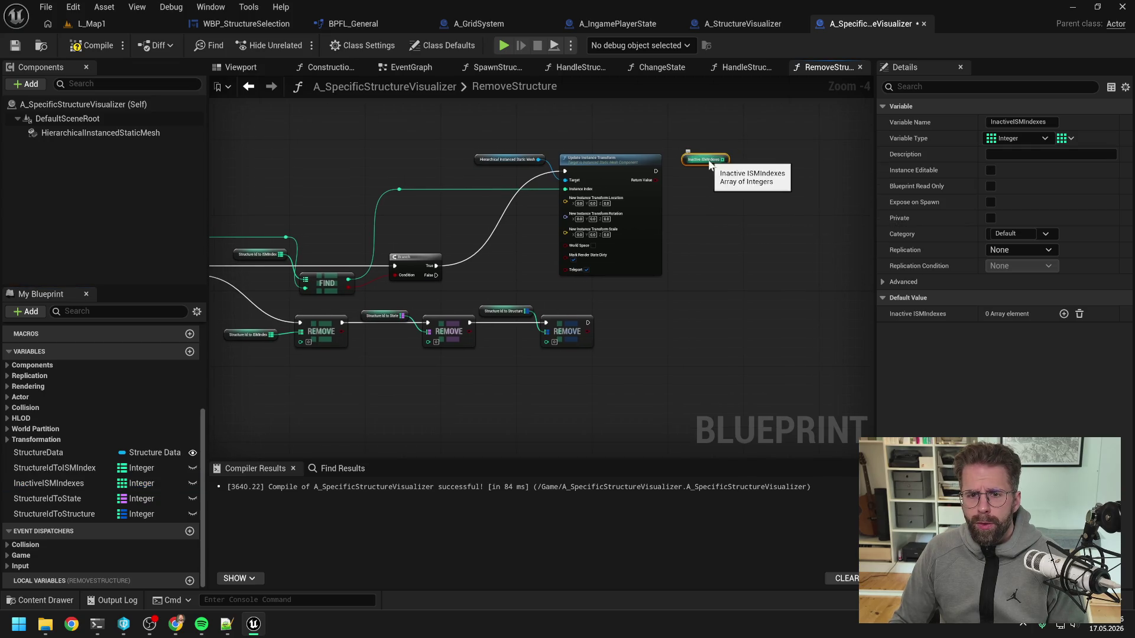
mouse_move(656, 180)
left_mouse_down()
mouse_move(689, 192)
mouse_move(798, 162)
left_mouse_up()
type("branch")
key("Return")
left_click_drag(717, 190, 711, 158)
left_click_drag(782, 193, 703, 202)
- On True, add the instance index to InactiveISMIndexes with an array Add node, routed through aligned reroutes
left_click_drag(738, 168, 767, 179)
type("remove")
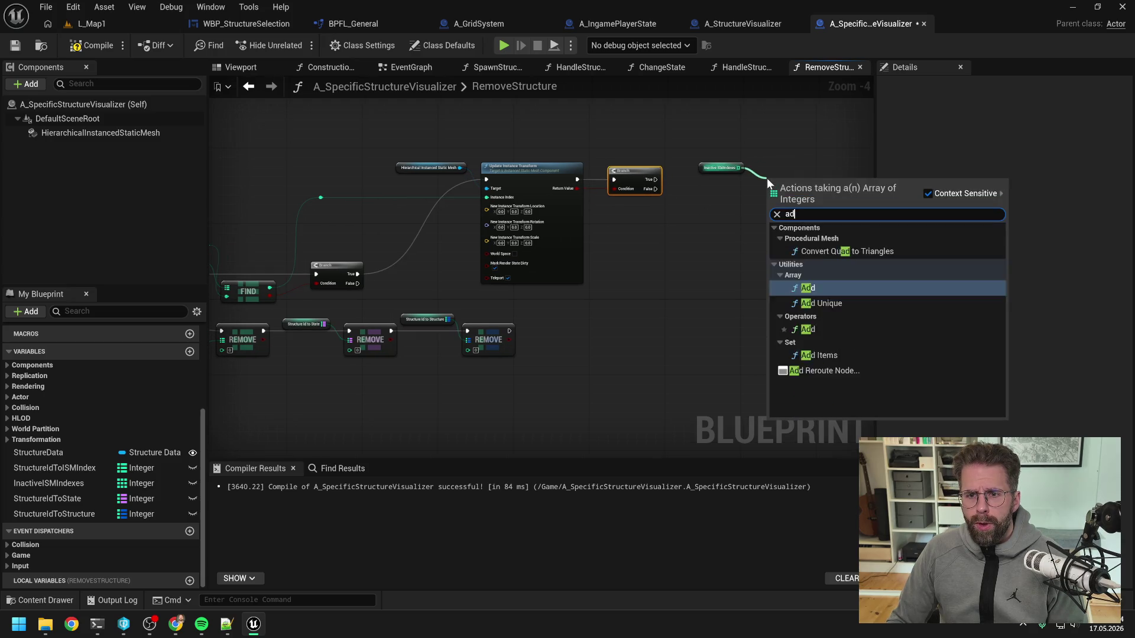
left_click(818, 251)
left_click_drag(655, 179, 769, 179)
left_click(699, 215)
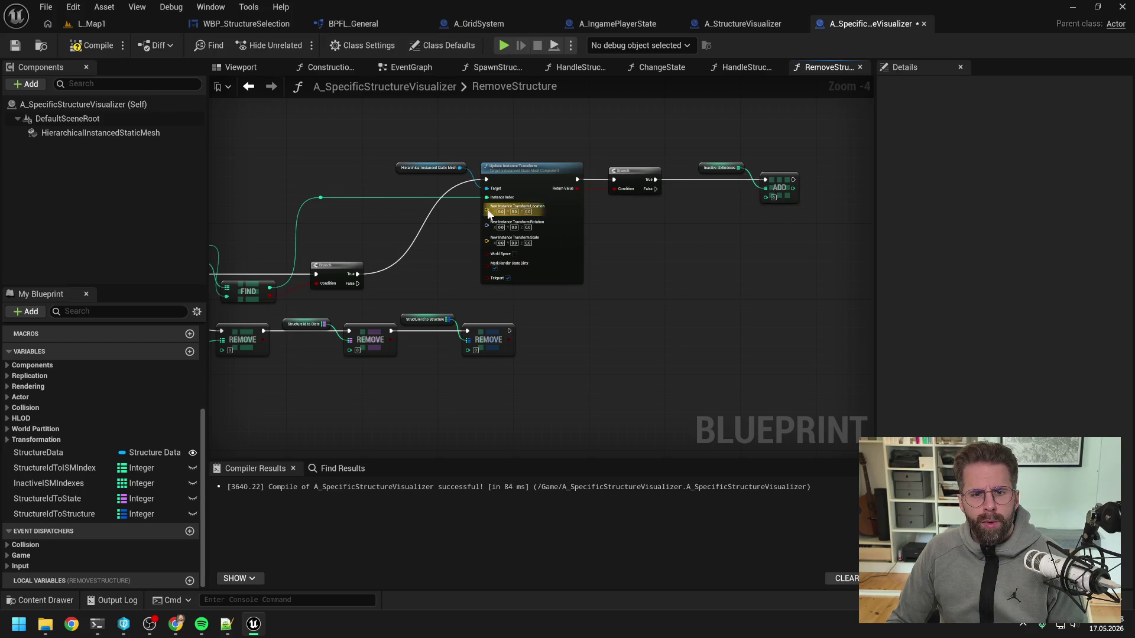
double_click(459, 196)
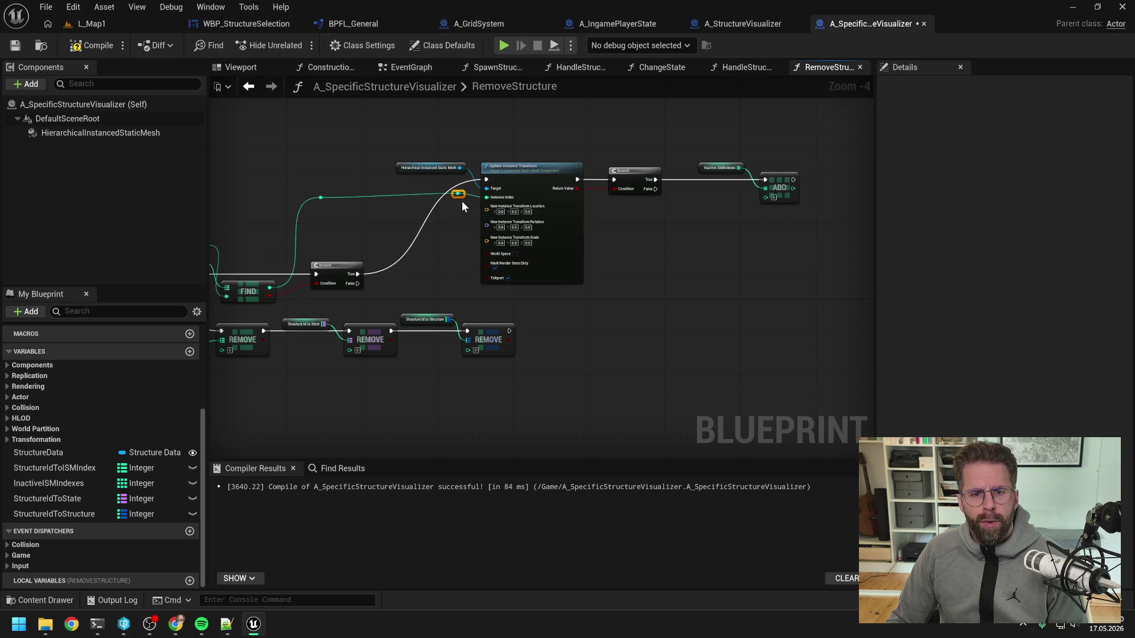
left_click(321, 193, "ctrl")
key("q")
mouse_move(457, 150)
left_mouse_down()
mouse_move(767, 201)
mouse_move(748, 155)
left_mouse_up()
double_click(742, 194)
- Tidy the Then 1 wire with a reroute and connect Structure Id into the first Remove's key
mouse_move(668, 260)
left_mouse_down()
mouse_move(677, 246)
mouse_move(689, 272)
mouse_move(646, 254)
left_mouse_up()
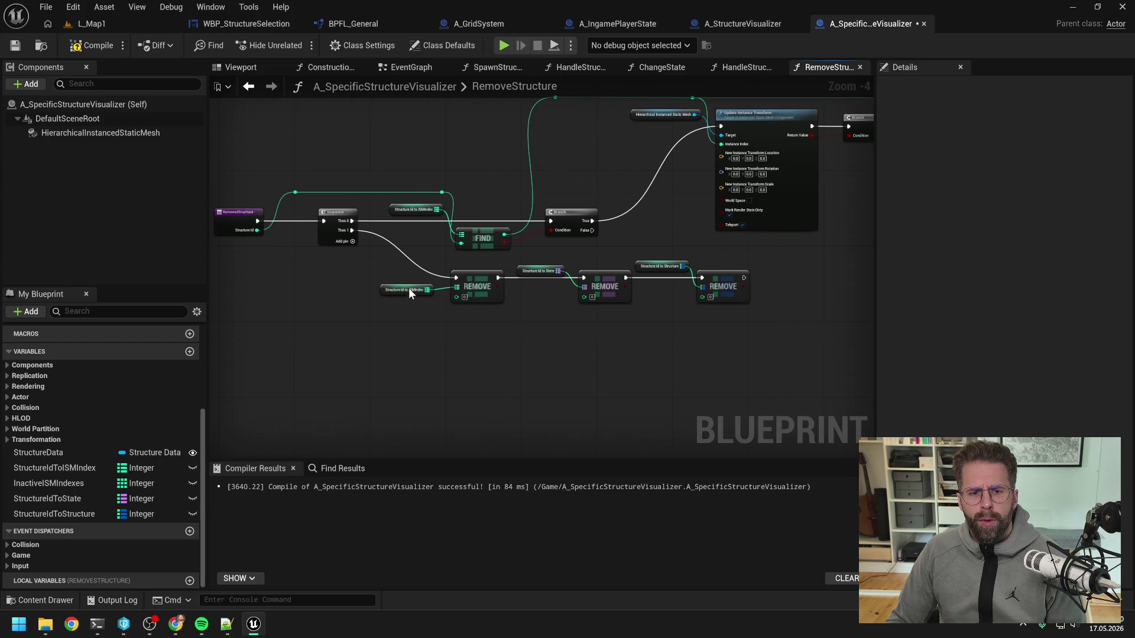
left_click_drag(409, 289, 414, 265)
left_click(397, 252)
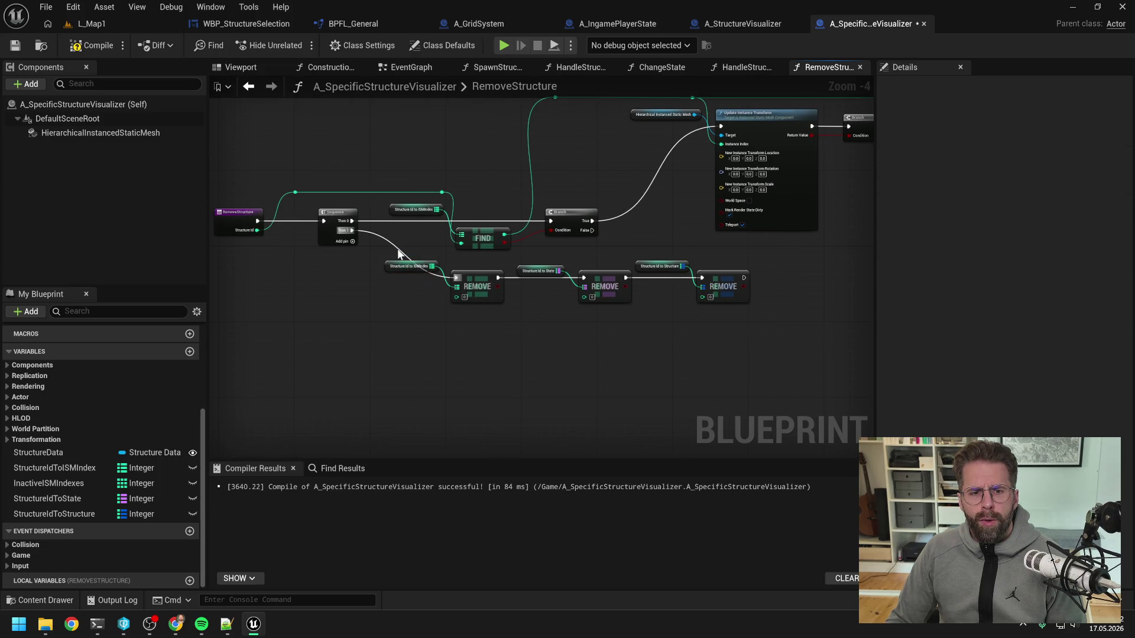
double_click(400, 249)
left_click_drag(379, 274, 378, 278)
left_click(414, 306)
left_click(442, 192)
key("ctrl+z")
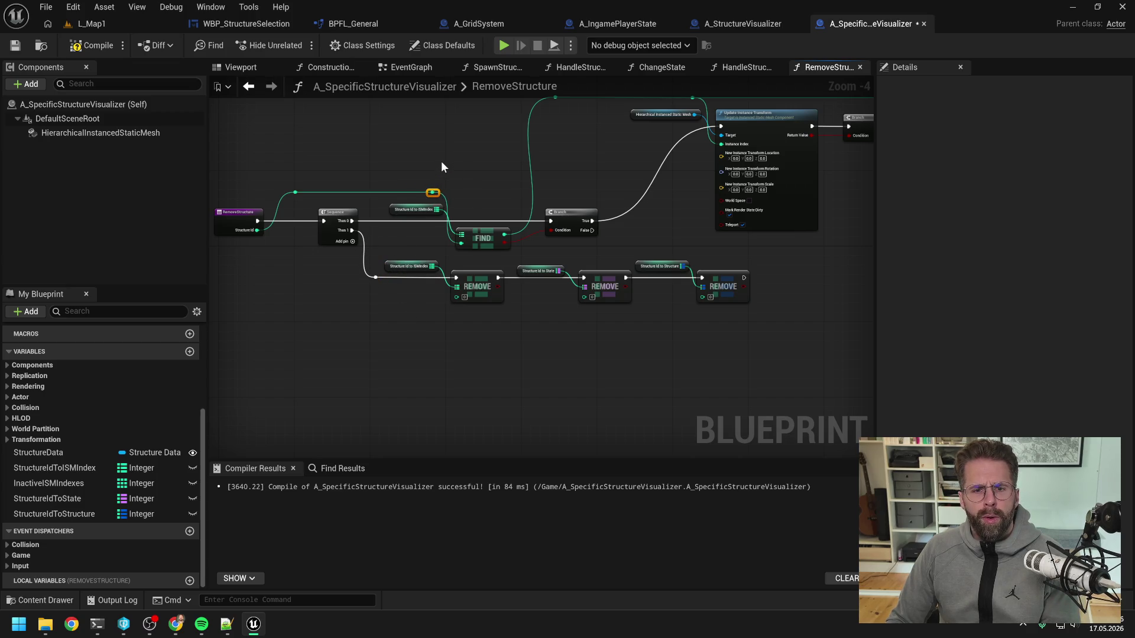
left_click_drag(433, 192, 455, 296)
- Route Structure Id through aligned reroute points into the second and third Remove nodes' keys
double_click(438, 253)
mouse_move(436, 258)
left_mouse_down()
mouse_move(575, 296)
mouse_move(566, 262)
left_mouse_up()
double_click(567, 292)
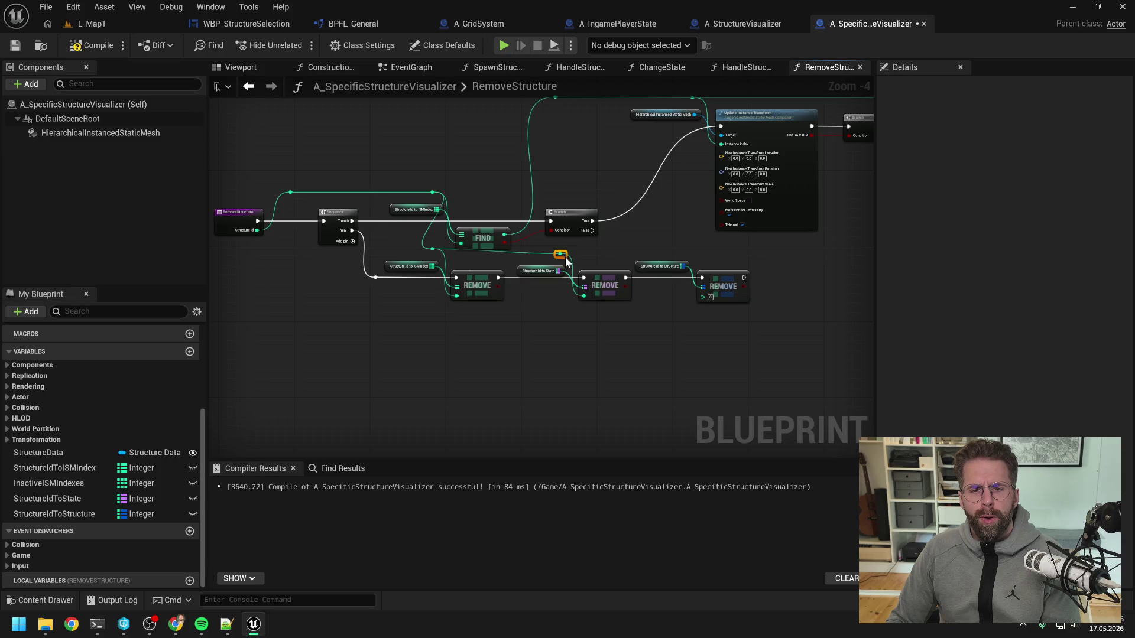
left_click(432, 248, "shift")
key("q")
left_click(599, 255)
mouse_move(561, 254)
left_mouse_down()
mouse_move(691, 296)
mouse_move(688, 254)
left_mouse_up()
double_click(686, 293)
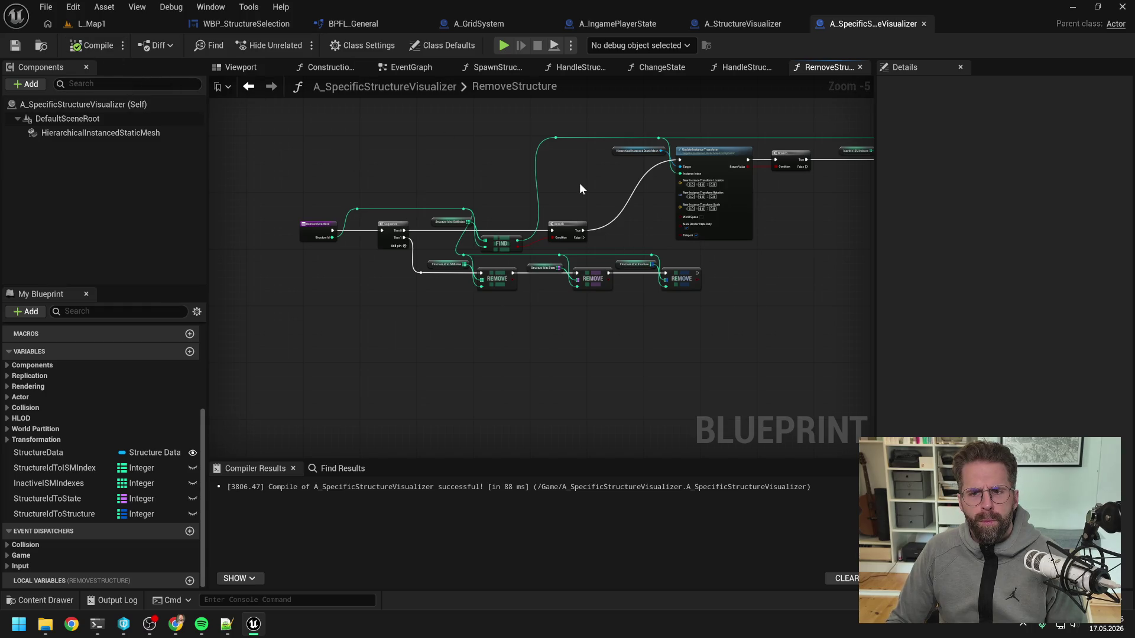
- Browse the HandleStructureRemoved, ChangeState, HandleStructureStateChanged, SpawnStructure and event graph tabs
left_click(746, 67)
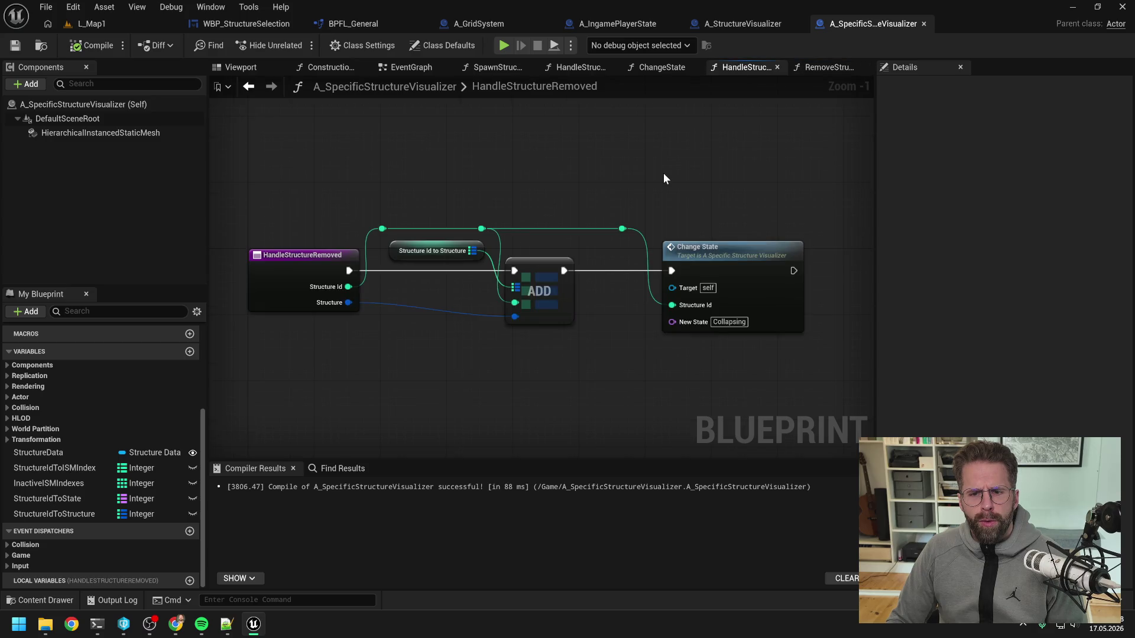
left_click(659, 70)
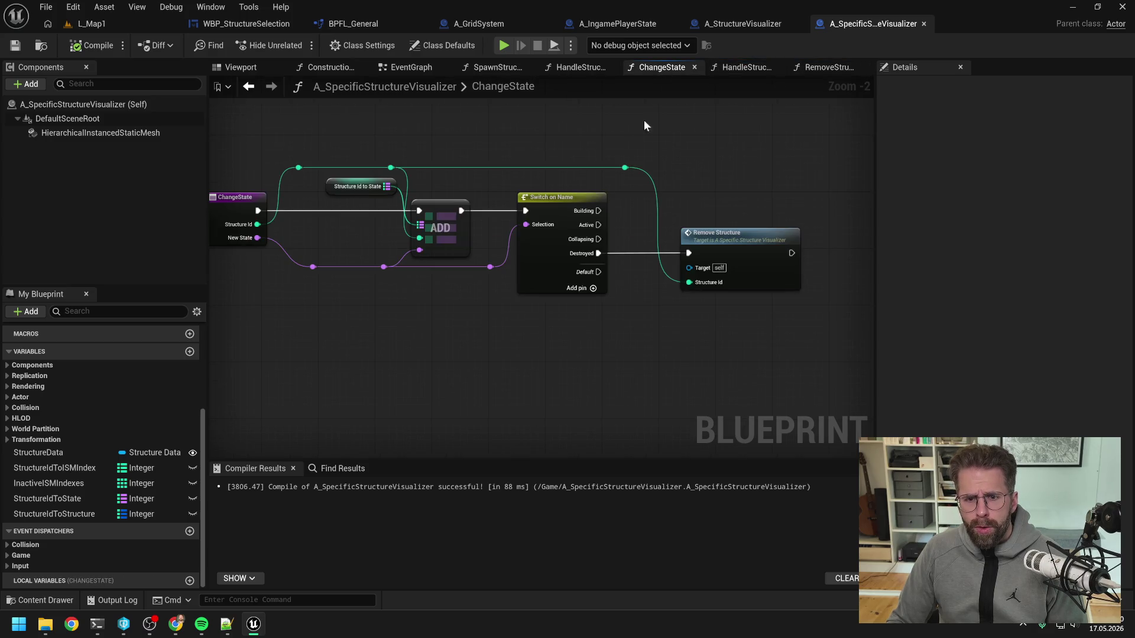
left_click(578, 70)
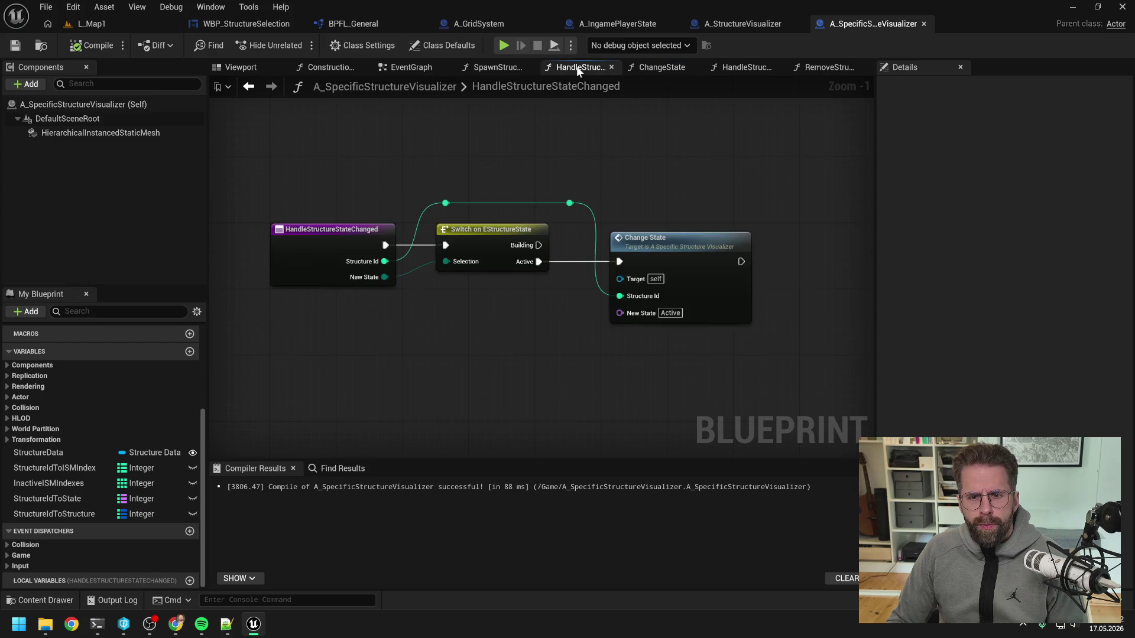
left_click(493, 68)
scroll(483, 167, "down", 2)
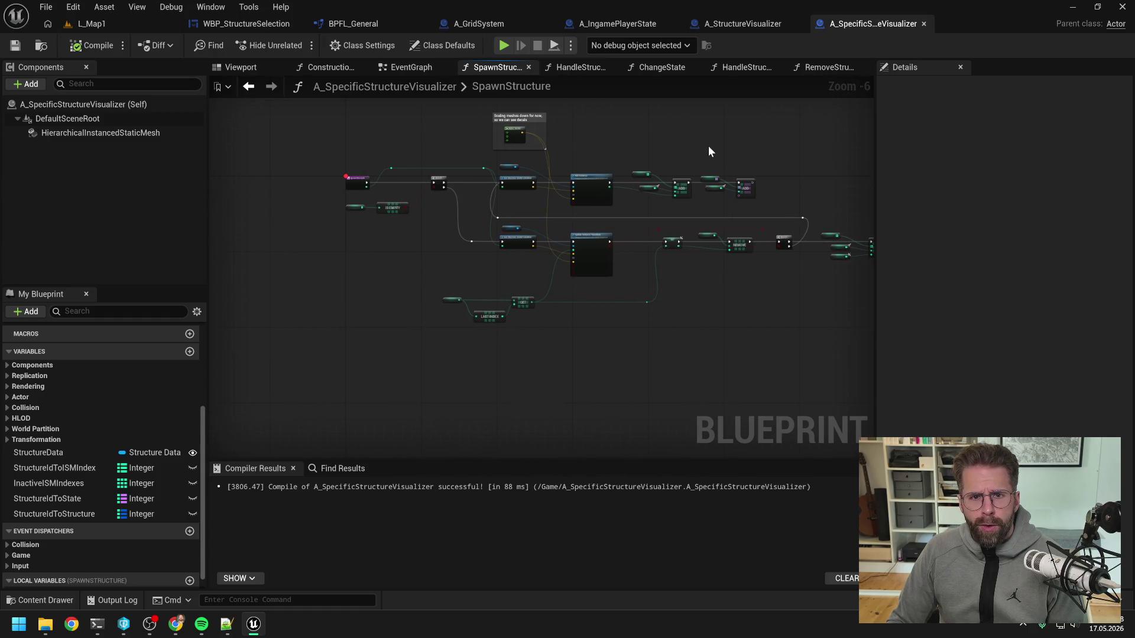
left_click(419, 67)
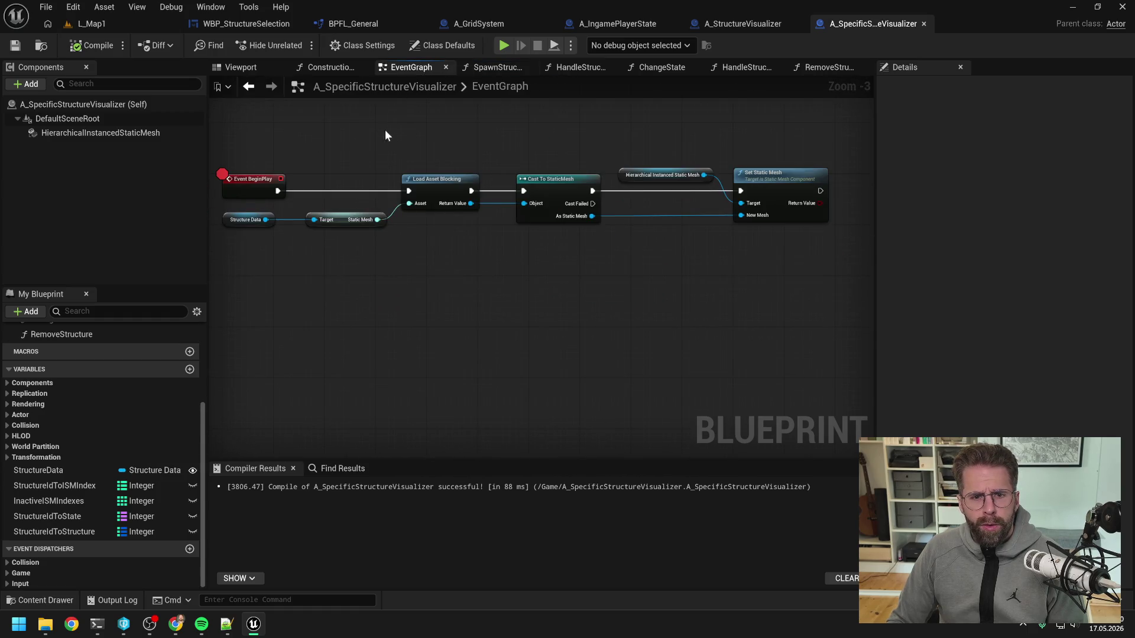
left_click(322, 67)
left_click(573, 68)
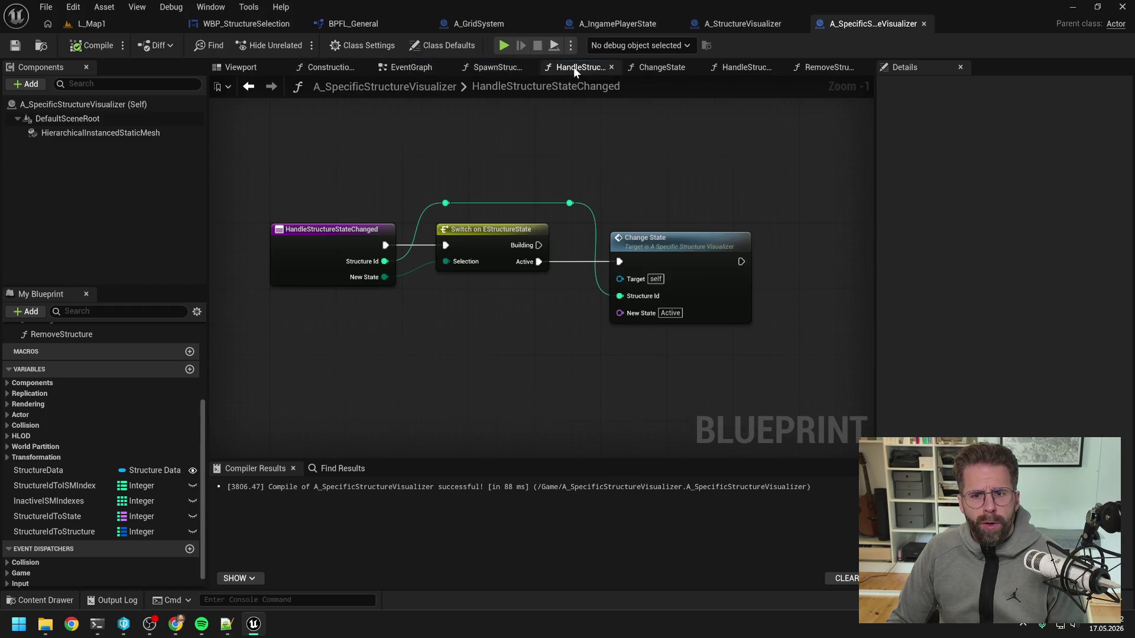
left_click(646, 66)
left_click(737, 66)
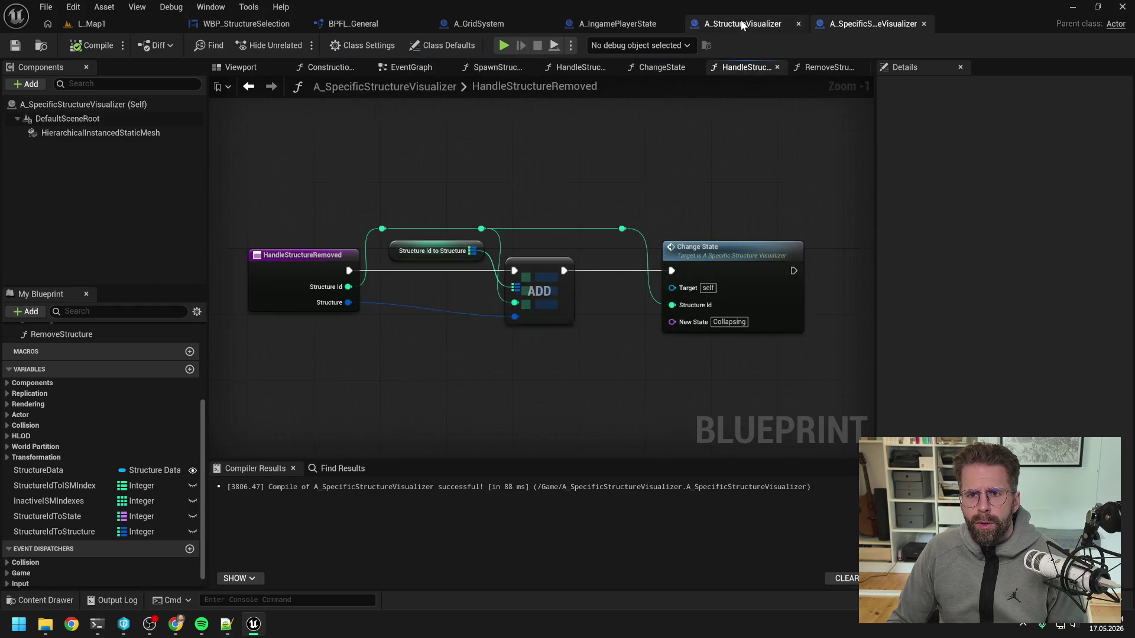
- Inspect A_StructureVisualizer's EventGraph tick logic, pick UpdateCollapsingStructures, and return to A_SpecificStructureVisualizer
left_click(740, 23)
left_click(257, 68)
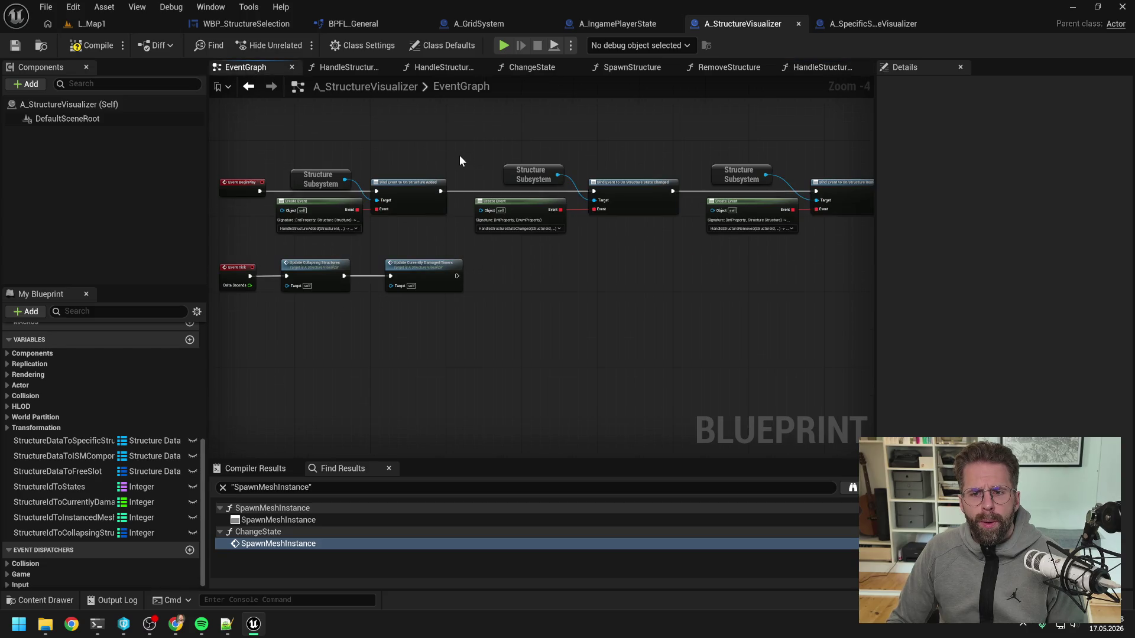
left_click_drag(459, 160, 634, 142)
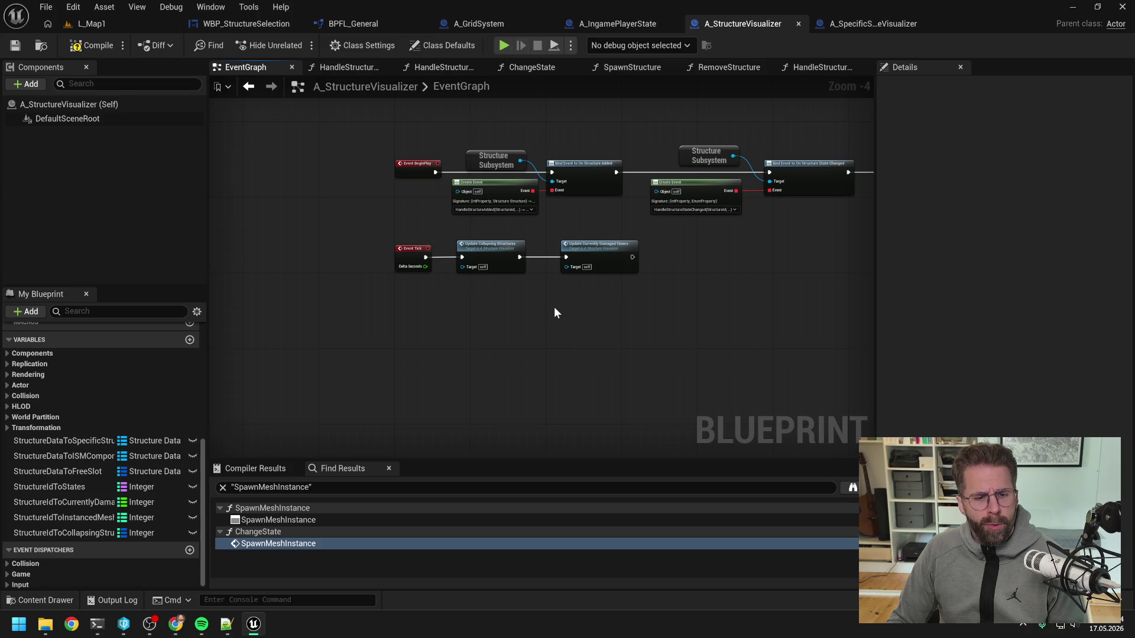
left_click(393, 249)
left_click(256, 346)
scroll(153, 419, "up", 5)
scroll(152, 419, "up", 3)
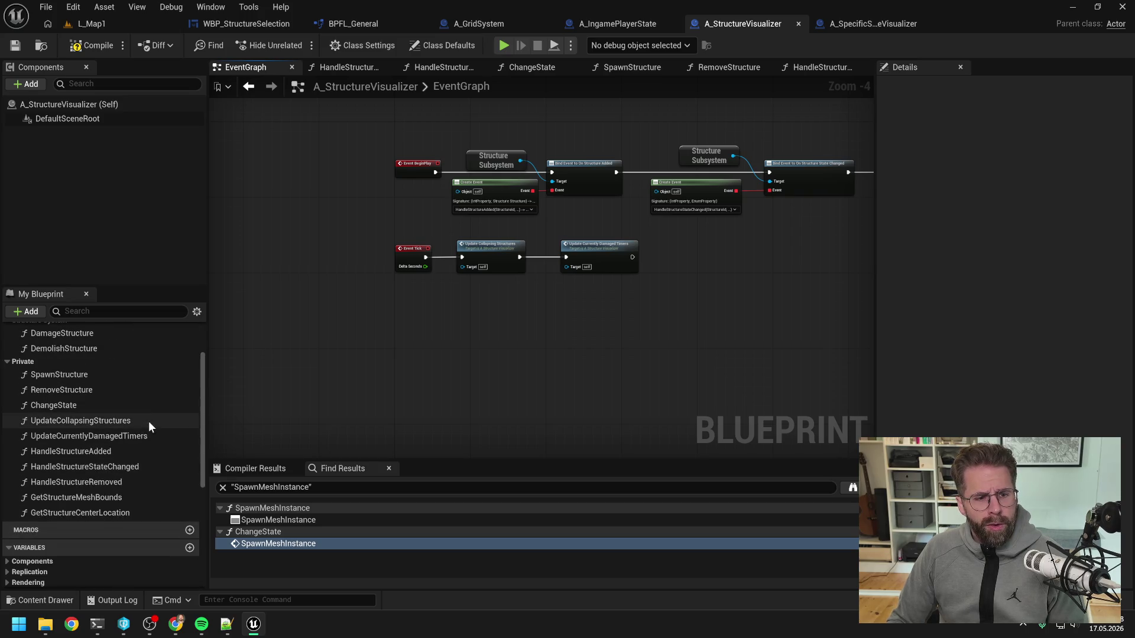
left_click(147, 421)
left_click(880, 24)
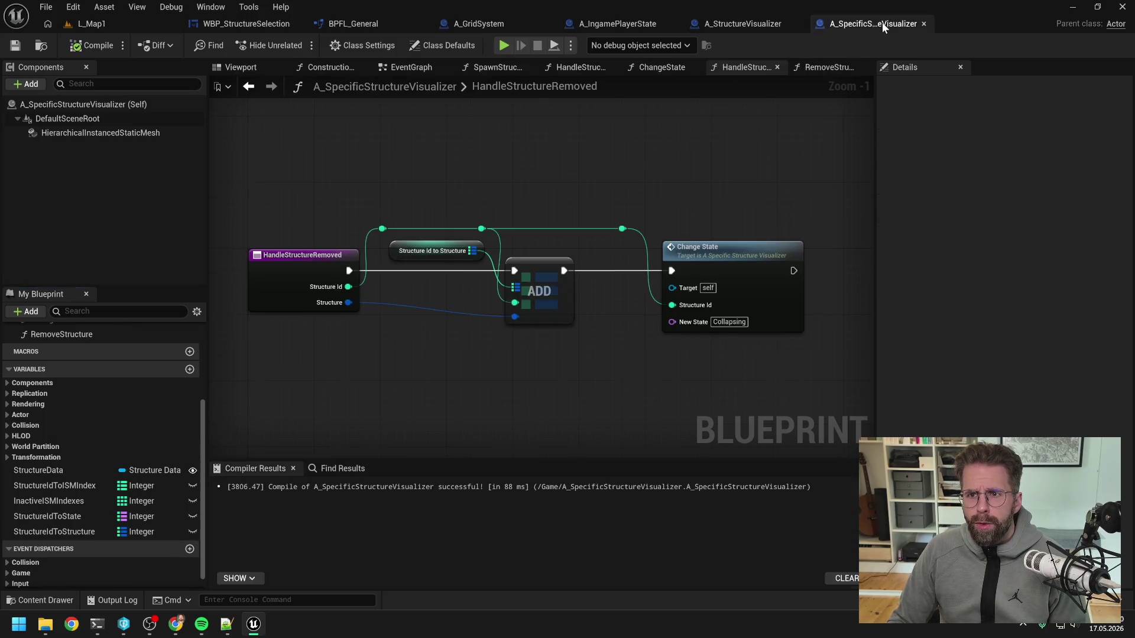
- Paste UpdateCollapsingStructures as a new function and move it into the Private category
key("ctrl+v")
key("Return")
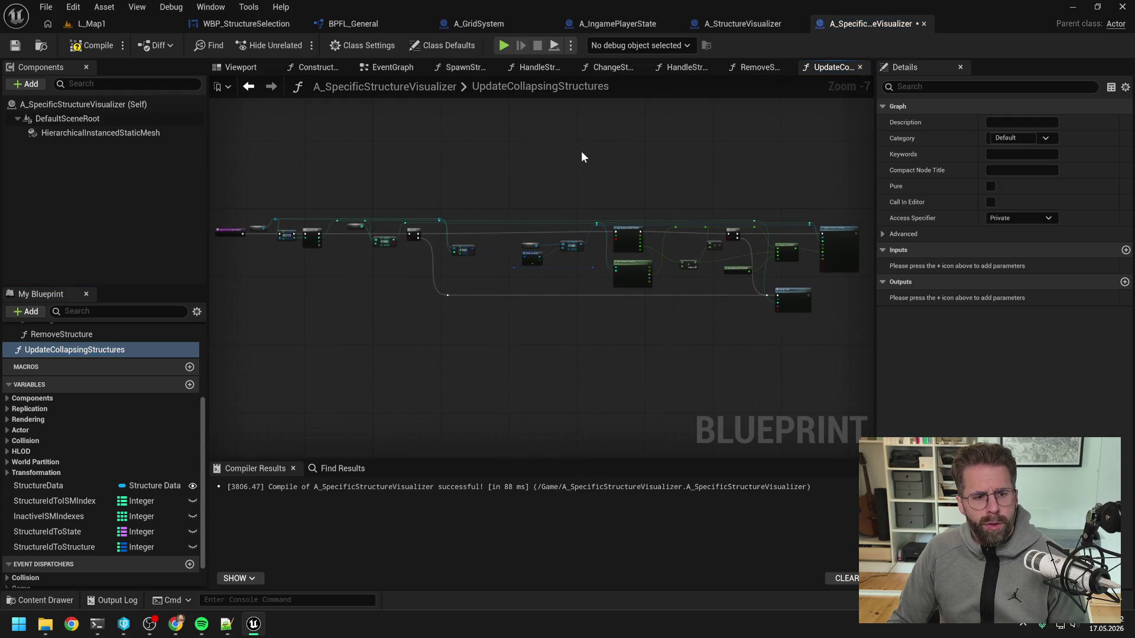
scroll(100, 361, "up", 3)
left_click_drag(79, 428, 33, 383)
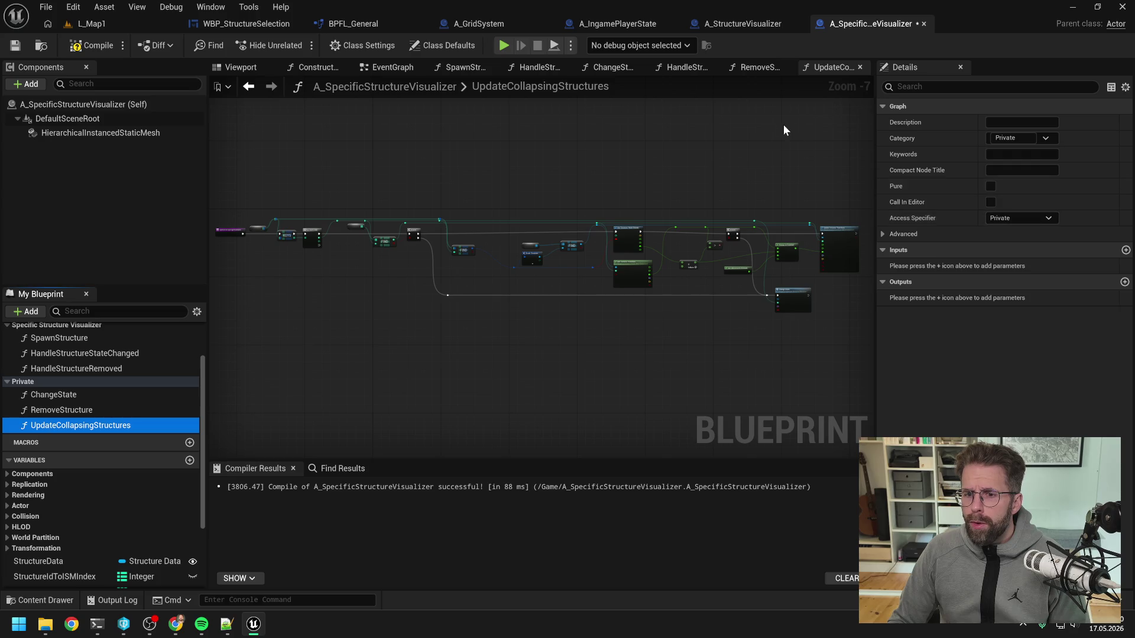
- Copy UpdateCurrentlyDamagedTimers from A_StructureVisualizer, paste it here under Private, and save
left_click(743, 23)
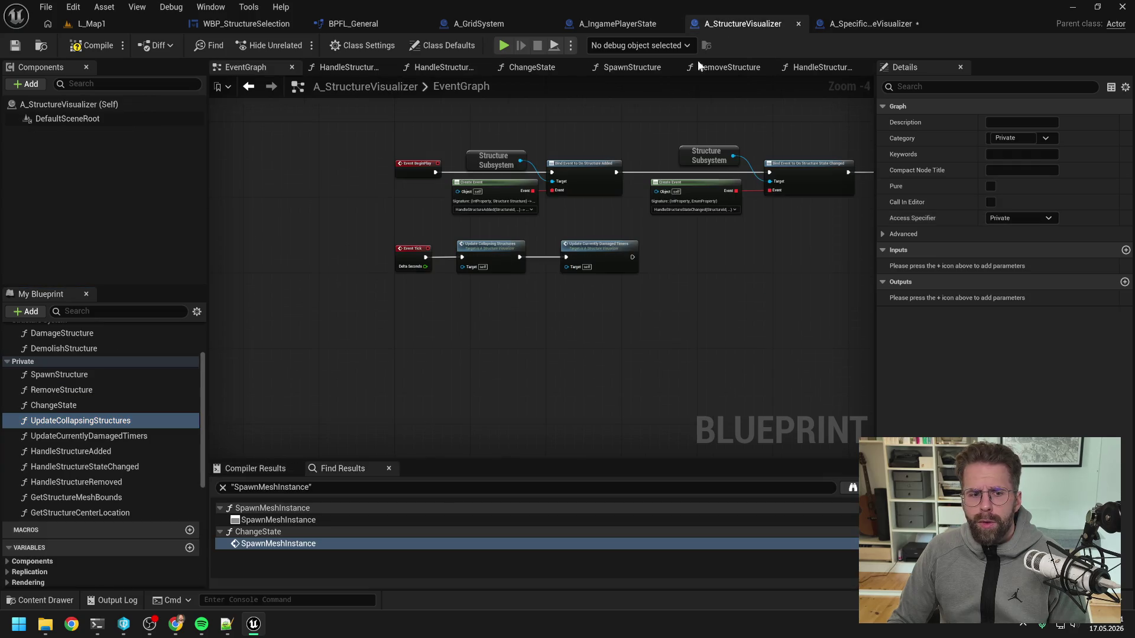
left_click(110, 436)
key("ctrl+c")
left_click(870, 23)
key("ctrl+v")
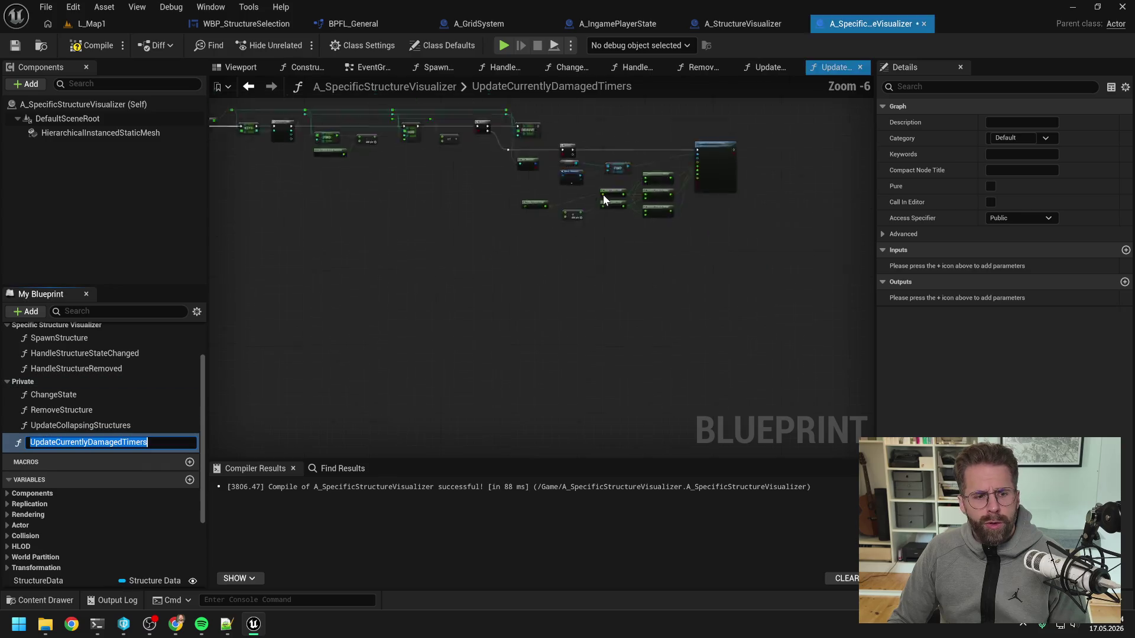
left_click_drag(80, 441, 41, 383)
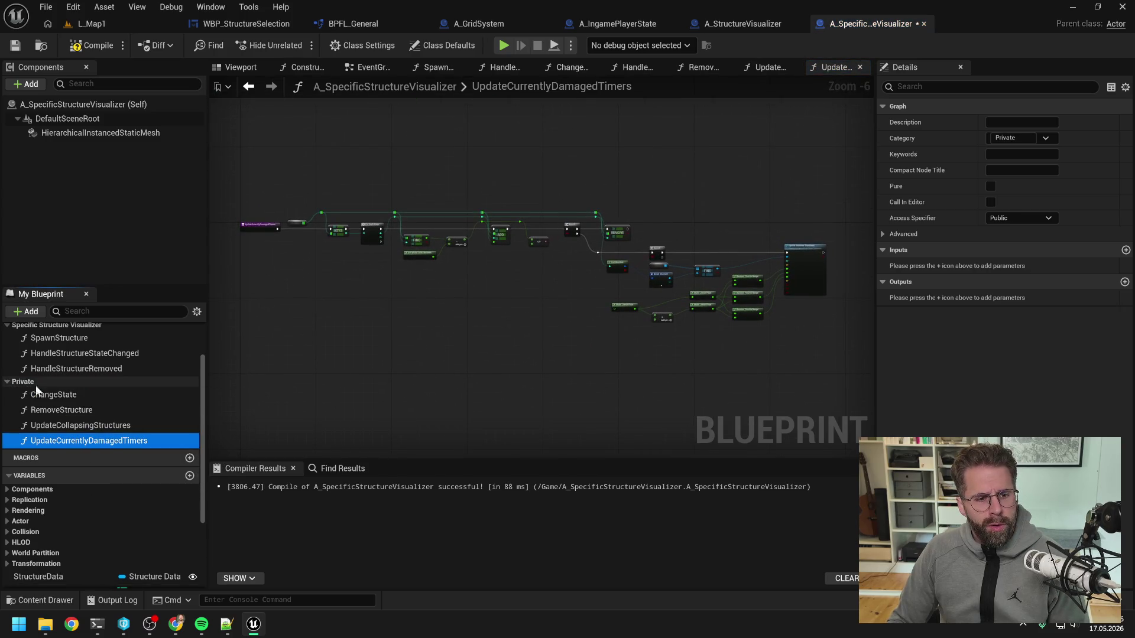
key("ctrl+s")
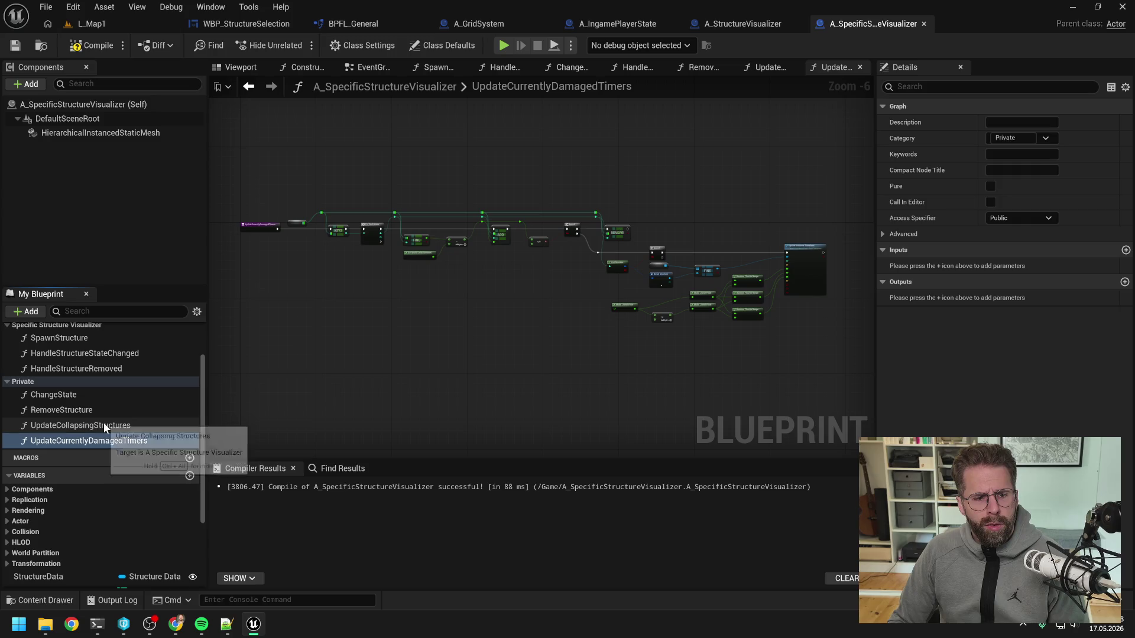
- Close all graphs except the event graph and add Event Tick below Event BeginPlay
double_click(104, 425)
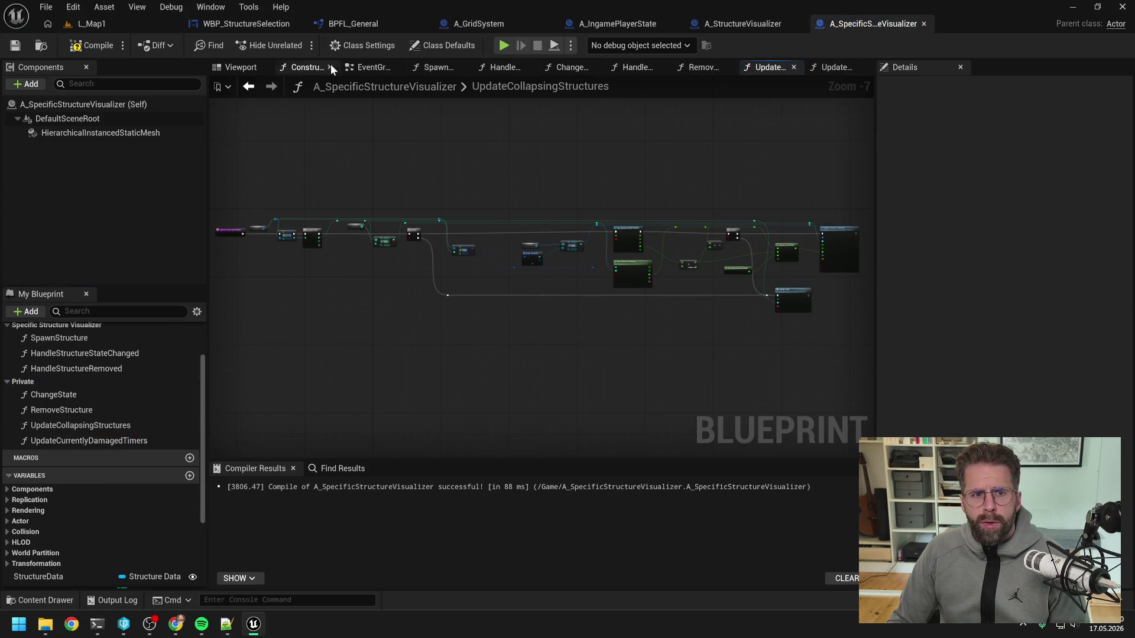
left_click(380, 70)
right_click(379, 70)
left_click(413, 144)
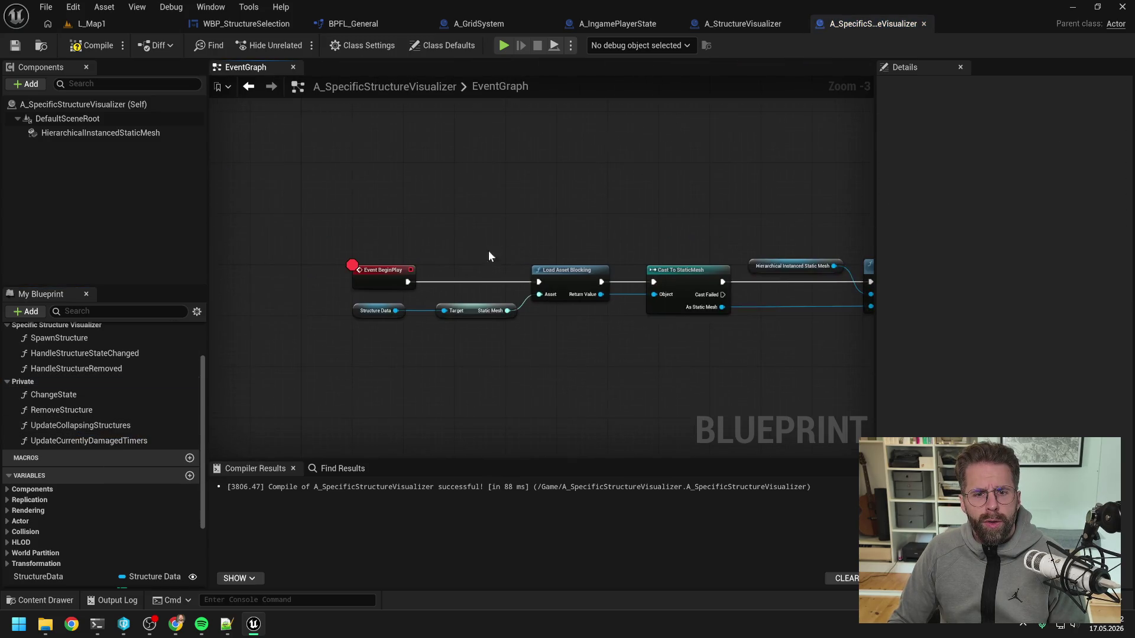
right_click(392, 325)
type("tick")
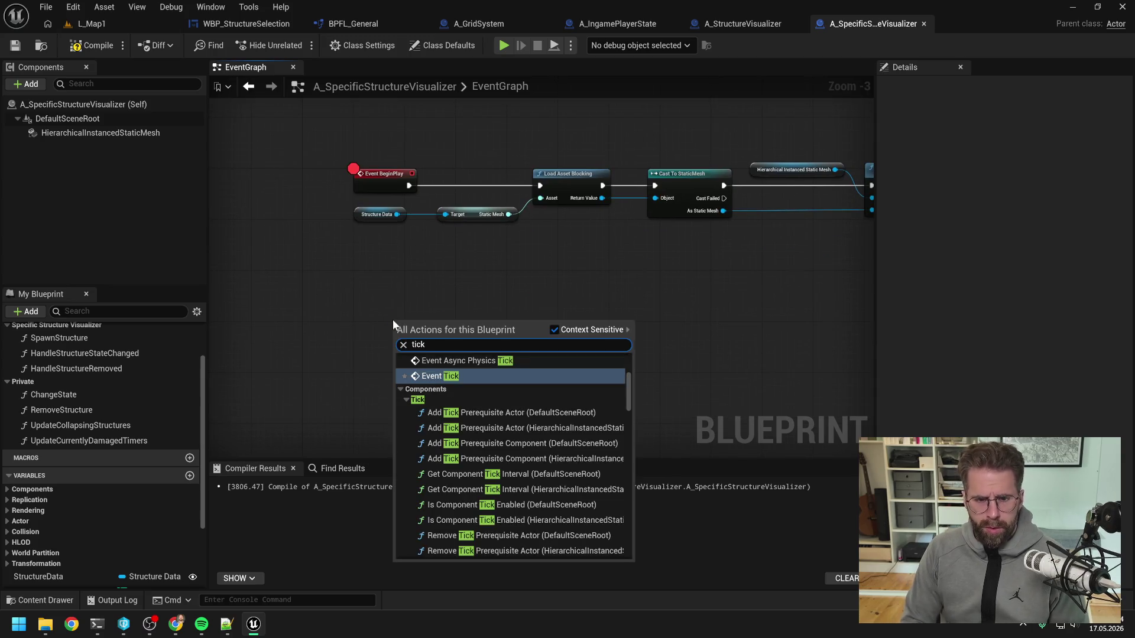
key("Return")
left_click_drag(392, 320, 378, 292)
left_click(484, 308)
- Wire Event Tick to call UpdateCollapsingStructures, then UpdateCurrentlyDamagedTimers, and open UpdateCollapsingStructures
mouse_move(83, 426)
left_mouse_down()
mouse_move(452, 282)
mouse_move(457, 300)
left_mouse_up()
mouse_move(122, 439)
left_mouse_down()
mouse_move(597, 287)
mouse_move(585, 301)
mouse_move(603, 300)
left_mouse_up()
left_click(627, 293)
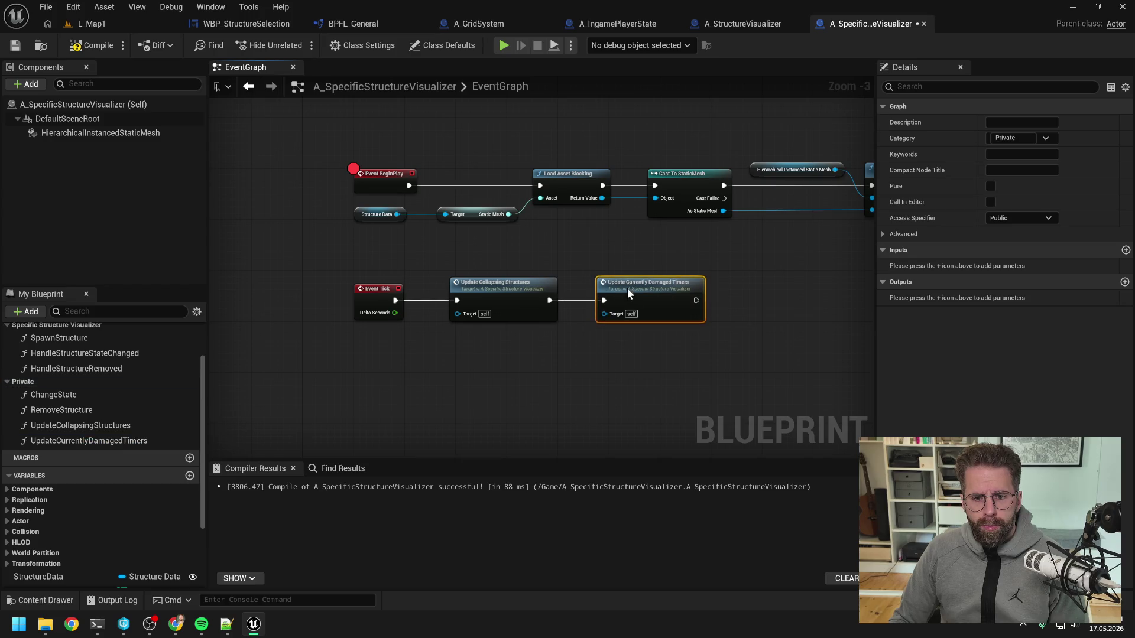
double_click(509, 293)
scroll(527, 239, "up", 6)
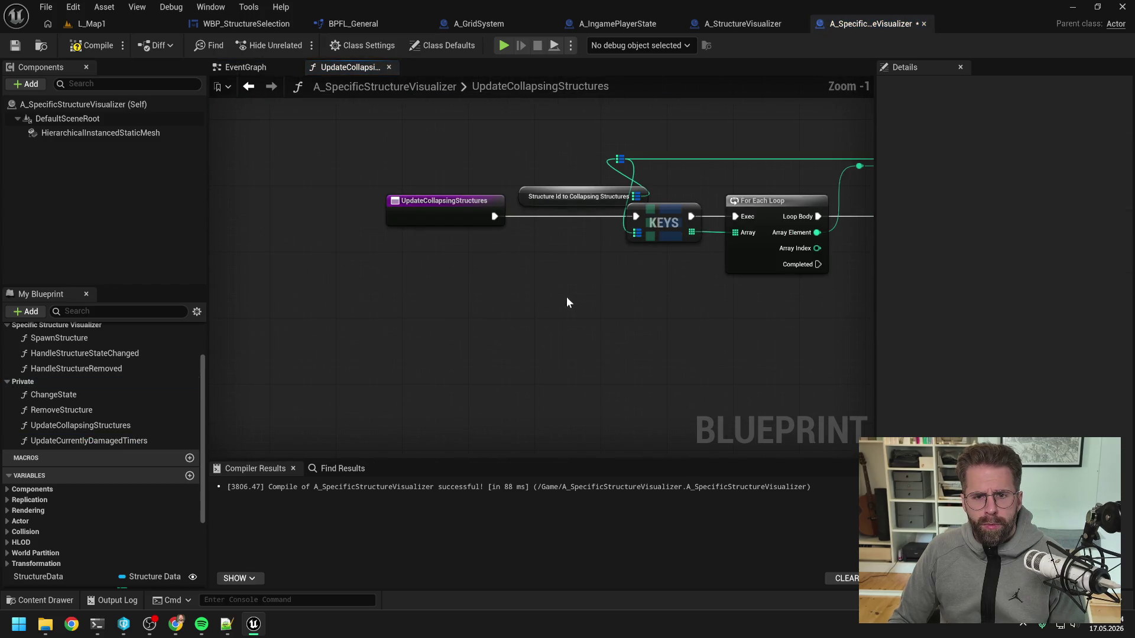
- Replace the old Collapsing Structures getter with a StructureIdToStructure Get node feeding the reroute
scroll(566, 296, "down", 1)
mouse_move(409, 201)
left_mouse_down()
mouse_move(532, 279)
mouse_move(527, 290)
left_mouse_up()
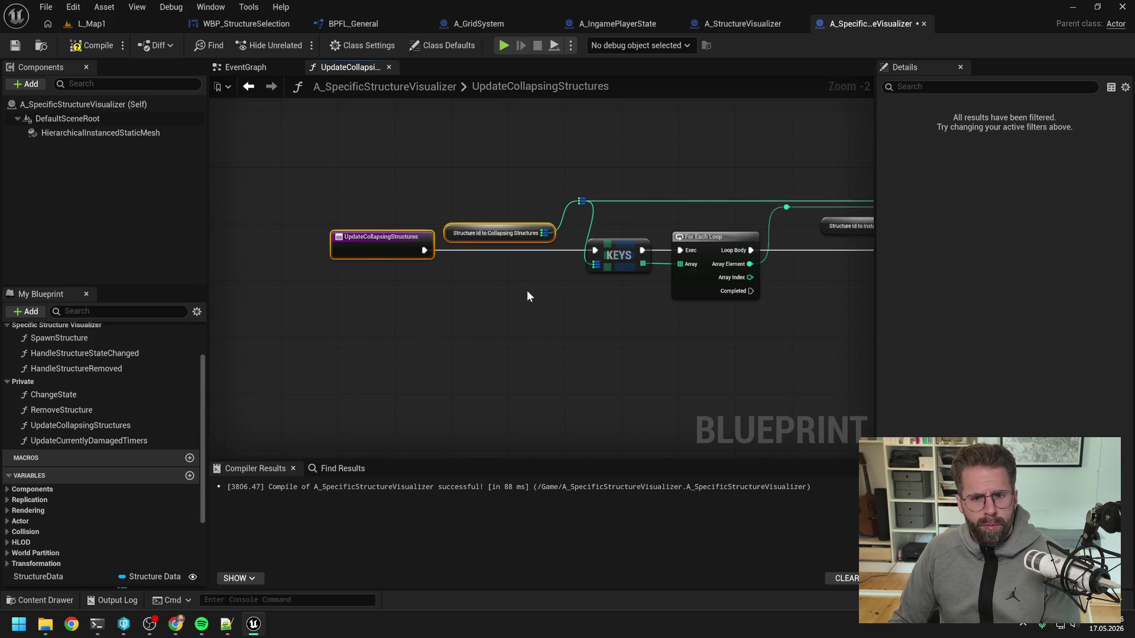
scroll(142, 449, "down", 4)
left_click_drag(80, 514, 465, 285)
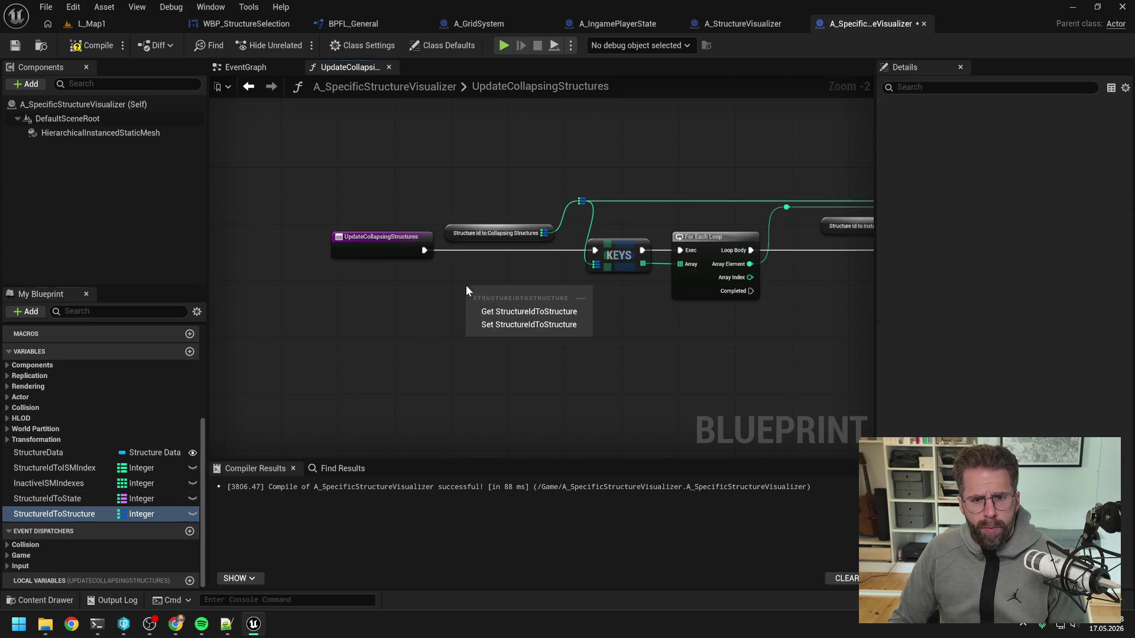
left_click(523, 304)
left_click_drag(552, 265, 583, 201)
left_click(506, 234)
key("Delete")
left_click_drag(510, 288, 503, 225)
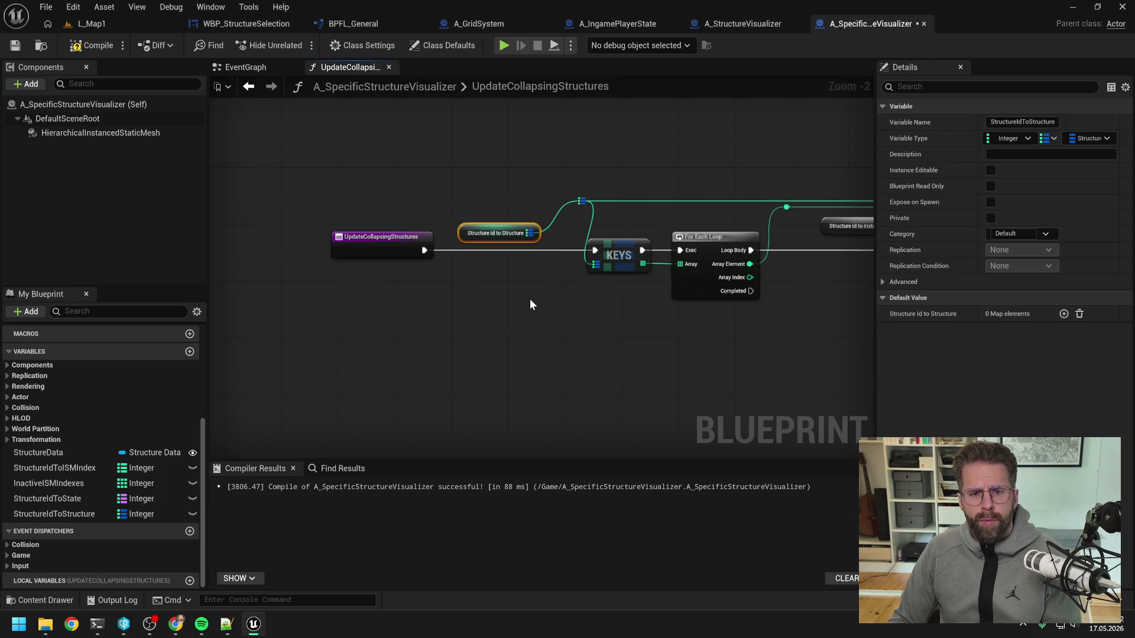
left_click_drag(529, 299, 459, 289)
- Rename the StructureIdToStructure variable to StructureIdToCollapsingStructure
left_click(82, 513)
left_click(81, 514)
key("Left")
key("Left")
key("Left")
type("Collaps")
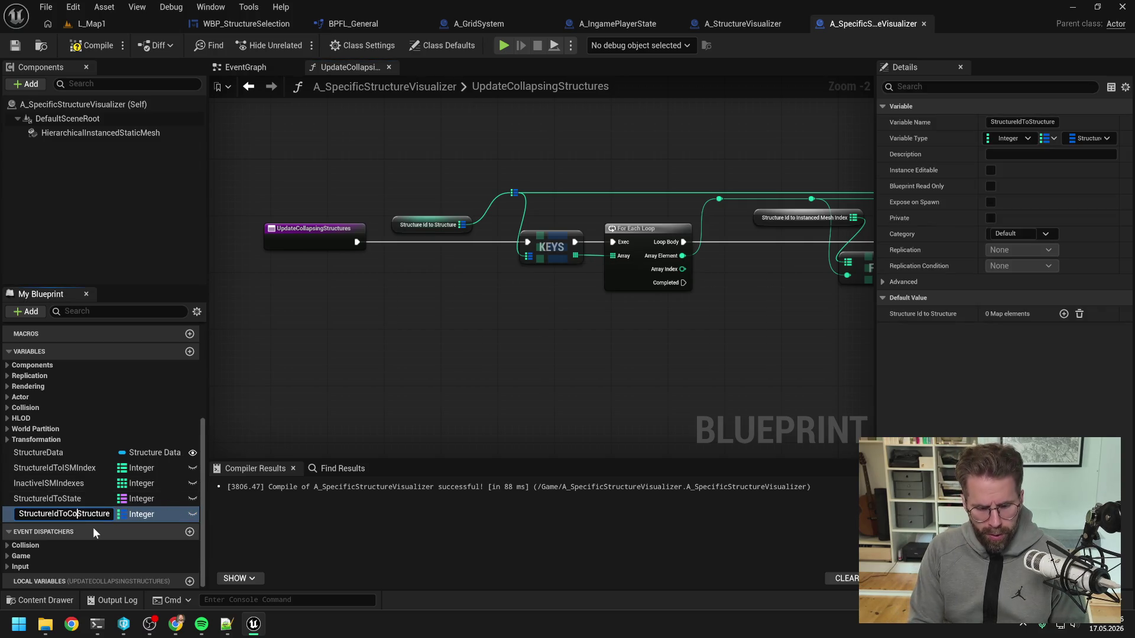
type("ing")
key("Return")
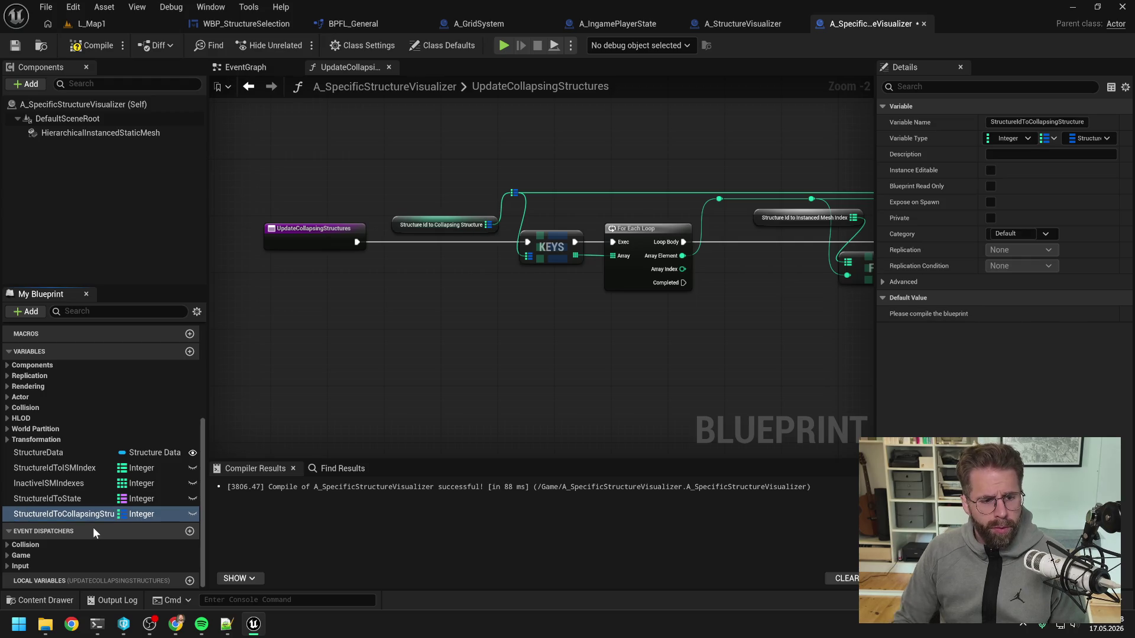
- Straighten and align the entry, getter, reroute, FIND and Branch nodes
scroll(548, 328, "down", 1)
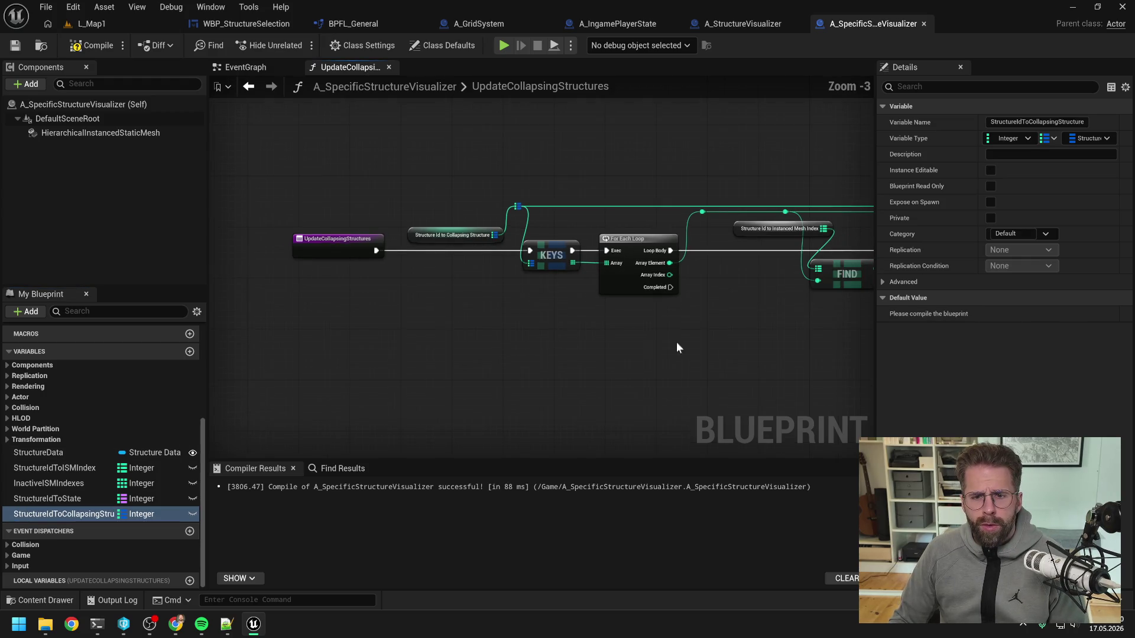
left_click_drag(676, 342, 535, 336)
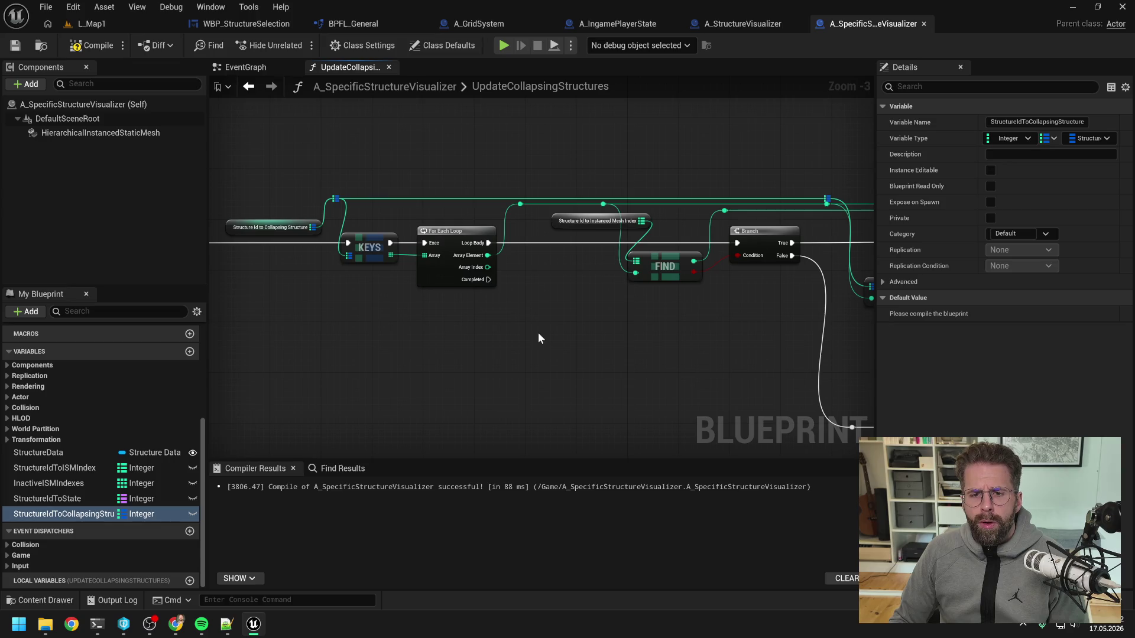
scroll(539, 335, "down", 1)
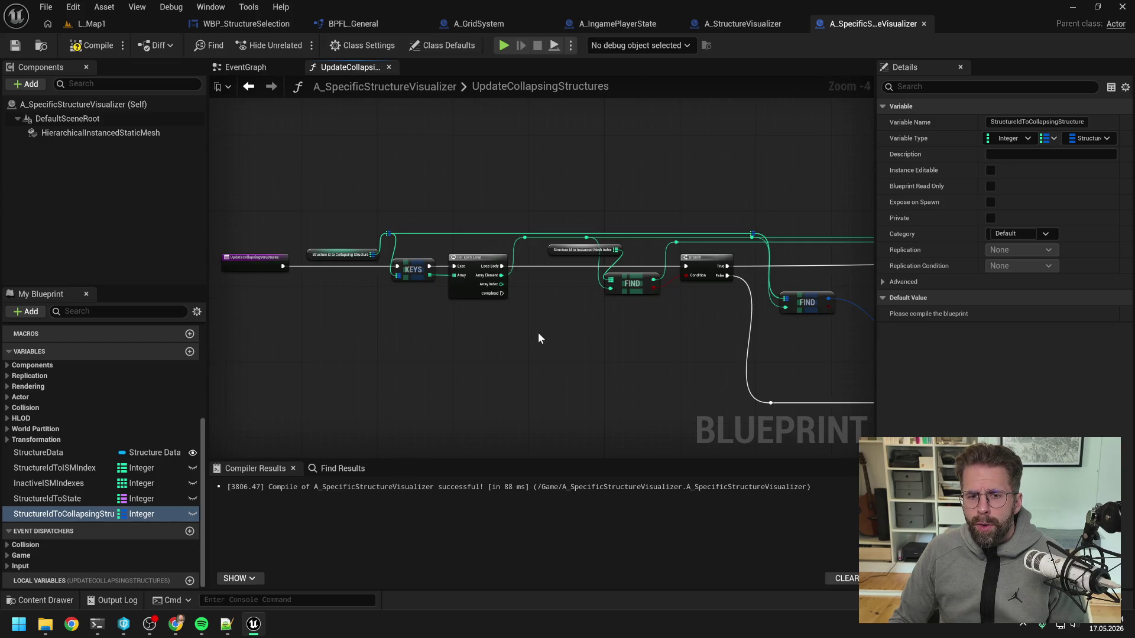
left_click_drag(538, 338, 577, 336)
mouse_move(300, 195)
left_mouse_down()
mouse_move(610, 323)
mouse_move(538, 322)
mouse_move(528, 339)
mouse_move(446, 349)
left_mouse_up()
key("f")
left_click(597, 330)
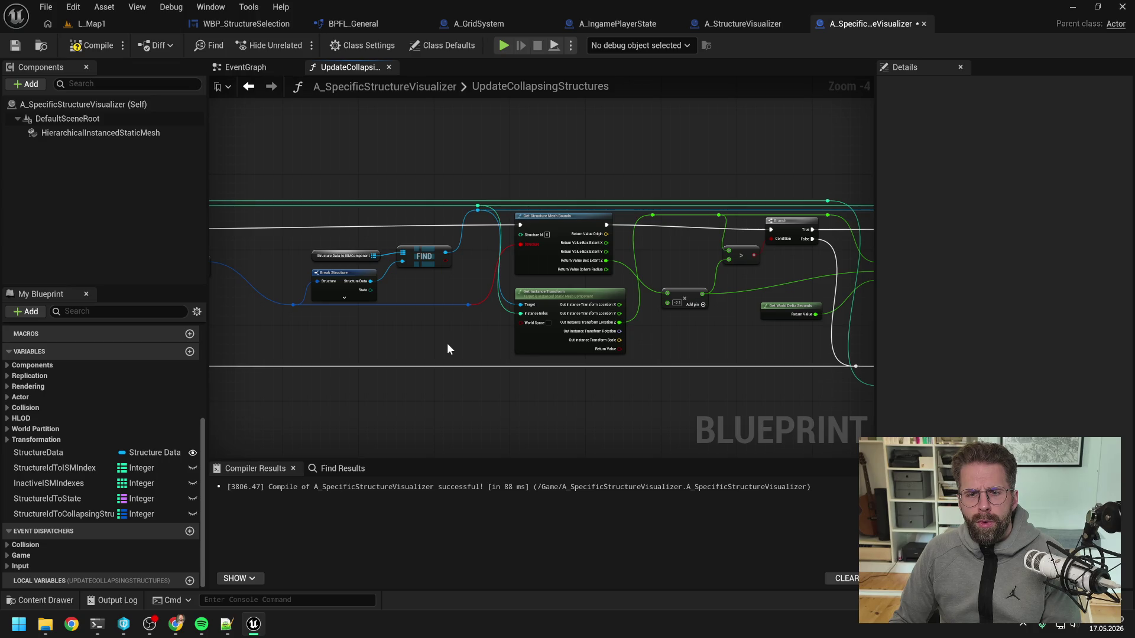
- Set the Change State node's New State value to Destroyed in UpdateCollapsingStructures
left_click_drag(735, 335, 468, 345)
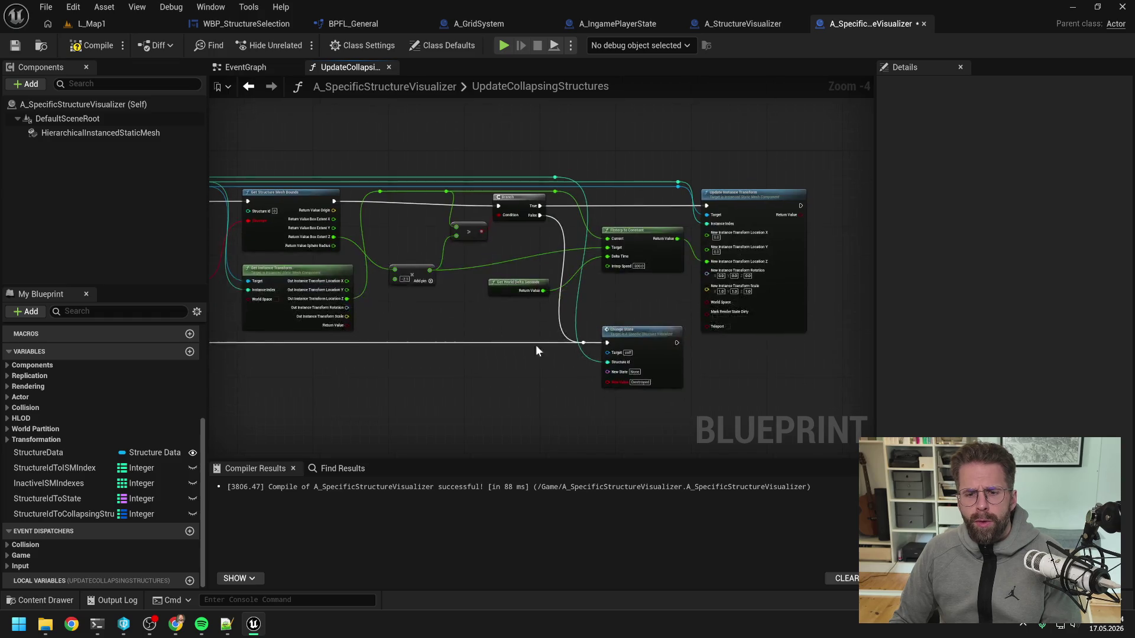
scroll(626, 414, "up", 3)
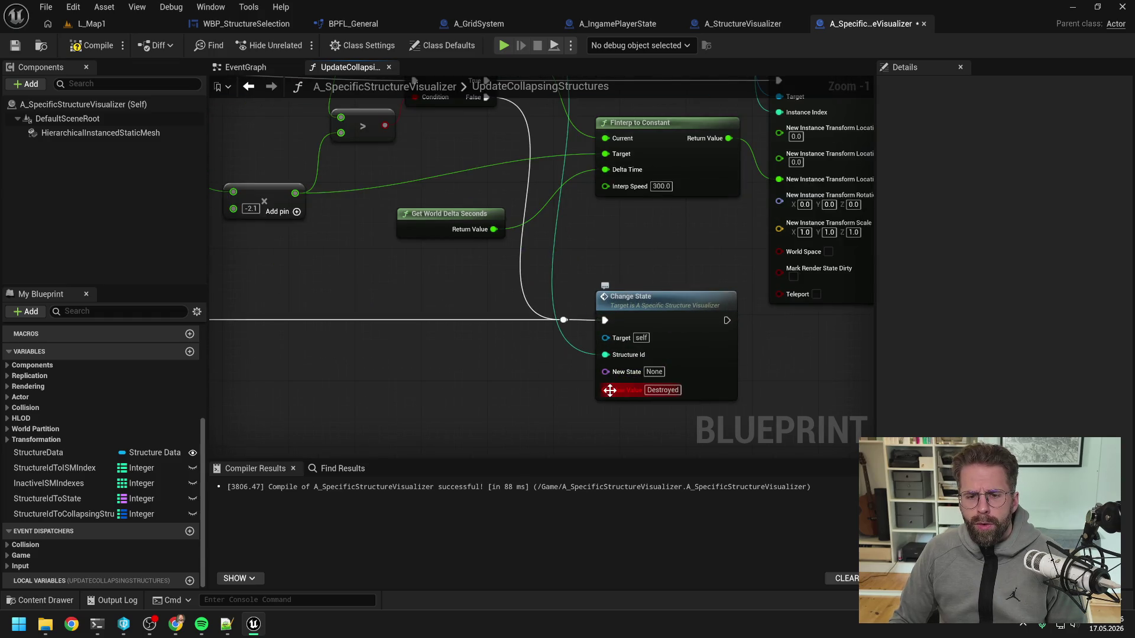
left_click(654, 371)
type("De")
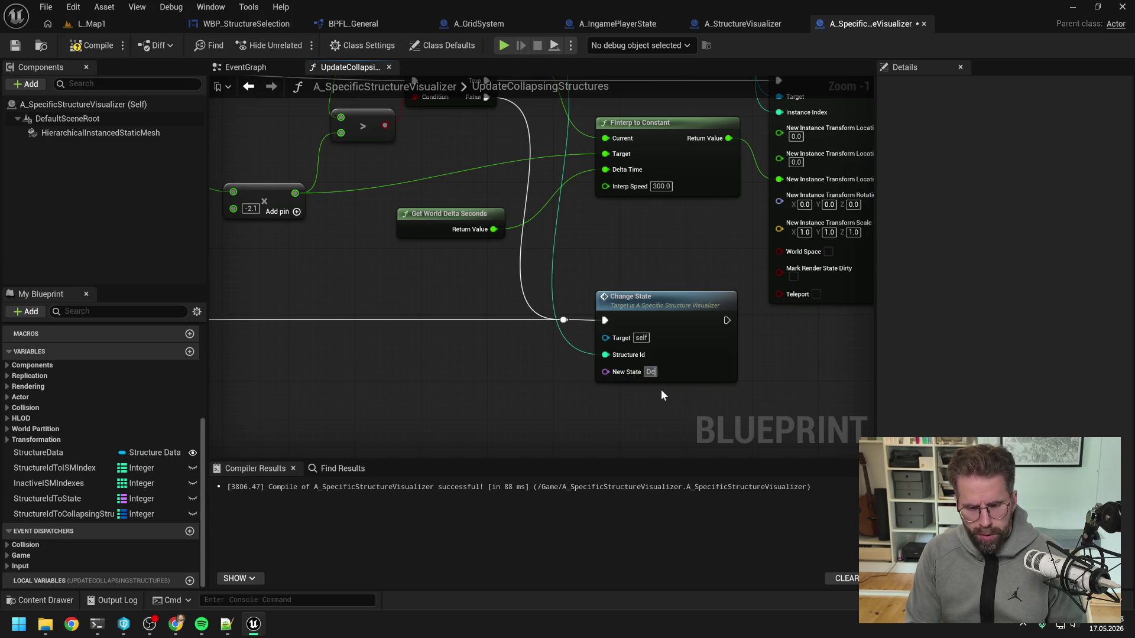
type("stroyed")
key("Return")
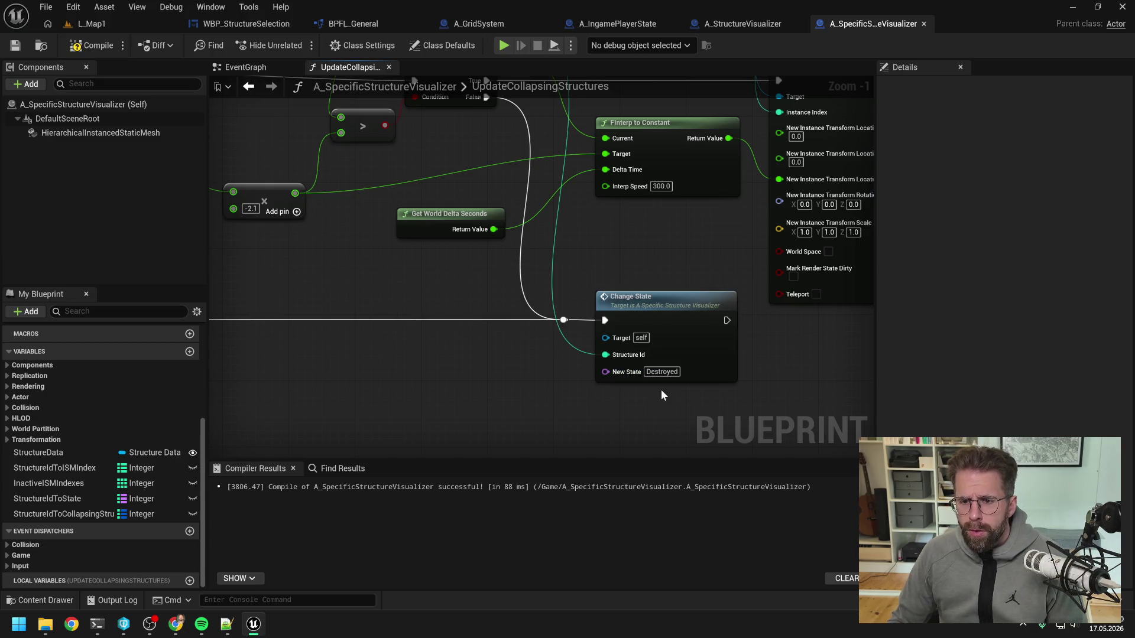
scroll(757, 354, "down", 2)
left_click_drag(771, 355, 712, 355)
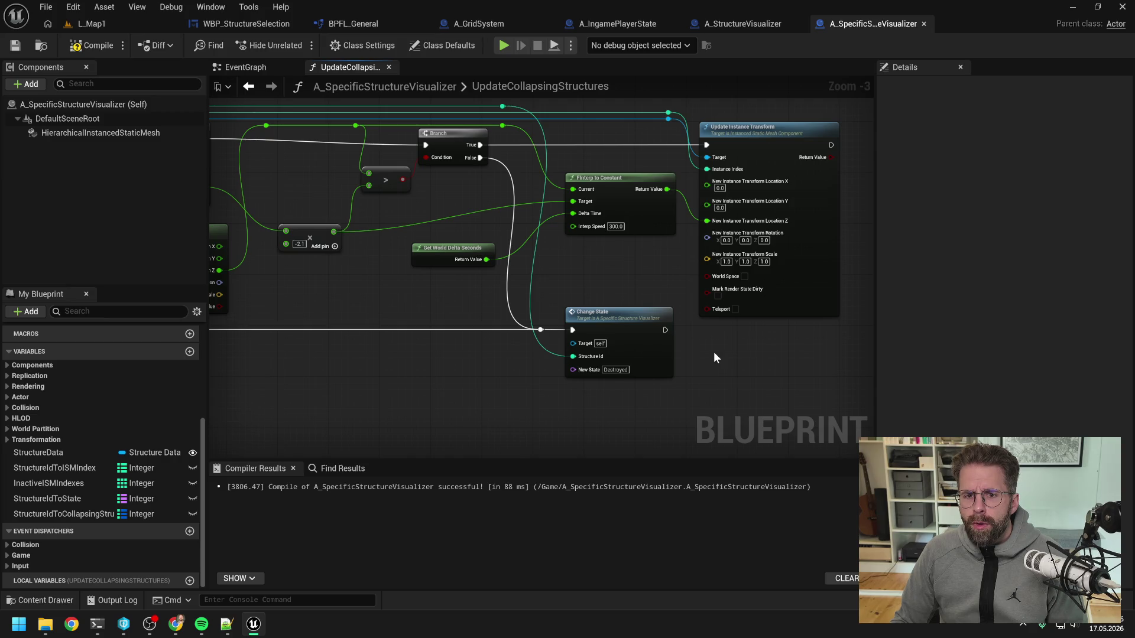
scroll(584, 284, "down", 1)
mouse_move(462, 285)
left_mouse_down()
mouse_move(727, 289)
mouse_move(676, 271)
mouse_move(602, 276)
left_mouse_up()
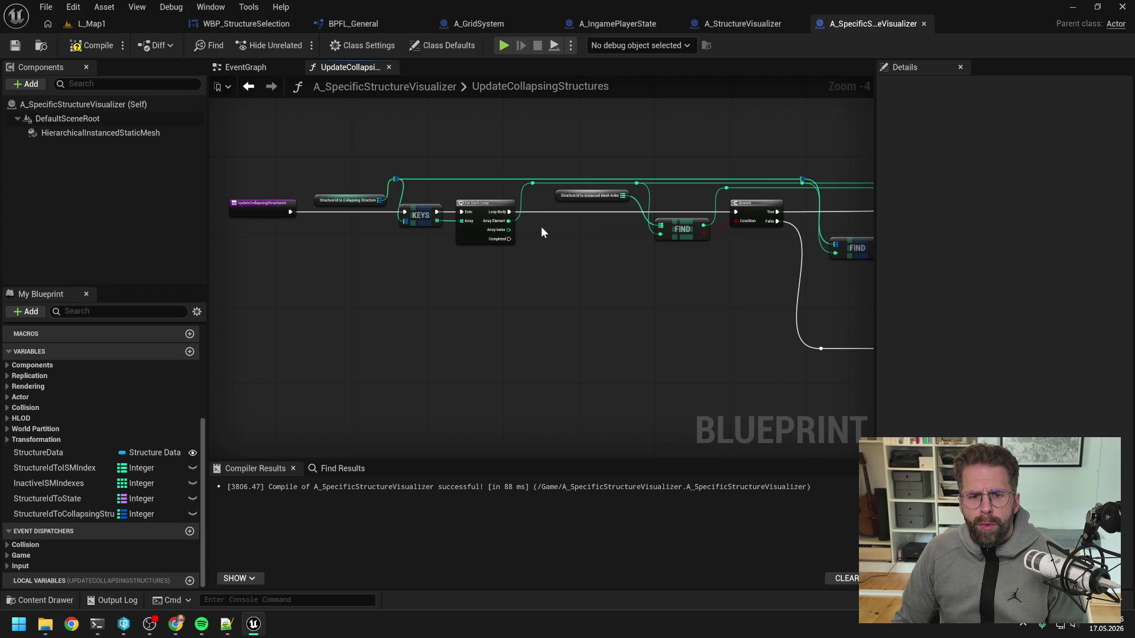
- Replace the old instanced mesh index getter with a StructureIdToISMIndex getter
scroll(541, 227, "up", 1)
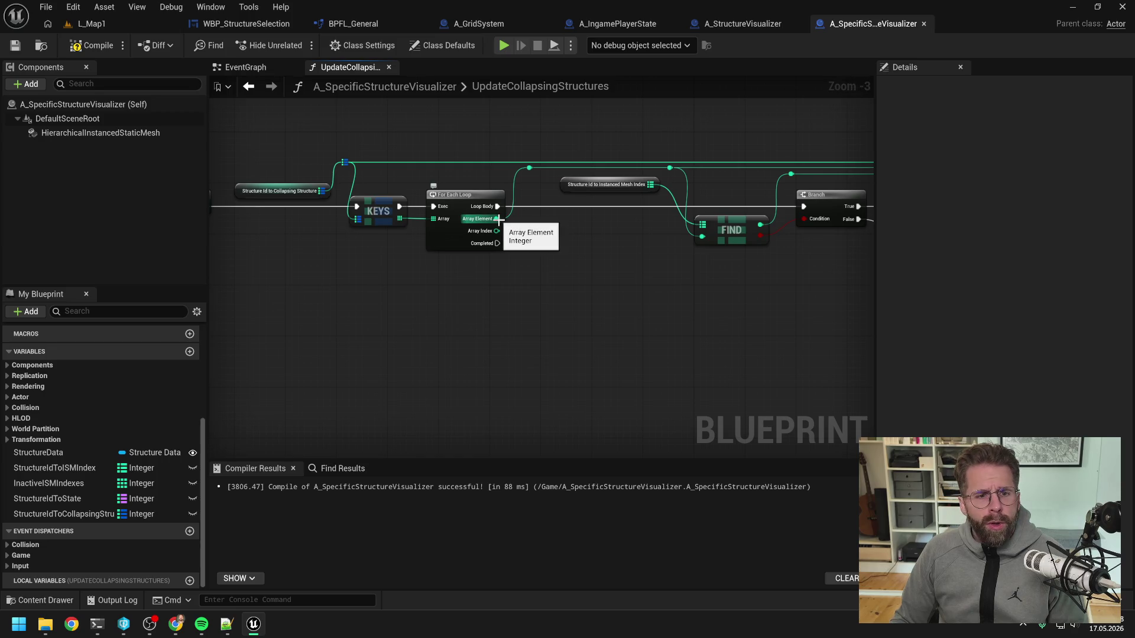
left_click_drag(622, 253, 495, 260)
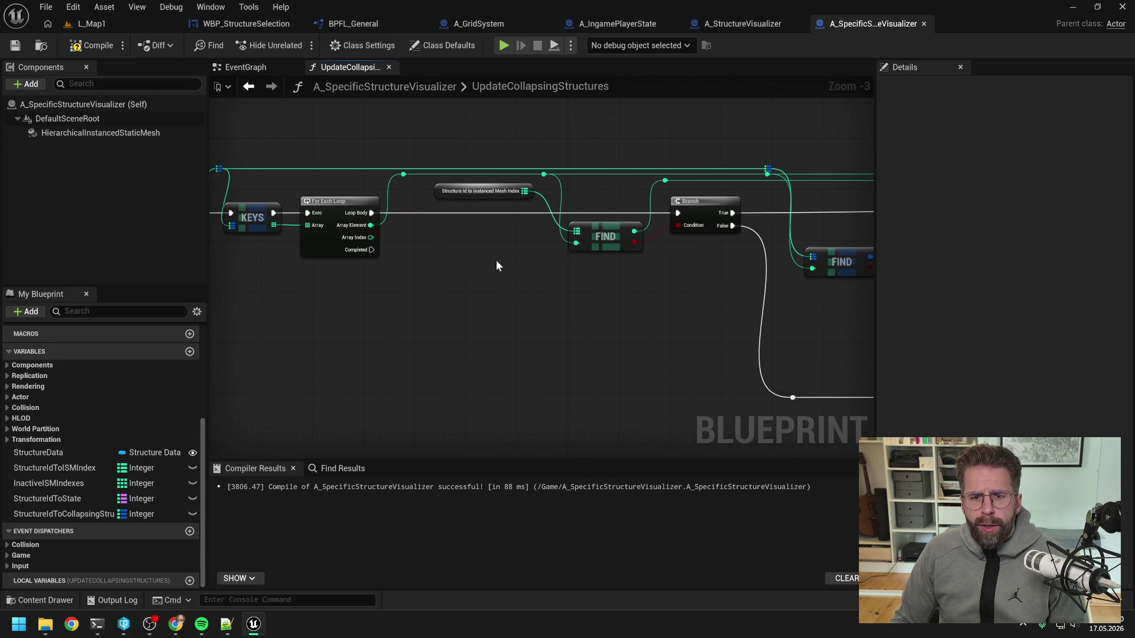
scroll(495, 260, "down", 1)
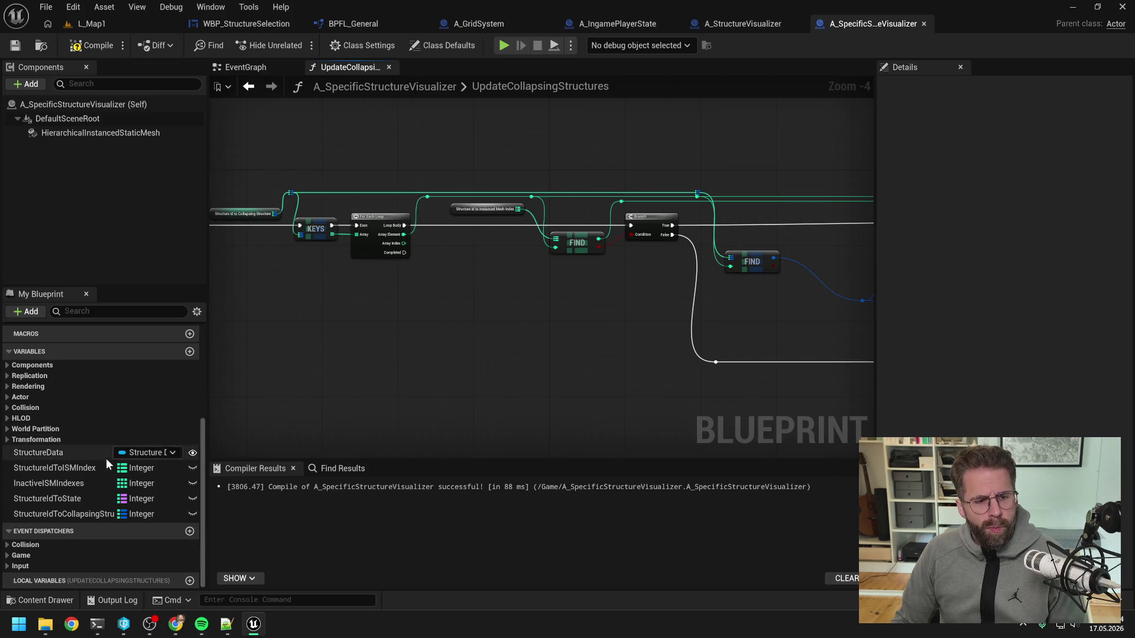
mouse_move(53, 470)
left_mouse_down()
mouse_move(438, 279)
mouse_move(449, 243)
mouse_move(580, 227)
left_mouse_up()
left_click(491, 268)
scroll(488, 267, "up", 2)
left_click(502, 182)
key("Delete")
mouse_move(474, 233)
left_mouse_down()
mouse_move(480, 180)
mouse_move(545, 264)
mouse_move(461, 264)
left_mouse_up()
scroll(461, 263, "down", 1)
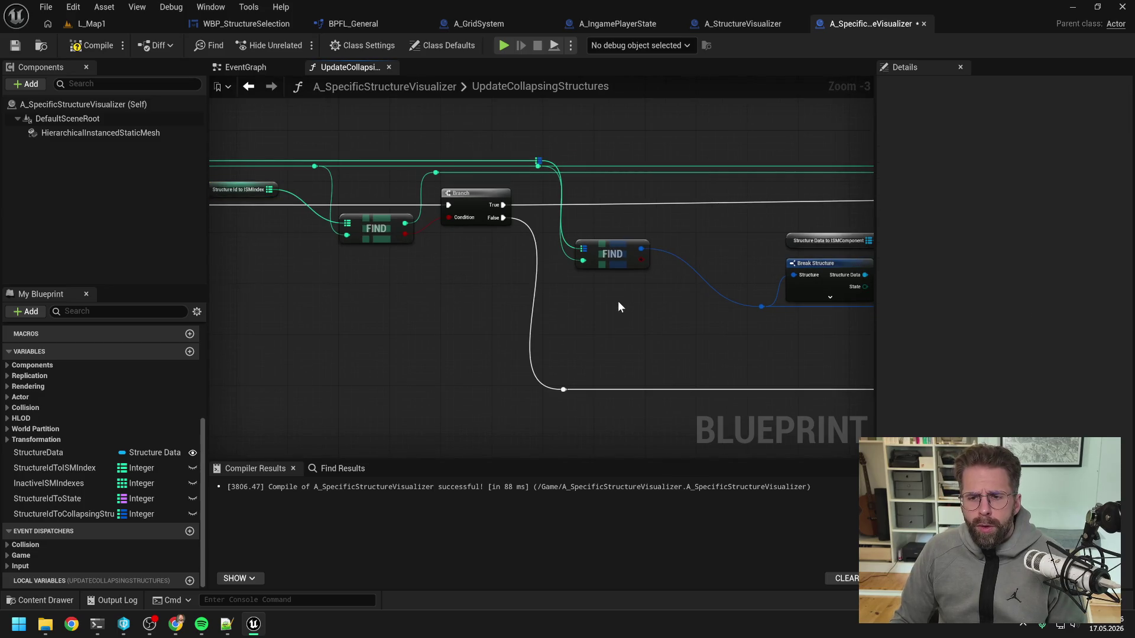
- Delete the Structure Data, Break Structure and FIND nodes; wire a HierarchicalInstancedStaticMesh getter into Target
left_click_drag(618, 303, 742, 286)
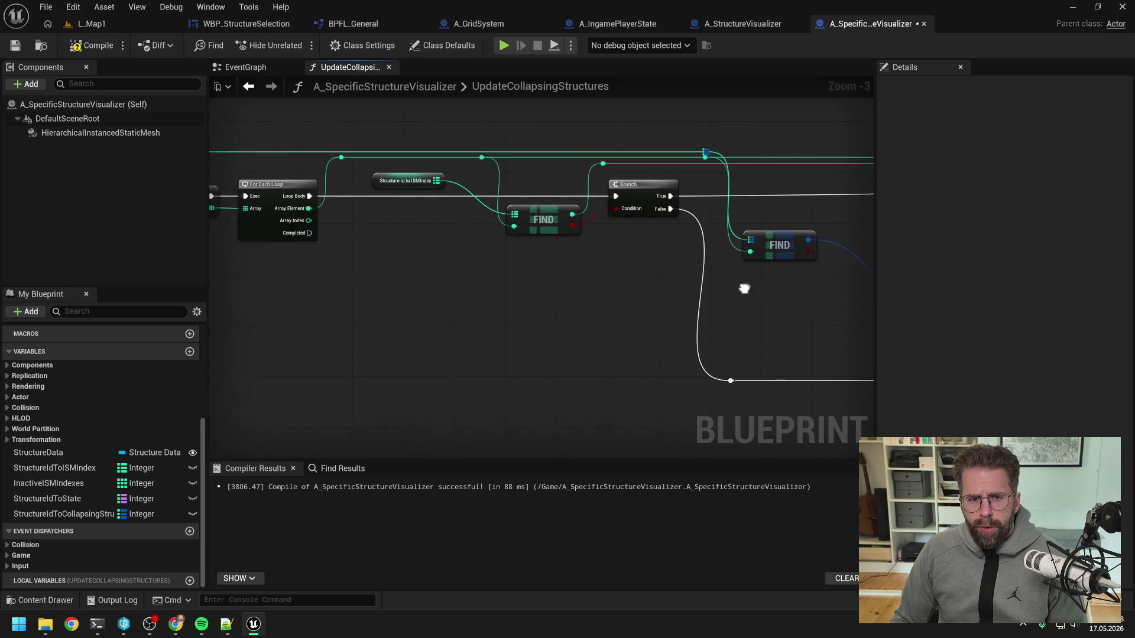
scroll(569, 289, "down", 1)
mouse_move(570, 289)
left_mouse_down()
mouse_move(658, 287)
mouse_move(504, 285)
left_mouse_up()
scroll(649, 267, "up", 1)
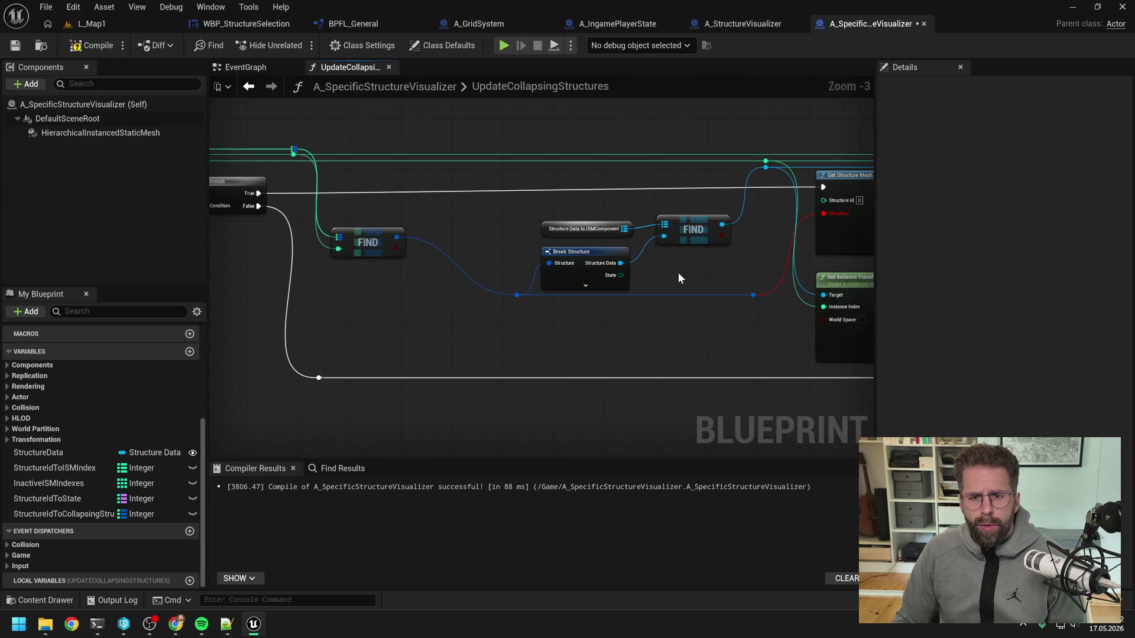
left_click_drag(679, 272, 537, 273)
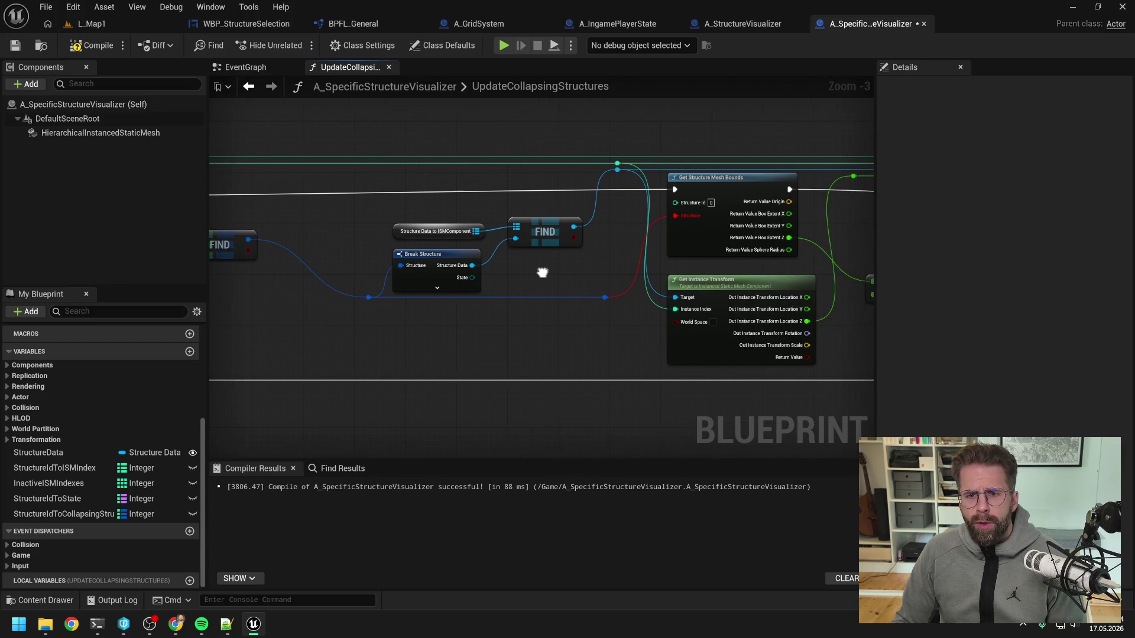
left_click_drag(425, 214, 519, 269)
key("Delete")
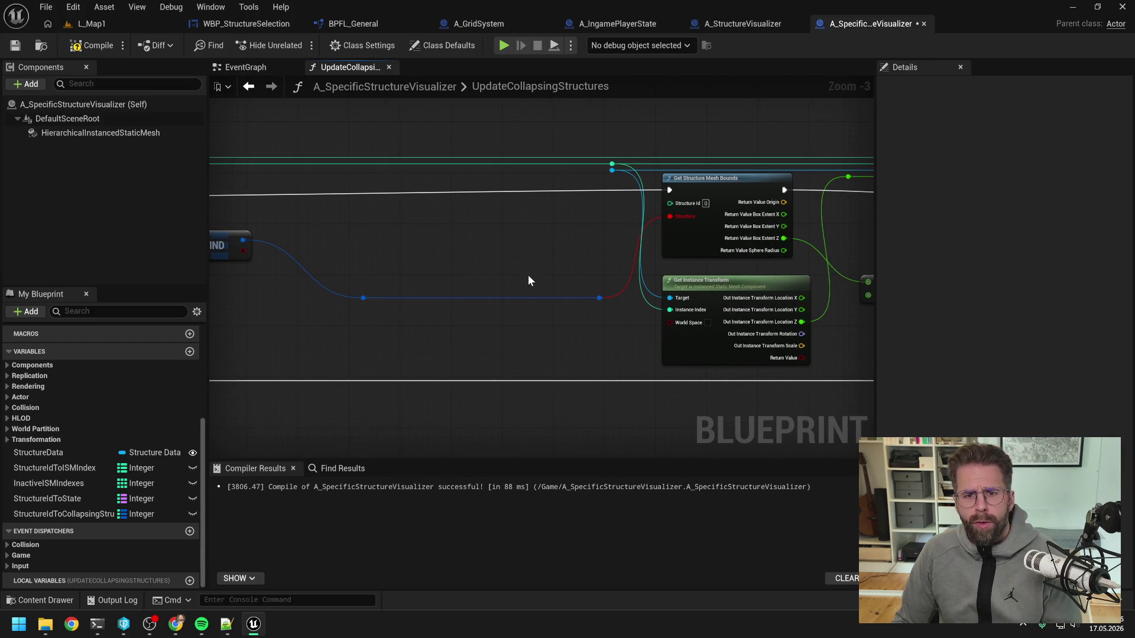
mouse_move(98, 131)
left_mouse_down()
mouse_move(463, 208)
mouse_move(533, 237)
mouse_move(612, 170)
left_mouse_up()
left_click(586, 242)
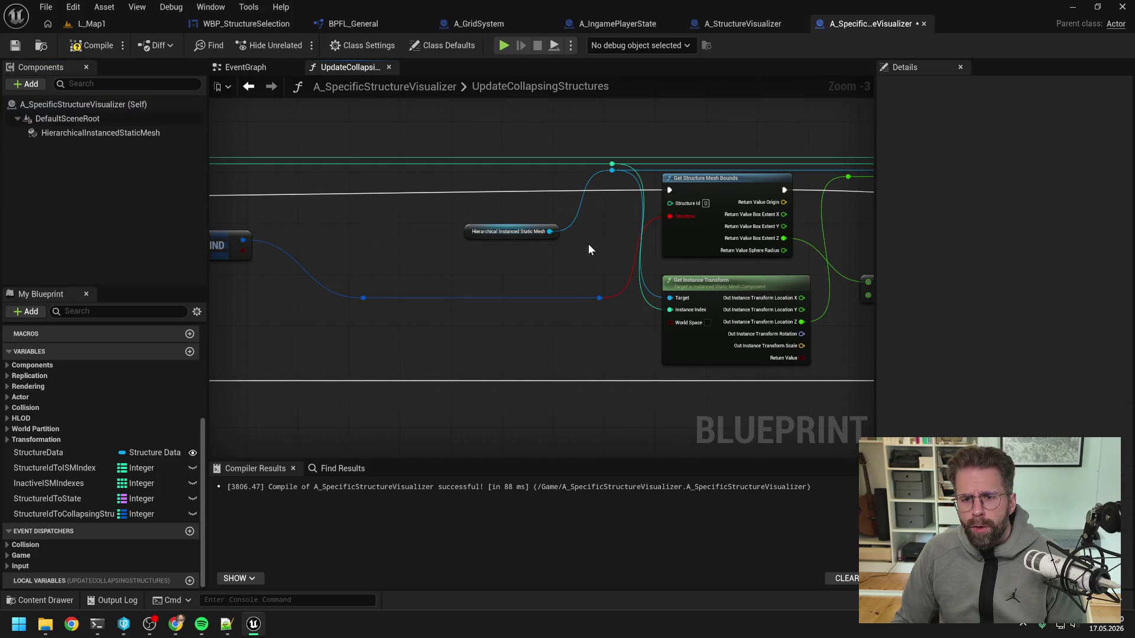
left_click_drag(590, 243, 517, 240)
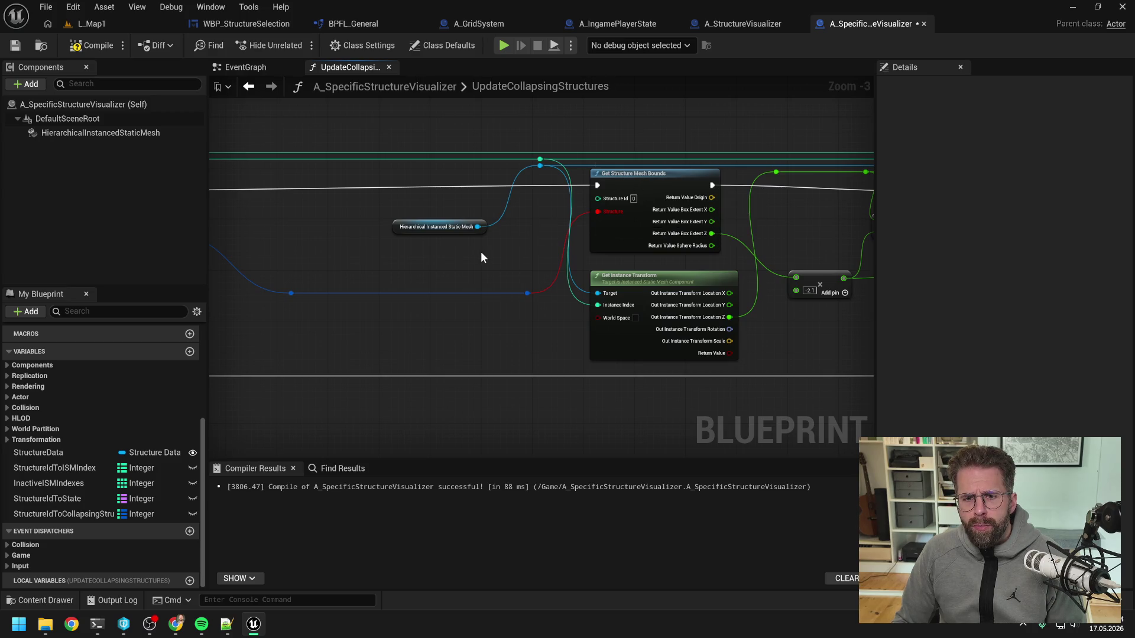
- Open the GetStructureMeshBounds function graph in A_StructureVisualizer and review its nodes
left_click(765, 27)
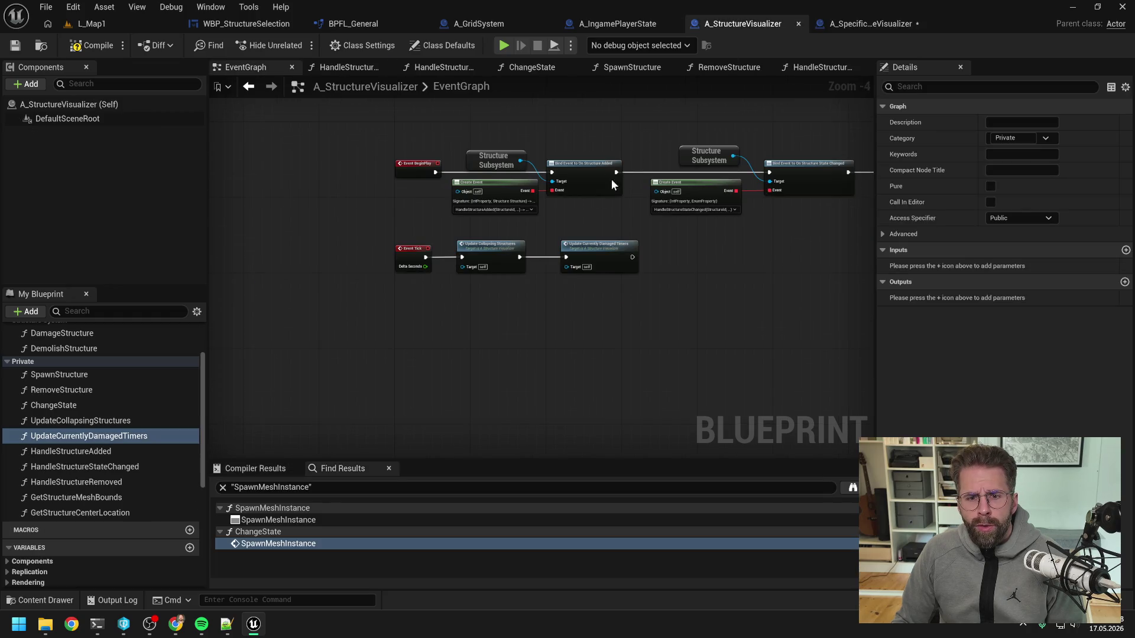
left_click(495, 255)
double_click(495, 256)
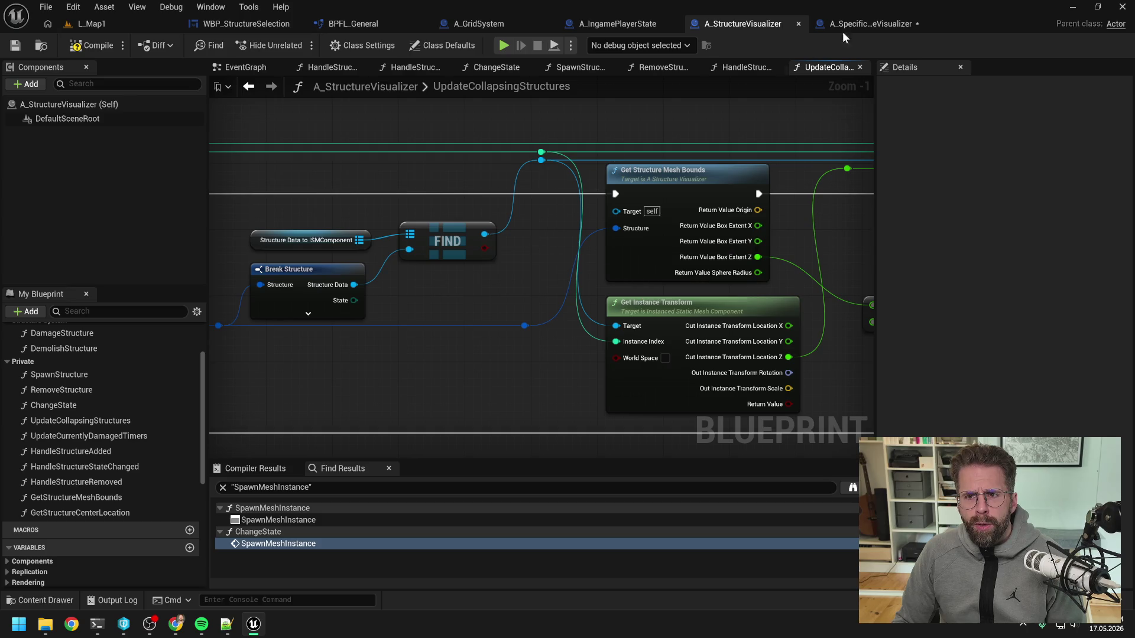
double_click(687, 195)
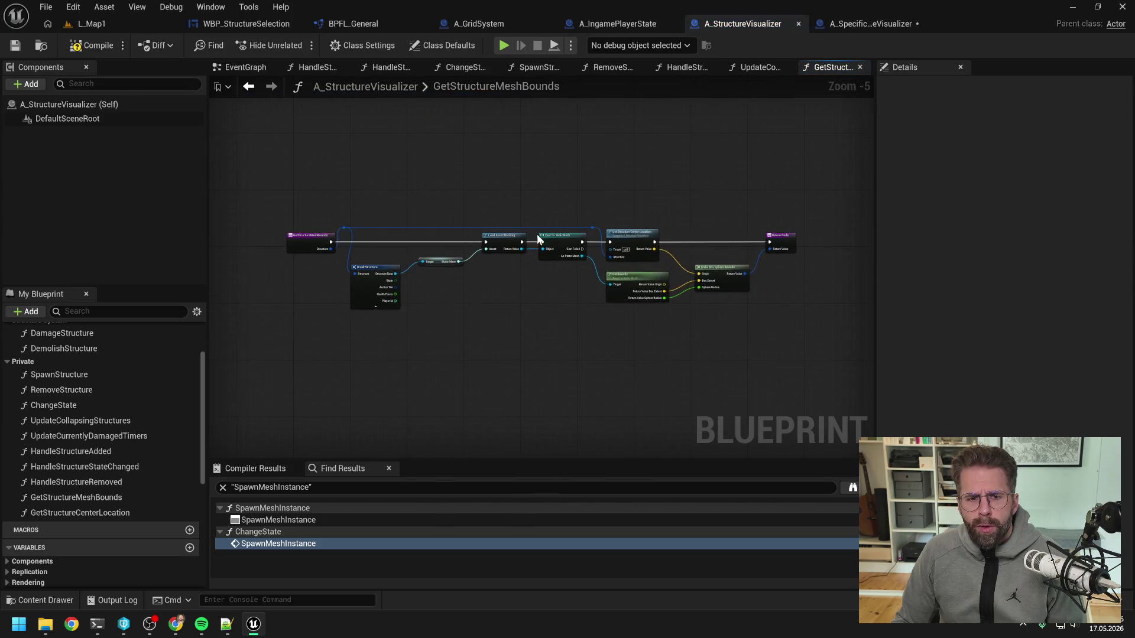
scroll(524, 251, "up", 1)
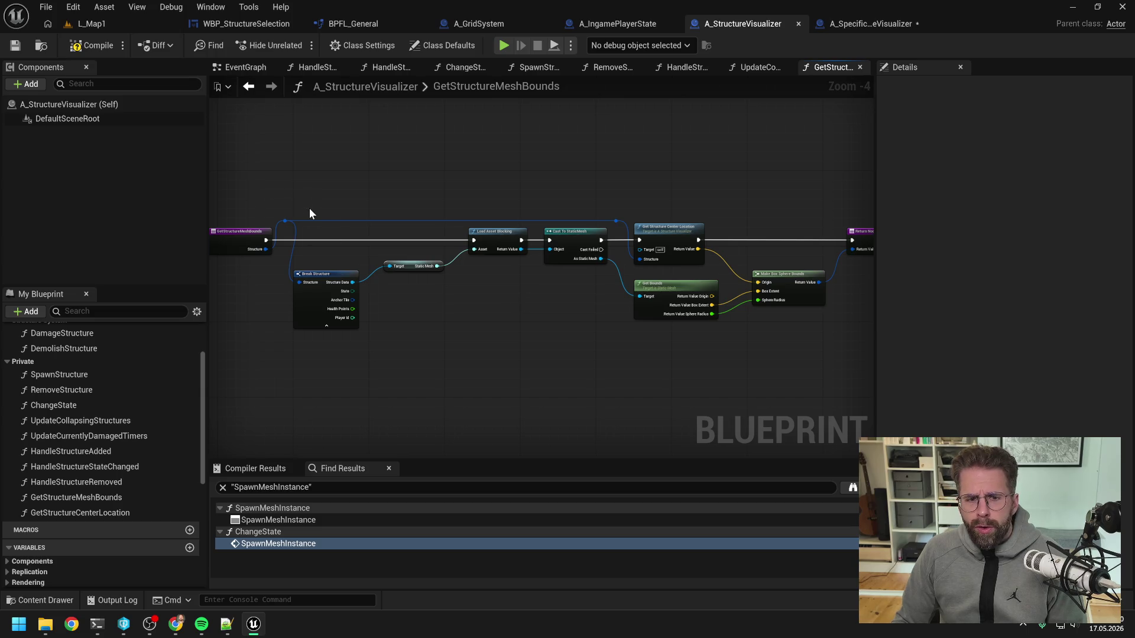
mouse_move(345, 237)
left_mouse_down()
mouse_move(782, 328)
mouse_move(805, 350)
left_mouse_up()
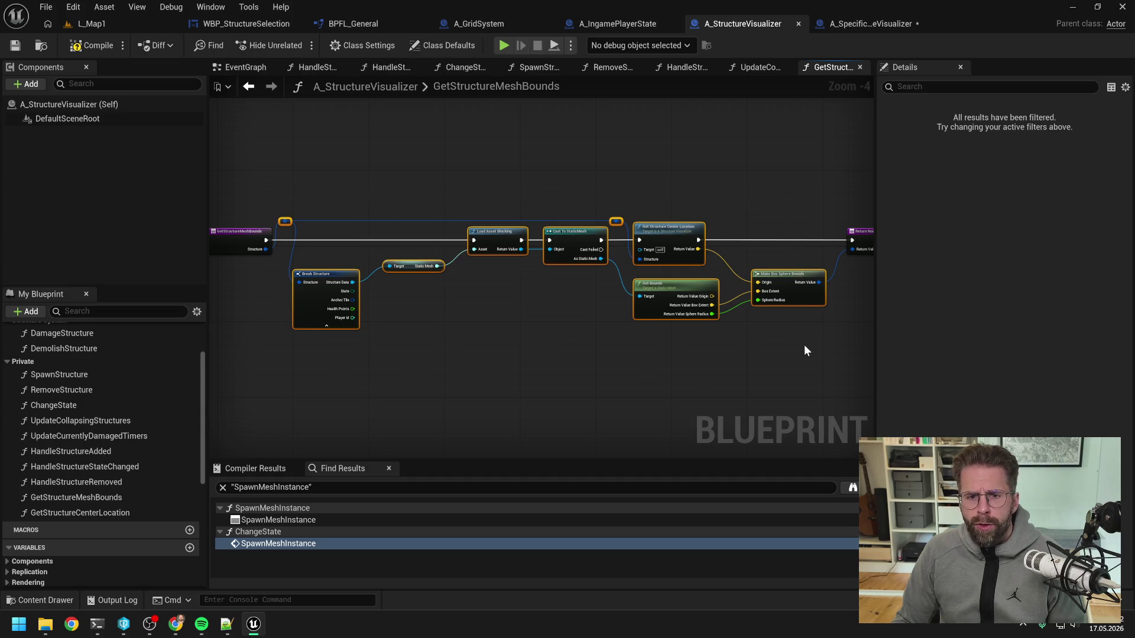
left_click(545, 341)
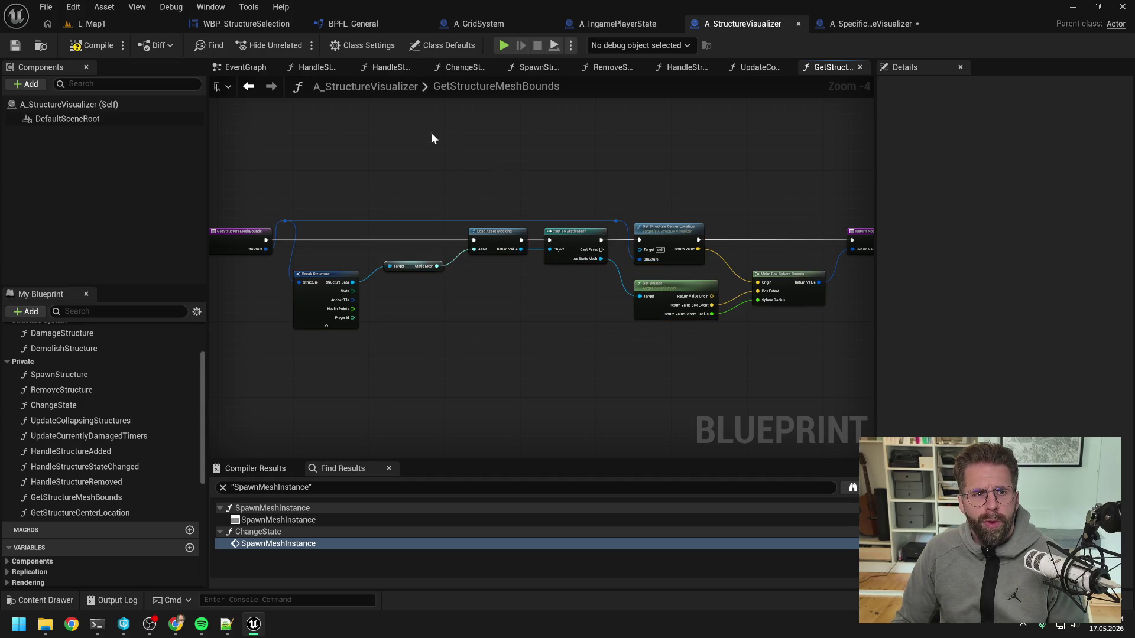
left_click_drag(254, 177, 342, 170)
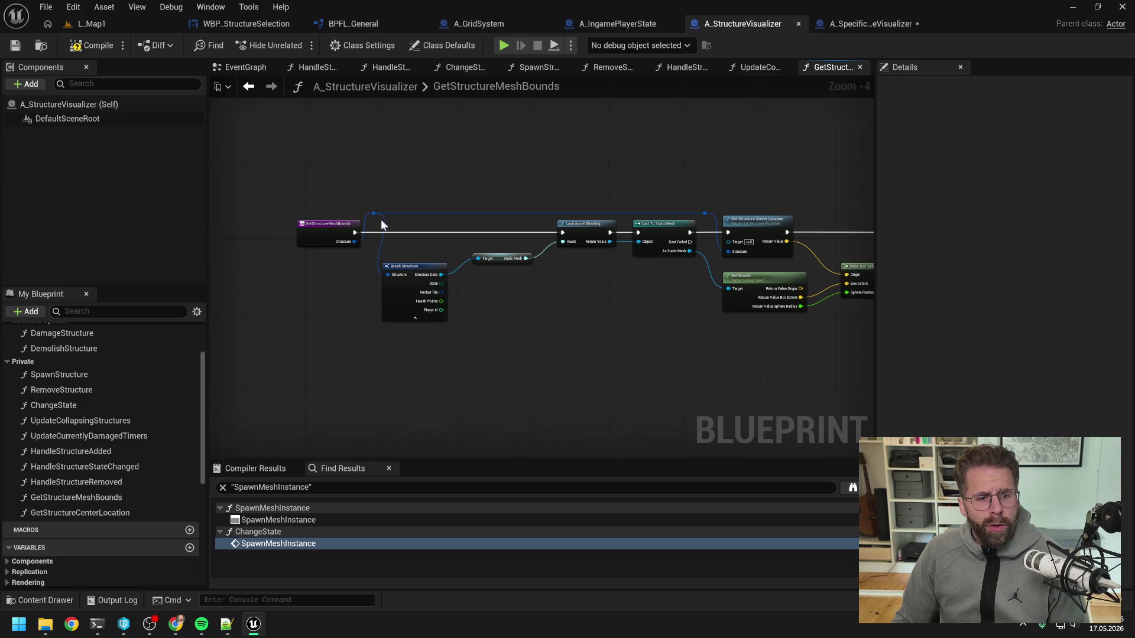
- Rename GetStructureMeshBounds to GetStructureMeshBoundsOLD and compile A_StructureVisualizer
left_click(122, 499)
key("F2")
left_click(144, 504)
type("OLD")
key("Return")
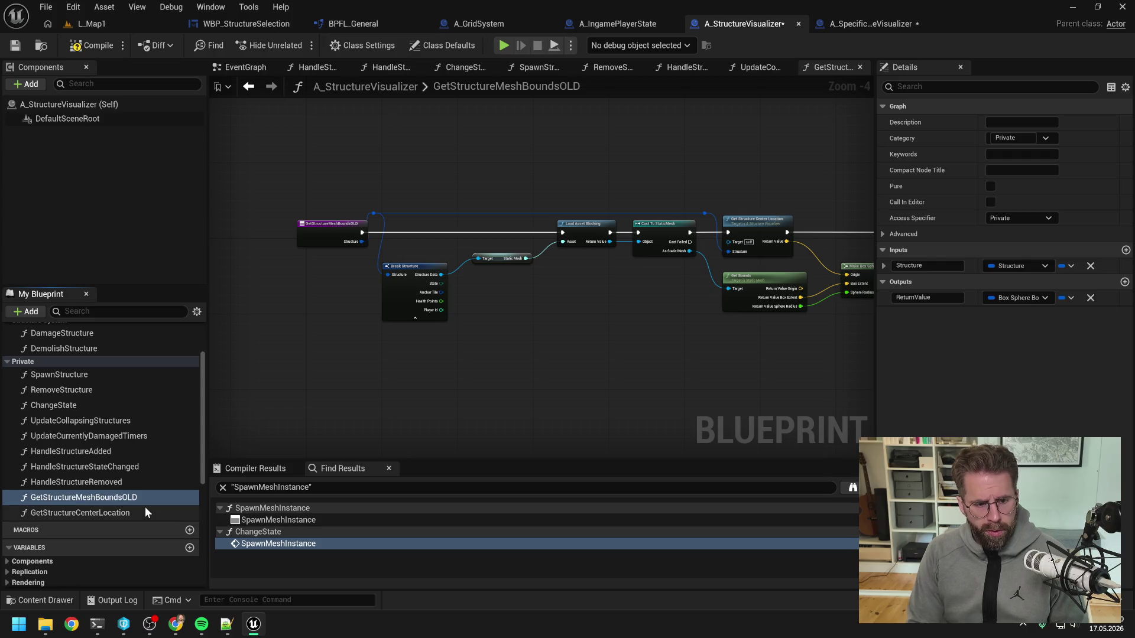
left_click(95, 47)
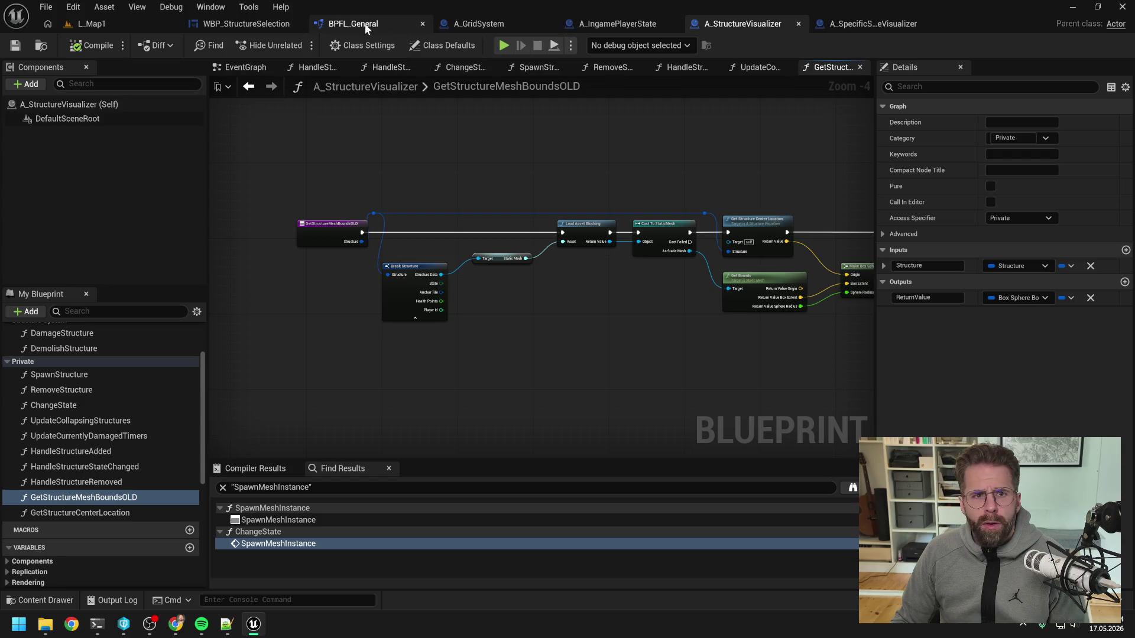
- Switch to the BPFL_General function library and filter its functions list
key("ctrl+space")
right_click(49, 389)
left_click(217, 240)
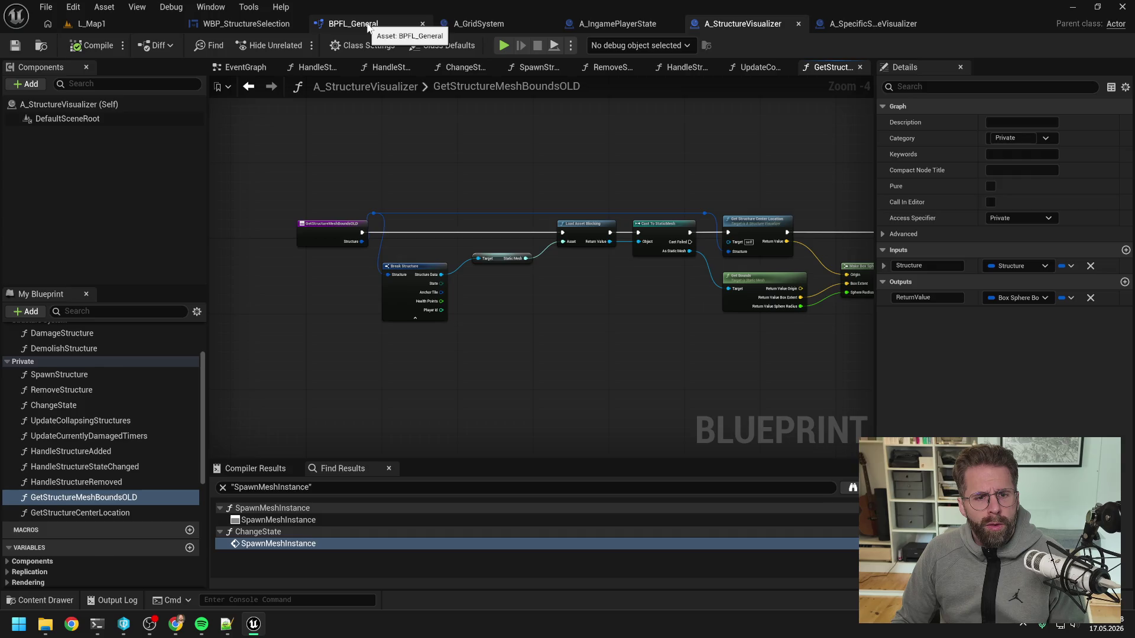
left_click(353, 24)
left_click(88, 84)
- Paste the copied mesh-bounds nodes below the existing GetStructureMeshBounds graph
type("get s")
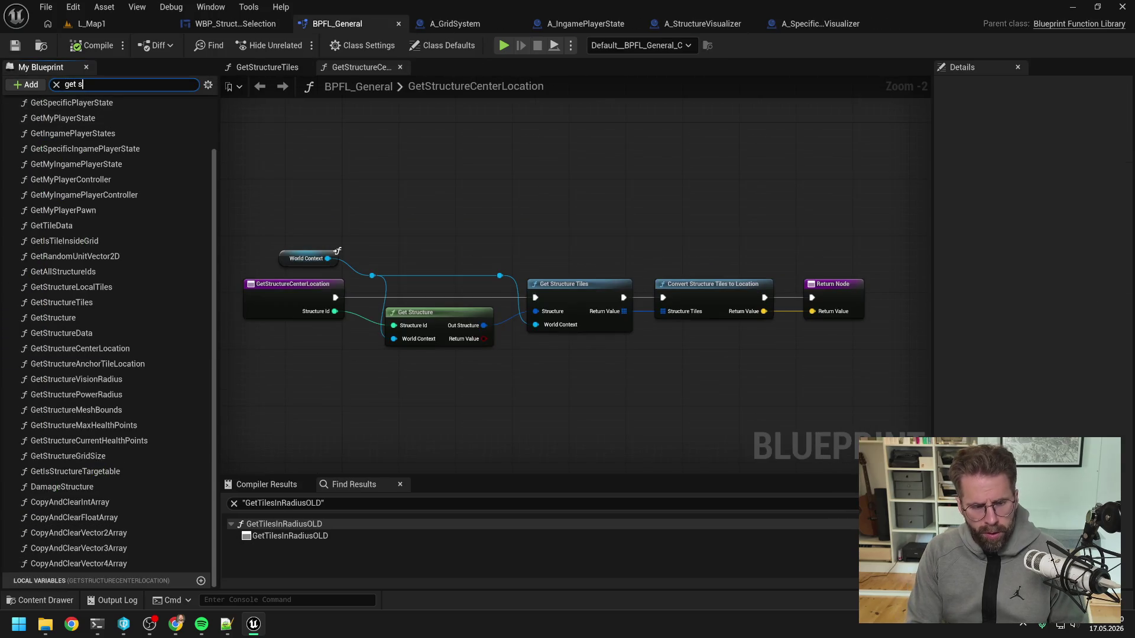
type("truc mes")
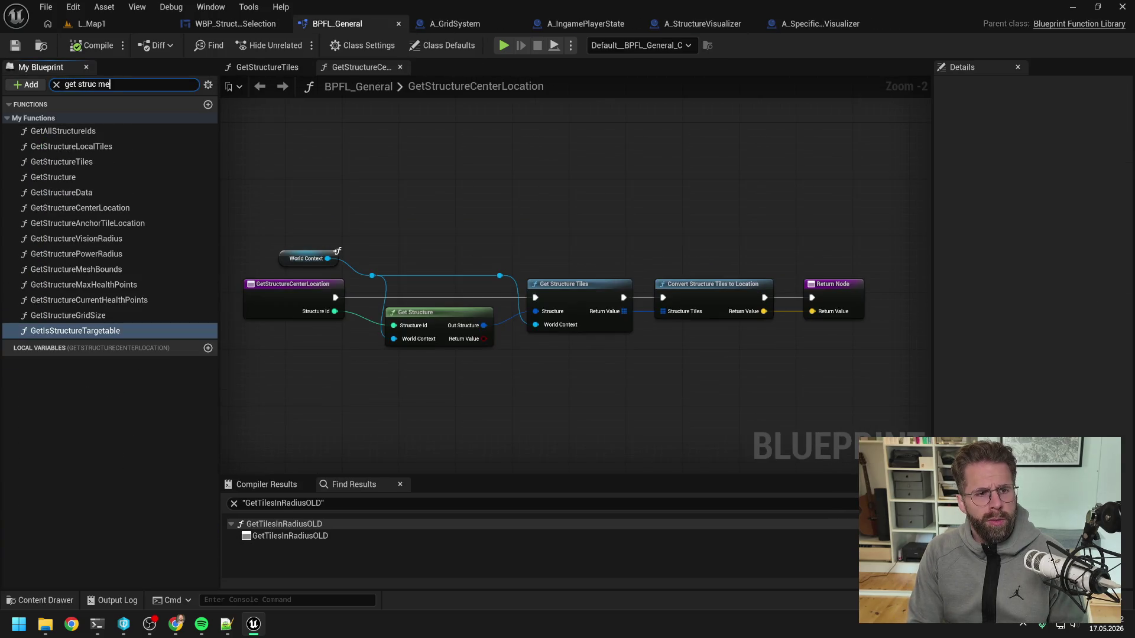
double_click(126, 132)
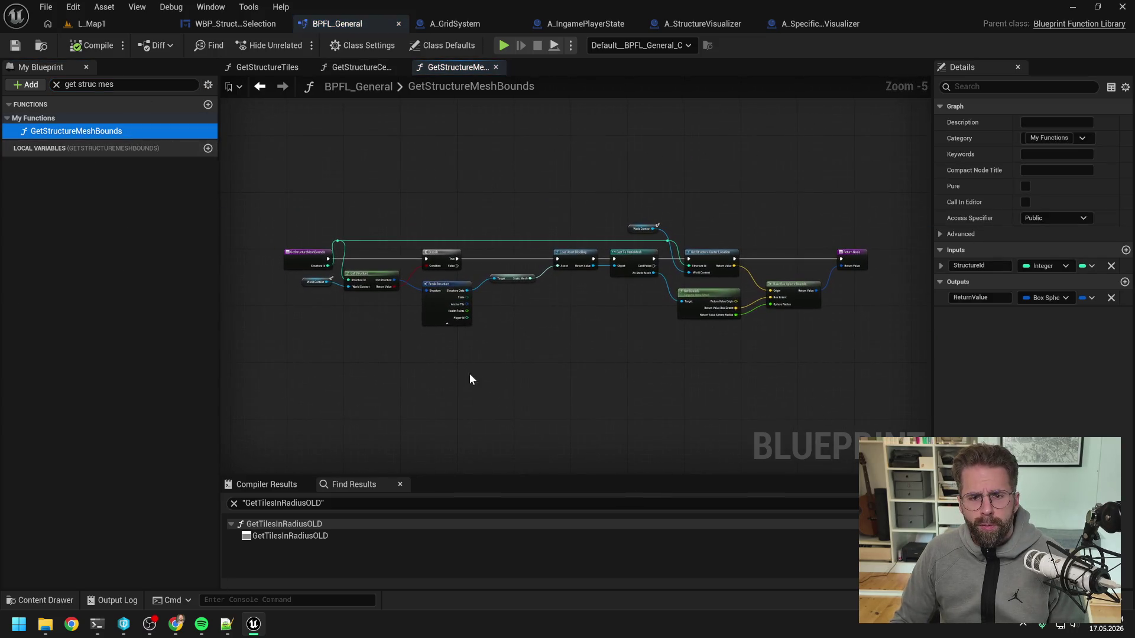
key("ctrl+v")
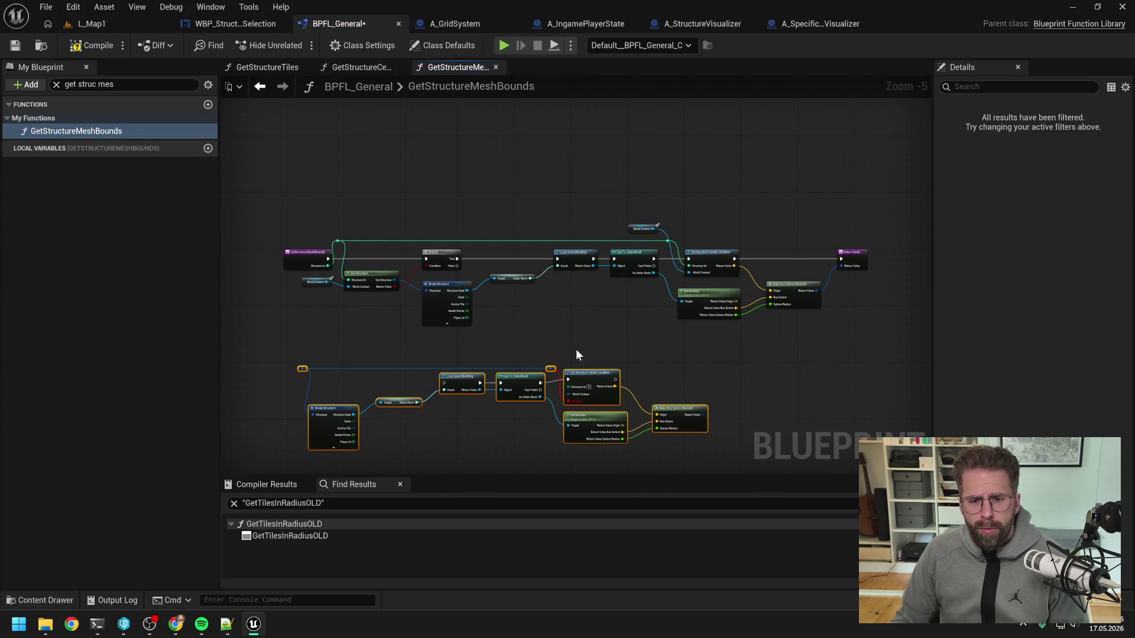
left_click(588, 355)
- Open the GetStructureCenterLocation function from its node in the graph
scroll(626, 355, "up", 1)
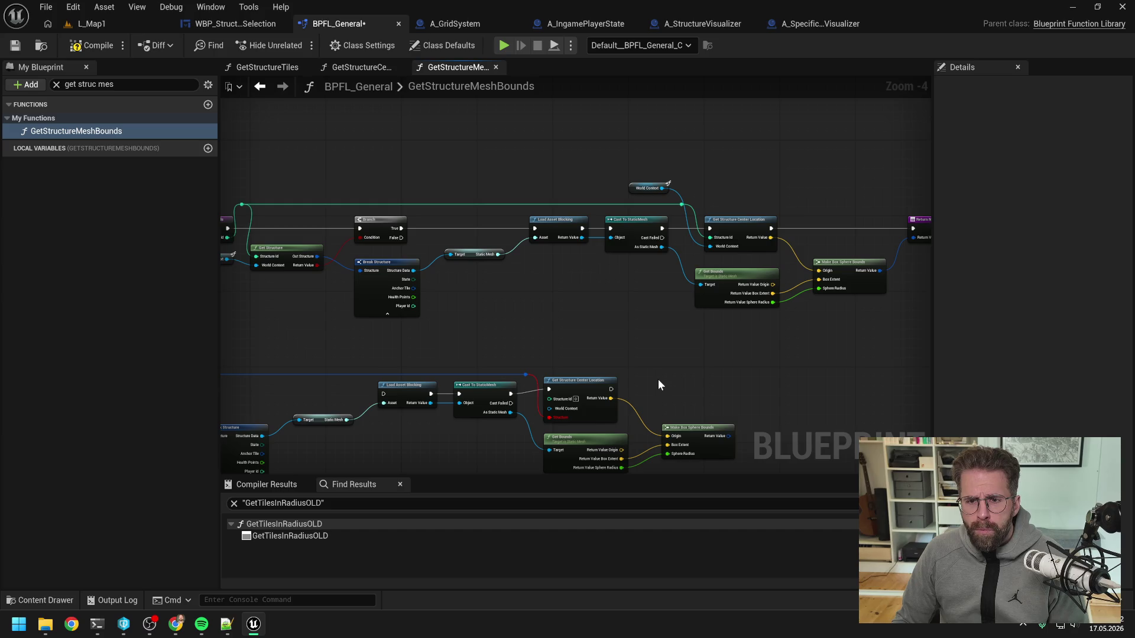
mouse_move(658, 380)
left_mouse_down()
mouse_move(670, 301)
mouse_move(610, 322)
mouse_move(767, 287)
mouse_move(754, 193)
left_mouse_up()
left_click(744, 176)
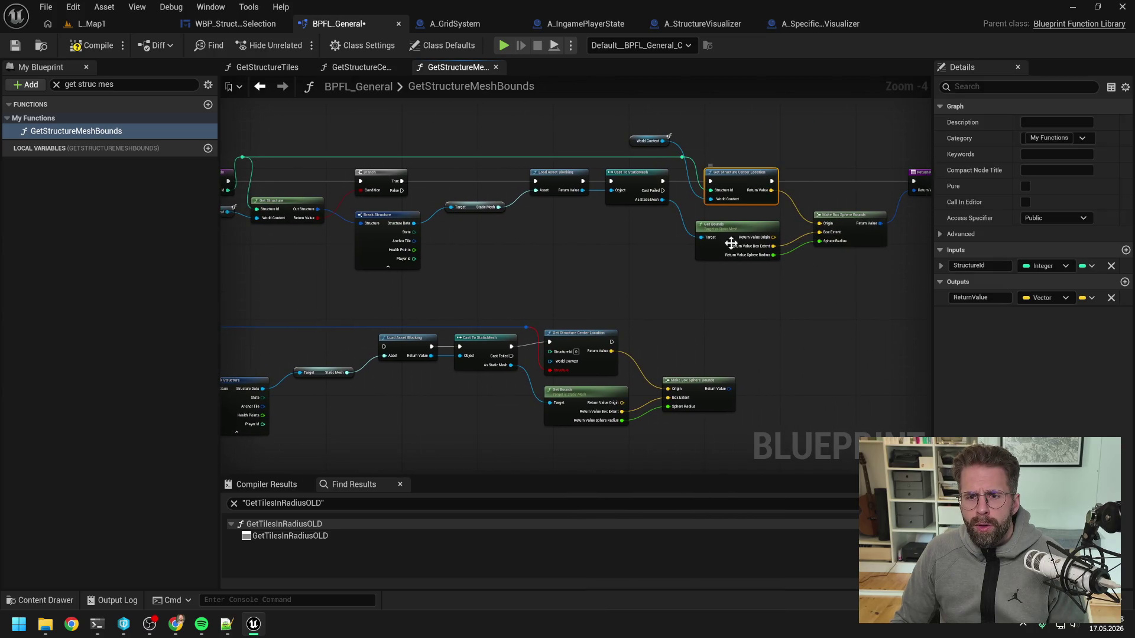
double_click(732, 176)
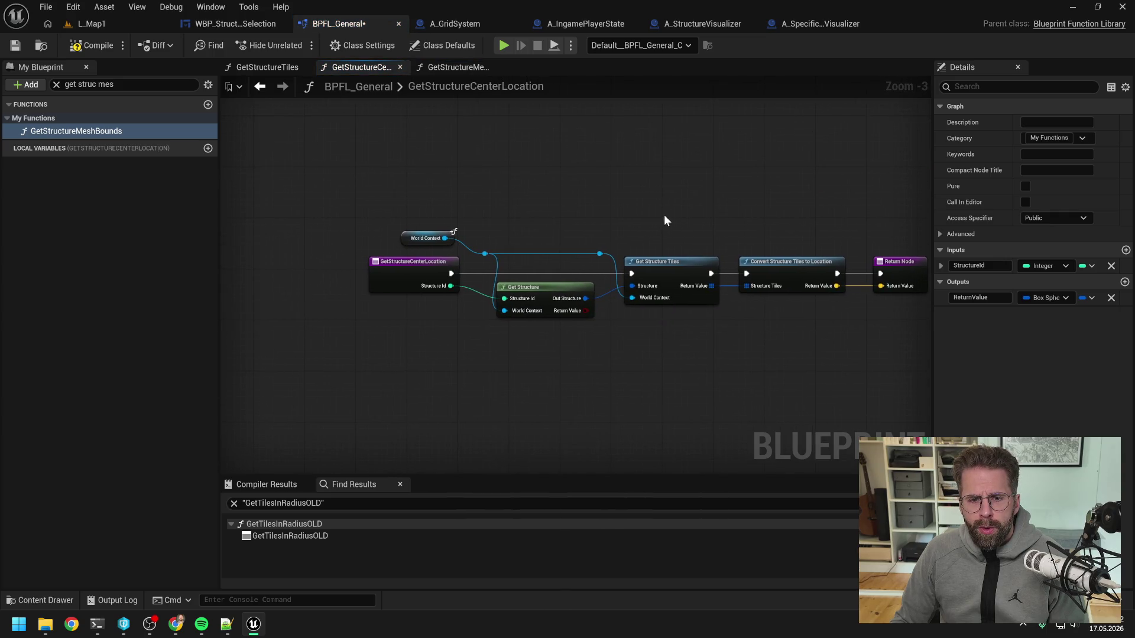
- Change GetStructureCenterLocation's StructureId input type to Structure
left_click(419, 267)
left_click(1044, 296)
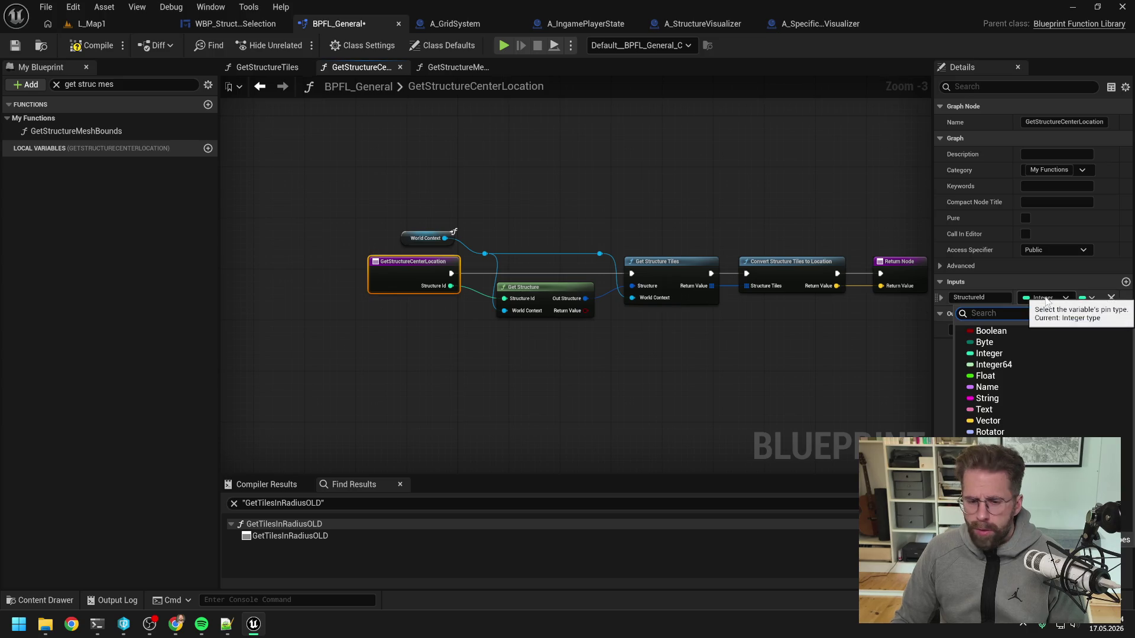
type("structure")
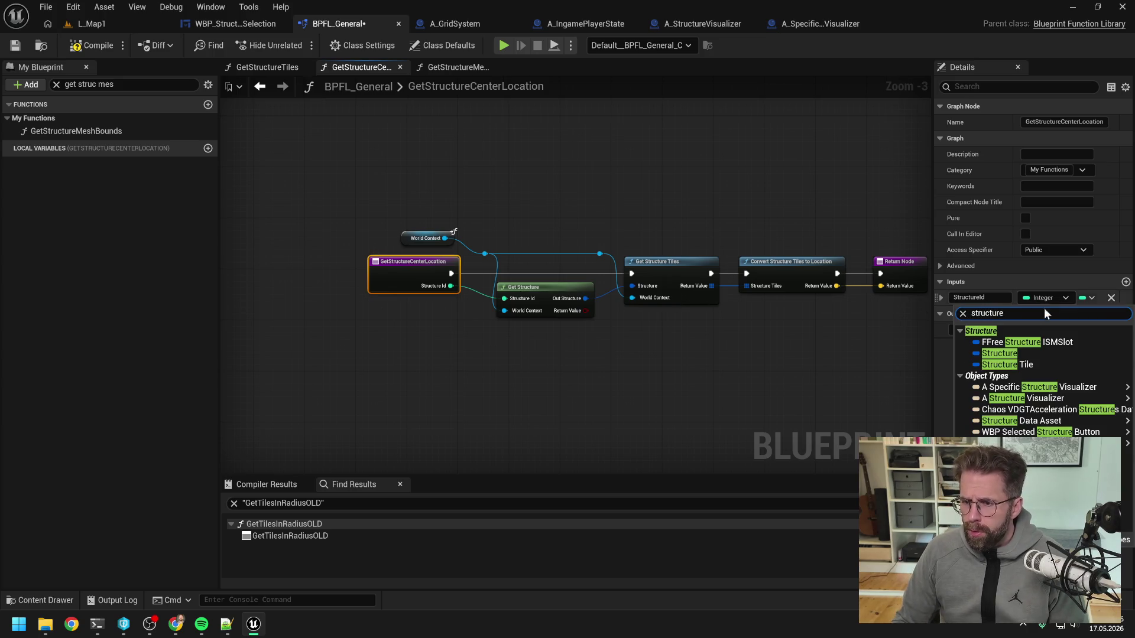
left_click(1014, 355)
- Wire Structure Id into Get Structure Tiles, delete Get Structure and reroute knots, compile and save
left_click_drag(648, 356, 590, 345)
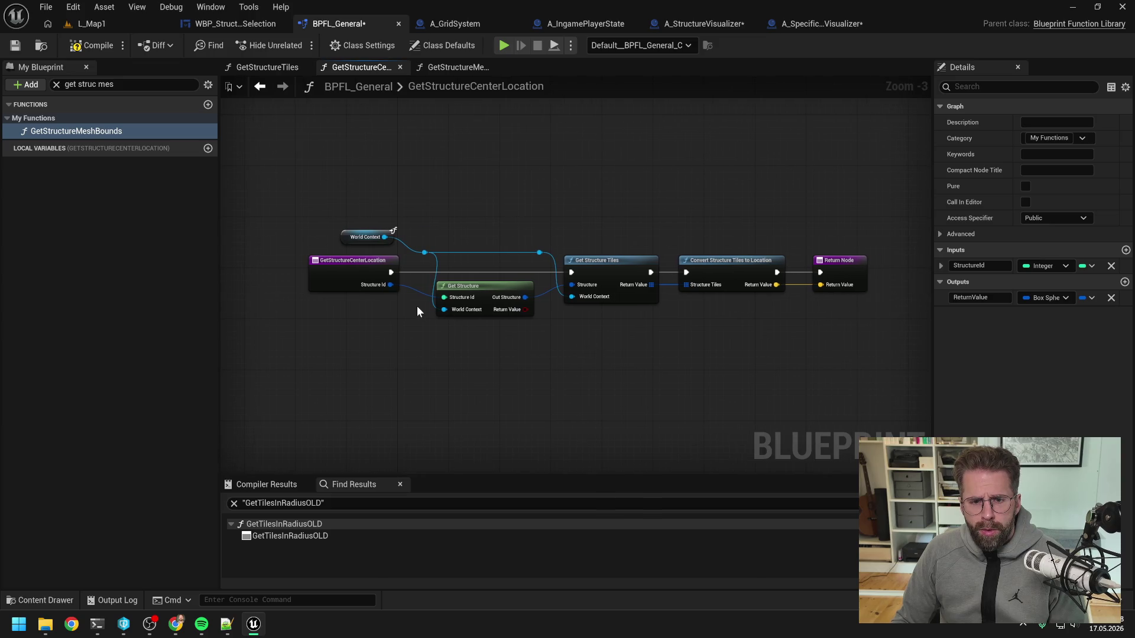
left_click_drag(384, 286, 570, 285)
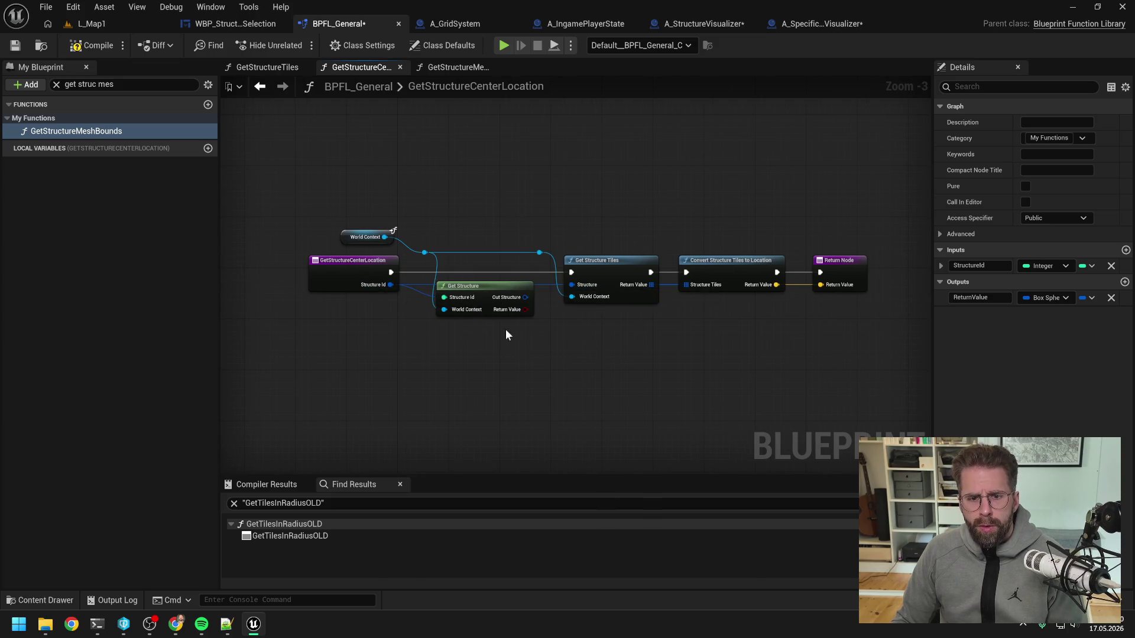
left_click(467, 303)
key("Delete")
left_click_drag(411, 244, 542, 260)
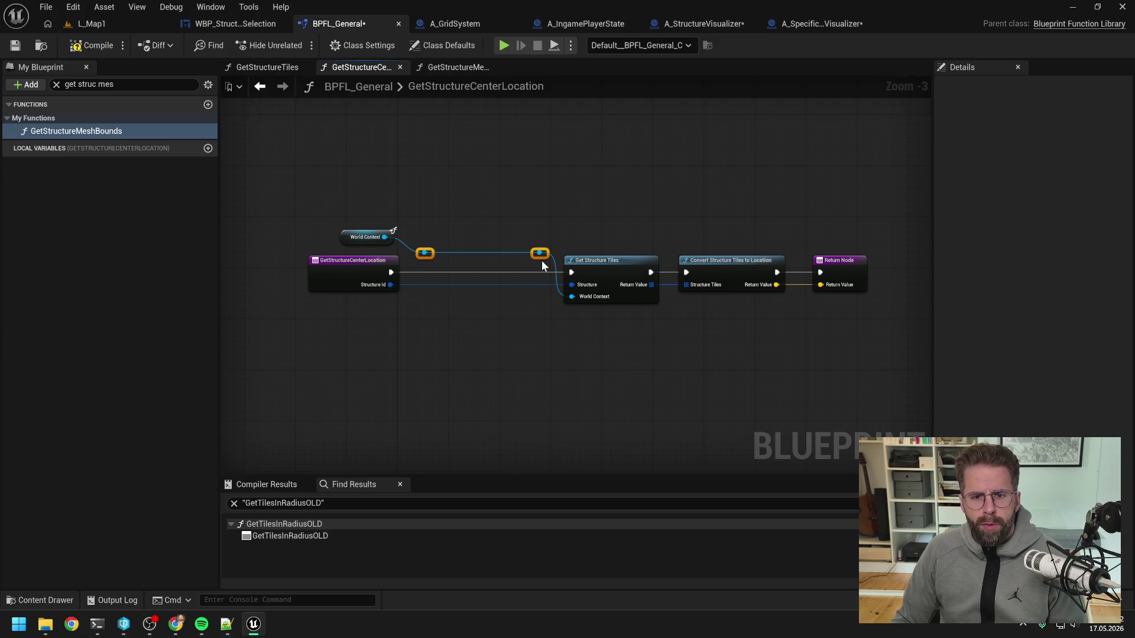
key("Delete")
left_click_drag(557, 215, 844, 322)
left_click_drag(584, 264, 468, 262)
left_click(76, 130)
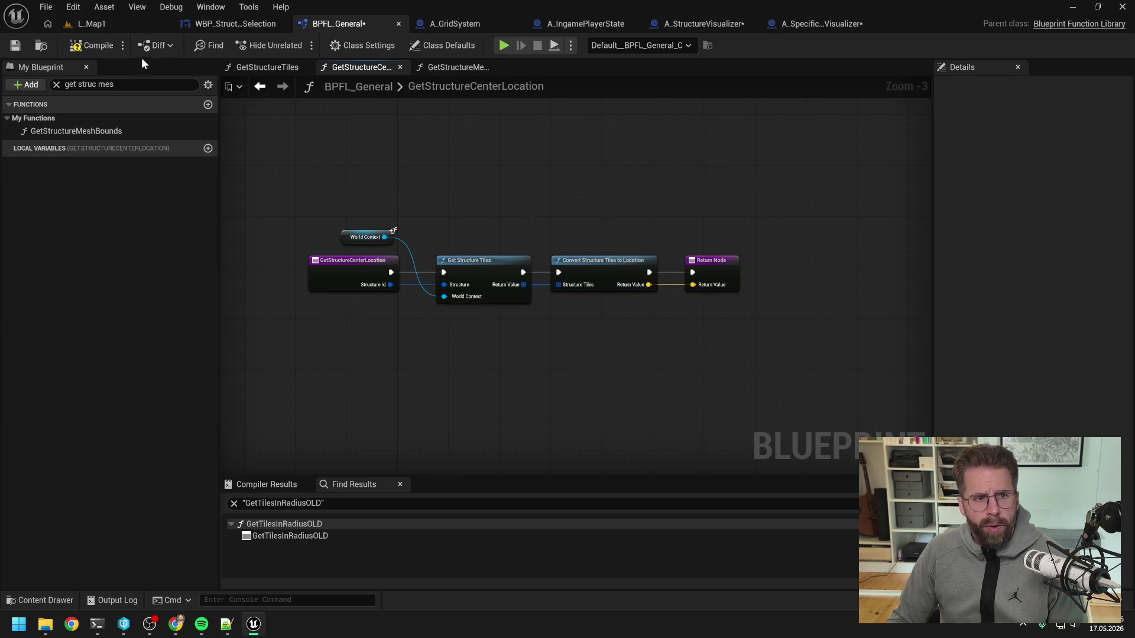
left_click(92, 45)
key("ctrl+shift+s")
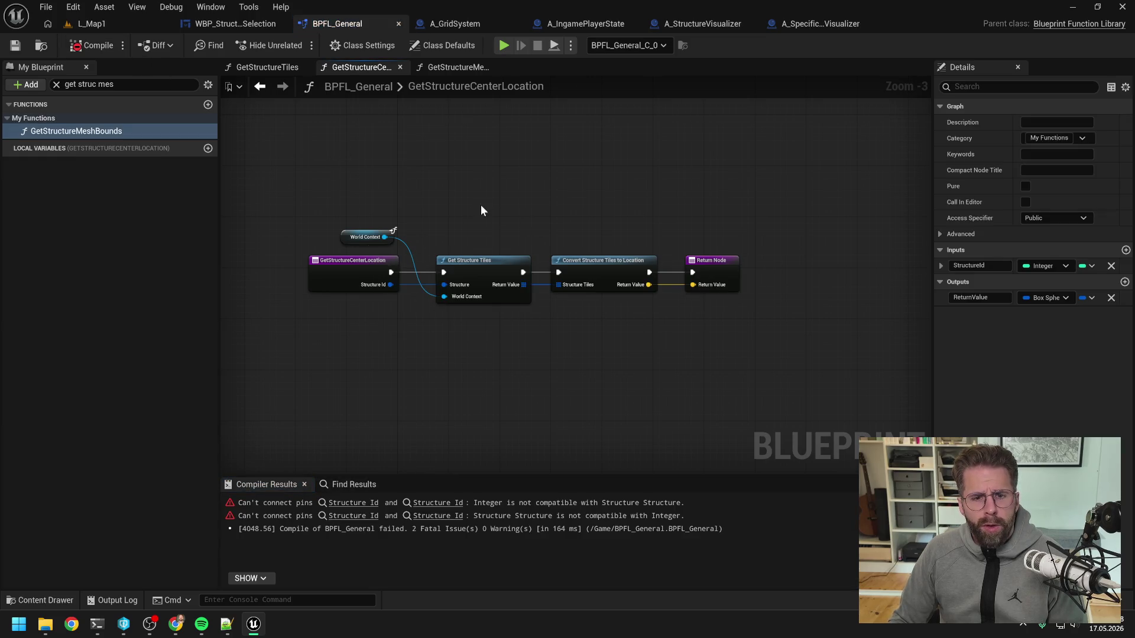
- In GetStructureMeshBounds, wire execution into the pasted Get Structure Center Location node
left_click(449, 67)
mouse_move(604, 270)
left_mouse_down()
mouse_move(495, 293)
mouse_move(715, 229)
left_mouse_up()
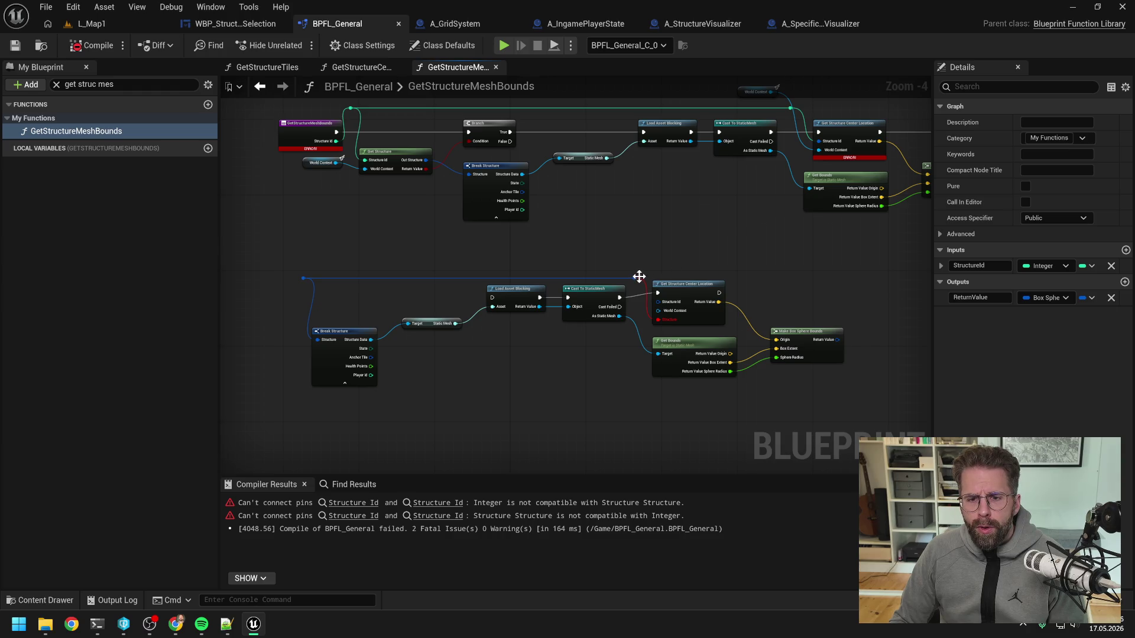
left_click(688, 286)
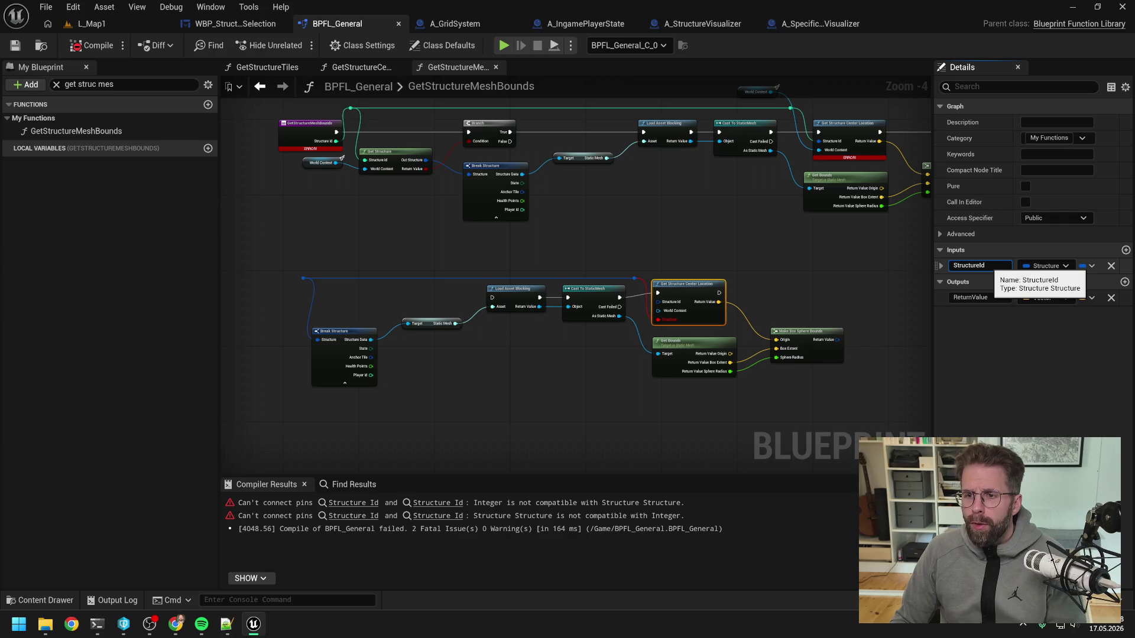
left_click(717, 247)
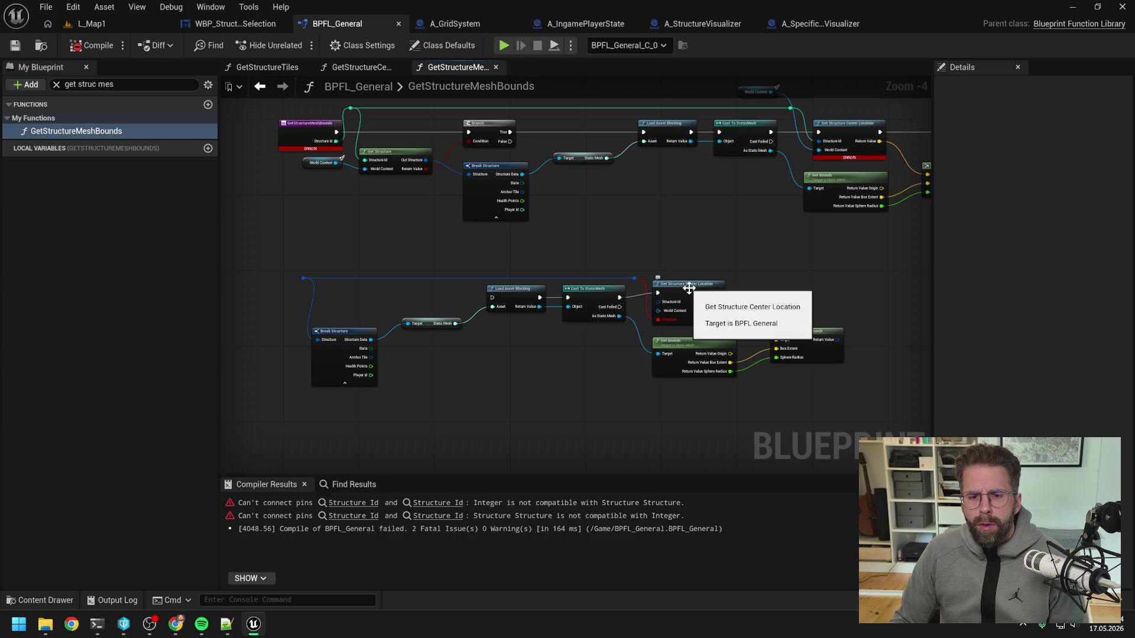
left_click_drag(640, 289, 657, 293)
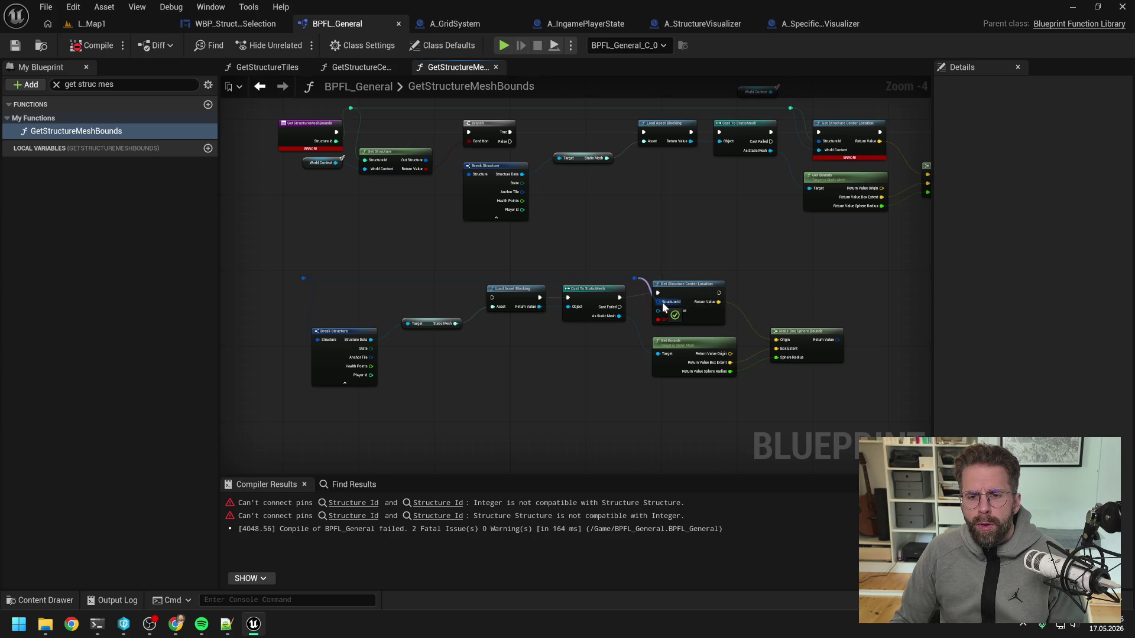
left_click(763, 288)
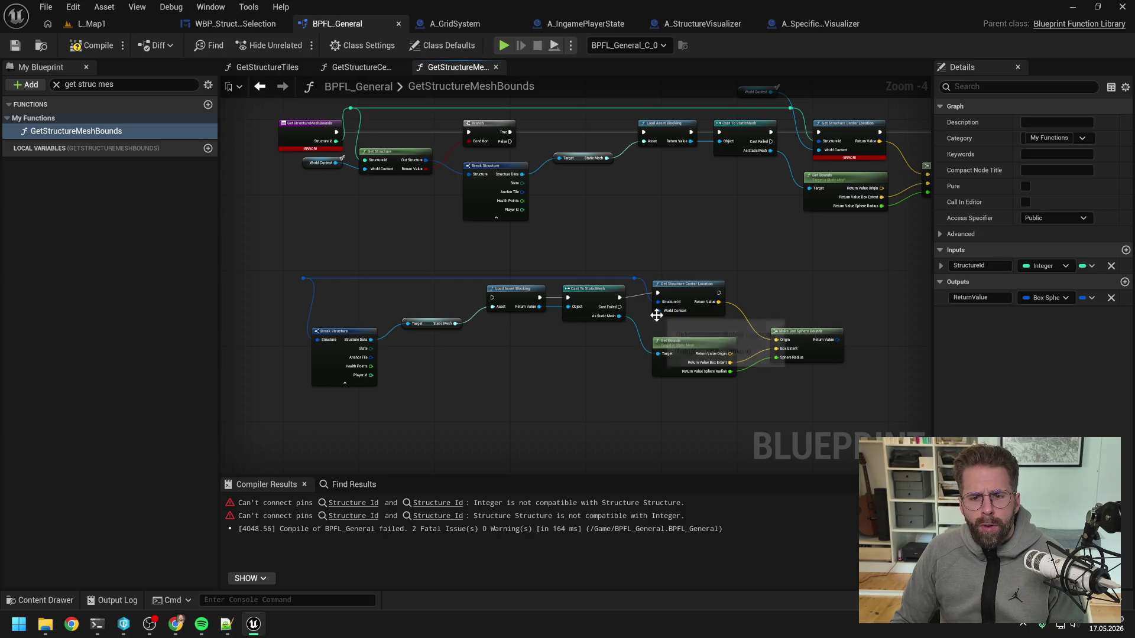
left_click_drag(675, 310, 612, 277)
- Add a Get World Context node for the call and save
type("get wol")
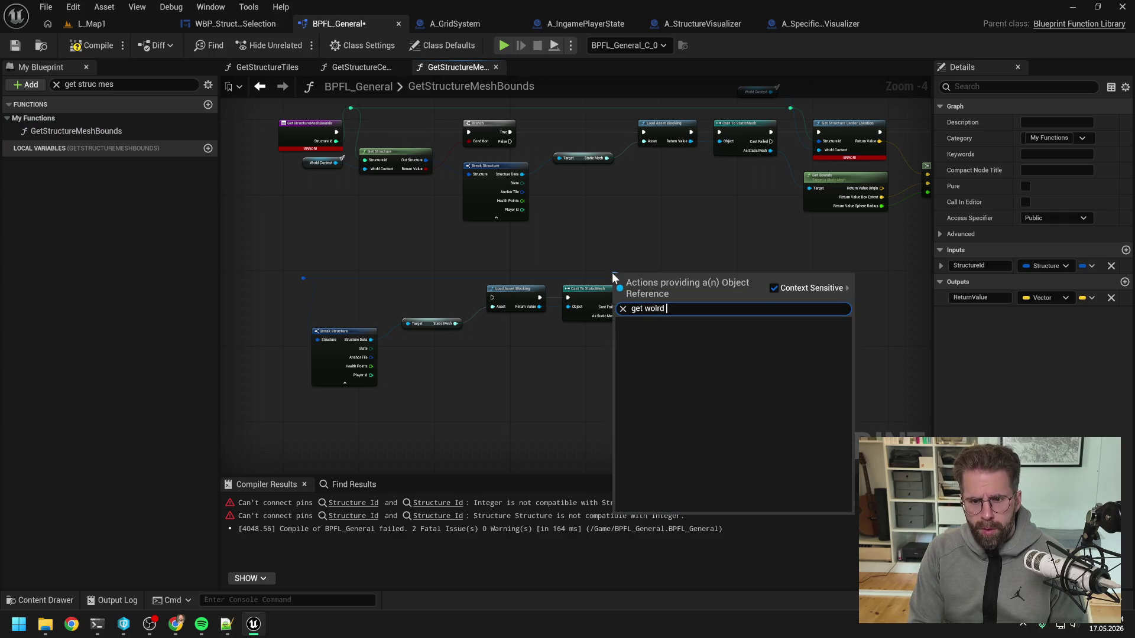
key("BackSpace")
type("rld")
key("Return")
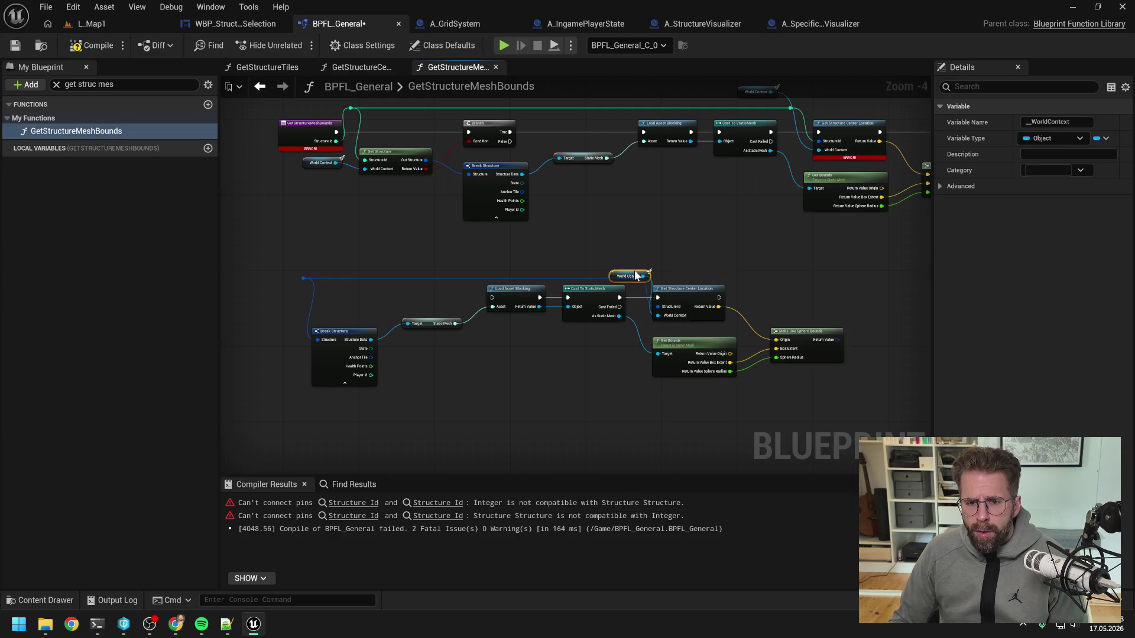
left_click_drag(636, 276, 607, 262)
left_click_drag(741, 269, 620, 271)
key("ctrl+s")
- Duplicate the Return Node, wire execution and Make Box Sphere Bounds into it, then save
left_click(825, 136)
key("ctrl+c")
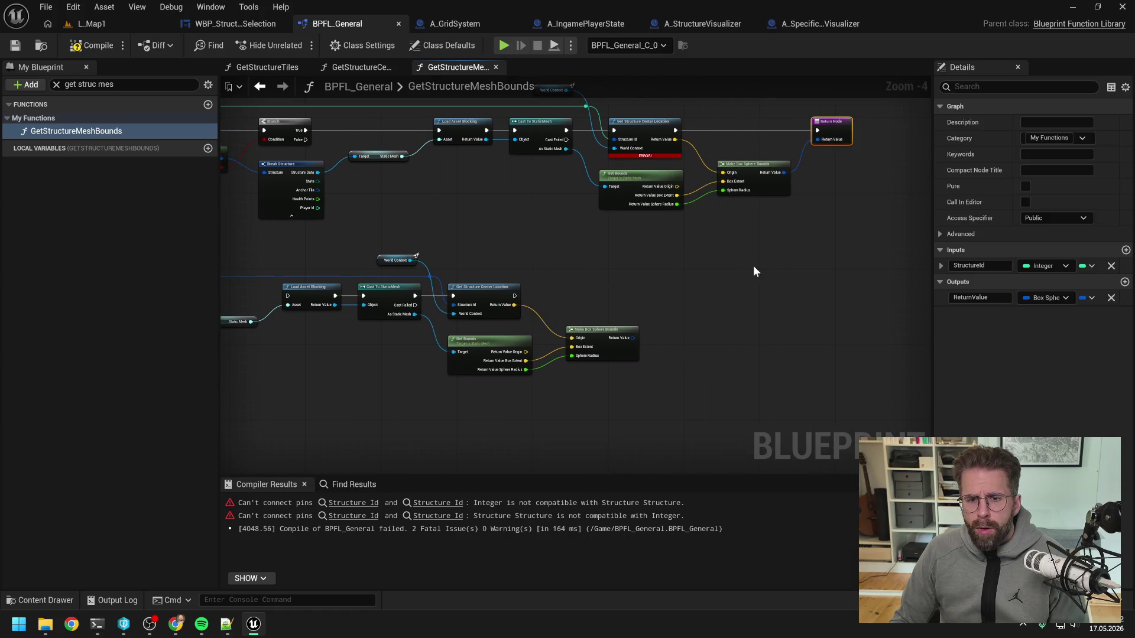
key("ctrl+v")
mouse_move(514, 296)
left_mouse_down()
mouse_move(711, 282)
mouse_move(681, 301)
left_mouse_up()
left_click_drag(632, 338, 671, 305)
key("ctrl+s")
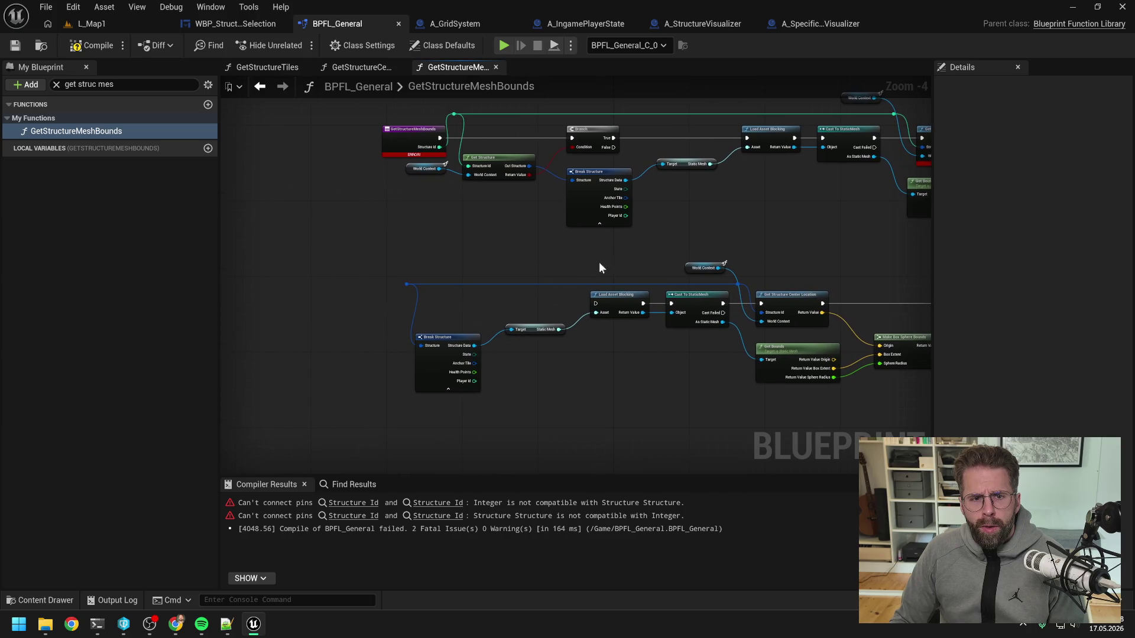
- Move the entry node to the new chain, set StructureId to Structure, and wire it in
left_click(405, 145)
mouse_move(416, 148)
left_mouse_down()
mouse_move(392, 155)
mouse_move(326, 237)
mouse_move(334, 293)
mouse_move(597, 304)
left_mouse_up()
left_click(362, 303, "alt")
left_click_drag(340, 301, 340, 306)
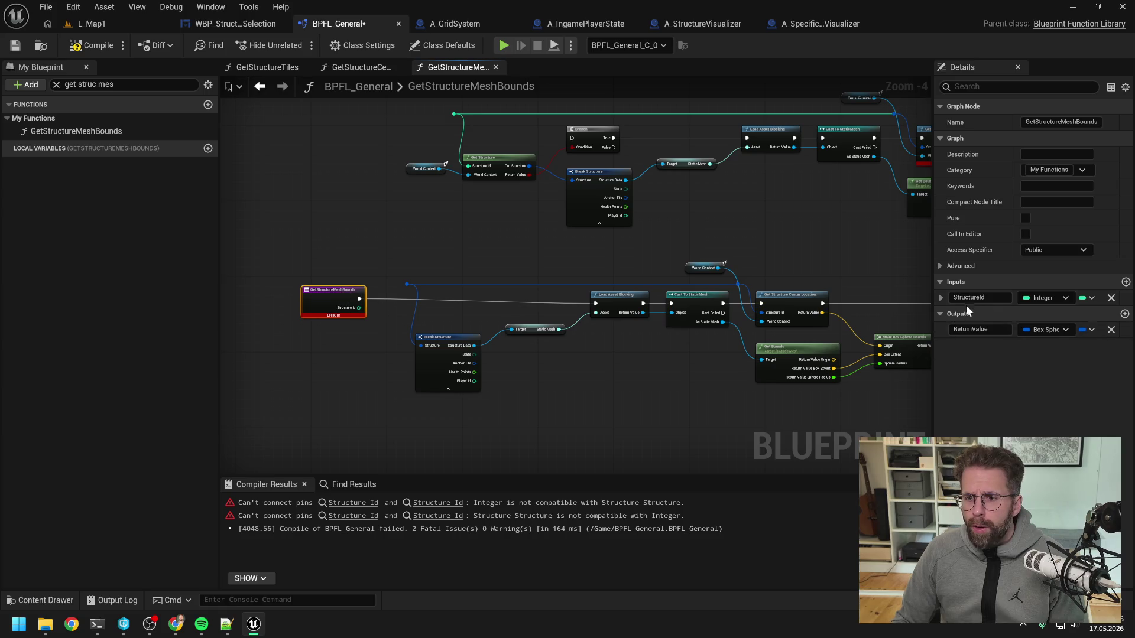
left_click(1032, 300)
type("structure")
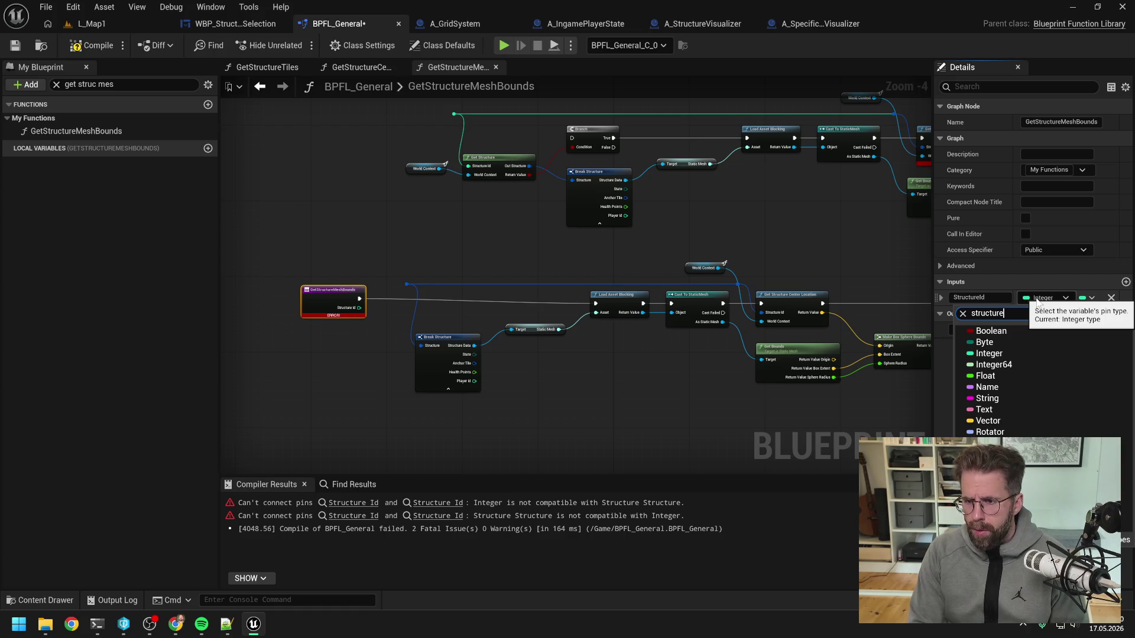
left_click(1008, 354)
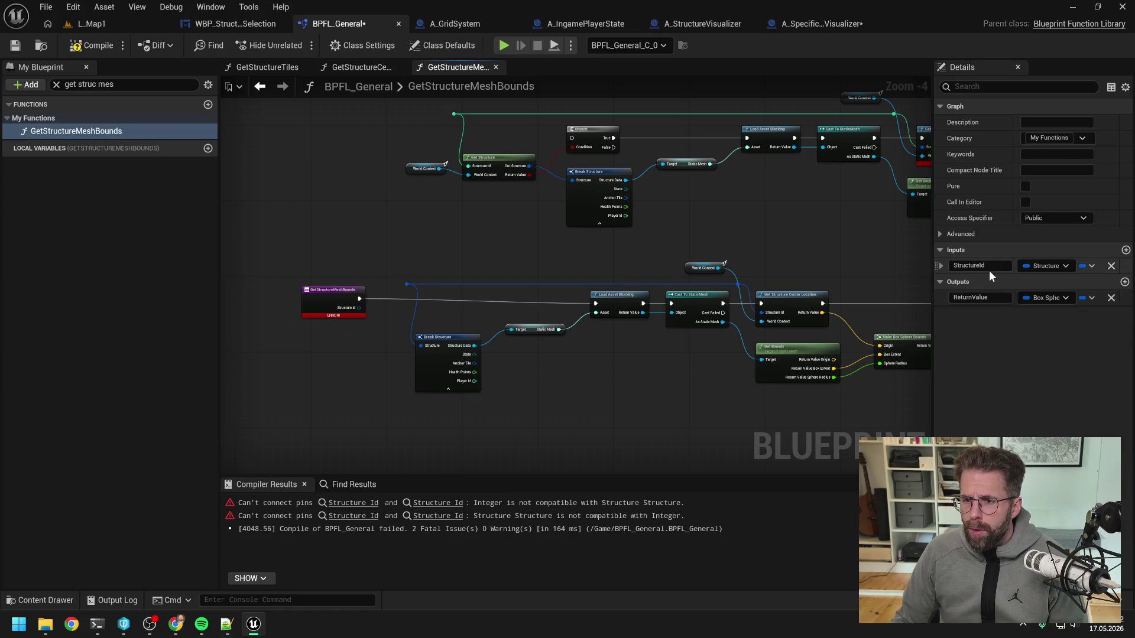
mouse_move(359, 308)
left_mouse_down()
mouse_move(409, 286)
mouse_move(339, 305)
left_mouse_up()
left_click(396, 244)
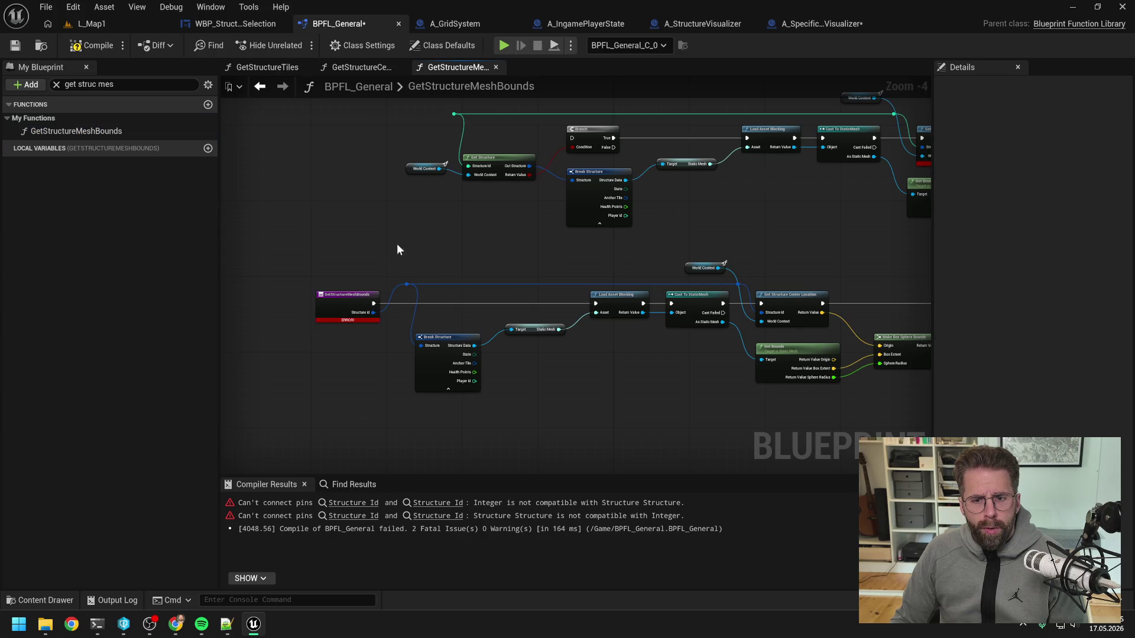
- Compile and save, then delete the old upper node group and recompile
left_click(97, 46)
key("ctrl+s")
left_click(579, 442)
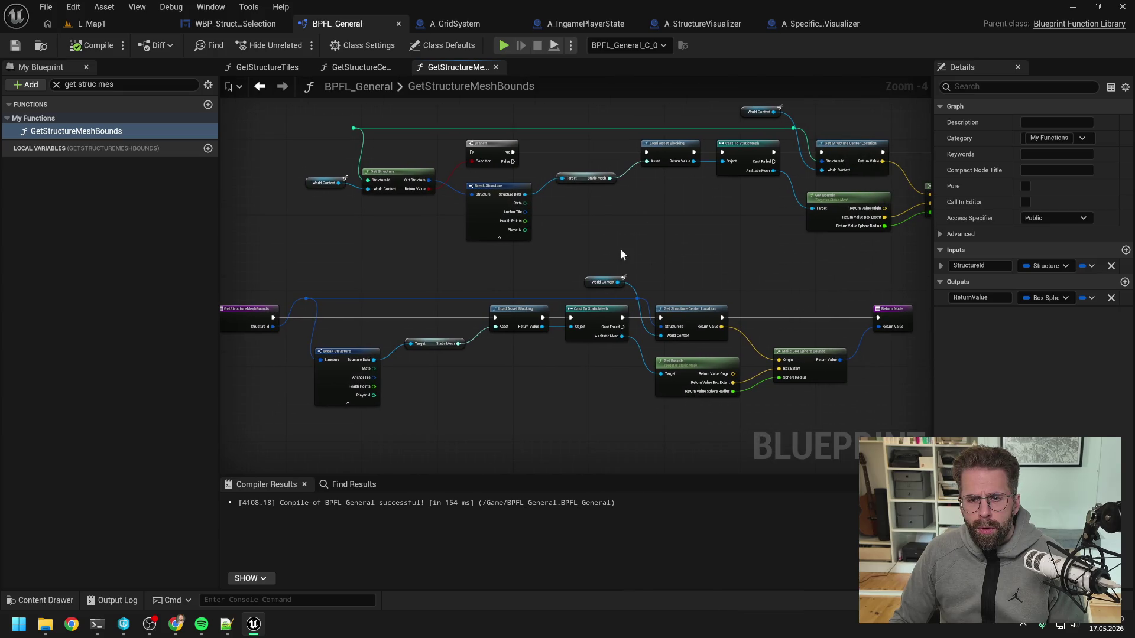
left_click(993, 265)
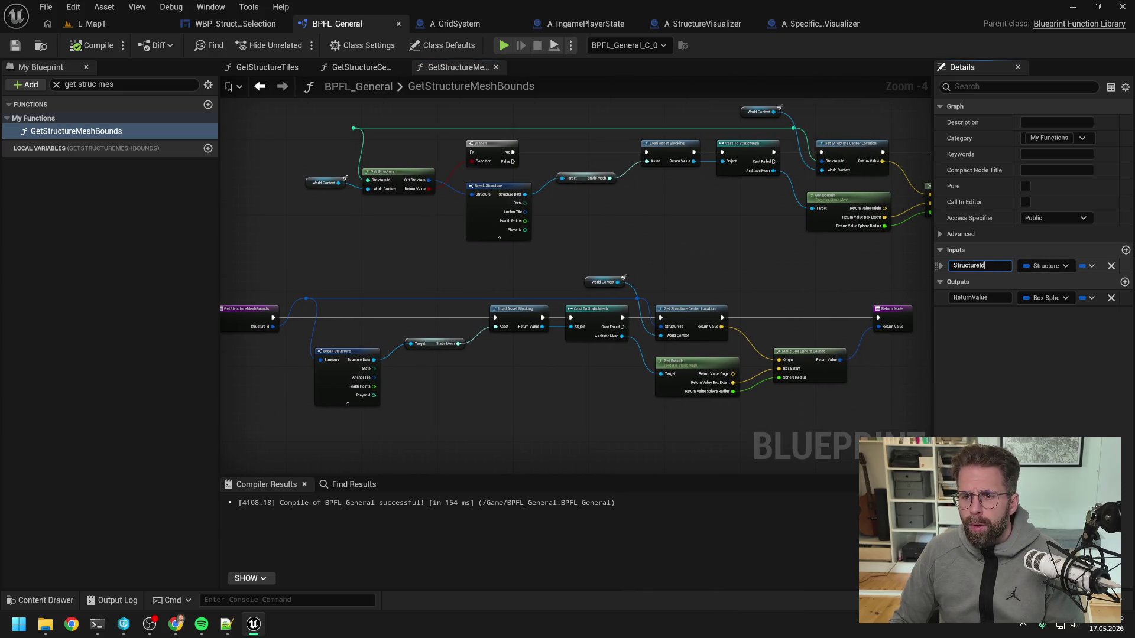
key("BackSpace")
key("BackSpace")
scroll(648, 257, "down", 1)
left_click_drag(306, 124, 895, 243)
key("Delete")
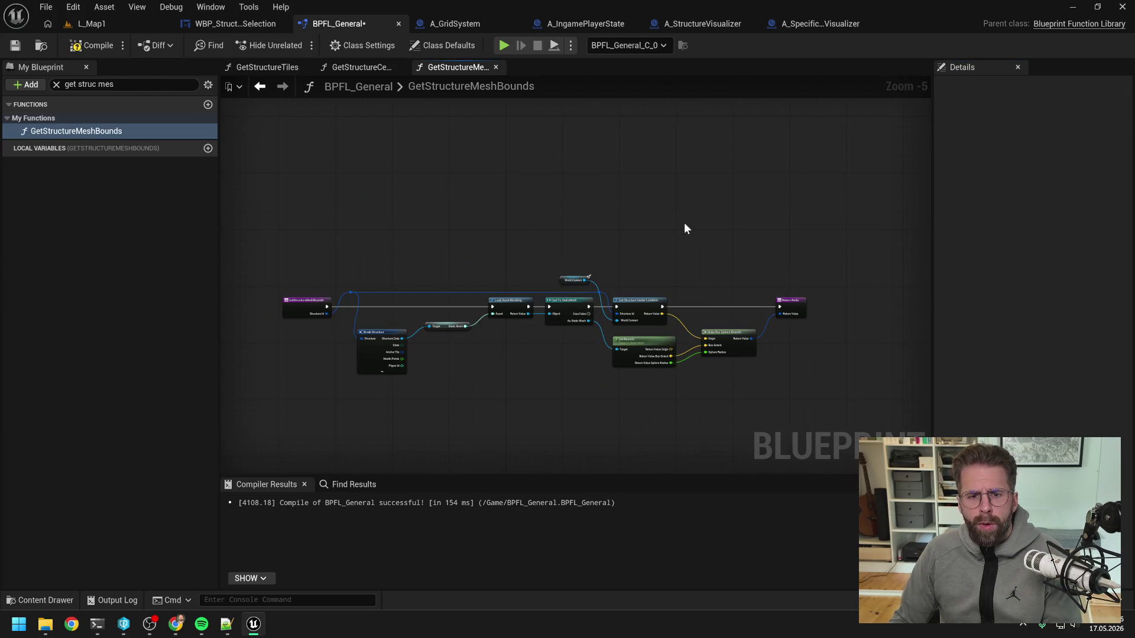
left_click(89, 45)
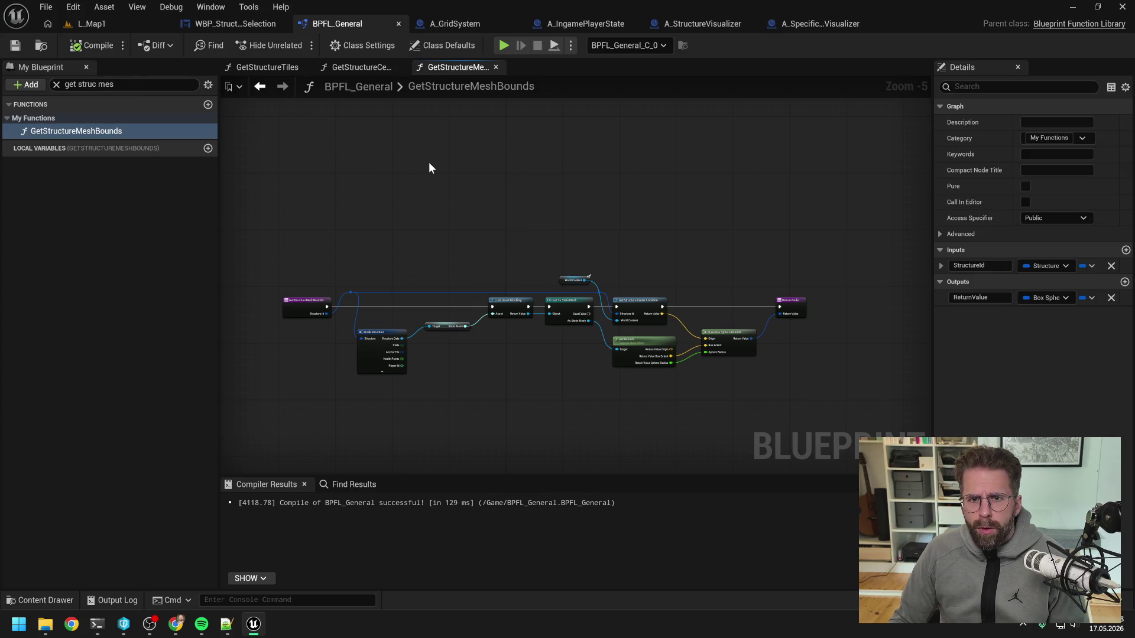
- Review GetStructureCenterLocation and GetStructureTiles, then return to L_Map1 and start Play
left_click(355, 68)
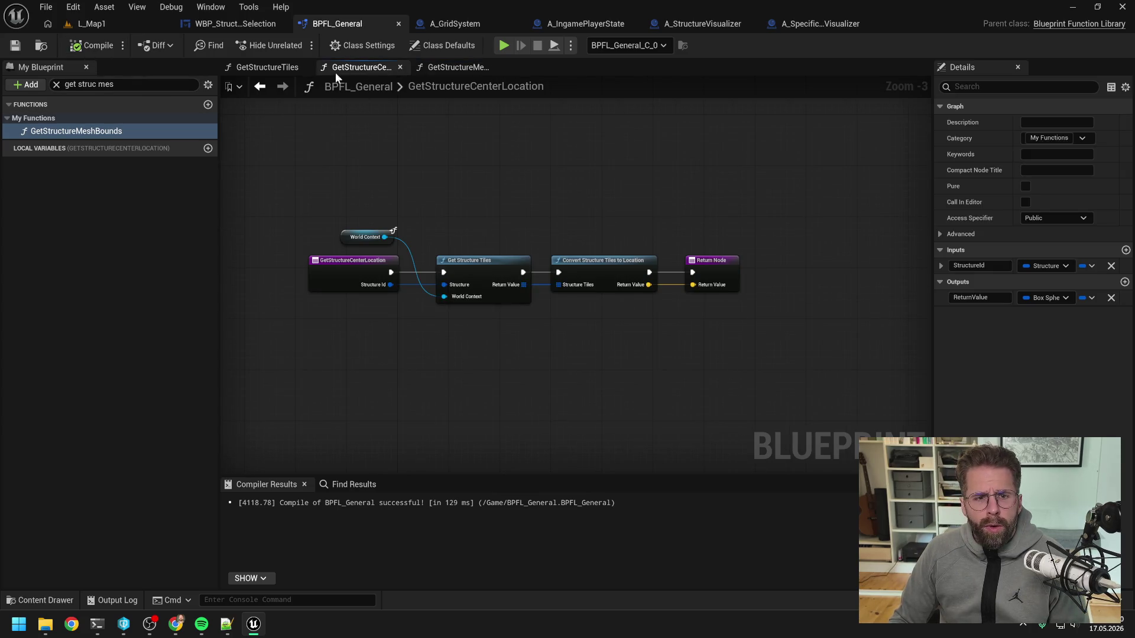
left_click(260, 68)
left_click(92, 23)
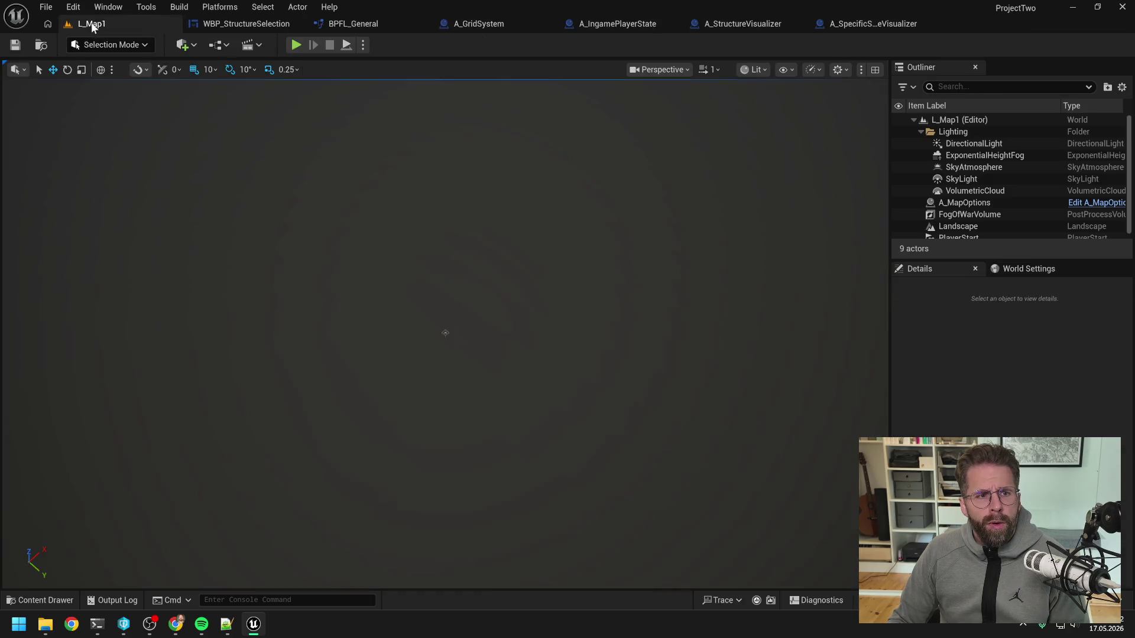
left_click(291, 46)
- Open the failed blueprints, connect the structure wire to Structure Id, then compile and save
left_click(479, 335)
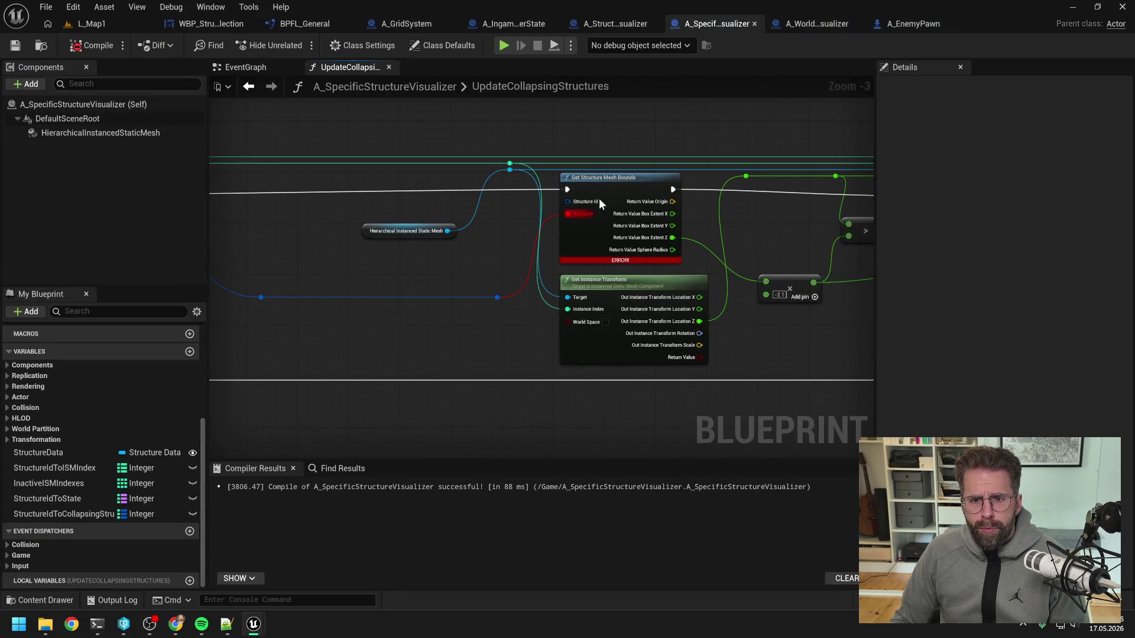
left_click_drag(498, 297, 568, 204)
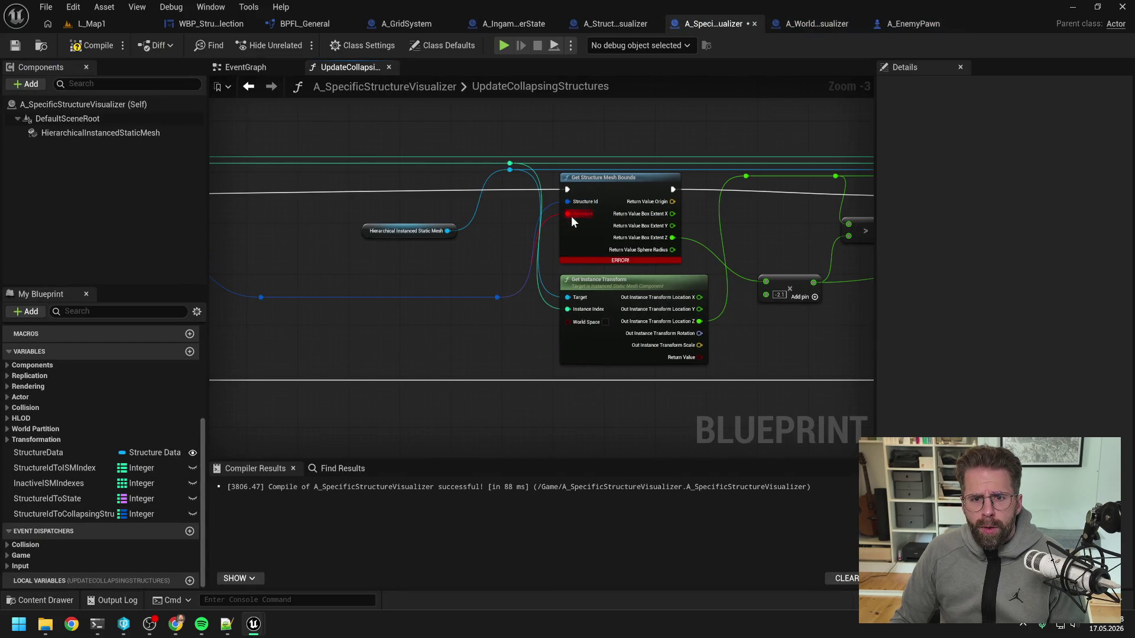
left_click(89, 46)
key("ctrl+s")
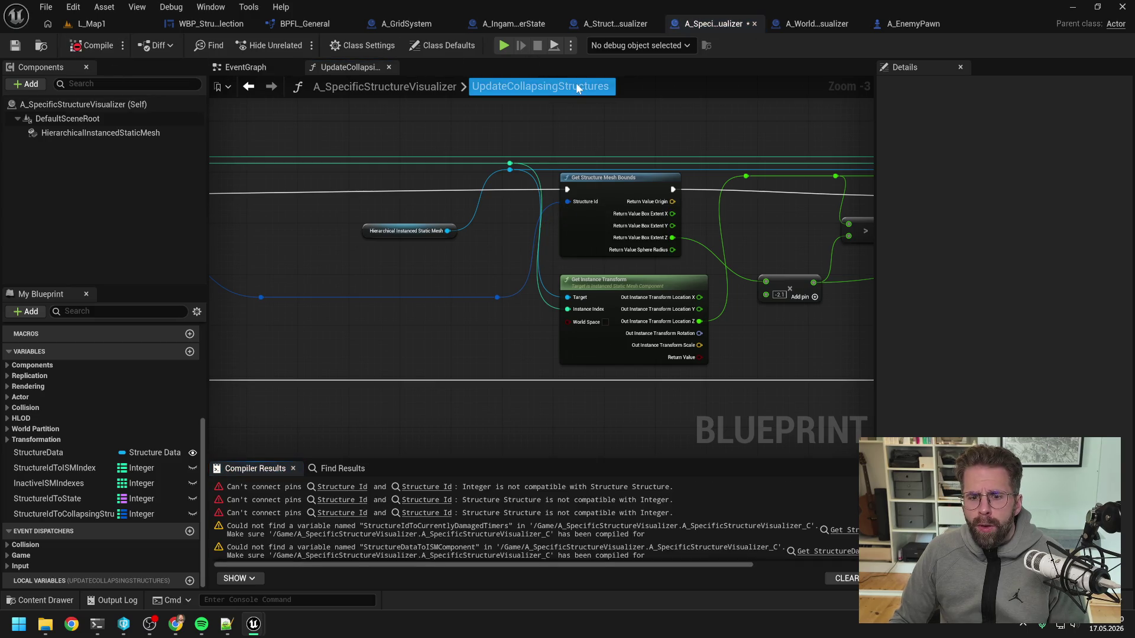
- Follow the first Structure Id error to the SpawnStructure entry node and recompile
left_click(414, 486)
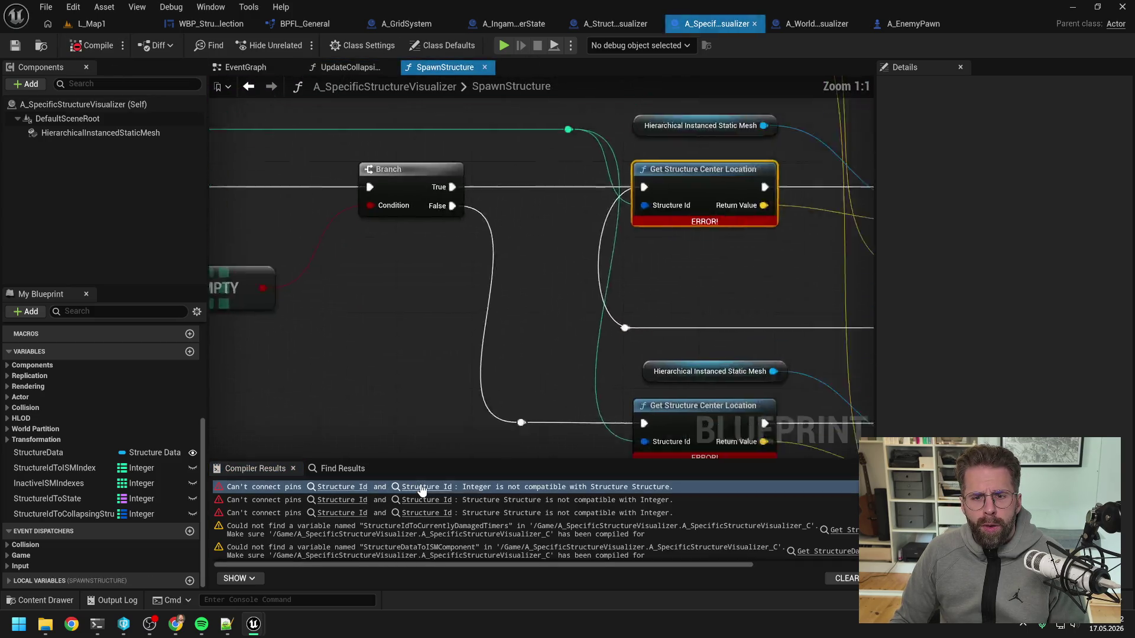
left_click_drag(538, 339, 687, 321)
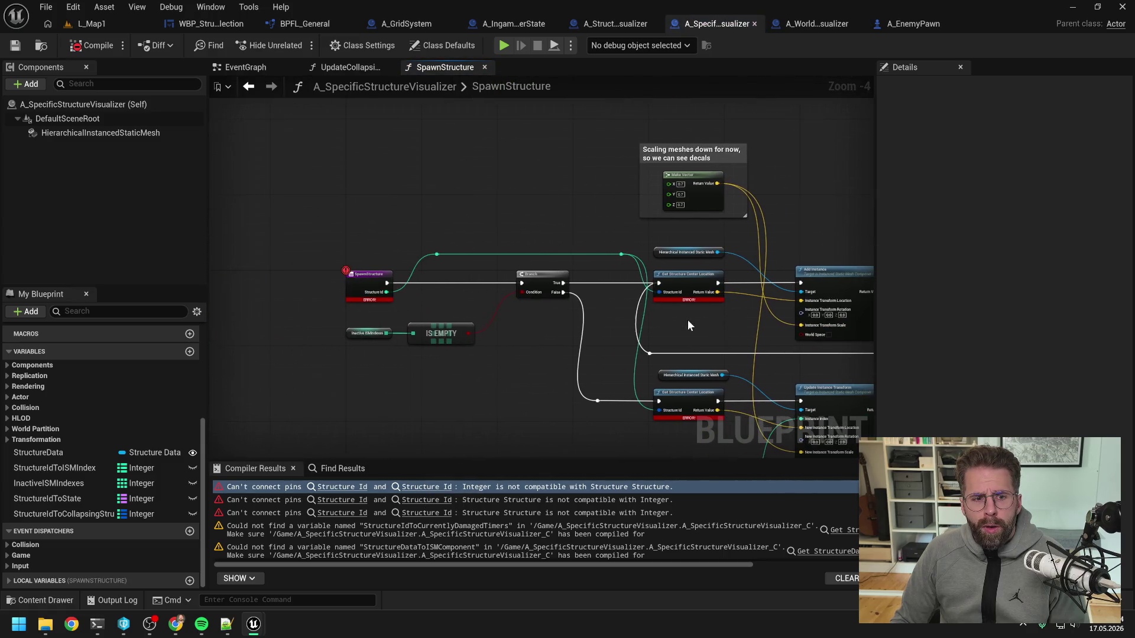
scroll(374, 305, "up", 2)
left_click(91, 45)
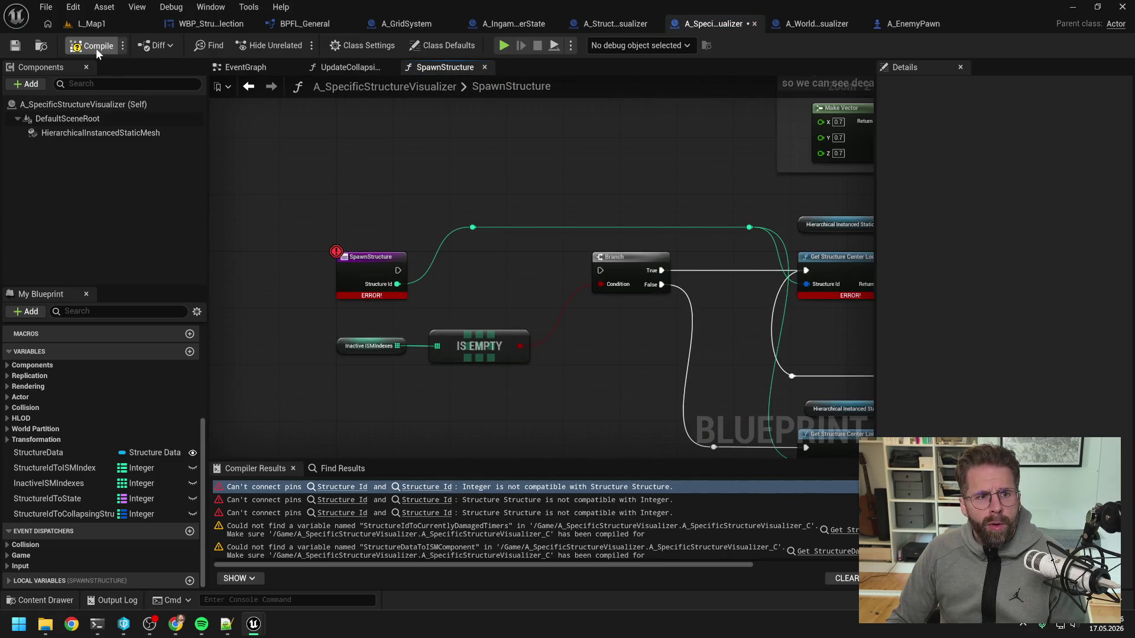
- Fix the Structure Data to ISMComponent error so A_SpecificStructureVisualizer compiles successfully
left_click(464, 531)
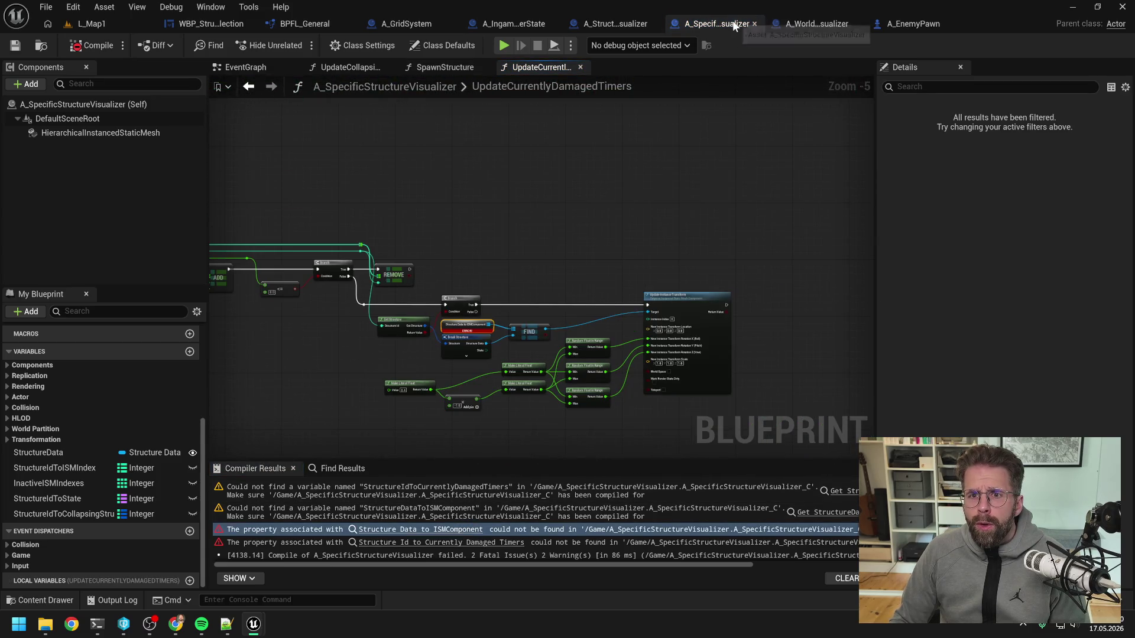
left_click_drag(490, 202, 728, 200)
left_click_drag(431, 191, 614, 189)
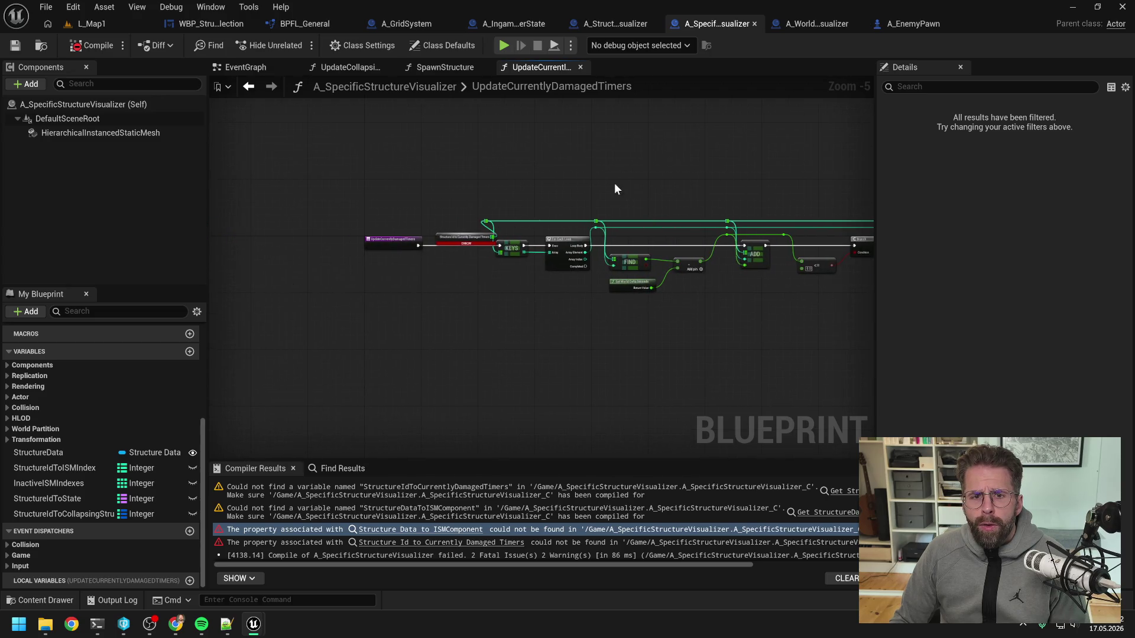
scroll(421, 215, "up", 3)
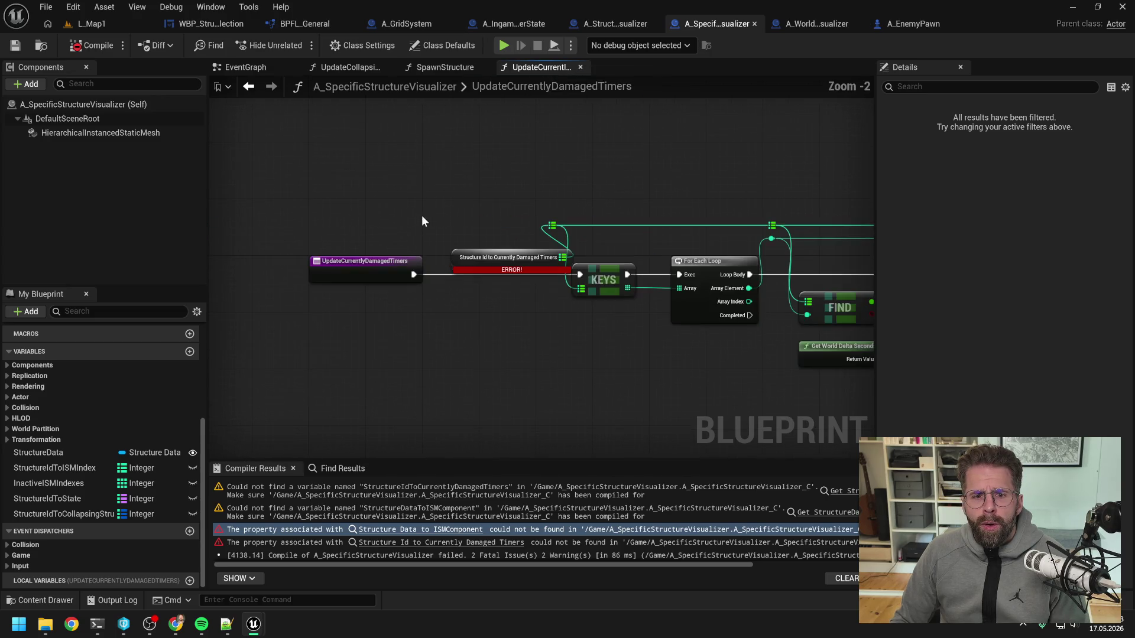
left_click(414, 274, "alt")
left_click(94, 45)
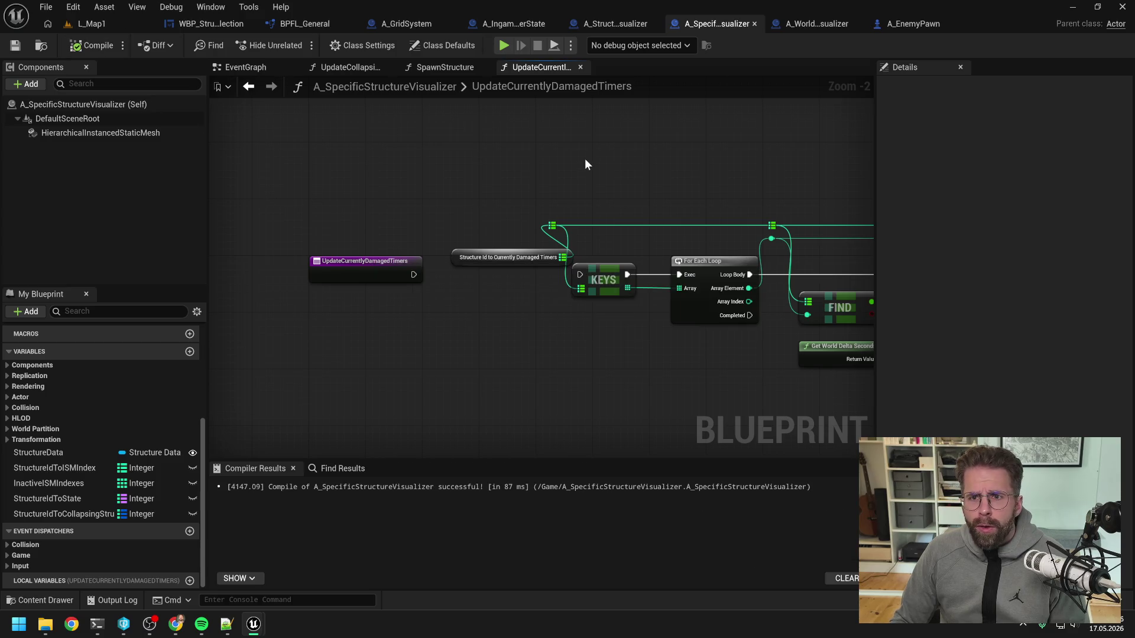
left_click(818, 24)
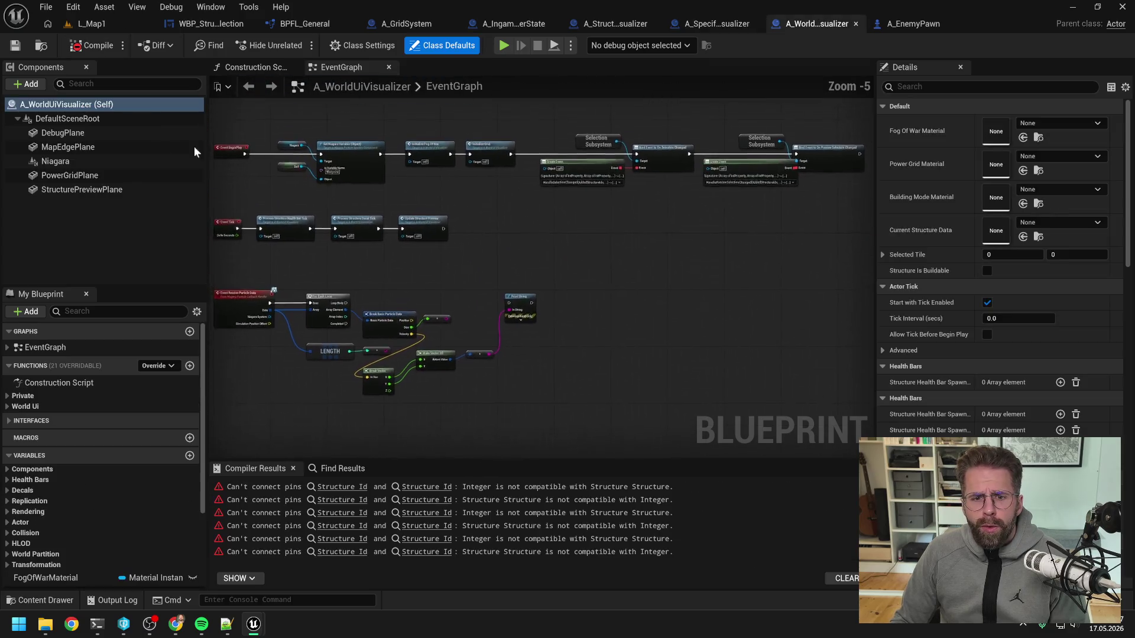
- Jump to the first Structure Id error and survey the ShowStructureHealthBar graph
left_click(439, 491)
scroll(395, 325, "down", 6)
left_click_drag(395, 330, 568, 292)
scroll(480, 246, "up", 3)
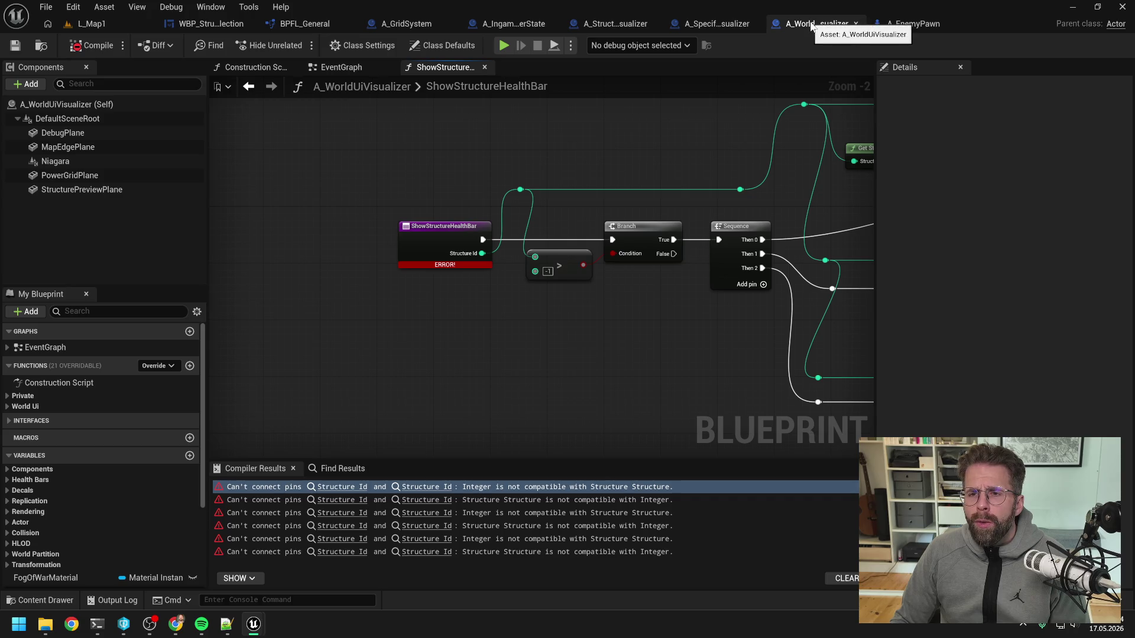
left_click_drag(719, 139, 552, 246)
scroll(687, 277, "down", 1)
left_click_drag(686, 277, 537, 250)
scroll(537, 251, "down", 1)
mouse_move(595, 304)
left_mouse_down()
mouse_move(497, 246)
mouse_move(622, 248)
left_mouse_up()
mouse_move(539, 235)
left_mouse_down()
mouse_move(683, 275)
mouse_move(640, 304)
mouse_move(699, 305)
left_mouse_up()
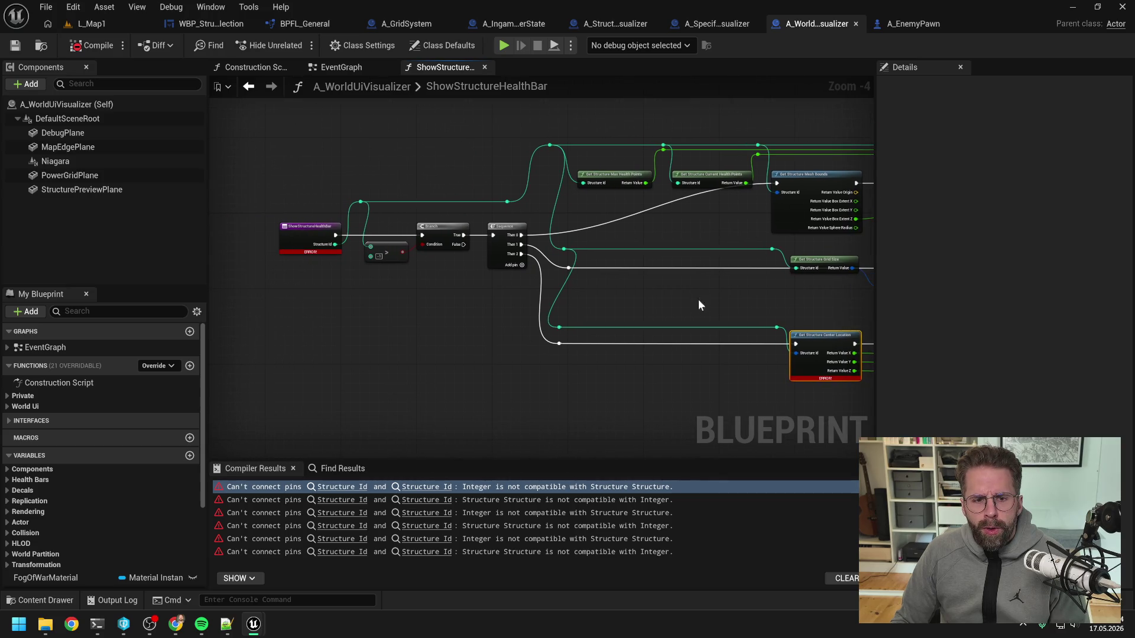
left_click(430, 314)
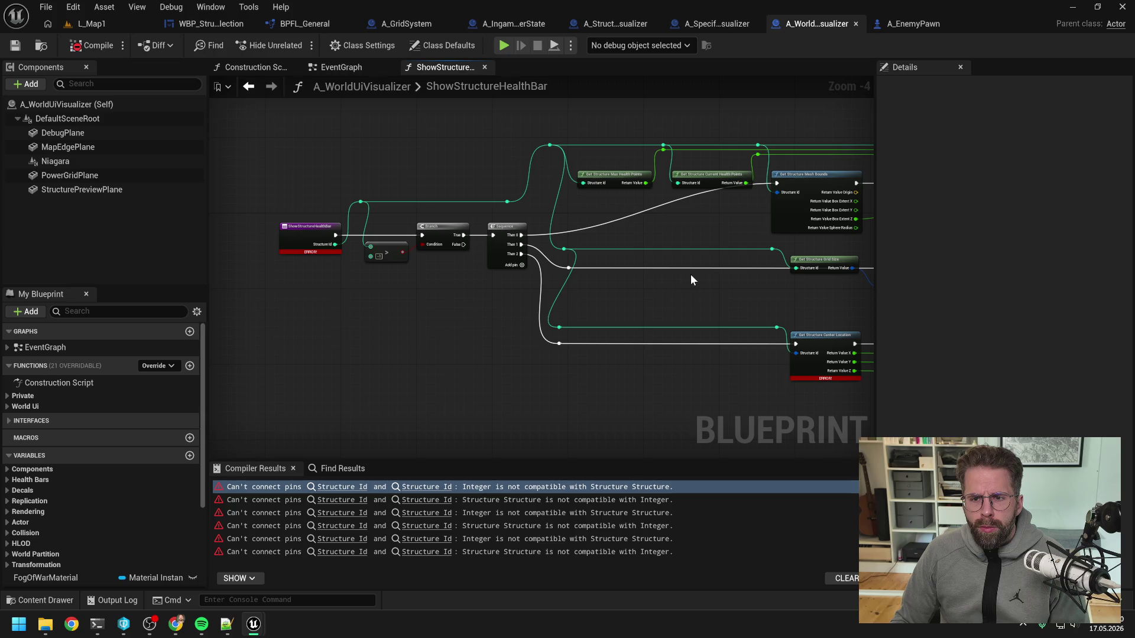
left_click_drag(694, 272, 608, 274)
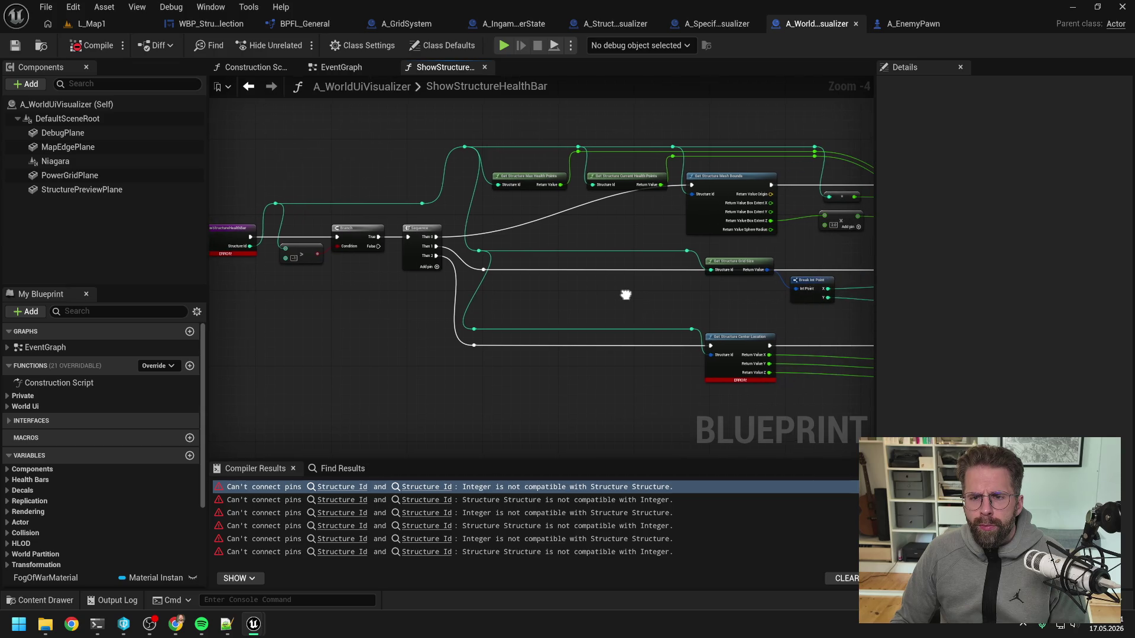
- Add a Get Structure node by the health-point nodes, fed by the structure id wire
right_click(597, 234)
type("get struc")
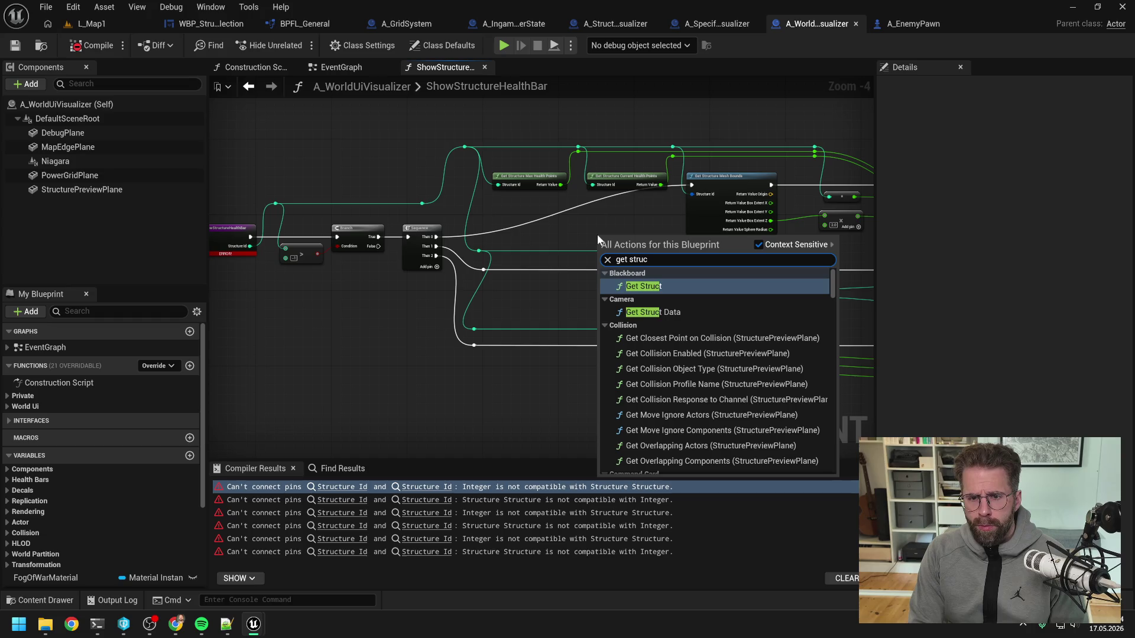
type("ture")
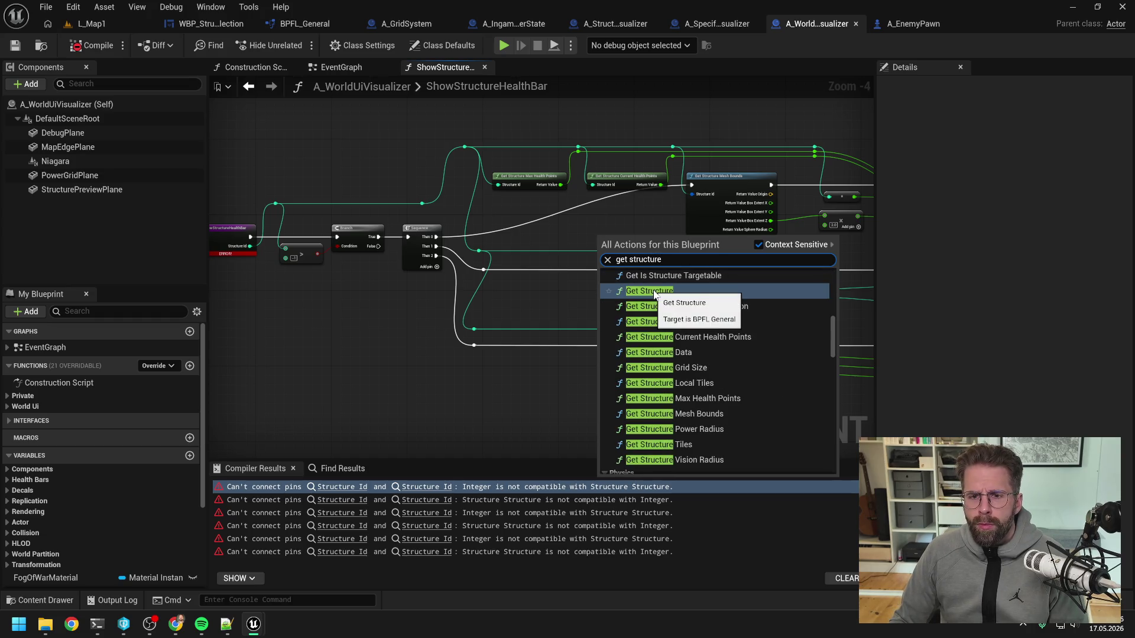
left_click(654, 294)
mouse_move(643, 241)
left_mouse_down()
mouse_move(643, 218)
mouse_move(692, 194)
left_mouse_up()
double_click(570, 209)
mouse_move(572, 210)
left_mouse_down()
mouse_move(484, 187)
mouse_move(616, 183)
mouse_move(625, 198)
left_mouse_up()
key("q")
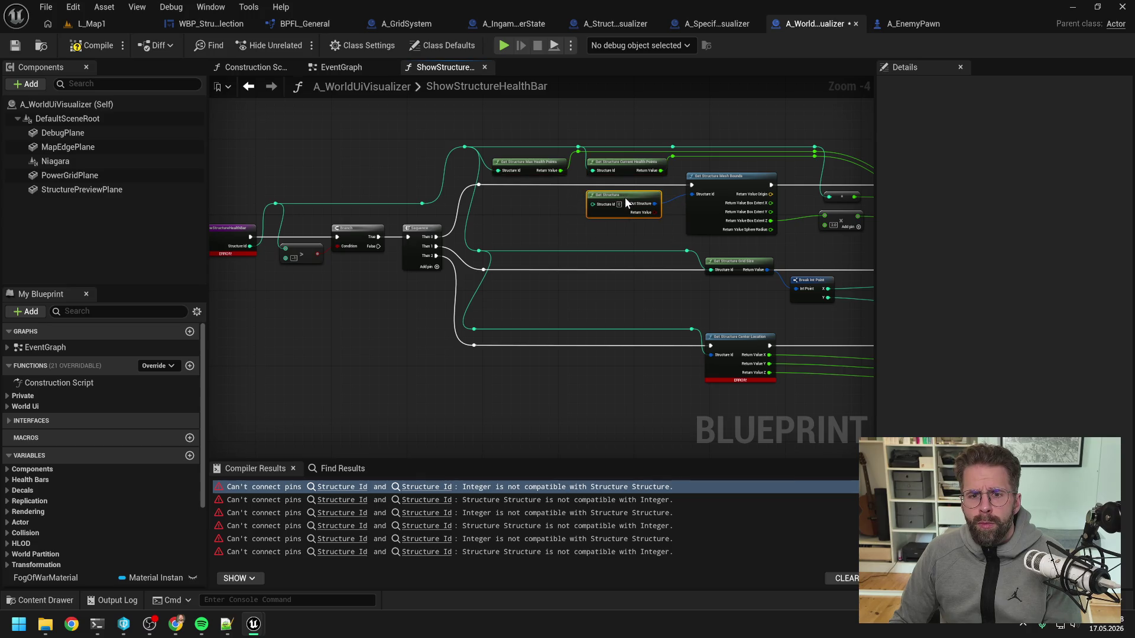
left_click(591, 180)
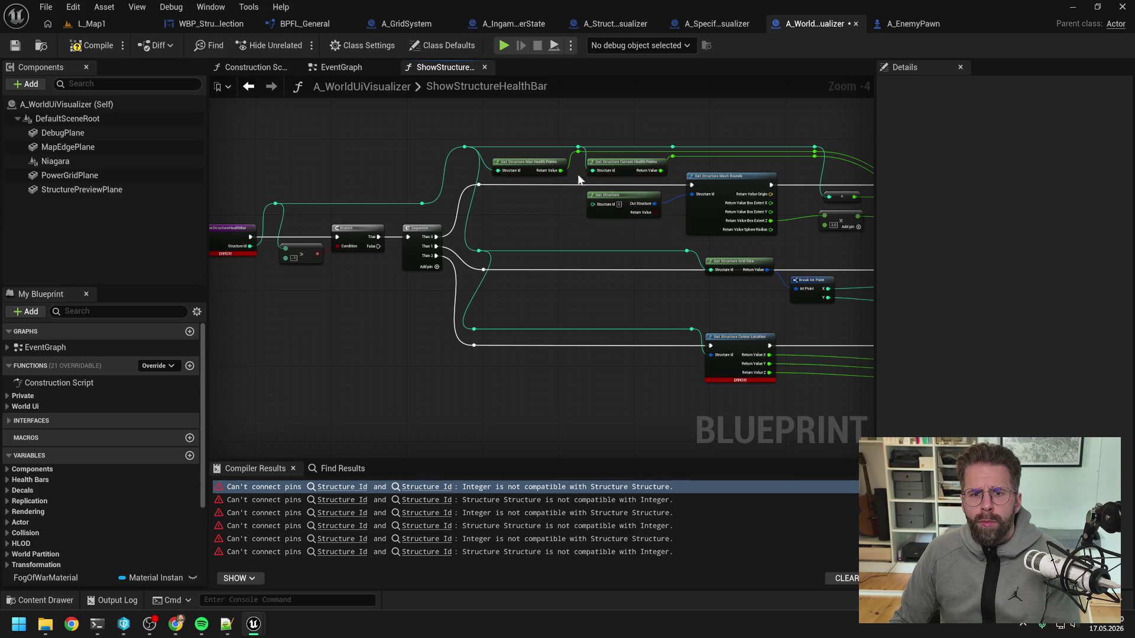
left_click(578, 148)
left_click_drag(578, 147, 593, 204)
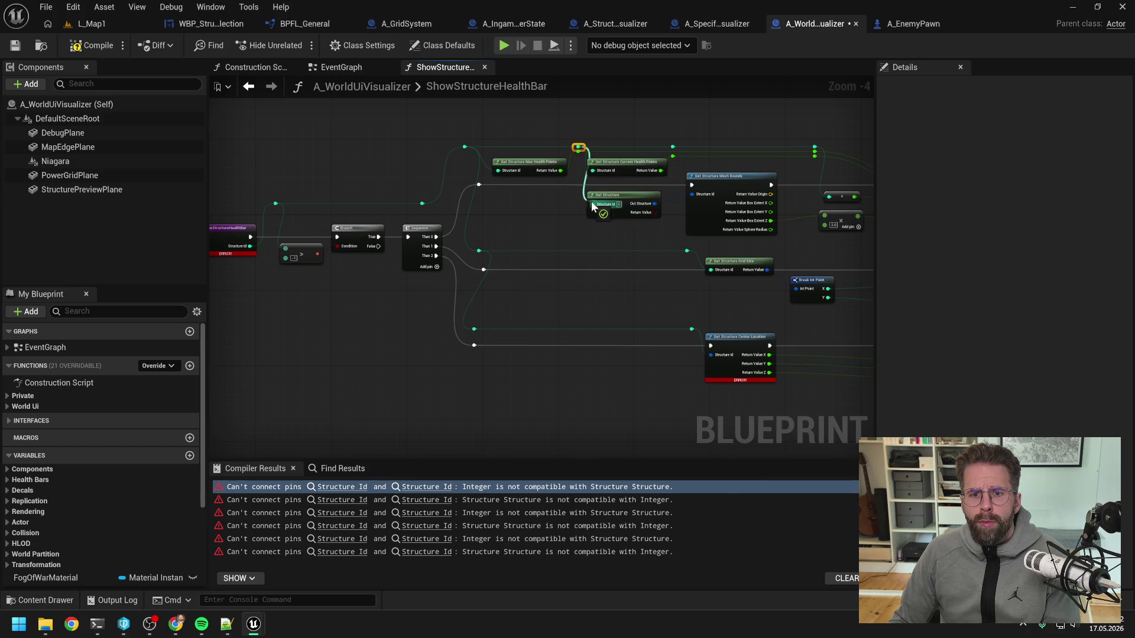
- Duplicate Get Structure to feed Get Structure Center Location, wired from the structure id
left_click_drag(637, 236, 597, 221)
left_click(585, 195)
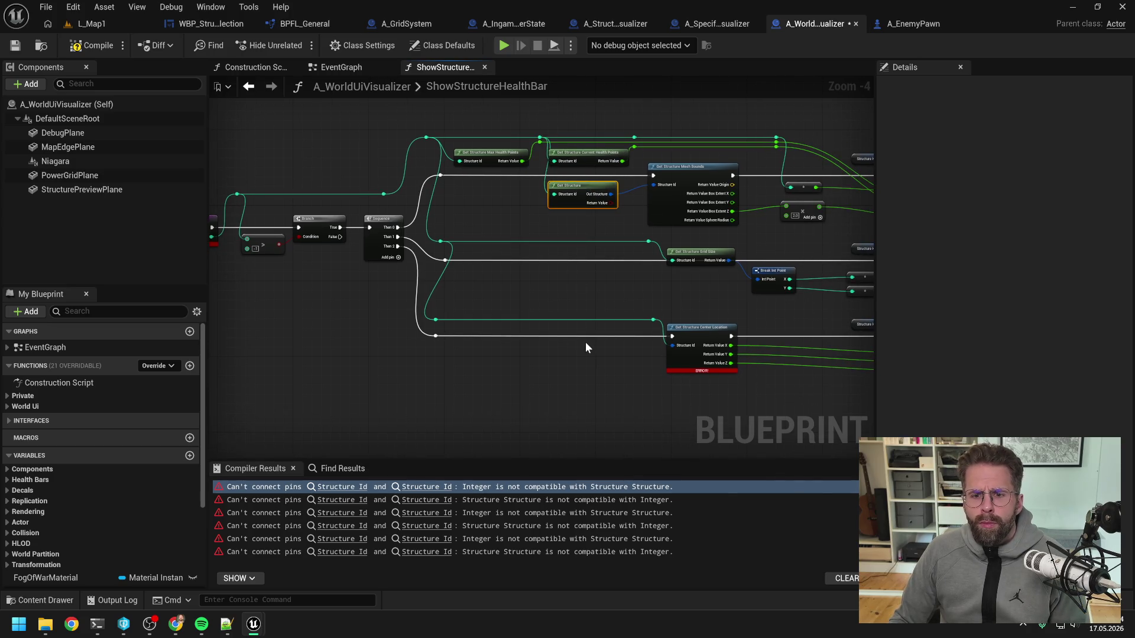
key("ctrl+c")
key("ctrl+v")
mouse_move(635, 369)
left_mouse_down()
mouse_move(665, 350)
mouse_move(655, 345)
left_mouse_up()
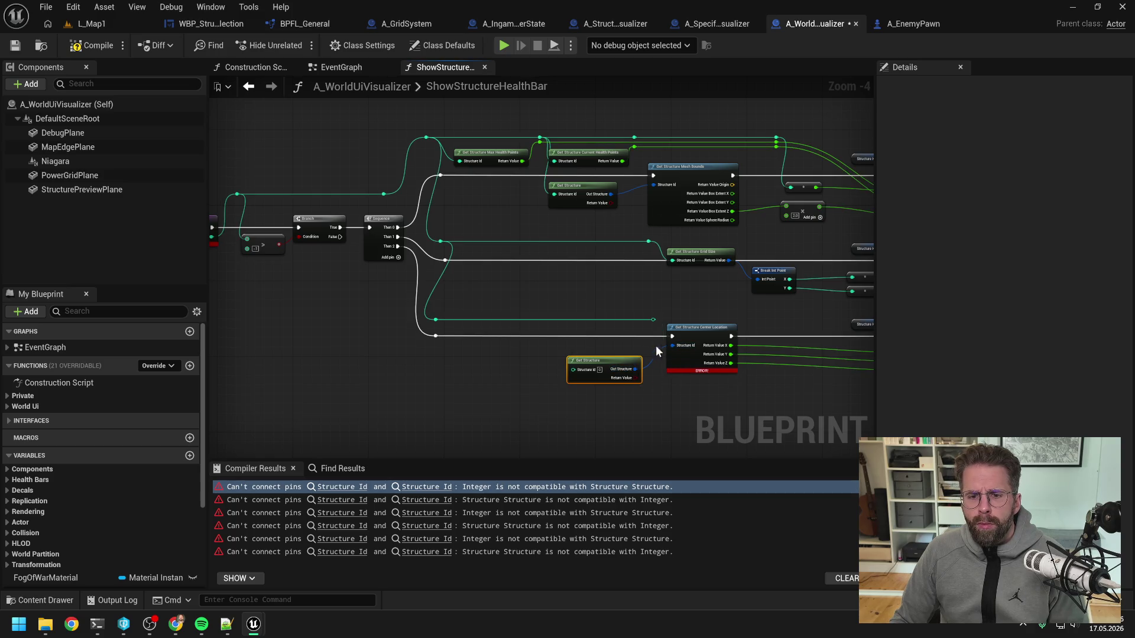
left_click(654, 320)
mouse_move(437, 322)
left_mouse_down()
mouse_move(573, 367)
mouse_move(591, 304)
mouse_move(608, 320)
mouse_move(608, 297)
mouse_move(650, 318)
mouse_move(577, 346)
mouse_move(552, 319)
mouse_move(573, 363)
mouse_move(597, 350)
left_mouse_up()
- Compile A_WorldUiVisualizer and go to the first remaining Structure Id error
left_click_drag(634, 314, 519, 317)
left_click(96, 48)
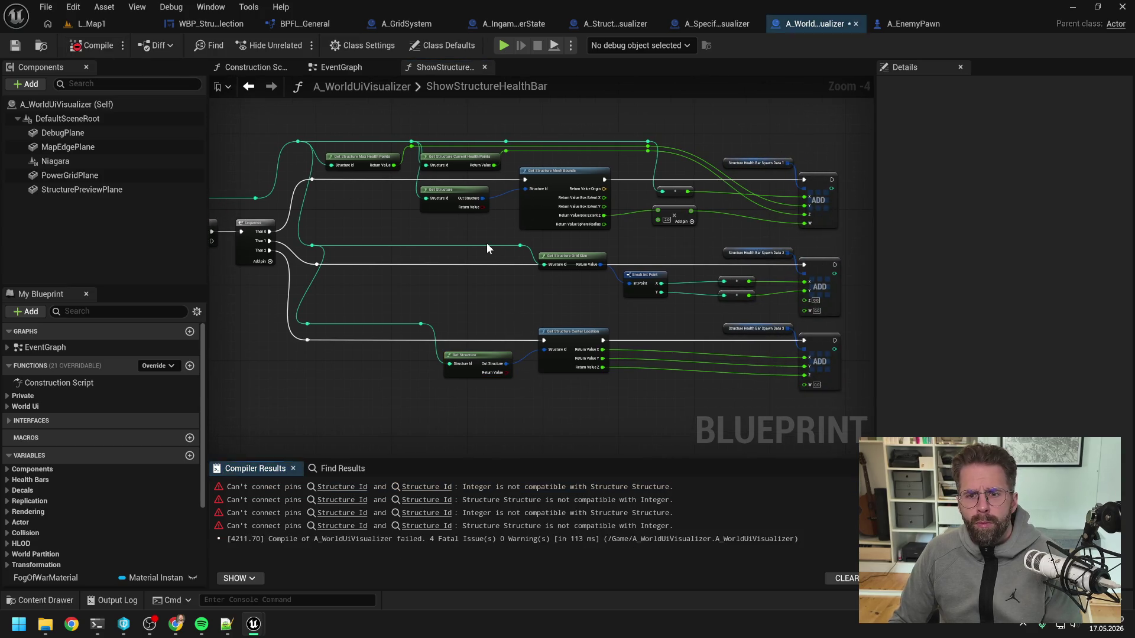
mouse_move(474, 286)
left_mouse_down()
mouse_move(561, 323)
mouse_move(701, 289)
left_mouse_up()
left_click(452, 482)
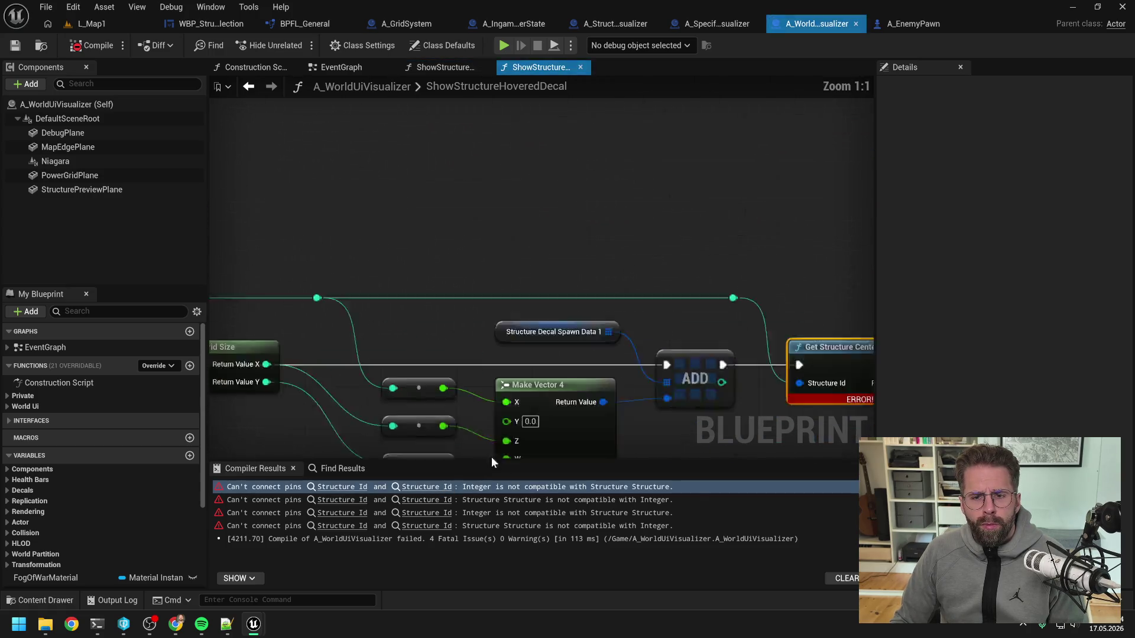
- In ShowStructureHoveredDecal, feed Get Structure Center Location from a new Get Structure node
scroll(513, 387, "down", 2)
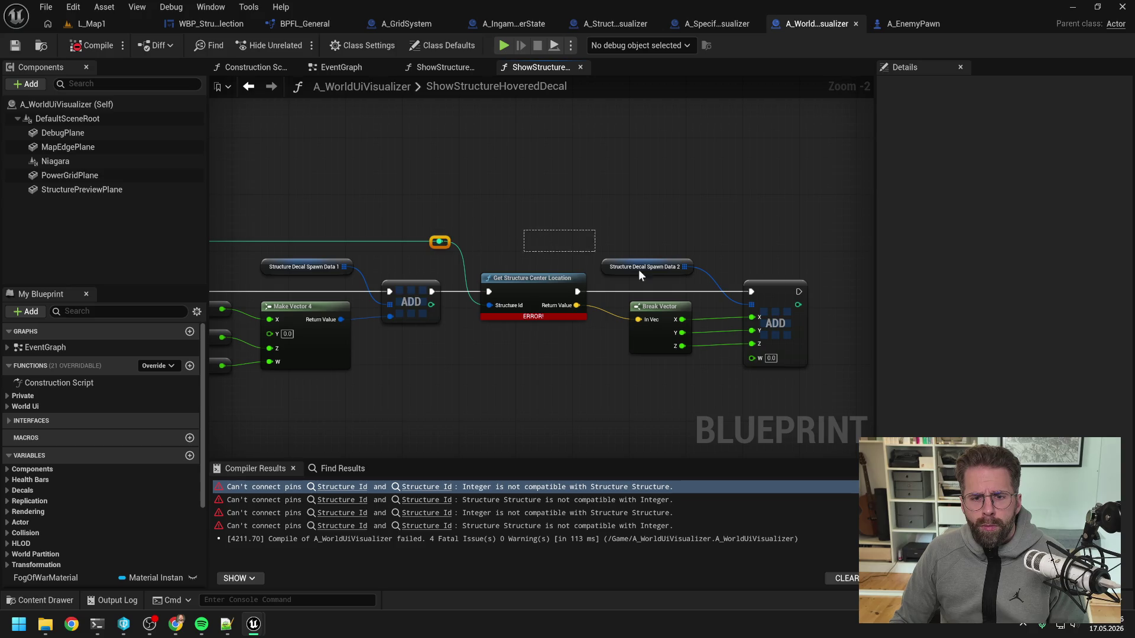
left_click_drag(548, 303, 732, 289)
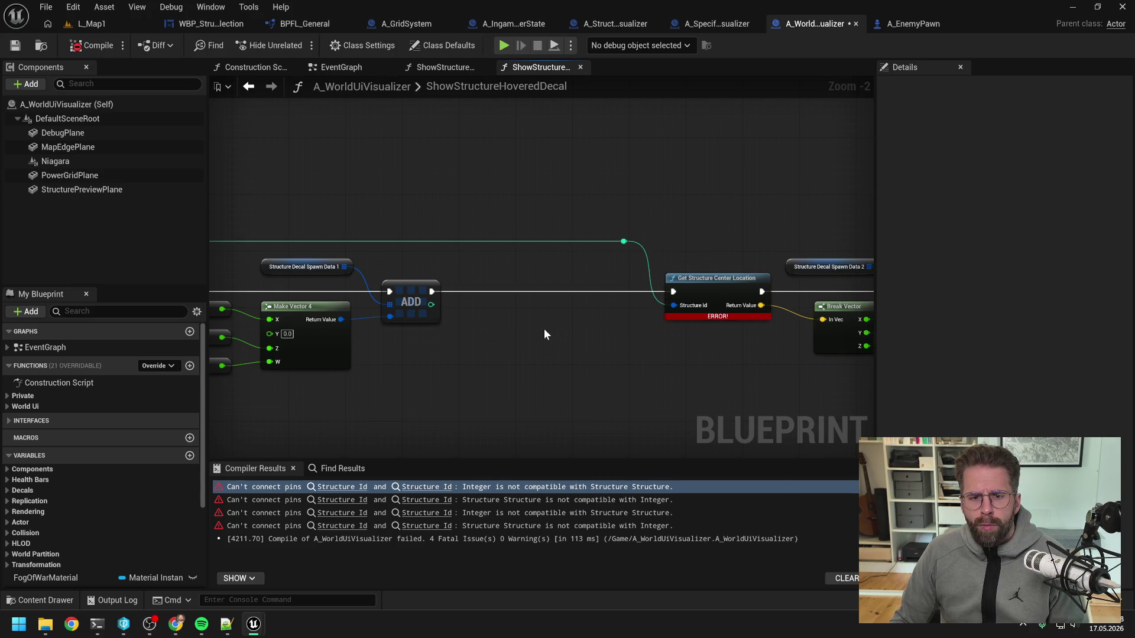
right_click(545, 330)
type("get structure")
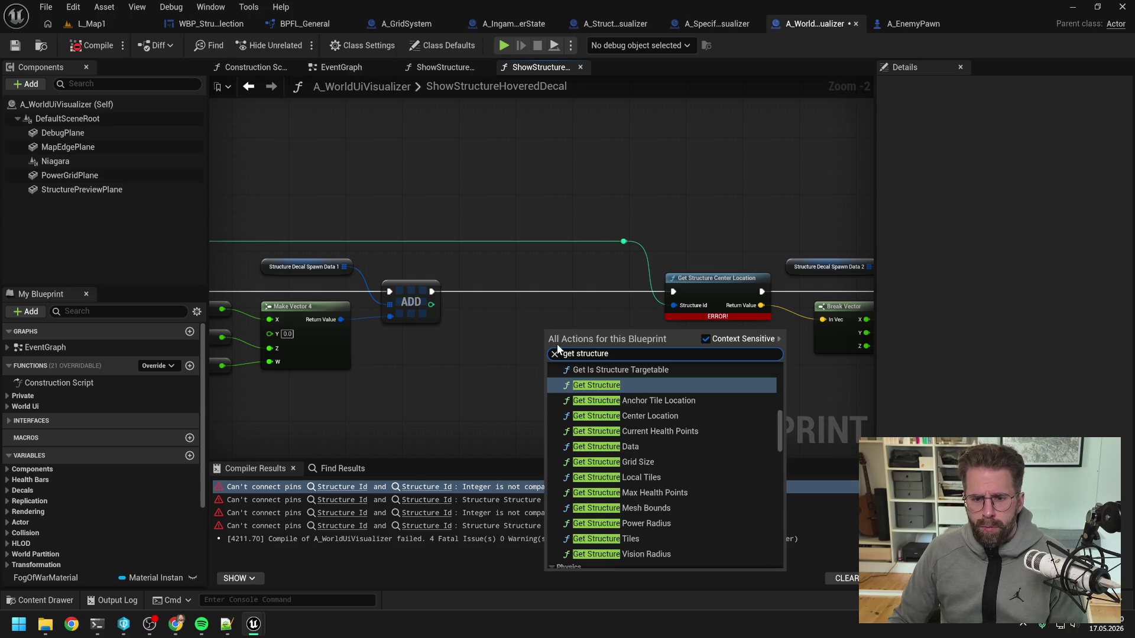
left_click(596, 385)
left_click_drag(639, 341, 673, 304)
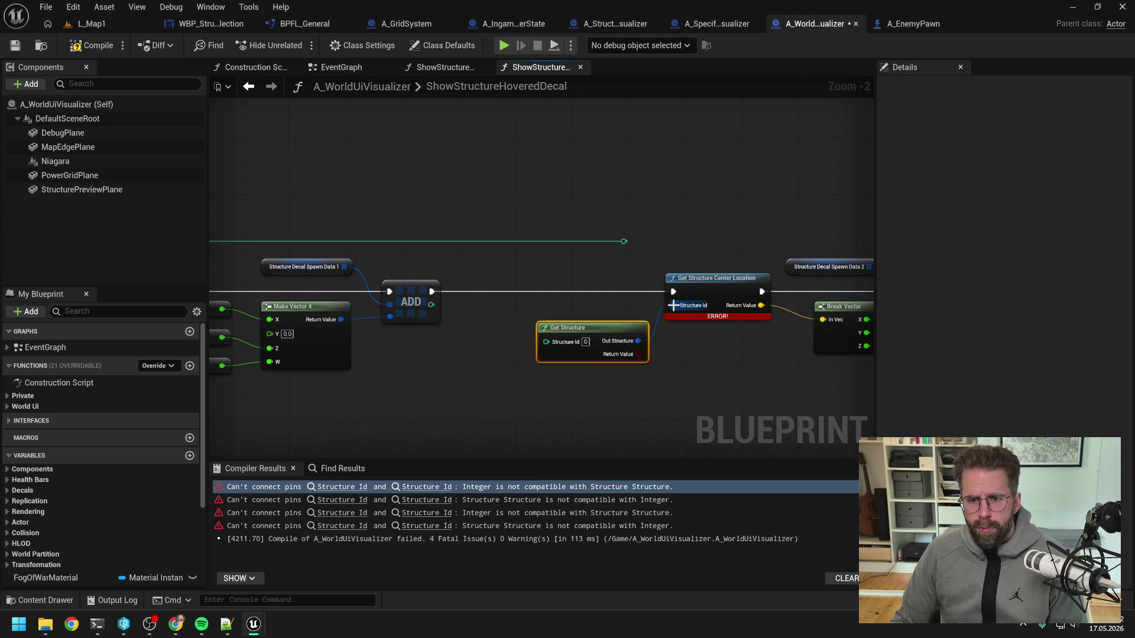
left_click_drag(597, 332, 576, 318)
mouse_move(575, 243)
left_mouse_down()
mouse_move(622, 279)
mouse_move(517, 241)
mouse_move(467, 241)
mouse_move(524, 327)
mouse_move(559, 312)
left_mouse_up()
- Recompile, then route ShowStructureSelectedDecal's structure id through Get Structure into the center location lookup
left_click(230, 112)
left_click(91, 45)
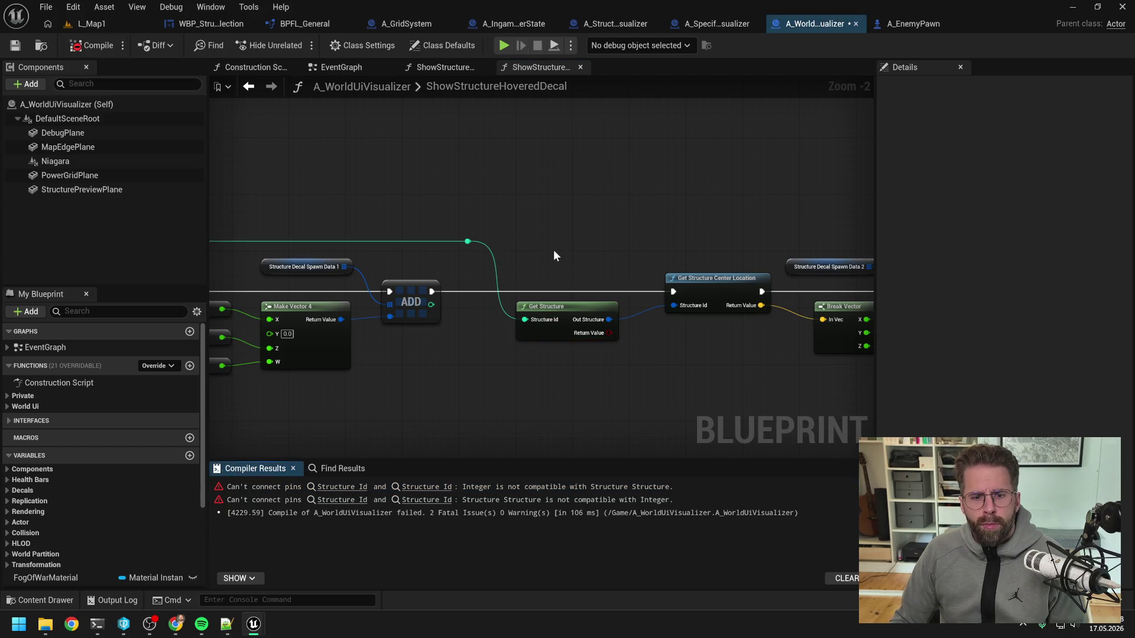
left_click(426, 487)
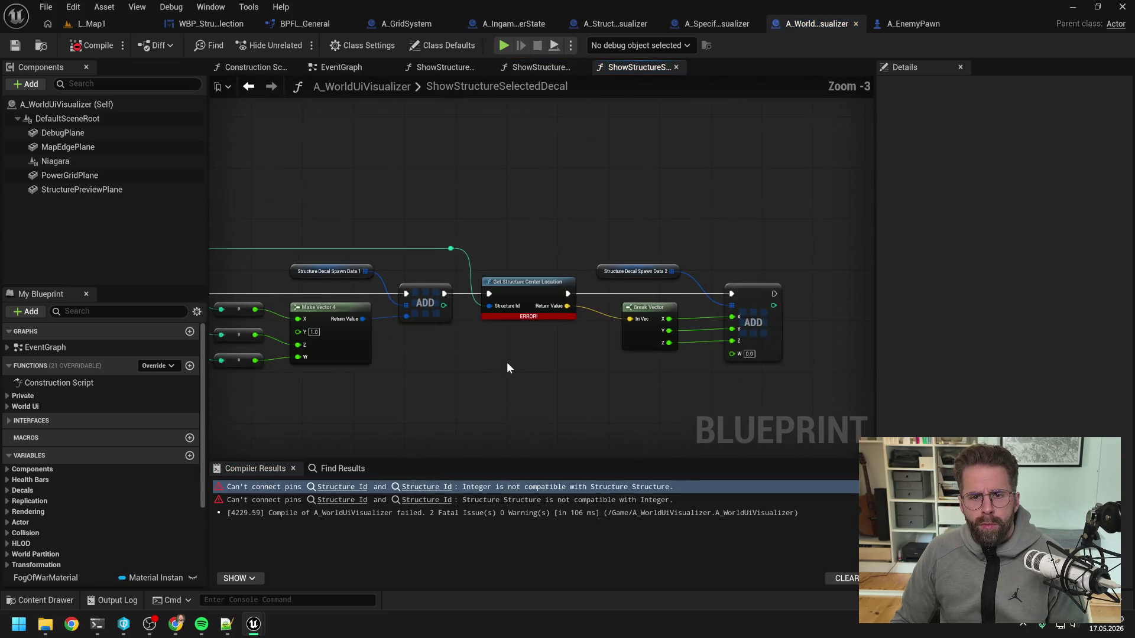
left_click_drag(491, 300, 656, 296)
type("get structure")
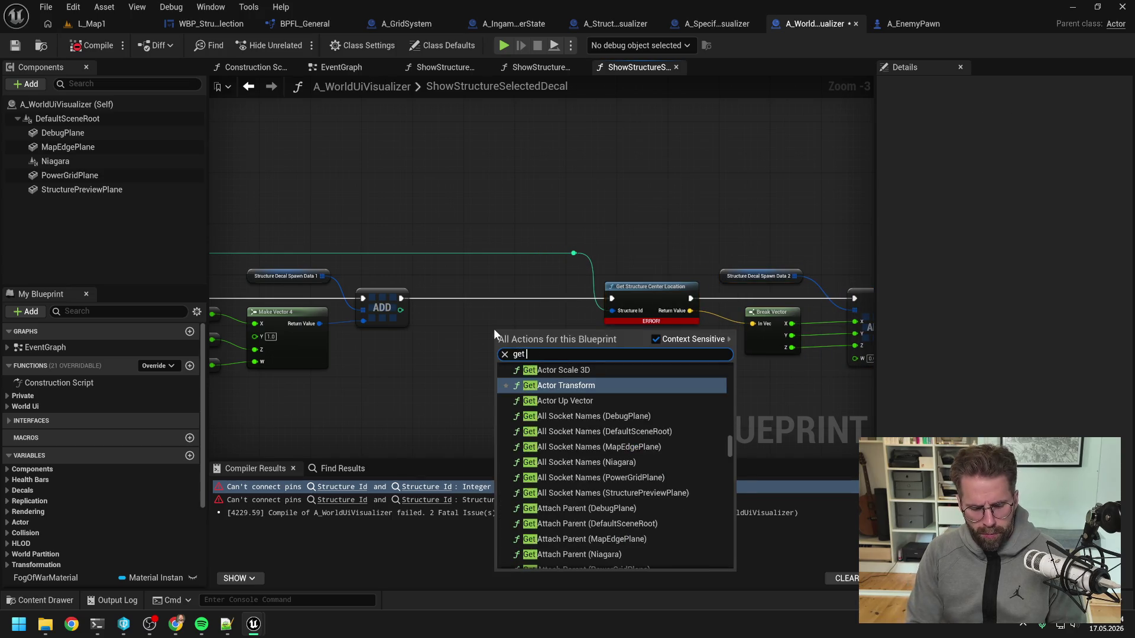
left_click(541, 385)
mouse_move(576, 359)
left_mouse_down()
mouse_move(548, 328)
mouse_move(613, 313)
left_mouse_up()
left_click_drag(573, 253, 485, 324)
left_click_drag(568, 254, 452, 253)
- Compile and save A_WorldUiVisualizer, then close its graph tabs and the blueprint
left_click(91, 46)
key("ctrl+s")
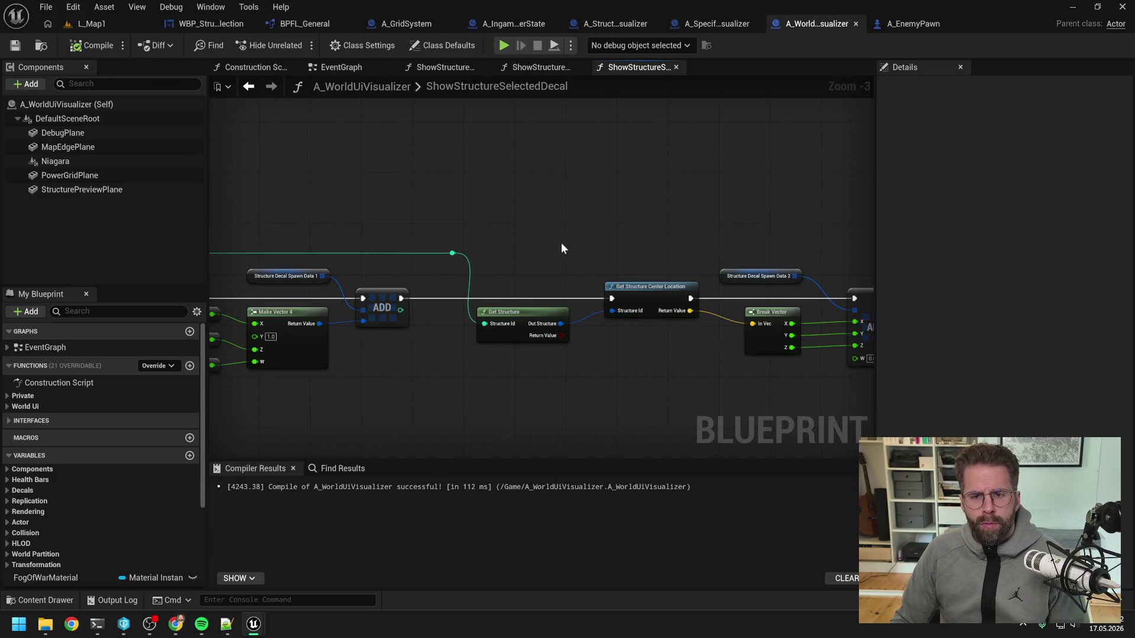
right_click(630, 67)
left_click(680, 144)
left_click(292, 65)
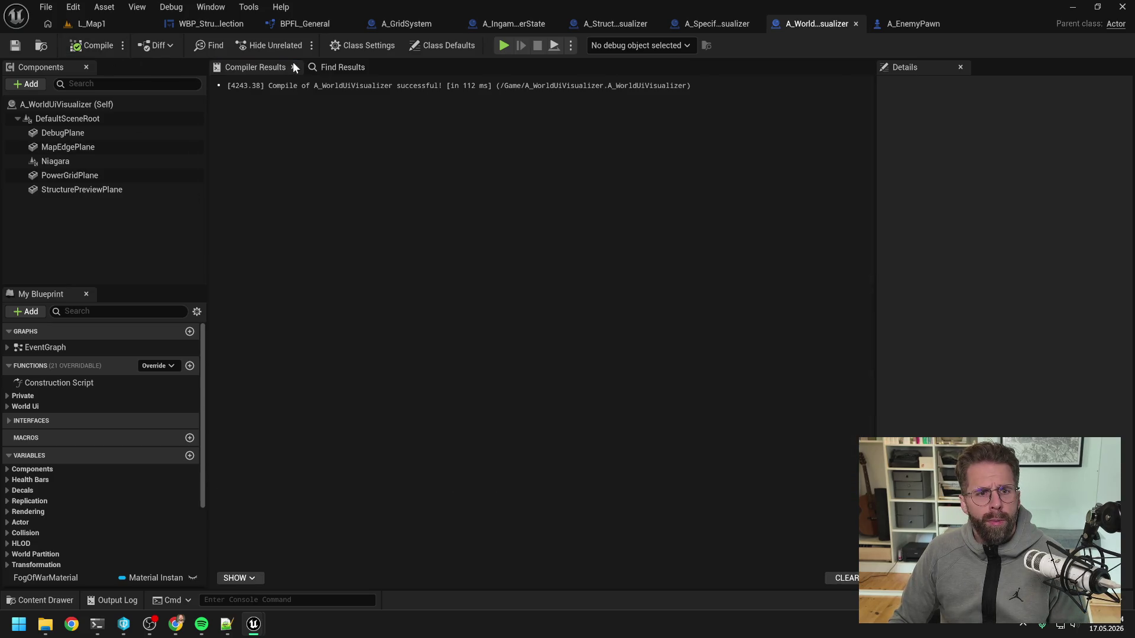
left_click(855, 24)
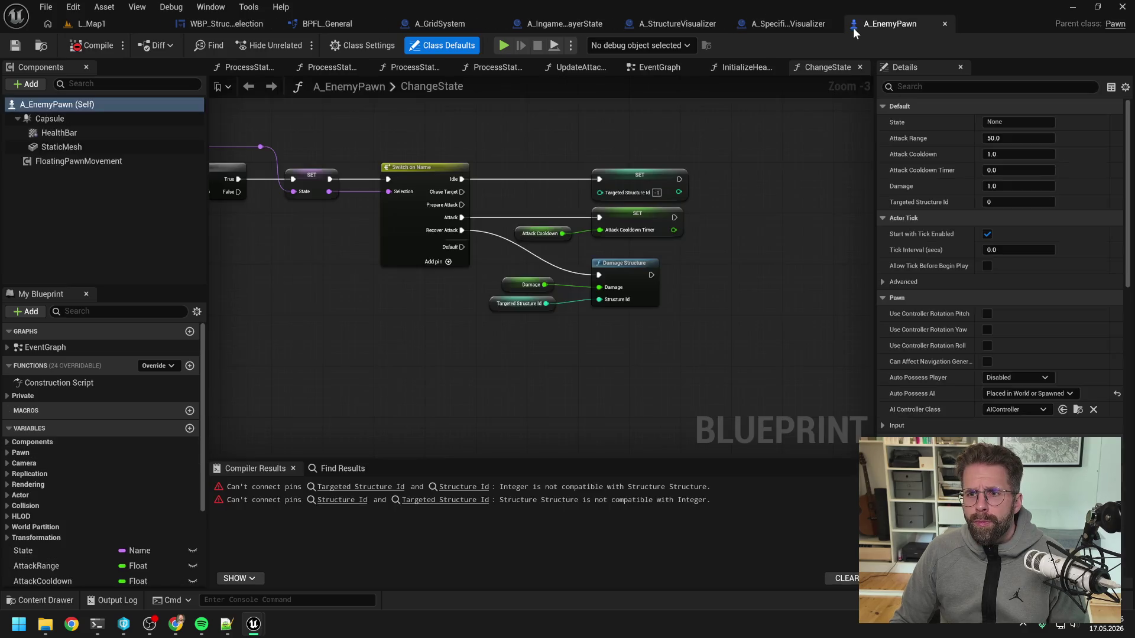
- At the first A_EnemyPawn error, add a Get Structure node feeding Get Structure Mesh Bounds
left_click(437, 484)
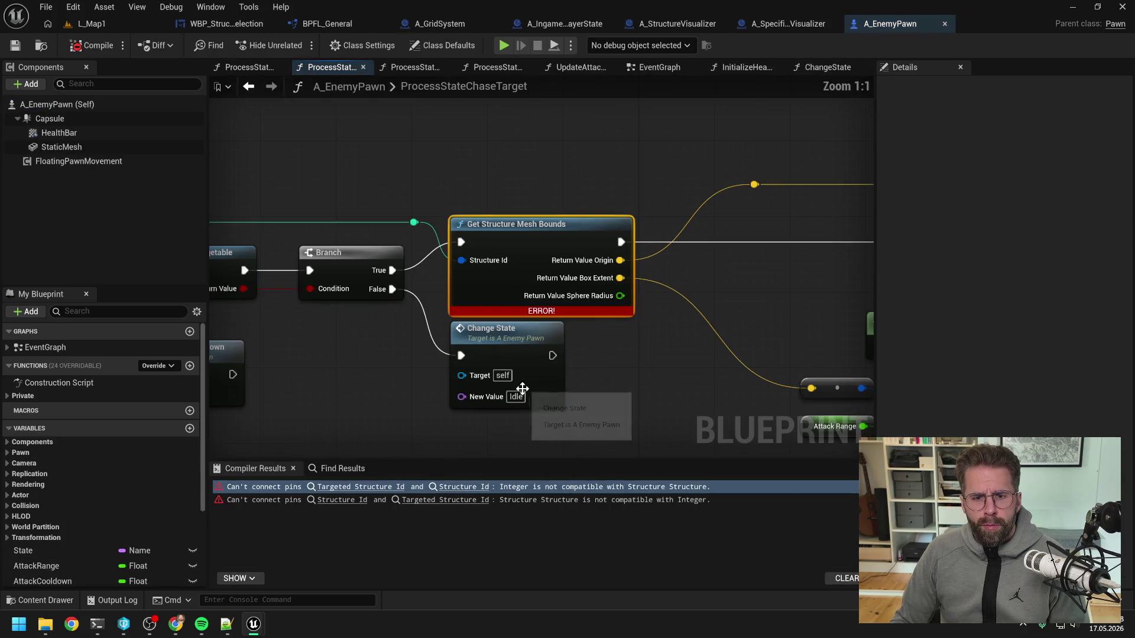
scroll(611, 334, "down", 2)
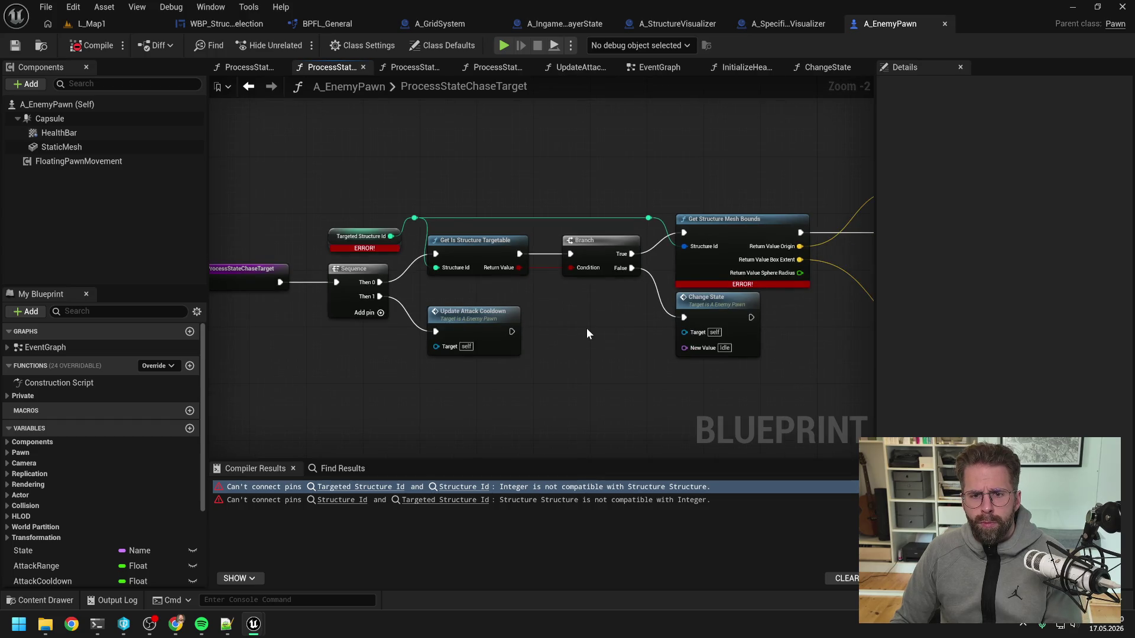
scroll(586, 324, "down", 1)
right_click(587, 190)
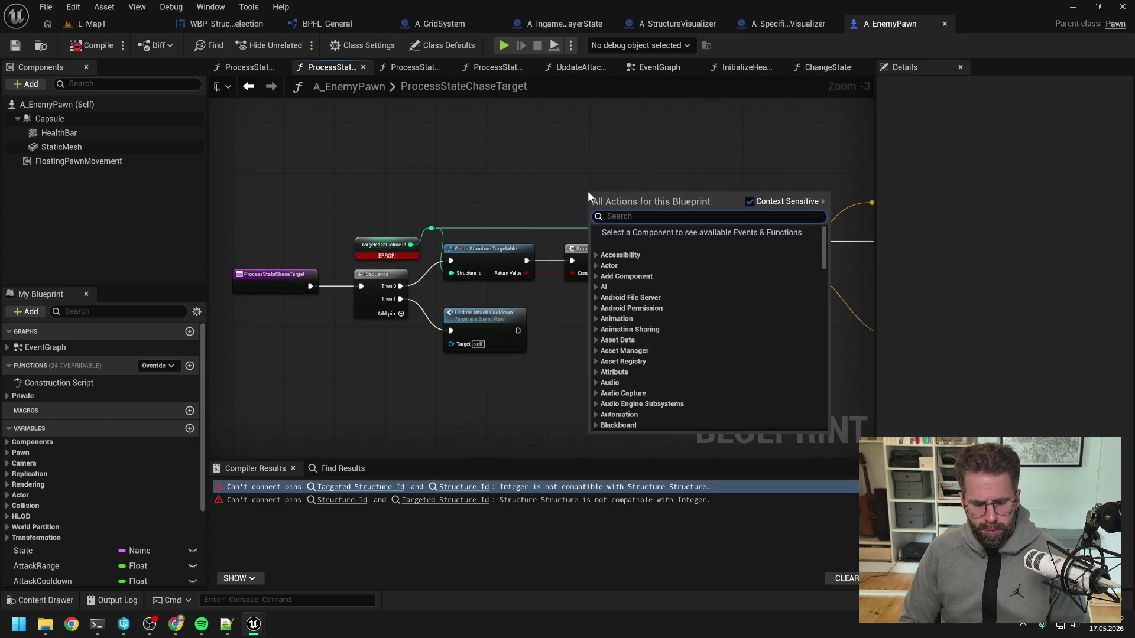
type("get structure")
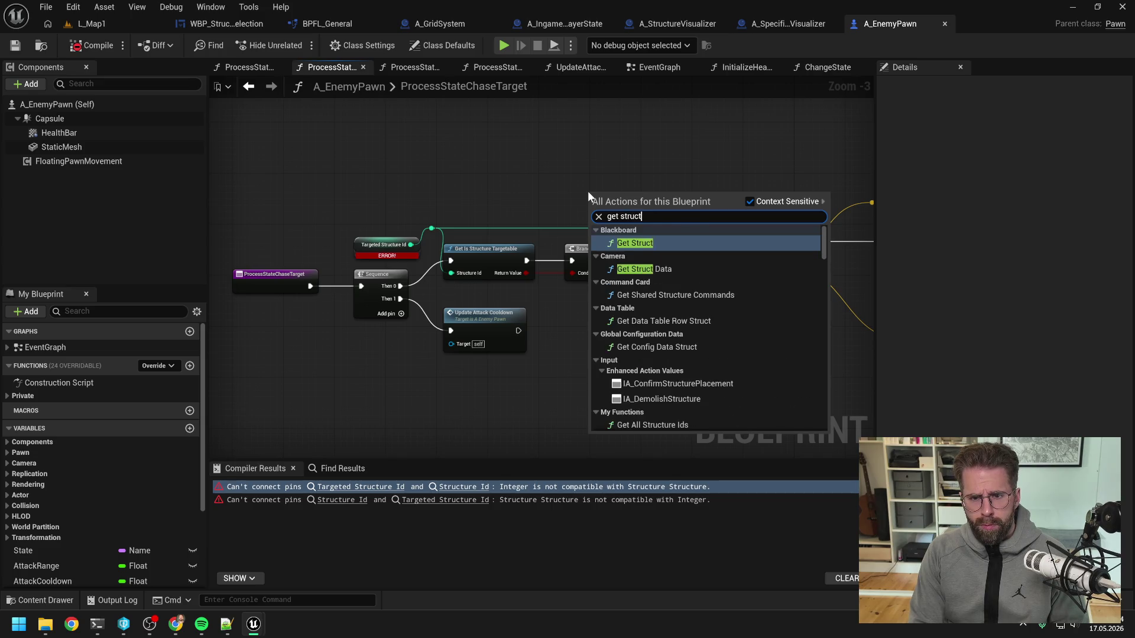
left_click(631, 232)
mouse_move(646, 200)
left_mouse_down()
mouse_move(608, 193)
mouse_move(676, 253)
left_mouse_up()
left_click(662, 220)
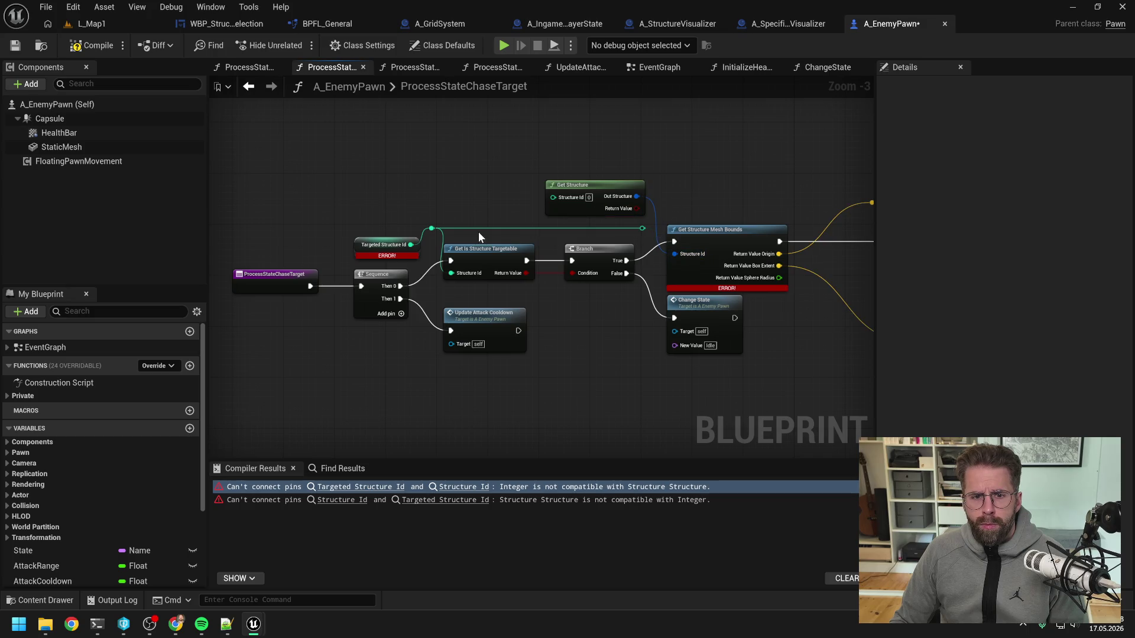
- Wire Targeted Structure Id into Get Structure, delete the leftover wire, and straighten the nodes
mouse_move(440, 226)
left_mouse_down()
mouse_move(552, 197)
mouse_move(600, 219)
left_mouse_up()
key("Delete")
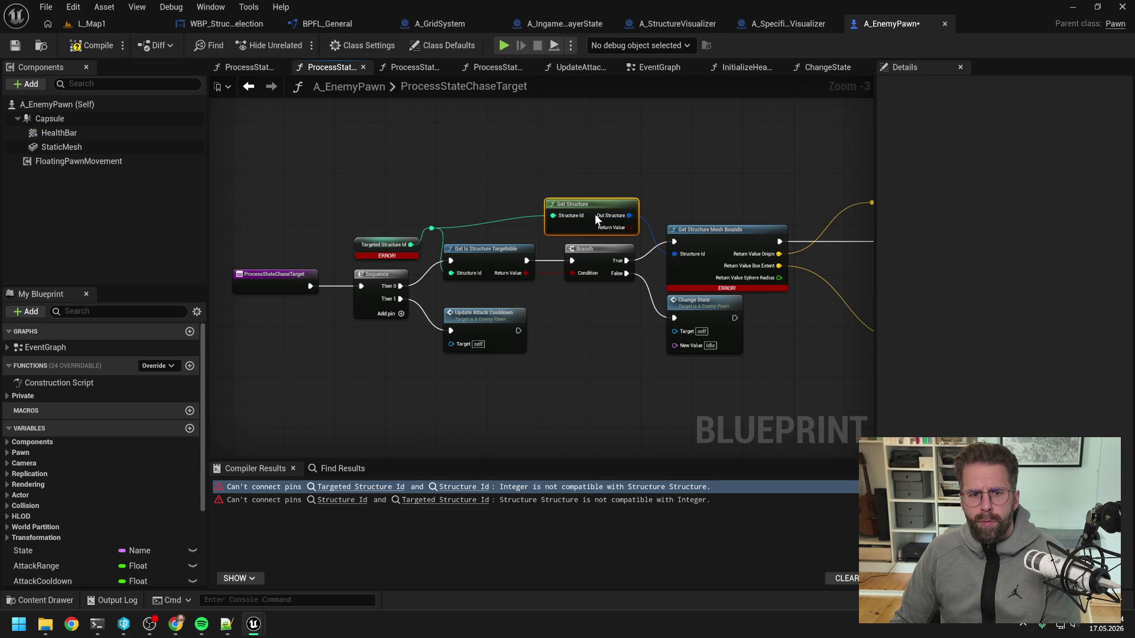
left_click(431, 227, "shift")
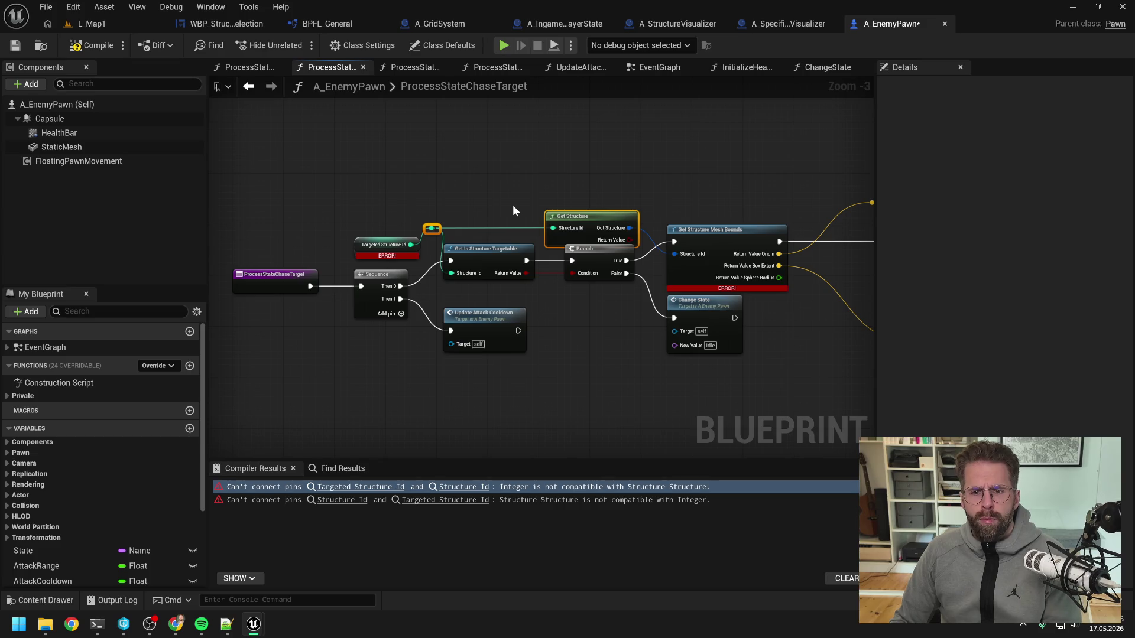
key("q")
left_click(506, 187)
- Compile A_EnemyPawn and close its open graph tabs
key("F7")
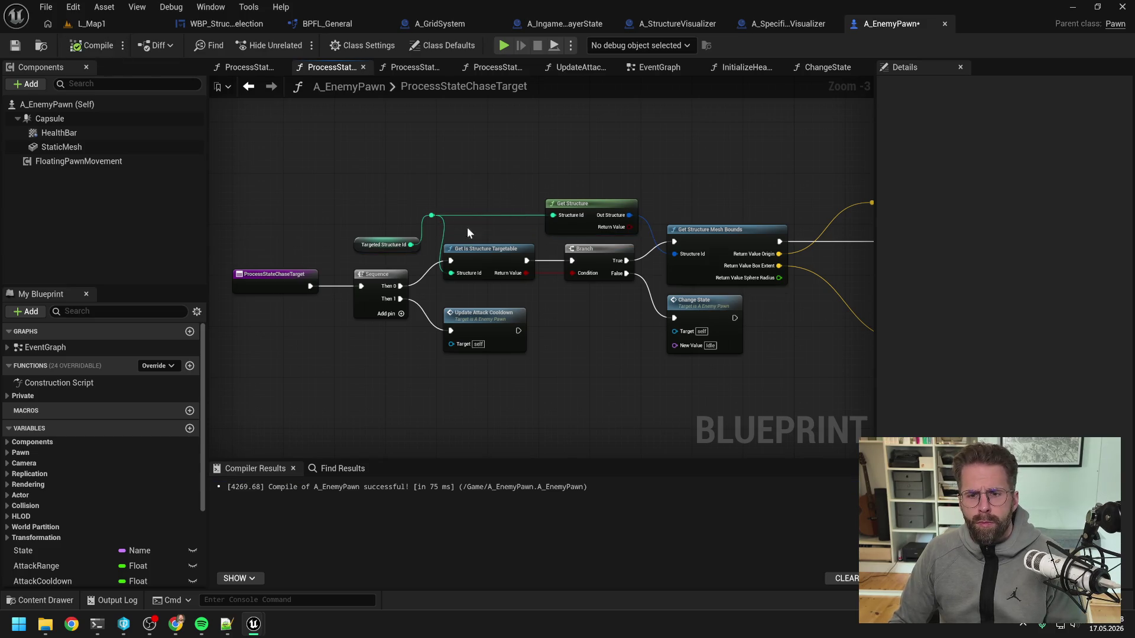
right_click(325, 63)
left_click(371, 144)
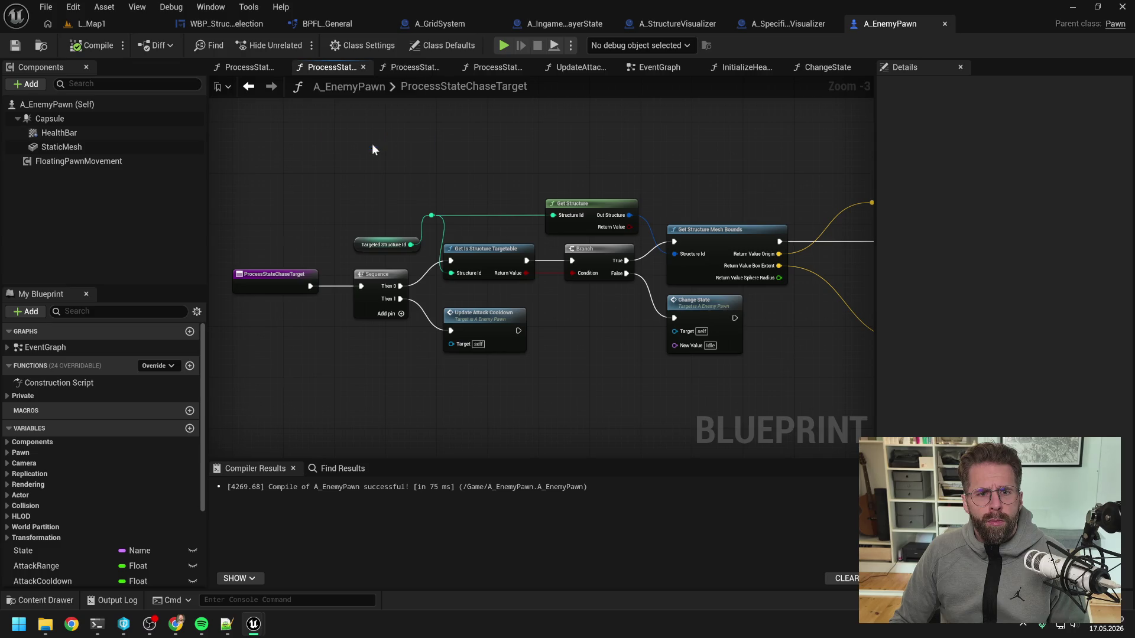
left_click(293, 67)
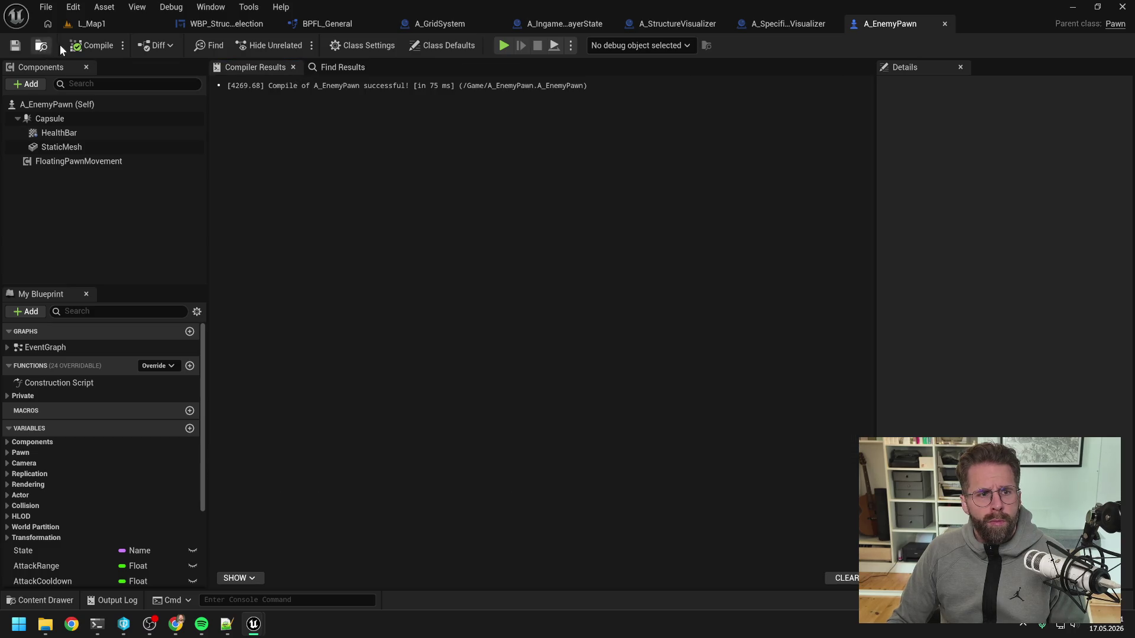
- Close A_EnemyPawn, recompile A_IngamePlayerState, and move to the BPFL_General function library
left_click(945, 22)
left_click(582, 23)
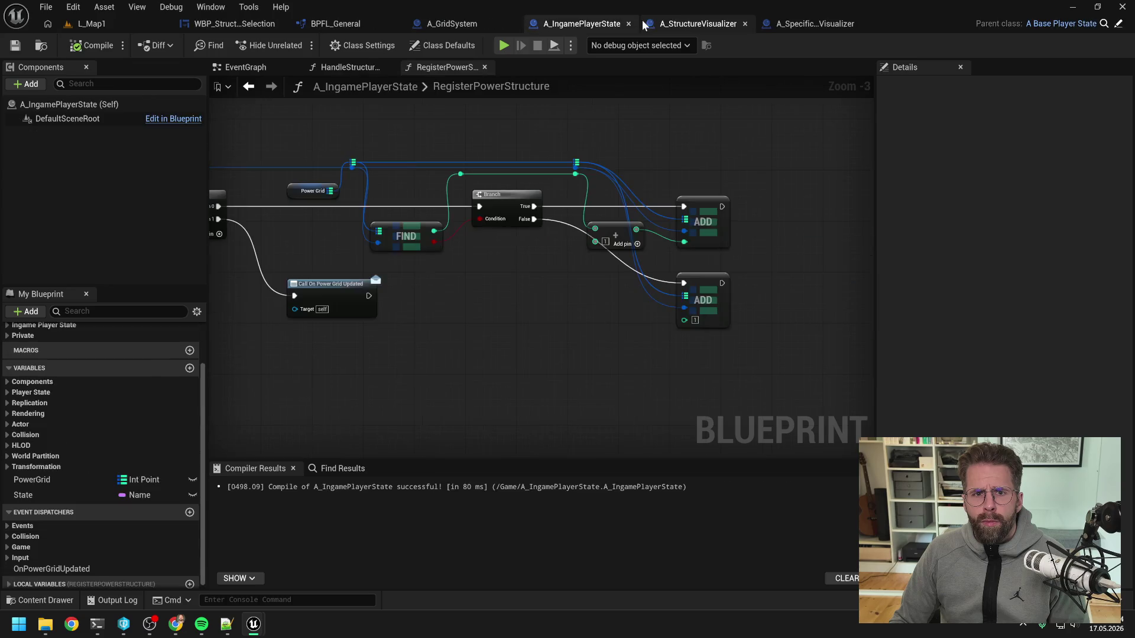
key("F7")
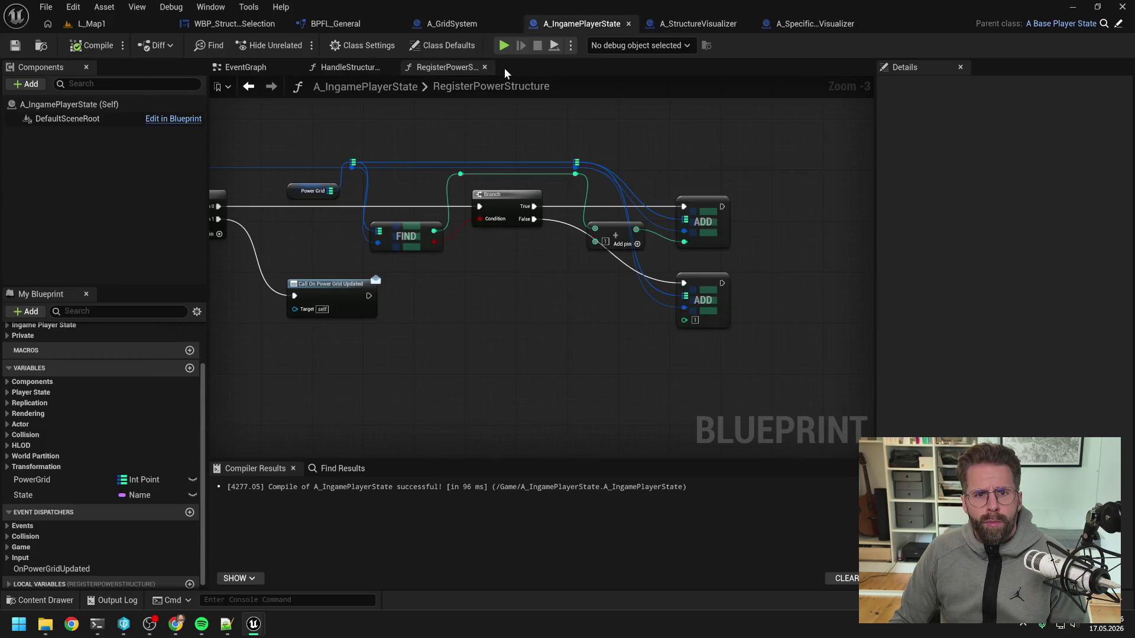
left_click(473, 26)
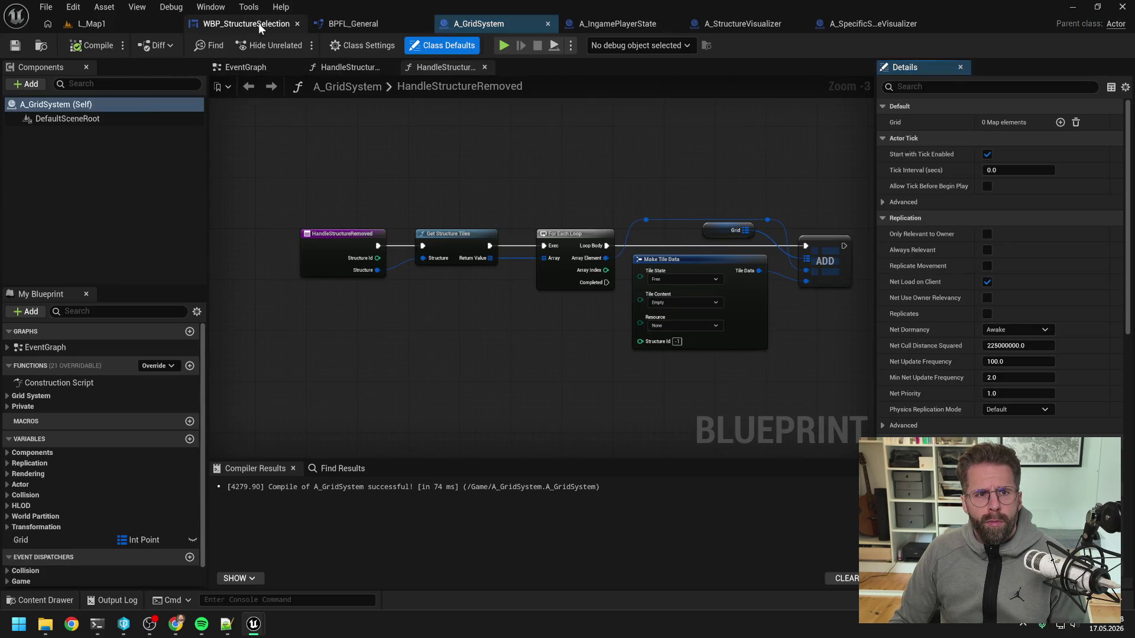
left_click(358, 22)
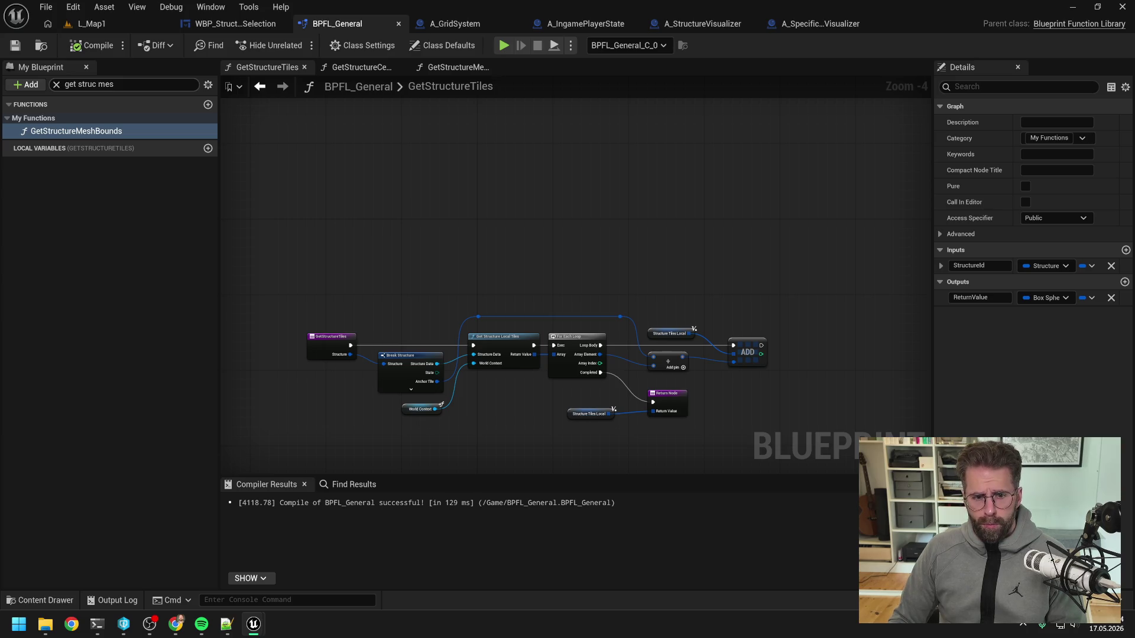
- Rename GetStructureCenterLocation's StructureId input to Structure
key("ctrl+f")
type("location")
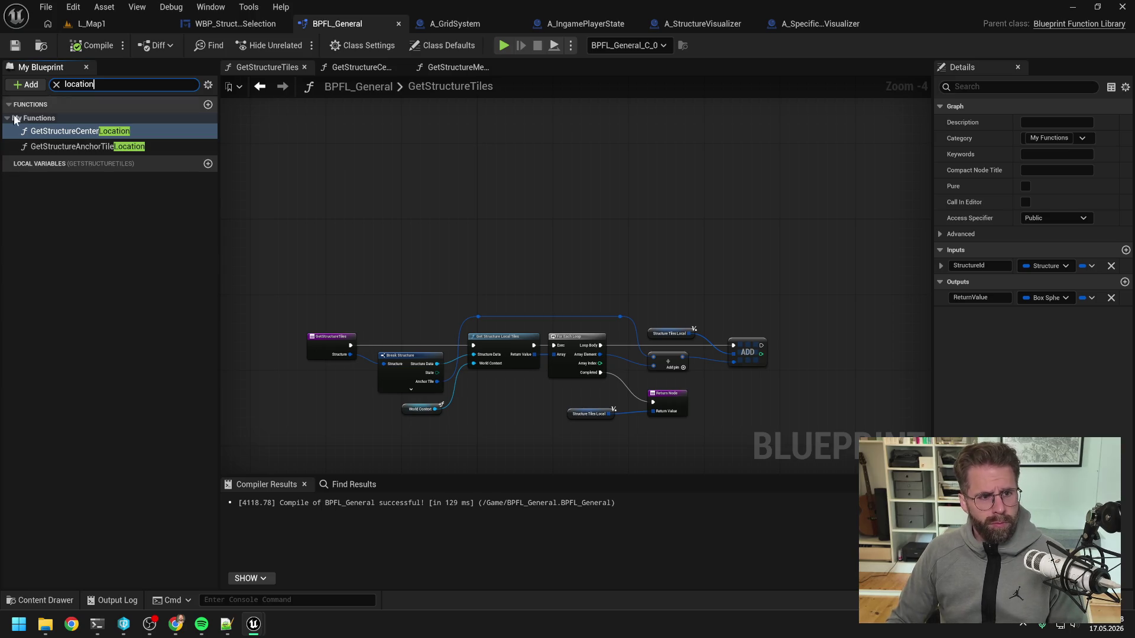
left_click(74, 130)
left_click(984, 265)
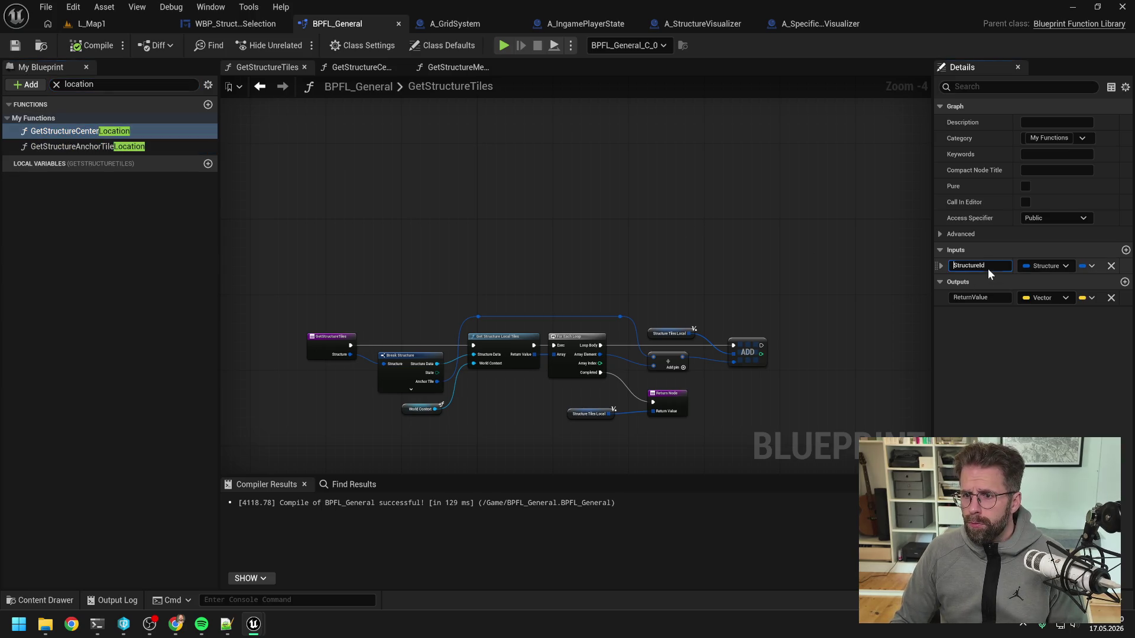
key("BackSpace")
key("BackSpace")
key("Return")
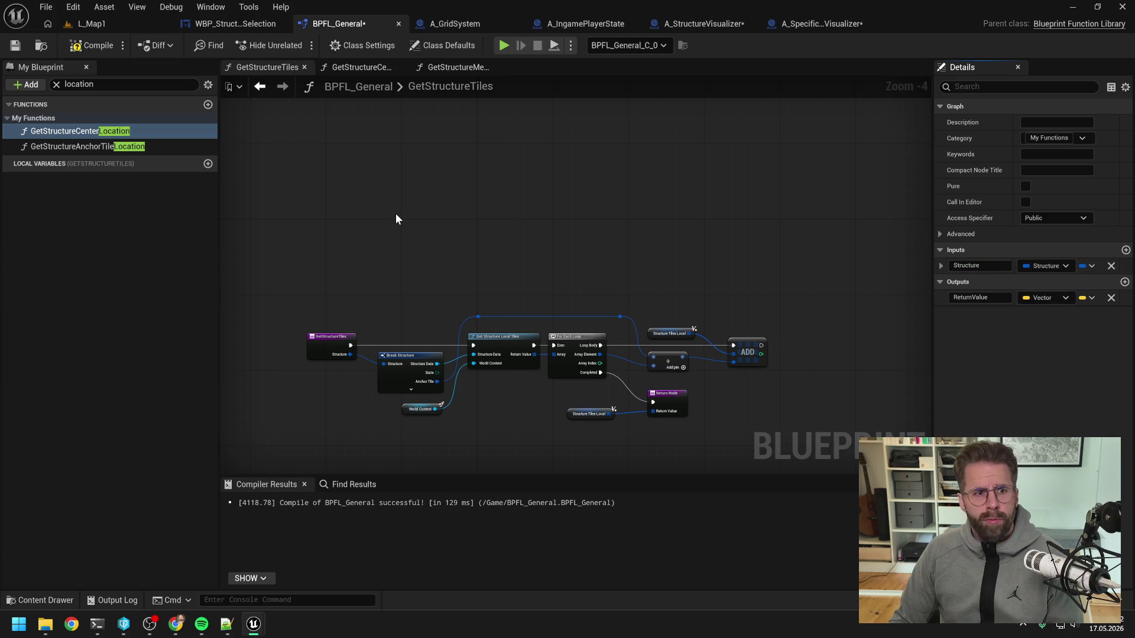
- Rename GetStructureMeshBounds' StructureId input to Structure, then compile and save the library
double_click(79, 84)
type("mesh bounds")
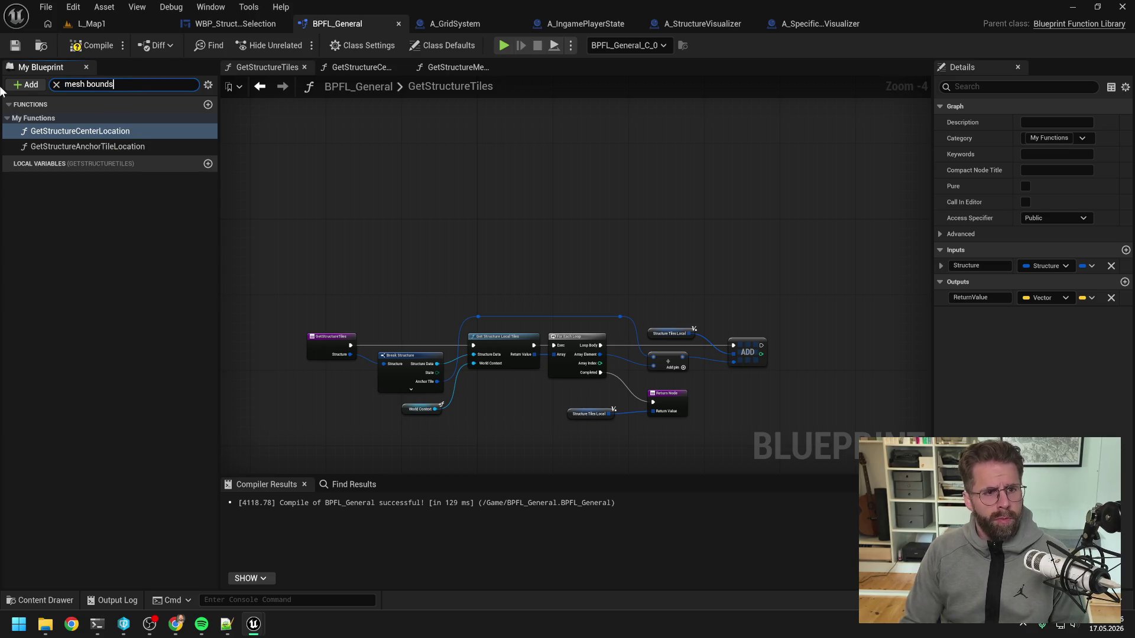
left_click(76, 131)
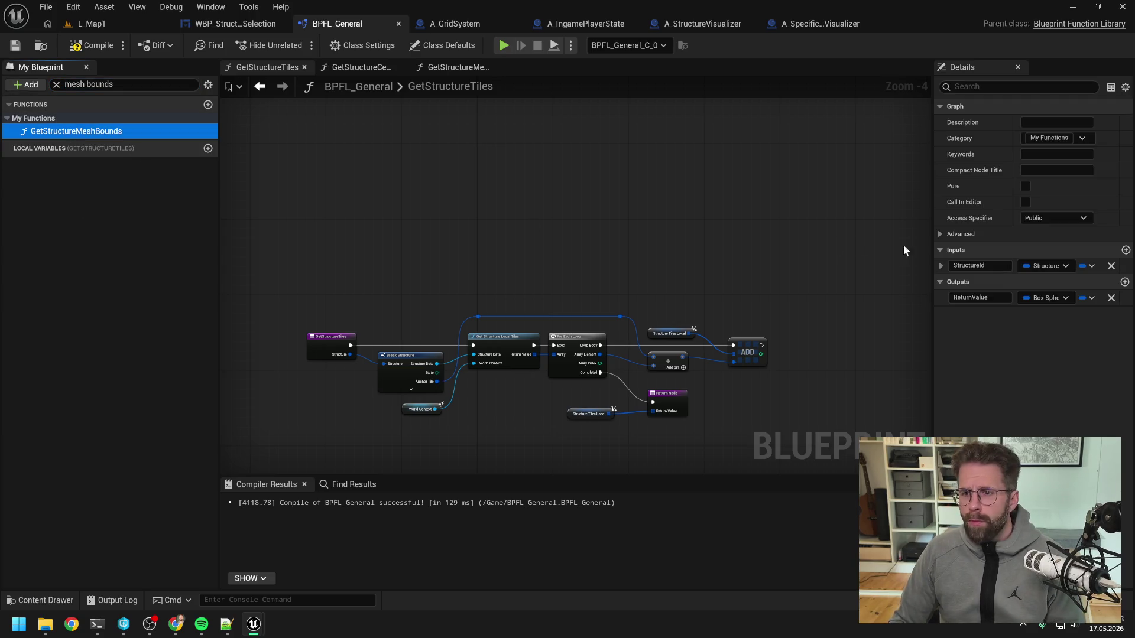
left_click(975, 266)
type("Structure")
key("F7")
key("ctrl+s")
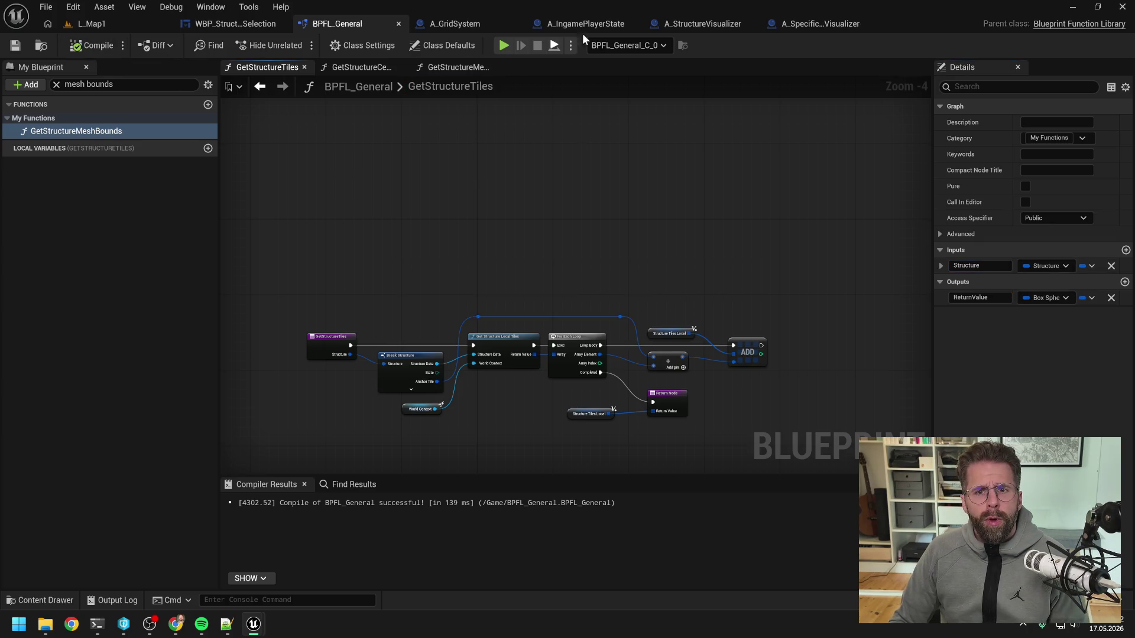
left_click(692, 23)
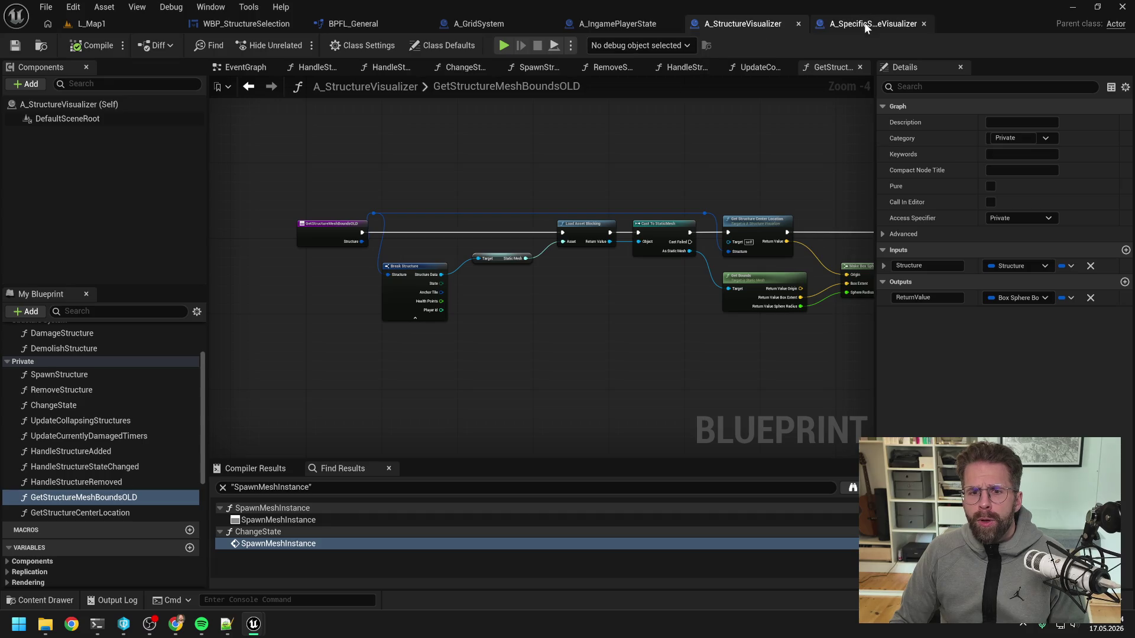
- In A_SpecificStructureVisualizer's UpdateCollapsingStructures, delete the two reroute nodes on FIND's wire
left_click(864, 23)
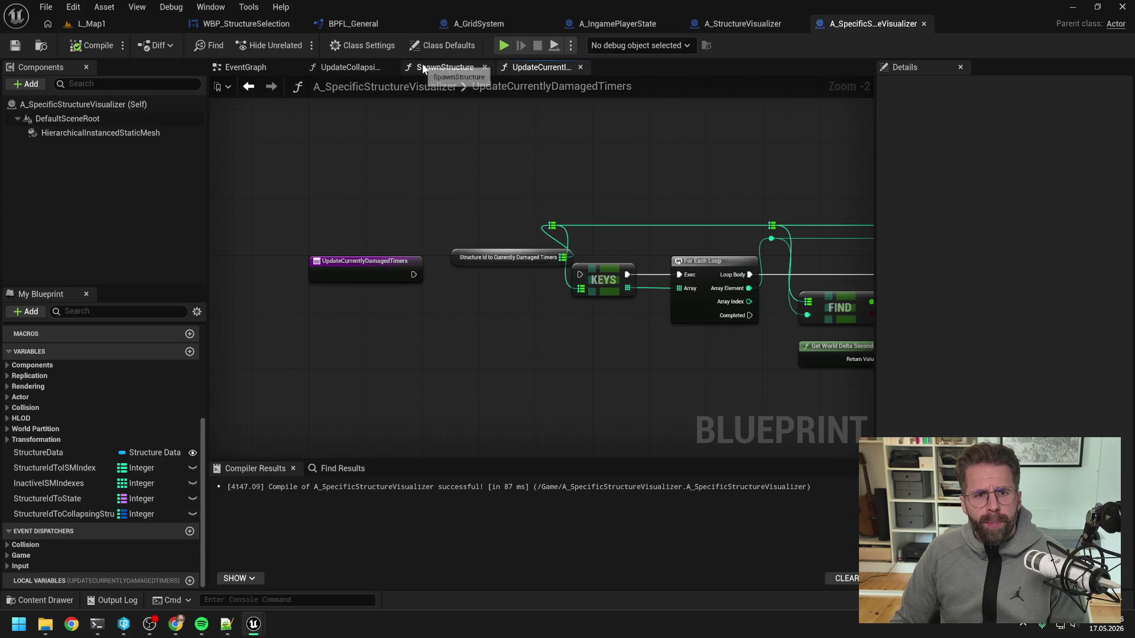
left_click(339, 68)
left_click_drag(356, 73, 421, 67)
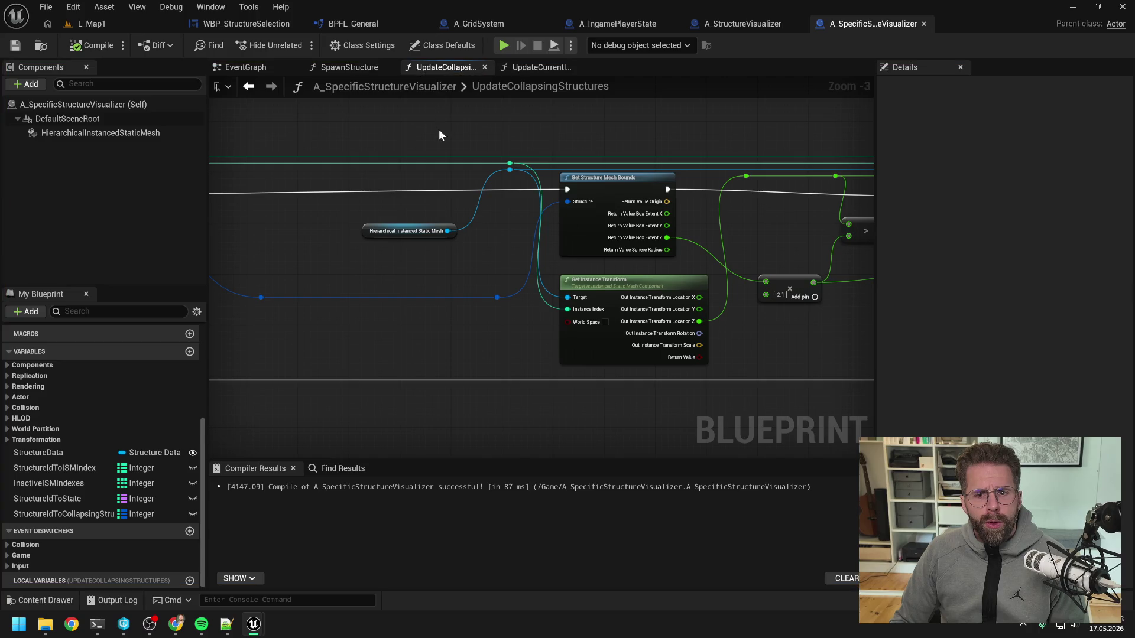
scroll(439, 129, "down", 3)
scroll(420, 163, "up", 1)
scroll(429, 168, "up", 2)
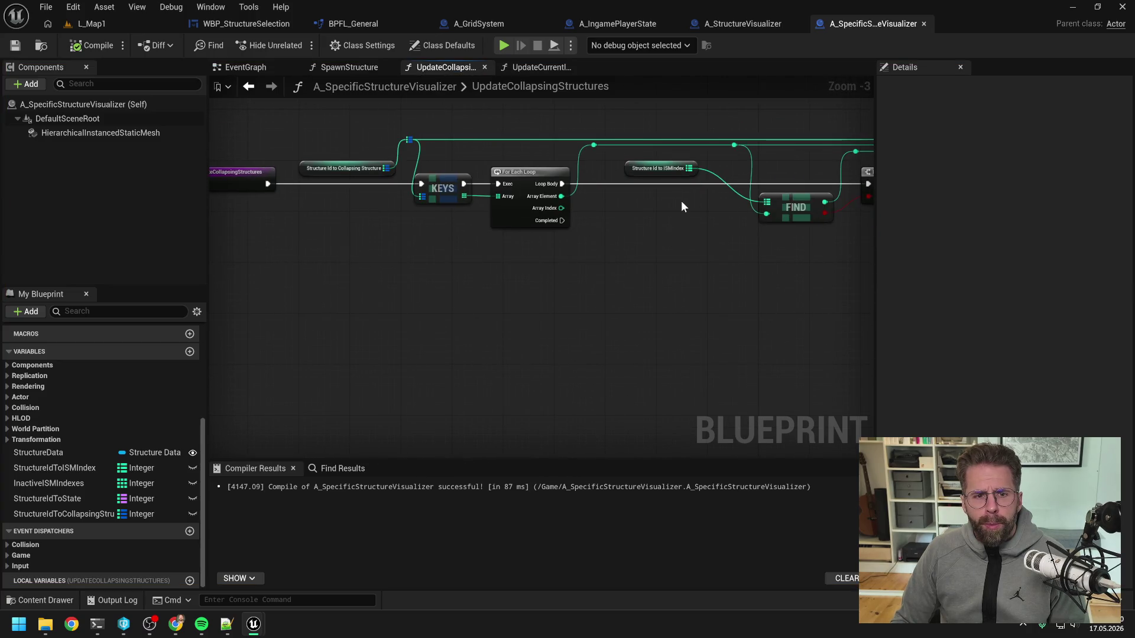
scroll(650, 214, "down", 1)
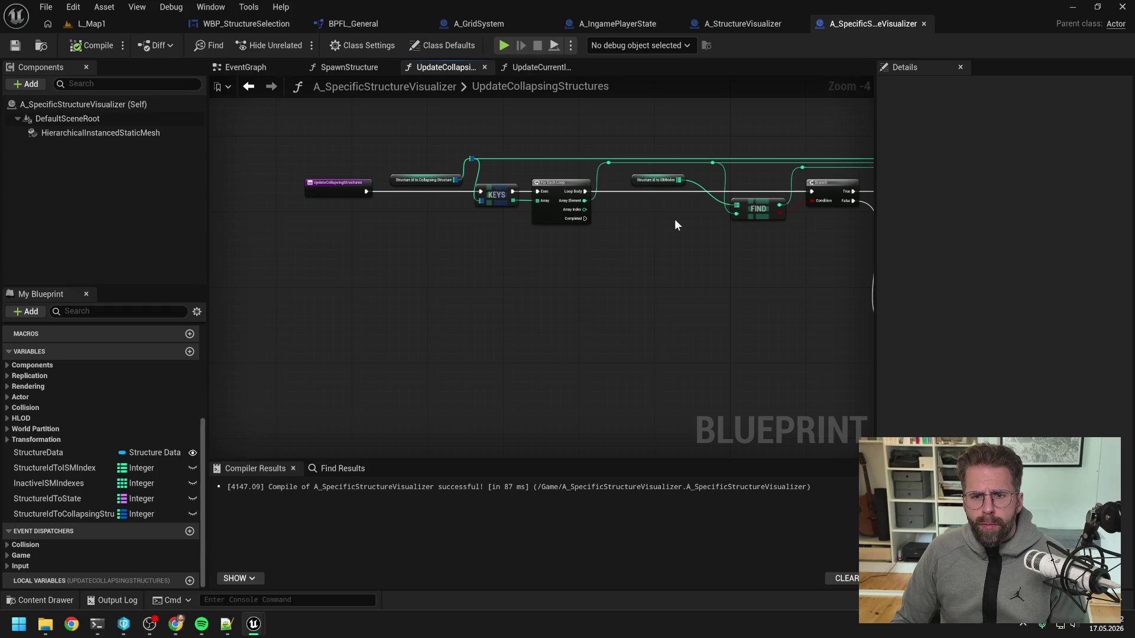
left_click_drag(673, 223, 558, 226)
mouse_move(851, 236)
left_mouse_down()
mouse_move(502, 229)
mouse_move(632, 286)
left_mouse_up()
key("Delete")
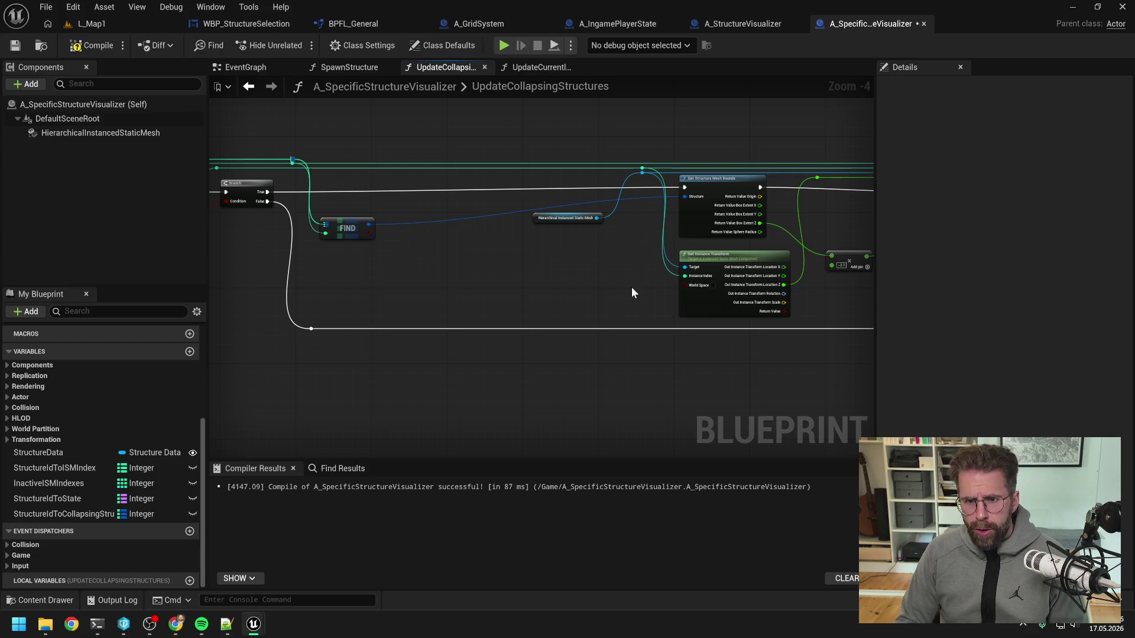
- Shift the nodes after FIND left, align the mesh bounds and HISM nodes, and save
scroll(481, 249, "down", 2)
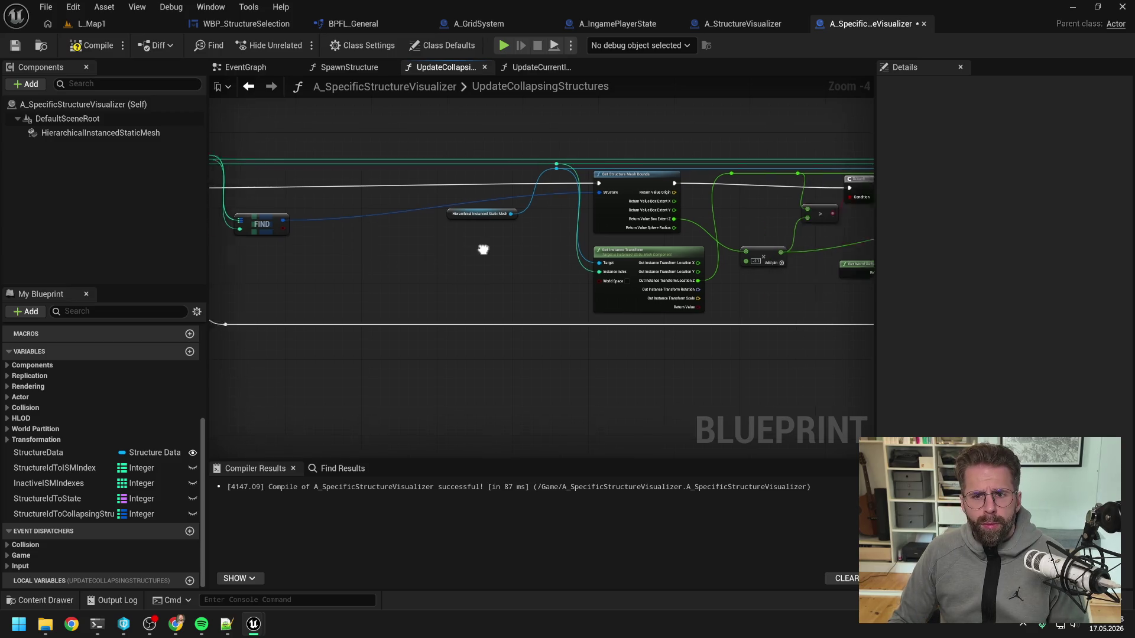
left_click_drag(357, 158, 768, 359)
scroll(545, 302, "up", 2)
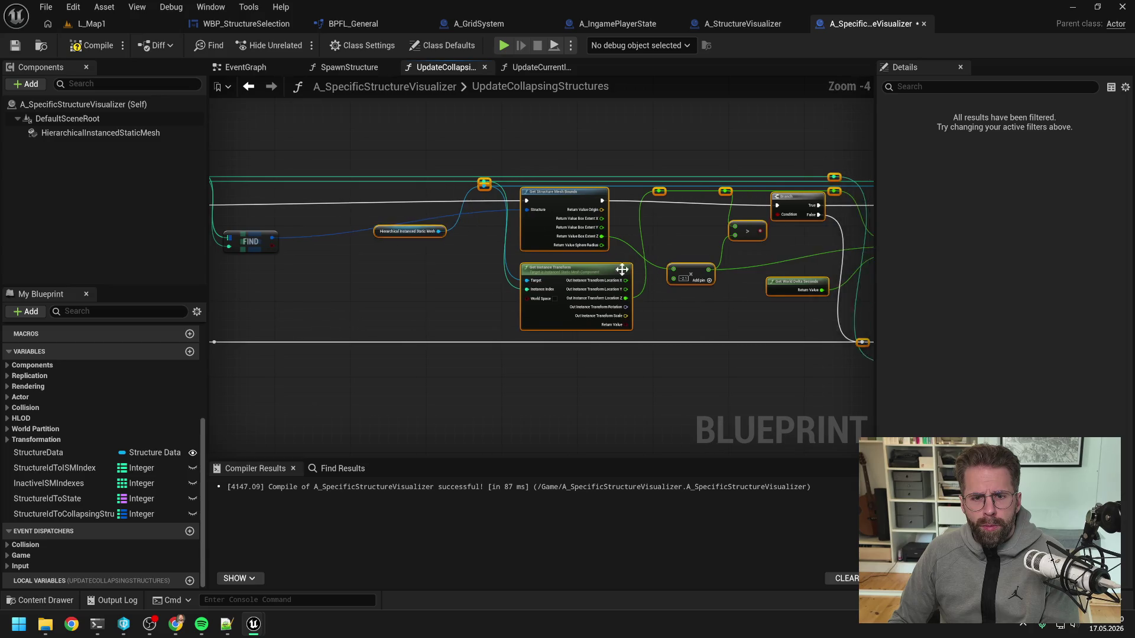
left_click_drag(545, 302, 466, 304)
left_click(465, 305)
left_click_drag(547, 205, 546, 209)
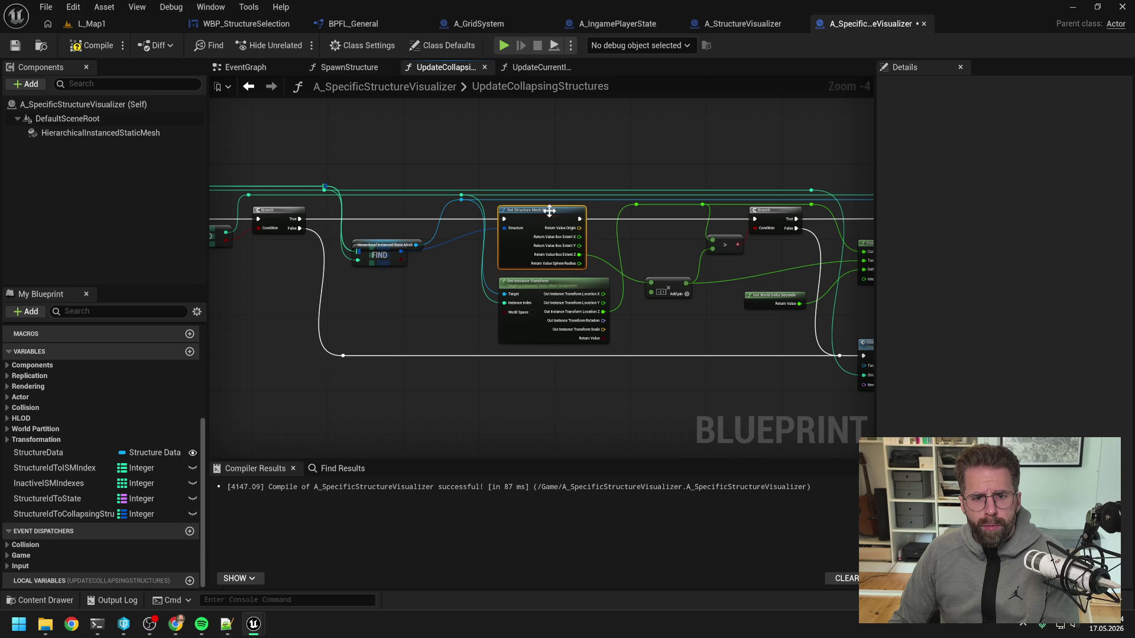
left_click_drag(420, 244, 421, 235)
left_click(435, 279)
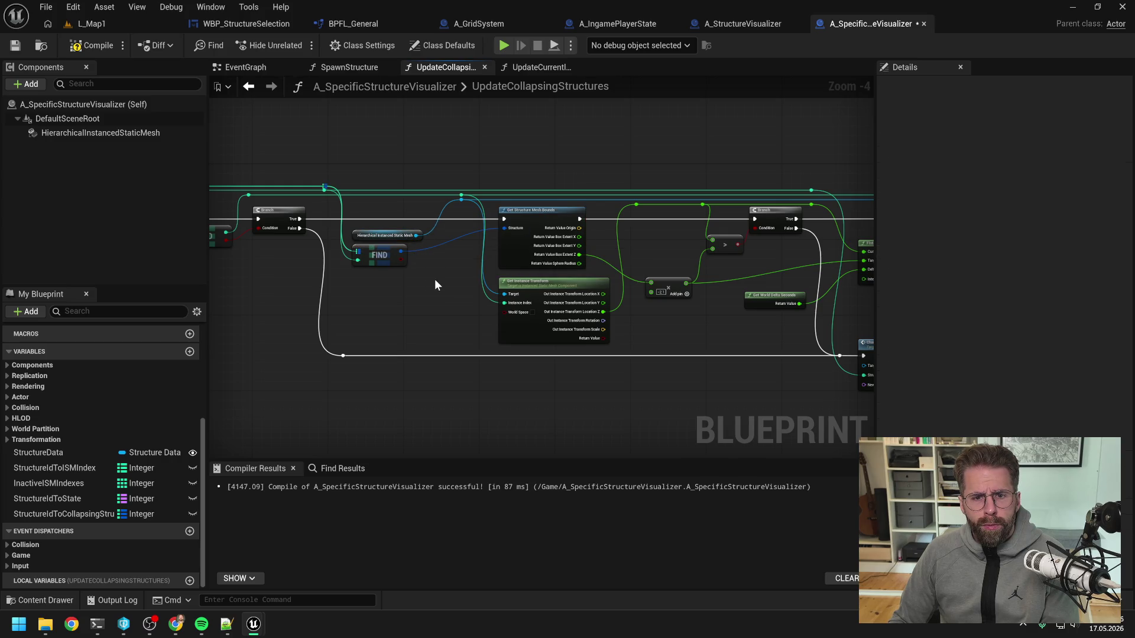
key("ctrl+s")
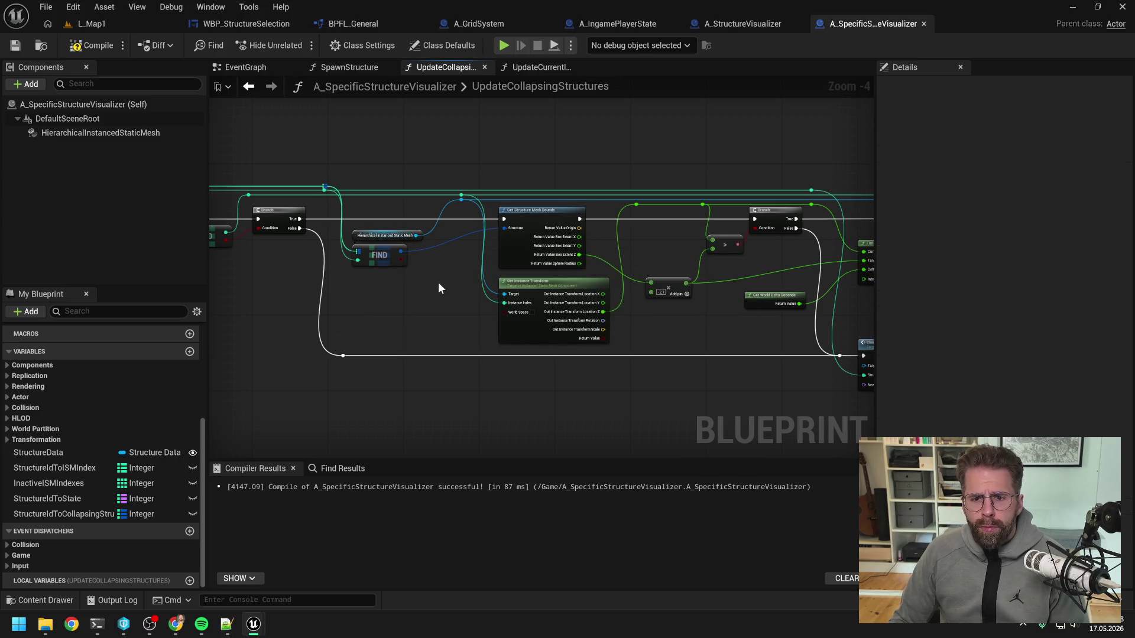
- Compile, then open UpdateCurrentlyDamagedTimers at its Update Instance Transform node
left_click_drag(678, 318, 517, 312)
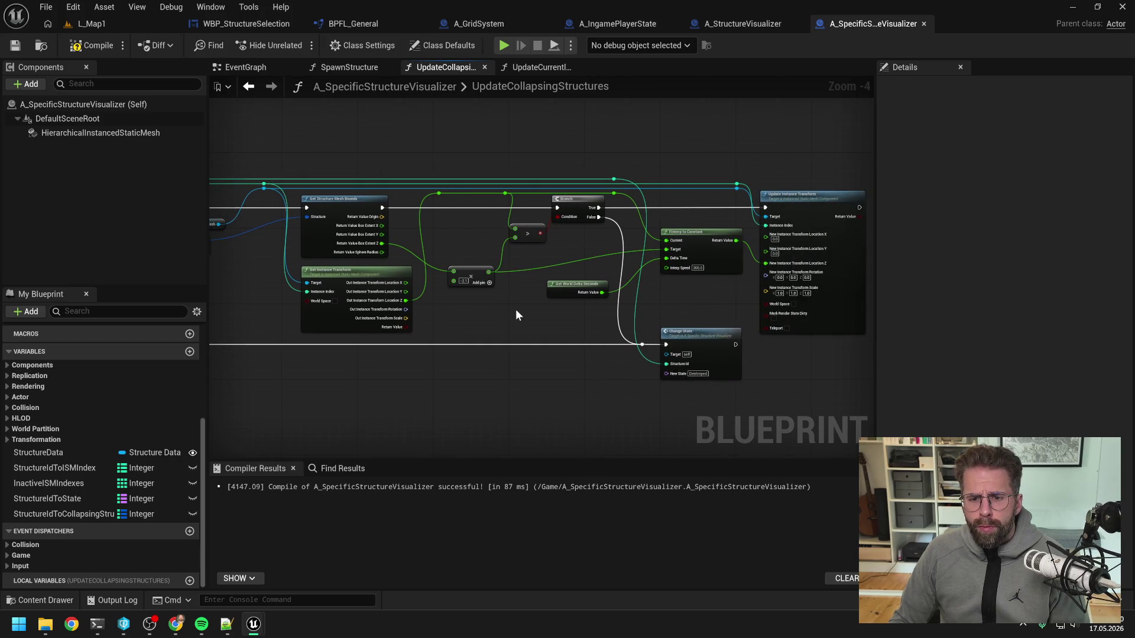
left_click(98, 45)
double_click(520, 86)
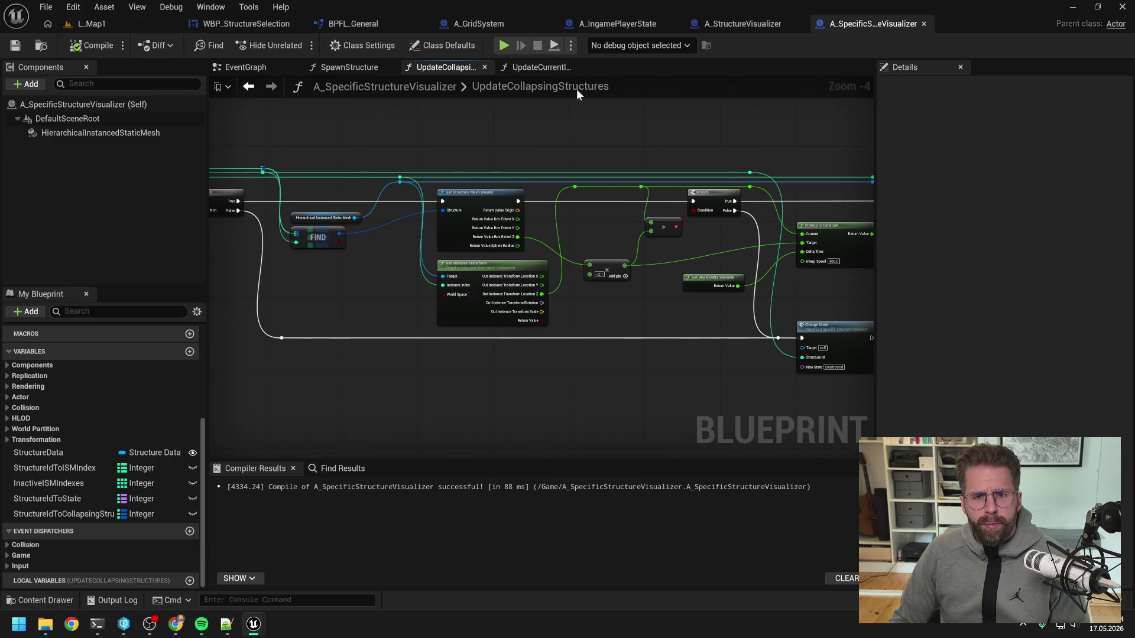
left_click(541, 67)
scroll(495, 181, "down", 2)
mouse_move(640, 160)
left_mouse_down()
mouse_move(472, 175)
mouse_move(349, 158)
left_mouse_up()
left_click_drag(584, 179, 335, 175)
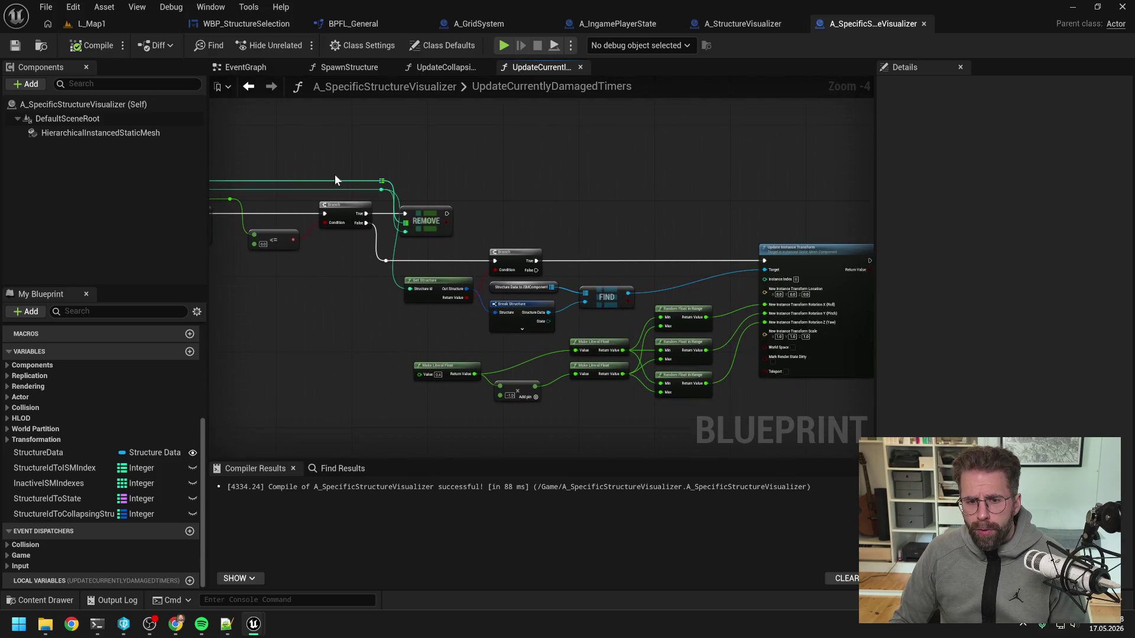
- Connect a HierarchicalInstancedStaticMesh getter to Update Instance Transform's Target
left_click_drag(591, 185, 540, 178)
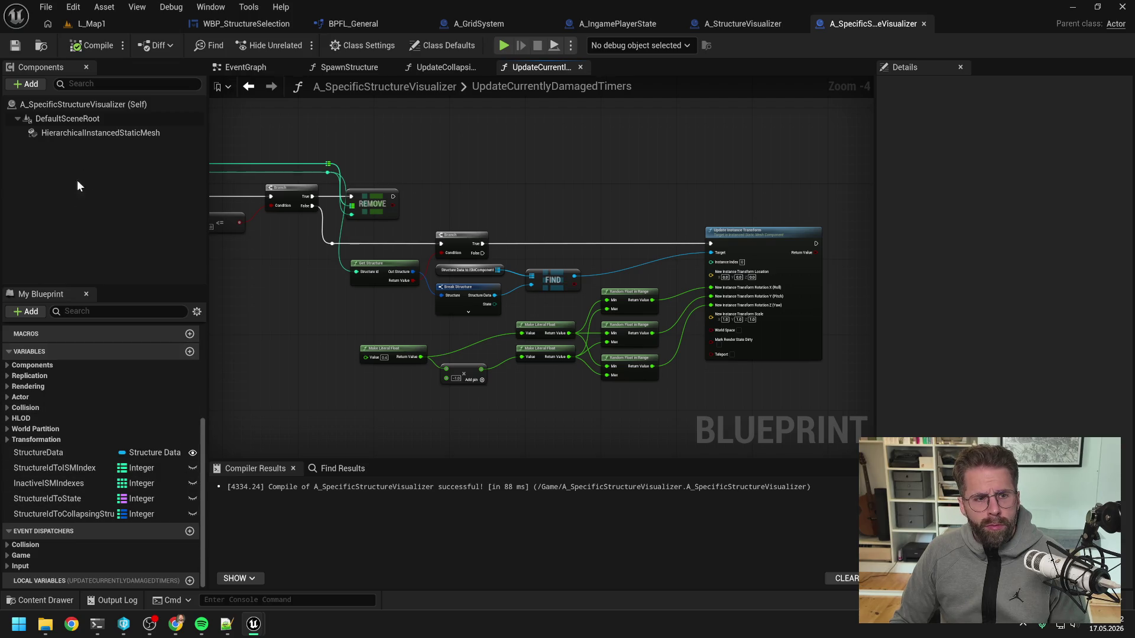
mouse_move(86, 133)
left_mouse_down()
mouse_move(506, 186)
mouse_move(633, 216)
mouse_move(710, 252)
left_mouse_up()
left_click_drag(626, 281, 573, 273)
- Delete the Structure Data, Break Structure and FIND nodes
left_click(514, 325, "ctrl")
left_click_drag(514, 325, 519, 330)
left_click(467, 298, "ctrl")
left_click(478, 268, "ctrl")
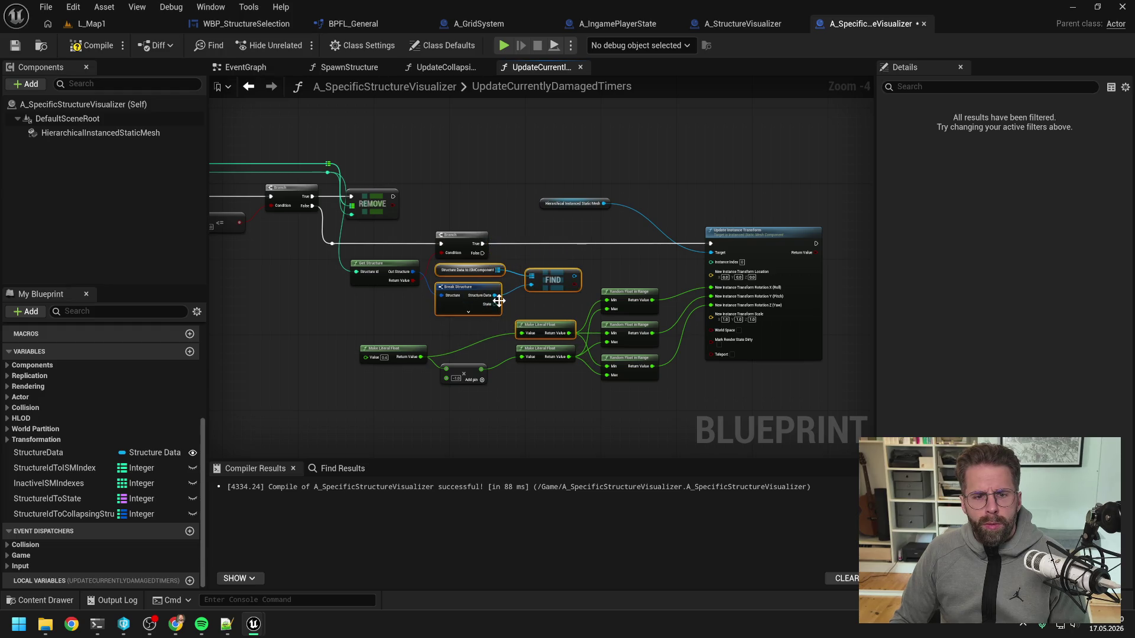
key("Delete")
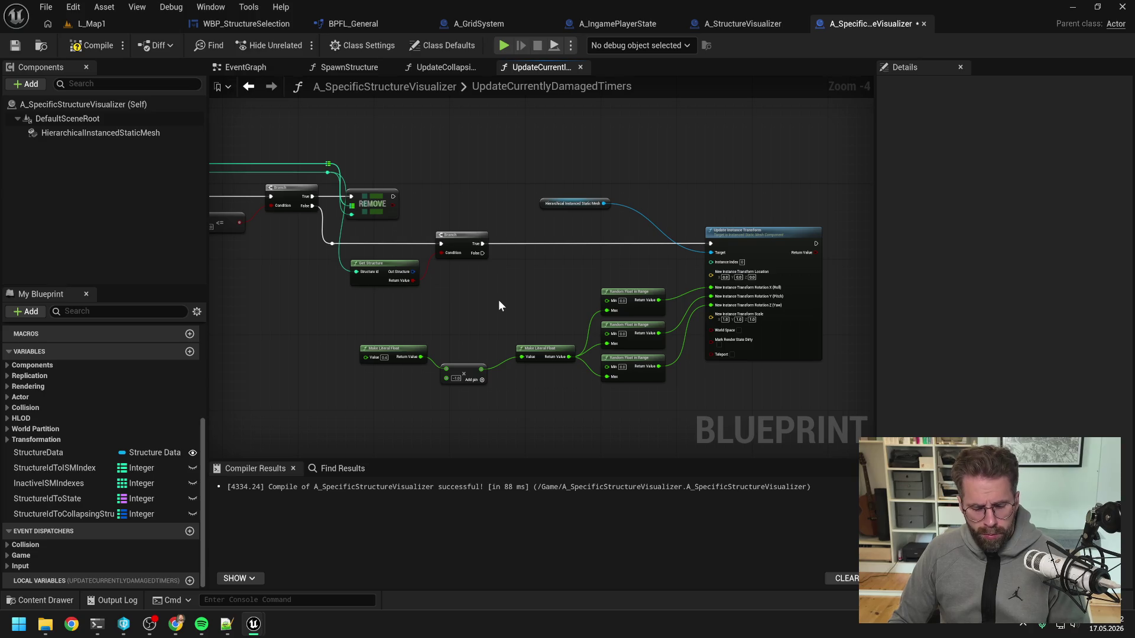
key("ctrl+z")
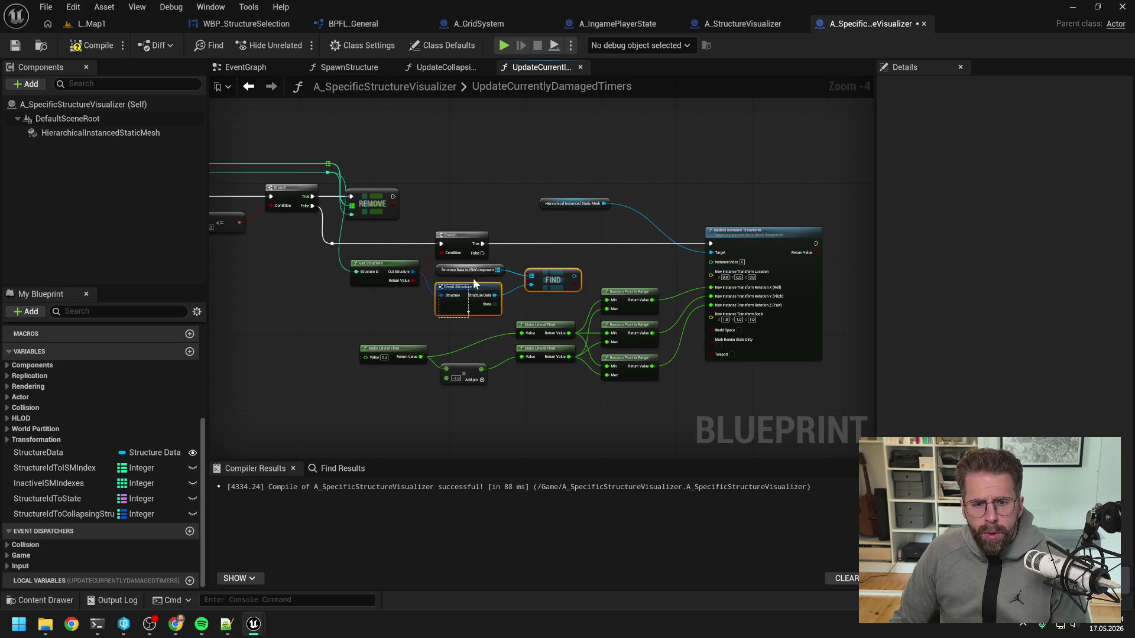
key("Delete")
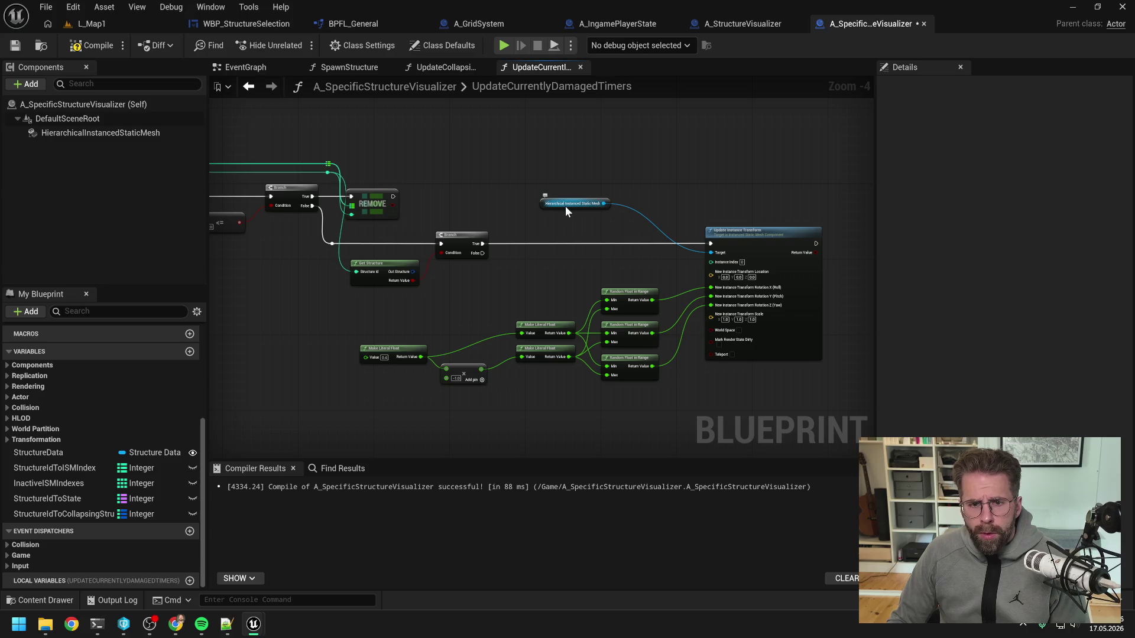
- Tighten the graph by moving the mesh getter and remaining nodes left to close the gap
left_click_drag(566, 206, 624, 273)
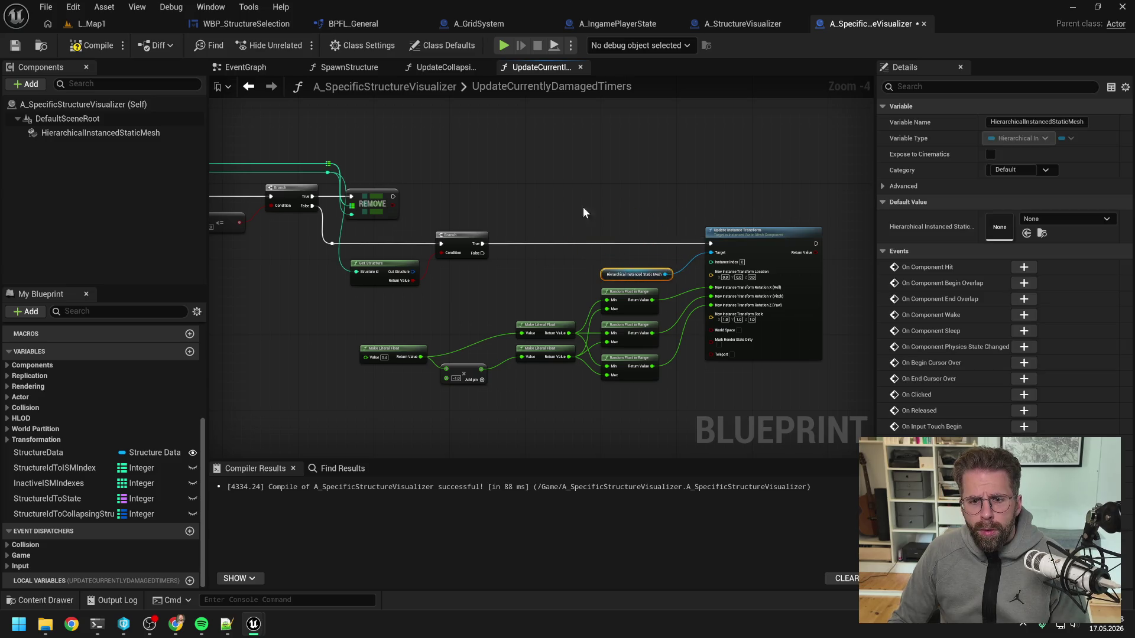
left_click_drag(582, 207, 763, 360)
left_click_drag(583, 413, 394, 335)
mouse_move(766, 230)
left_mouse_down()
mouse_move(642, 239)
mouse_move(670, 231)
left_mouse_up()
left_click(535, 205)
mouse_move(536, 206)
left_mouse_down()
mouse_move(714, 208)
mouse_move(684, 240)
left_mouse_up()
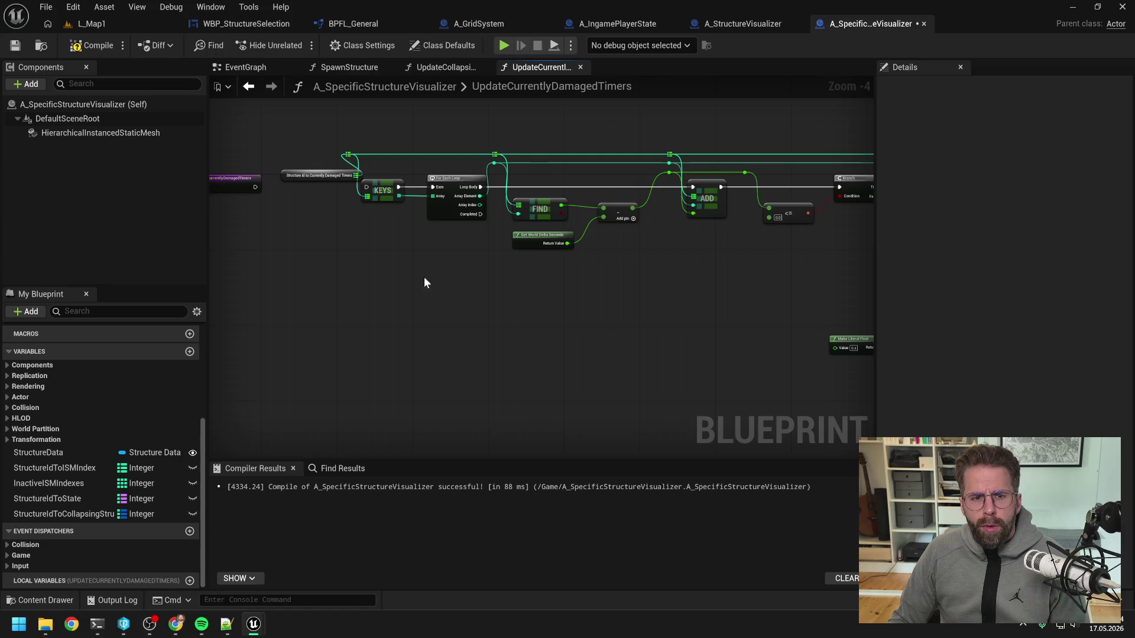
left_click_drag(423, 277, 539, 291)
mouse_move(367, 210)
left_mouse_down()
mouse_move(333, 211)
mouse_move(457, 220)
mouse_move(500, 206)
mouse_move(423, 196)
left_mouse_up()
left_click(455, 202)
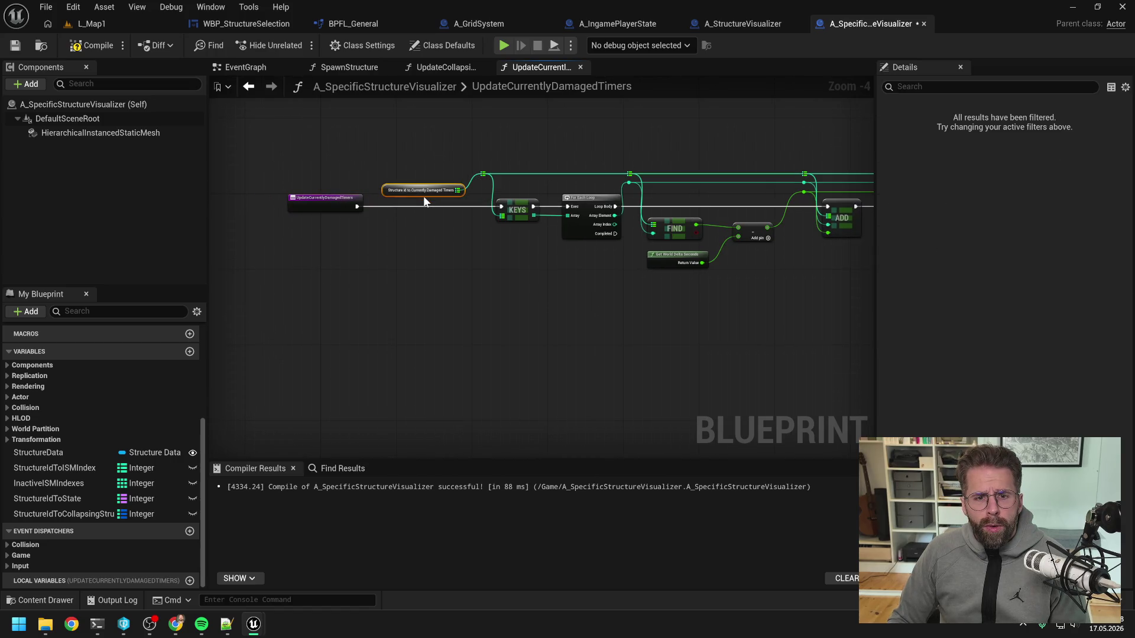
- Create the missing StructureIdToCurrentlyDamagedTimers variable, then save and compile the Blueprint
right_click(423, 193)
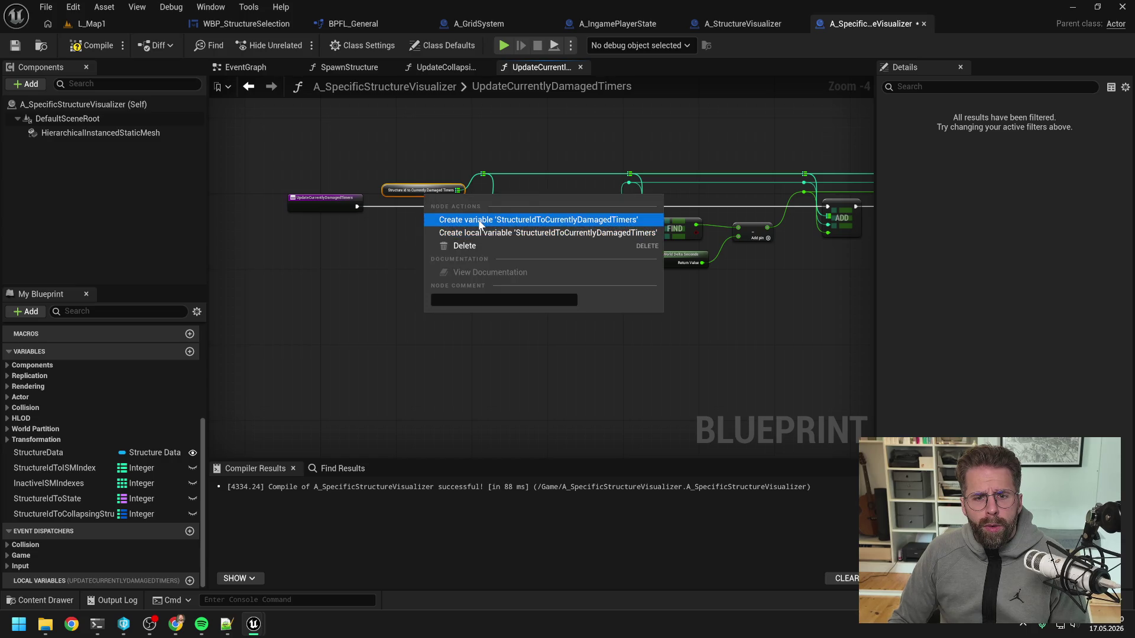
left_click(449, 220)
key("ctrl+s")
left_click(388, 330)
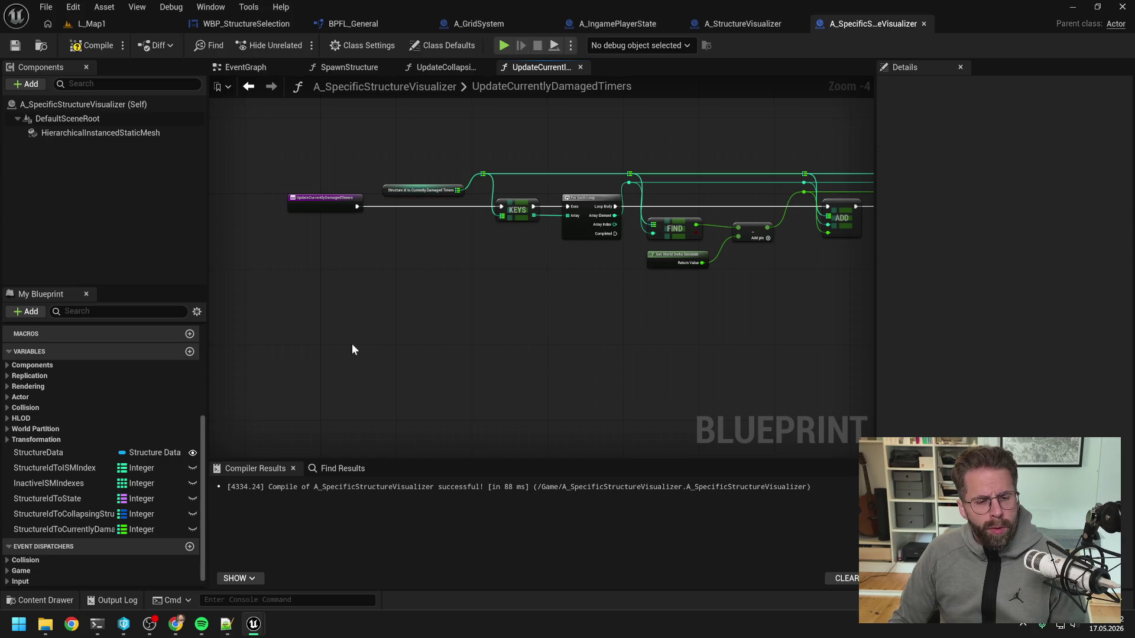
key("F7")
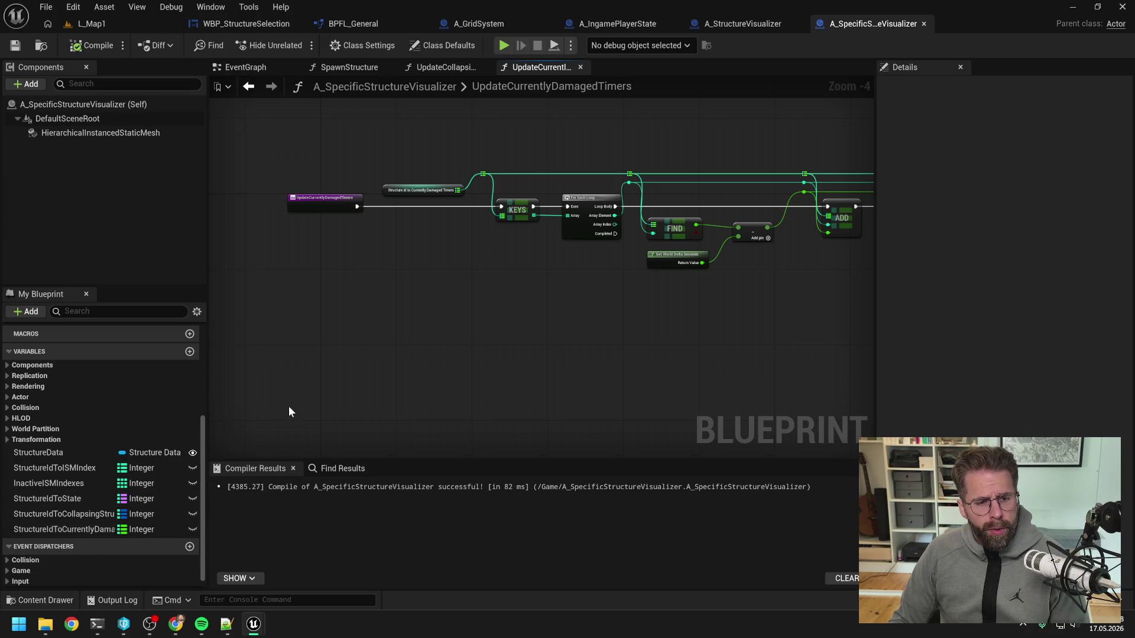
- Compare the map types of StructureIdToCollapsingStructure, StructureIdToState and the new timers variable
left_click(87, 514)
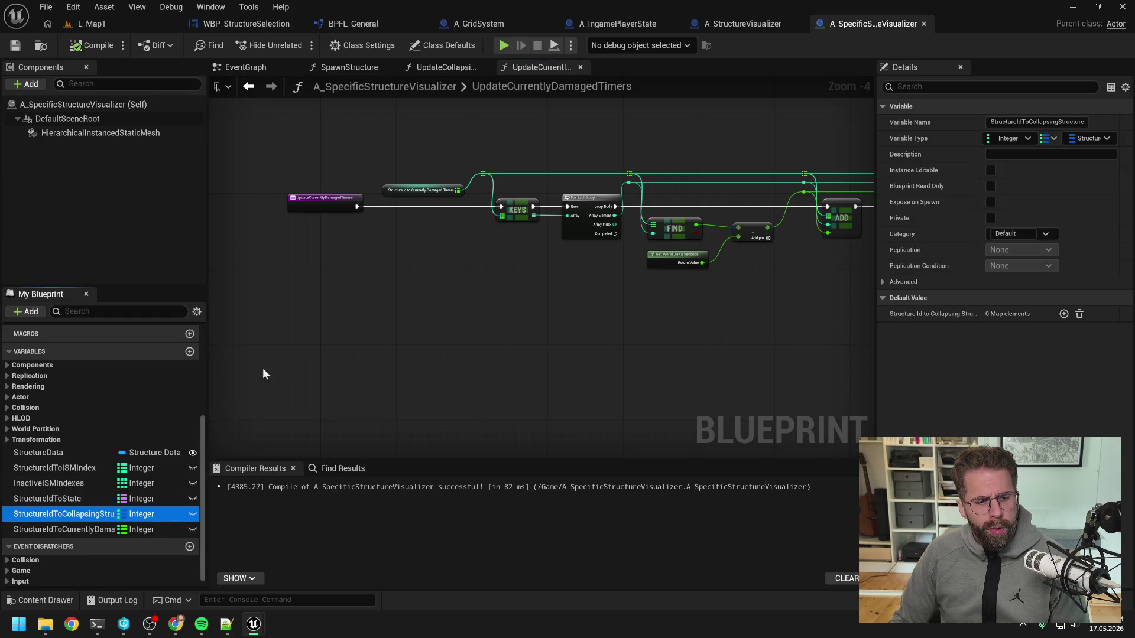
left_click(77, 498)
left_click(76, 529)
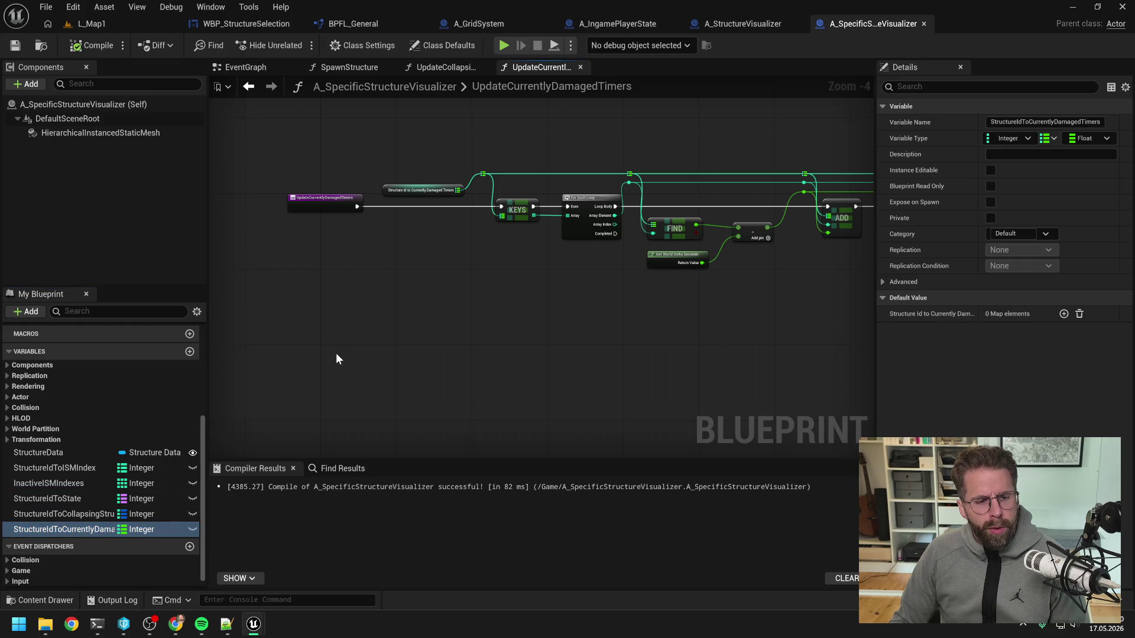
left_click(447, 64)
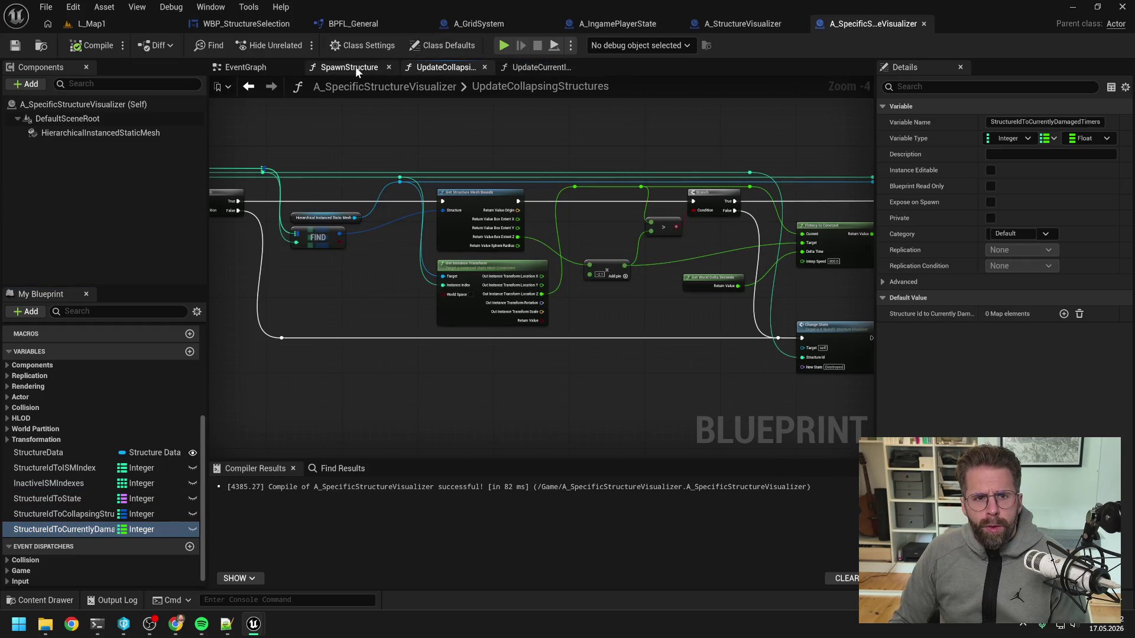
- In SpawnStructure, wire the entry's execution into the Branch and compile to check errors
left_click(356, 66)
left_click(246, 65)
left_click(335, 69)
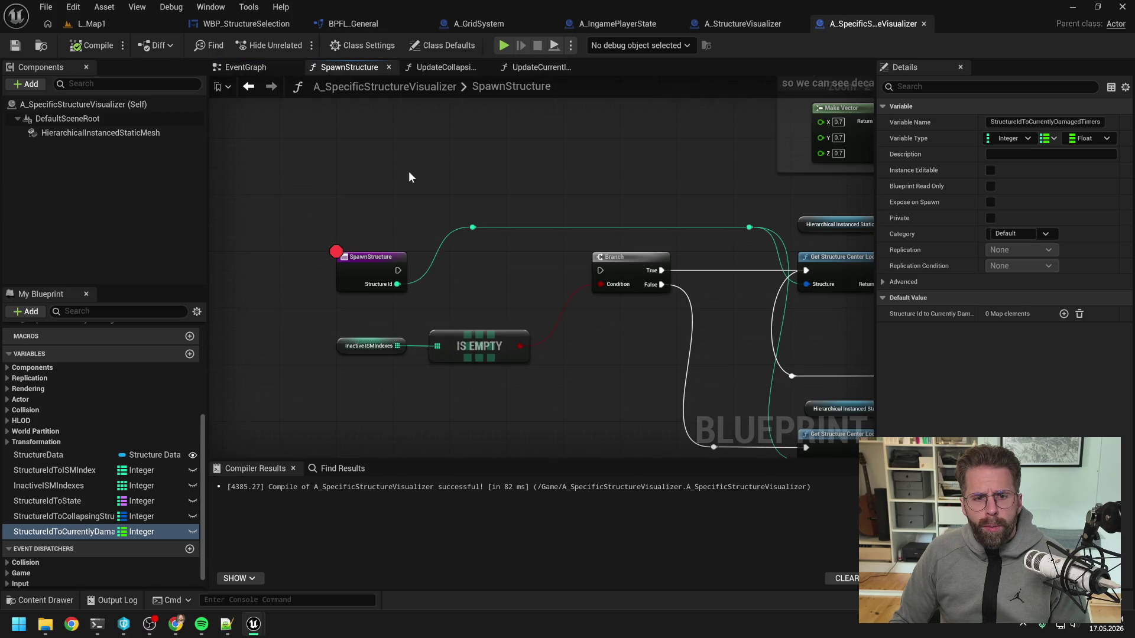
scroll(410, 169, "down", 3)
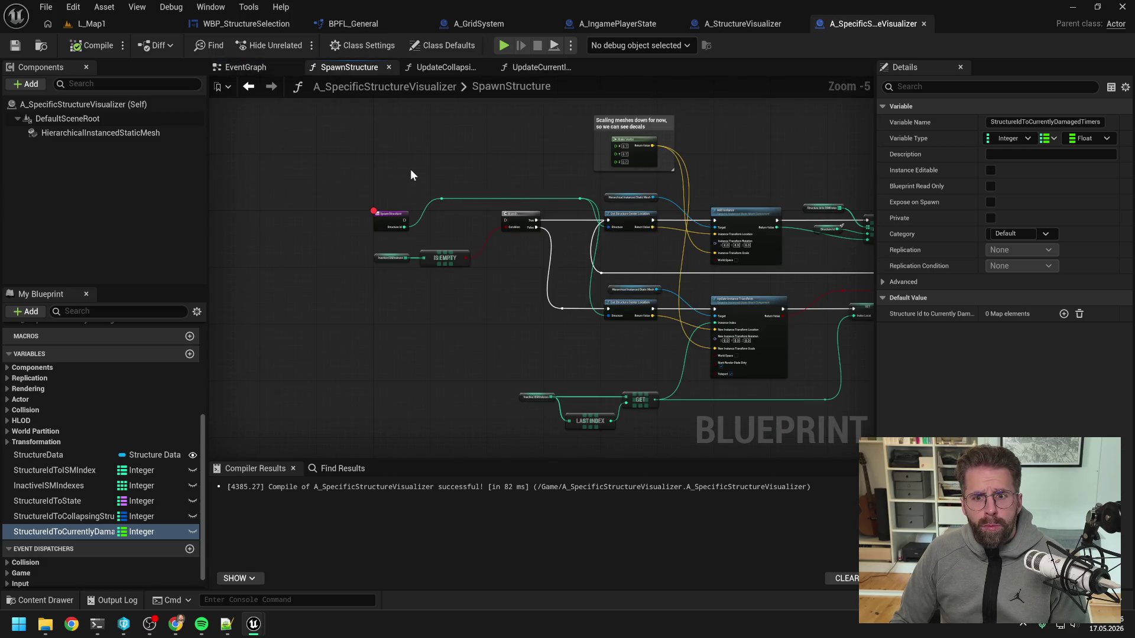
scroll(474, 168, "up", 3)
left_click_drag(285, 203, 486, 203)
scroll(502, 229, "down", 3)
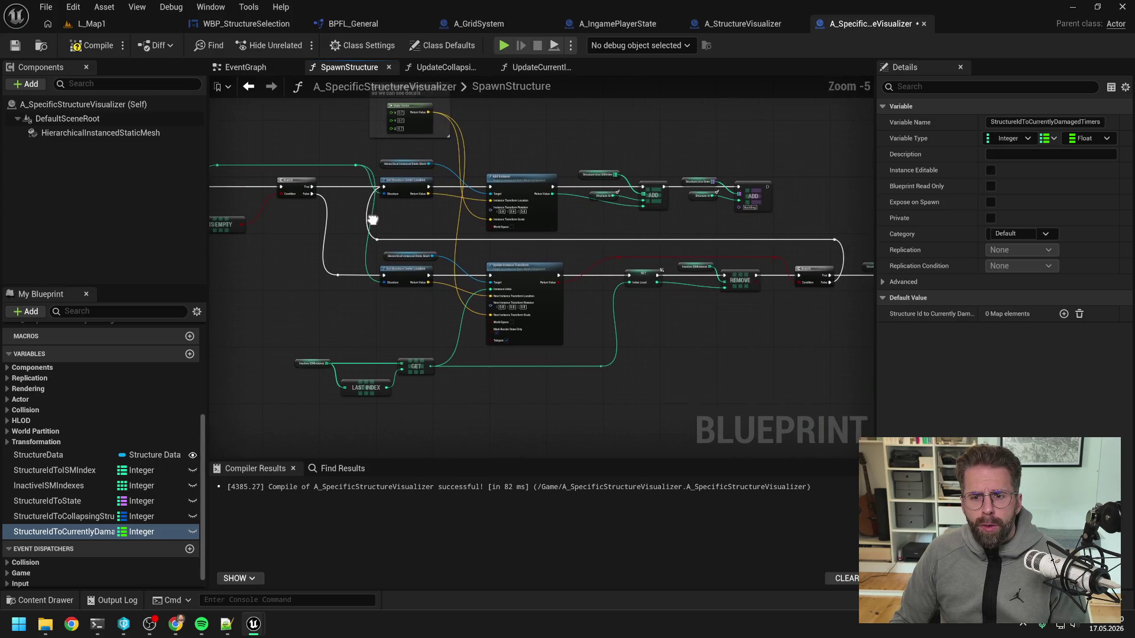
key("F7")
scroll(461, 251, "up", 3)
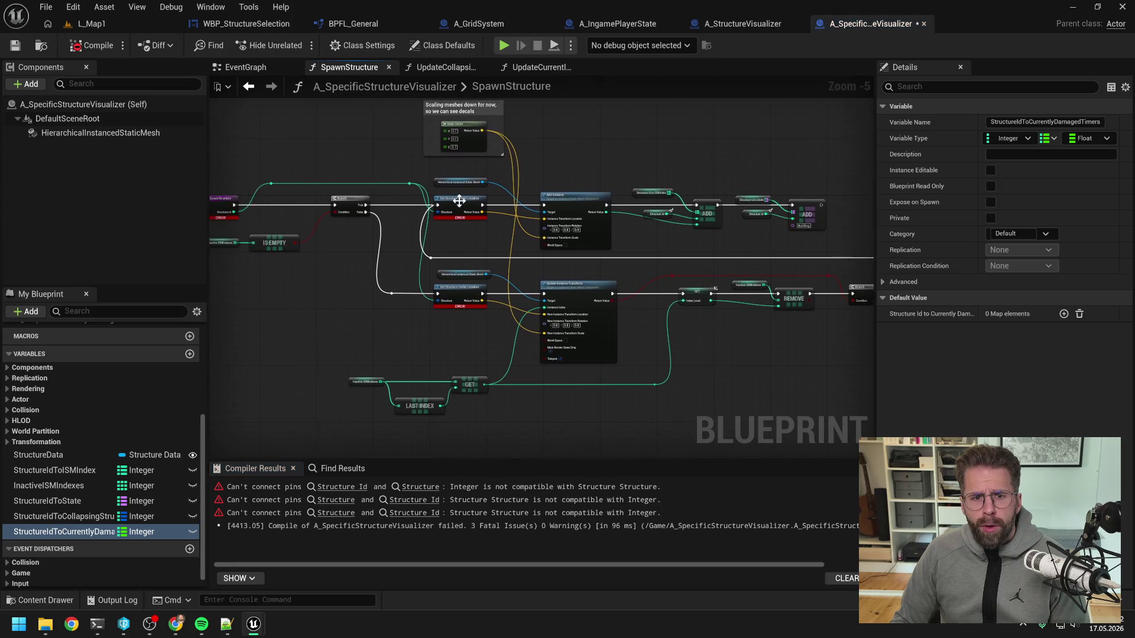
scroll(575, 241, "down", 1)
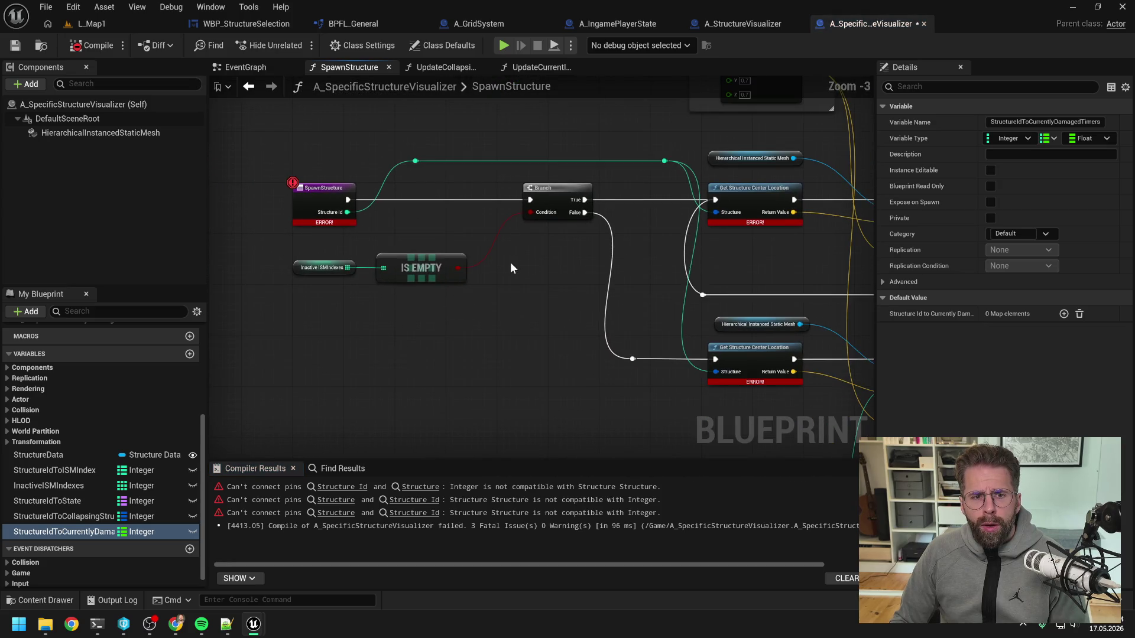
- Add a Get Structure node and place it beside the Branch
right_click(511, 266)
type("get structure")
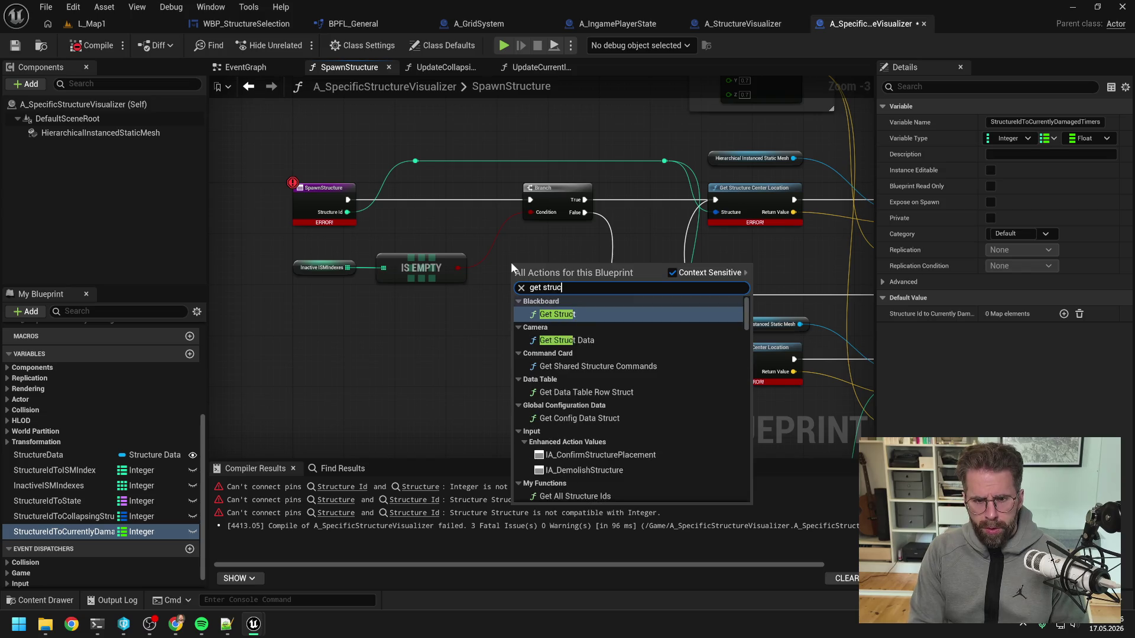
left_click(564, 319)
mouse_move(558, 273)
left_mouse_down()
mouse_move(503, 259)
mouse_move(447, 221)
left_mouse_up()
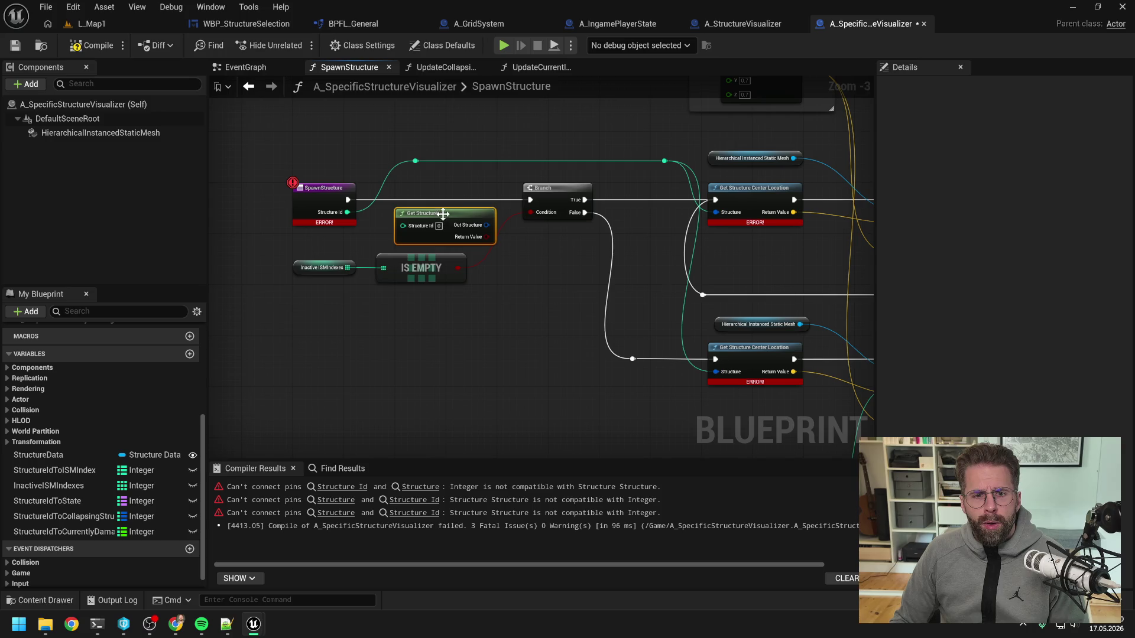
- Find all references to SpawnStructure by name
left_click(335, 199)
right_click(335, 199)
mouse_move(380, 327)
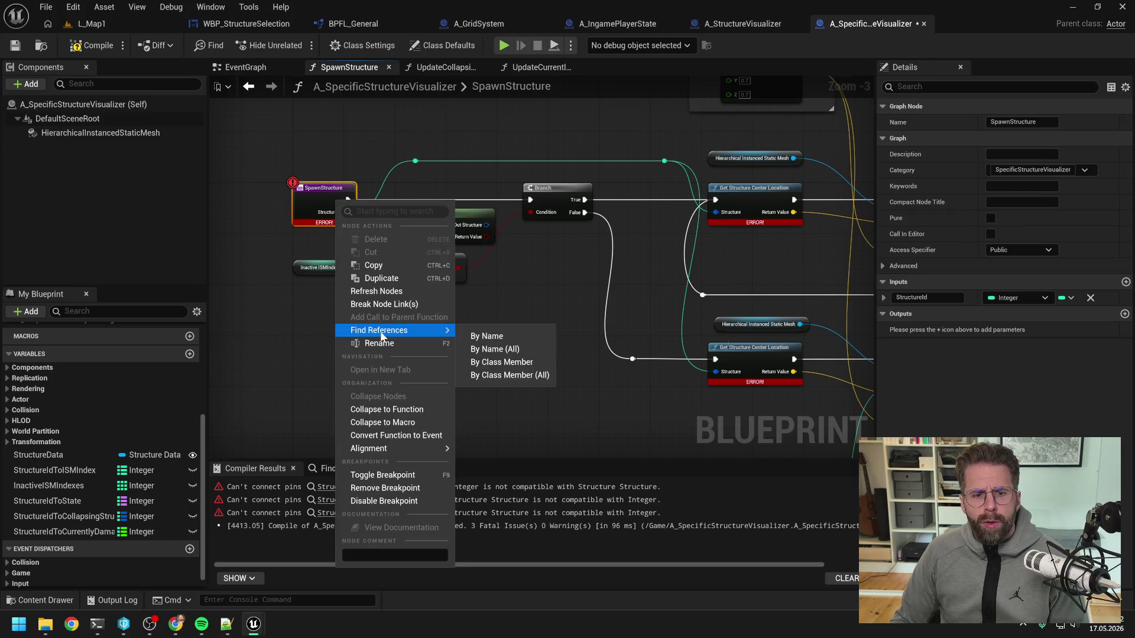
left_click(491, 335)
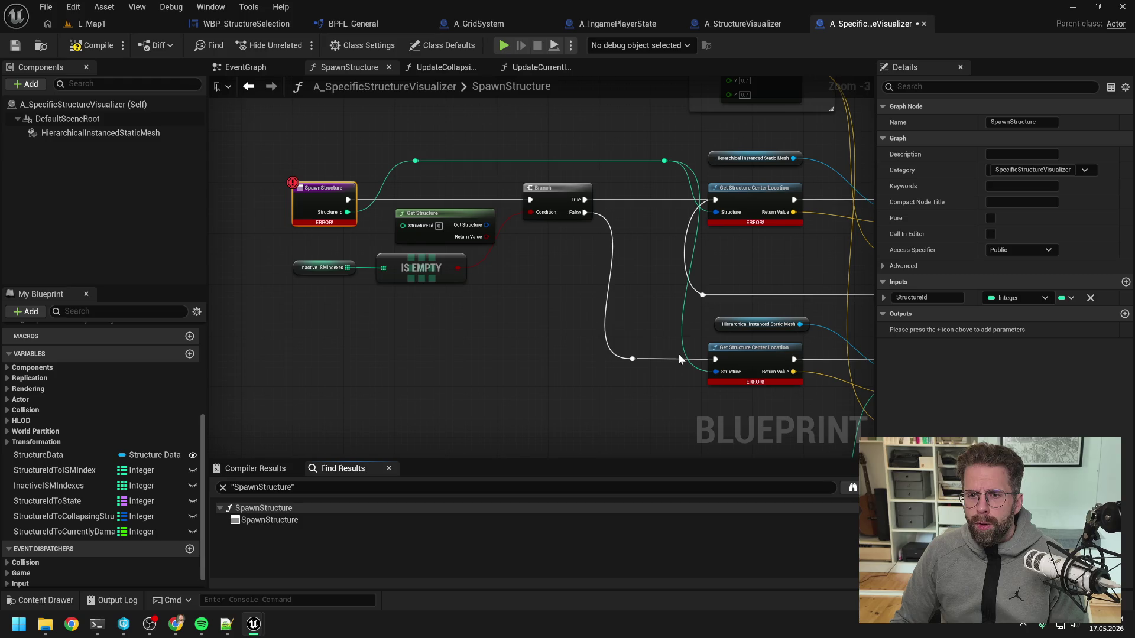
left_click(724, 22)
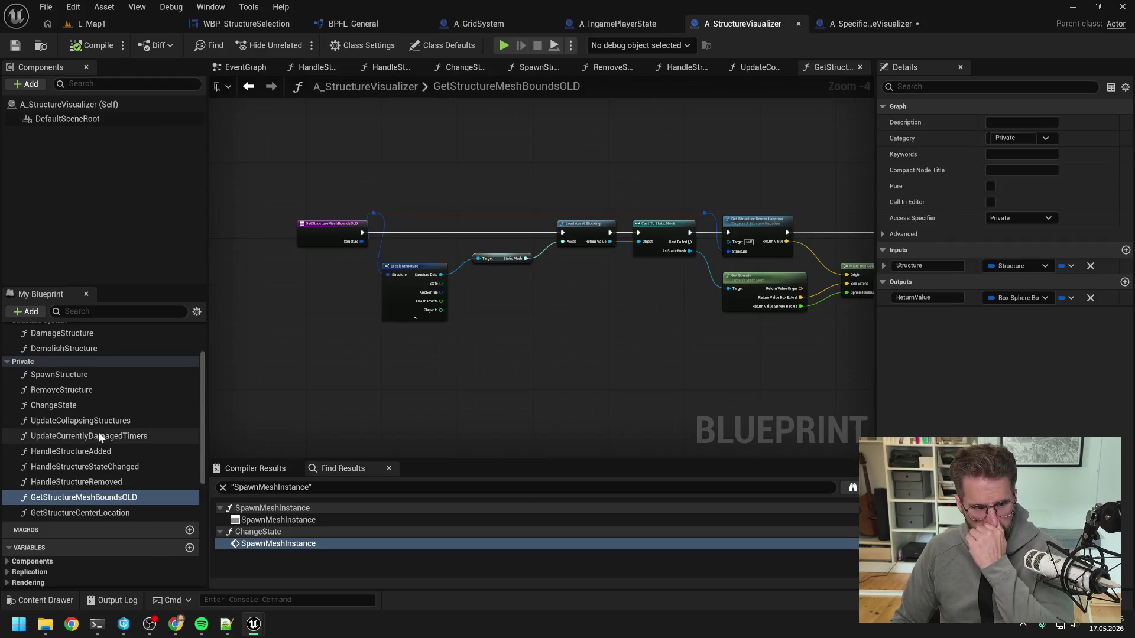
- Inspect the ChangeState function called from HandleStructureAdded, then return to HandleStructureAdded
scroll(105, 414, "up", 2)
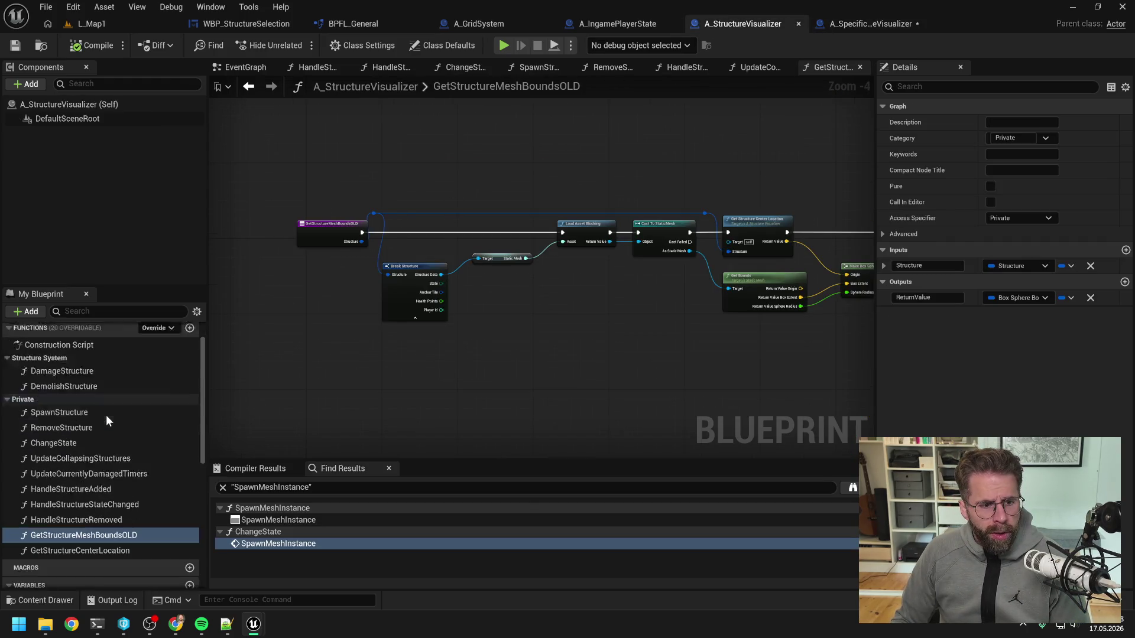
double_click(101, 471)
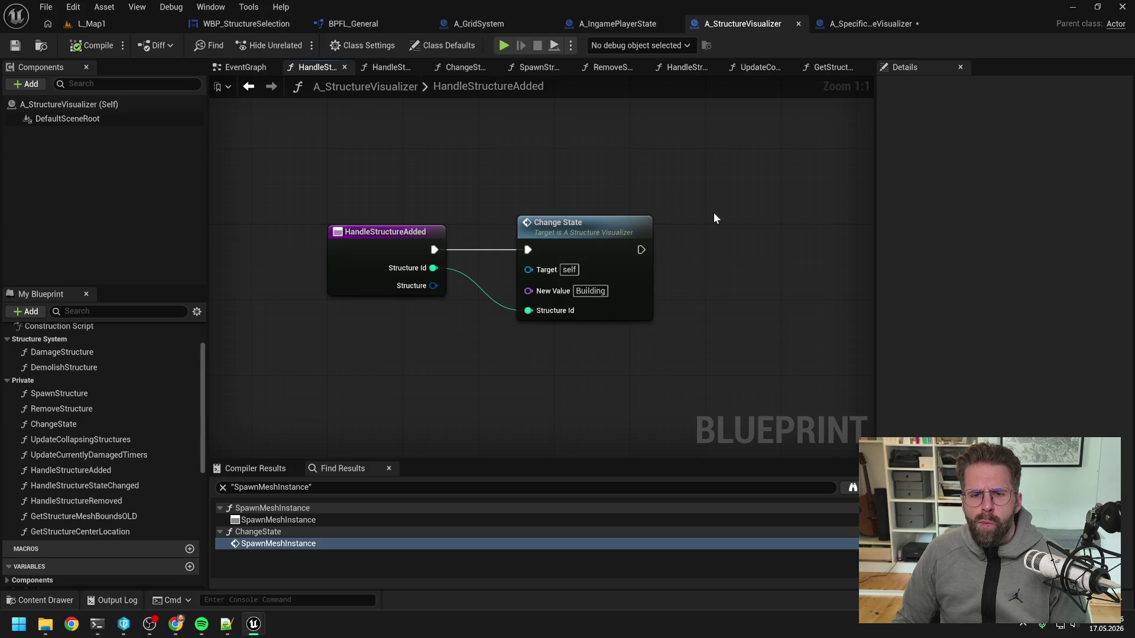
double_click(576, 229)
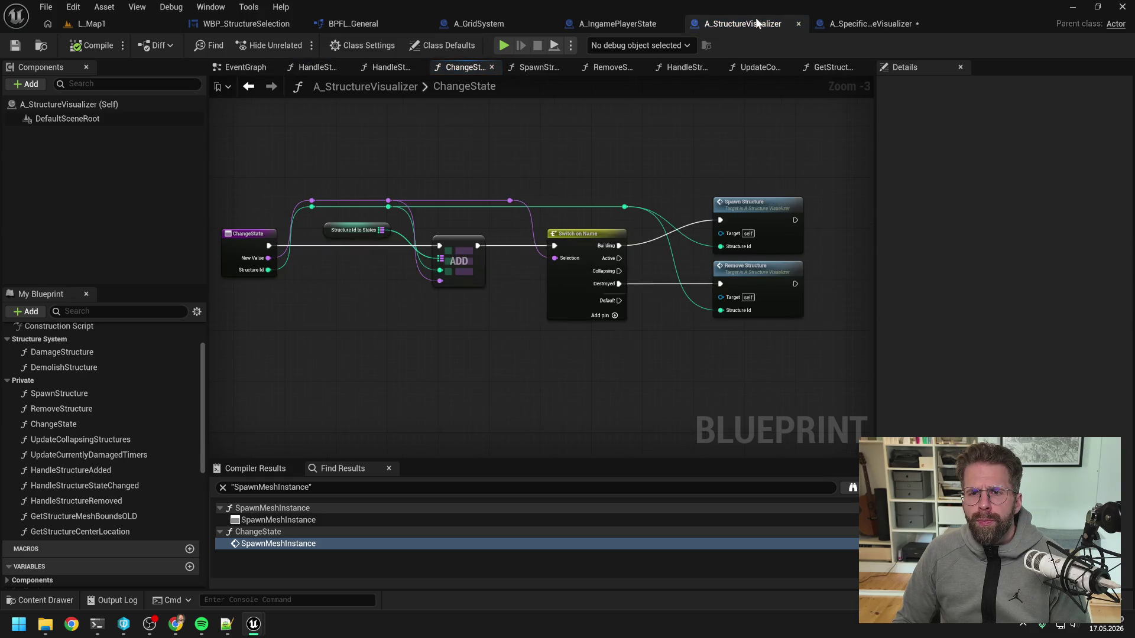
scroll(129, 416, "up", 1)
scroll(129, 415, "down", 1)
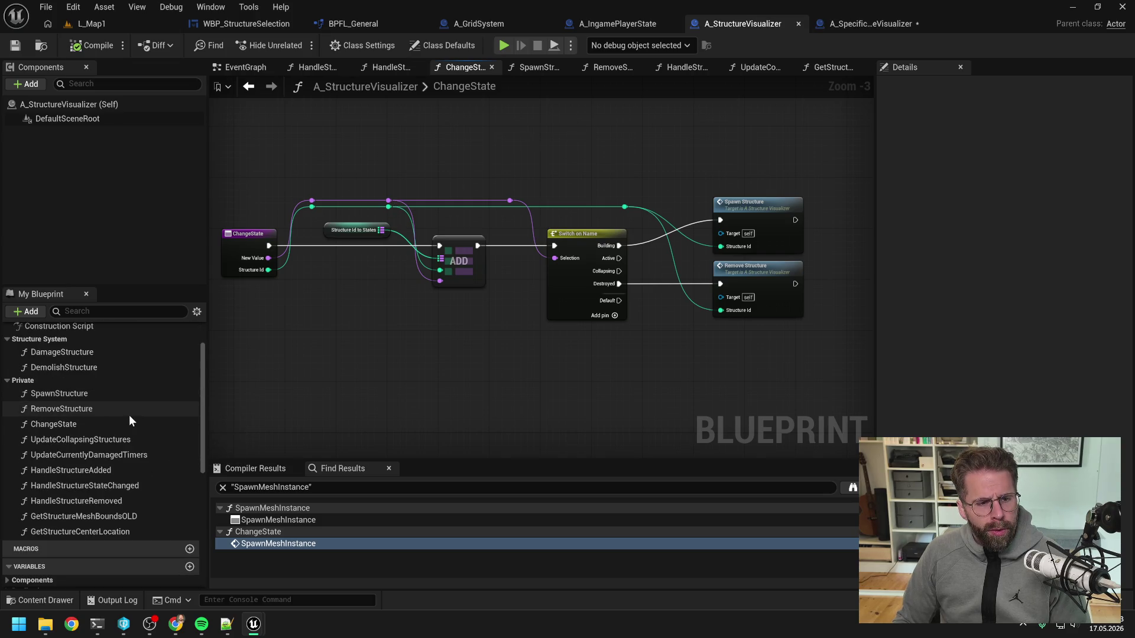
double_click(105, 470)
right_click(427, 361)
key("Escape")
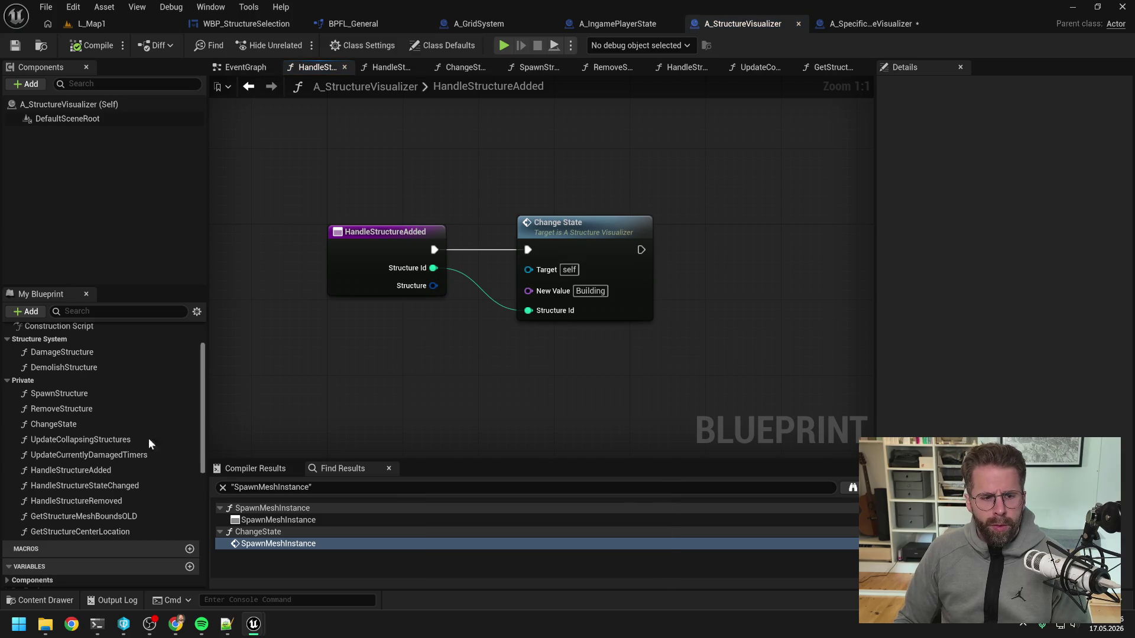
scroll(61, 460, "down", 5)
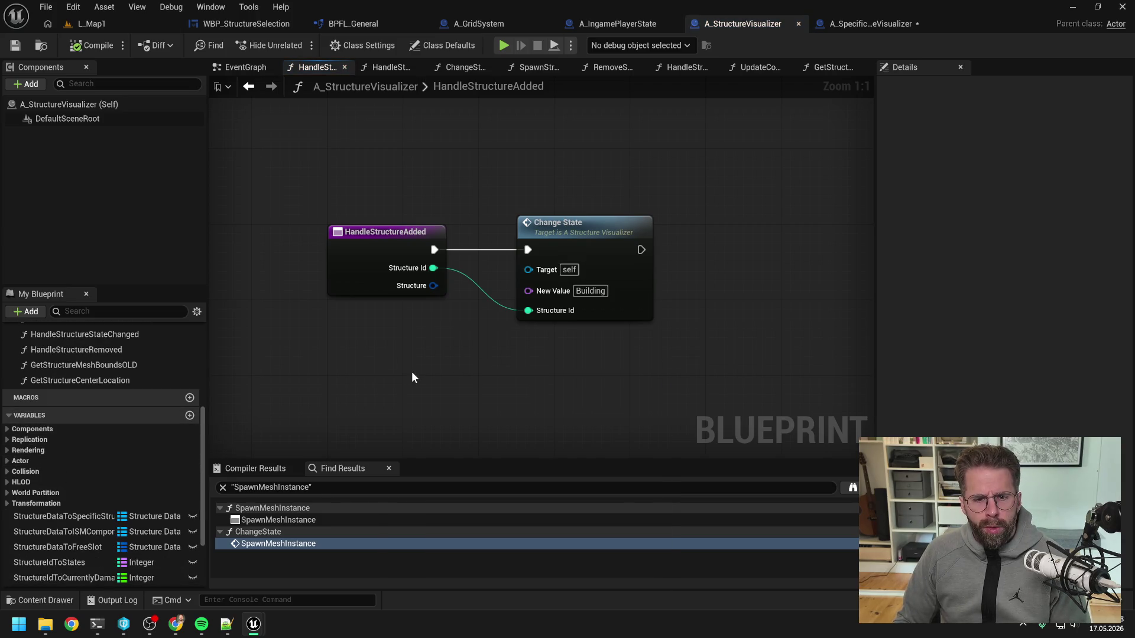
- Delete the Change State node and add a Break Structure node on the Structure input
left_click(589, 237)
key("Delete")
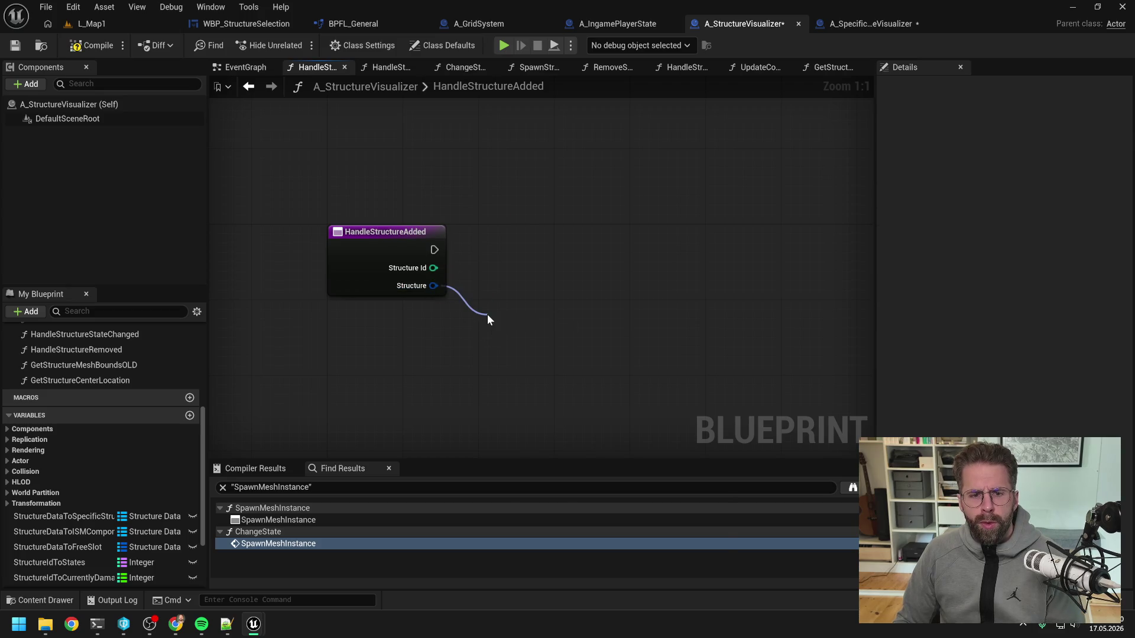
left_click_drag(487, 316, 488, 316)
type("break")
key("Return")
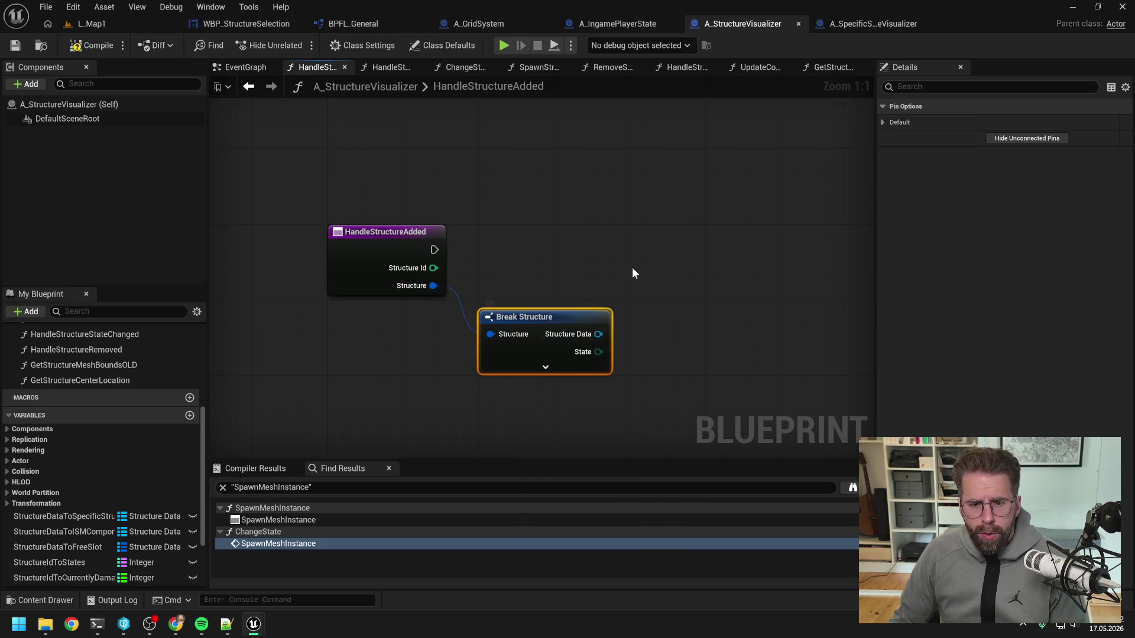
scroll(632, 273, "down", 2)
scroll(151, 498, "down", 4)
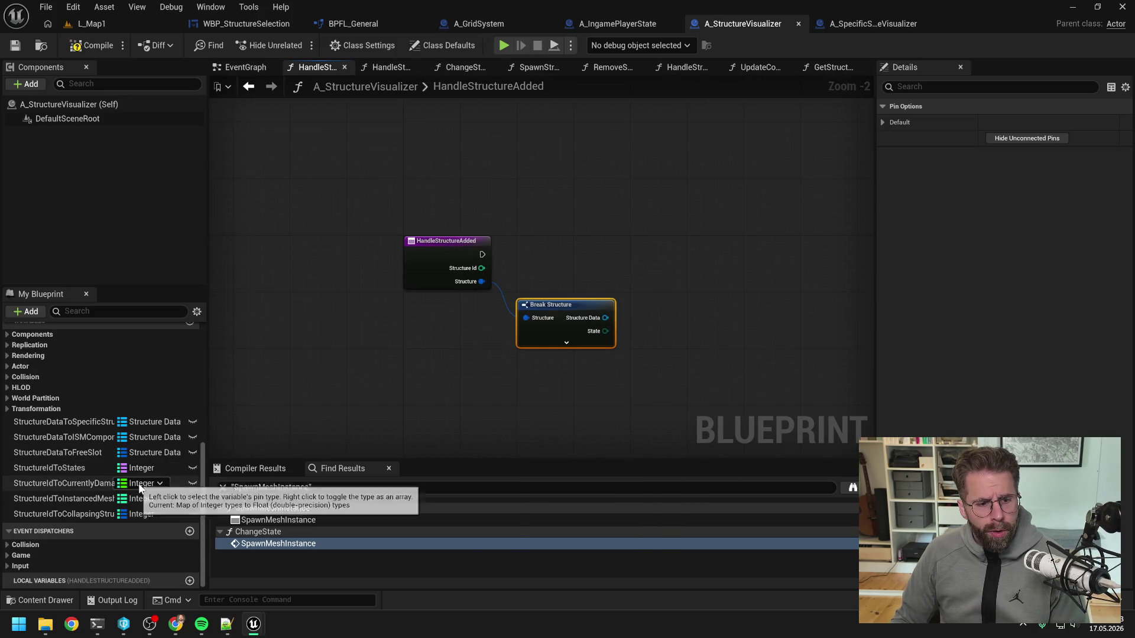
- Look up Structure Data in the specific-visualizer map with Find, driving a Branch from the result
left_click(82, 422)
mouse_move(84, 424)
left_mouse_down()
mouse_move(582, 214)
mouse_move(568, 236)
left_mouse_up()
left_click(570, 239)
left_click_drag(660, 223, 690, 246)
type("find")
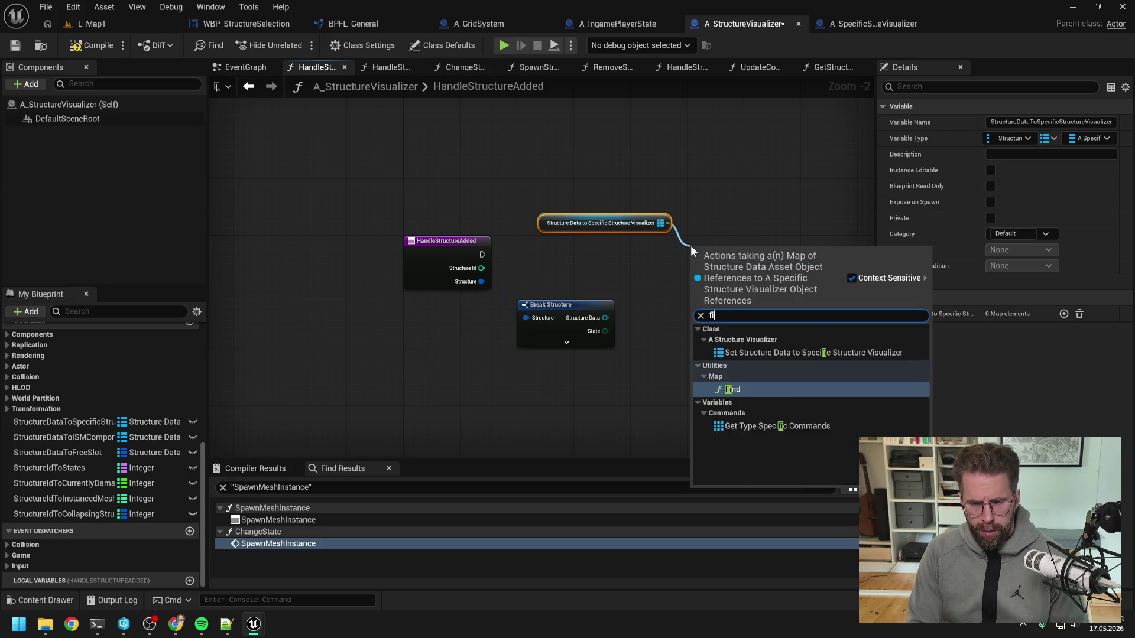
key("Return")
mouse_move(605, 317)
left_mouse_down()
mouse_move(696, 267)
mouse_move(722, 303)
mouse_move(714, 293)
left_mouse_up()
type("branch")
key("Return")
mouse_move(399, 270)
left_mouse_down()
mouse_move(718, 306)
mouse_move(740, 258)
left_mouse_up()
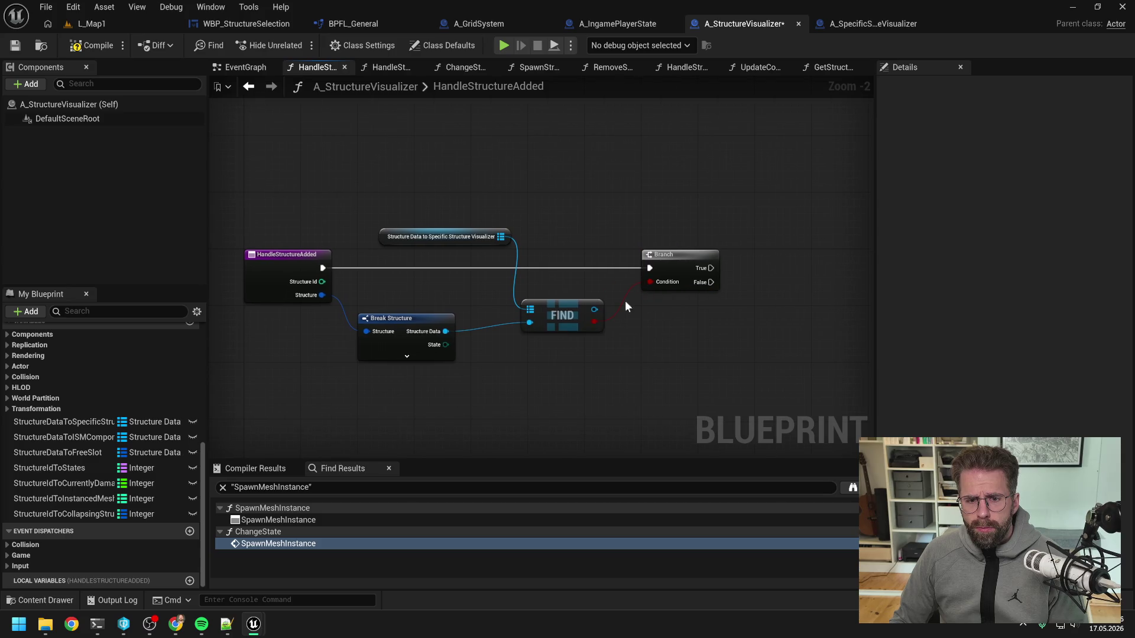
- Tidy the map getter's position and save the Blueprint
left_click_drag(476, 245, 445, 253)
left_click(571, 233)
key("ctrl+s")
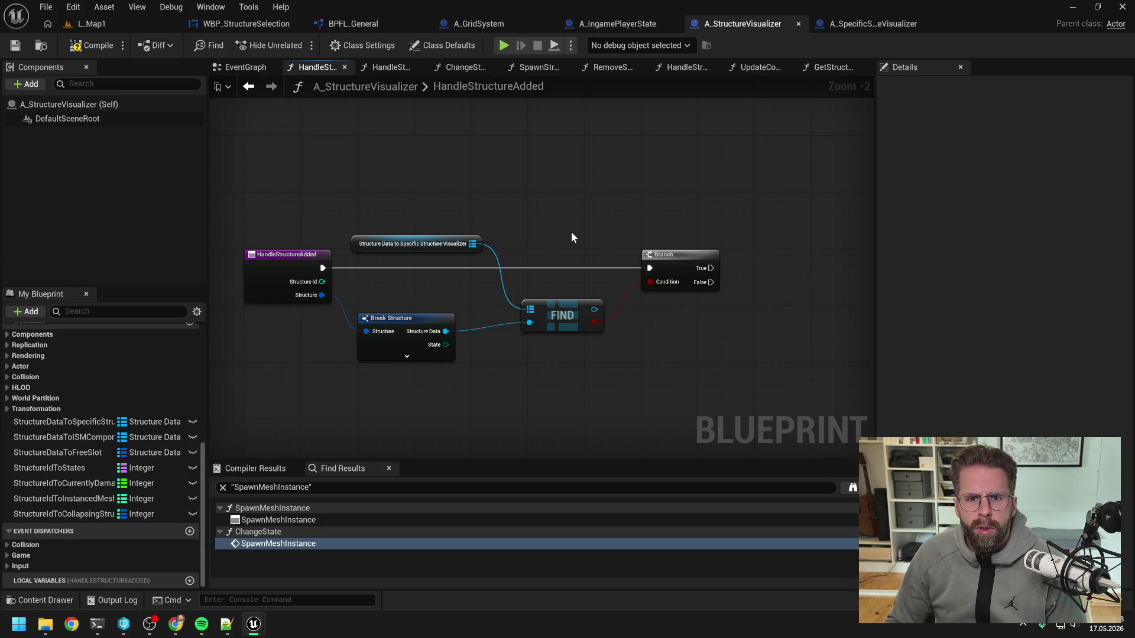
left_click(535, 69)
- Select the upper row of nodes in SpawnStructure for copying
scroll(650, 154, "down", 3)
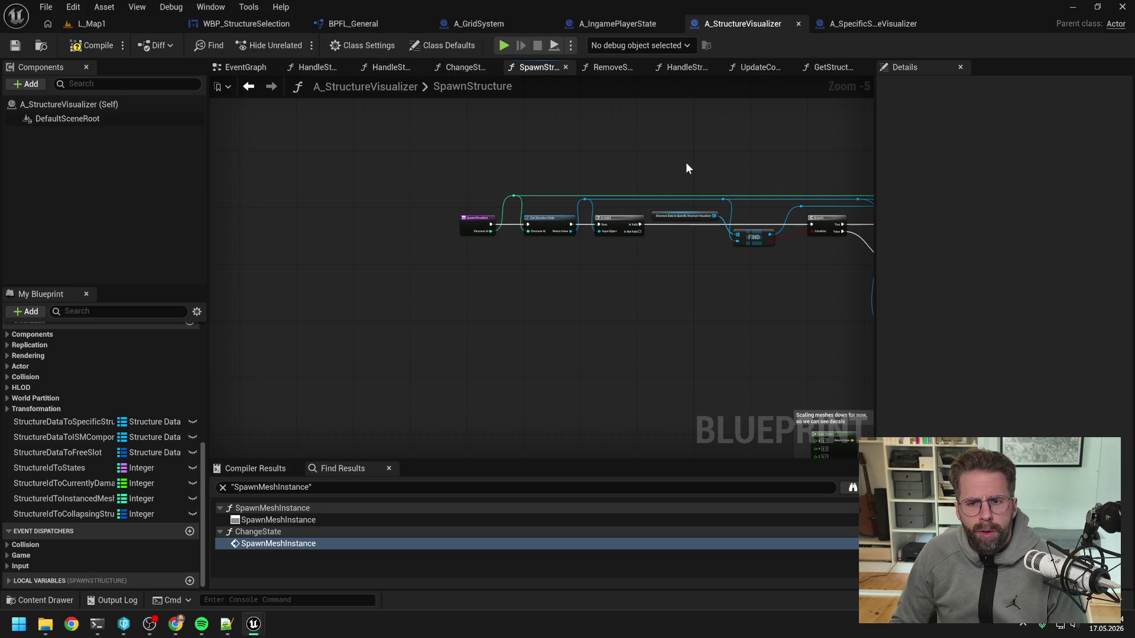
left_click_drag(685, 168, 413, 152)
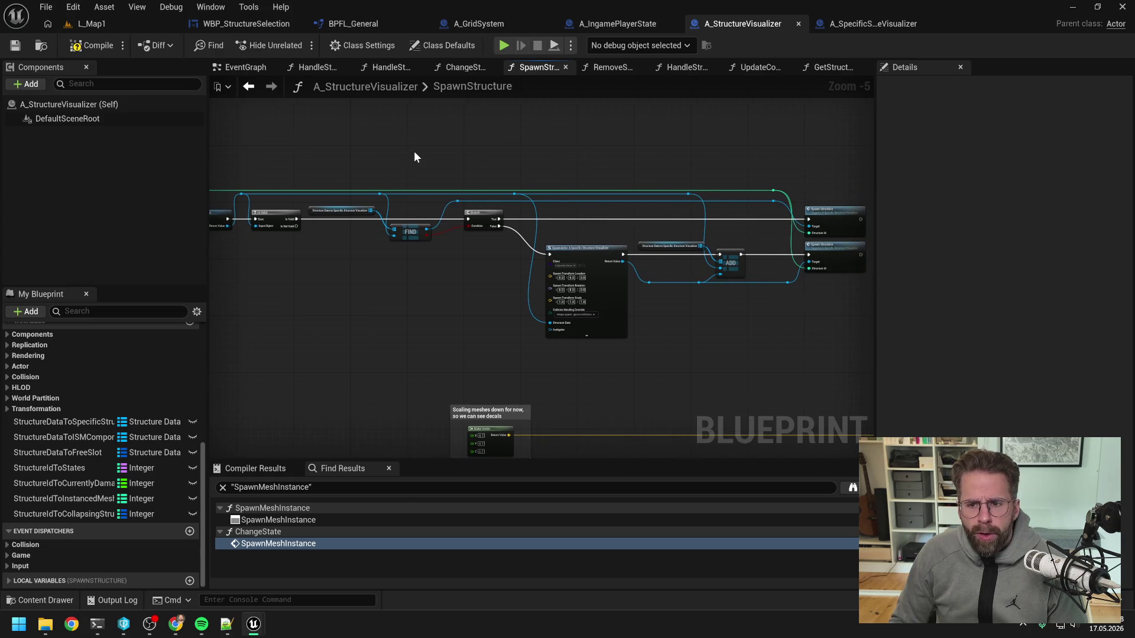
scroll(355, 147, "down", 1)
left_click_drag(278, 165, 693, 279)
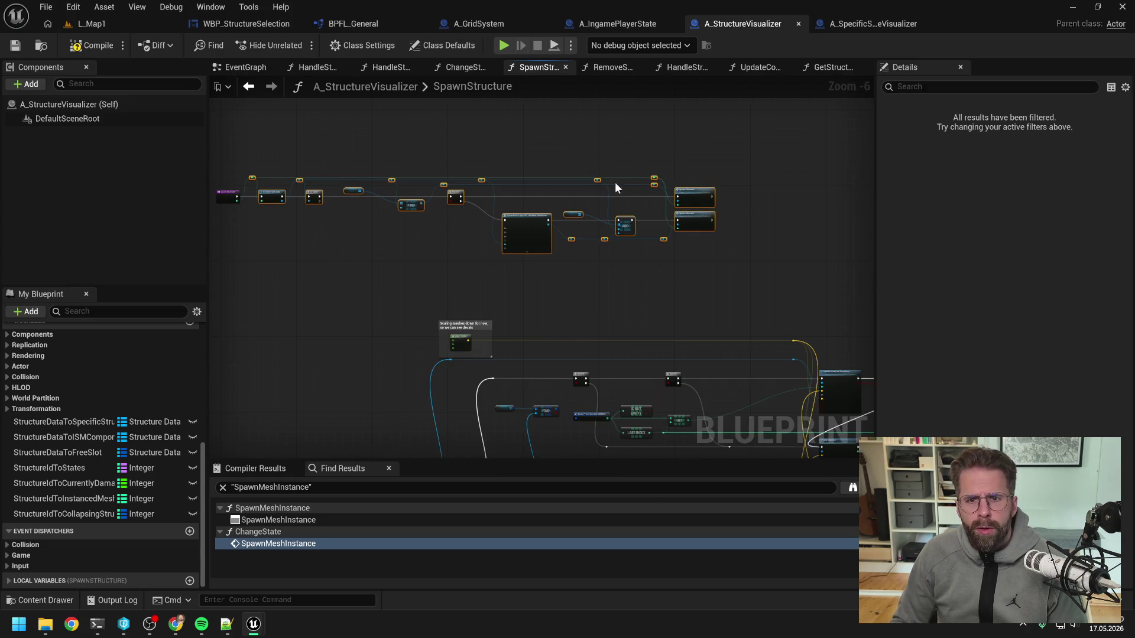
scroll(102, 437, "up", 5)
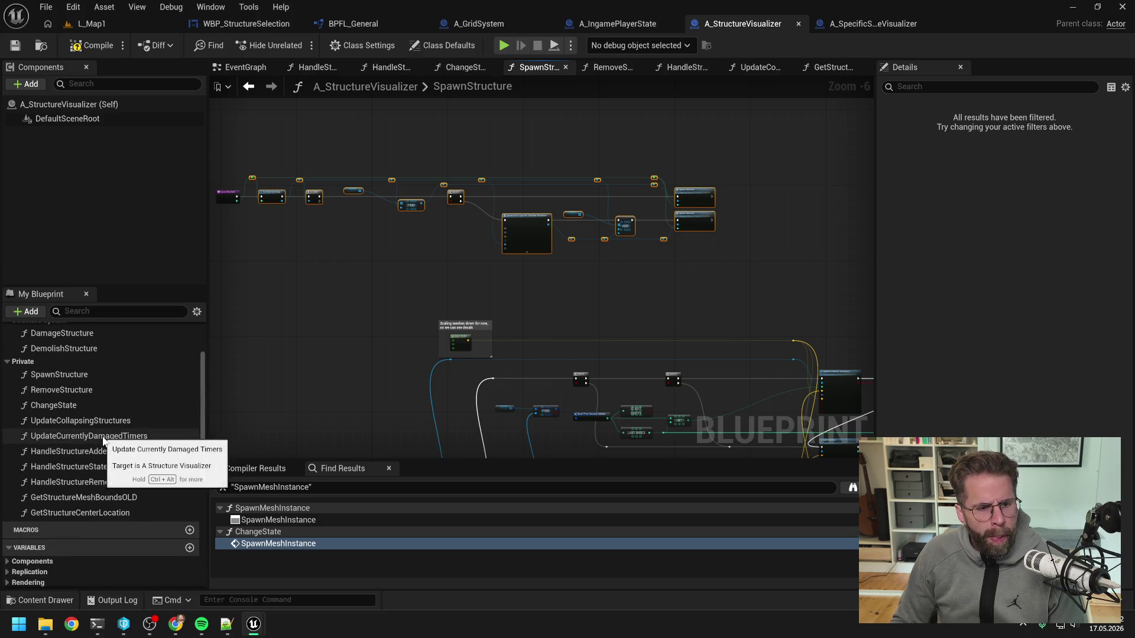
scroll(100, 390, "up", 1)
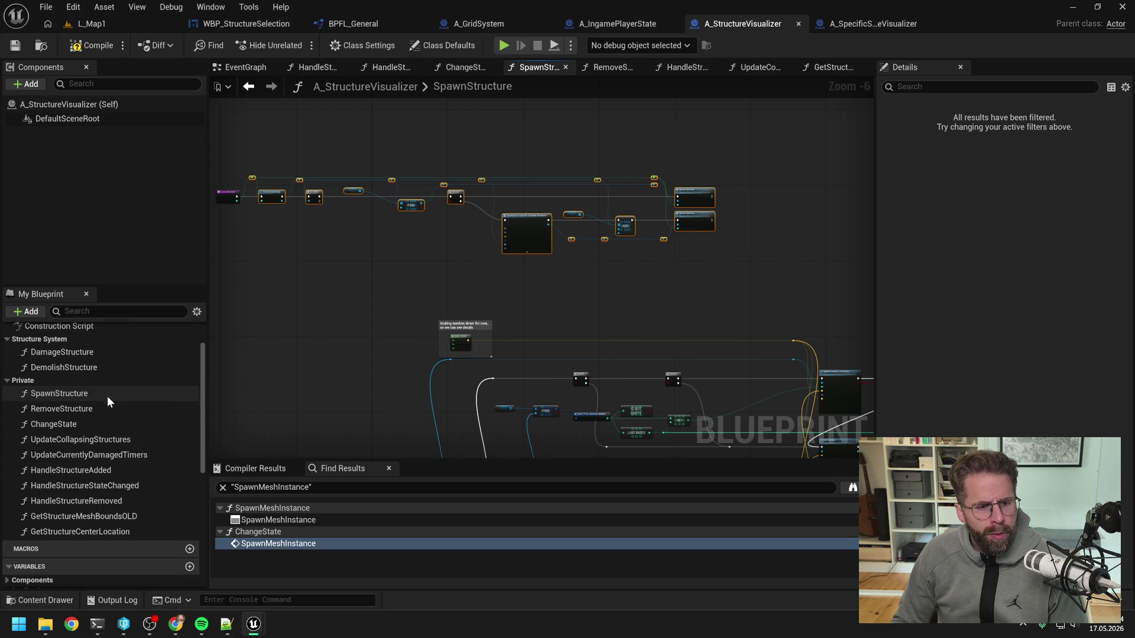
- Paste the SpawnStructure nodes into HandleStructureAdded and arrange them beside the entry
double_click(70, 470)
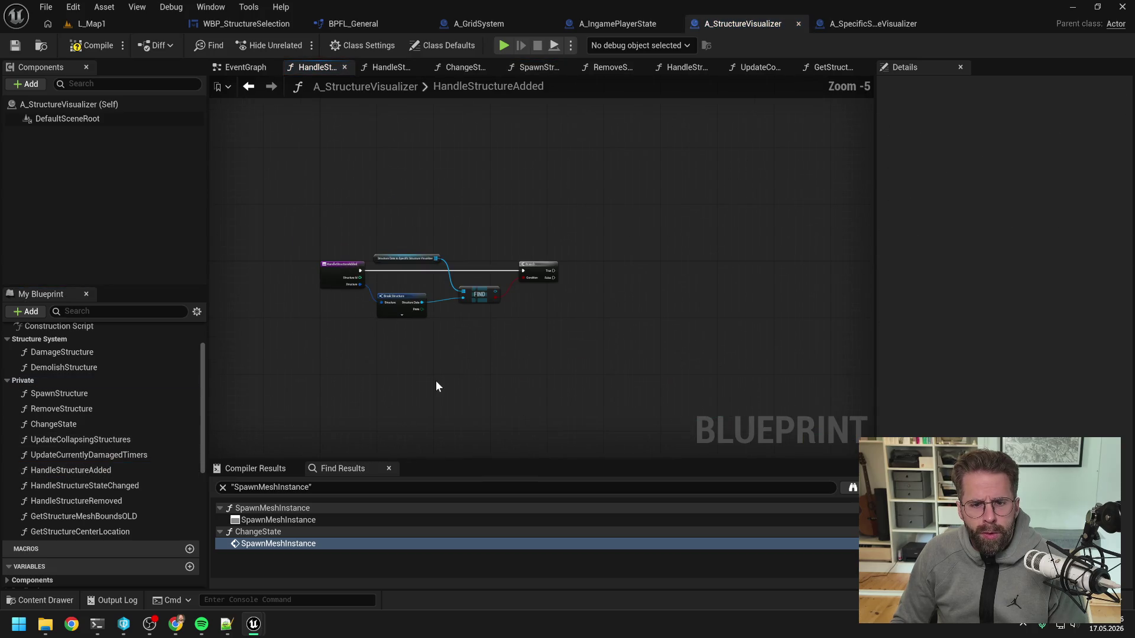
key("ctrl+v")
left_click_drag(381, 381, 571, 385)
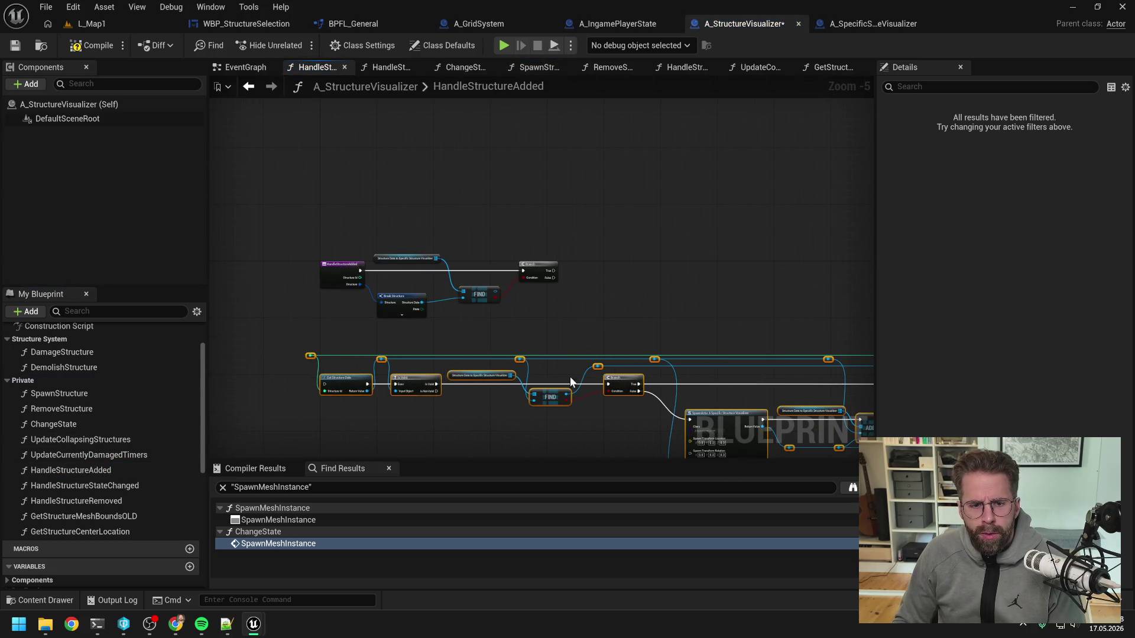
left_click_drag(314, 345, 400, 345)
scroll(492, 331, "up", 2)
mouse_move(535, 218)
left_mouse_down()
mouse_move(377, 402)
mouse_move(497, 409)
left_mouse_up()
left_click(407, 384, "alt")
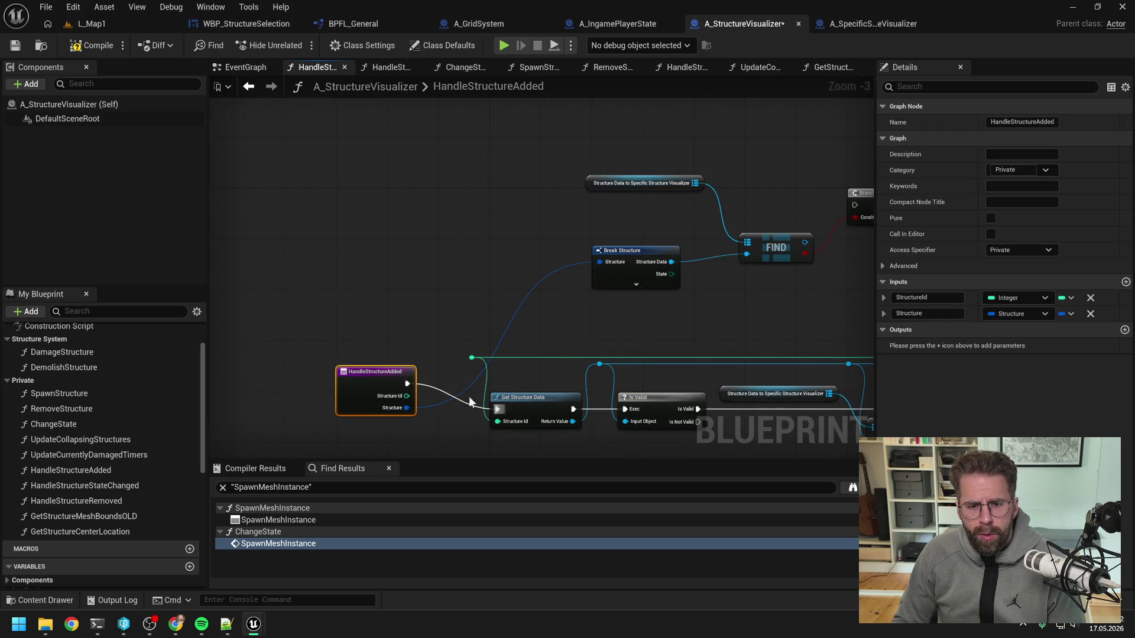
left_click_drag(384, 384, 352, 410)
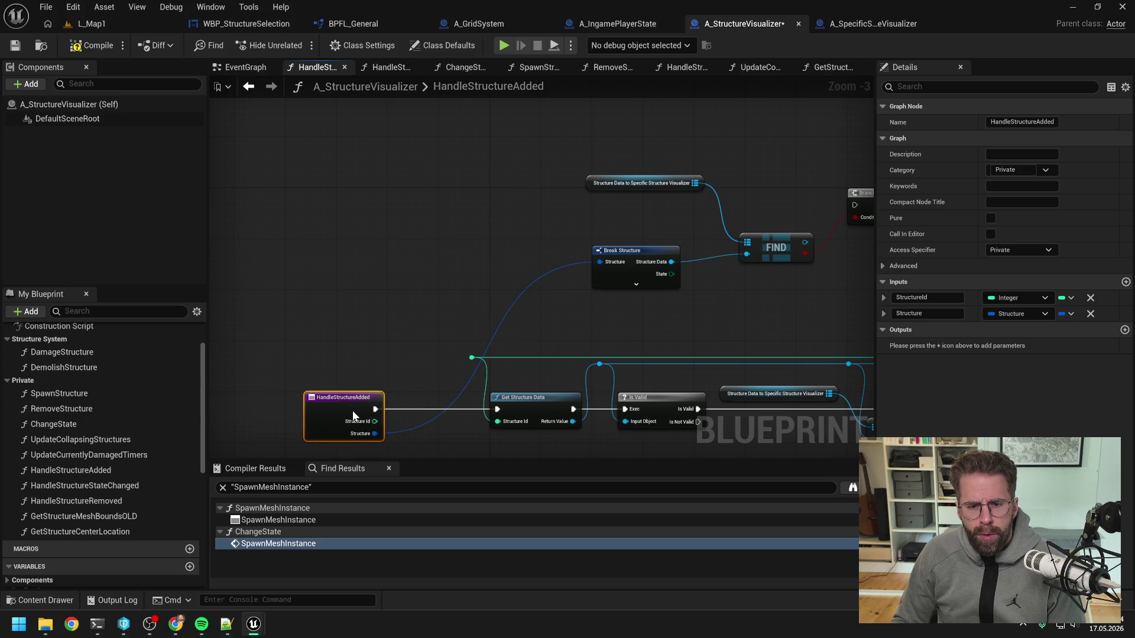
left_click_drag(459, 438, 440, 398)
- Replace Get Structure Data with a Break Structure whose Structure Data feeds the reroute
left_click_drag(356, 394, 389, 418)
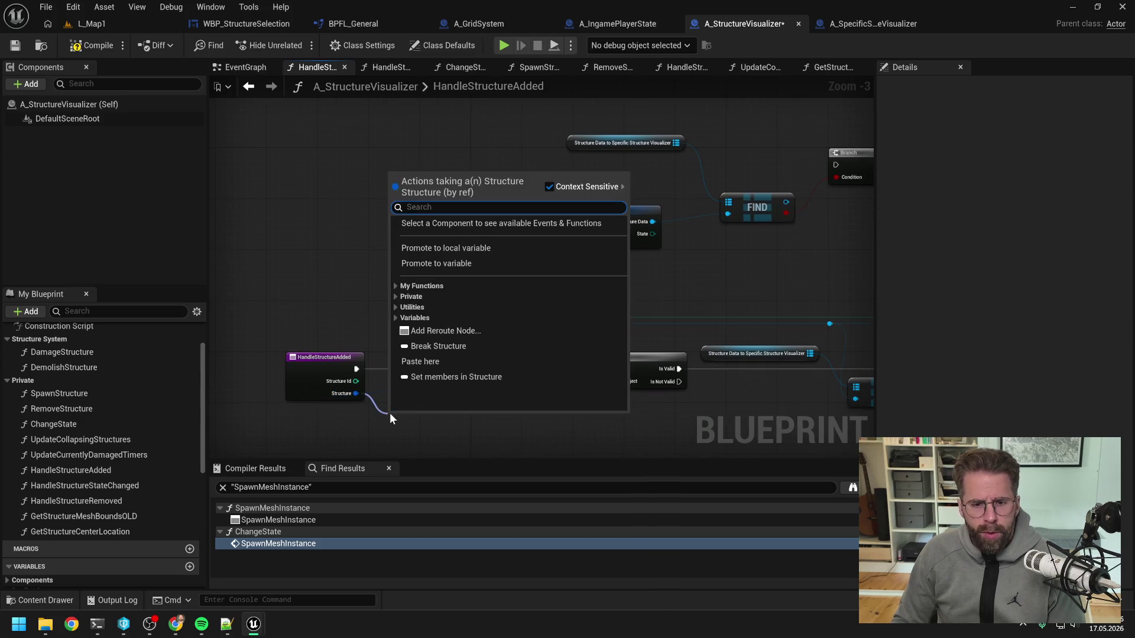
type("br")
key("Return")
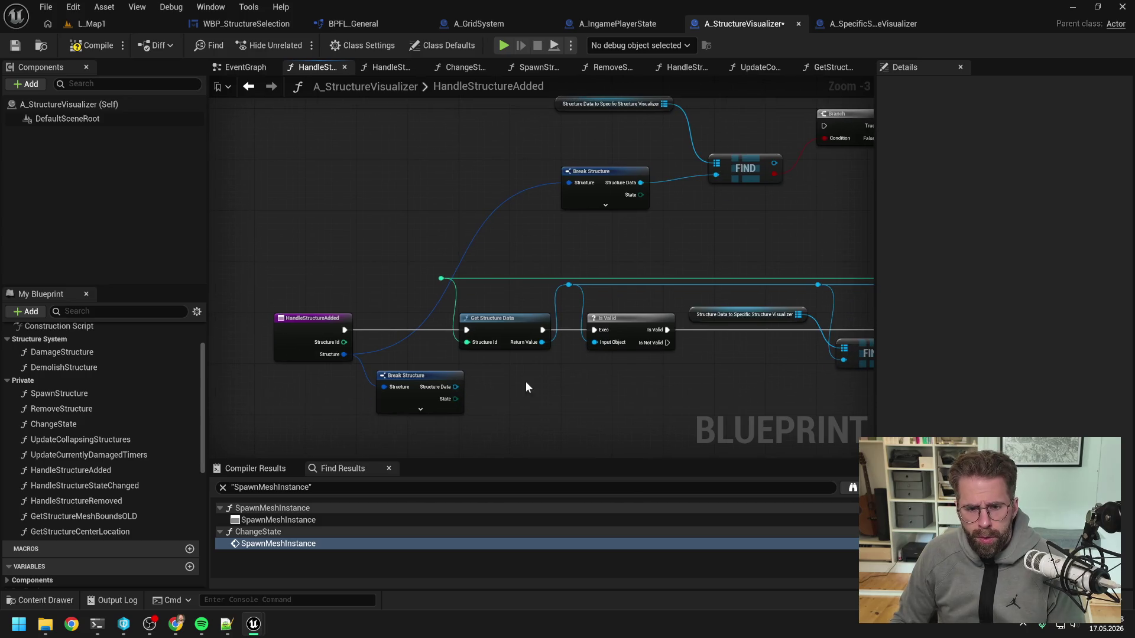
left_click_drag(453, 386, 567, 286)
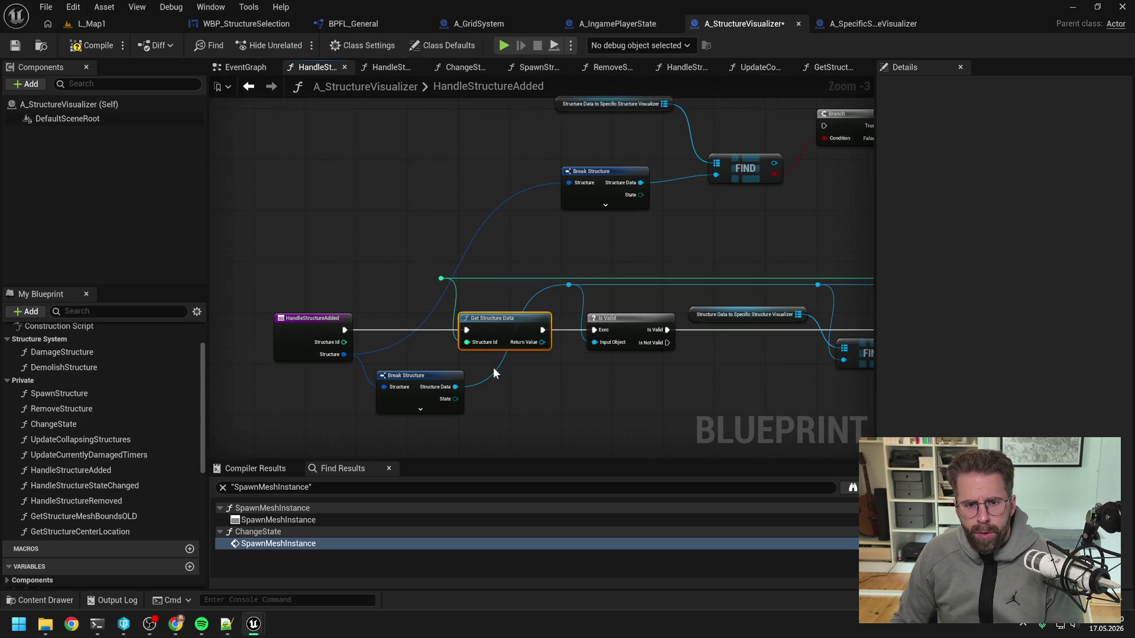
key("Delete")
left_click_drag(431, 380, 509, 363)
left_click(505, 333)
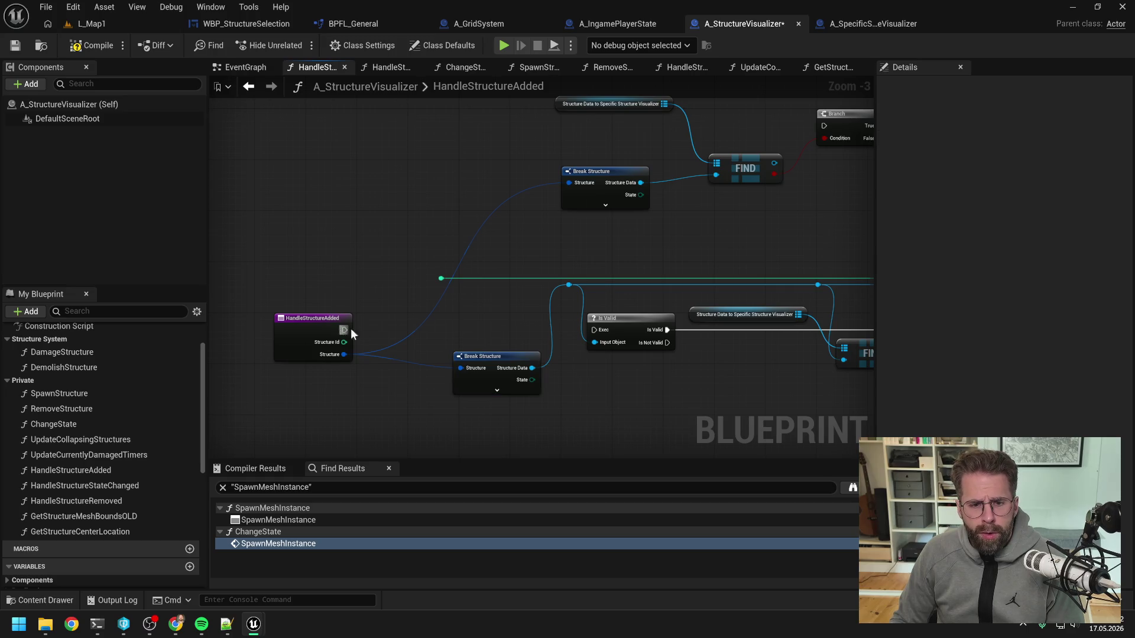
- Wire Structure Id to the reroute and delete the four redundant upper nodes
scroll(482, 347, "down", 1)
mouse_move(449, 357)
left_mouse_down()
mouse_move(607, 322)
mouse_move(662, 332)
left_mouse_up()
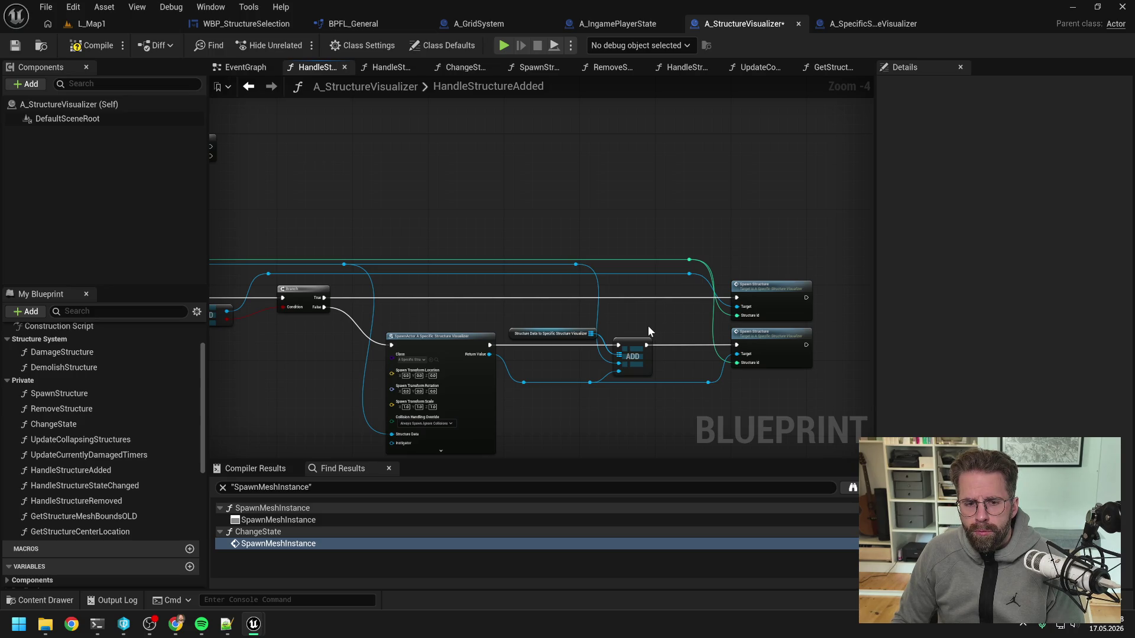
left_click(776, 295)
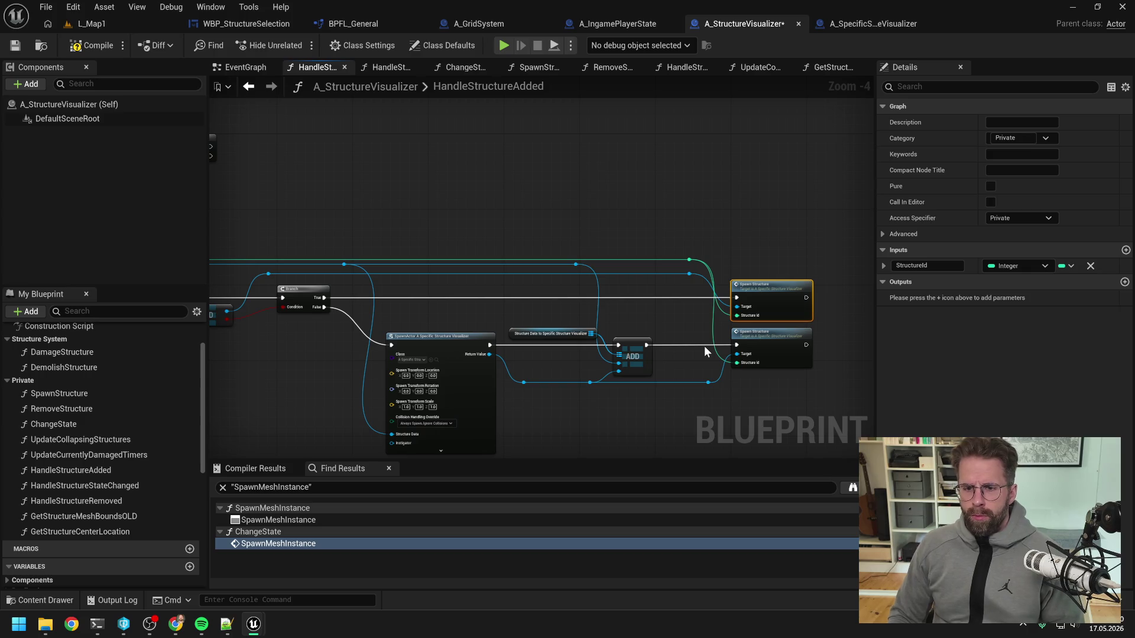
left_click_drag(704, 346, 619, 321)
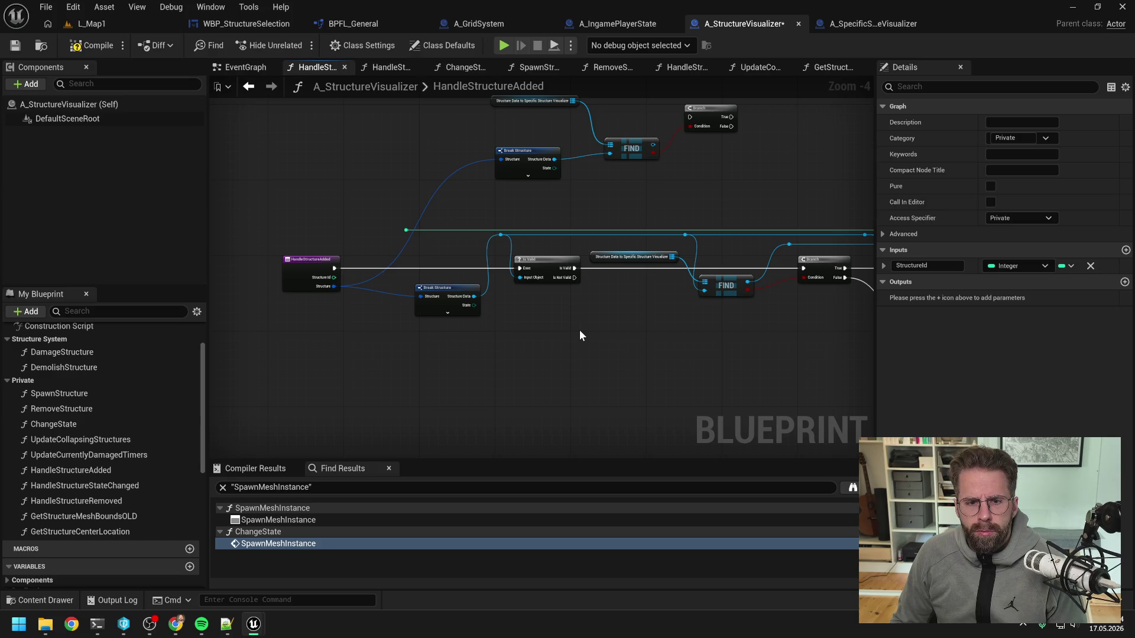
mouse_move(327, 281)
left_mouse_down()
mouse_move(405, 230)
mouse_move(398, 186)
left_mouse_up()
left_click_drag(411, 142, 680, 259)
key("Delete")
left_click_drag(274, 322, 316, 322)
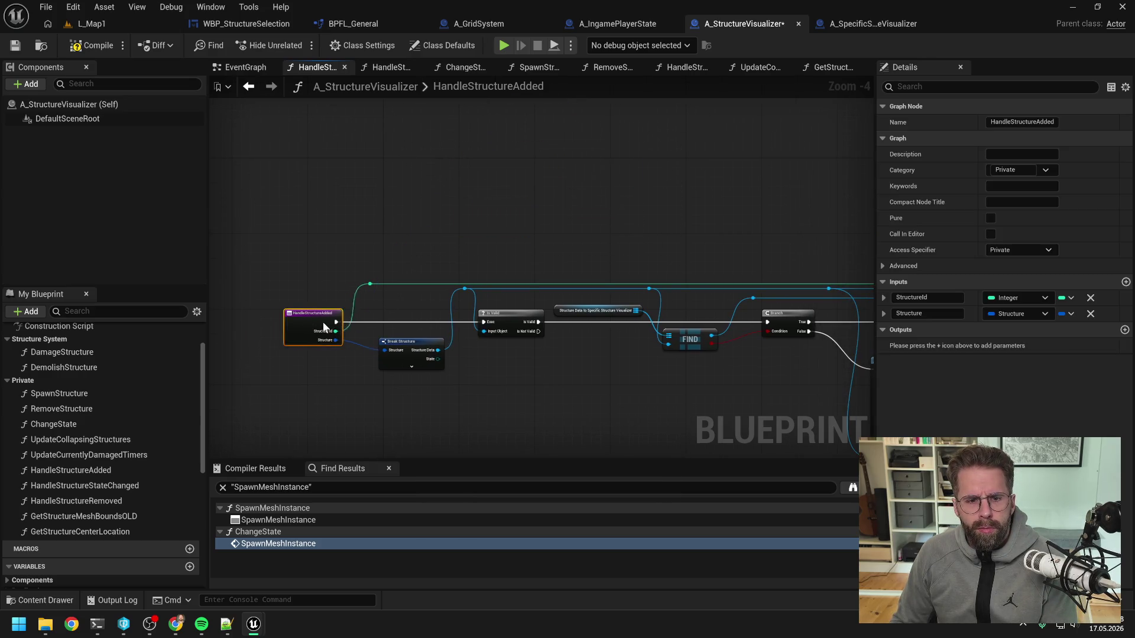
mouse_move(700, 238)
left_mouse_down()
mouse_move(428, 206)
mouse_move(470, 215)
left_mouse_up()
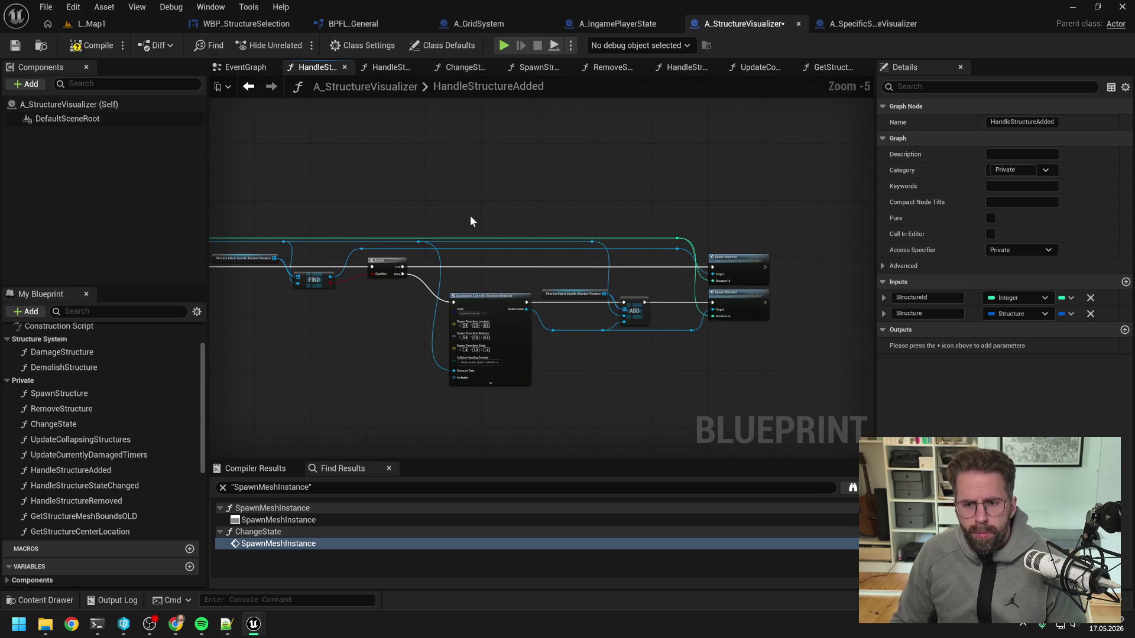
double_click(744, 271)
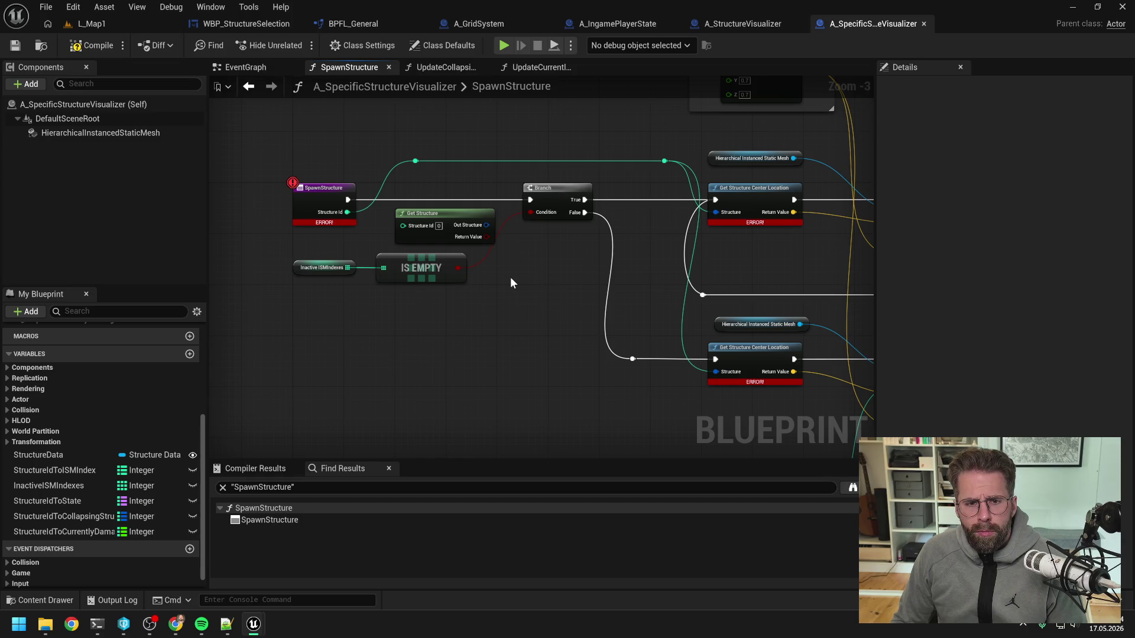
- Add an input named Structure, of type Structure, to the SpawnStructure function
left_click(378, 223)
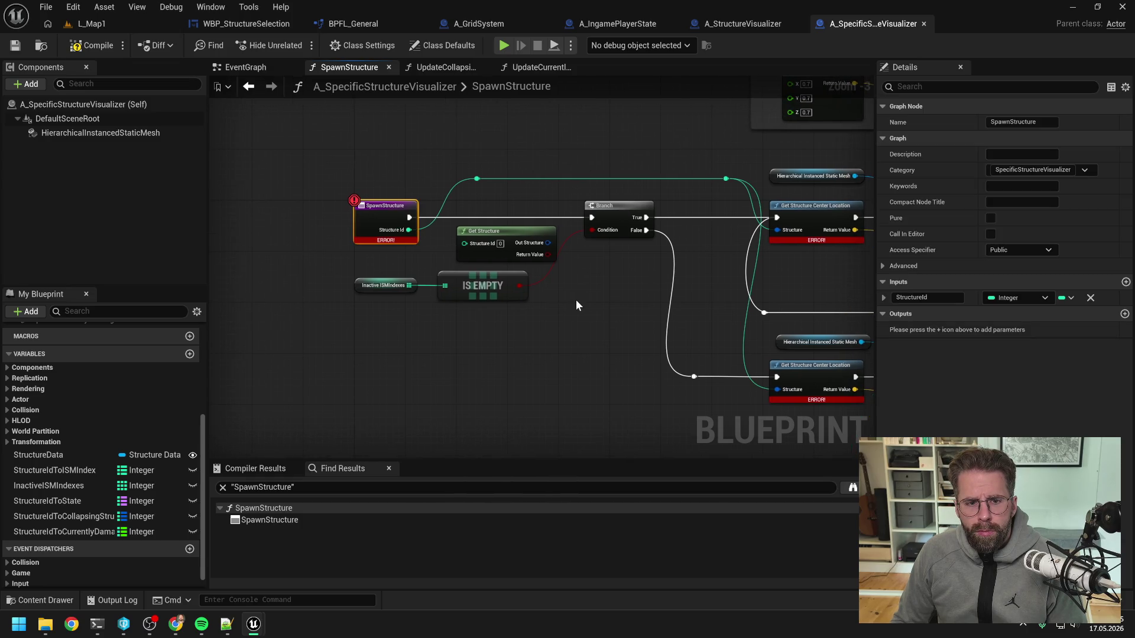
left_click(1125, 282)
left_click(1018, 314)
type("structure")
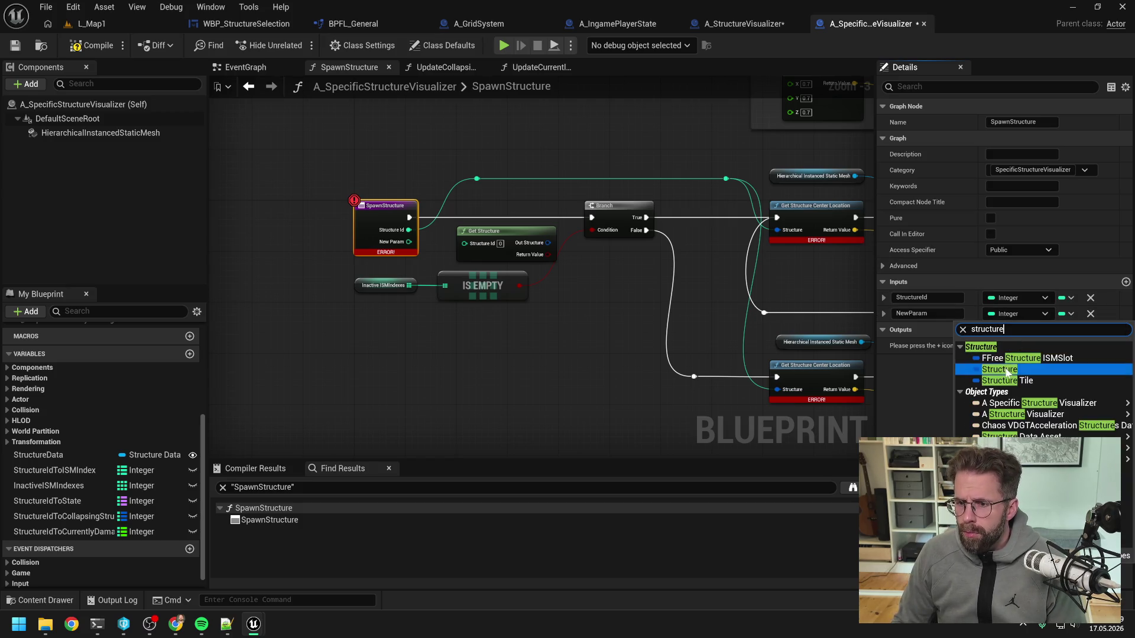
left_click(1006, 368)
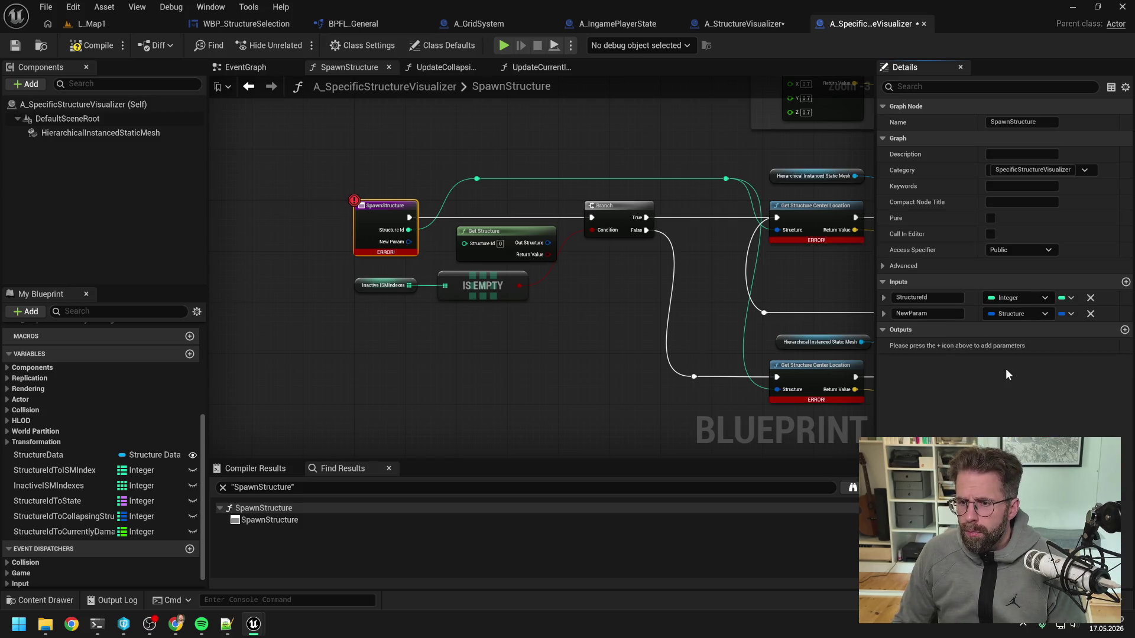
type("Structure")
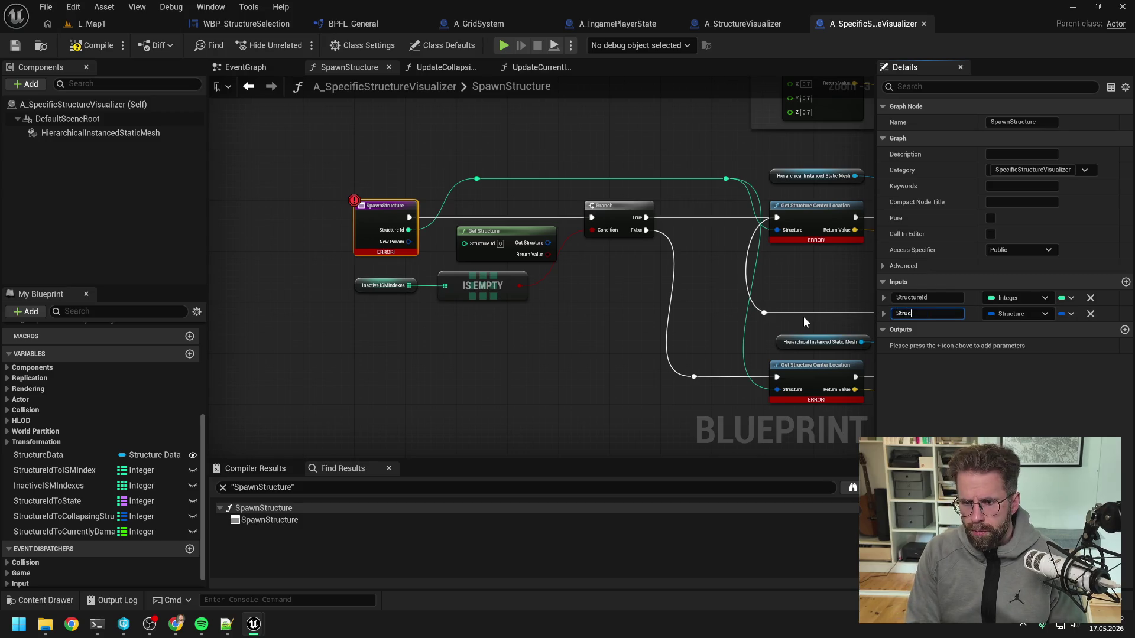
key("Return")
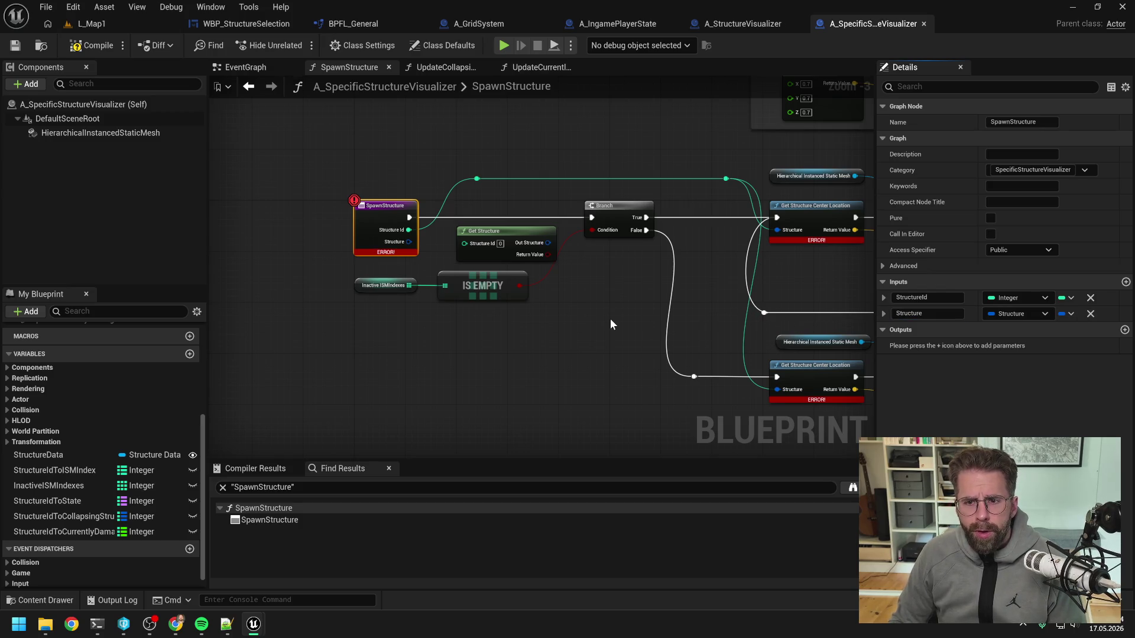
- Delete Get Structure and the old reroute, wiring Structure into both Get Structure Center Location nodes
left_click_drag(610, 318, 541, 325)
left_click(543, 322)
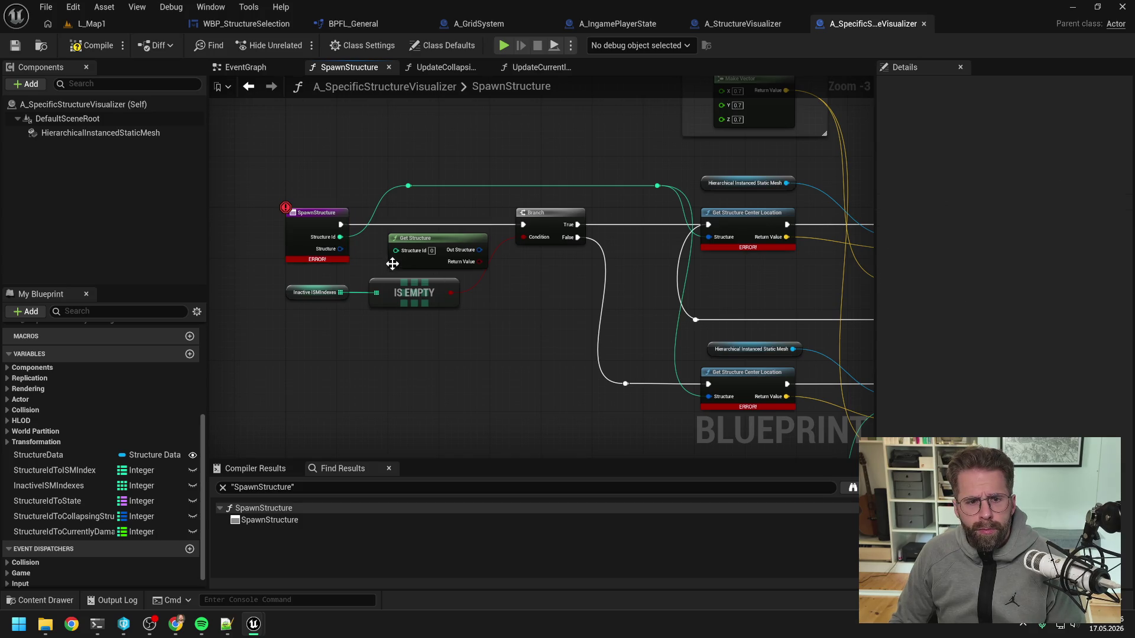
left_click(438, 246)
scroll(539, 283, "down", 1)
mouse_move(539, 284)
left_mouse_down()
mouse_move(399, 263)
mouse_move(559, 268)
left_mouse_up()
key("Delete")
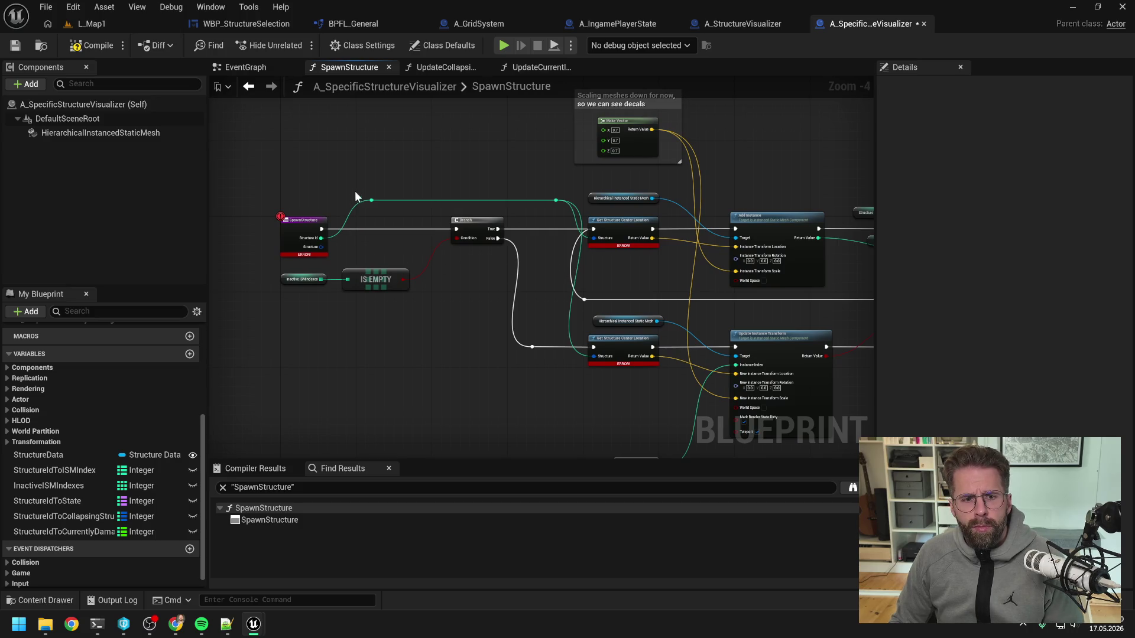
left_click_drag(548, 213, 550, 214)
key("Delete")
mouse_move(322, 246)
left_mouse_down()
mouse_move(597, 238)
mouse_move(565, 201)
mouse_move(593, 356)
left_mouse_up()
double_click(551, 239)
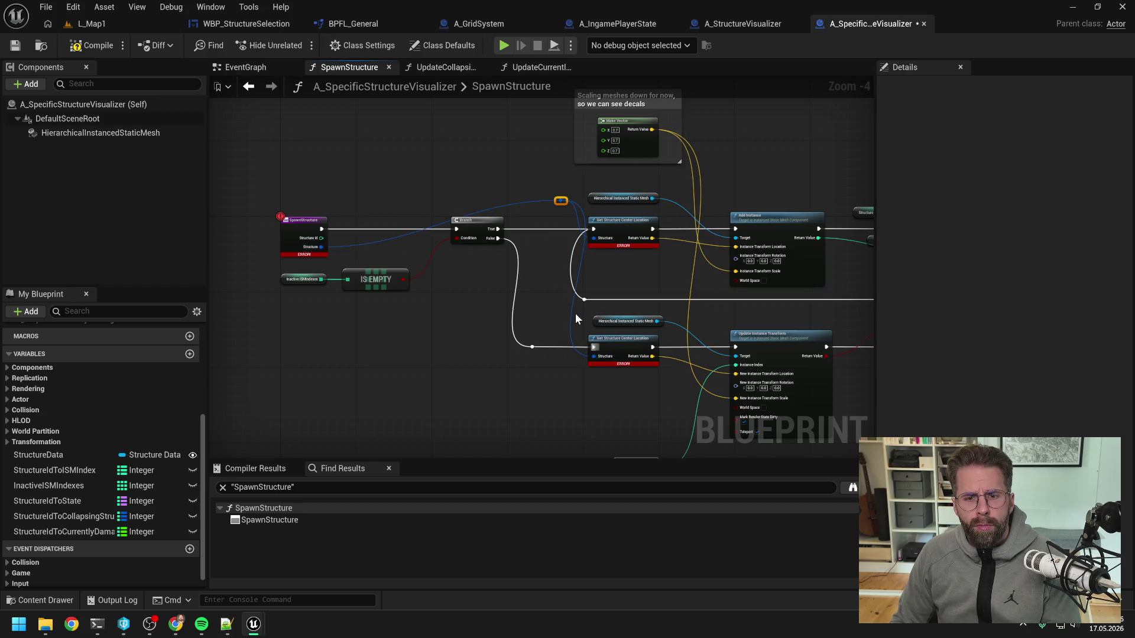
left_click_drag(561, 201, 530, 208)
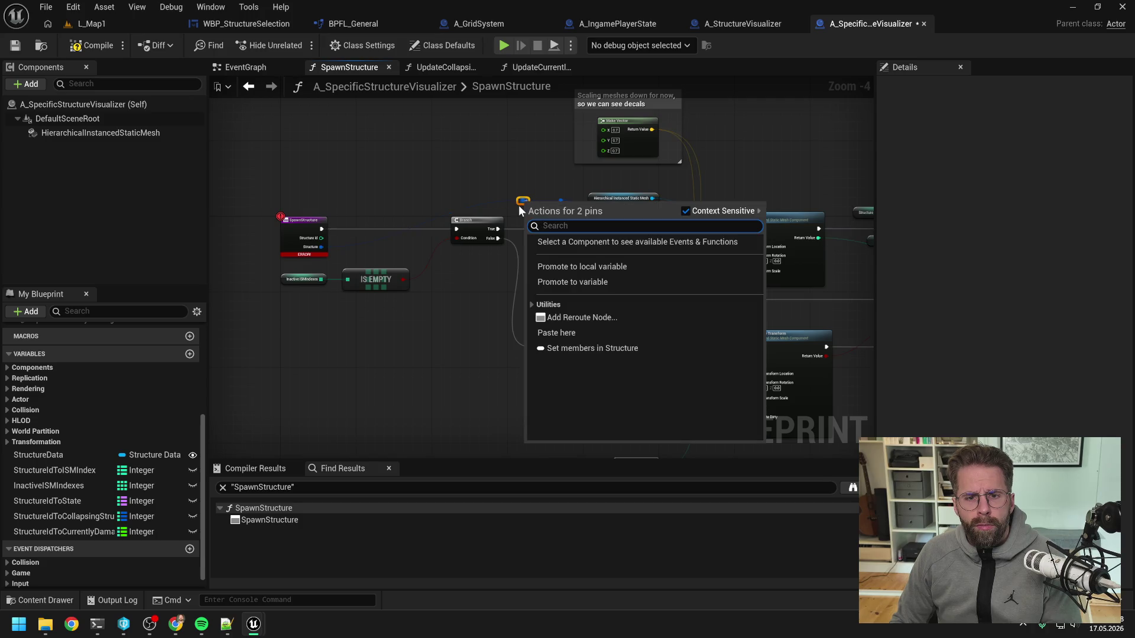
key("Escape")
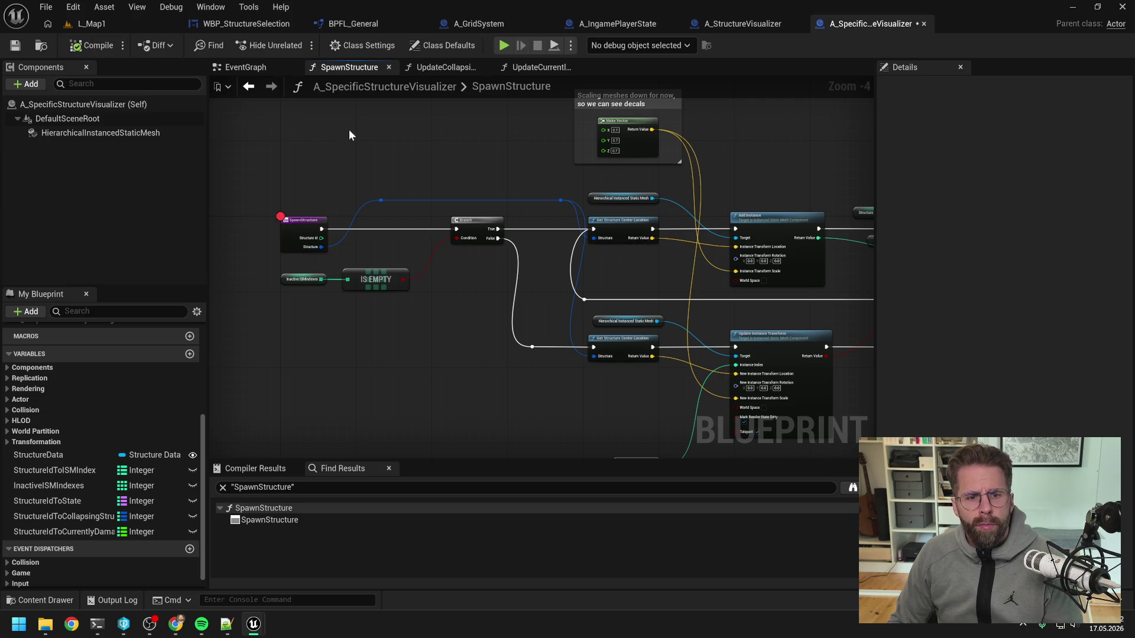
left_click(759, 23)
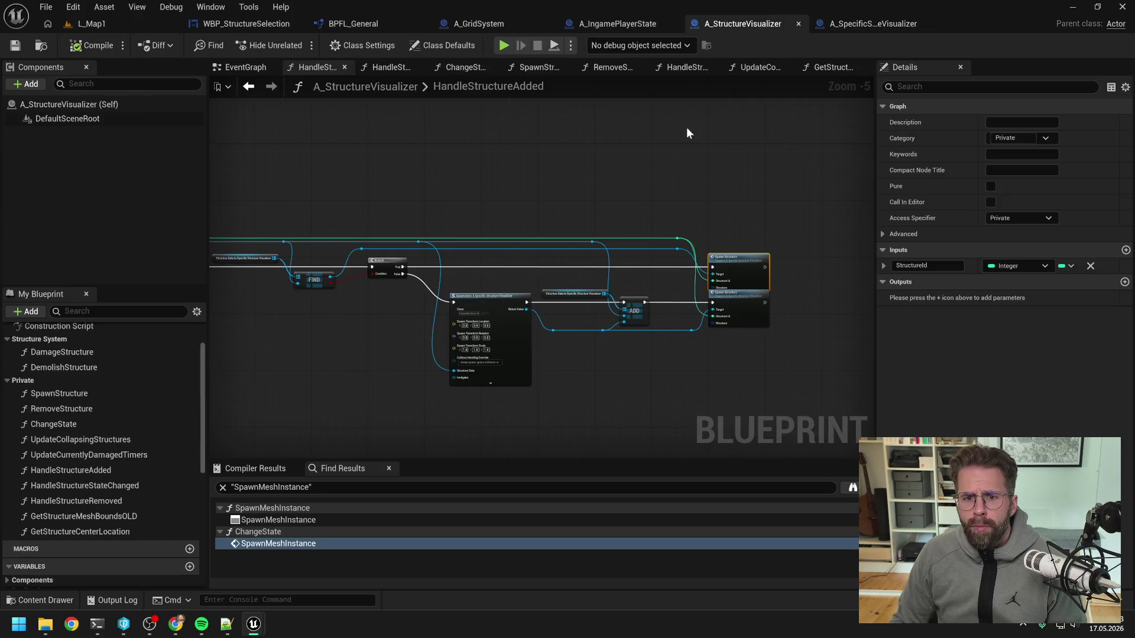
- Add a Structure getter and connect it to the lower Spawn Structure call's Structure pin
left_click(655, 179)
mouse_move(775, 361)
left_mouse_down()
mouse_move(662, 360)
mouse_move(445, 292)
mouse_move(506, 310)
mouse_move(566, 260)
mouse_move(695, 250)
mouse_move(594, 270)
left_mouse_up()
scroll(437, 271, "up", 1)
right_click(594, 271)
type("get structure")
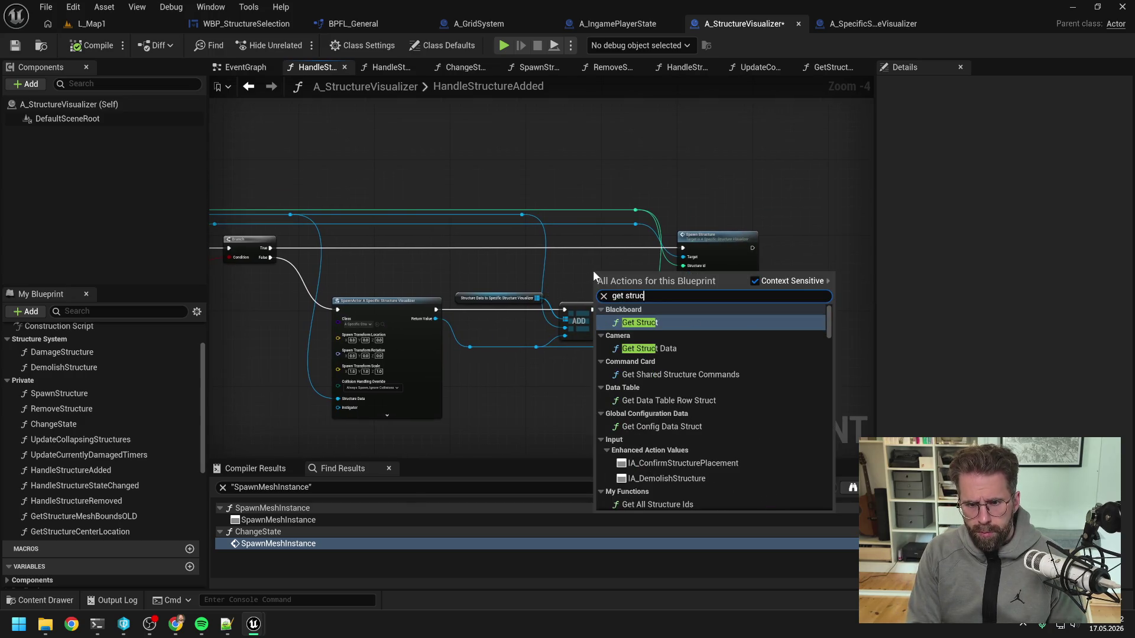
scroll(759, 452, "down", 2)
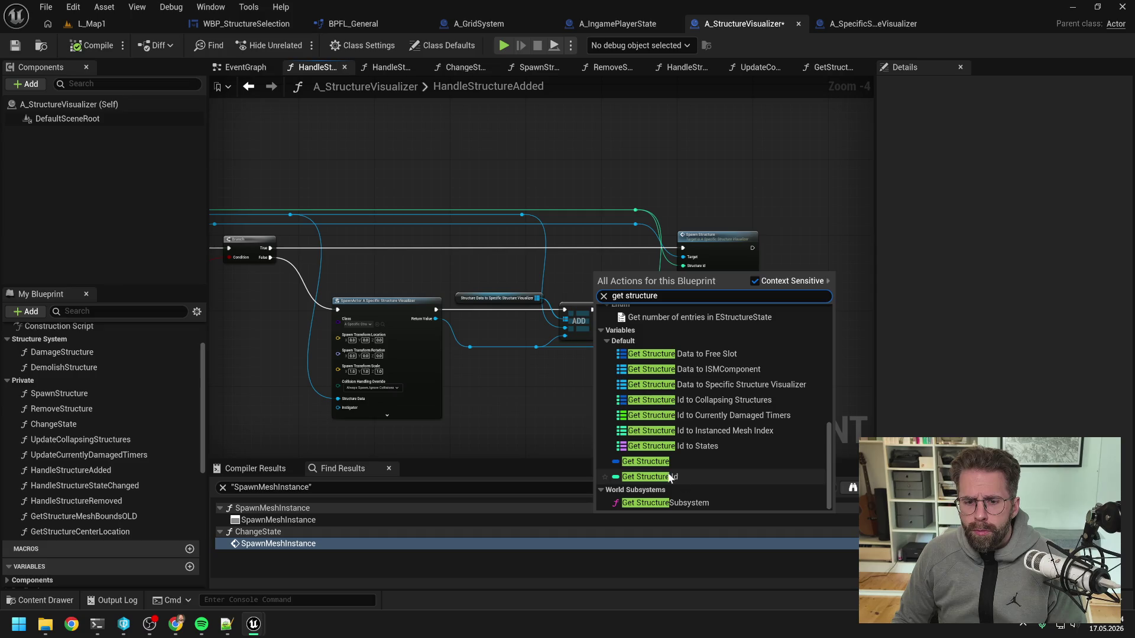
left_click(652, 463)
scroll(642, 302, "up", 2)
mouse_move(615, 263)
left_mouse_down()
mouse_move(707, 261)
mouse_move(708, 357)
left_mouse_up()
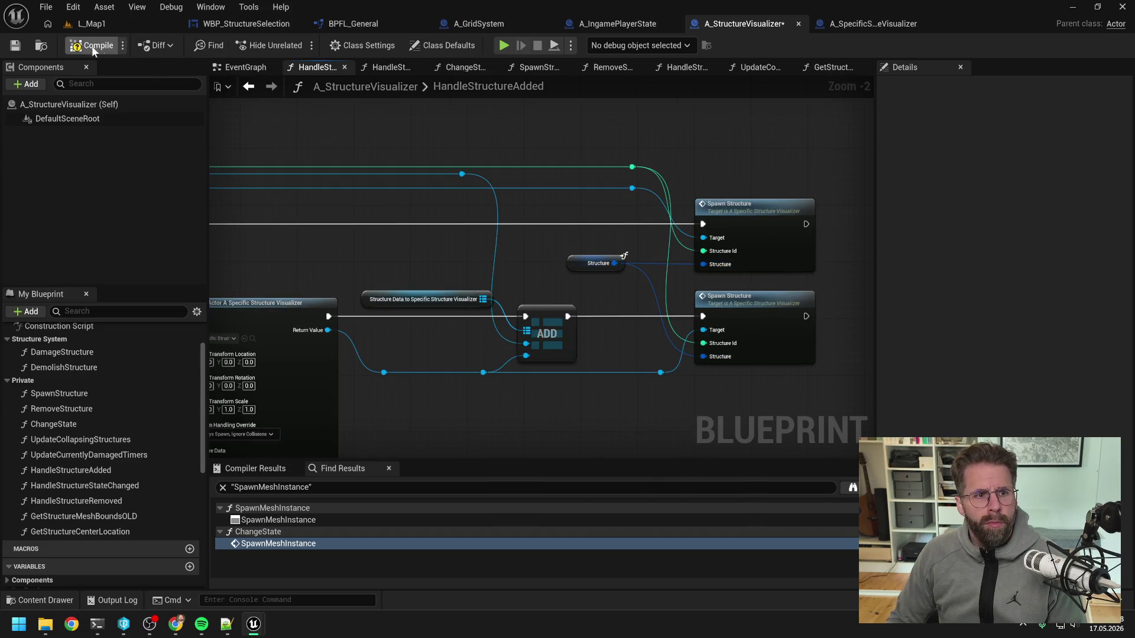
- Save A_StructureVisualizer and open its obsolete SpawnStructure function
scroll(715, 204, "down", 4)
key("ctrl+s")
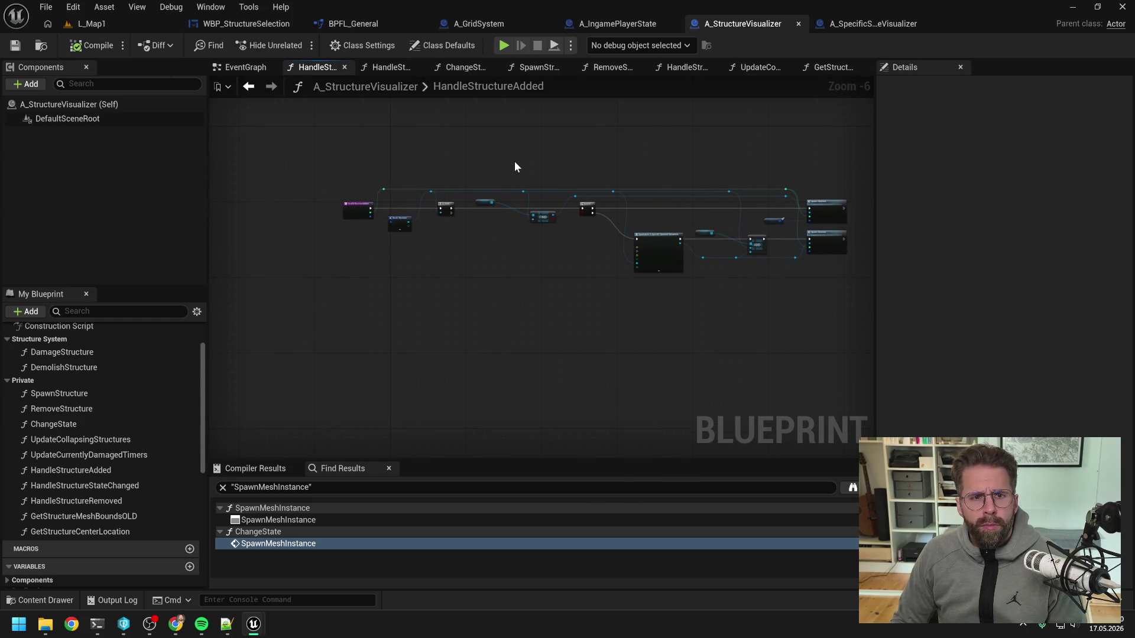
double_click(108, 398)
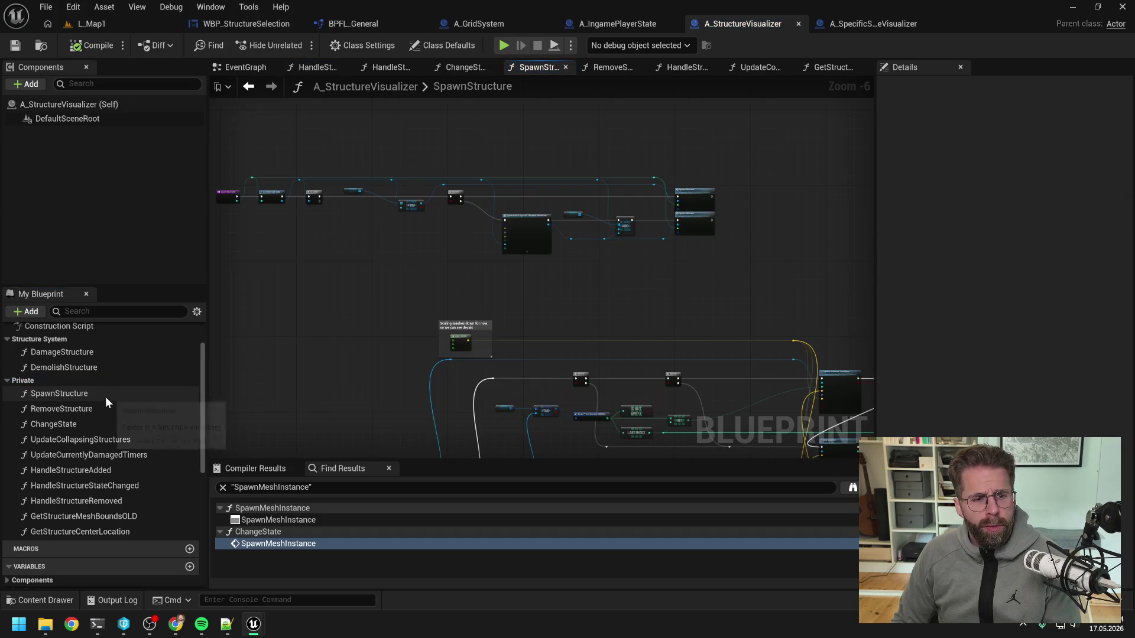
- Delete the obsolete SpawnStructure function and look over HandleStructureStateChanged and HandleStructureRemoved
key("Delete")
key("Return")
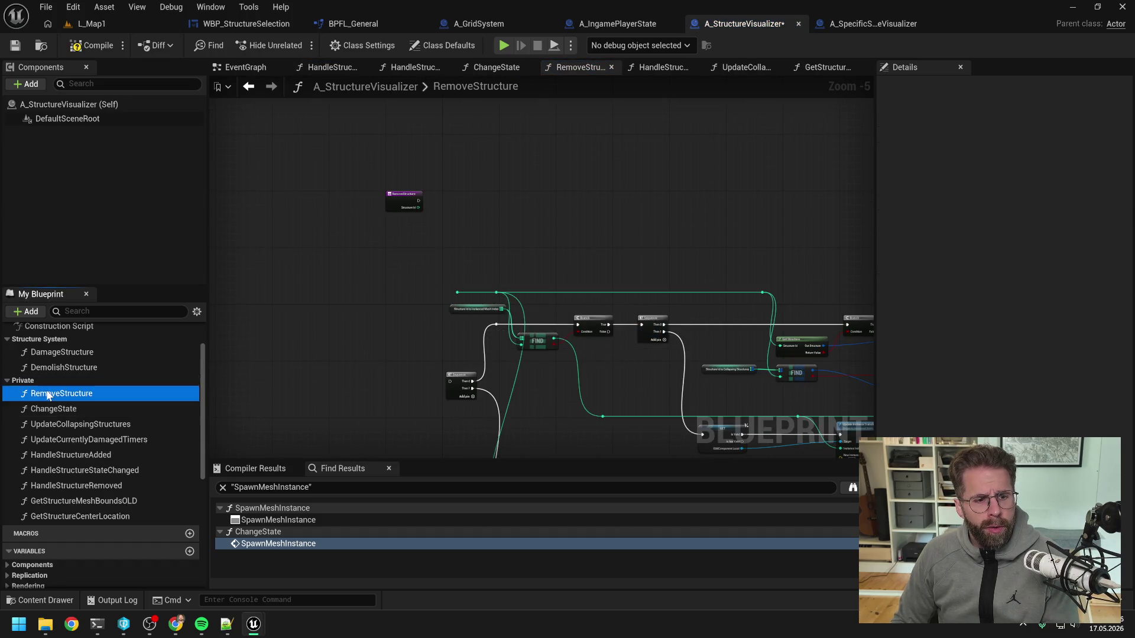
left_click(48, 395)
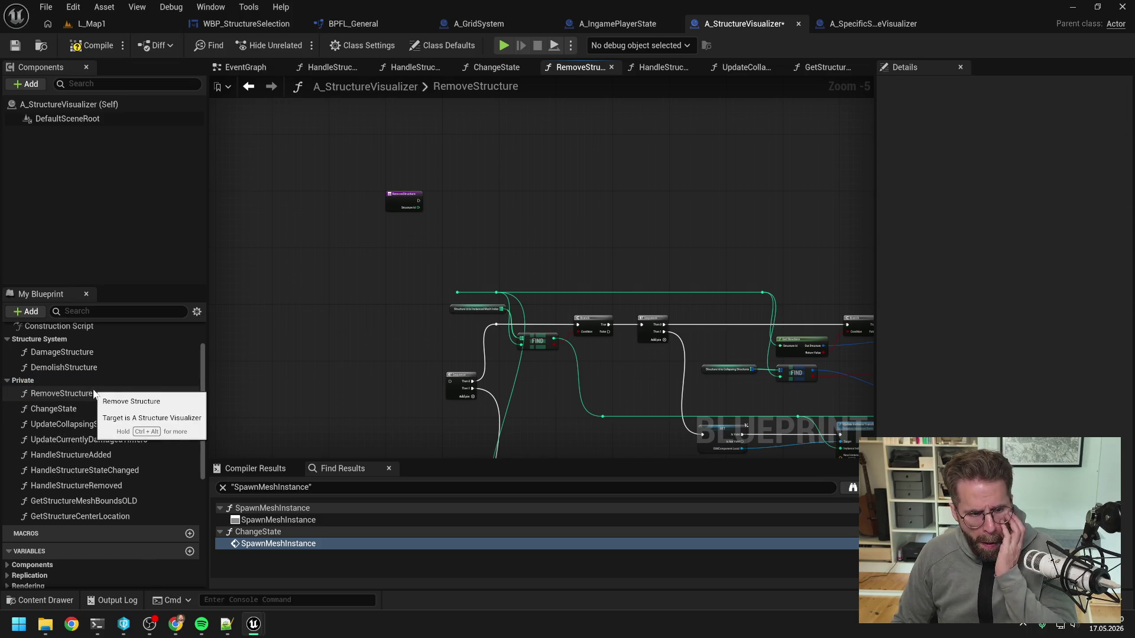
double_click(117, 473)
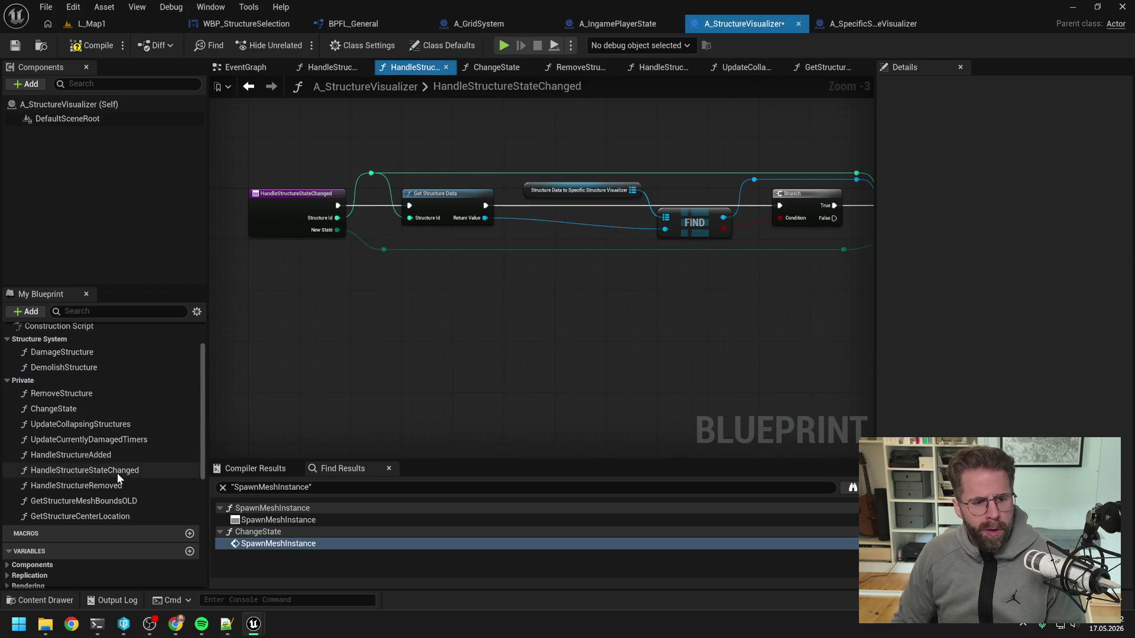
double_click(121, 485)
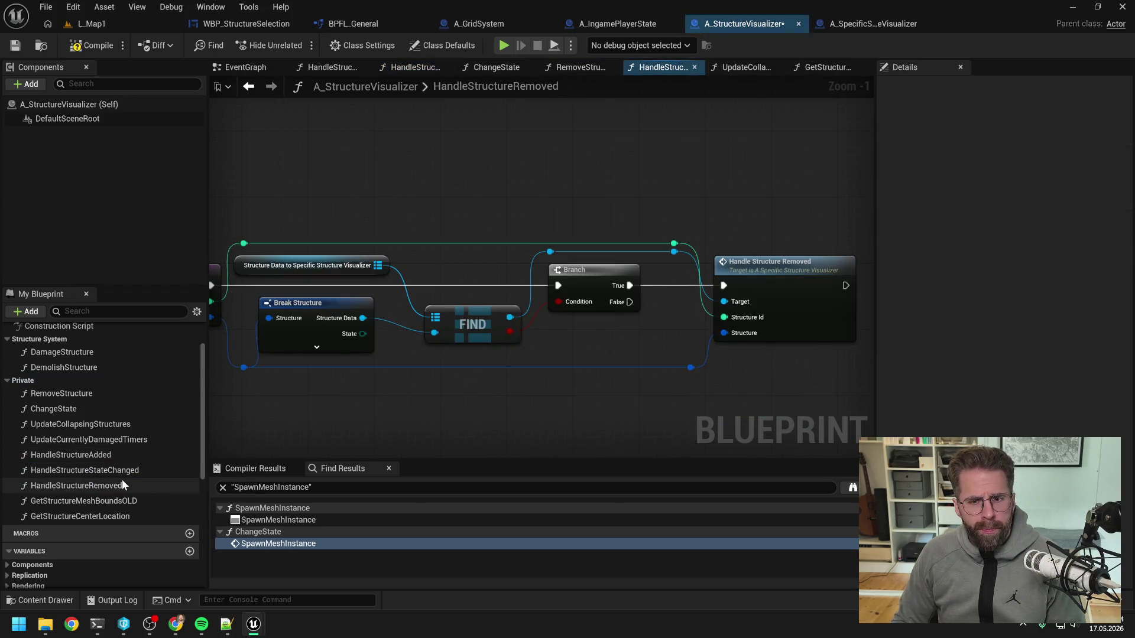
scroll(83, 413, "up", 1)
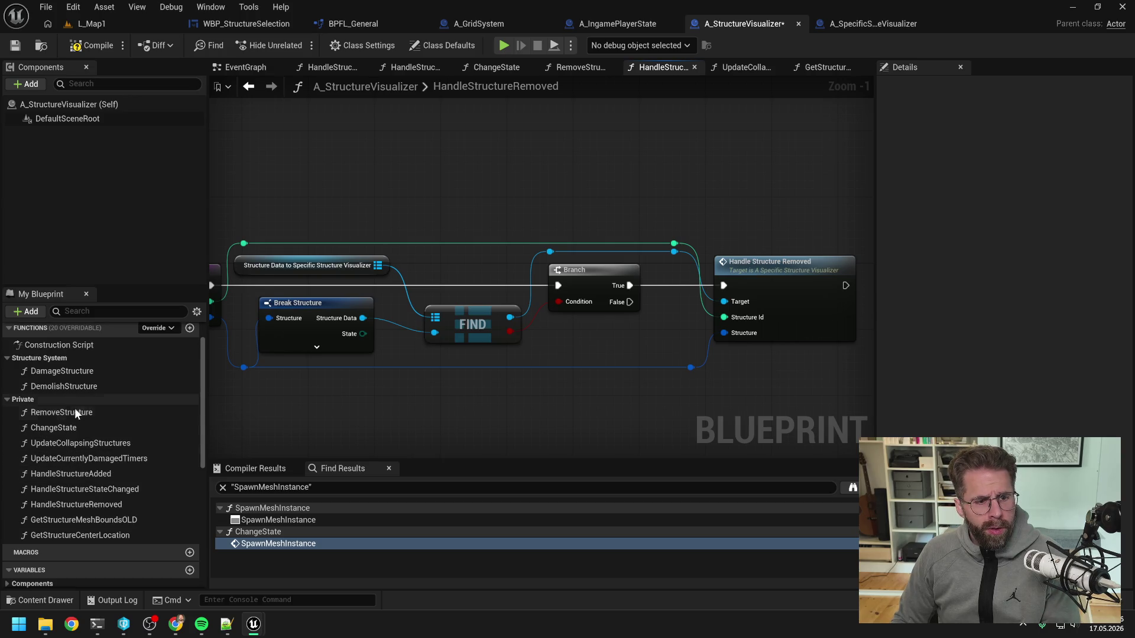
- Delete the RemoveStructure, ChangeState and UpdateCollapsingStructures functions
left_click(71, 413)
key("Delete")
left_click(653, 334)
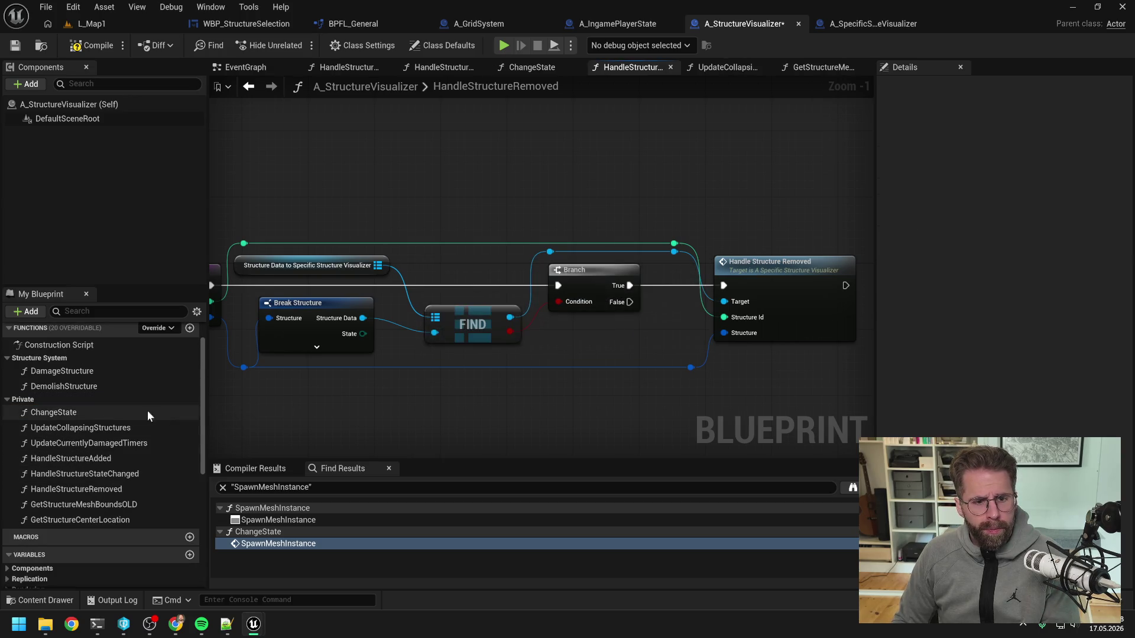
key("Delete")
left_click(672, 334)
left_click(148, 409)
key("Delete")
left_click(672, 334)
- Delete UpdateCurrentlyDamagedTimers, GetStructureMeshBoundsOLD and GetStructureCenterLocation, then open the DamageStructure graph
left_click(189, 411)
key("Delete")
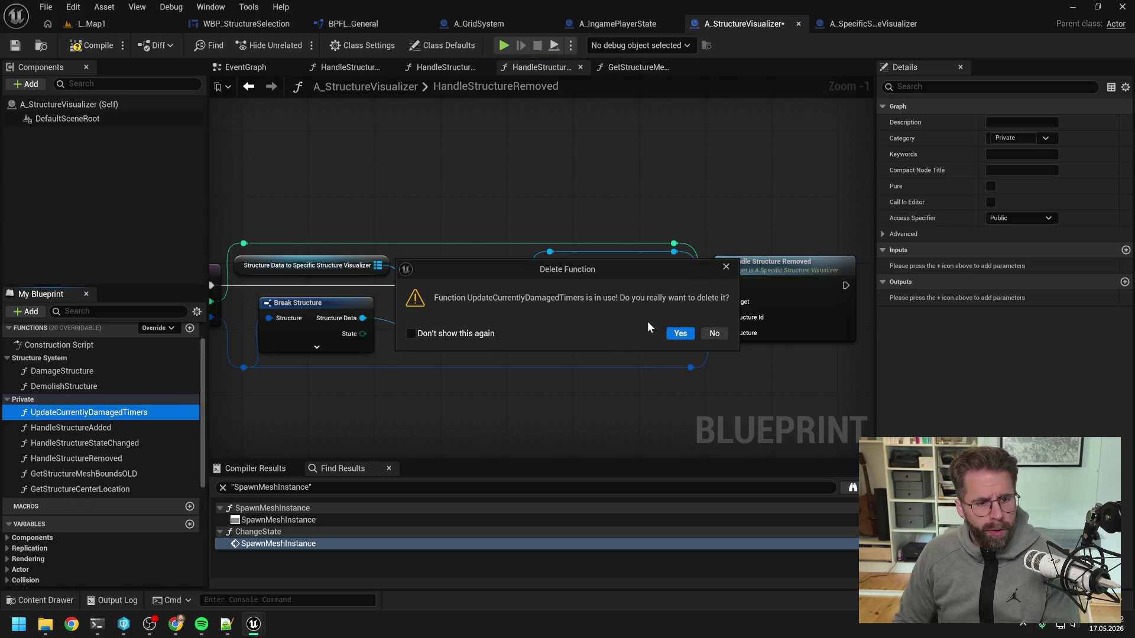
left_click(665, 335)
left_click(118, 459)
key("Delete")
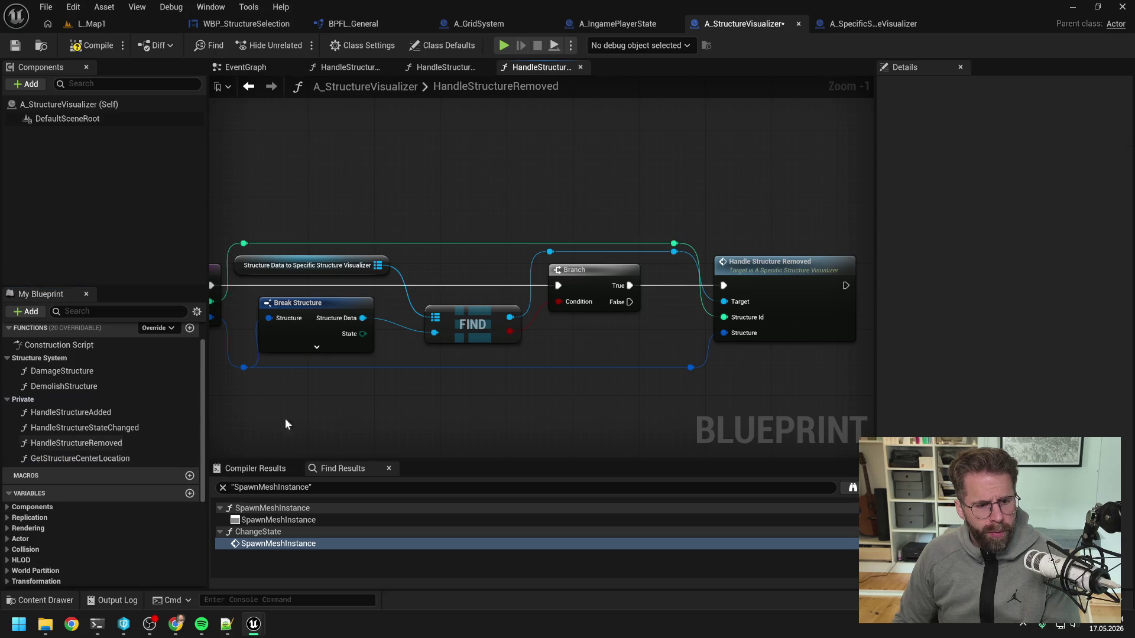
left_click(77, 459)
key("Delete")
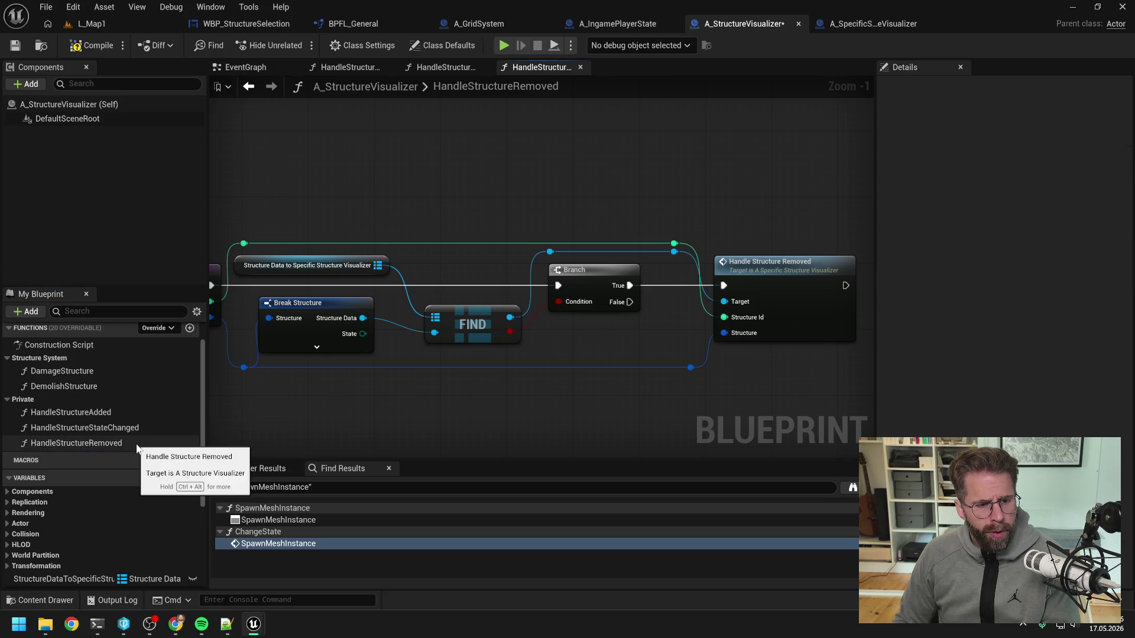
double_click(78, 390)
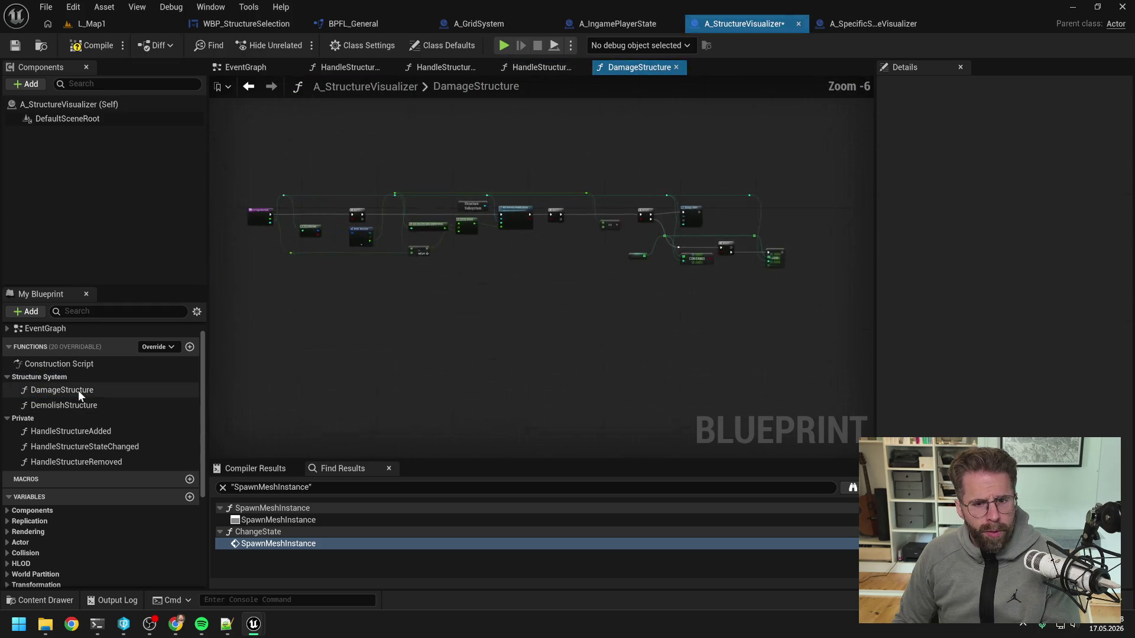
- Pan around the DamageStructure graph to review its health, Clamp, Branch and Change State nodes
scroll(509, 292, "up", 2)
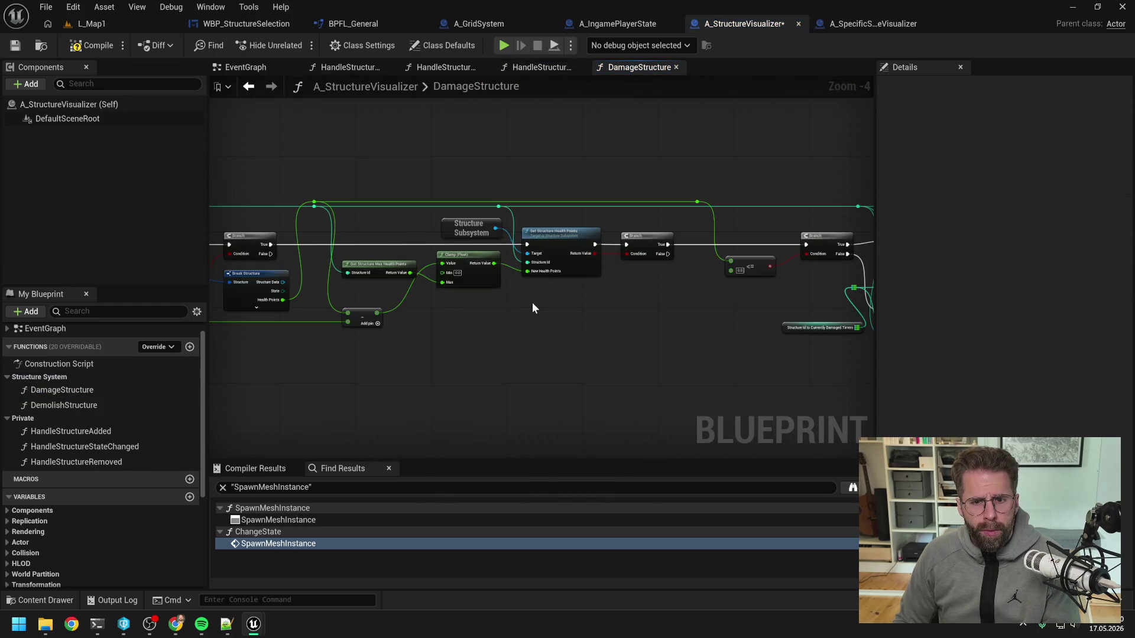
left_click_drag(690, 317, 470, 321)
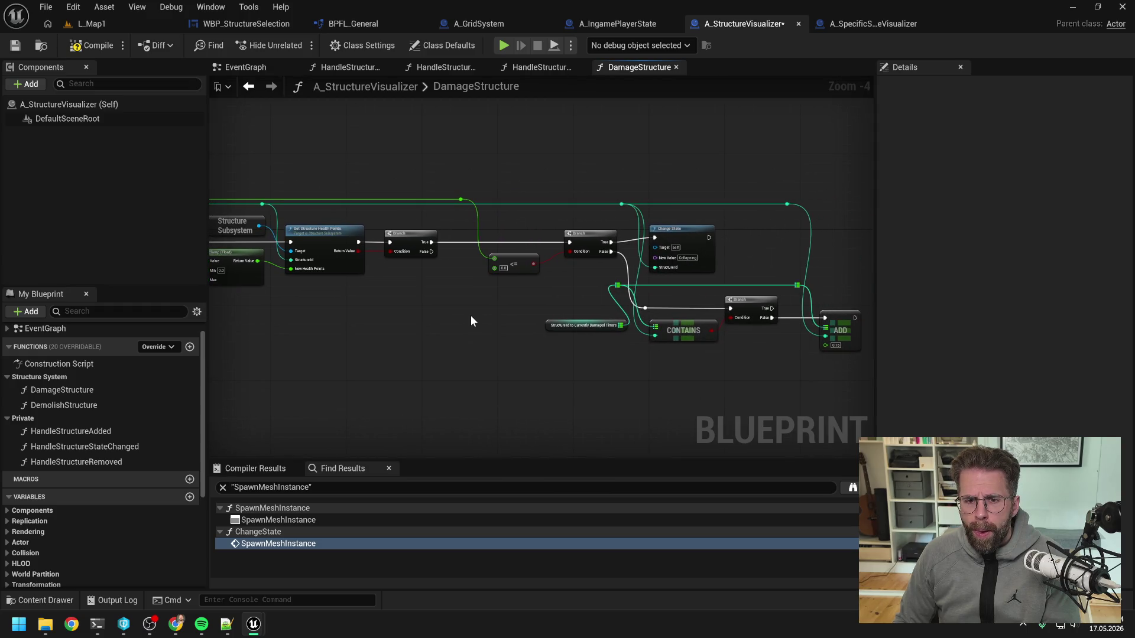
left_click_drag(470, 321, 752, 333)
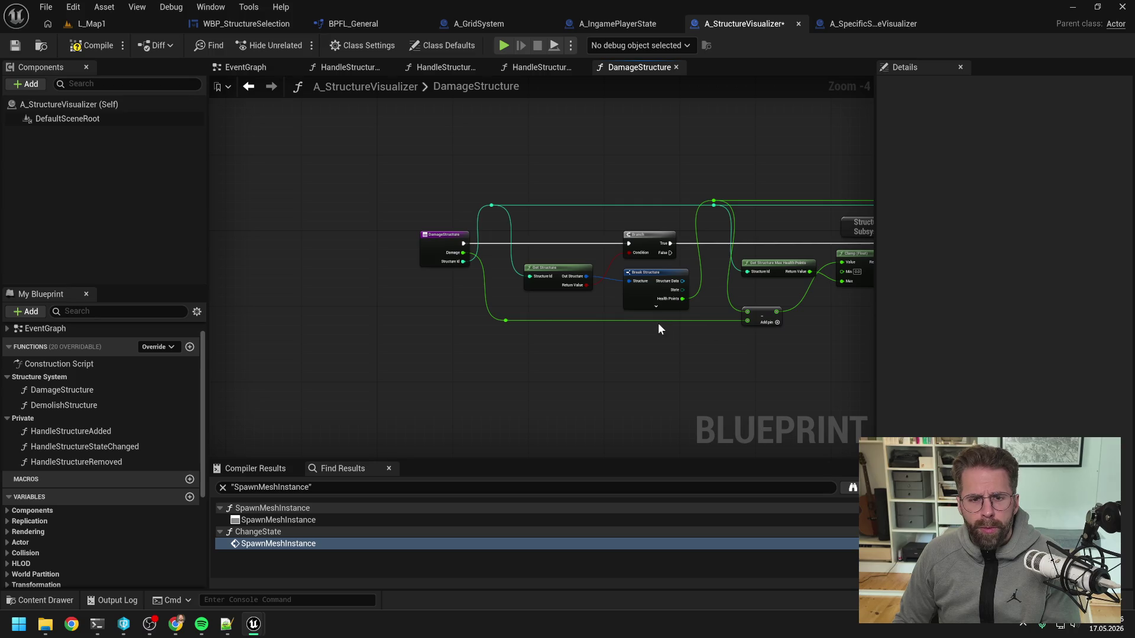
left_click_drag(668, 352, 571, 352)
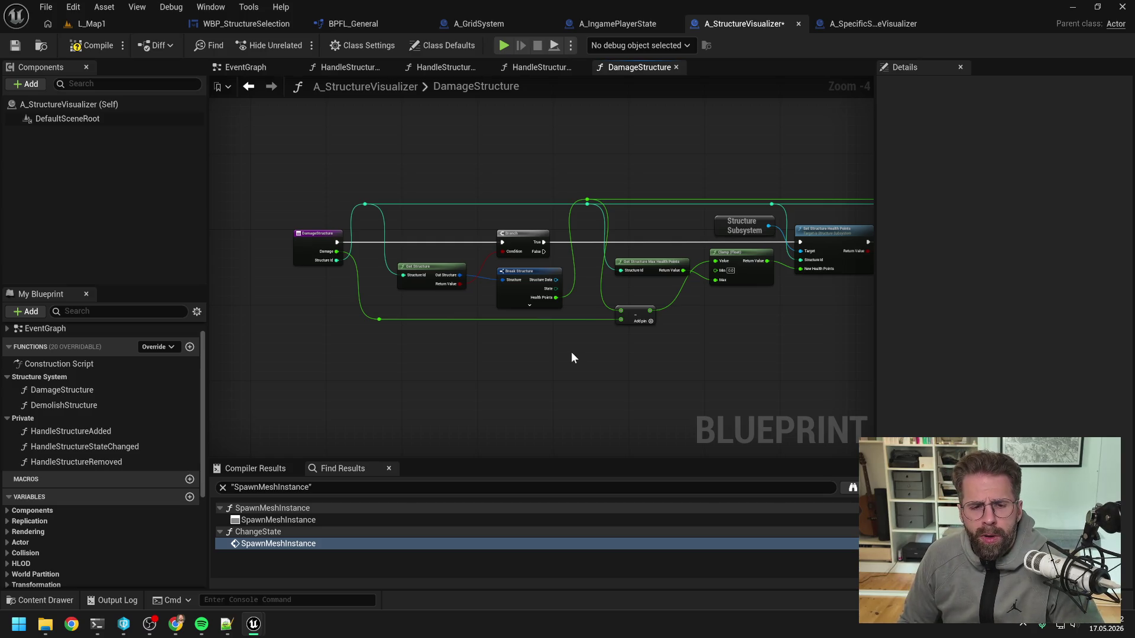
left_click_drag(574, 350, 635, 334)
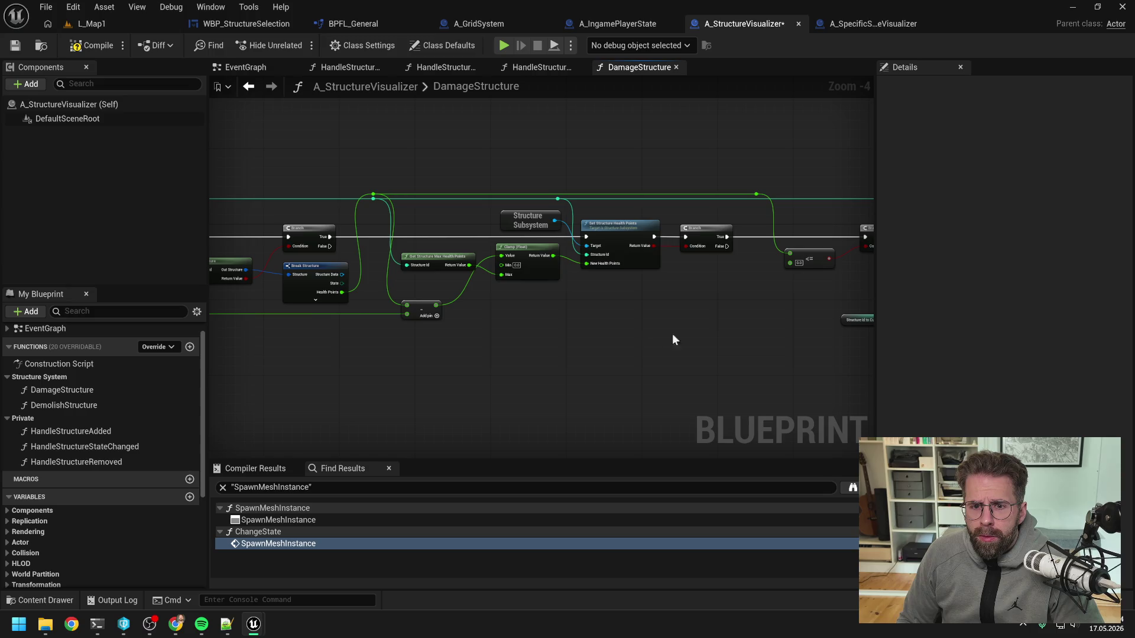
mouse_move(750, 329)
left_mouse_down()
mouse_move(519, 325)
mouse_move(462, 308)
mouse_move(505, 314)
left_mouse_up()
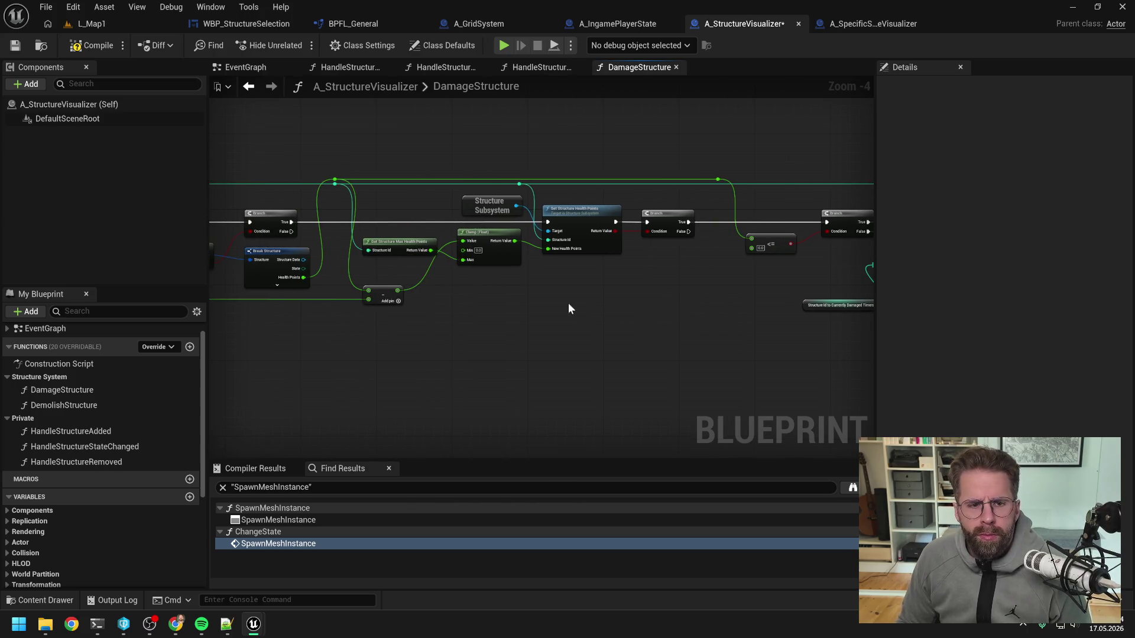
scroll(569, 308, "down", 1)
mouse_move(547, 299)
left_mouse_down()
mouse_move(731, 290)
mouse_move(623, 285)
left_mouse_up()
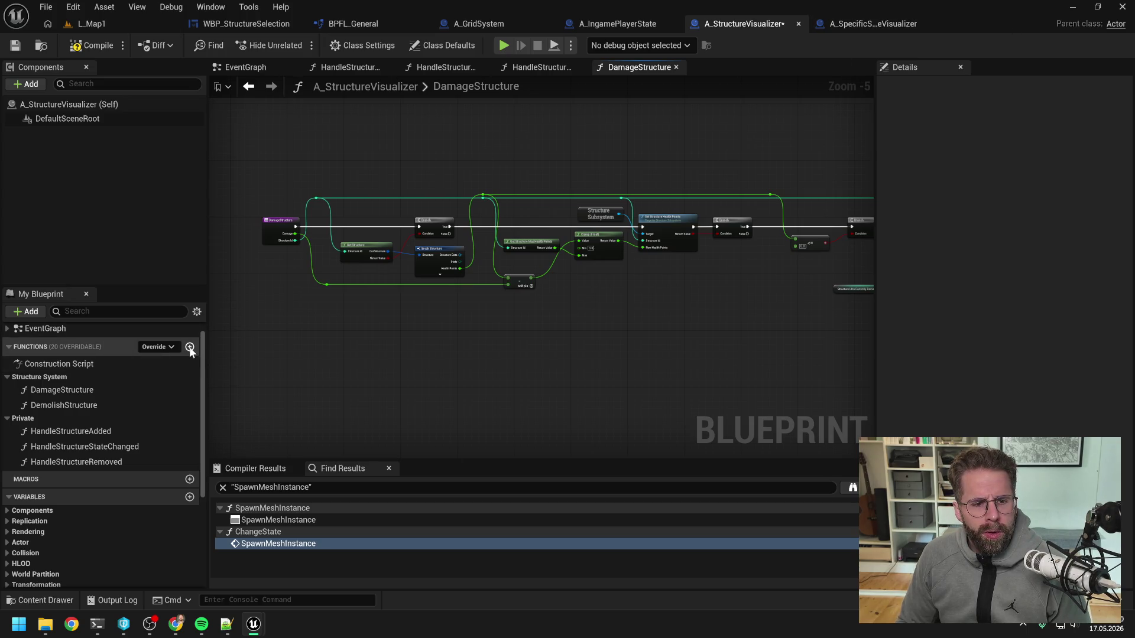
- Rename DamageStructure to HandleStructureDamaged and place it in the Private category
left_click(96, 392)
key("F2")
type("HandleStructur")
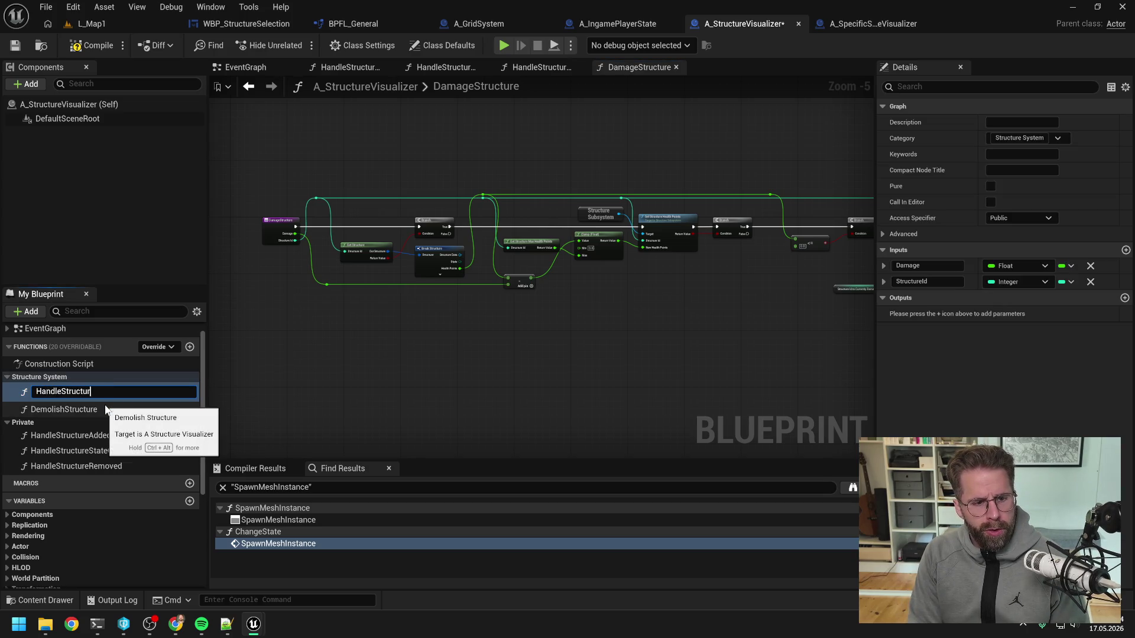
type("eDamaged")
key("Return")
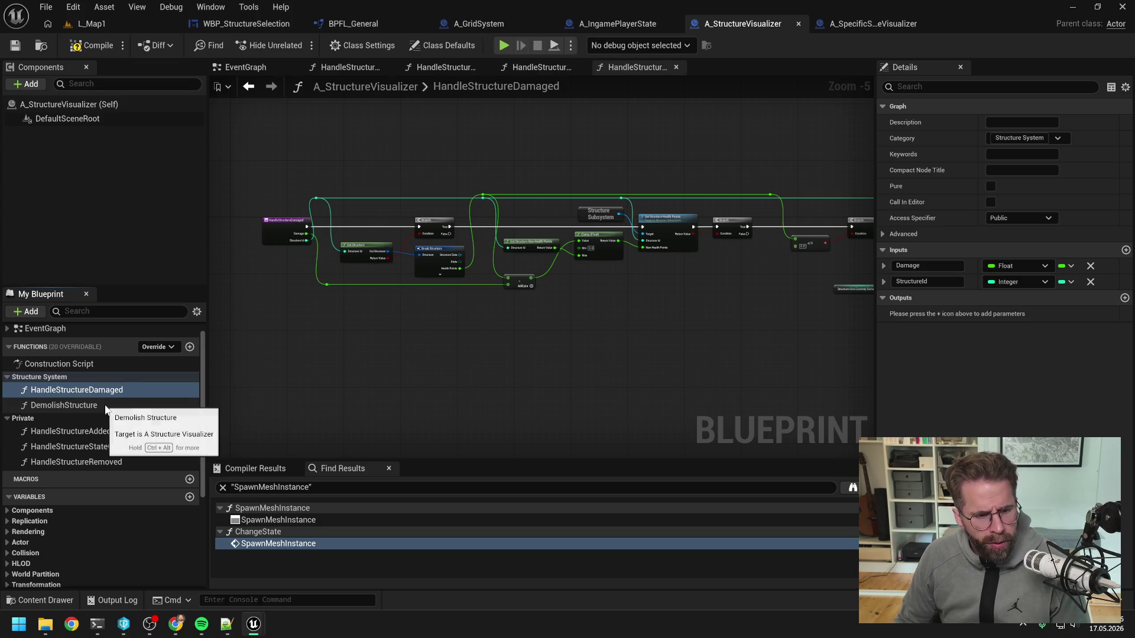
mouse_move(101, 388)
left_mouse_down()
mouse_move(106, 467)
mouse_move(113, 461)
left_mouse_up()
left_click(112, 448)
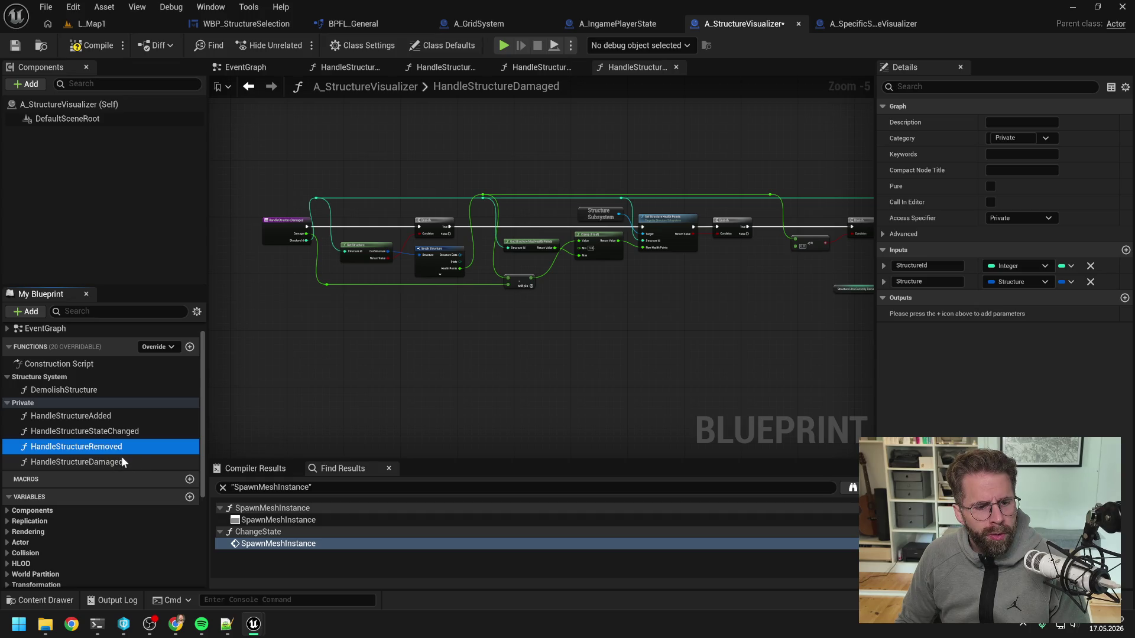
left_click(281, 625)
- End the hung second UnrealEditor process in Task Manager and close Task Manager
left_click(742, 466)
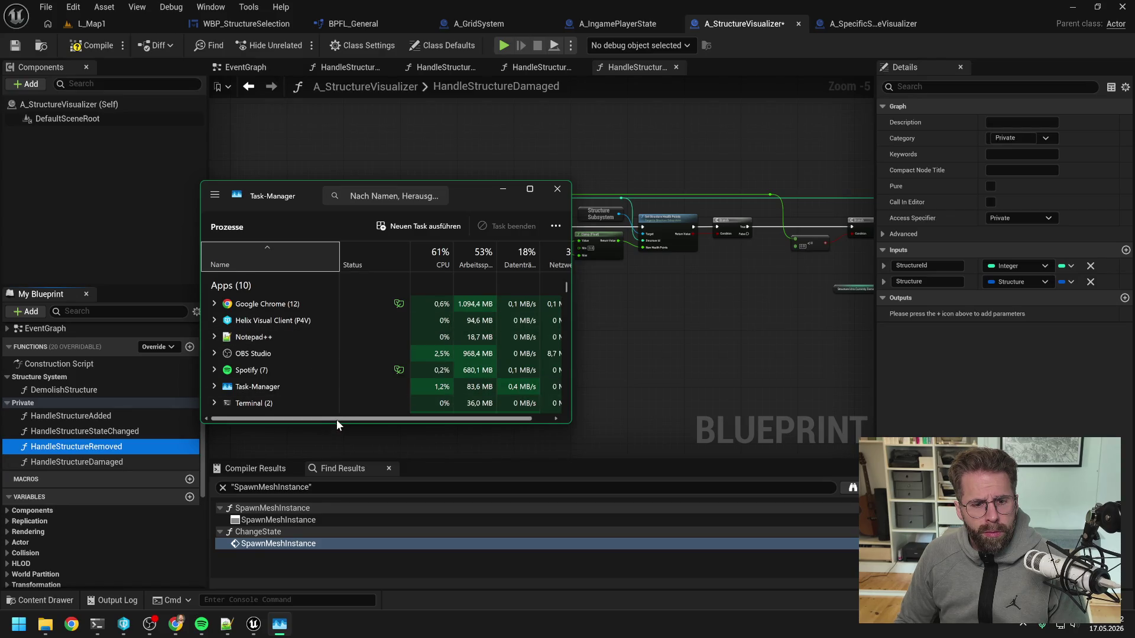
left_click_drag(336, 422, 346, 501)
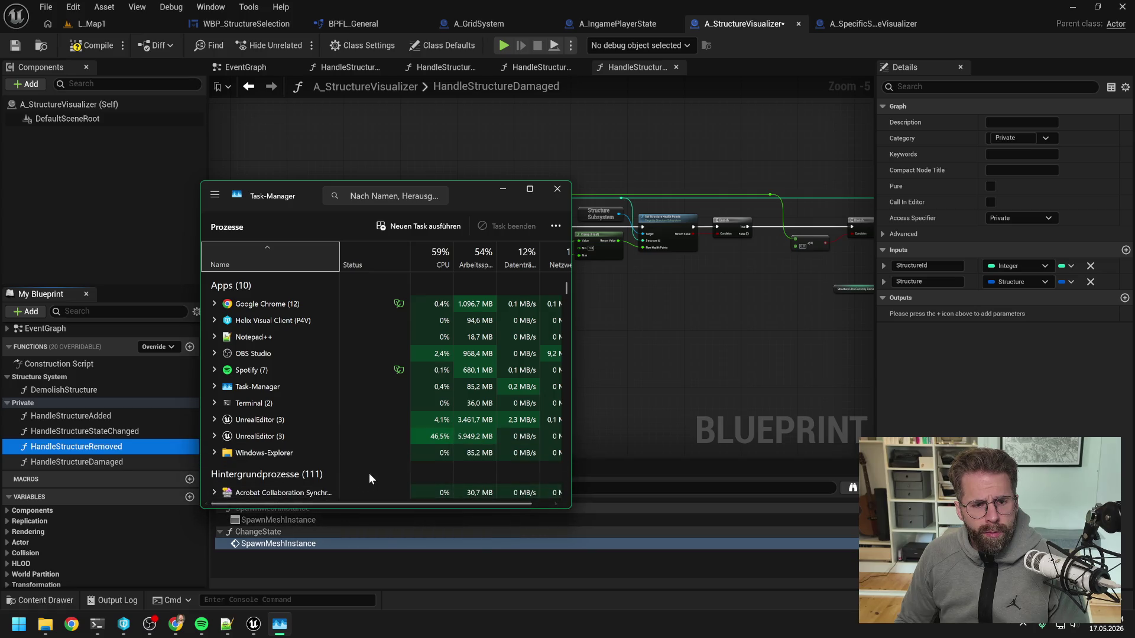
left_click(324, 436)
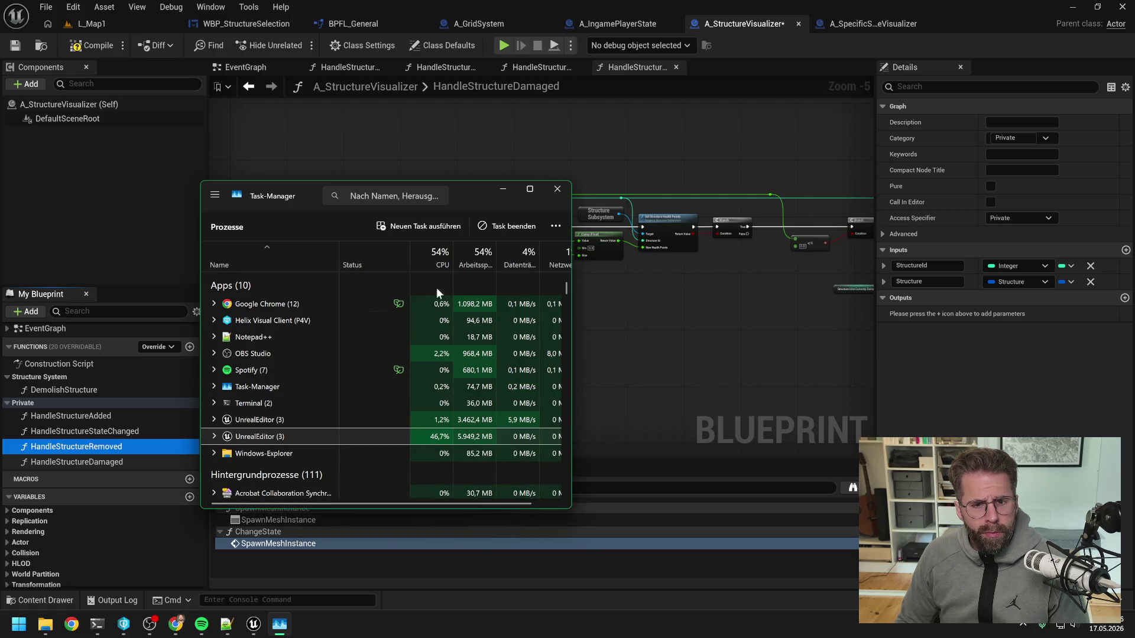
left_click(503, 226)
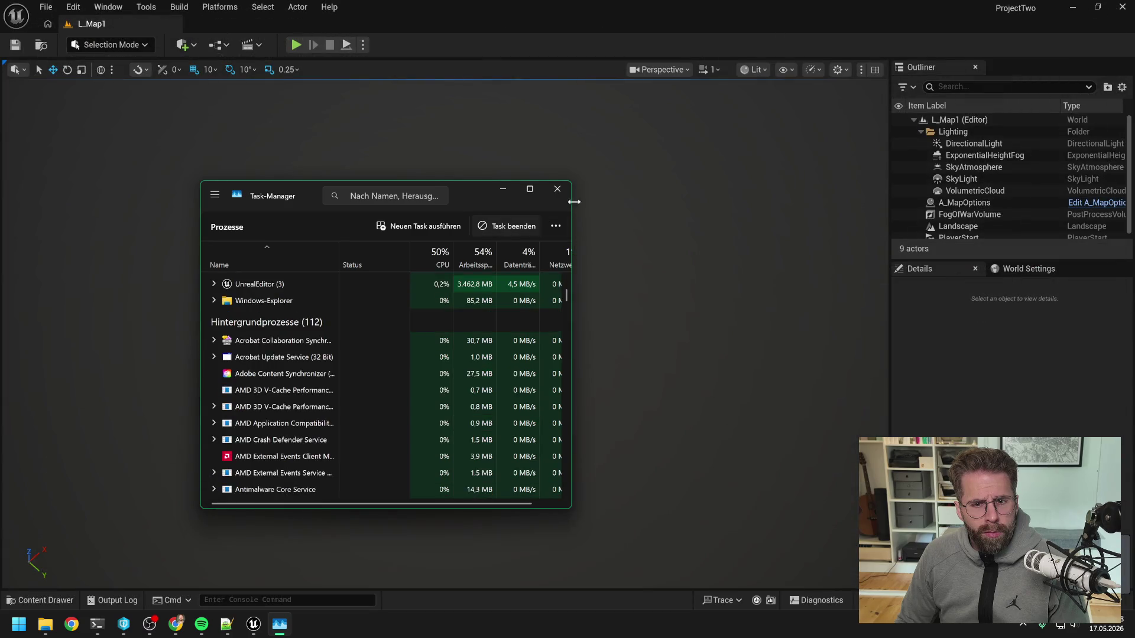
left_click(557, 188)
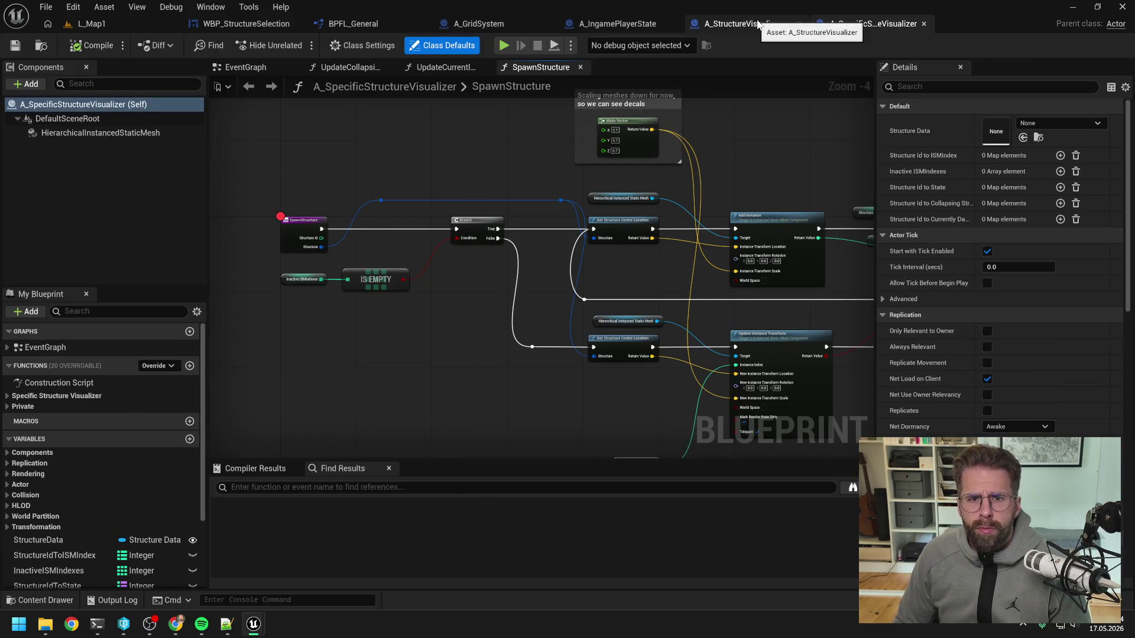
- In A_StructureVisualizer, delete the broken Change State node and remove HandleStructureDamaged's Damage input
left_click(780, 23)
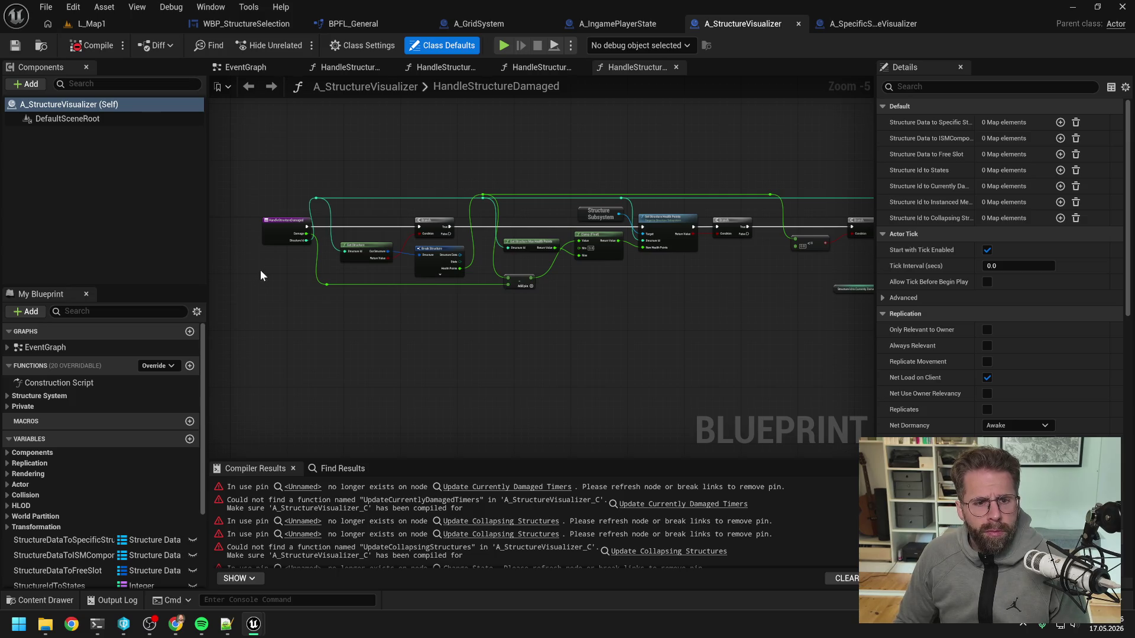
scroll(267, 264, "up", 2)
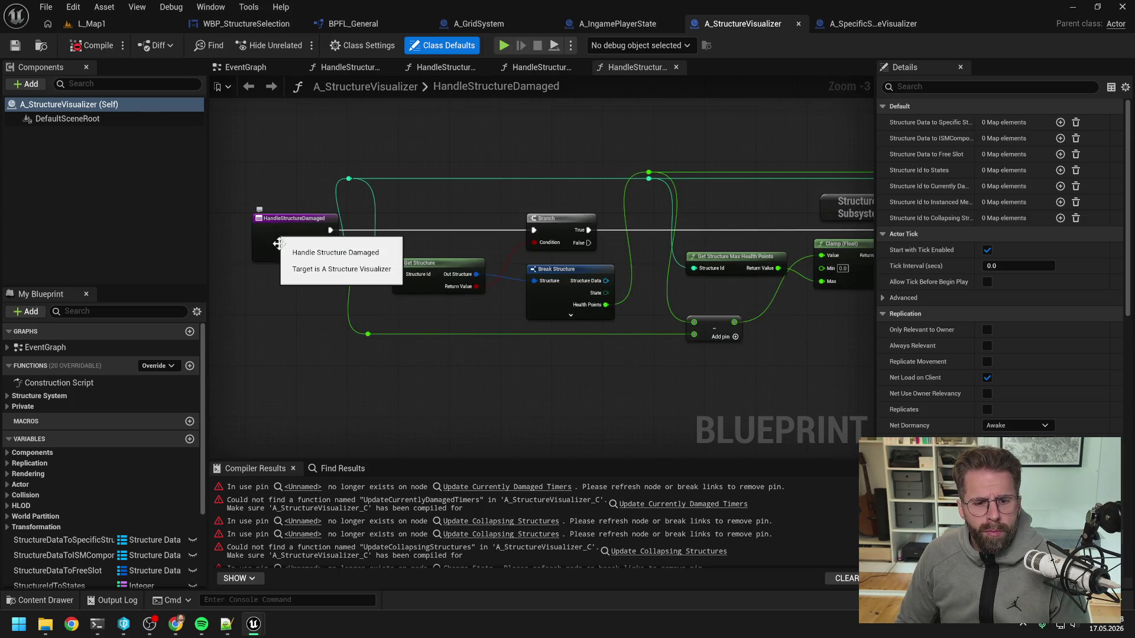
scroll(279, 243, "down", 4)
scroll(691, 281, "up", 3)
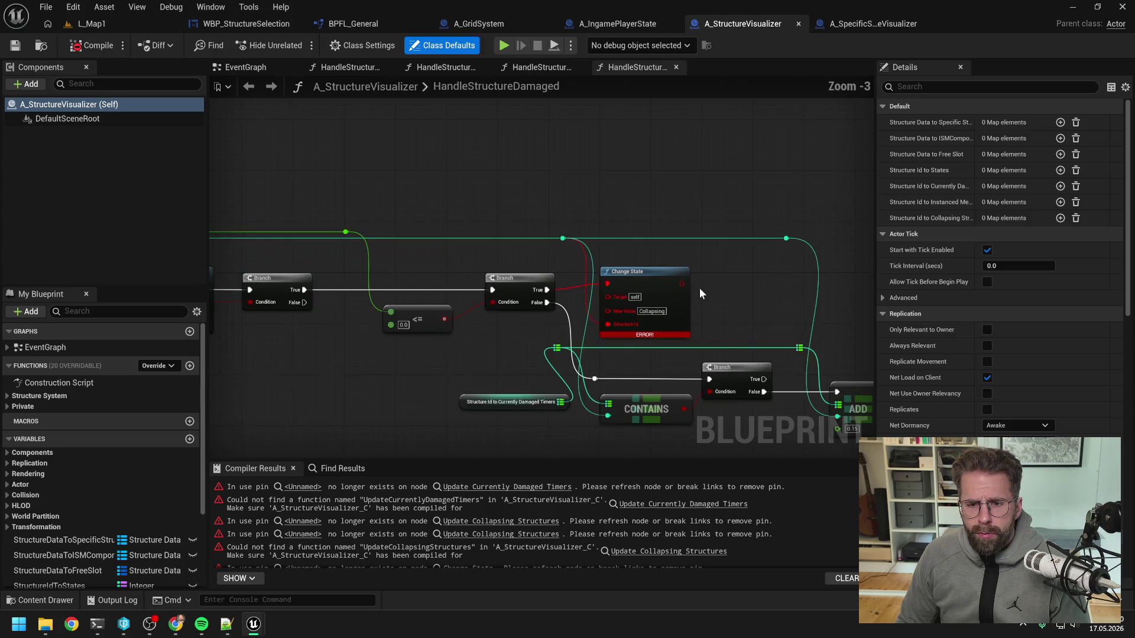
left_click(658, 285)
key("Delete")
scroll(408, 334, "down", 1)
mouse_move(408, 334)
left_mouse_down()
mouse_move(689, 334)
mouse_move(661, 354)
left_mouse_up()
scroll(639, 343, "up", 1)
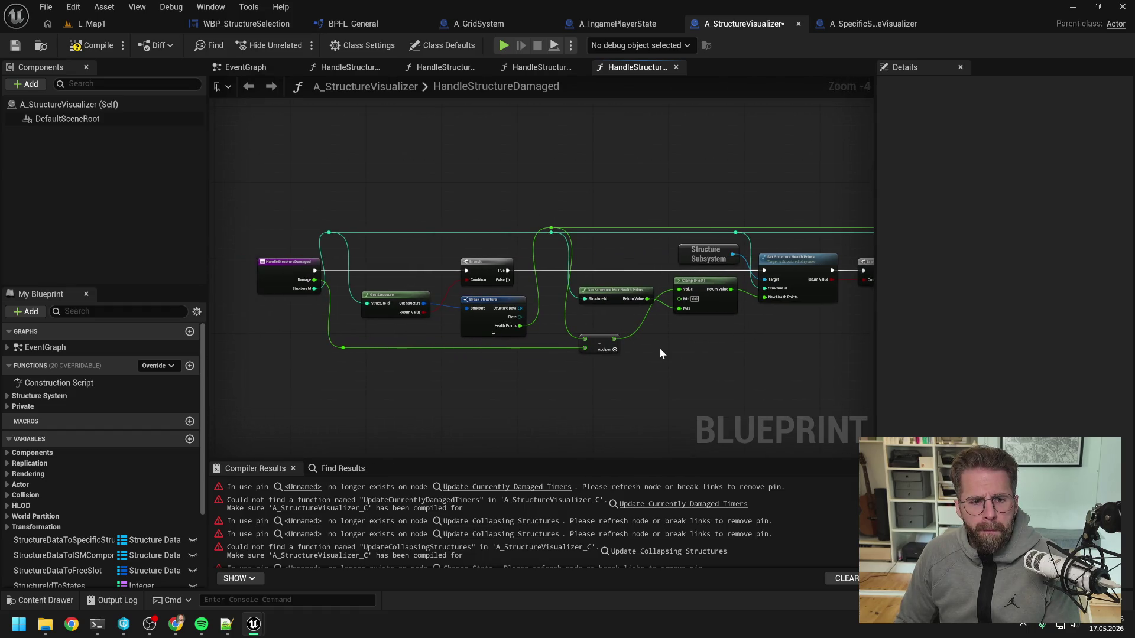
left_click(286, 277)
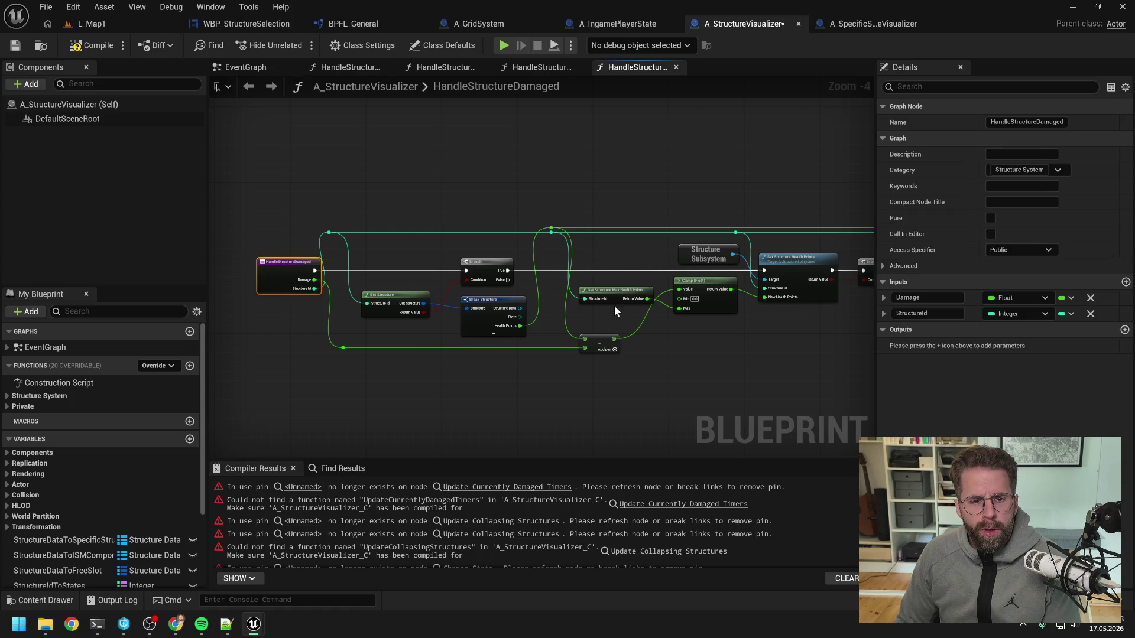
left_click(1090, 298)
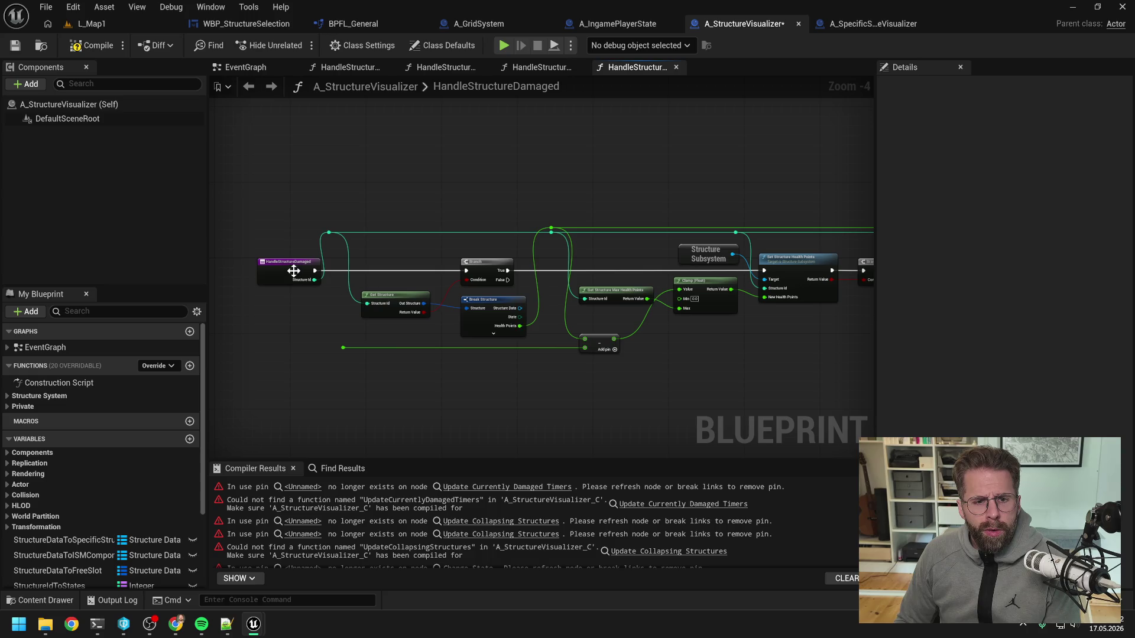
left_click(305, 312)
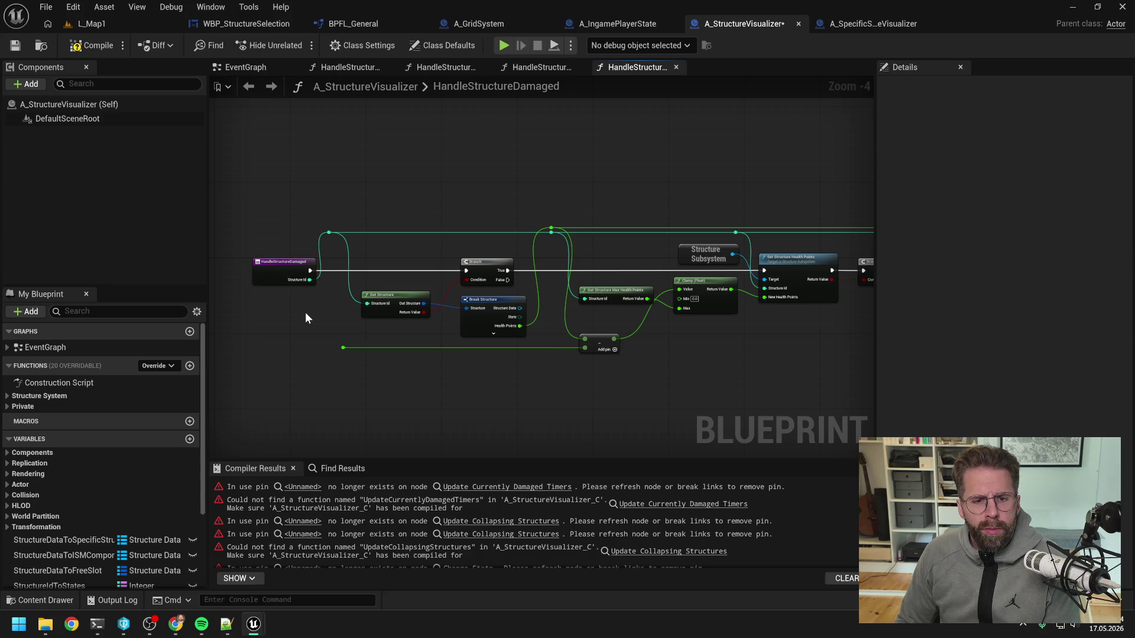
- Delete the health-calculation nodes: max health, Clamp, subtract, Branches, health-setting, Break Structure and <= comparison
left_click_drag(622, 349, 520, 283)
key("Delete")
mouse_move(498, 327)
left_mouse_down()
mouse_move(656, 251)
mouse_move(724, 242)
left_mouse_up()
key("Delete")
mouse_move(690, 296)
left_mouse_down()
mouse_move(487, 318)
mouse_move(625, 251)
left_mouse_up()
key("Delete")
left_click_drag(608, 293, 451, 291)
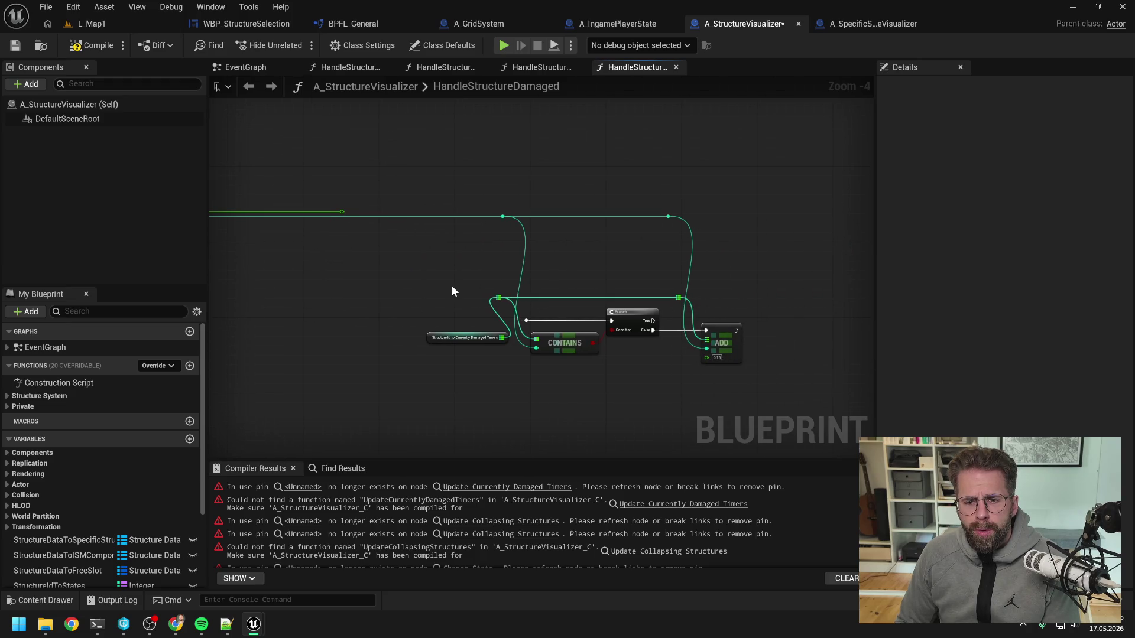
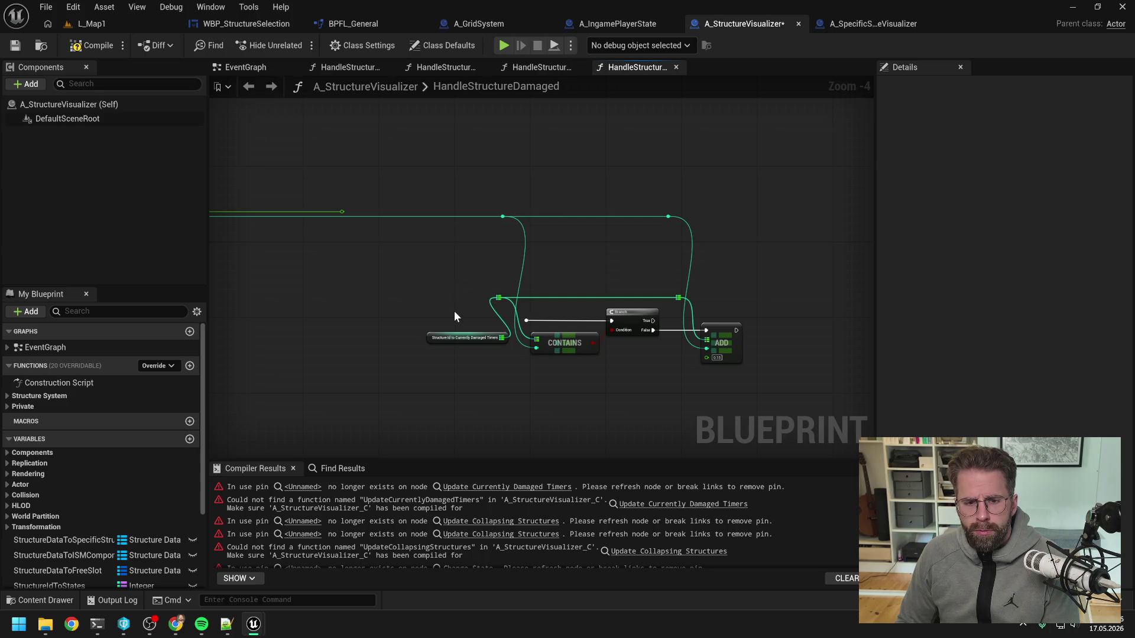
- Nudge the damaged-timers map node left, then compile and save A_StructureVisualizer
mouse_move(470, 352)
left_mouse_down()
mouse_move(529, 286)
mouse_move(627, 287)
left_mouse_up()
left_click(513, 299)
scroll(513, 299, "down", 1)
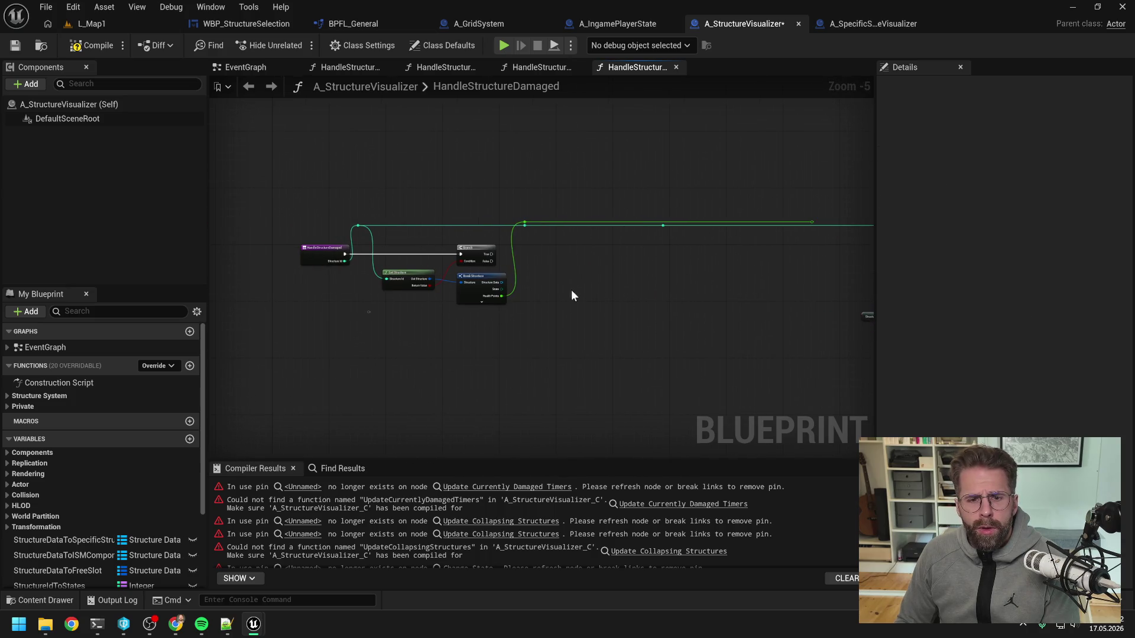
left_click(89, 45)
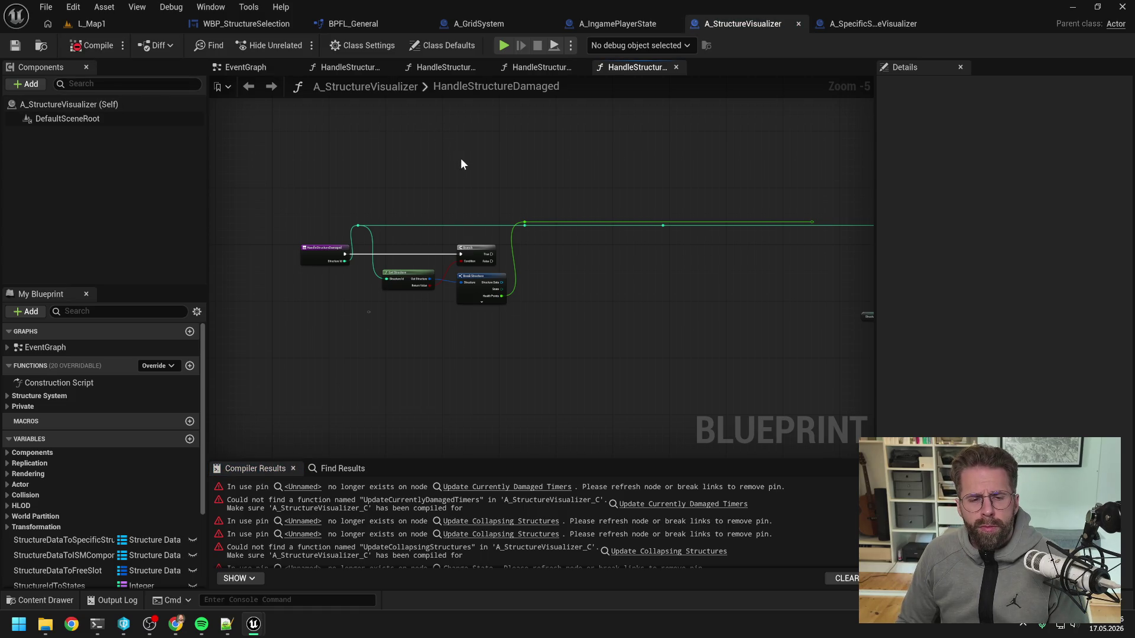
- Add a Structure-typed input named Structure to the HandleStructureDamaged entry node
scroll(408, 193, "up", 1)
left_click_drag(408, 193, 523, 185)
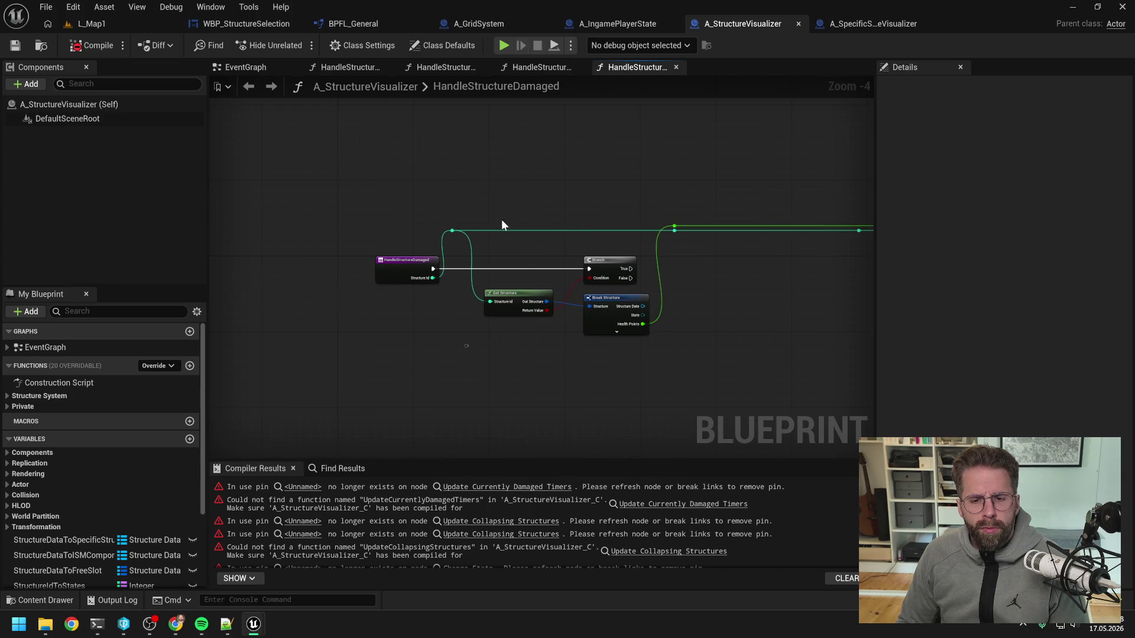
left_click_drag(400, 276, 392, 276)
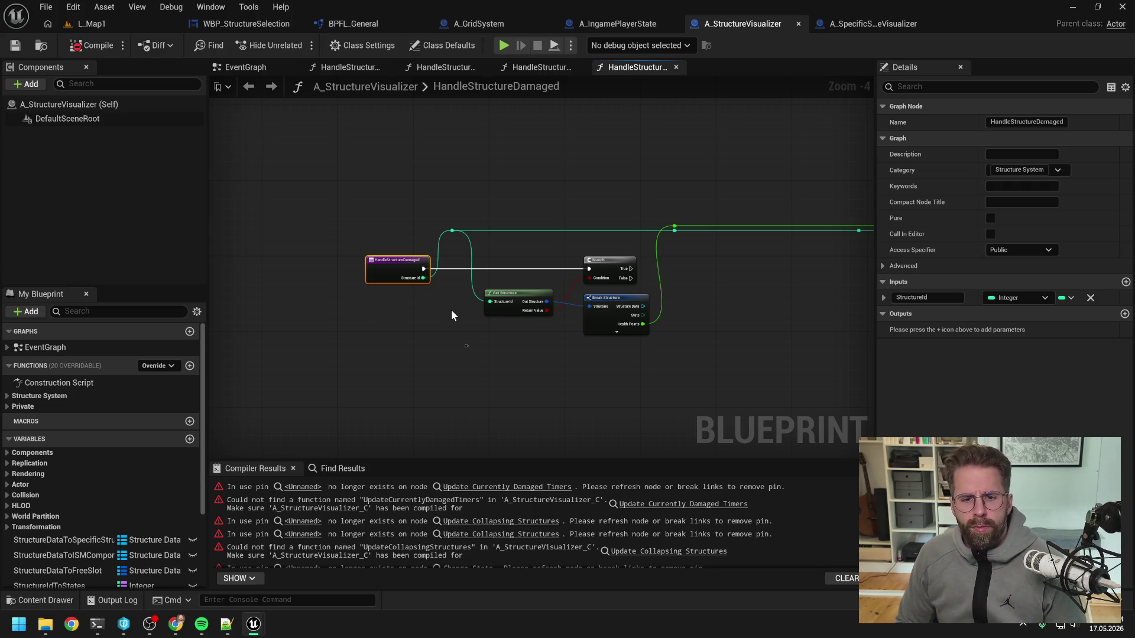
left_click(425, 302)
left_click(384, 269)
left_click(1126, 283)
left_click(1010, 314)
type("s")
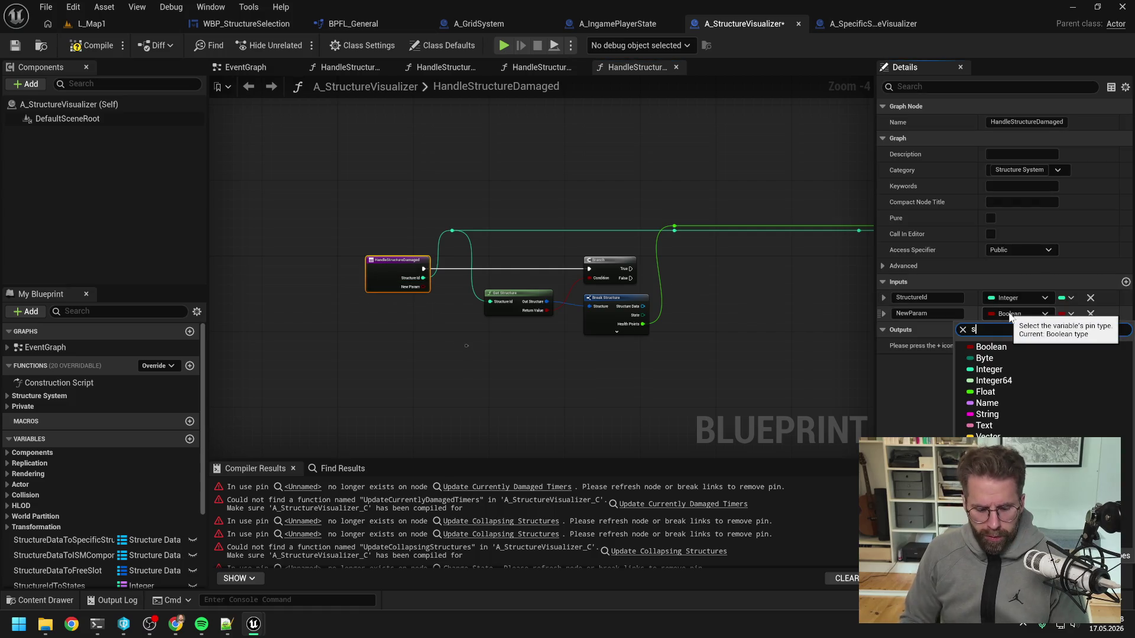
type("tructure")
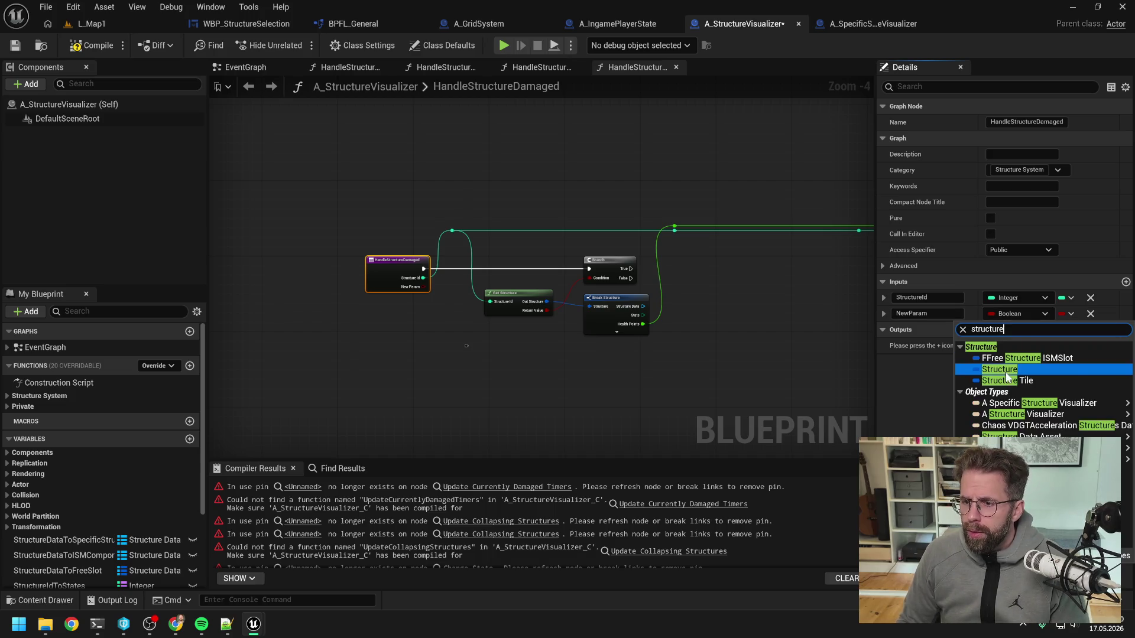
left_click(1008, 378)
left_click(928, 314)
type("Structure")
key("Return")
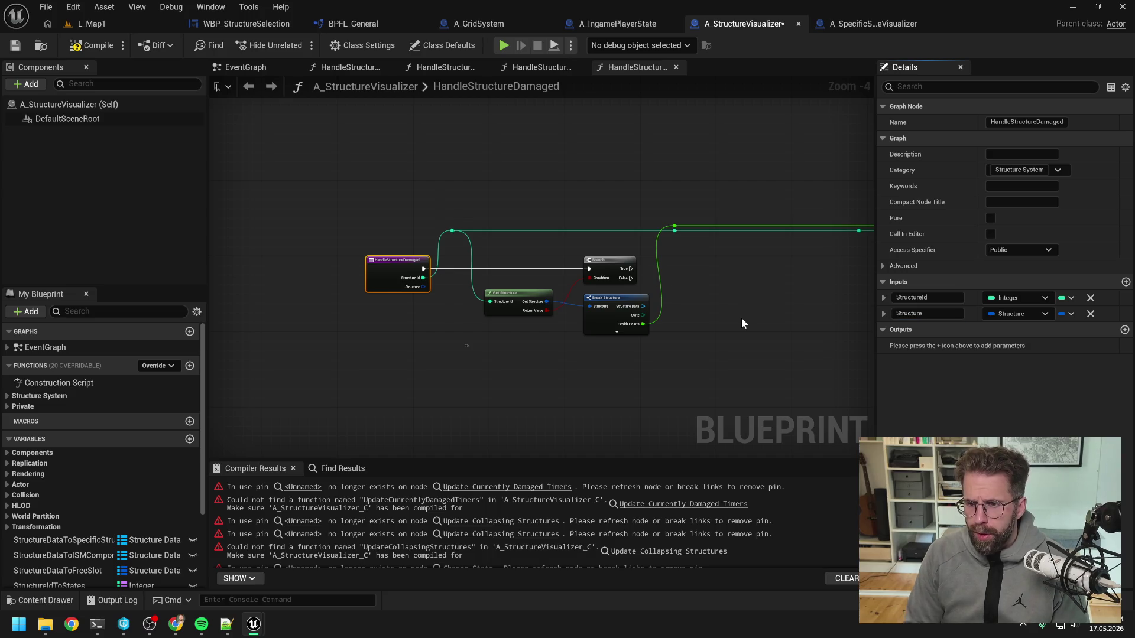
- Delete the old structure lookup, reroute and damaged-timer nodes, keeping only the entry
left_click(735, 317)
left_click_drag(478, 208, 690, 339)
key("Delete")
scroll(470, 309, "down", 2)
left_click_drag(347, 238, 664, 348)
key("Delete")
left_click_drag(654, 235, 832, 274)
key("Delete")
left_click_drag(654, 266, 852, 353)
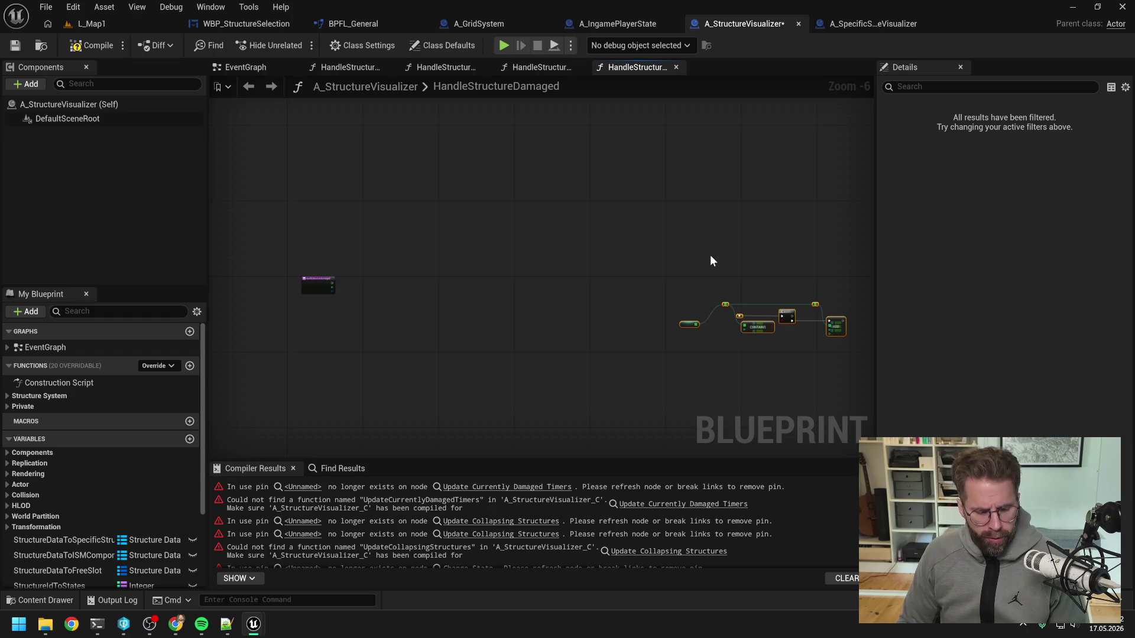
key("Delete")
scroll(487, 275, "up", 4)
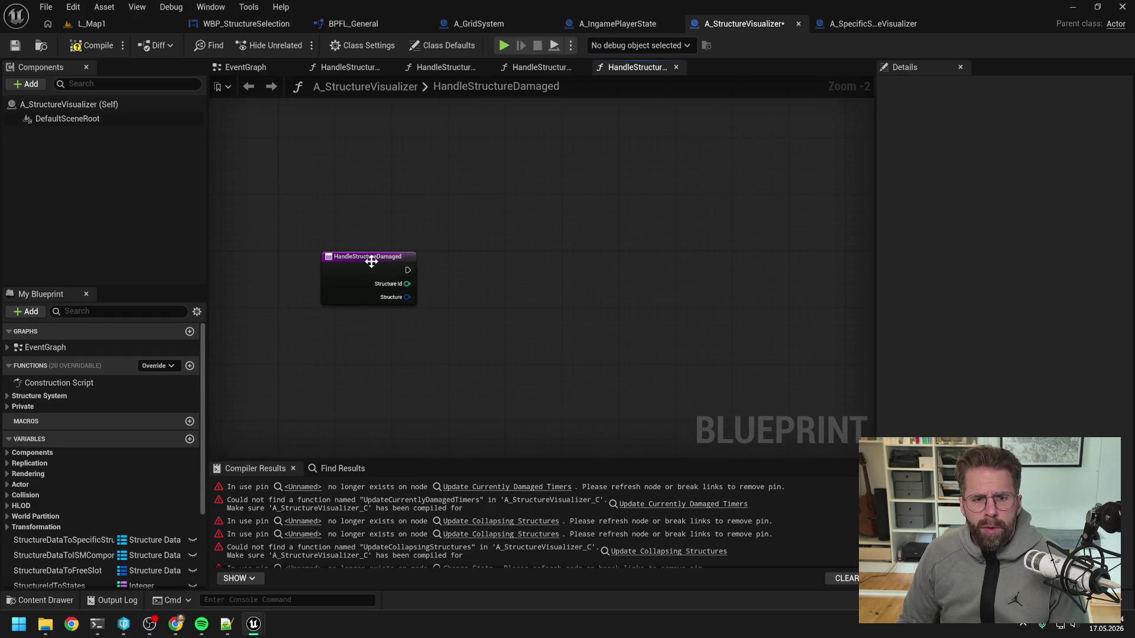
left_click(875, 24)
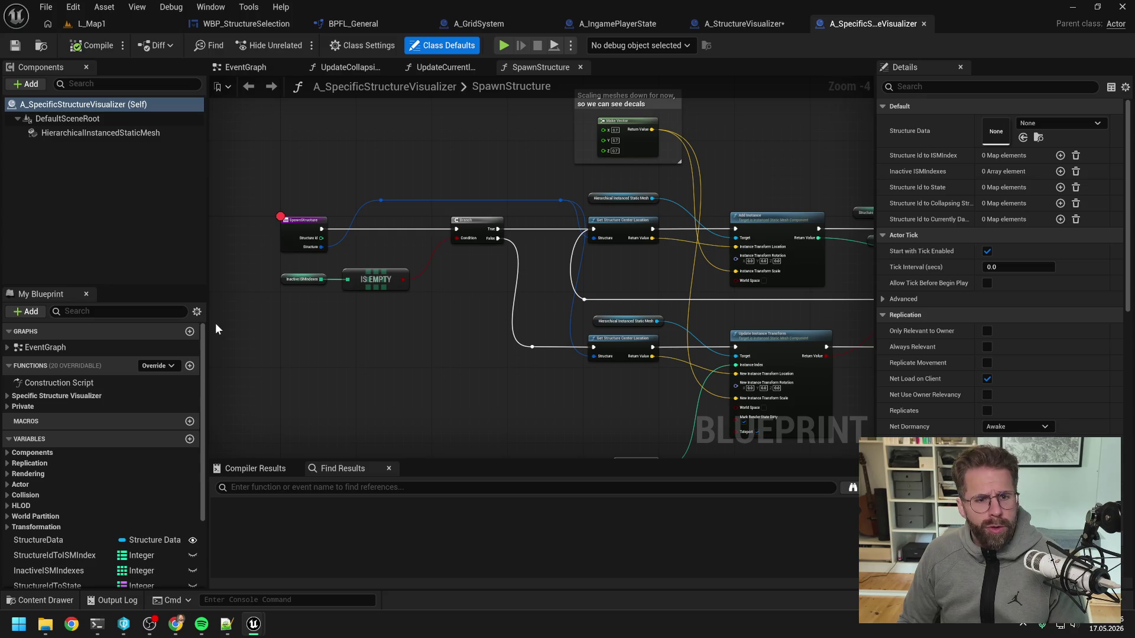
- Create a new function named HandleStructureDamaged in A_SpecificStructureVisualizer
left_click(7, 406)
left_click(7, 396)
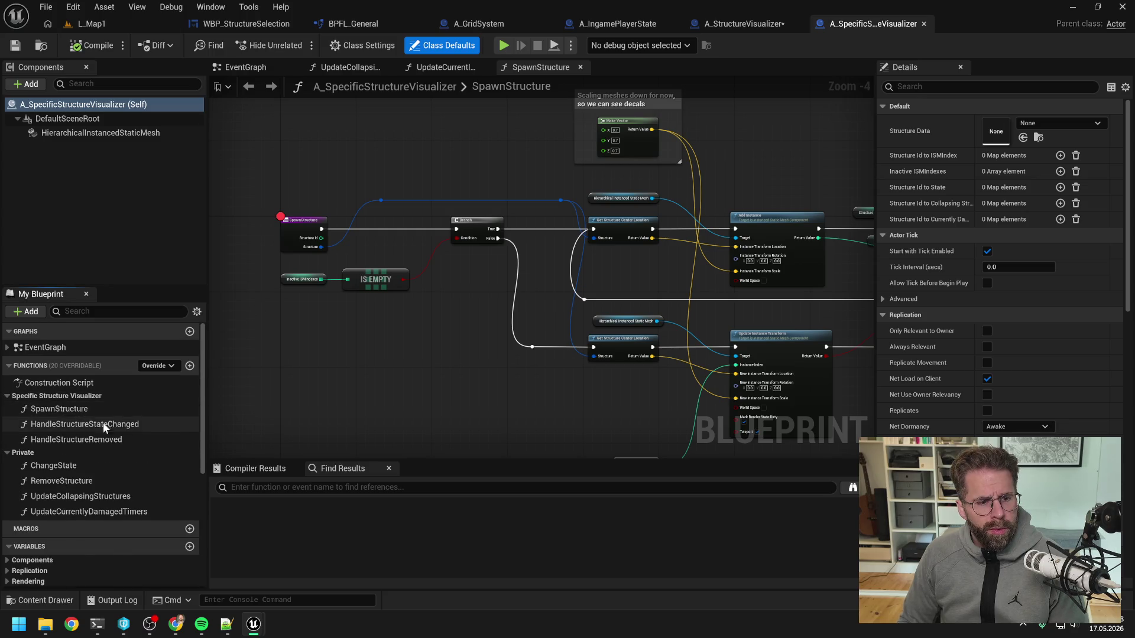
left_click(189, 365)
type("Ha")
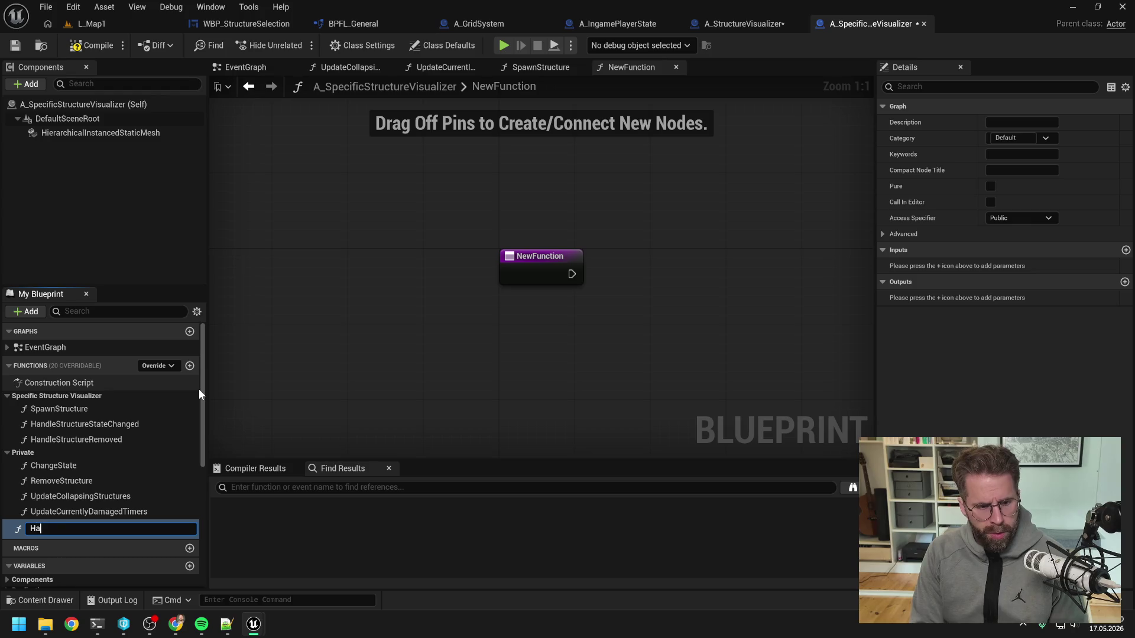
type("ndleStructure")
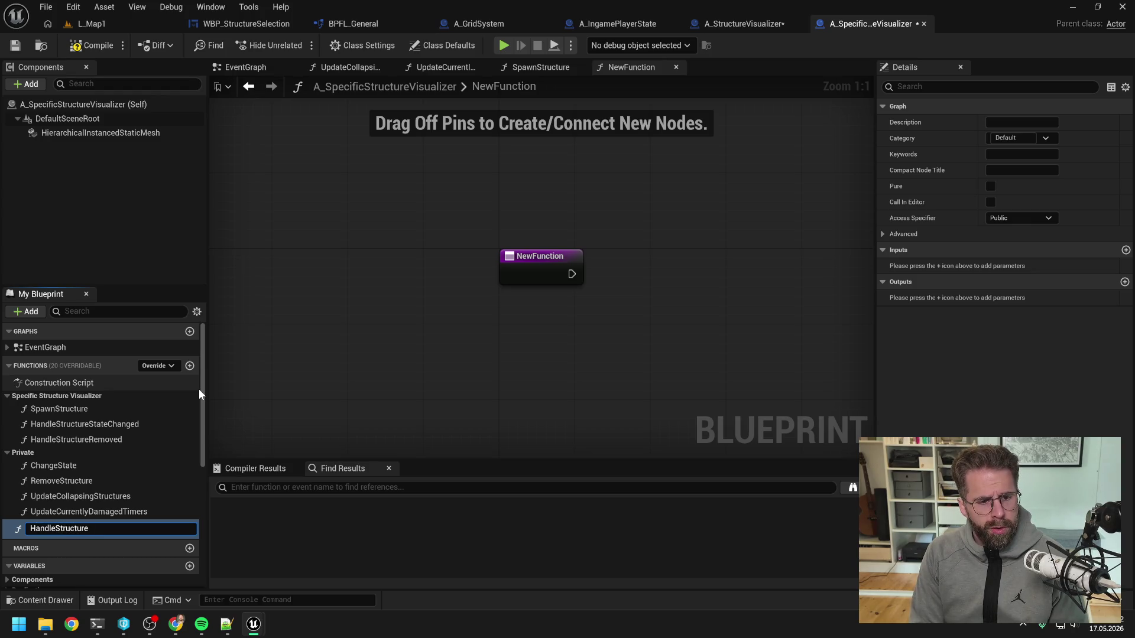
type("Damaged")
- Rename RemoveStructure to RemoveVisual and save the blueprint
double_click(76, 439)
left_click(67, 498)
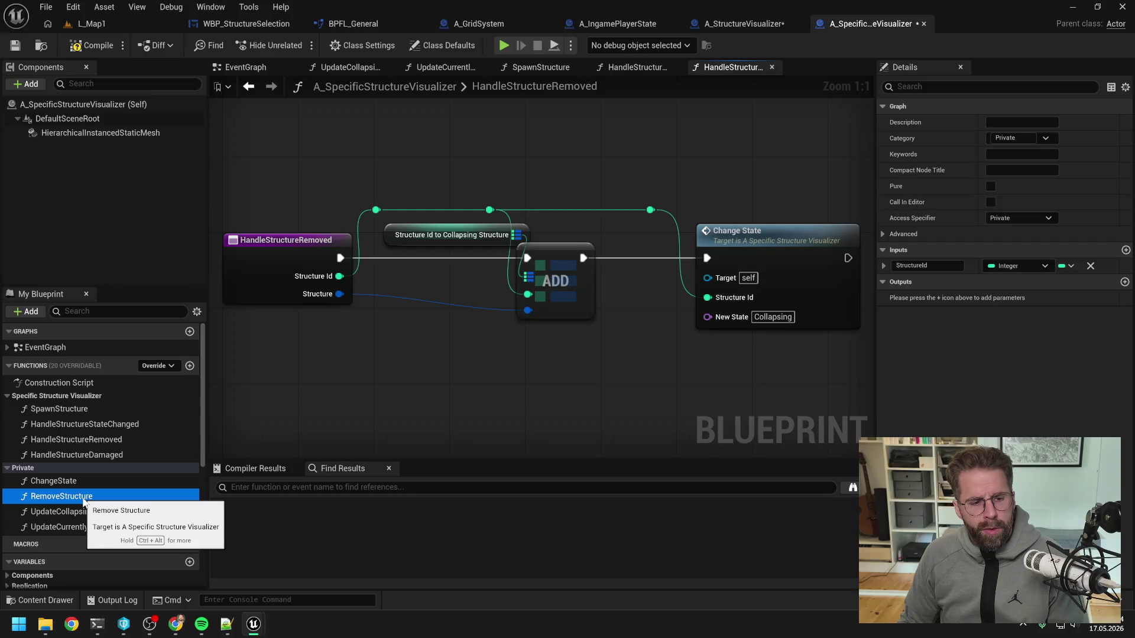
left_click(67, 498)
key("End")
key("ctrl+shift+Left")
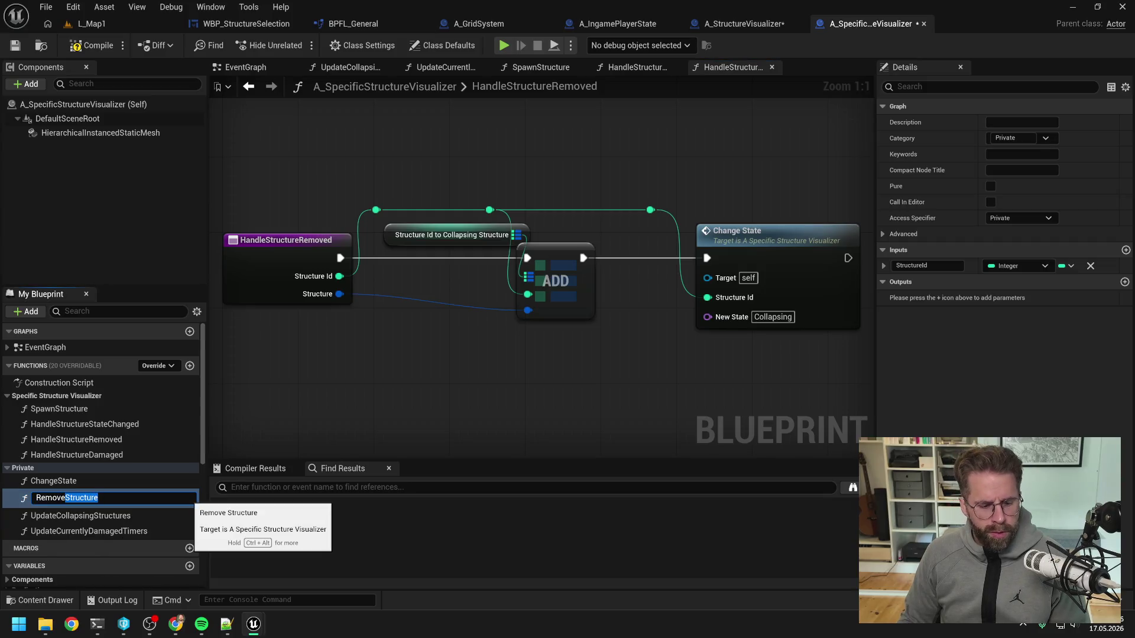
type("Visual")
key("Return")
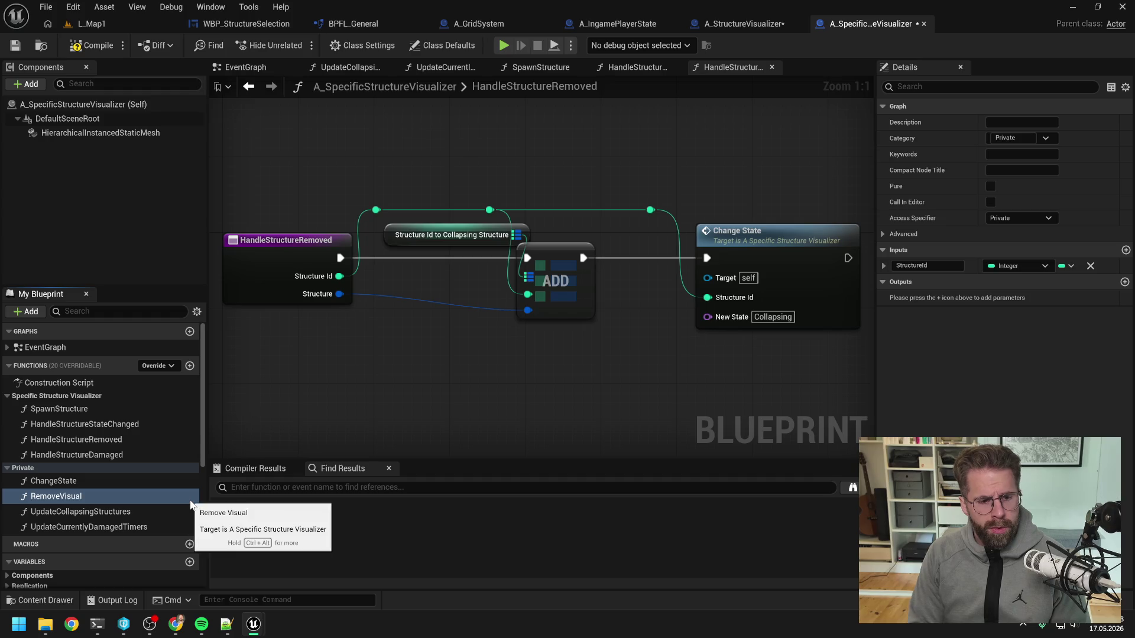
key("ctrl+shift+s")
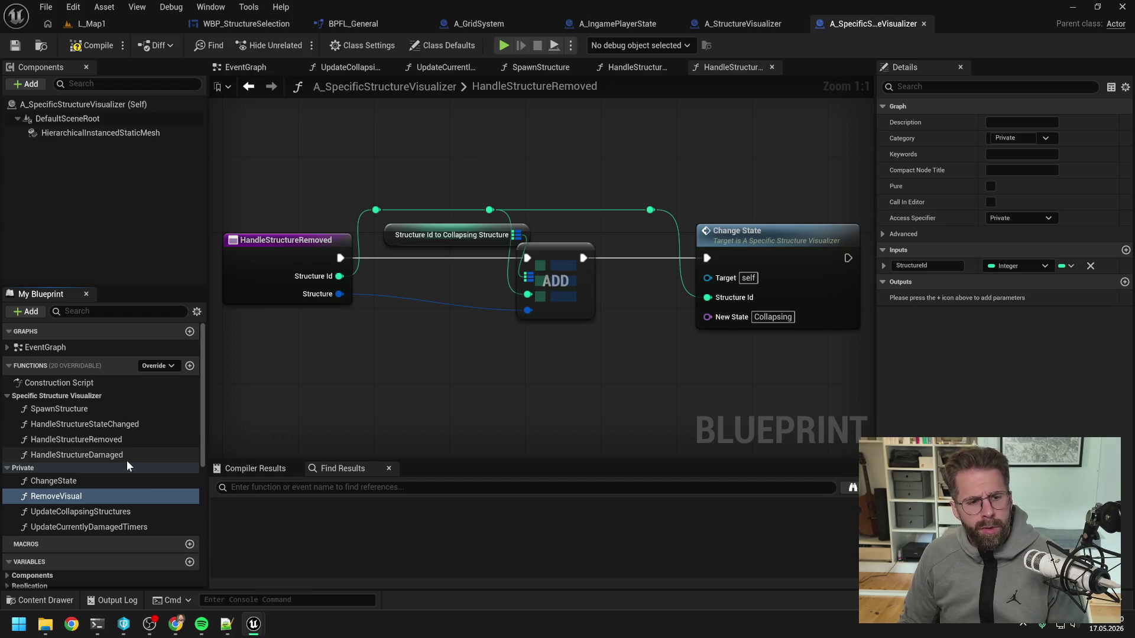
- Rename the SpawnStructure function to SpawnVisual
left_click(88, 409)
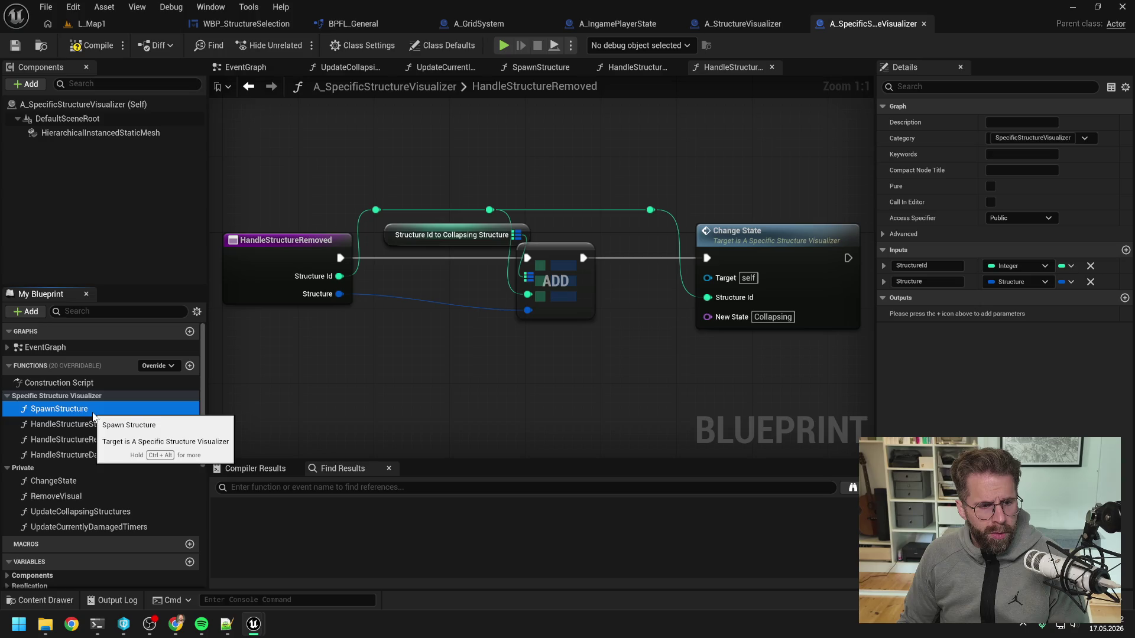
key("F2")
key("End")
key("ctrl+shift+Left")
type("Visual")
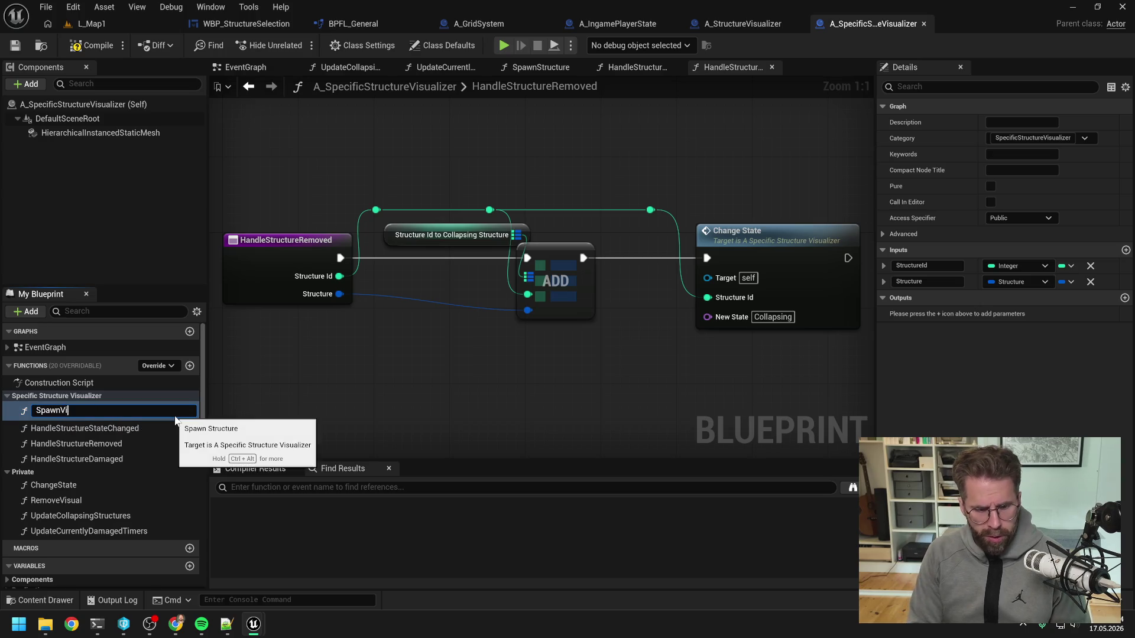
key("Return")
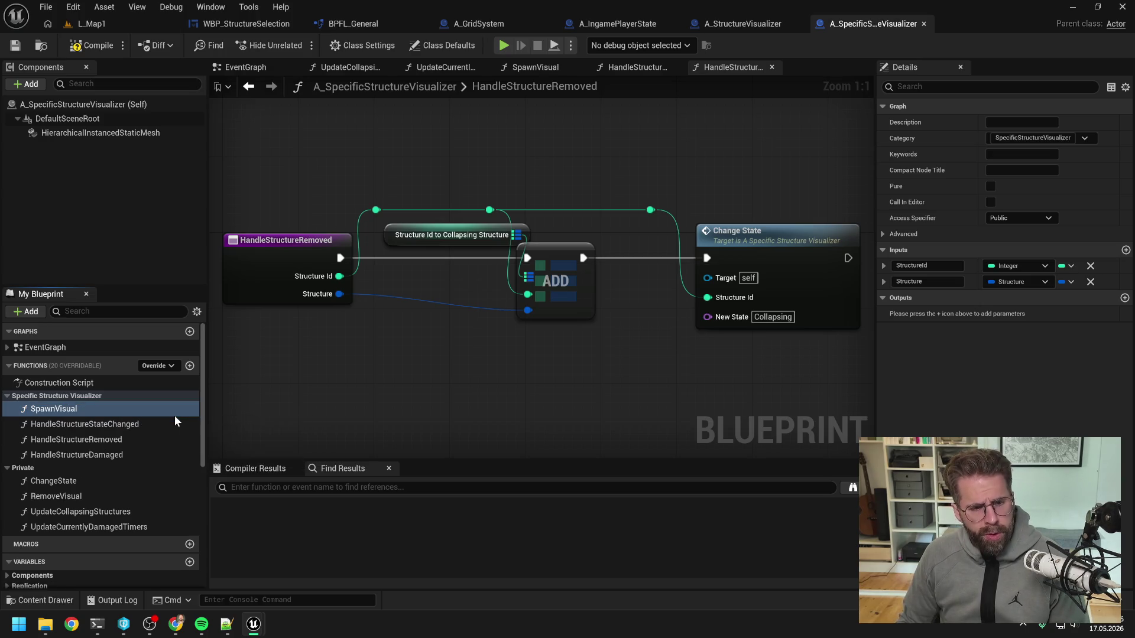
- Paste the damaged-timer nodes into the HandleStructureDamaged graph and save
left_click(120, 454)
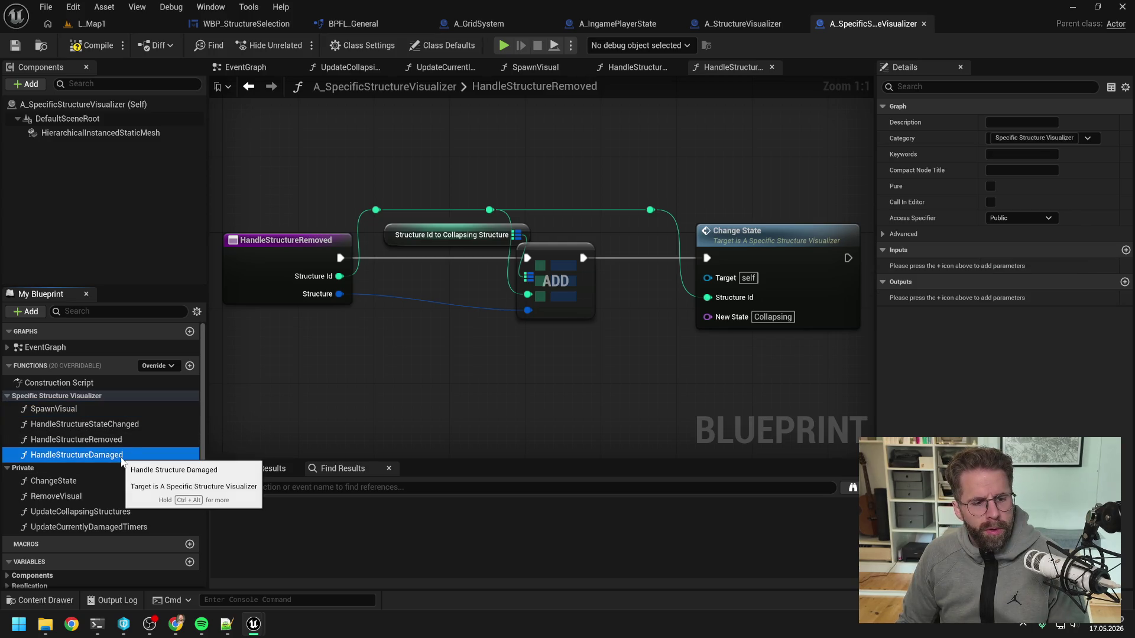
double_click(121, 454)
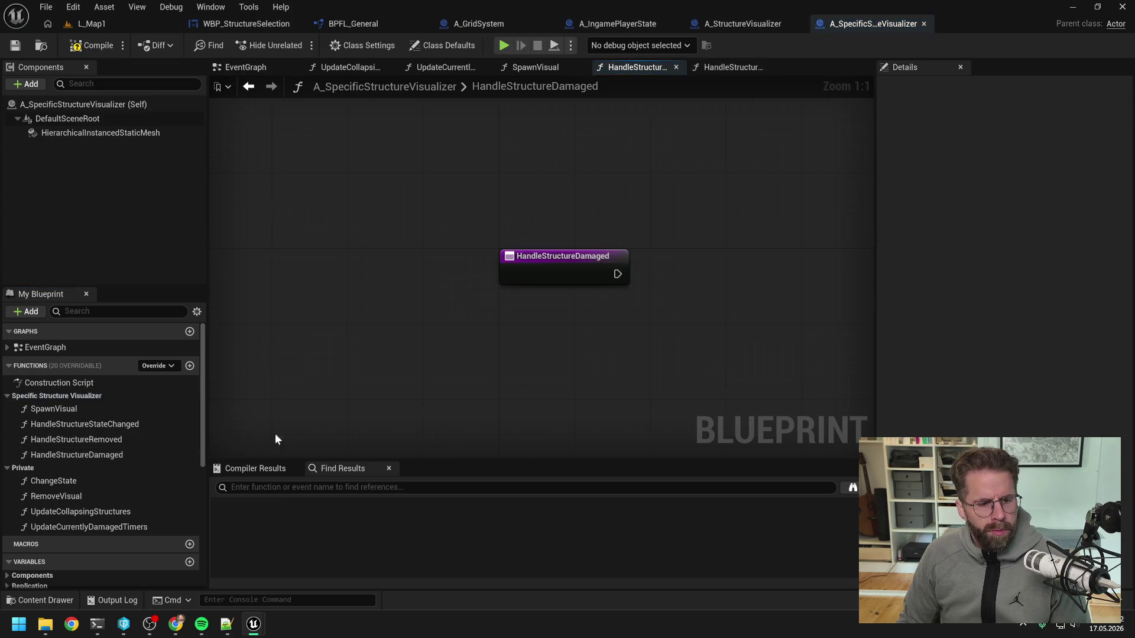
key("ctrl+a")
left_click_drag(556, 322, 664, 363)
left_click(617, 247)
scroll(520, 196, "down", 2)
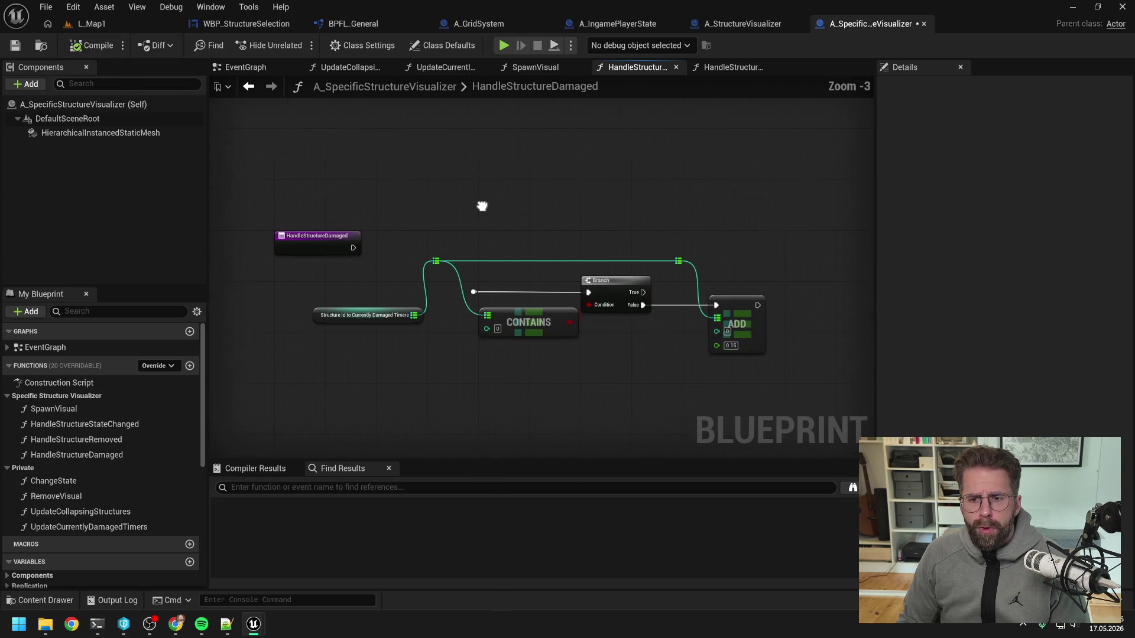
key("ctrl+s")
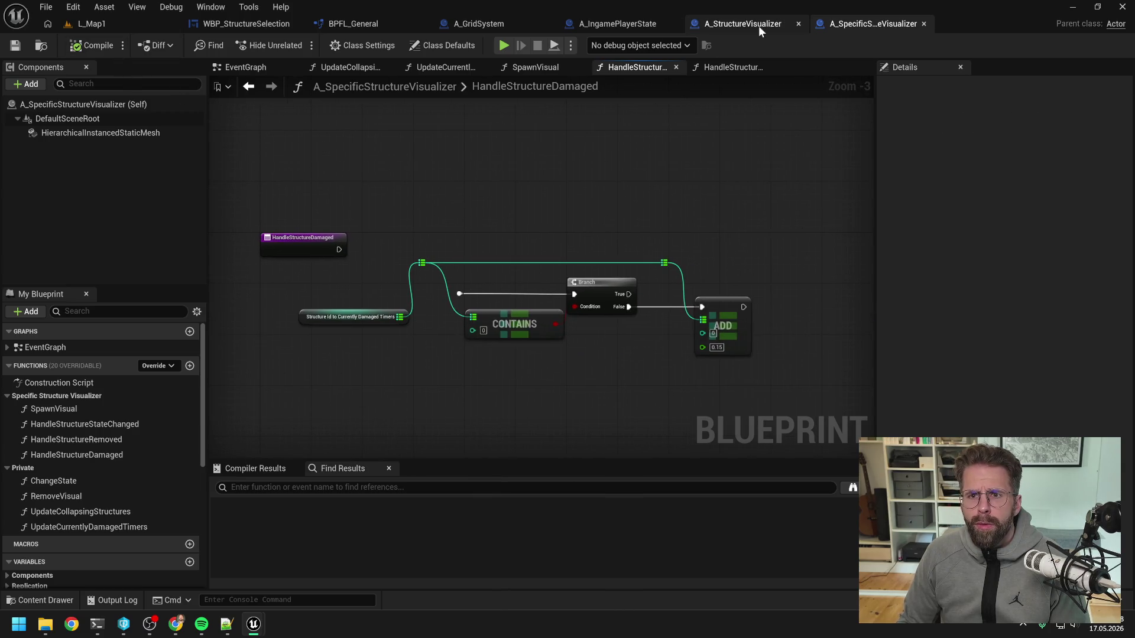
left_click(758, 26)
scroll(74, 408, "down", 4)
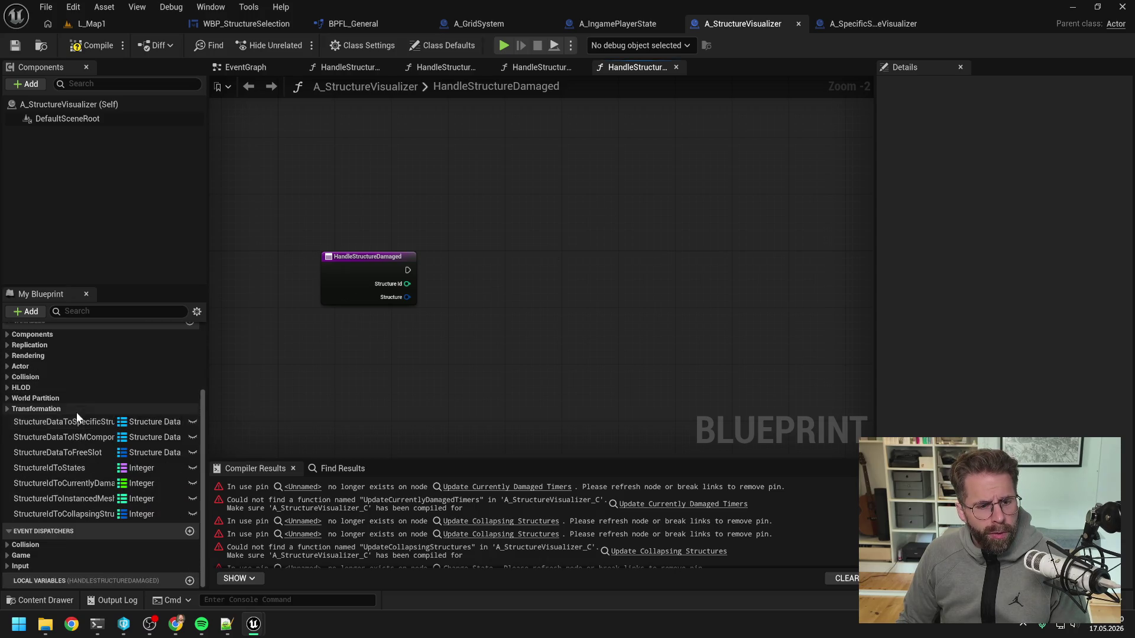
- Add a structure data map getter, a Break Structure node, and a Find node keyed by Structure Data
left_click_drag(65, 422, 492, 258)
left_click(523, 270)
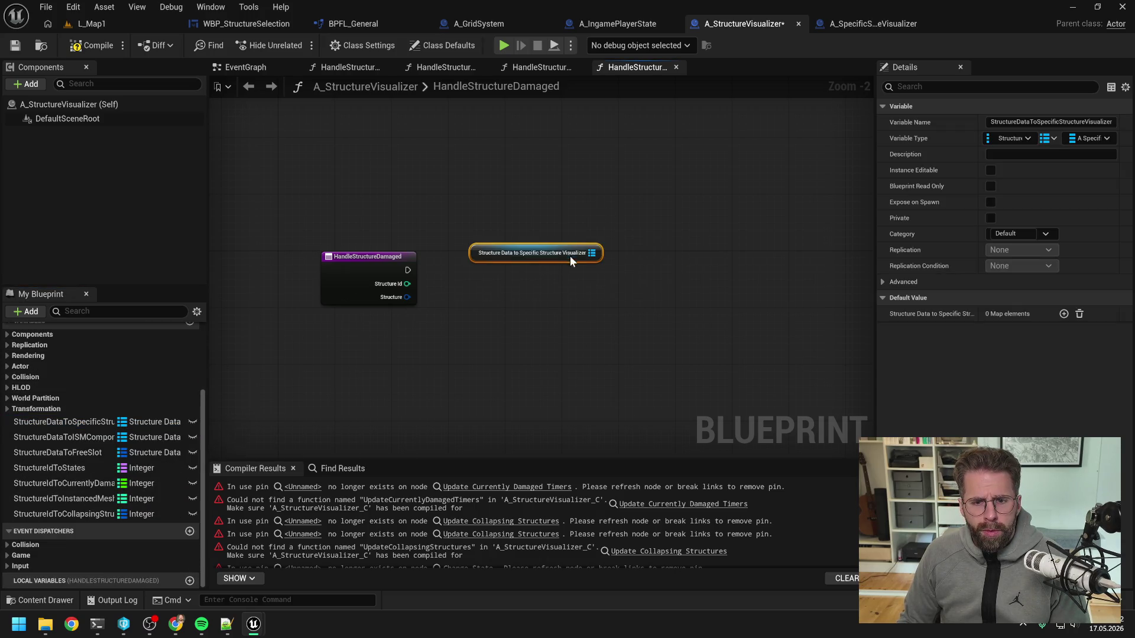
left_click_drag(408, 296, 444, 325)
type("break")
key("Return")
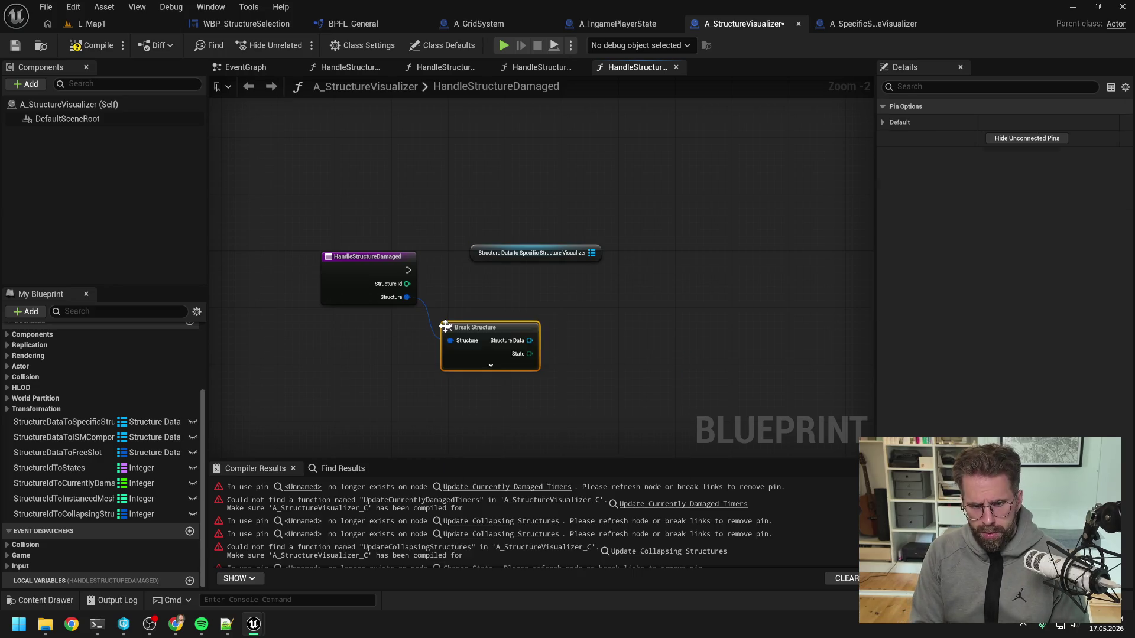
left_click_drag(591, 253, 647, 265)
type("find")
key("Return")
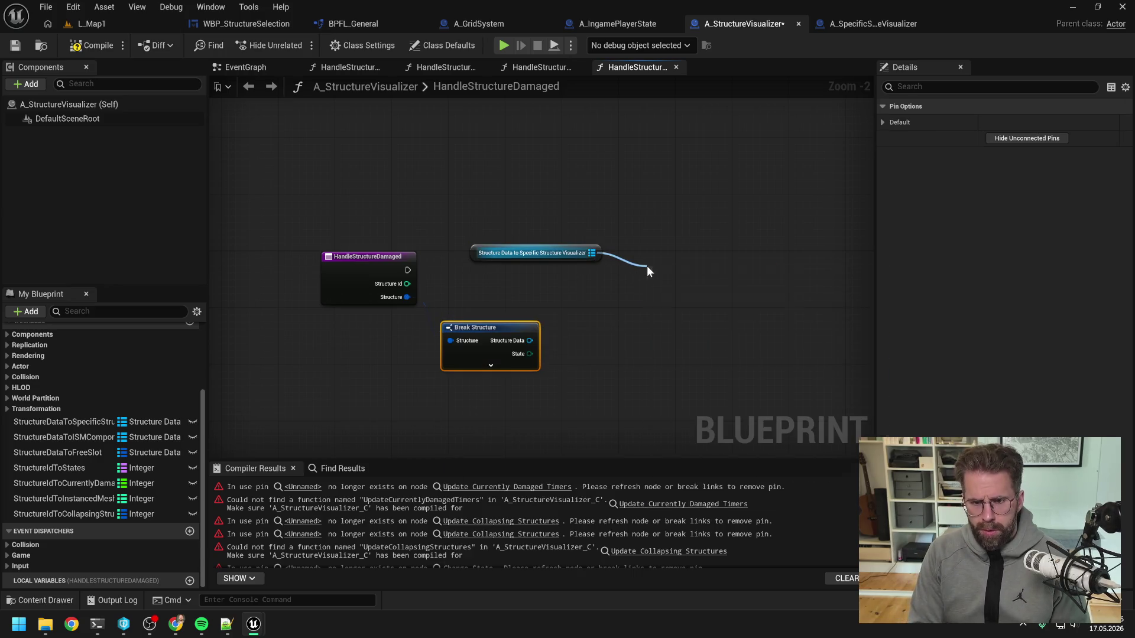
left_click(491, 355)
mouse_move(529, 340)
left_mouse_down()
mouse_move(664, 291)
mouse_move(649, 289)
left_mouse_up()
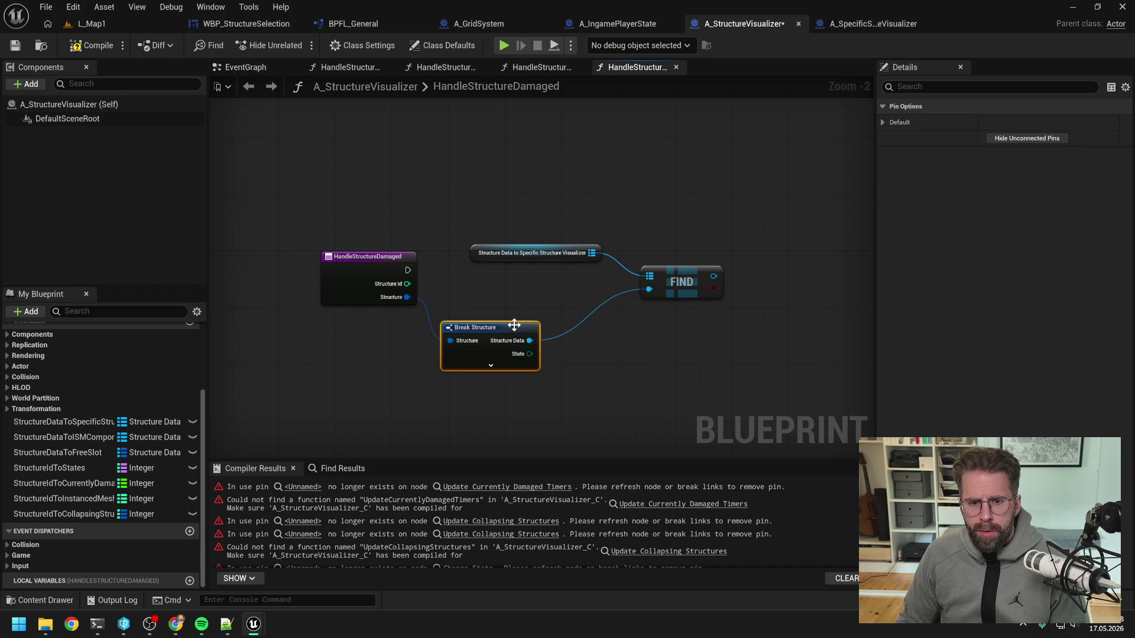
left_click_drag(491, 331, 512, 338)
left_click(607, 335)
- Add a Branch on Find's result, driven by the entry node's execution
left_click_drag(627, 347, 695, 321)
type("branch")
key("Return")
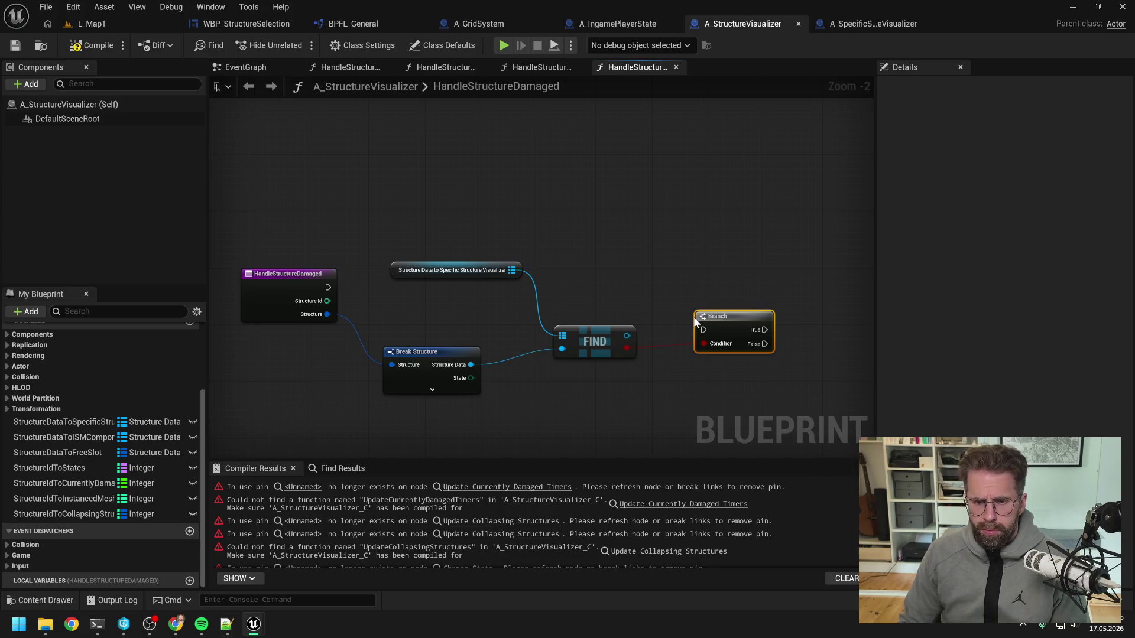
mouse_move(328, 288)
left_mouse_down()
mouse_move(704, 329)
mouse_move(704, 288)
mouse_move(723, 281)
left_mouse_up()
- Call Handle Structure Damaged on Find's output from Branch True, routing the wire with two reroutes
left_click_drag(564, 336, 716, 321)
type("handle dam")
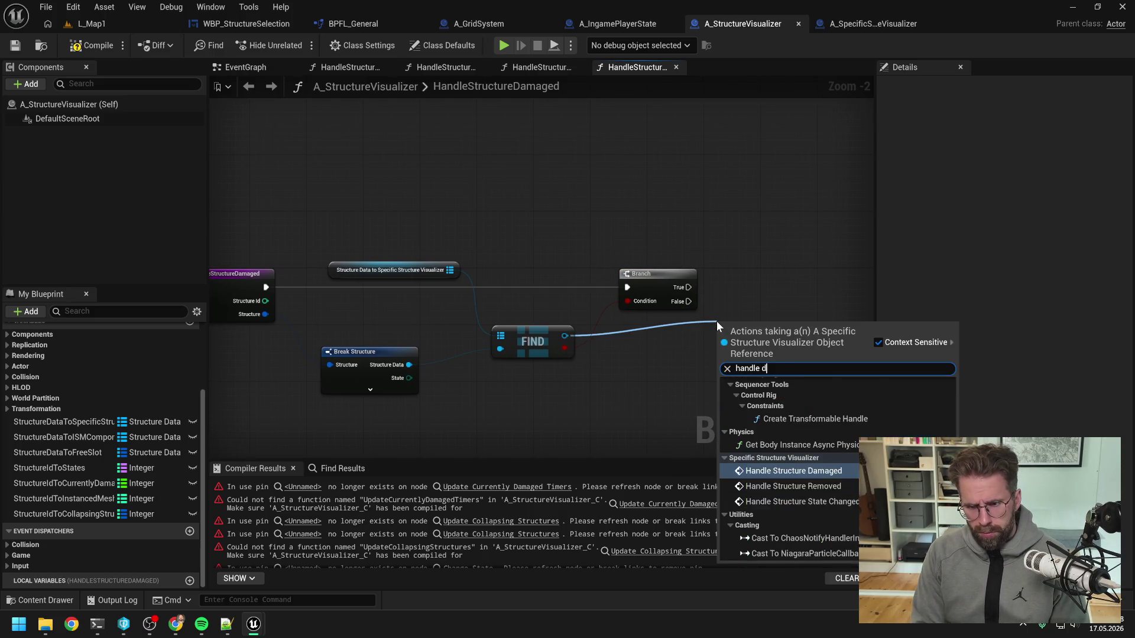
left_click(772, 395)
left_click_drag(688, 287, 756, 293)
left_click(711, 336)
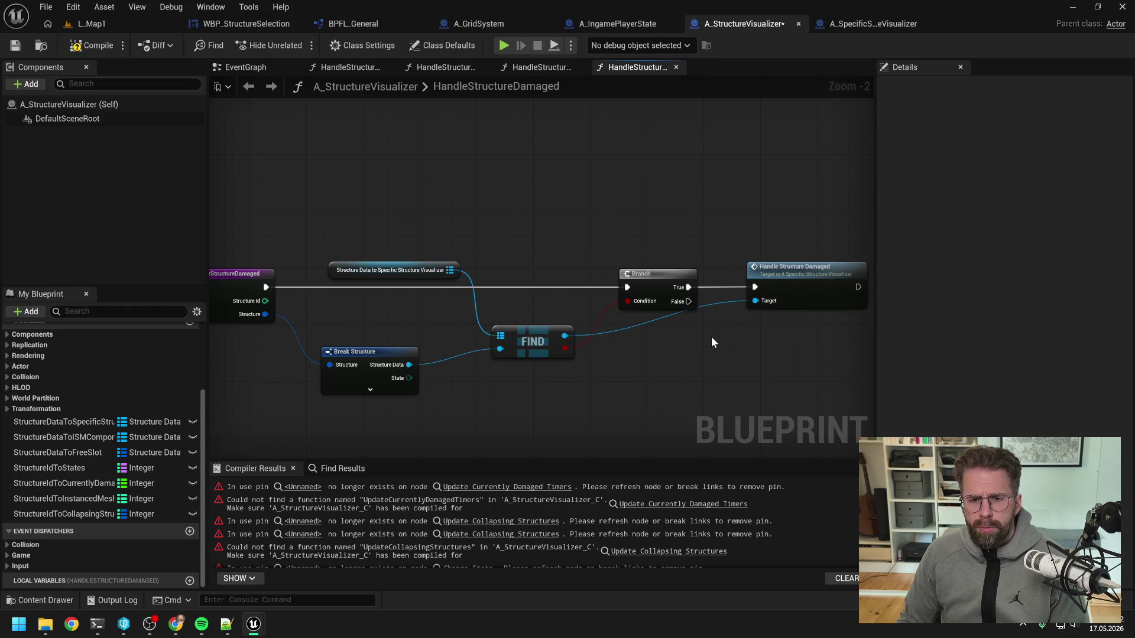
double_click(716, 304)
left_click_drag(714, 301, 712, 251)
double_click(688, 255)
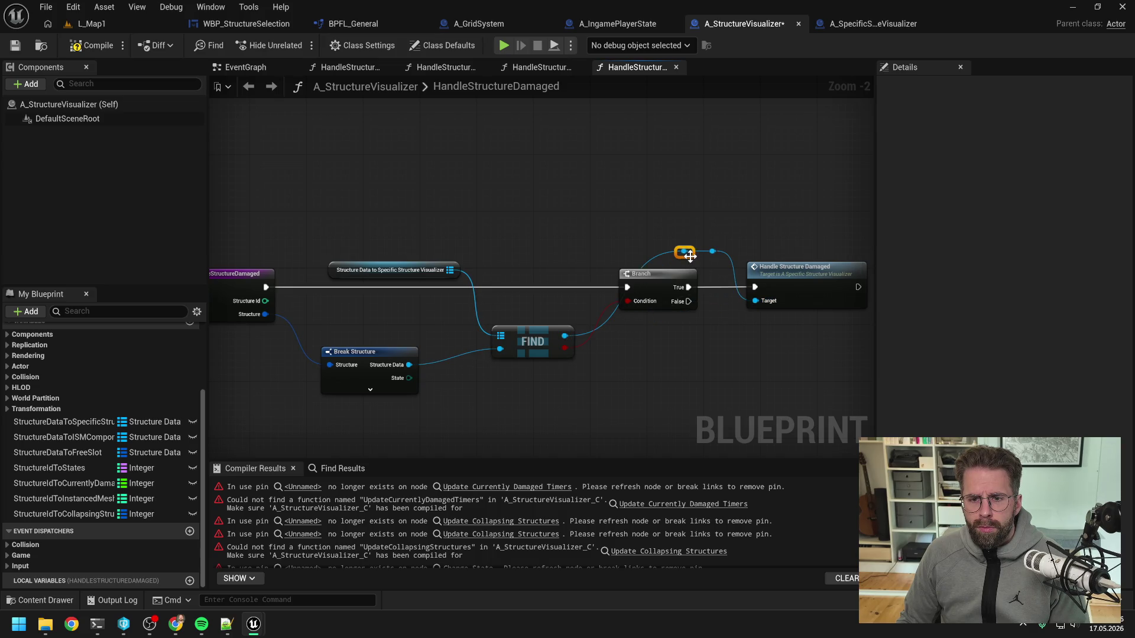
left_click_drag(628, 255, 622, 254)
left_click(668, 228)
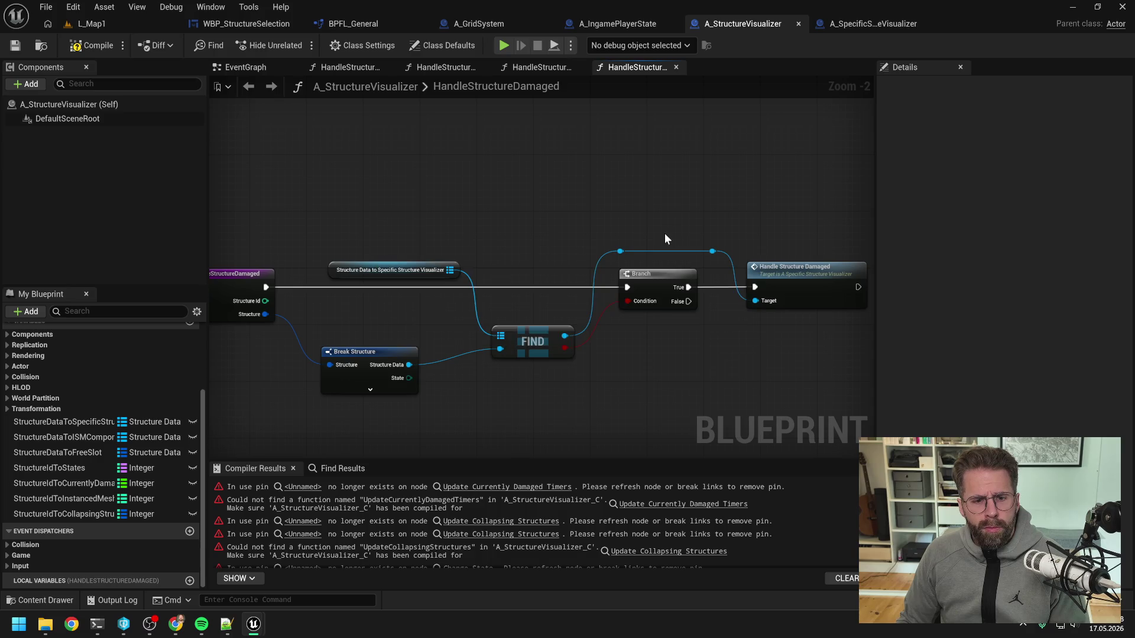
scroll(555, 268, "down", 1)
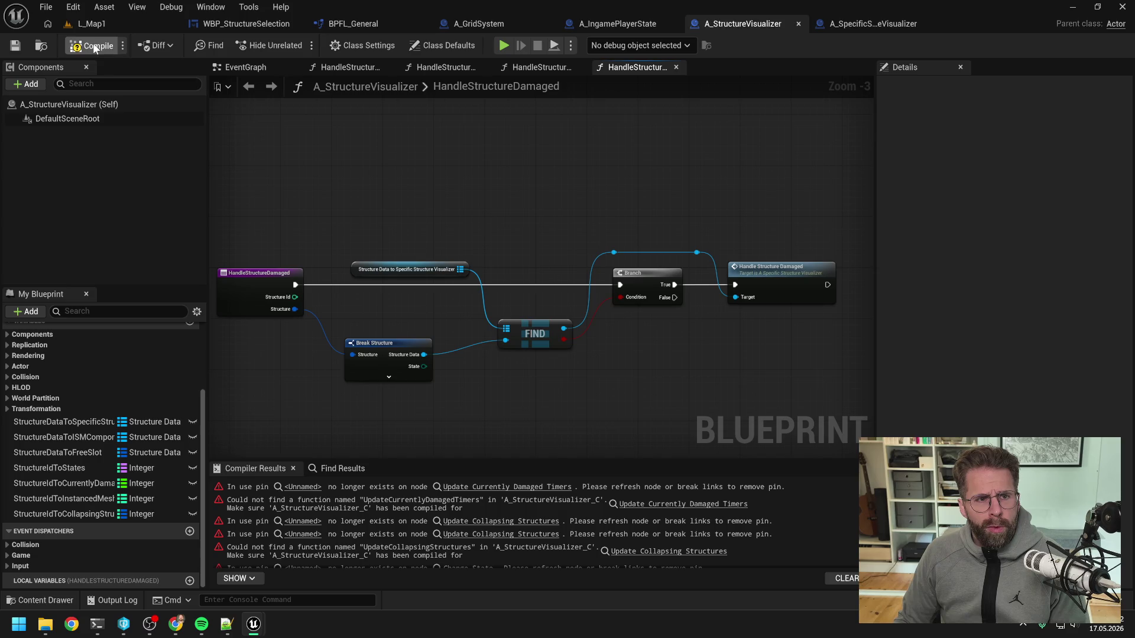
left_click(526, 486)
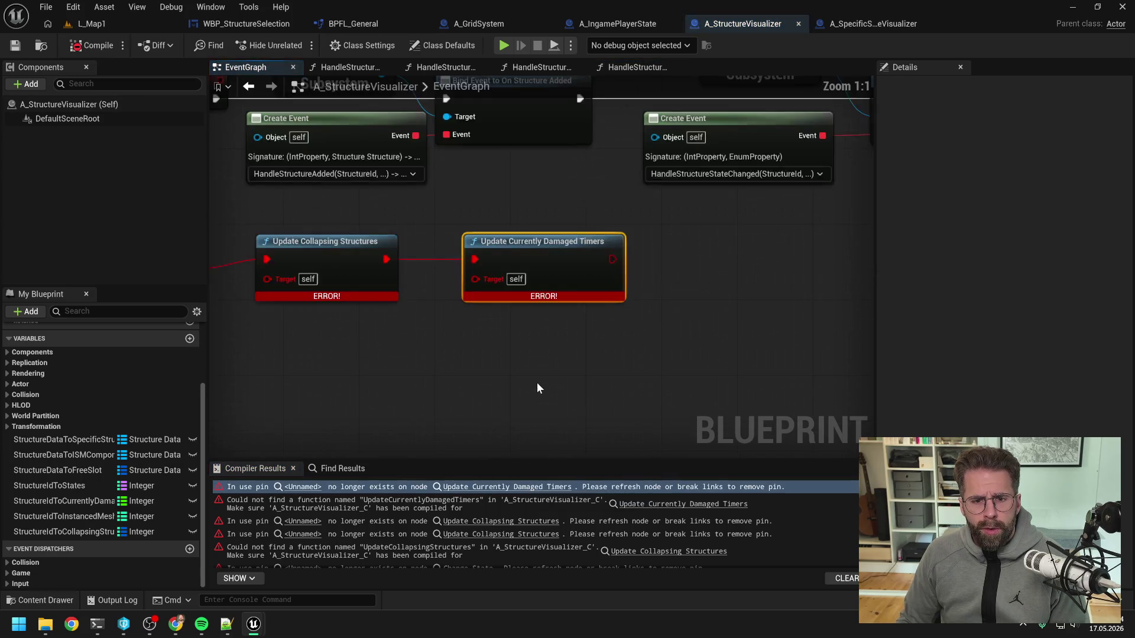
- Delete the two broken Update nodes and Event Tick, then recompile
scroll(537, 382, "down", 2)
left_click_drag(361, 264, 565, 335)
key("Delete")
left_click_drag(397, 347, 251, 281)
key("Delete")
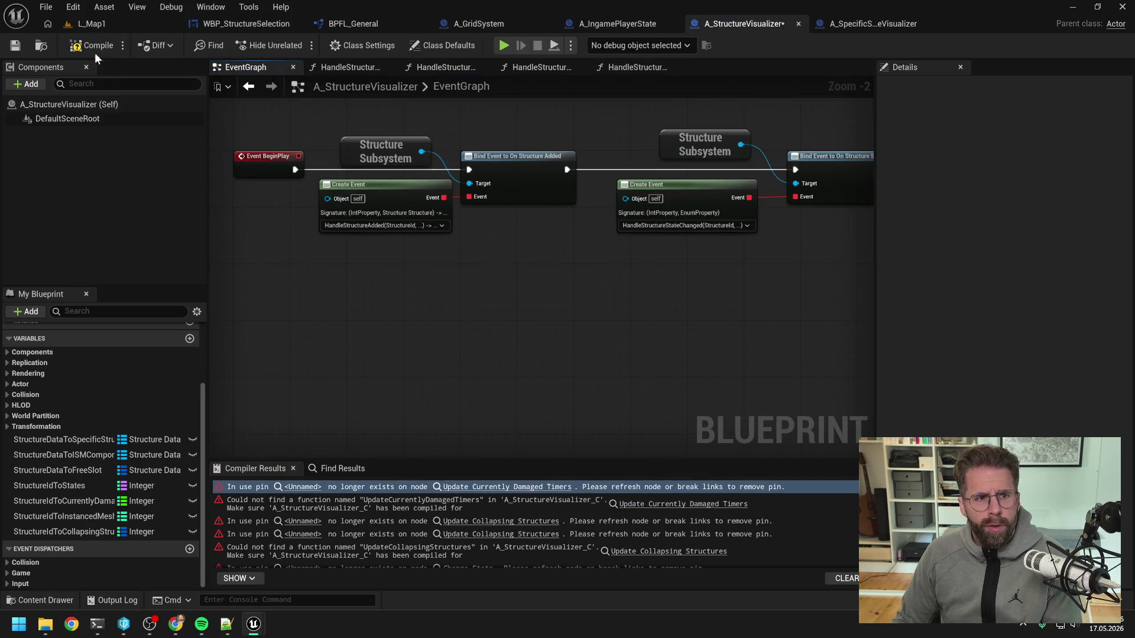
key("F7")
- Delete the DemolishStructure function that holds the Change State error
left_click(578, 503)
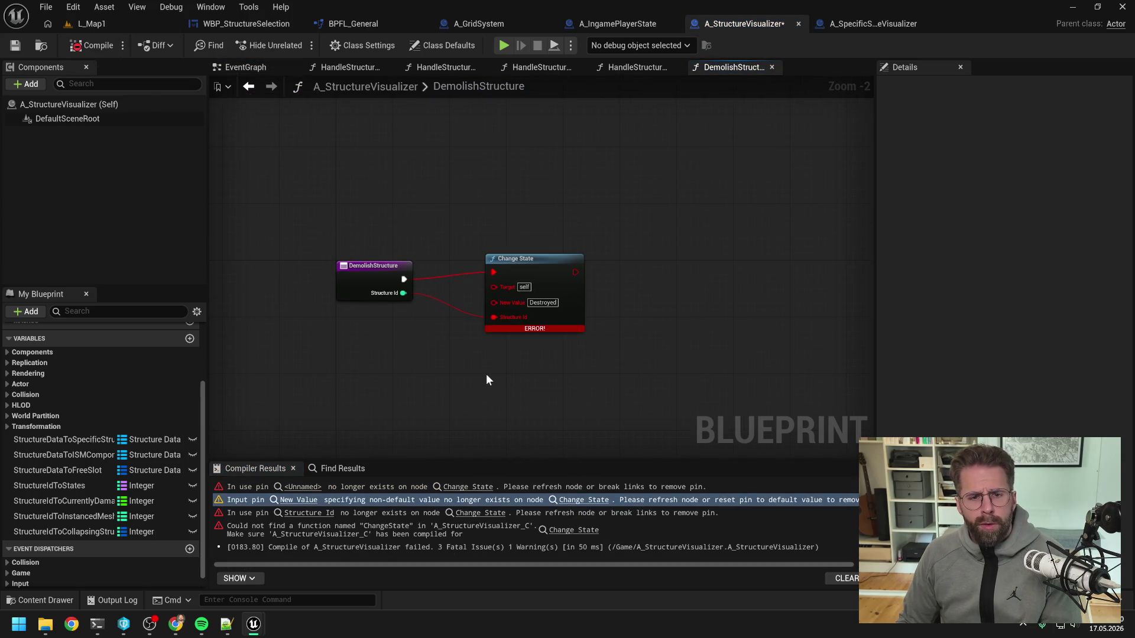
scroll(178, 409, "up", 5)
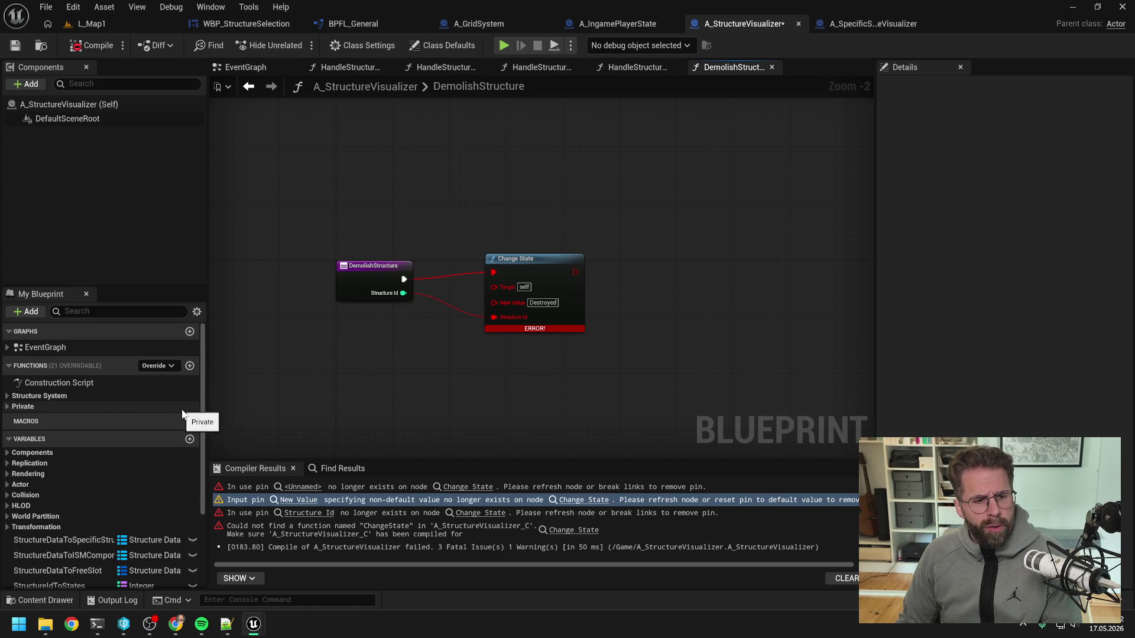
left_click(9, 407)
double_click(98, 451)
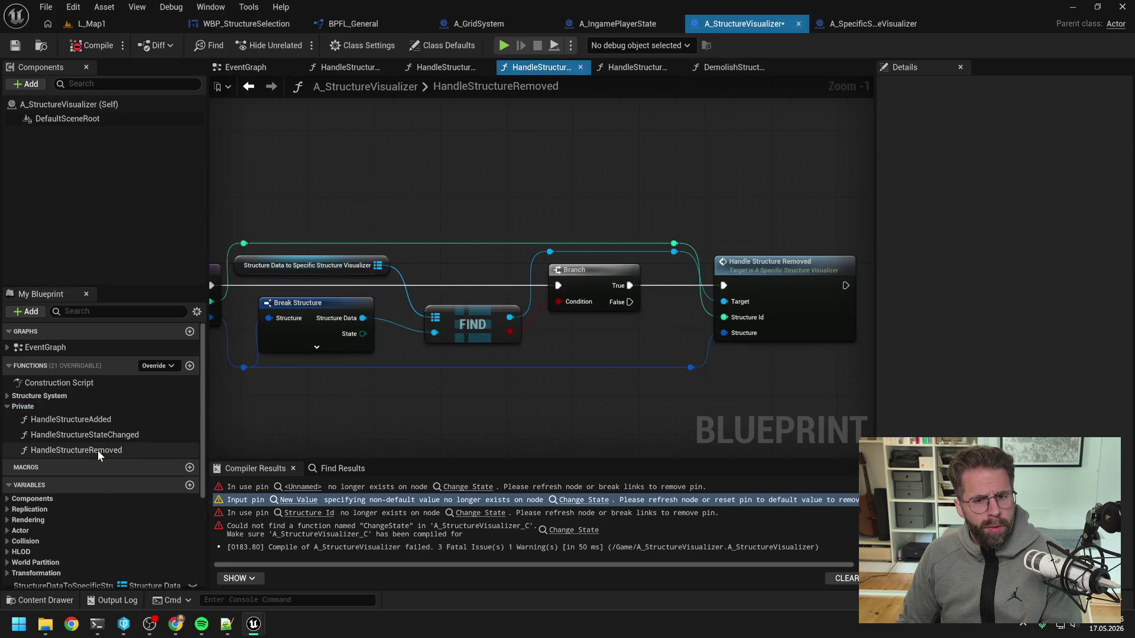
left_click(13, 396)
left_click(57, 424)
key("Delete")
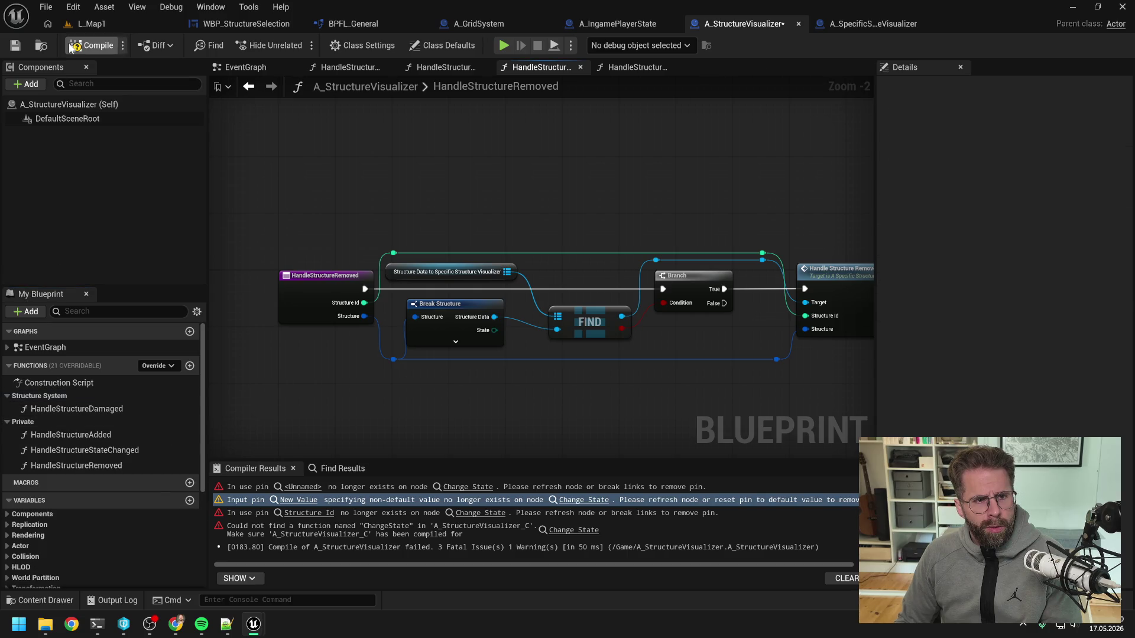
- Move HandleStructureDamaged into the Private category, after HandleStructureRemoved
left_click(84, 46)
double_click(104, 407)
key("ctrl+s")
left_click(109, 412)
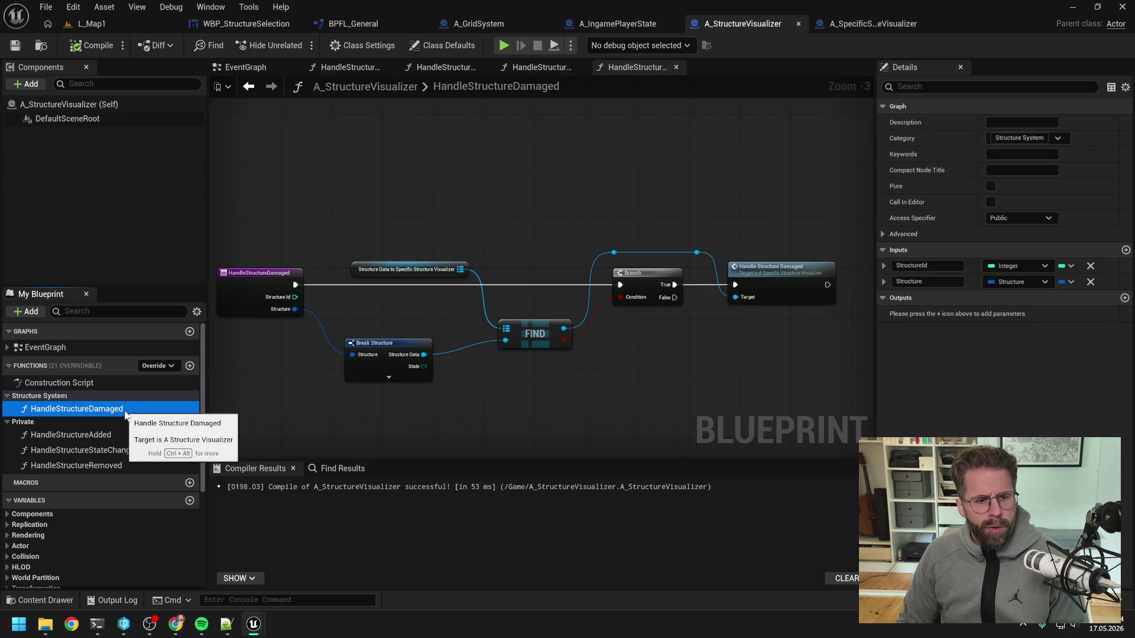
left_click_drag(111, 412, 33, 421)
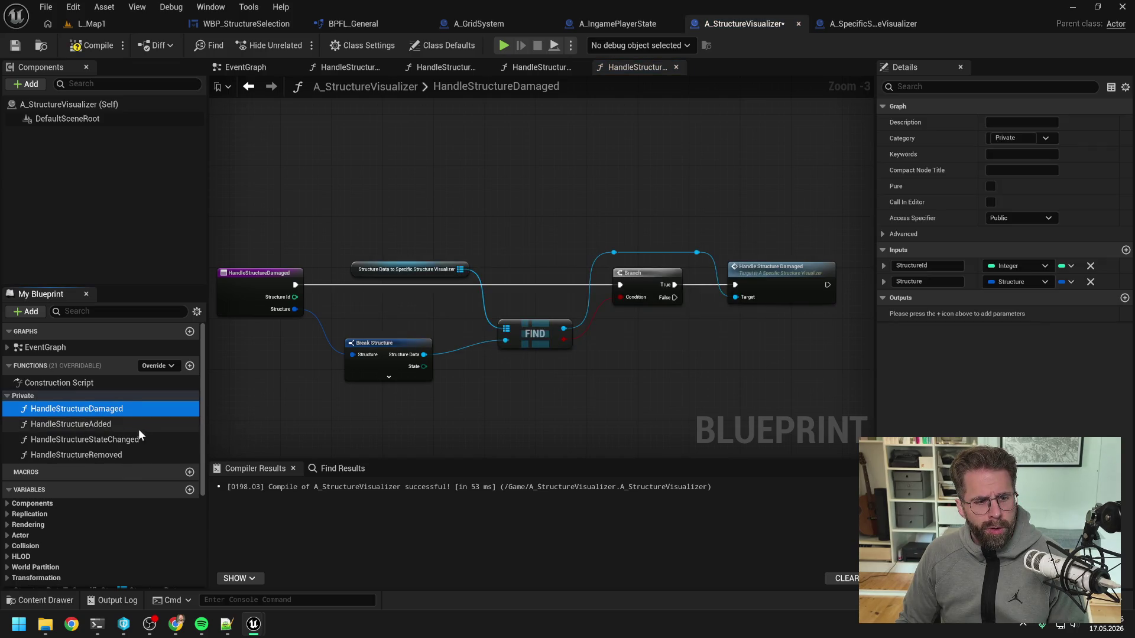
left_click_drag(111, 410, 115, 454)
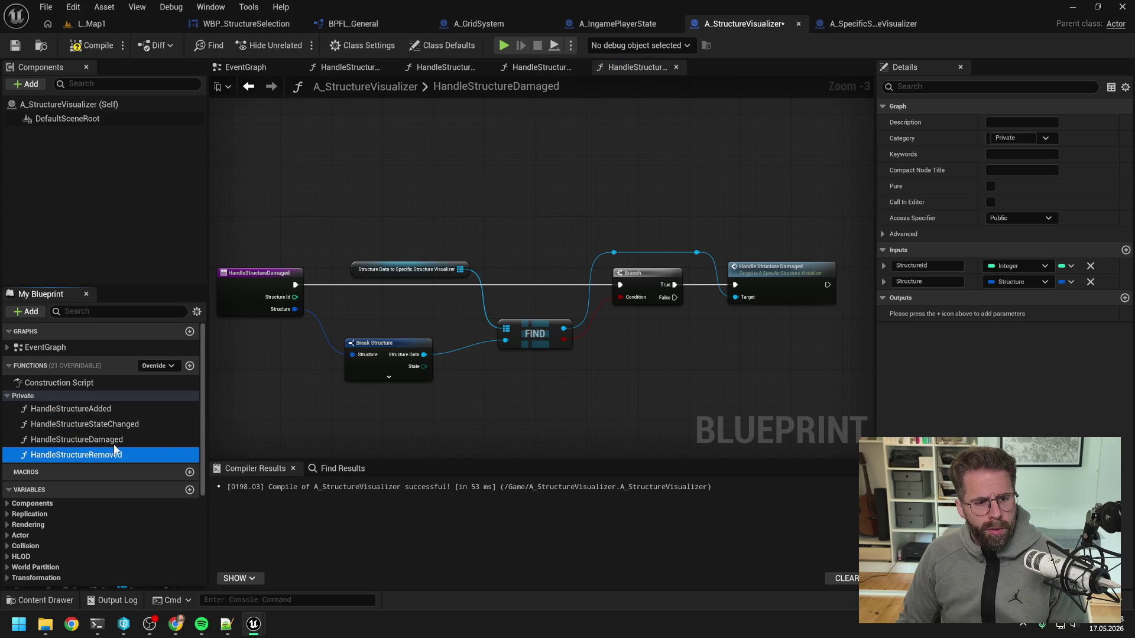
- Set HandleStructureDamaged's access specifier to Private and recompile the blueprint
left_click(1004, 218)
left_click(1006, 247)
left_click(92, 46)
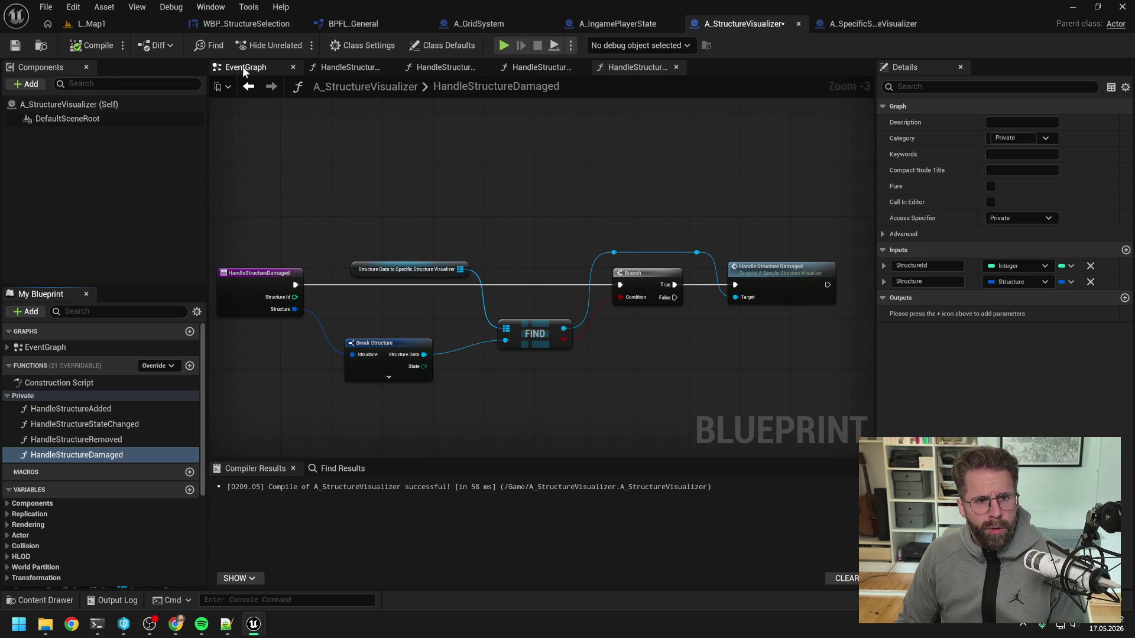
left_click(248, 68)
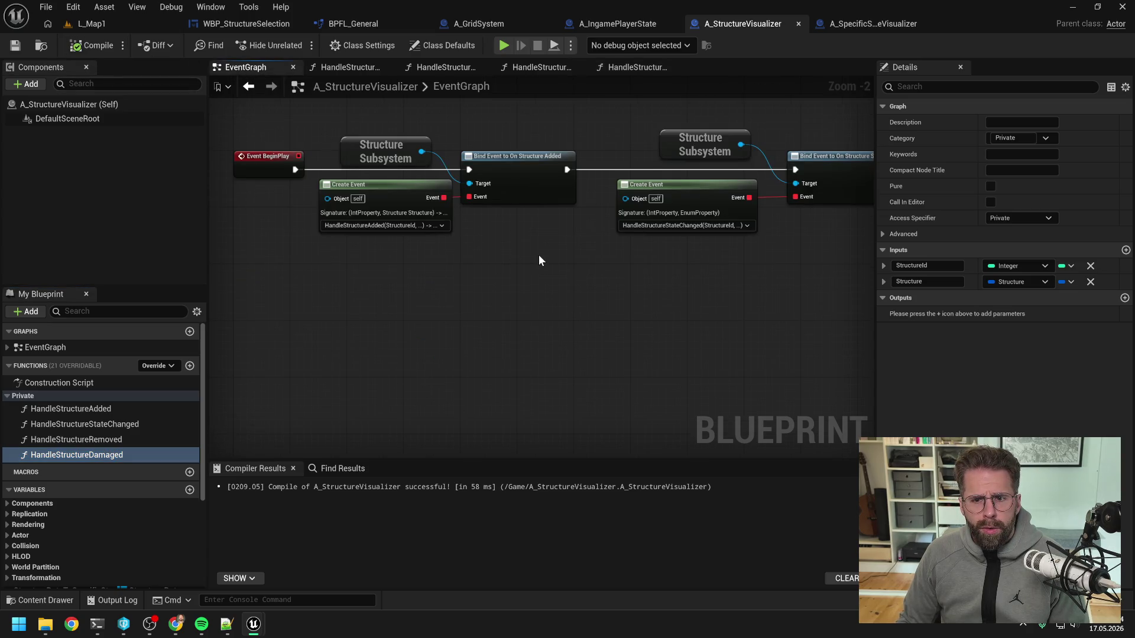
scroll(520, 264, "right", 5)
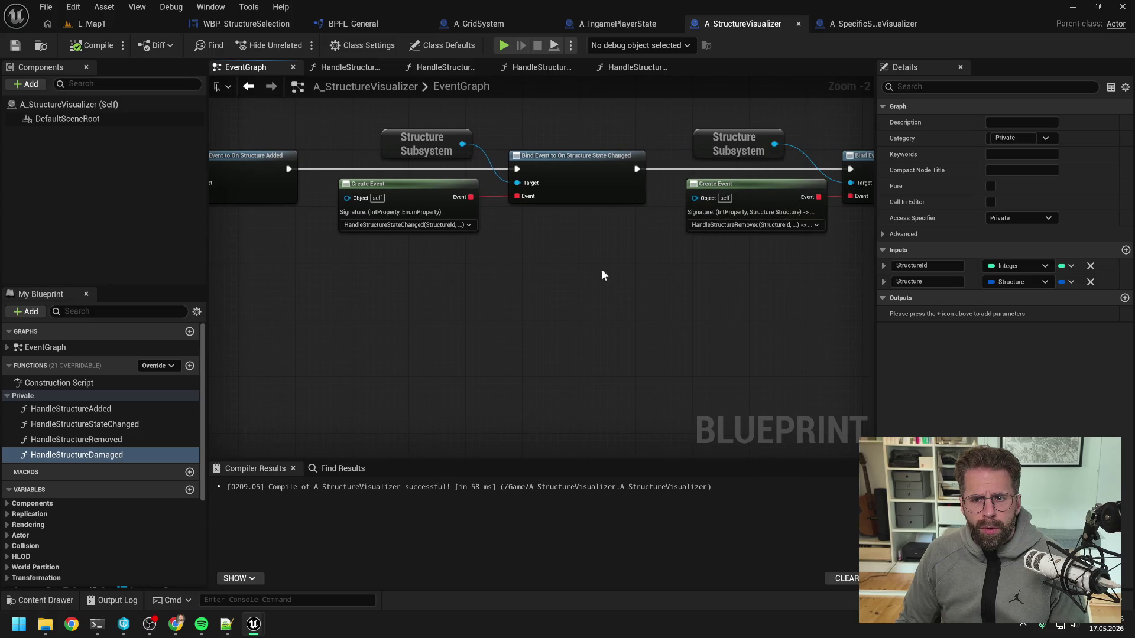
scroll(463, 272, "down", 2)
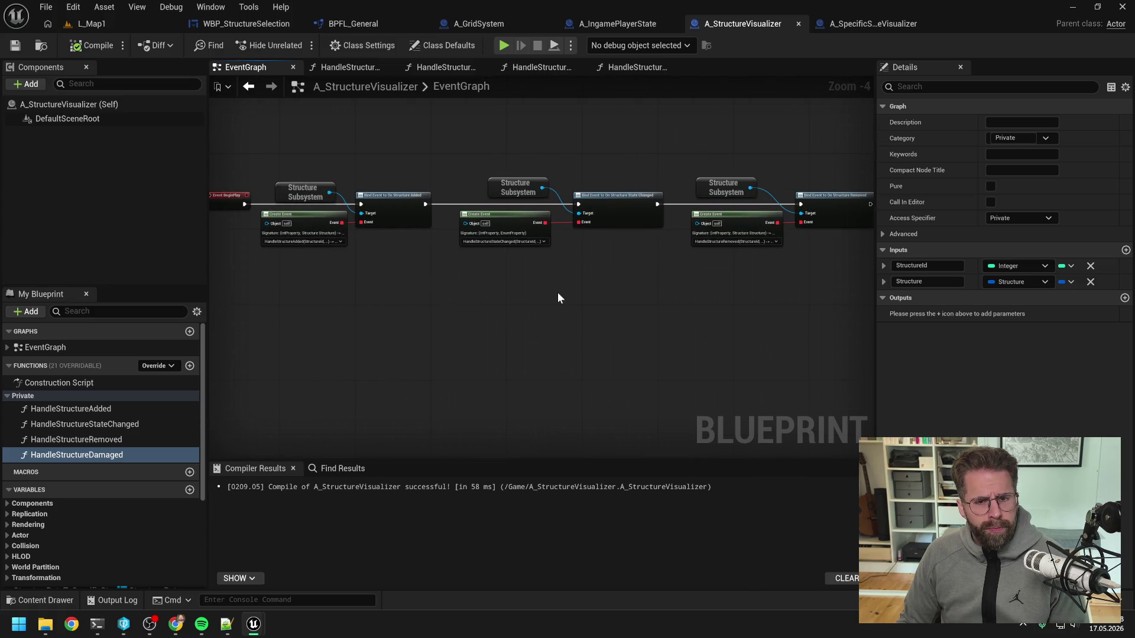
left_click(641, 70)
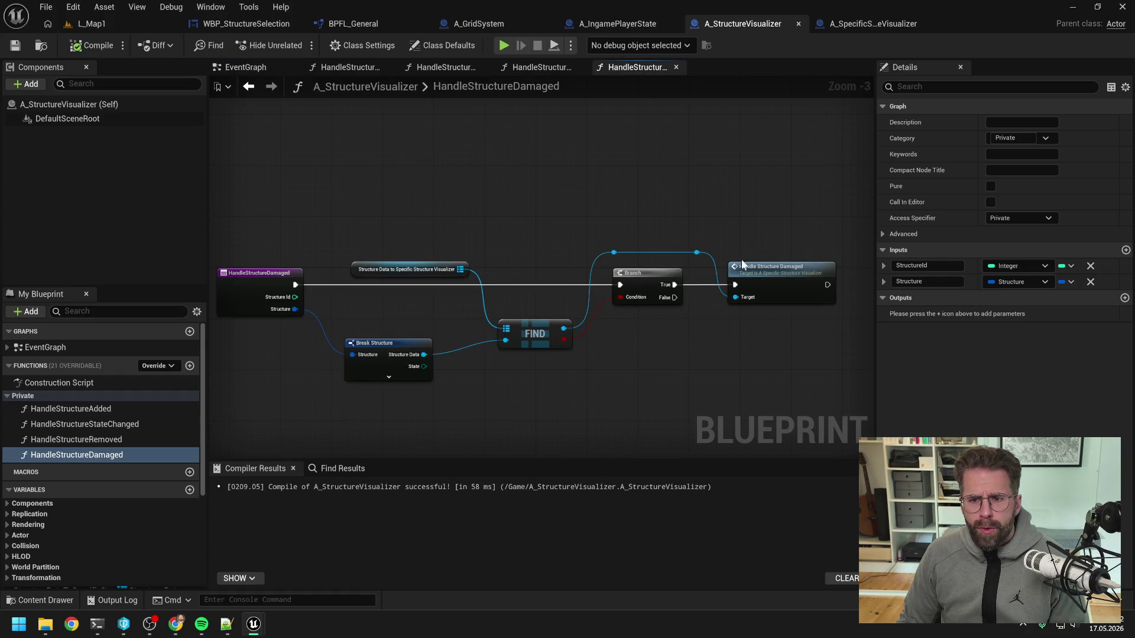
- In the specific visualizer's HandleStructureDamaged, delete the reroute so the entry connects straight to Branch
double_click(781, 269)
mouse_move(387, 221)
left_mouse_down()
mouse_move(322, 269)
mouse_move(313, 257)
mouse_move(637, 261)
left_mouse_up()
left_click(522, 261)
key("Delete")
left_click_drag(312, 266, 318, 260)
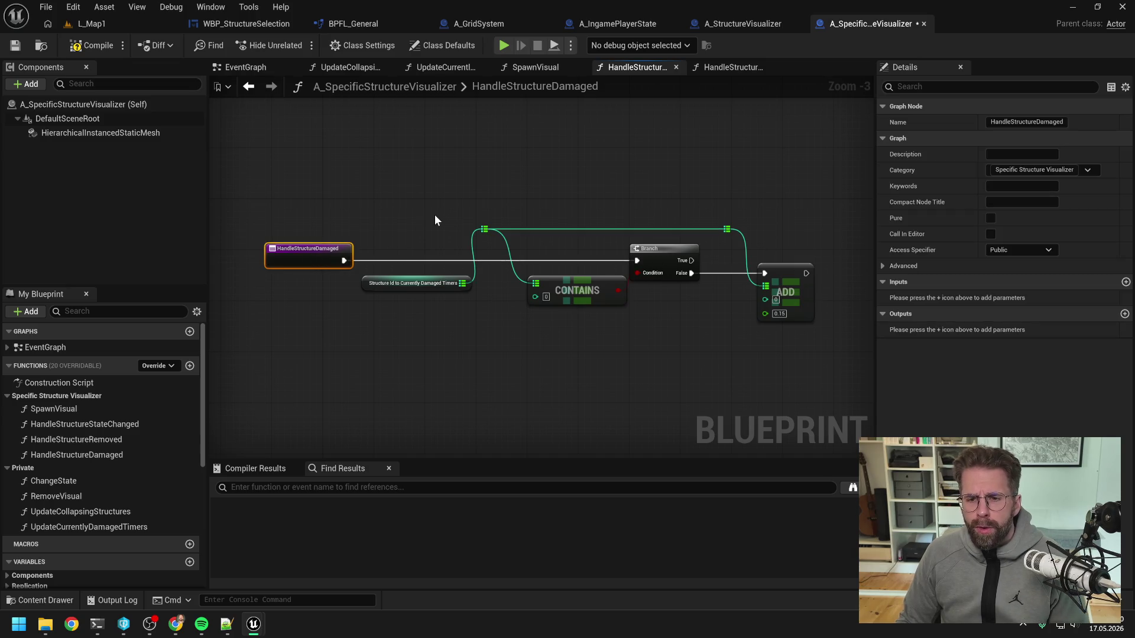
- Add an Integer input named StructureId to the function
left_click(1125, 282)
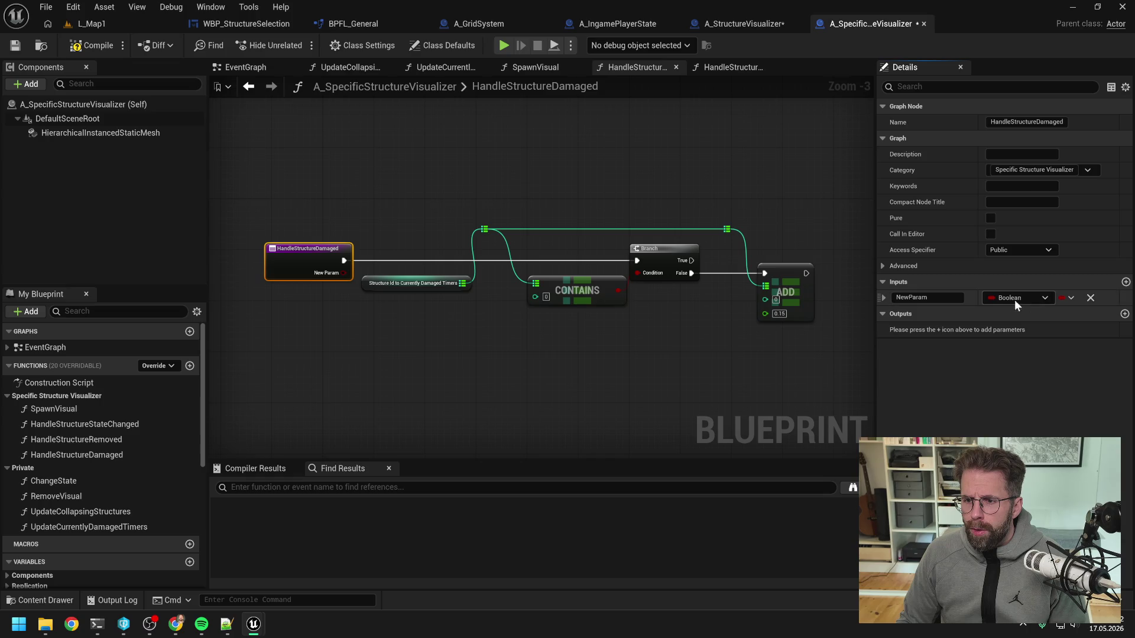
left_click(1013, 298)
left_click(988, 353)
left_click(928, 298)
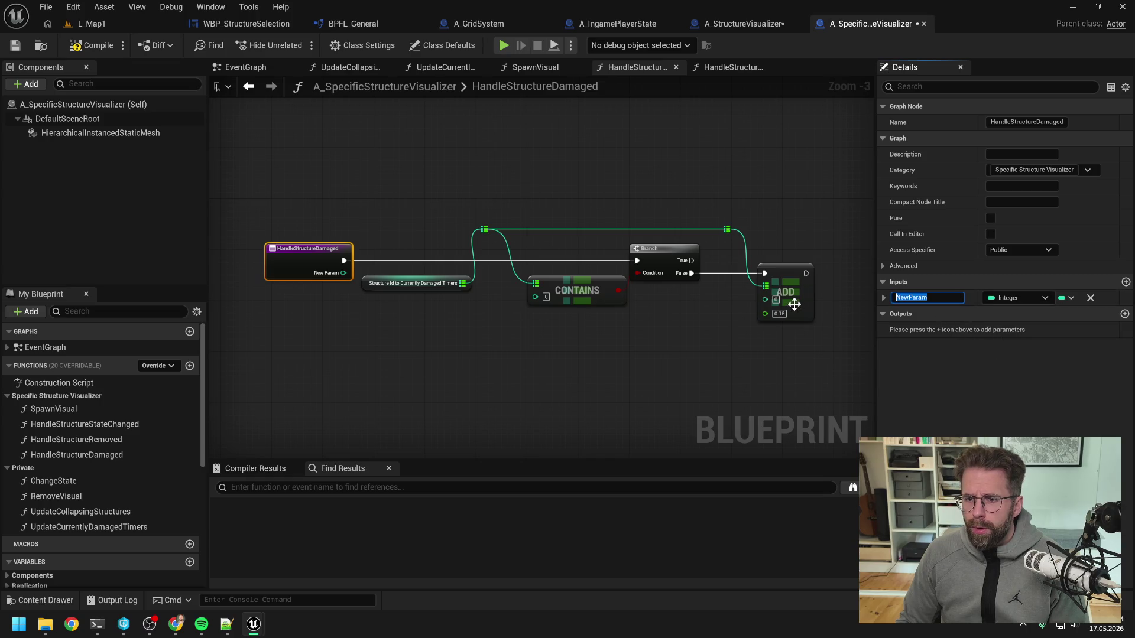
type("StructureI")
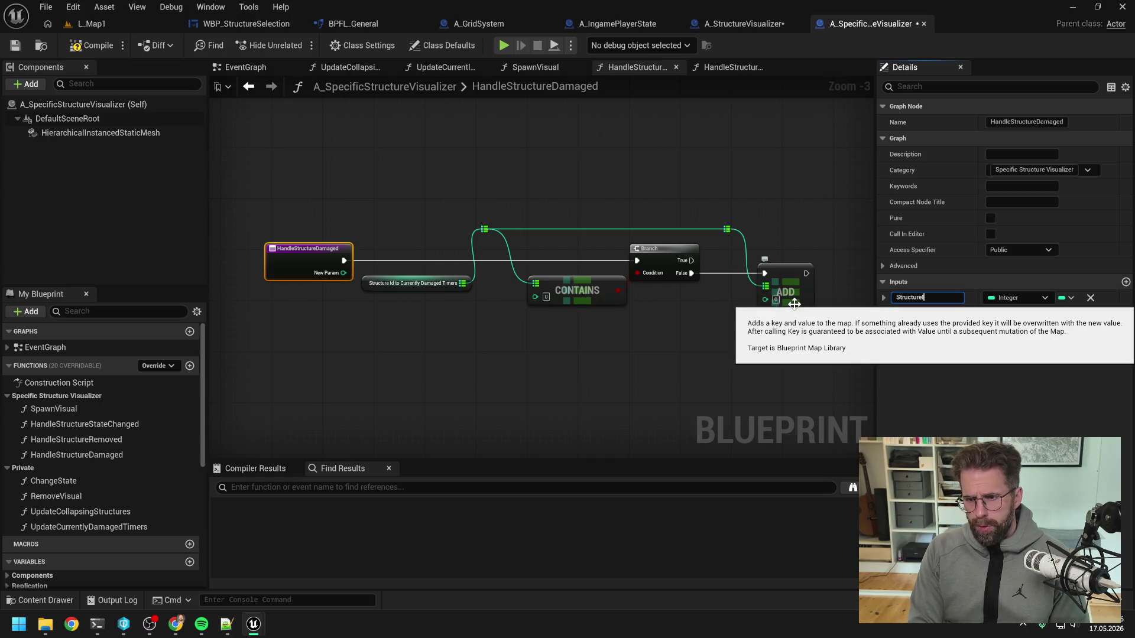
type("d")
key("Return")
- Add a second input named Structure of type Structure
left_click(1125, 282)
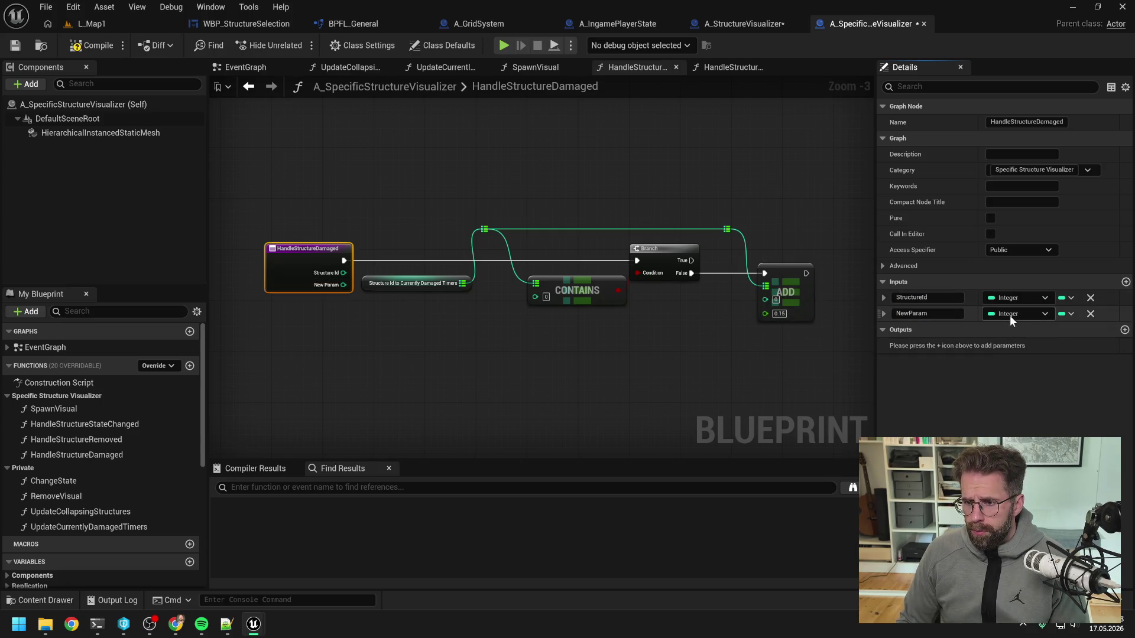
left_click(1011, 315)
type("structure")
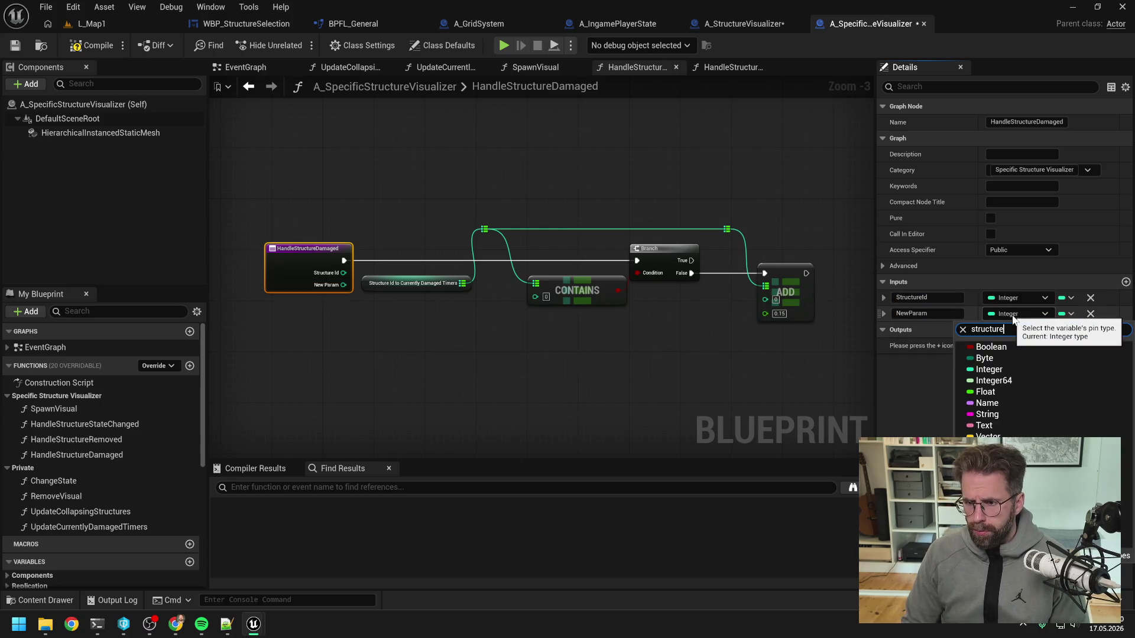
left_click(970, 348)
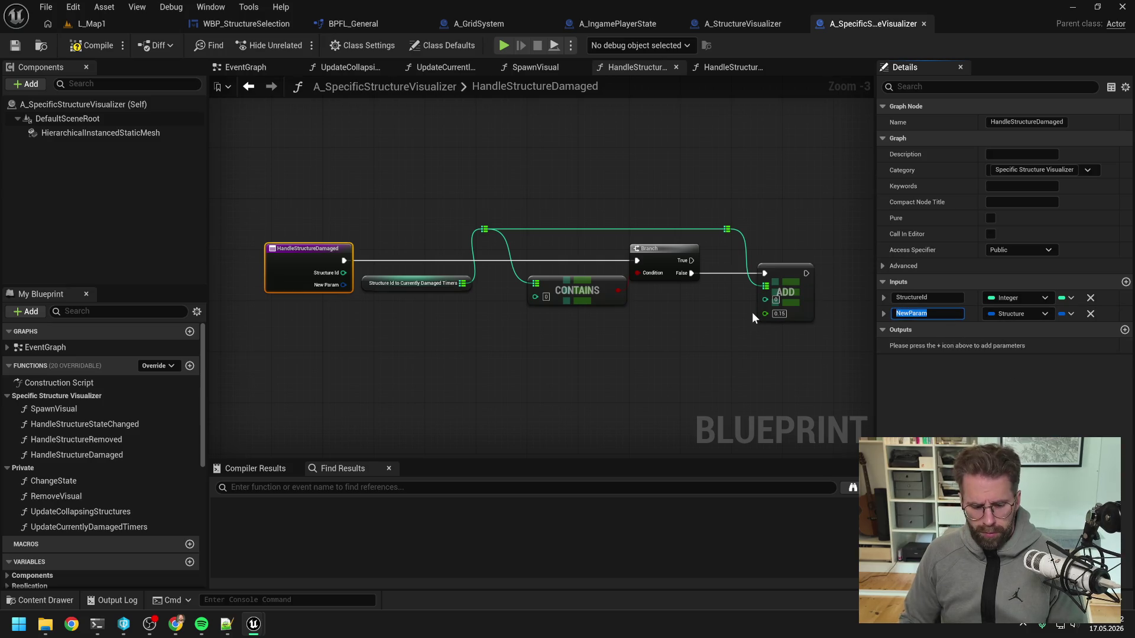
type("Structure")
key("Return")
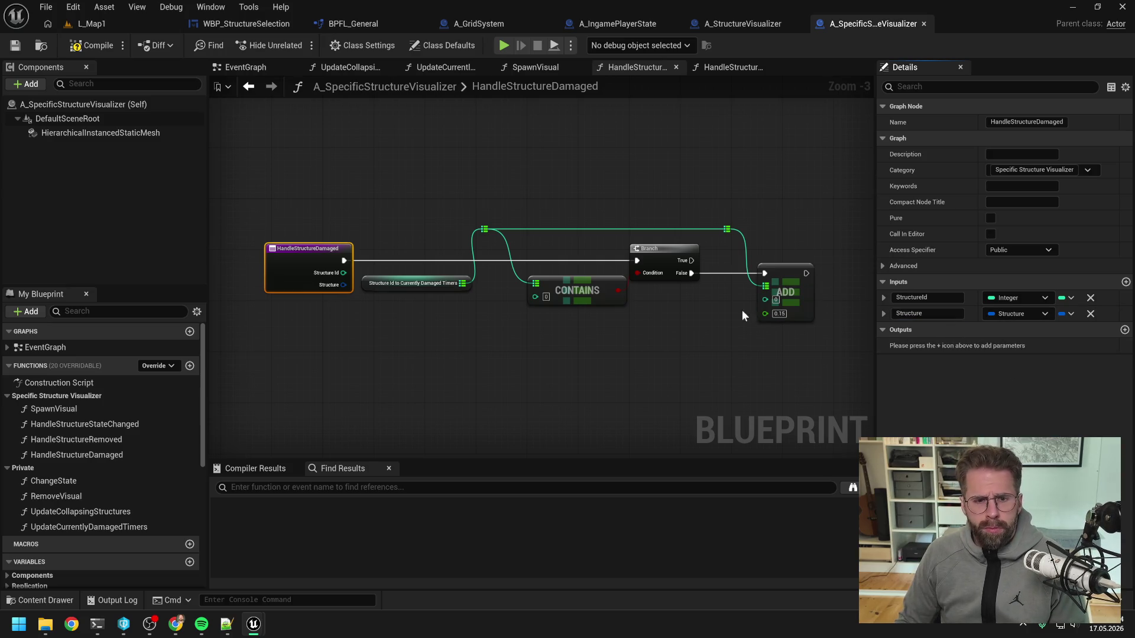
left_click(513, 342)
- Wire Structure Id into the CONTAINS and ADD keys via reroute points, then compile and save
left_click_drag(404, 285, 402, 247)
left_click_drag(343, 272, 536, 300)
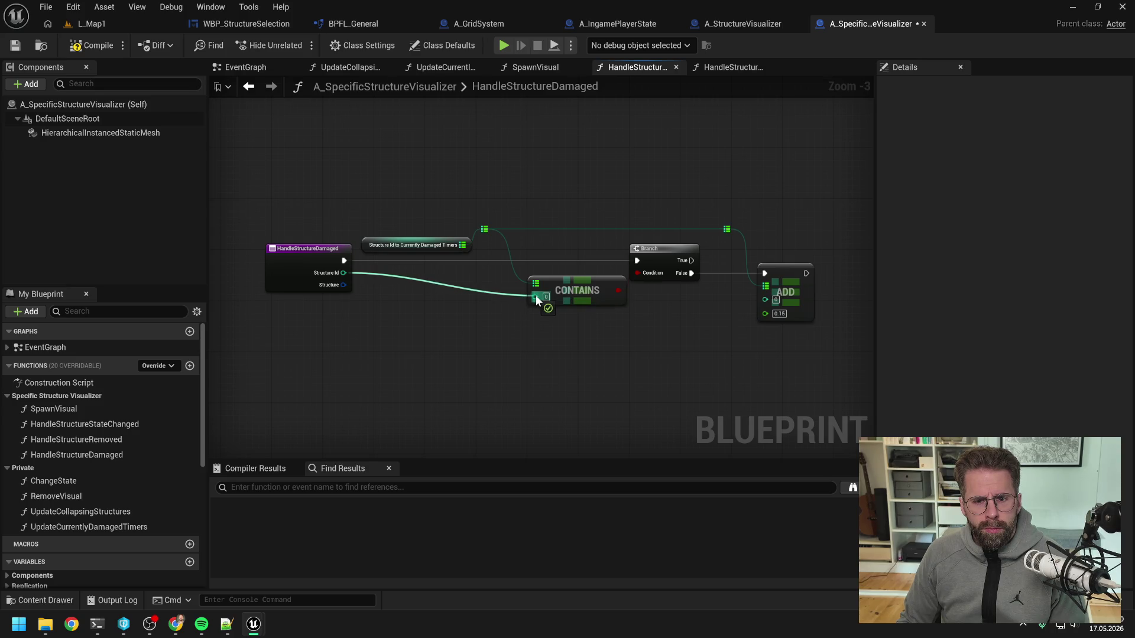
key("ctrl+s")
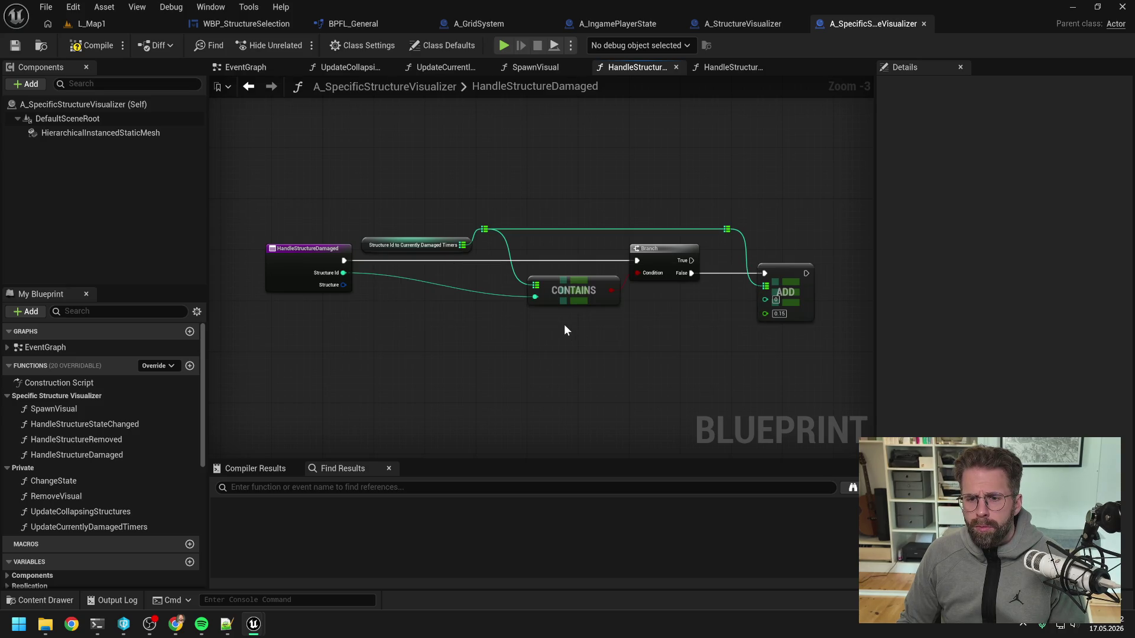
double_click(499, 294)
mouse_move(499, 294)
left_mouse_down()
mouse_move(502, 310)
mouse_move(738, 310)
mouse_move(765, 298)
mouse_move(732, 322)
left_mouse_up()
double_click(725, 297)
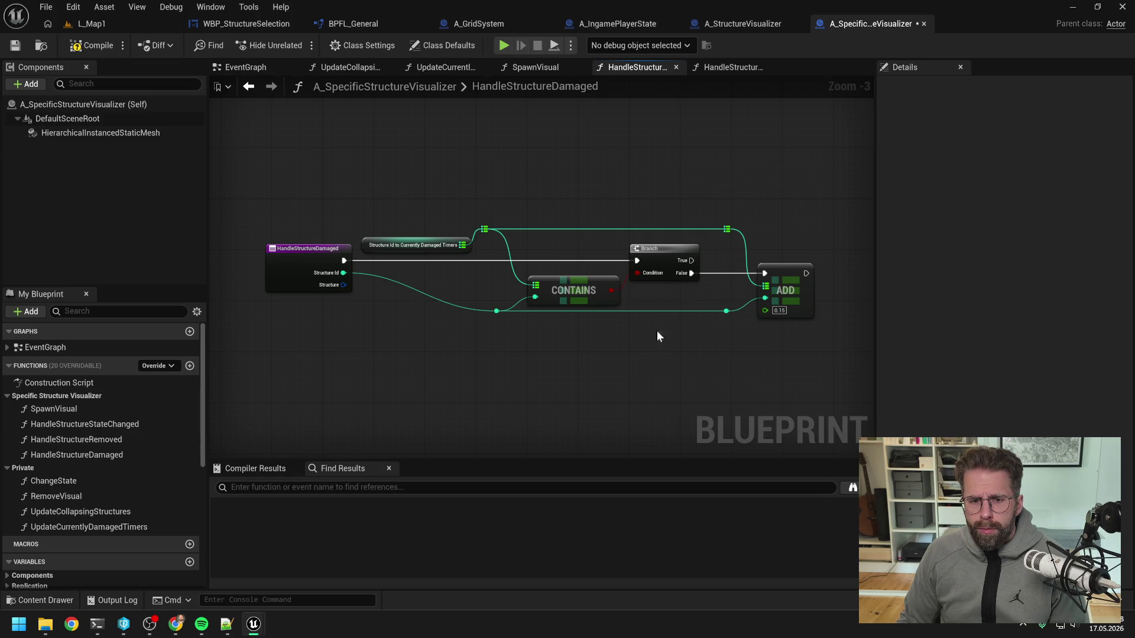
left_click_drag(319, 258, 307, 258)
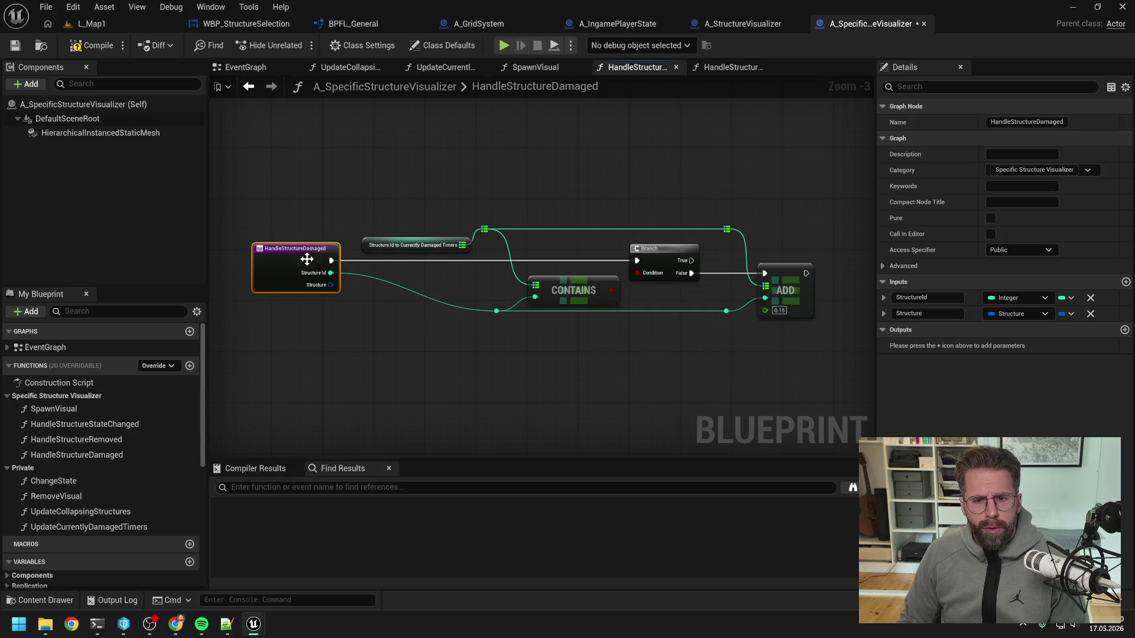
left_click(89, 45)
key("ctrl+s")
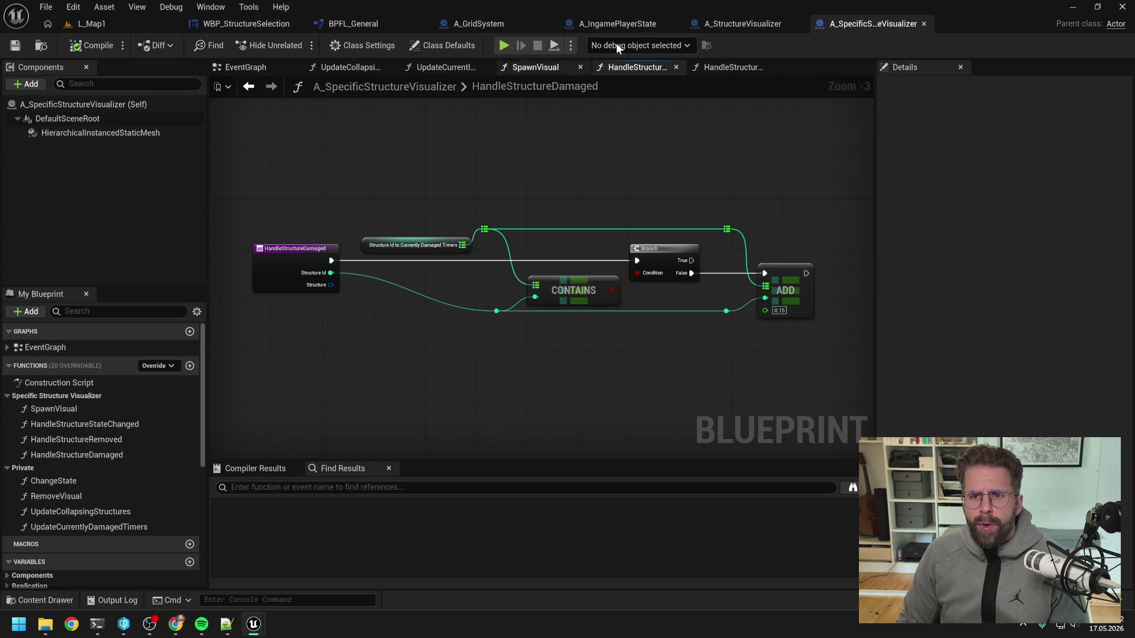
- In A_StructureVisualizer, connect Structure Id to the Handle Structure Damaged call through two aligned reroute knots
left_click(741, 23)
left_click(649, 193)
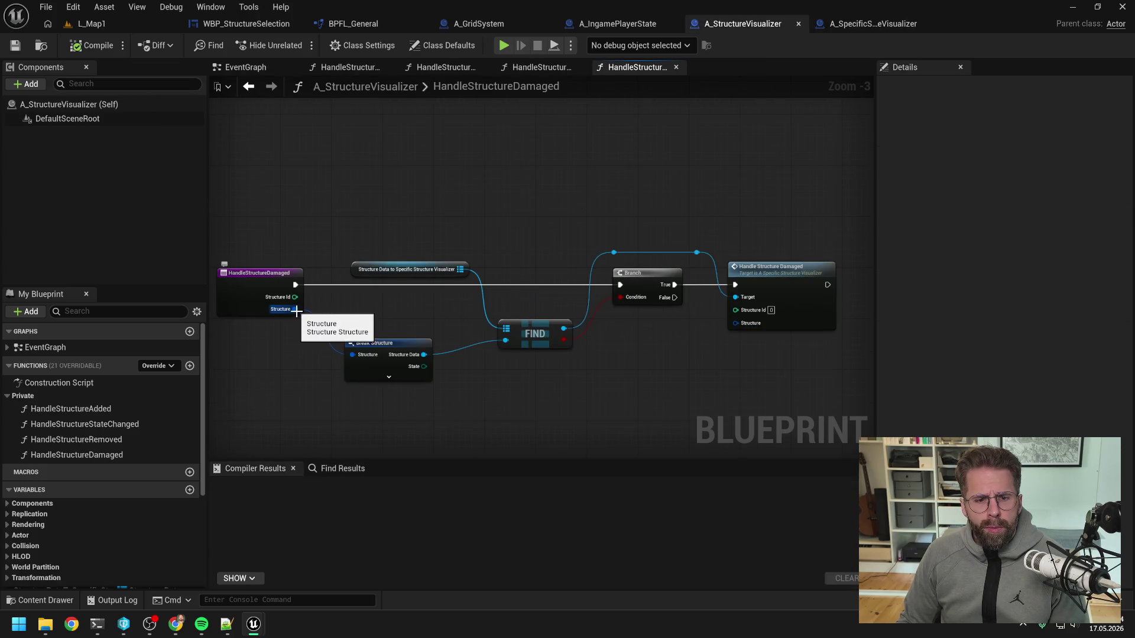
mouse_move(295, 297)
left_mouse_down()
mouse_move(736, 308)
mouse_move(682, 240)
mouse_move(324, 241)
left_mouse_up()
double_click(707, 308)
double_click(676, 239)
left_click(698, 240, "shift")
left_click_drag(711, 238, 709, 245)
left_click(520, 308)
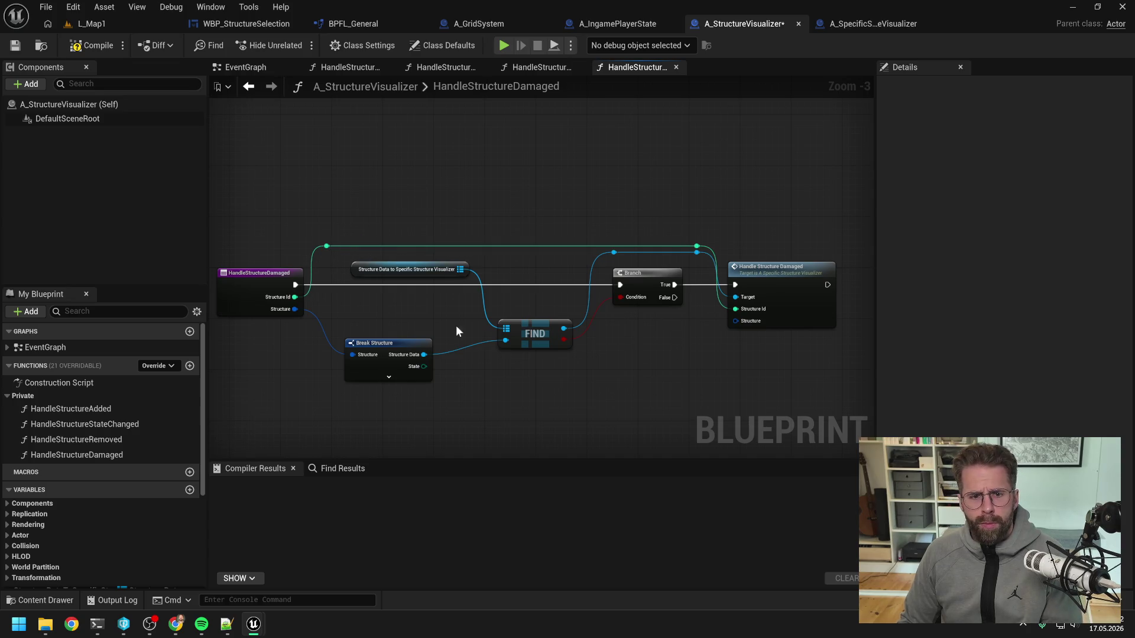
- Route Structure into Handle Structure Damaged's Structure input through reroute knots
double_click(321, 328)
mouse_move(322, 329)
left_mouse_down()
mouse_move(324, 399)
mouse_move(745, 324)
mouse_move(701, 354)
mouse_move(696, 397)
left_mouse_up()
double_click(707, 323)
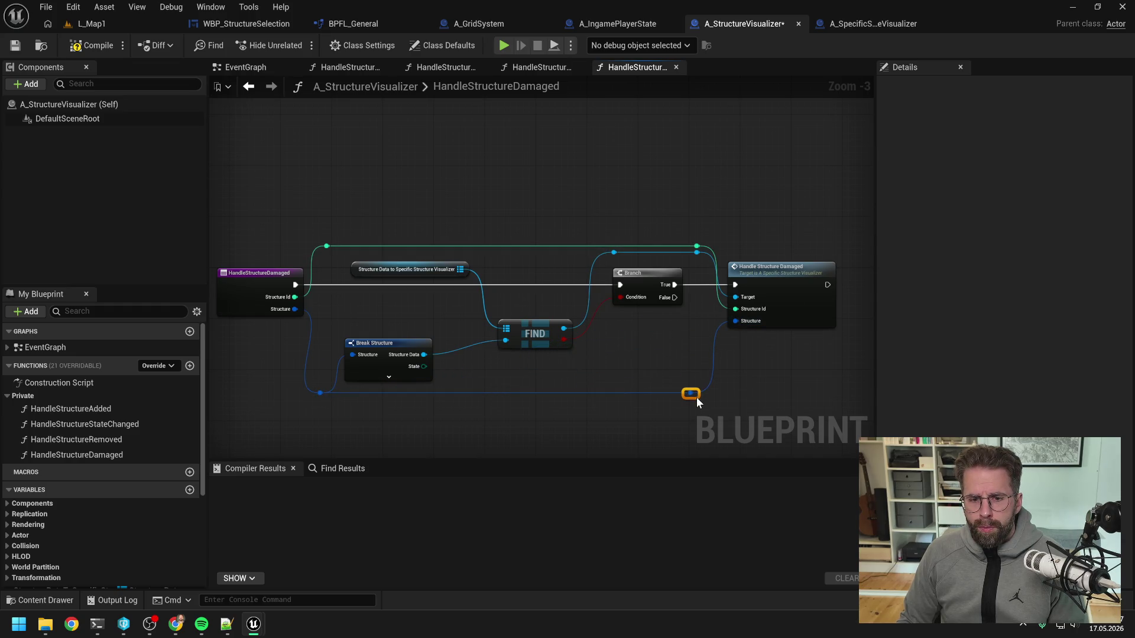
left_click(647, 369)
- Compile and save A_StructureVisualizer, then return to A_SpecificStructureVisualizer's Event Graph
left_click(72, 47)
key("ctrl+s")
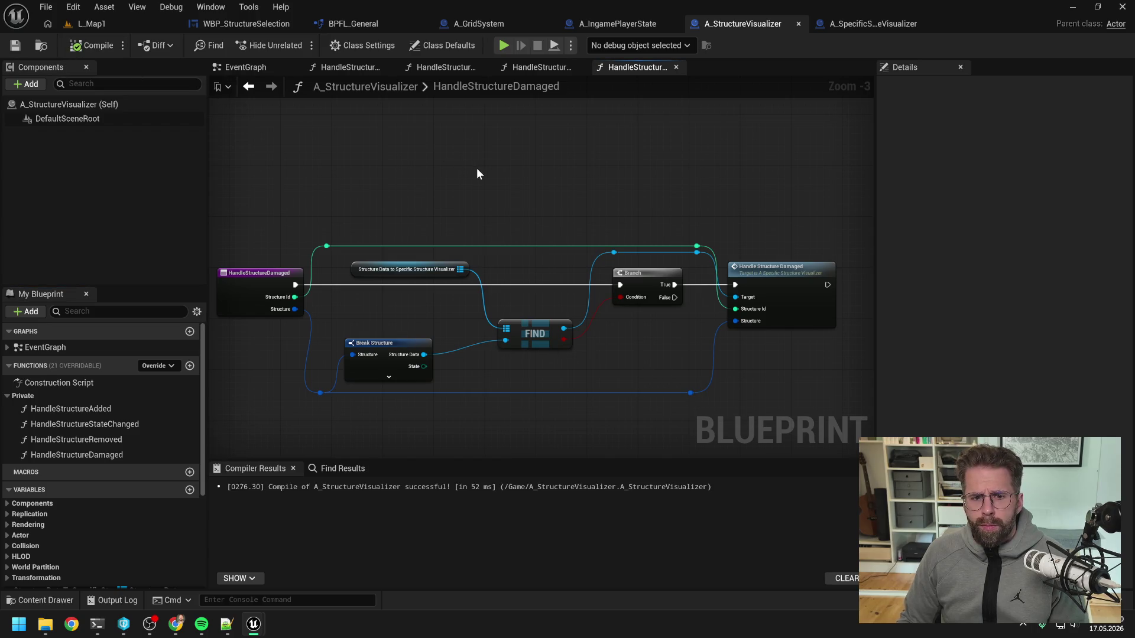
left_click(538, 70)
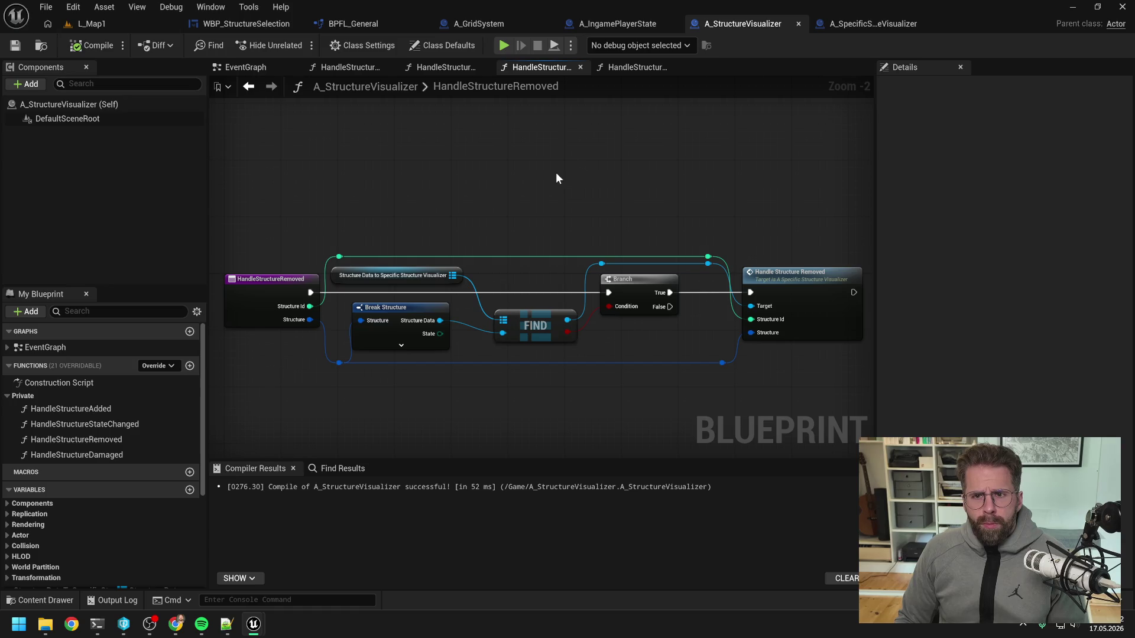
left_click(842, 24)
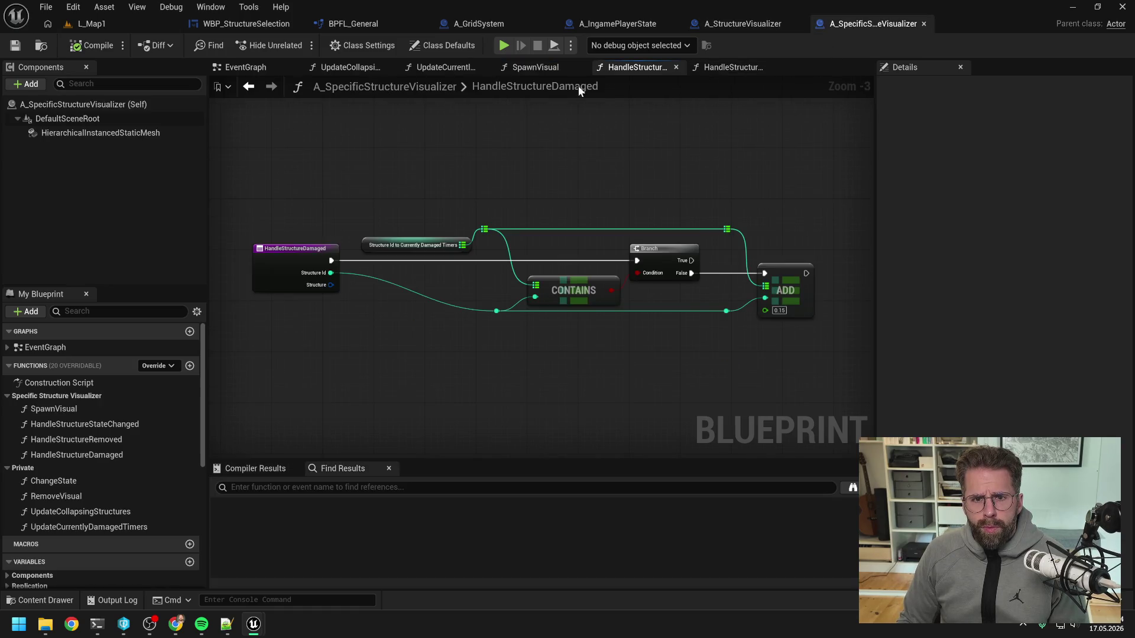
left_click(249, 70)
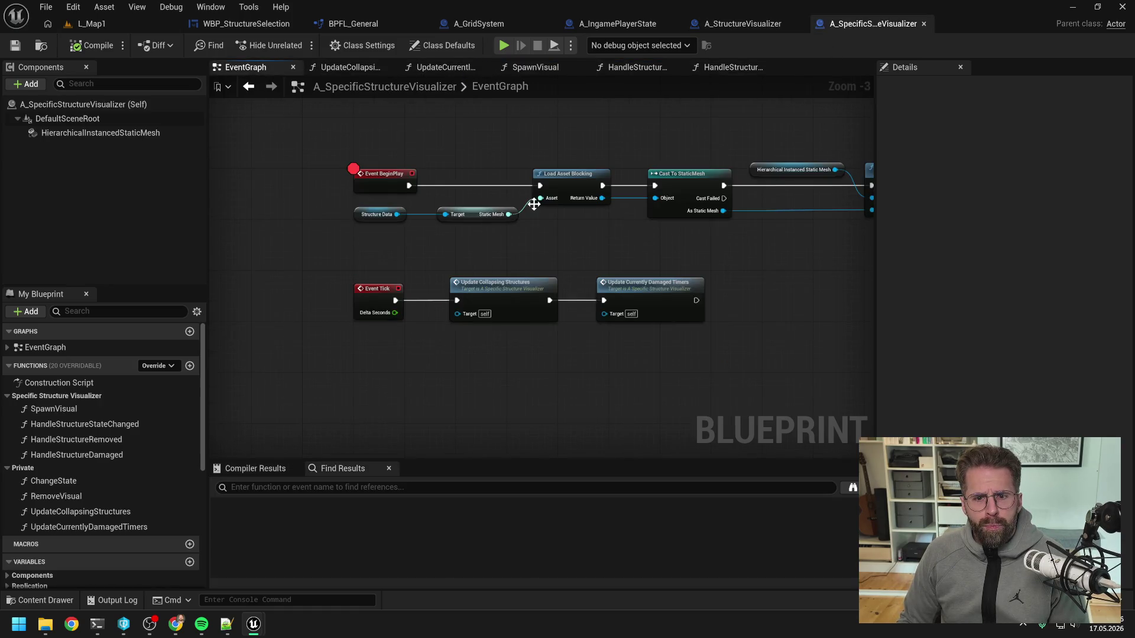
- Open UpdateCurrentlyDamagedTimers, pan across its loop, Find, Branch and Remove nodes, then open RemoveVisual
double_click(607, 275)
mouse_move(588, 266)
left_mouse_down()
mouse_move(615, 278)
mouse_move(516, 269)
mouse_move(492, 292)
left_mouse_up()
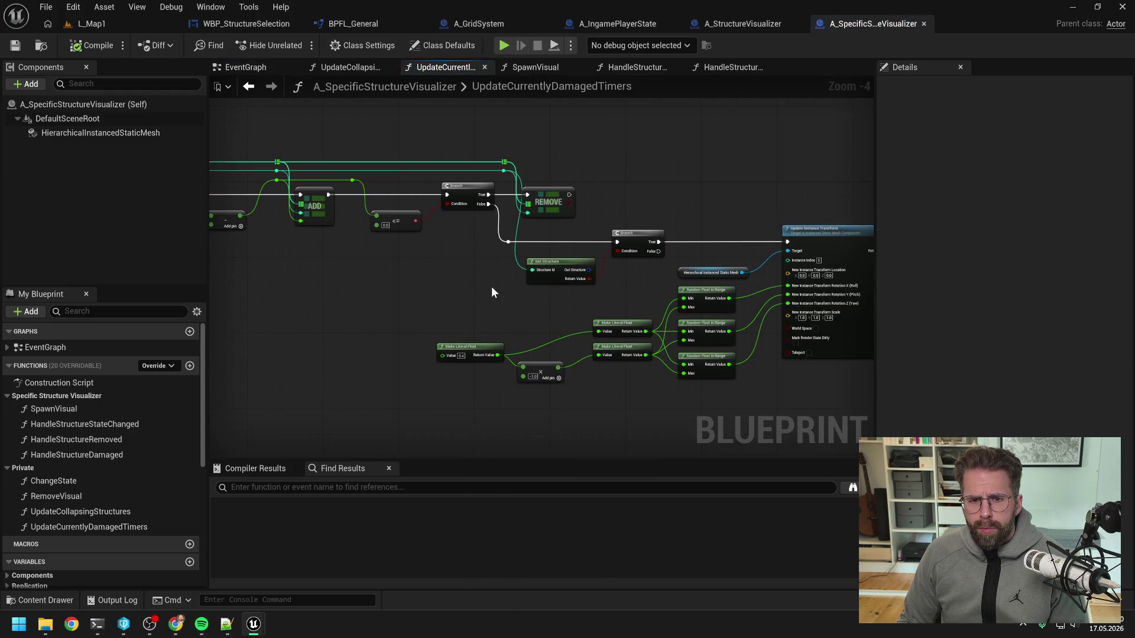
left_click_drag(628, 296, 558, 295)
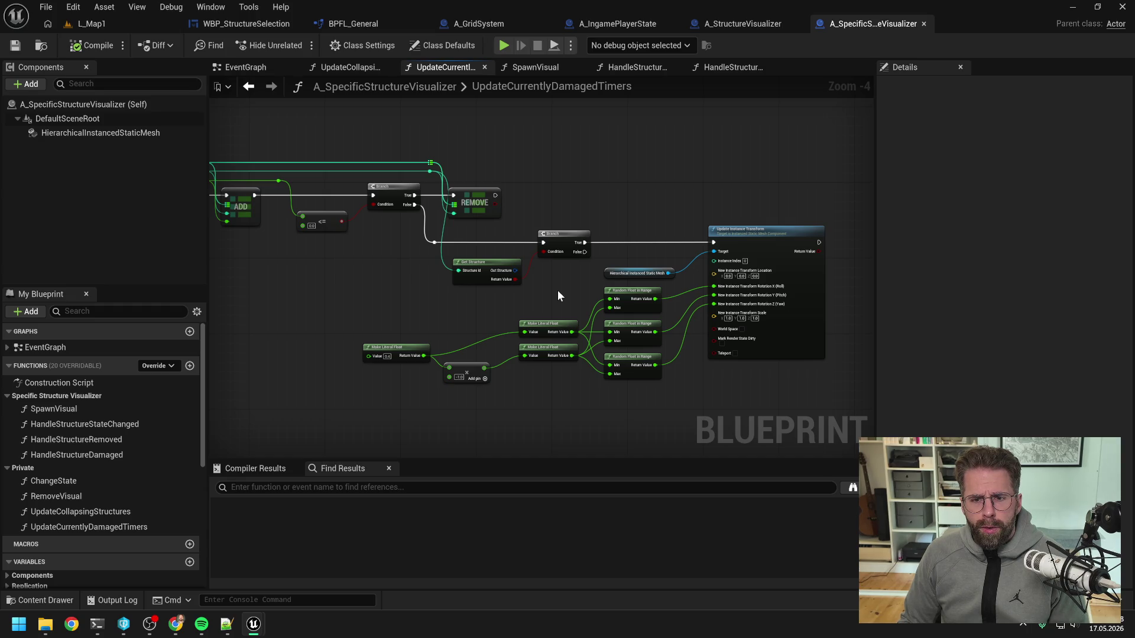
mouse_move(563, 291)
left_mouse_down()
mouse_move(708, 285)
mouse_move(593, 287)
mouse_move(627, 277)
left_mouse_up()
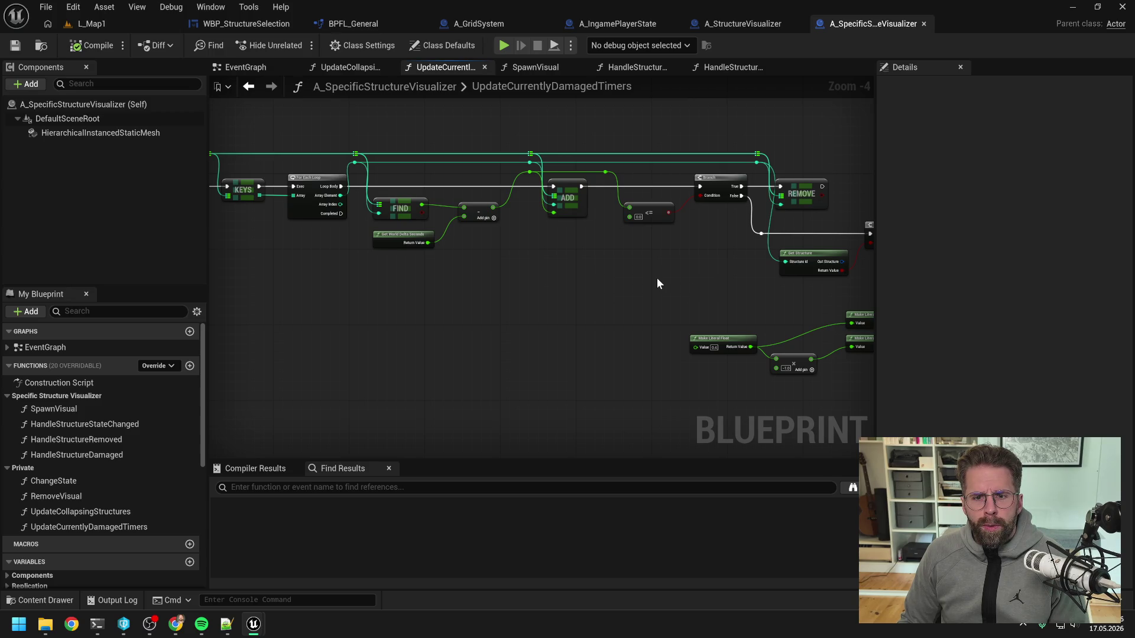
left_click_drag(657, 284, 583, 271)
left_click_drag(734, 282, 593, 282)
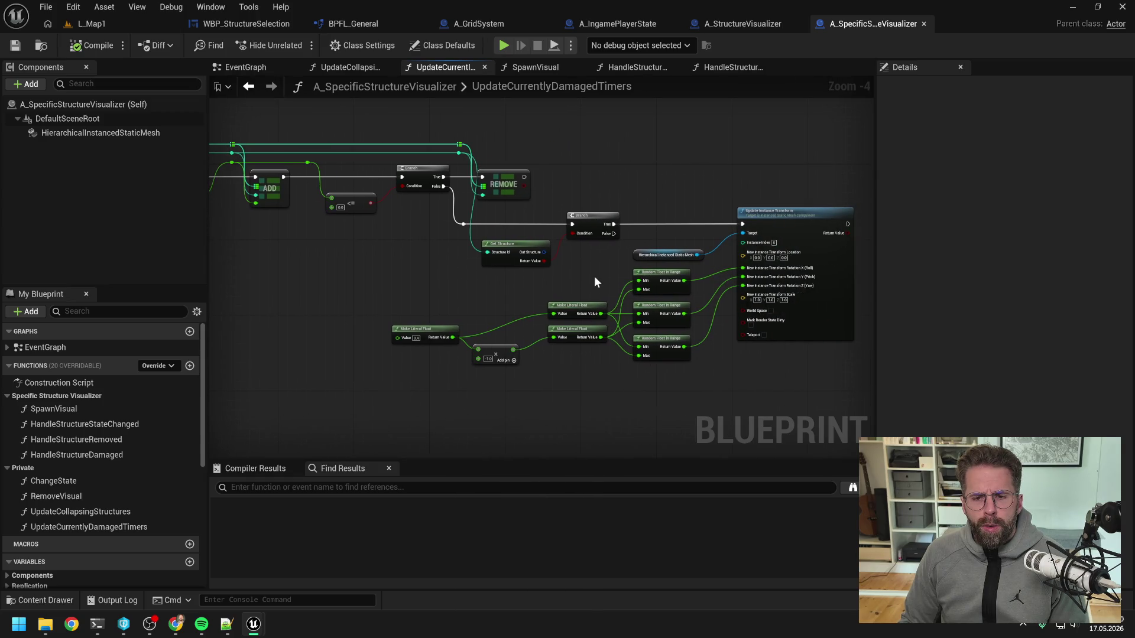
mouse_move(594, 276)
left_mouse_down()
mouse_move(547, 263)
mouse_move(666, 277)
left_mouse_up()
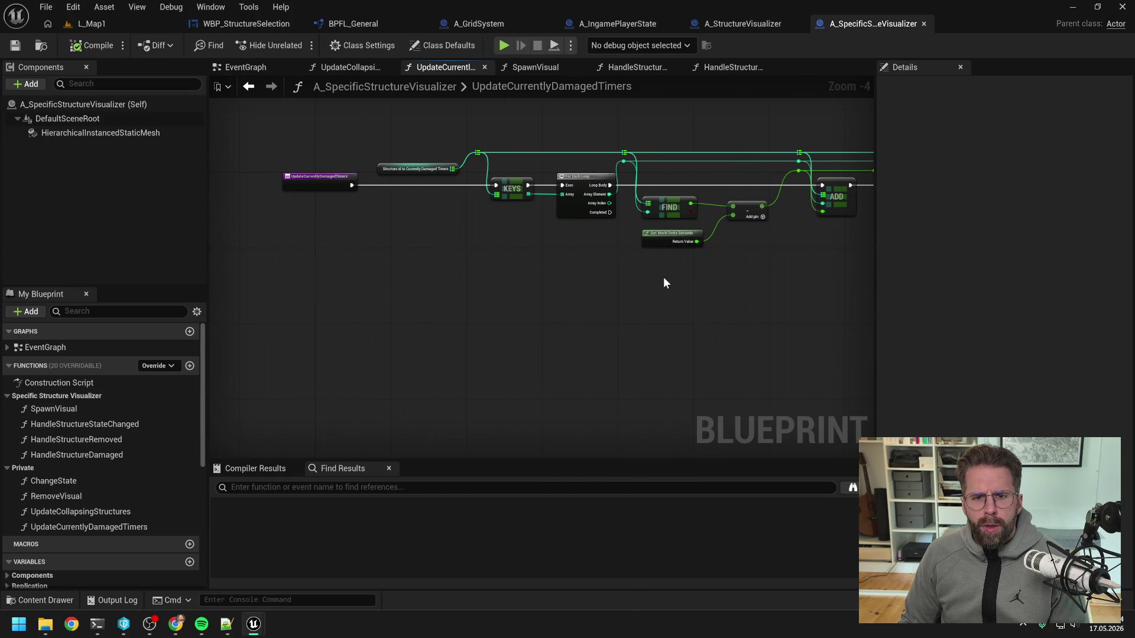
left_click_drag(778, 270, 662, 275)
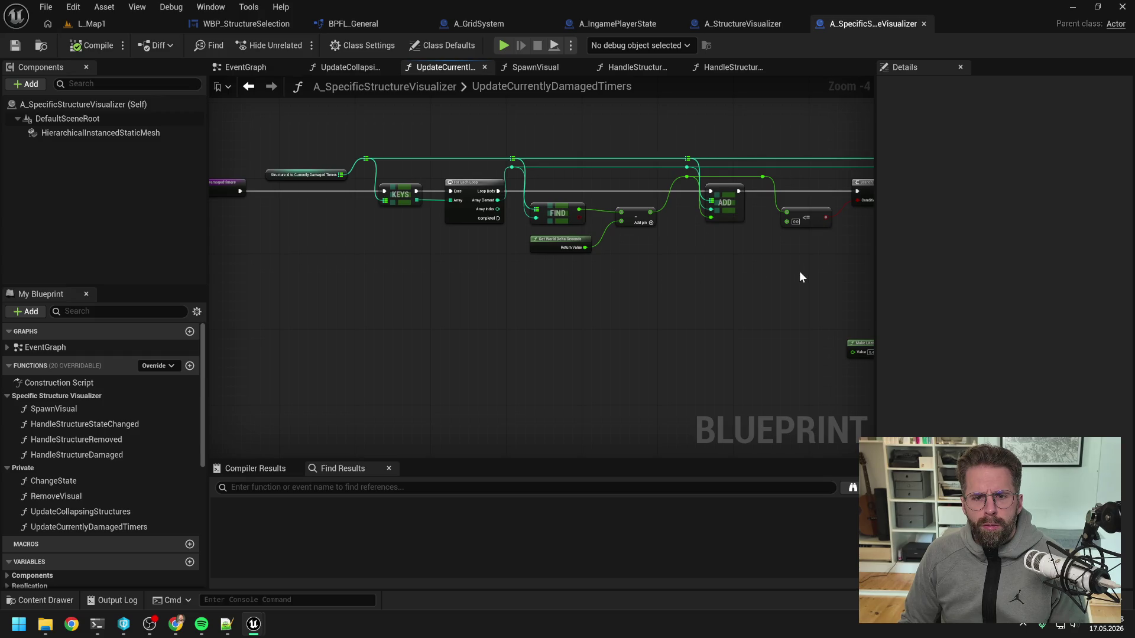
left_click_drag(799, 272, 564, 267)
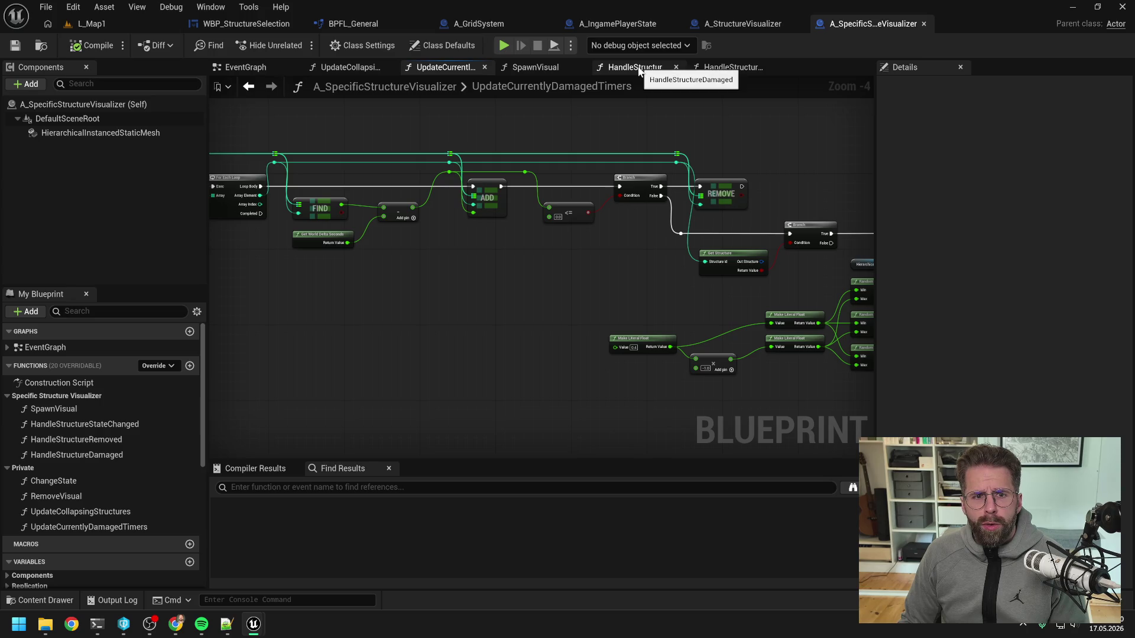
double_click(94, 496)
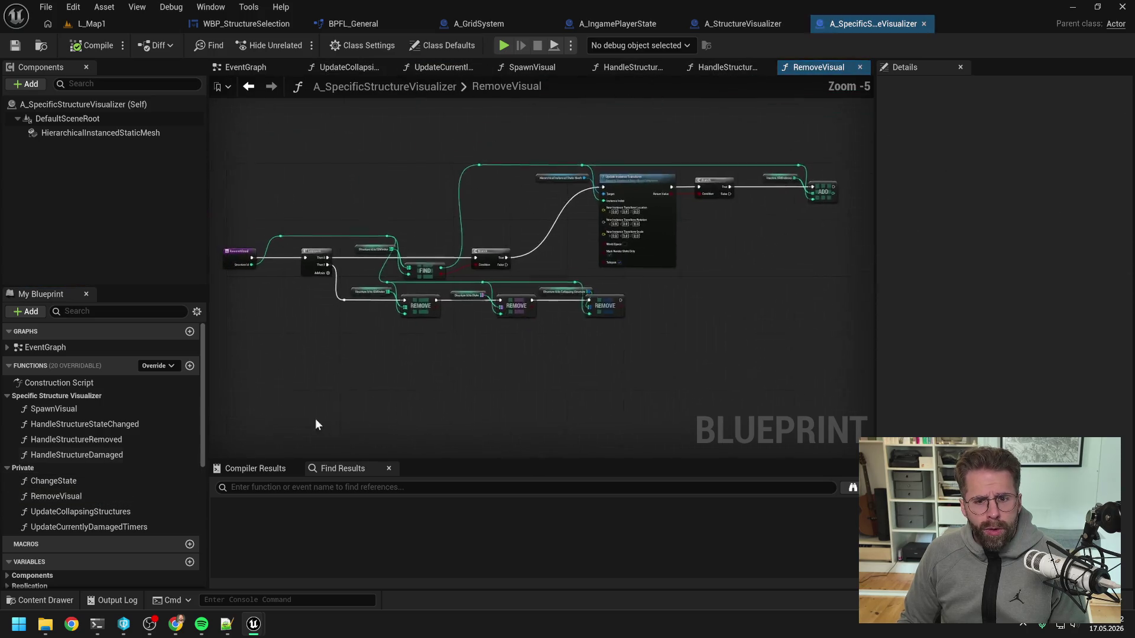
- Place a StructureIdToCurrentlyDamagedTimers getter in RemoveVisual and make room beside the third Remove
scroll(108, 427, "down", 5)
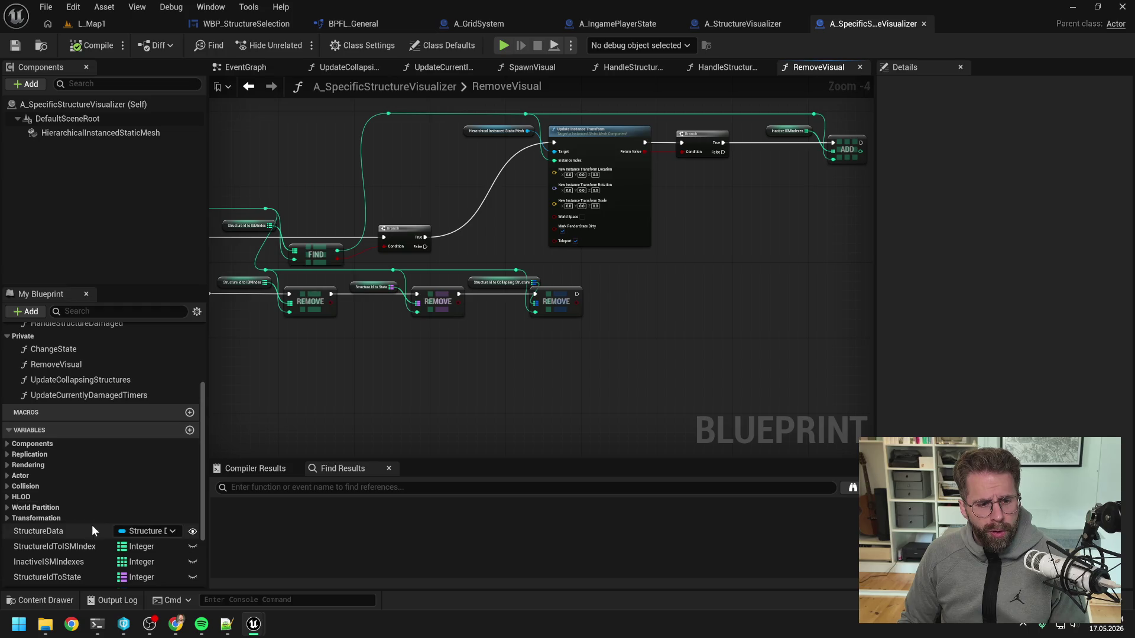
scroll(91, 525, "down", 3)
left_click_drag(89, 532, 631, 291)
left_click(632, 297)
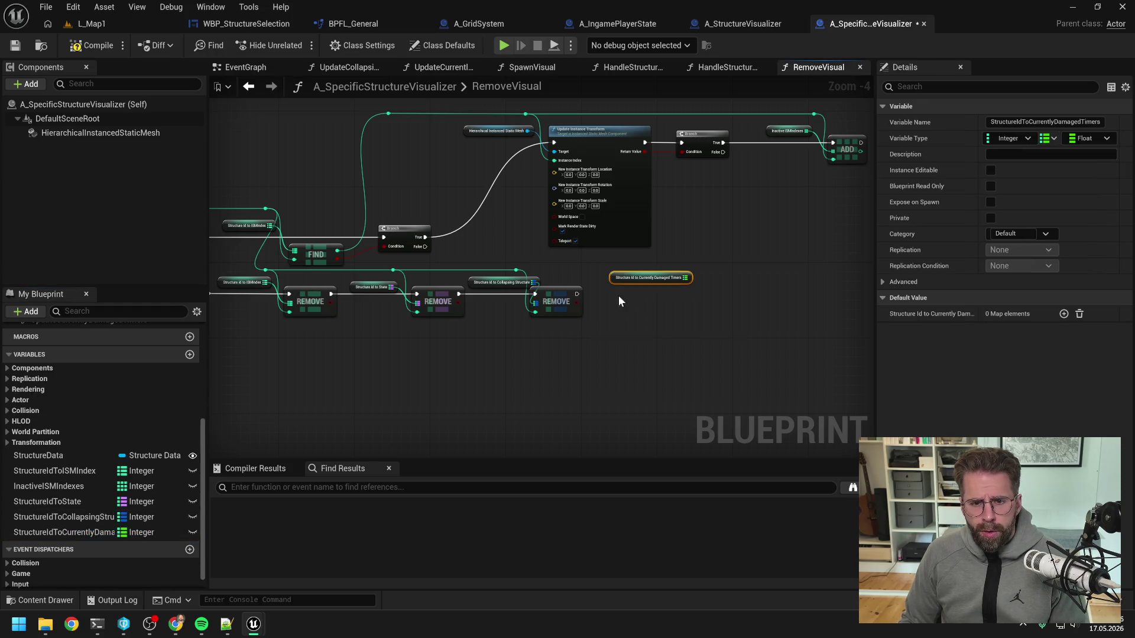
left_click_drag(556, 298, 570, 298)
- Add a Map Remove off the timers map, chained after the previous Remove
left_click_drag(684, 279, 705, 286)
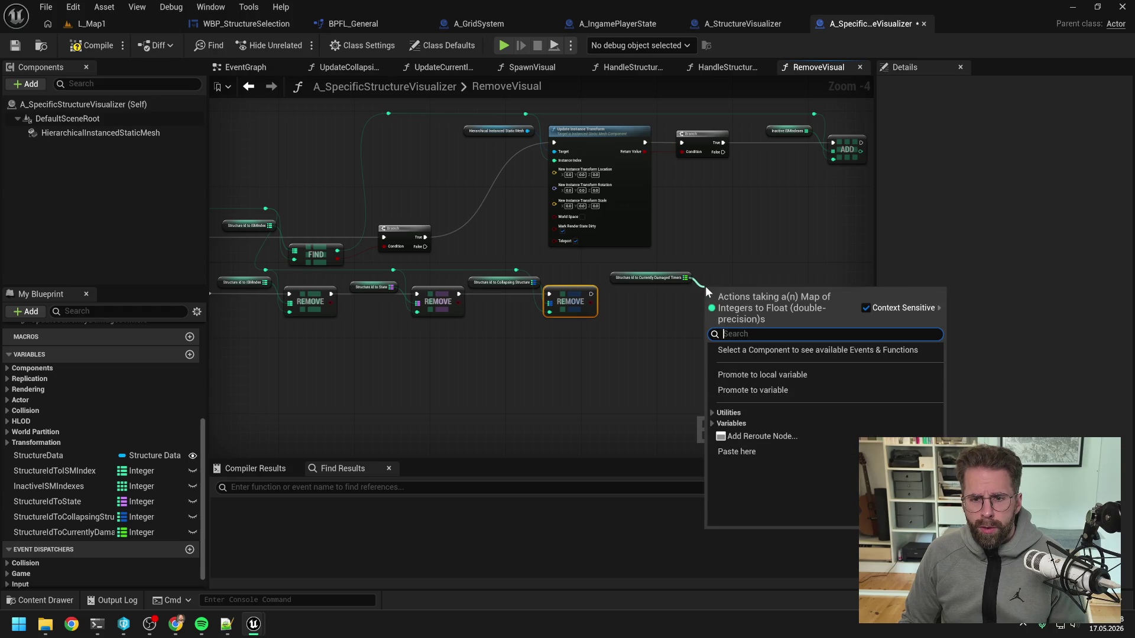
type("remove")
key("Return")
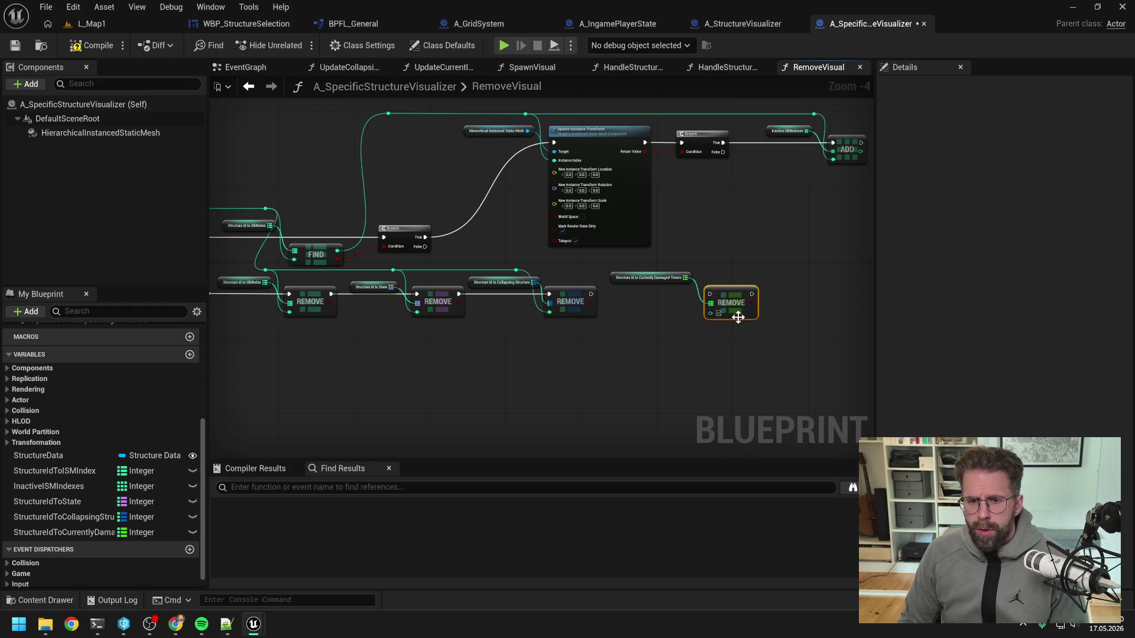
left_click_drag(591, 294, 712, 294)
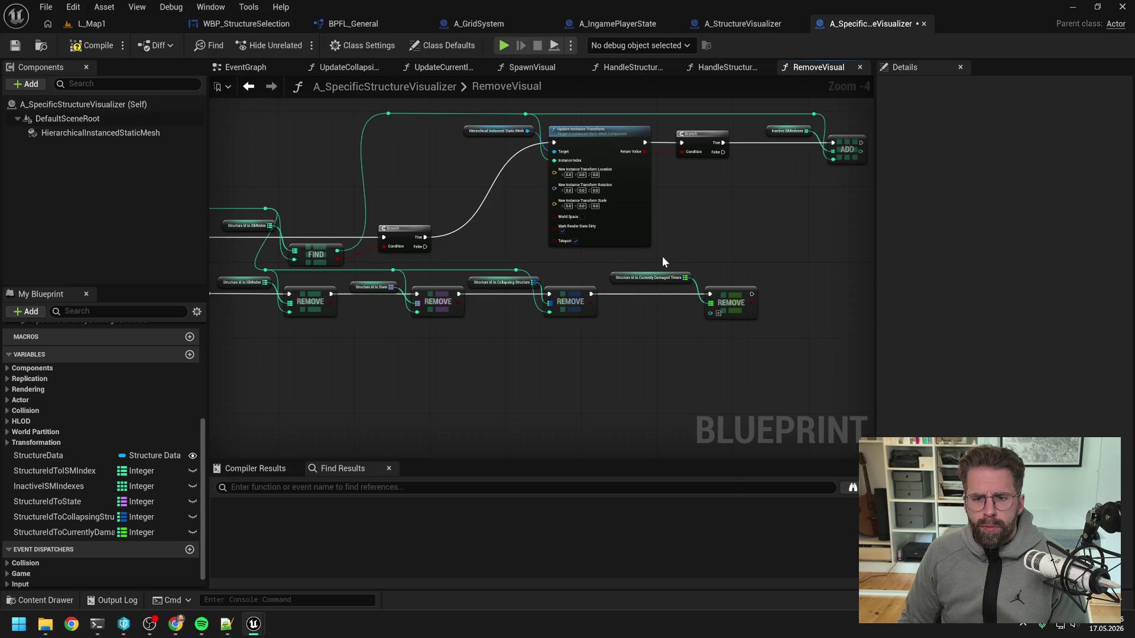
- Wire Structure Id into the new Remove's key via a reroute point and compile
left_click_drag(662, 257, 742, 329)
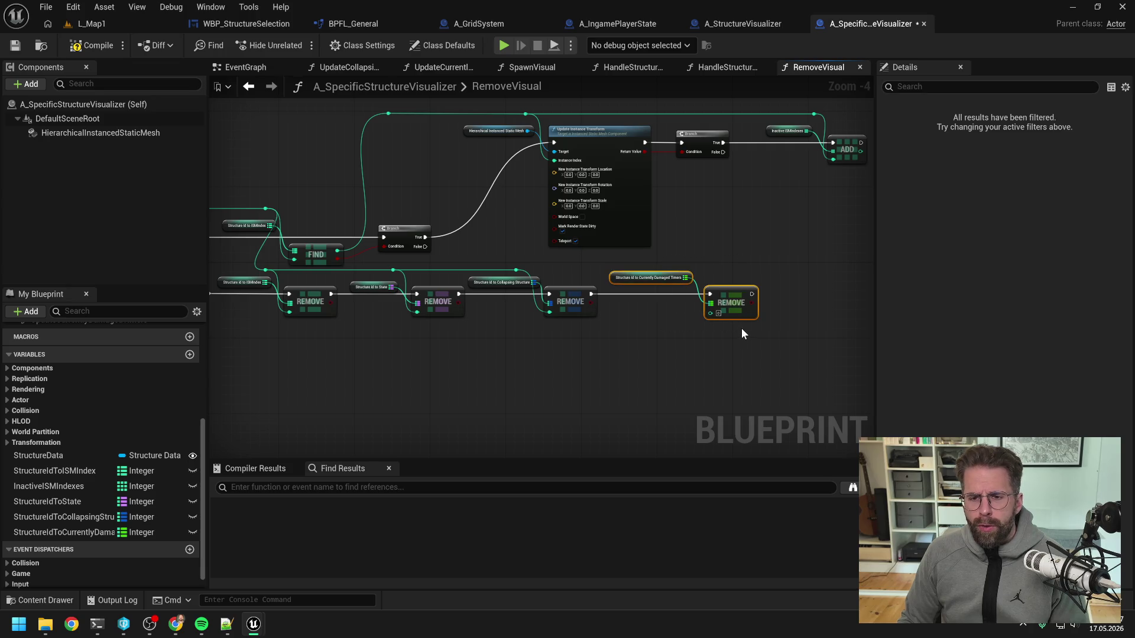
left_click(682, 325)
mouse_move(516, 270)
left_mouse_down()
mouse_move(715, 317)
mouse_move(690, 266)
mouse_move(728, 280)
mouse_move(751, 250)
left_mouse_up()
double_click(696, 311)
left_click(686, 233)
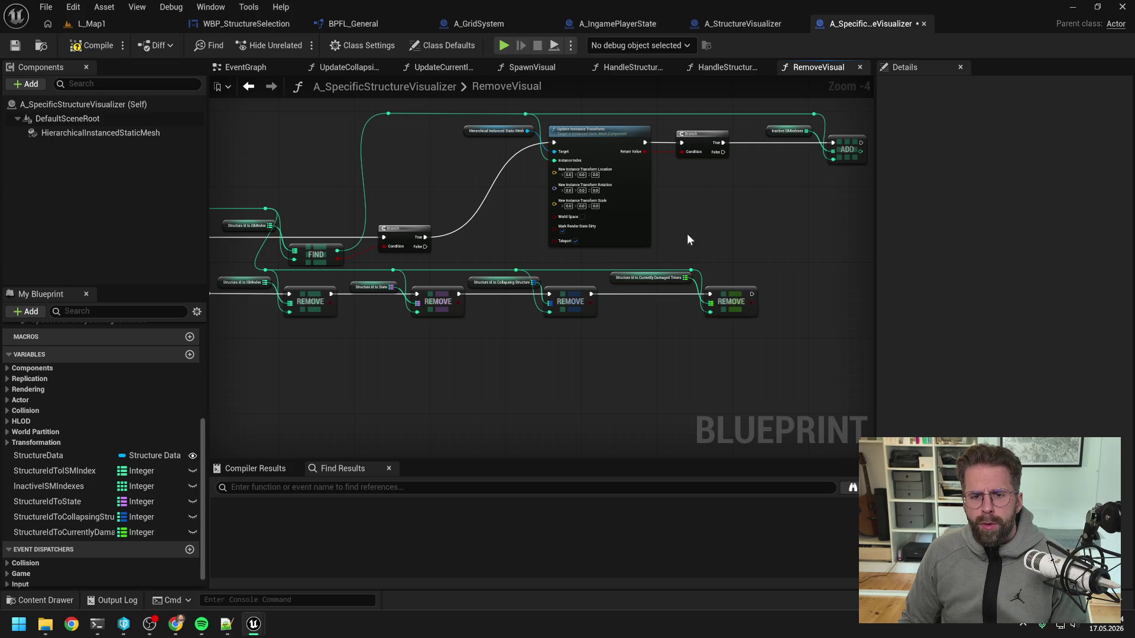
left_click(90, 45)
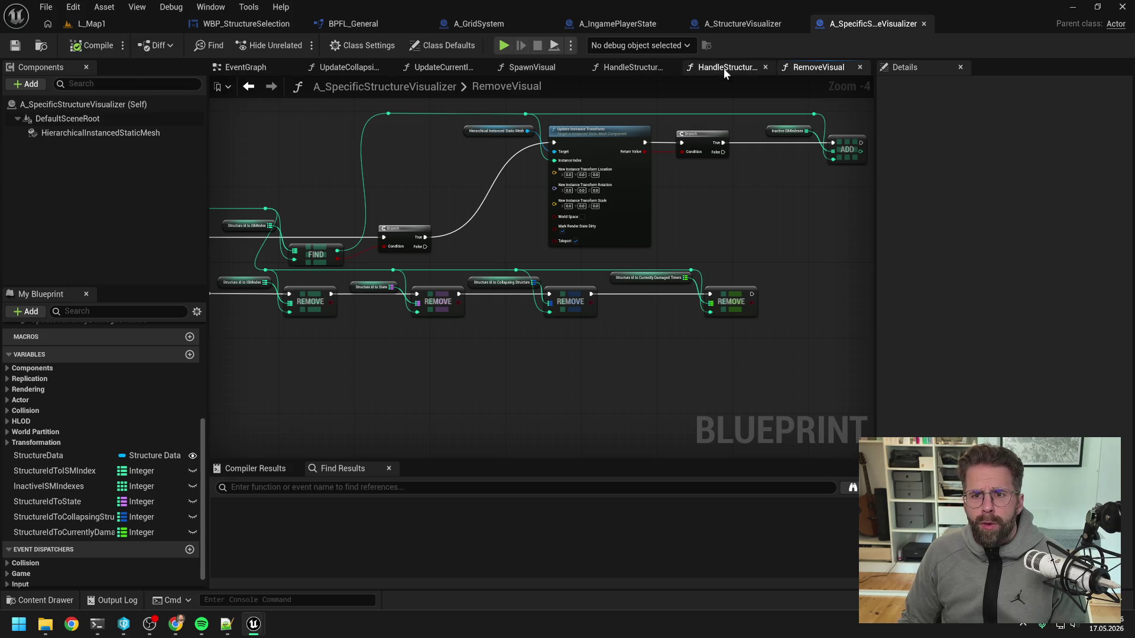
scroll(119, 408, "up", 3)
scroll(121, 408, "up", 2)
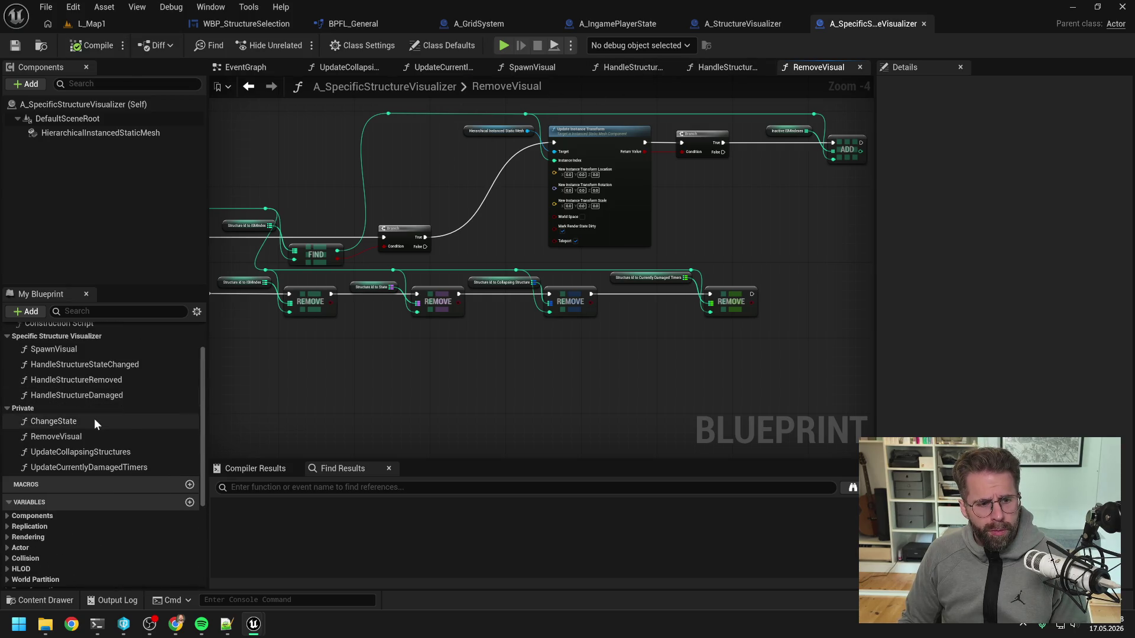
- In ChangeState, paste the timers getter and Remove nodes and route the Collapsing output into Remove
double_click(94, 420)
scroll(559, 345, "up", 2)
left_click(617, 285)
left_click_drag(617, 285, 631, 356)
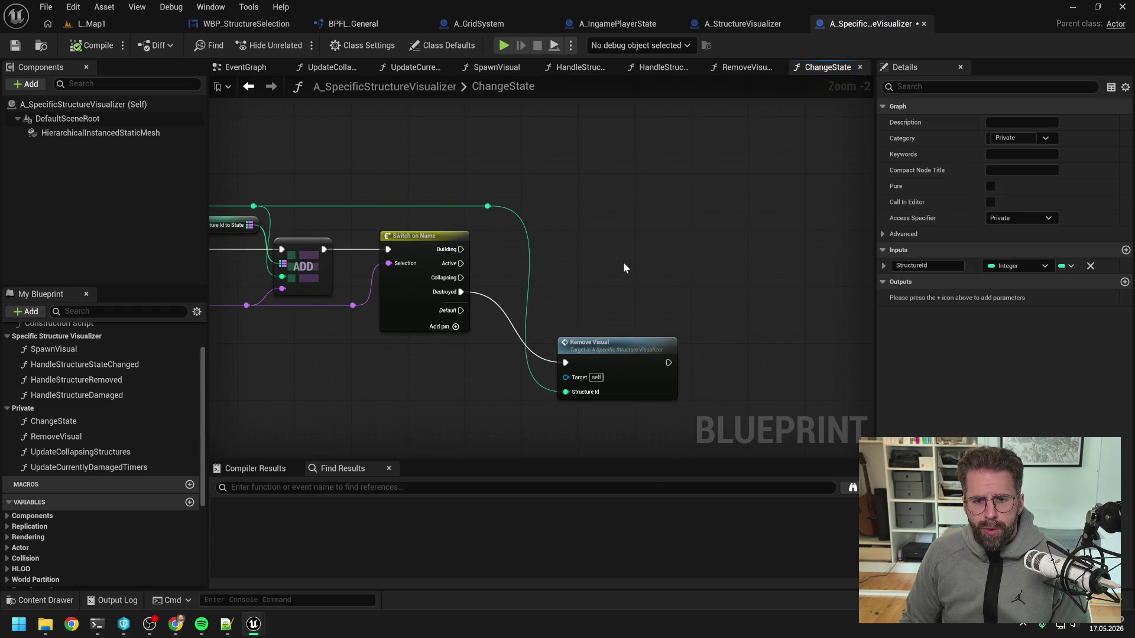
key("ctrl+v")
left_click(472, 275)
left_click_drag(461, 277, 723, 277)
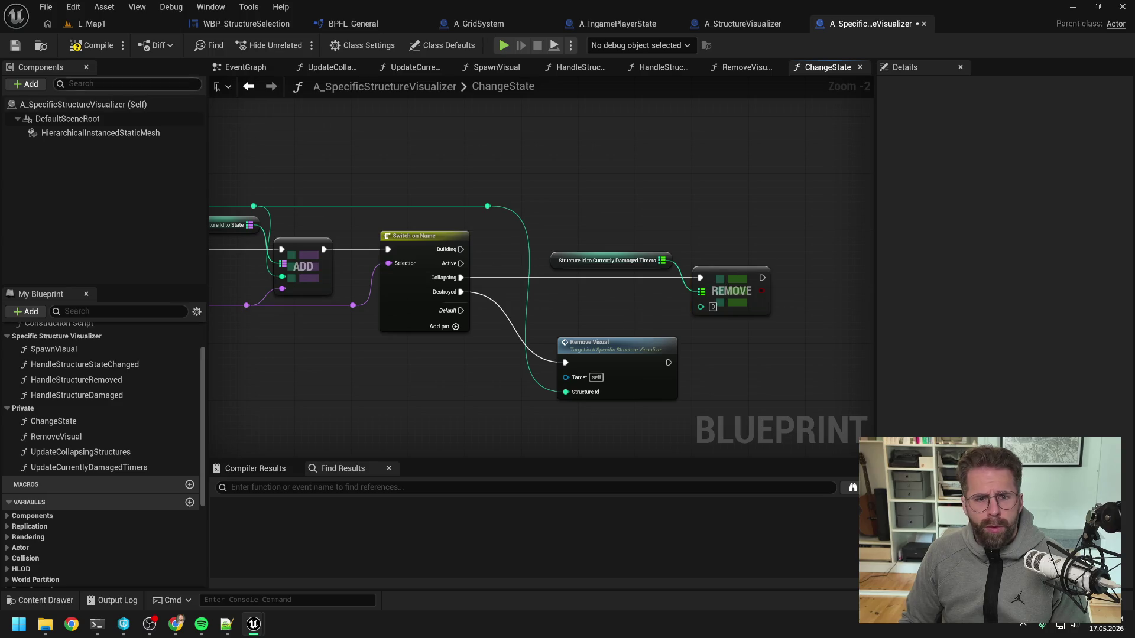
- Feed Structure Id into Remove's key through a reroute knot, then compile and save
left_click(87, 45)
mouse_move(485, 205)
left_mouse_down()
mouse_move(705, 315)
mouse_move(674, 267)
mouse_move(670, 211)
left_mouse_up()
double_click(673, 300)
left_click(649, 167)
left_click(98, 46)
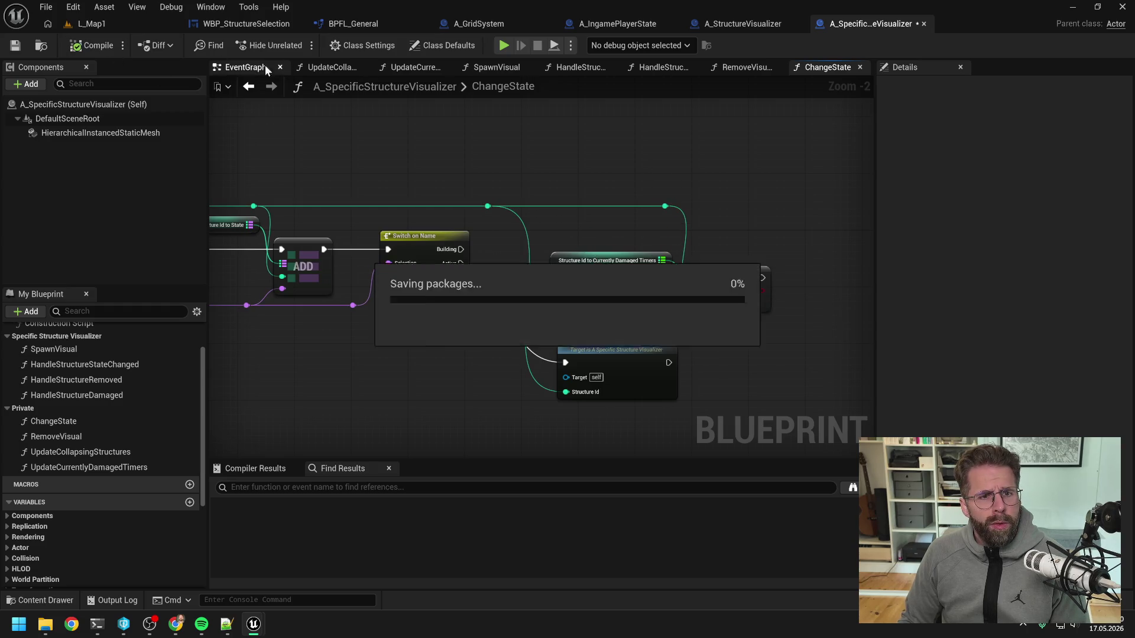
- Open UpdateCurrentlyDamagedTimers and center the view on the Update Instance Transform section
left_click(264, 66)
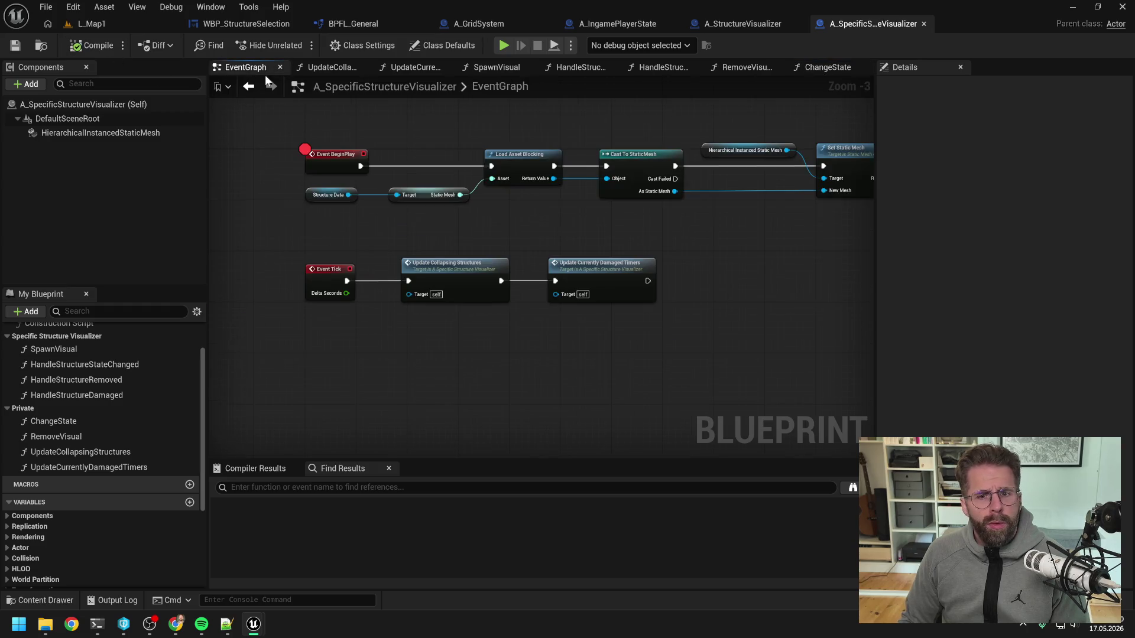
double_click(471, 268)
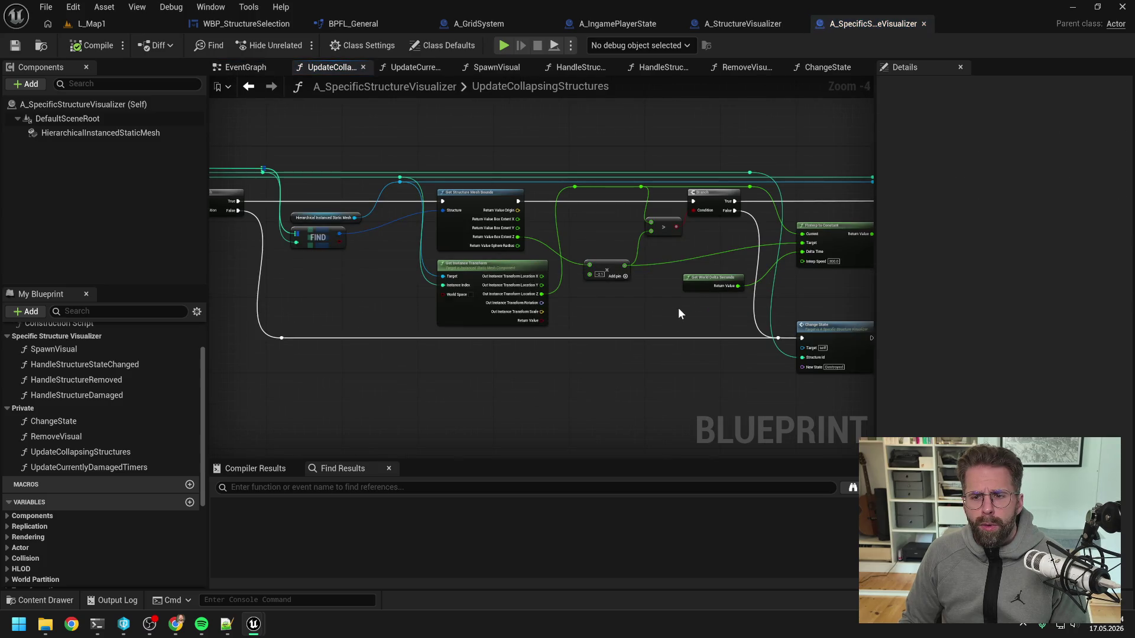
left_click(283, 70)
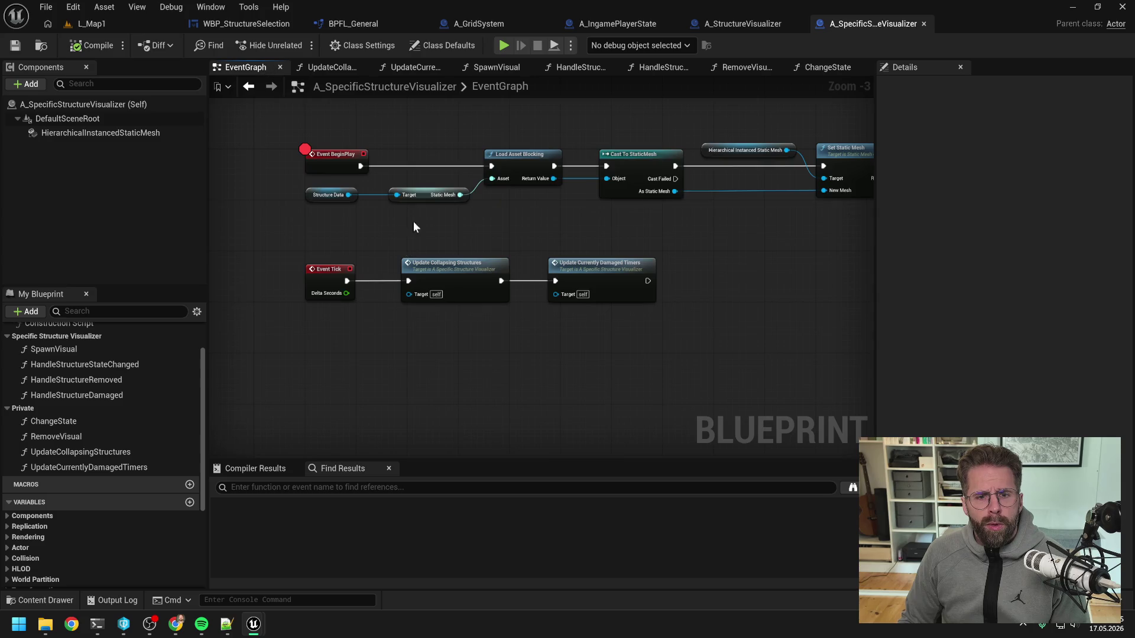
double_click(598, 267)
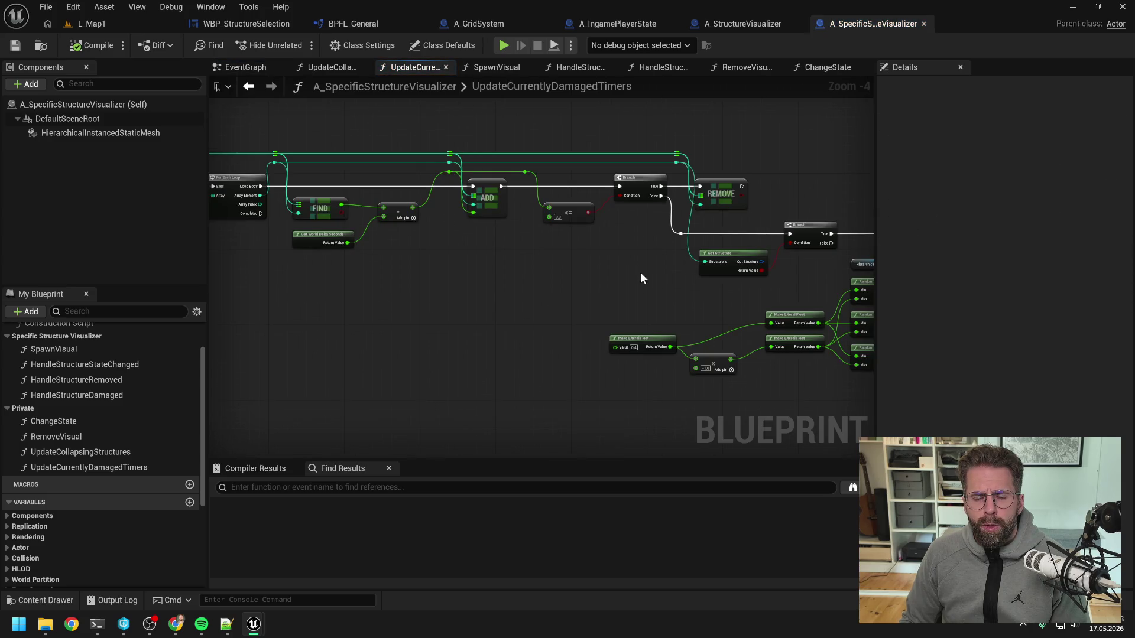
left_click_drag(640, 272, 468, 267)
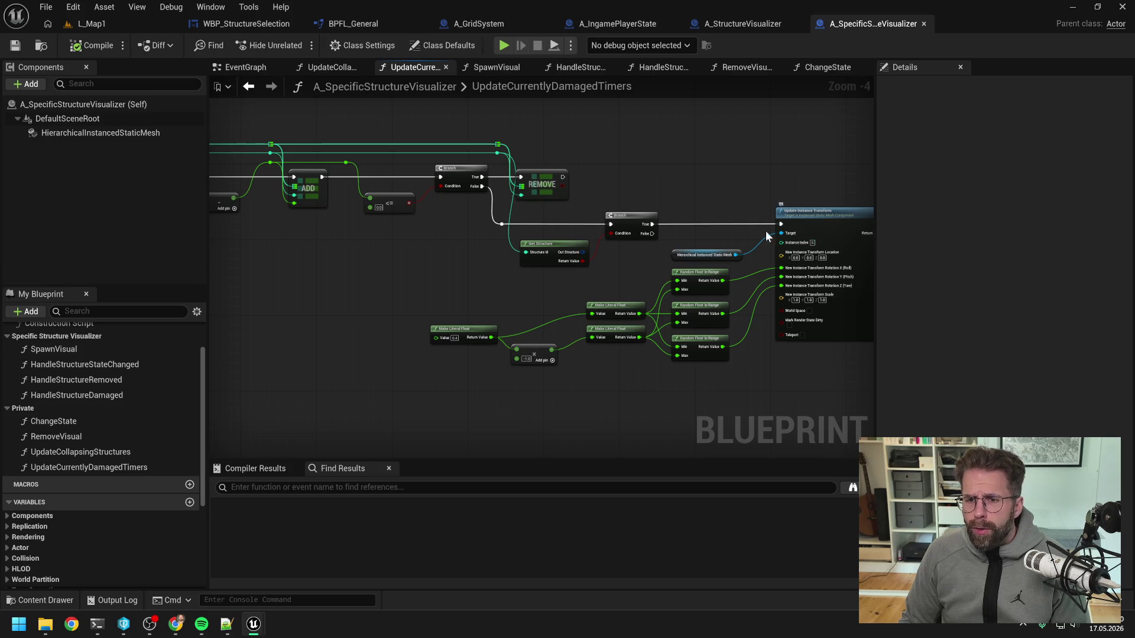
left_click_drag(766, 235, 711, 211)
left_click_drag(529, 261, 743, 263)
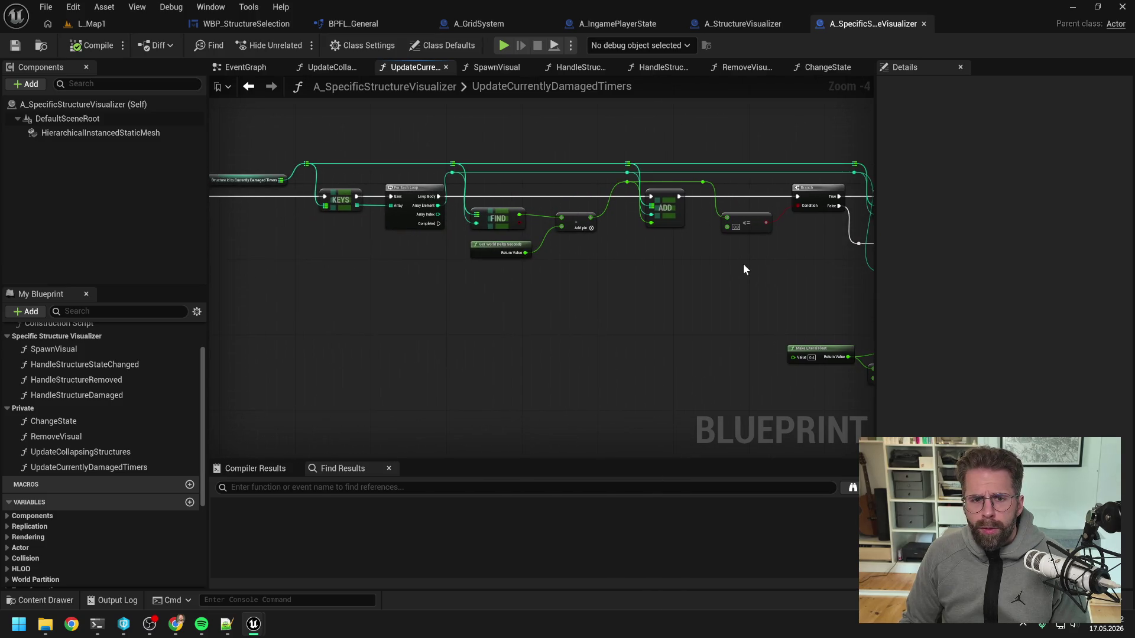
mouse_move(655, 270)
left_mouse_down()
mouse_move(807, 273)
mouse_move(658, 286)
mouse_move(685, 295)
left_mouse_up()
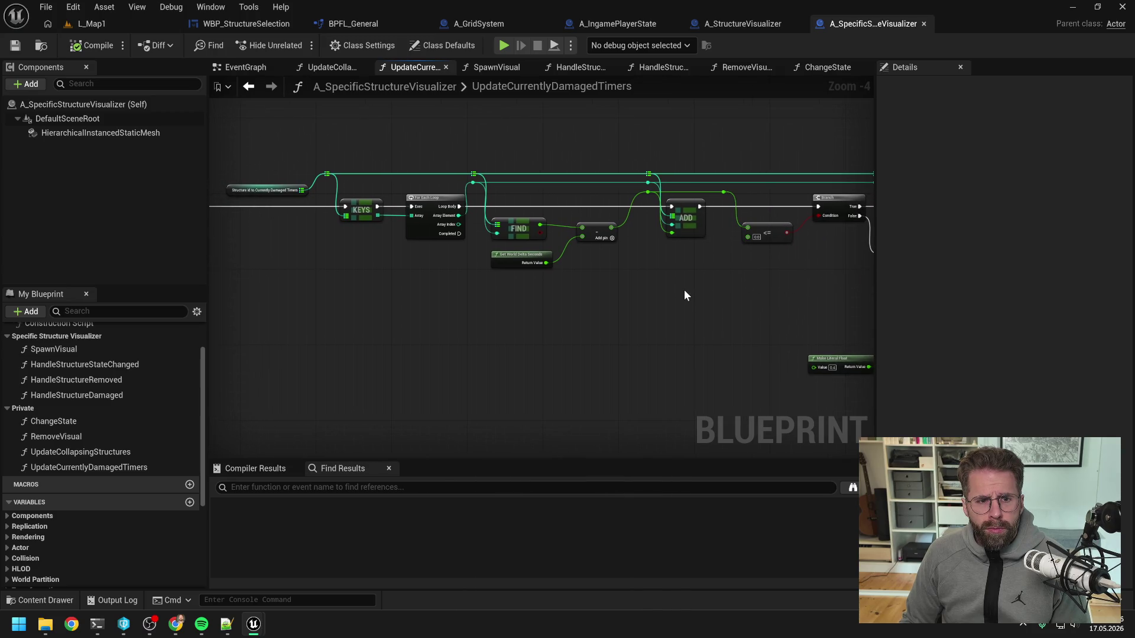
left_click_drag(785, 289, 448, 275)
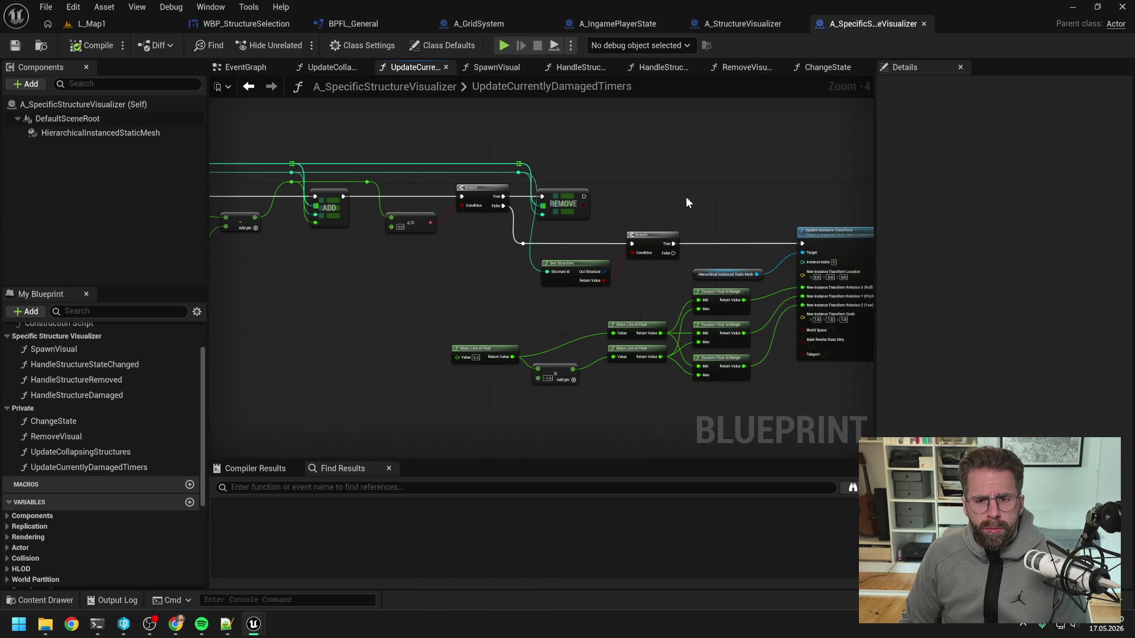
left_click_drag(686, 197, 647, 205)
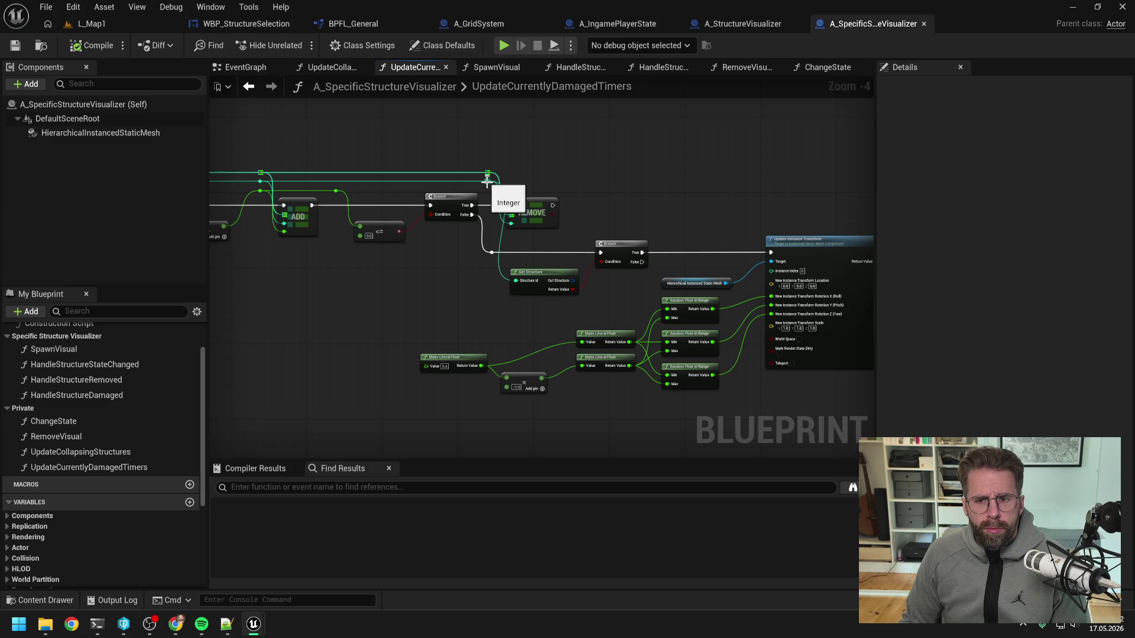
mouse_move(395, 277)
left_mouse_down()
mouse_move(735, 276)
mouse_move(427, 270)
left_mouse_up()
left_click_drag(716, 220, 645, 222)
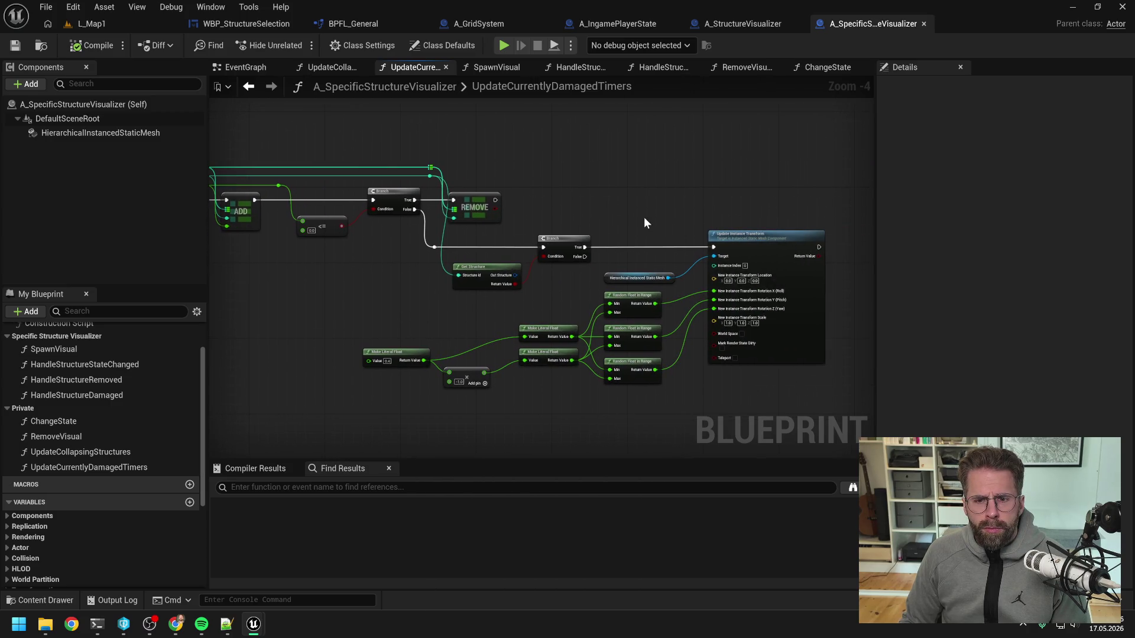
- Add InactiveISMIndexes and StructureIdToISMIndex getters beside the Update Instance Transform node
scroll(130, 431, "down", 5)
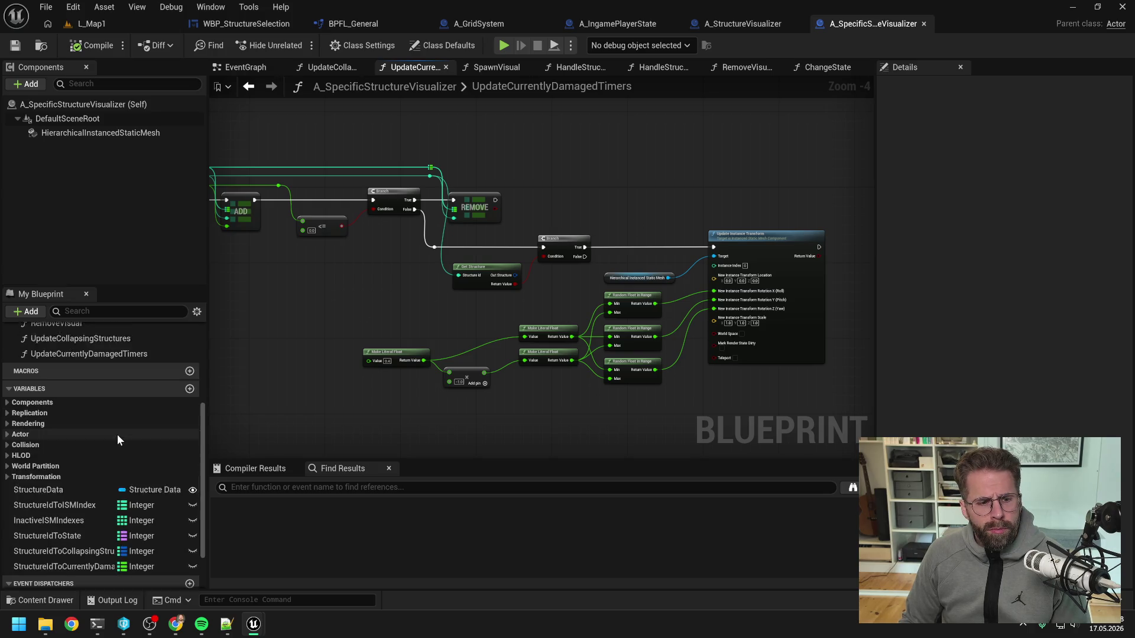
left_click_drag(79, 500, 611, 236)
left_click(631, 252)
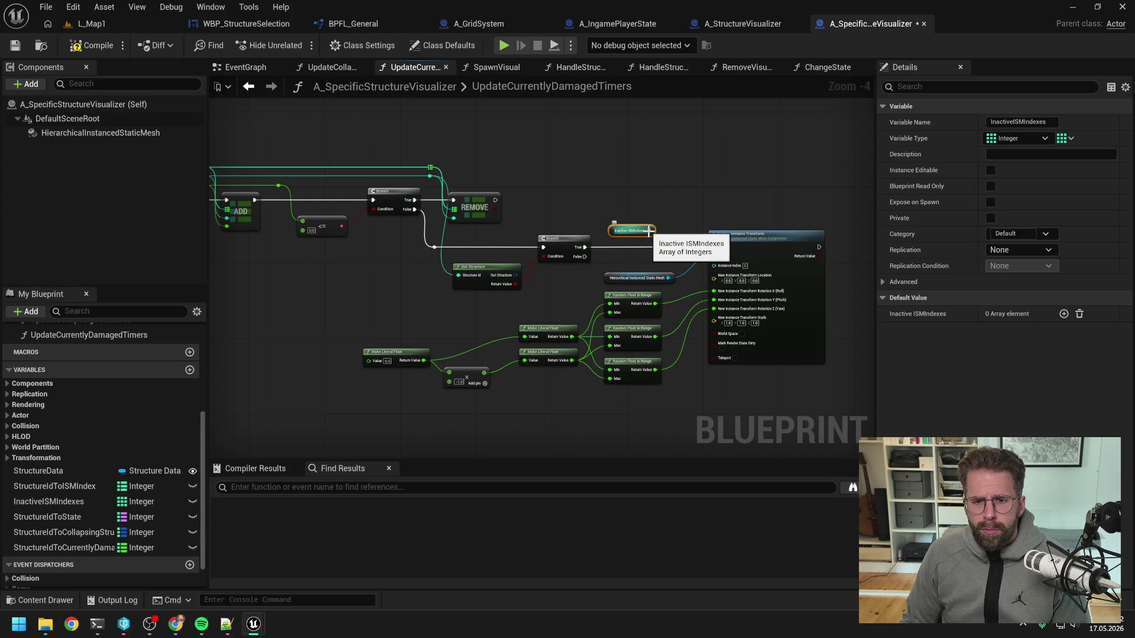
mouse_move(81, 487)
left_mouse_down()
mouse_move(622, 220)
mouse_move(668, 246)
left_mouse_up()
- Add a Find node on the StructureIdToISMIndex map, shifting Update Instance Transform to make room
left_click(650, 248)
type("find")
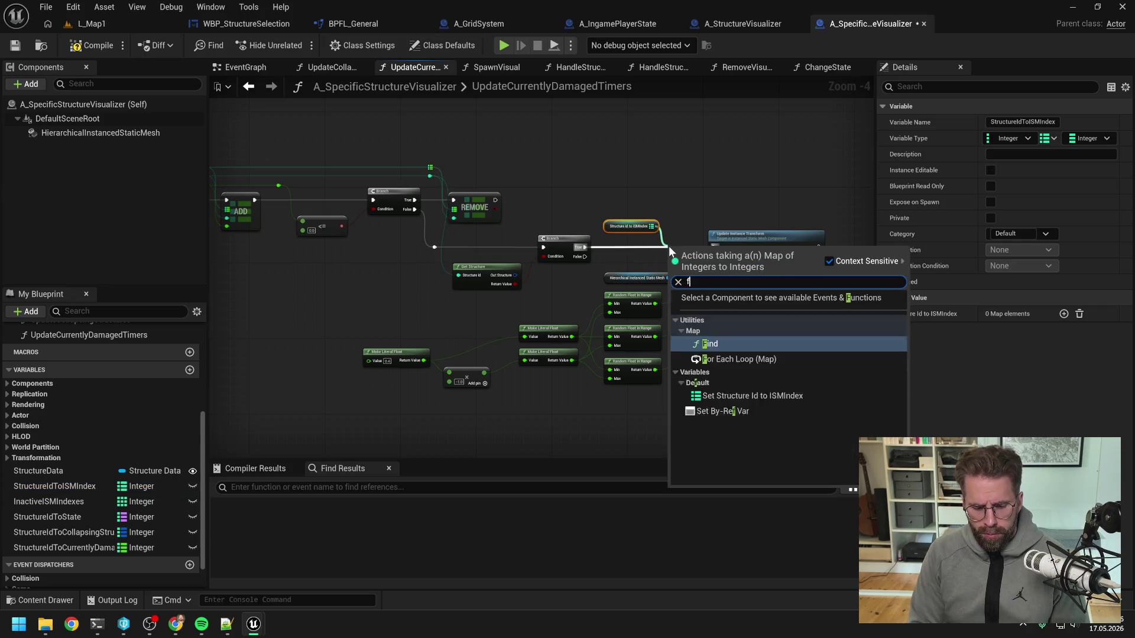
key("Return")
left_click_drag(755, 234, 792, 235)
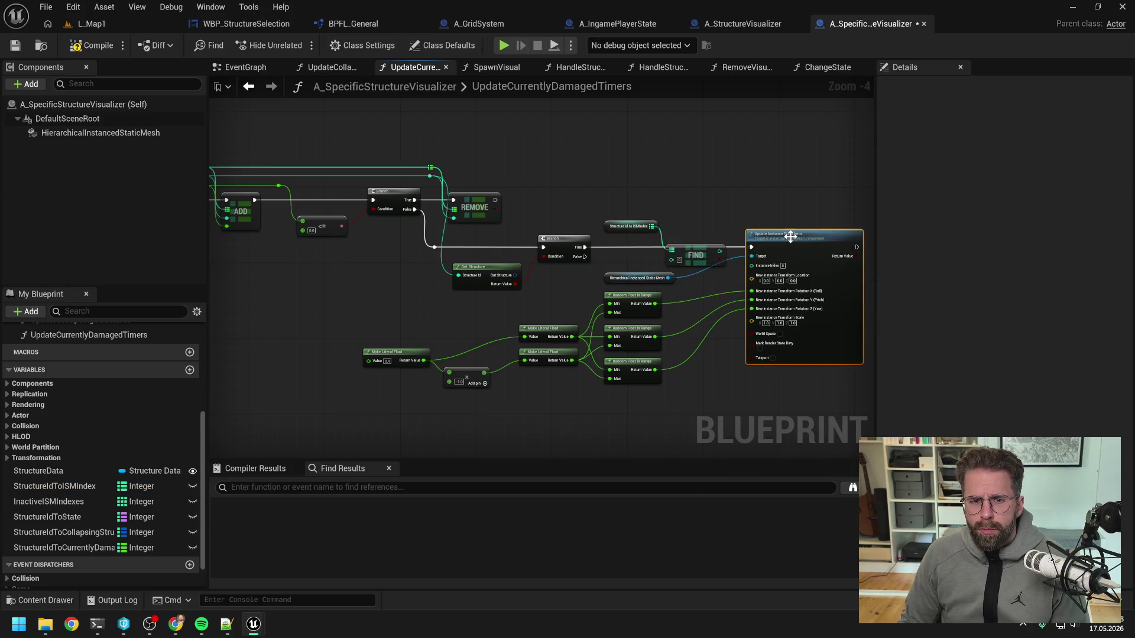
left_click(695, 256)
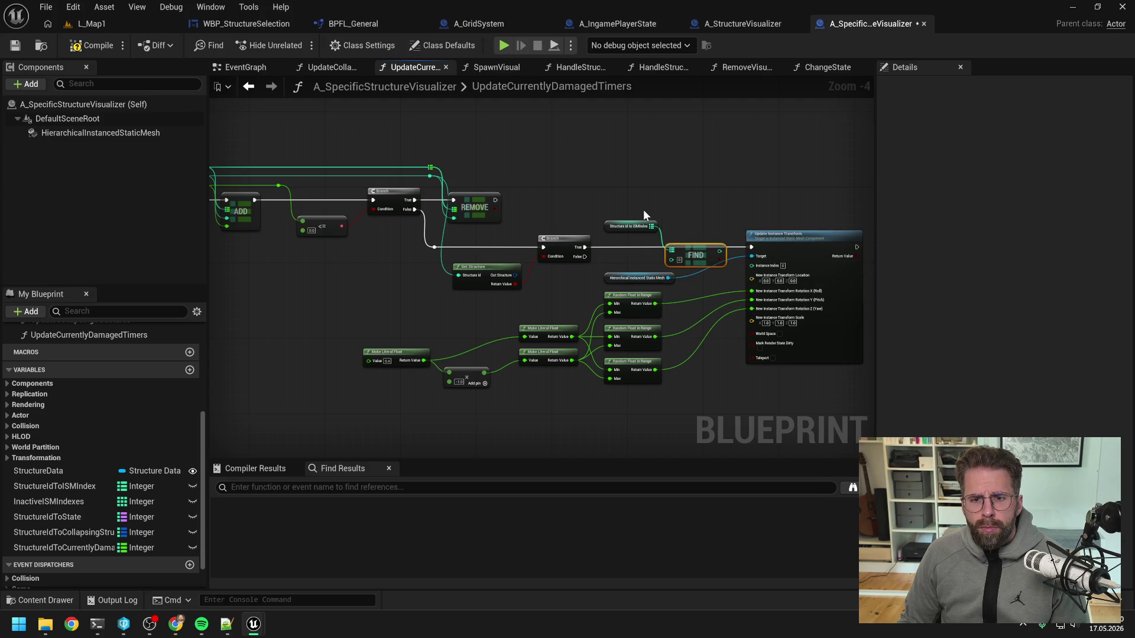
left_click(644, 226, "shift")
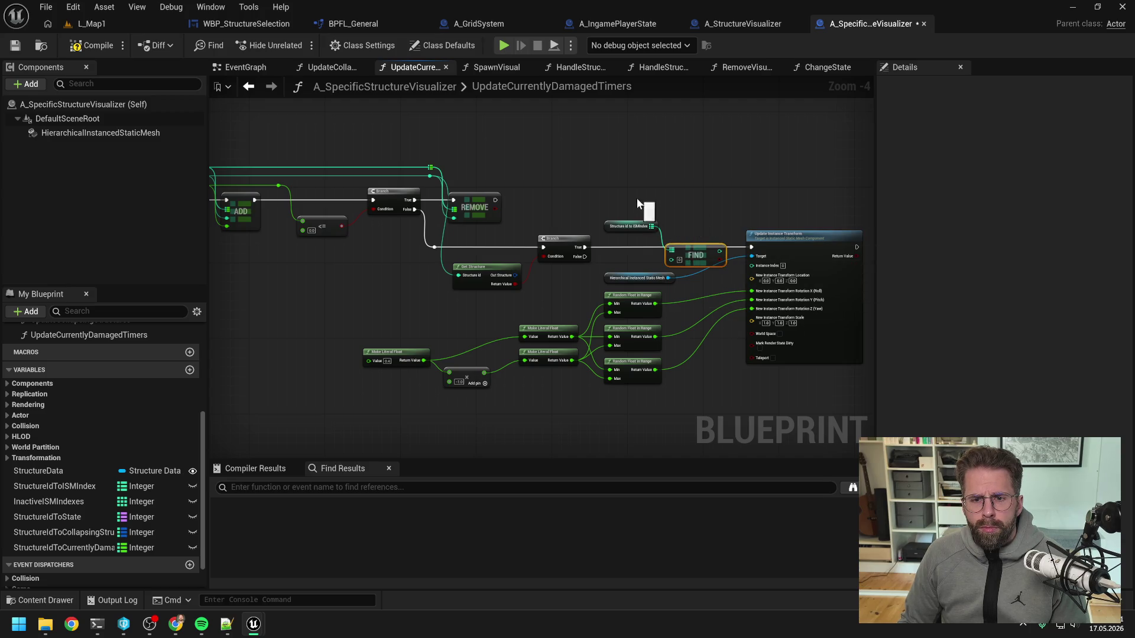
left_click(690, 238)
- Paste a copy of the map lookup near the loop and shift the entry, Keys and loop nodes left
left_click_drag(690, 237, 873, 188)
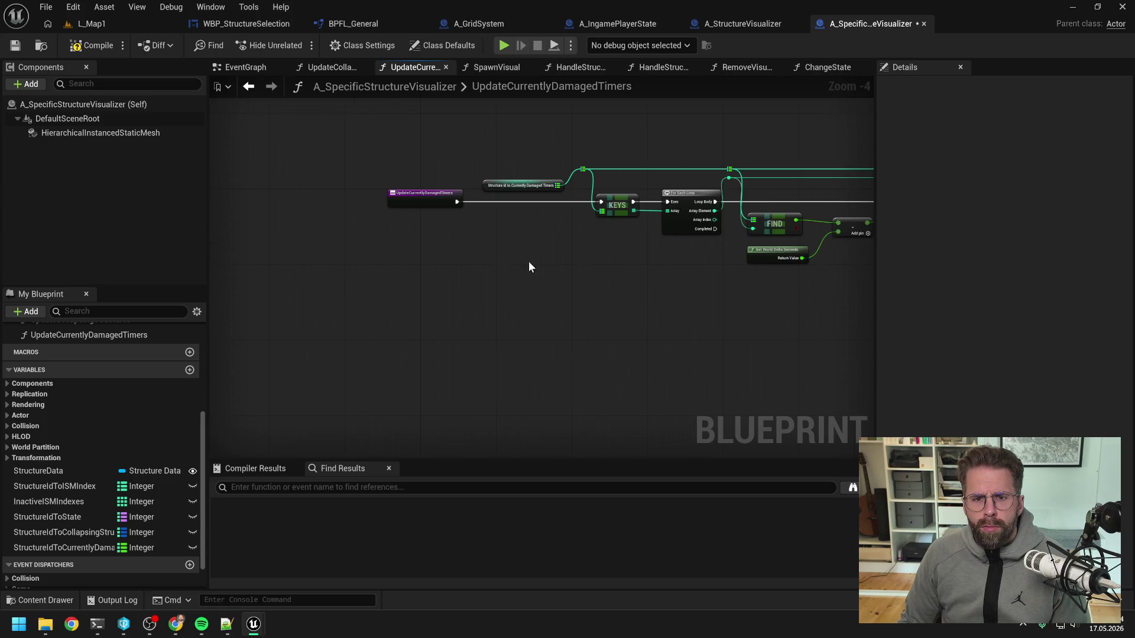
key("ctrl+v")
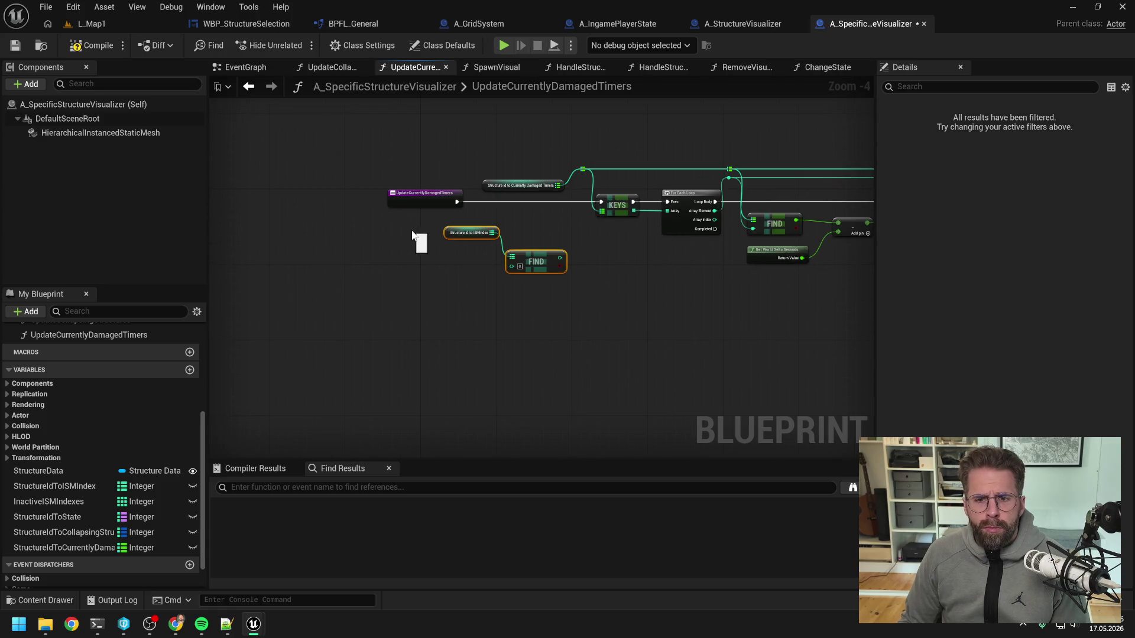
left_click_drag(556, 272, 731, 302)
left_click(578, 303)
left_click_drag(578, 303, 680, 318)
left_click_drag(302, 169, 633, 275)
left_click_drag(591, 229, 468, 229)
left_click_drag(631, 289, 412, 203)
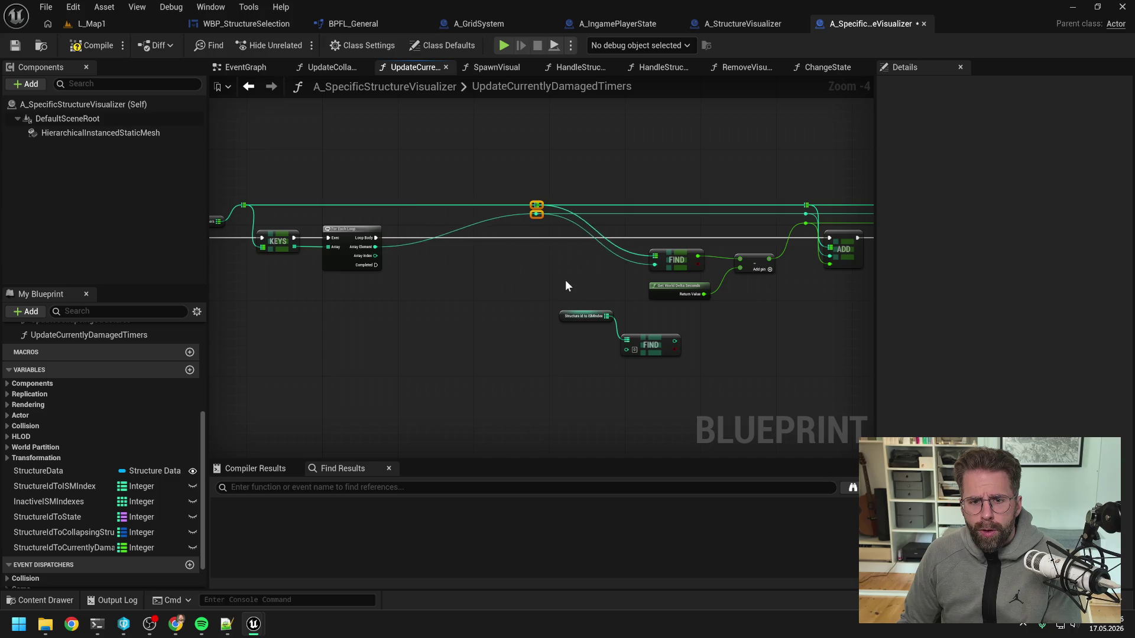
double_click(565, 216)
left_click_drag(566, 217, 410, 218)
left_click(561, 286)
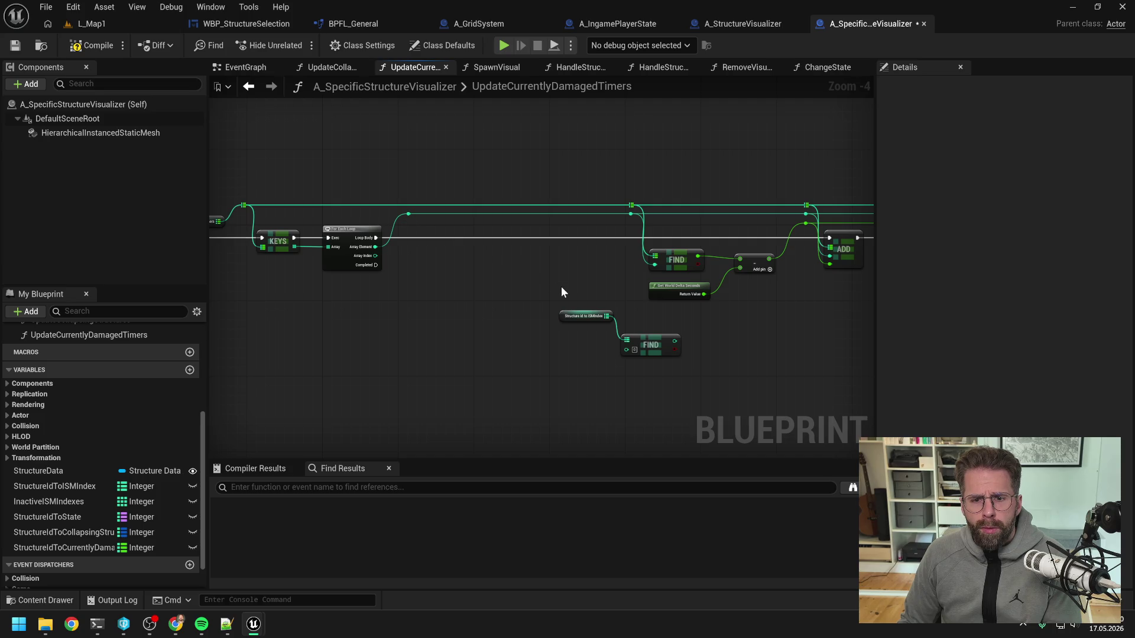
- Hook the copied Find's key to the loop wire via a reroute and try a Branch off it
left_click(585, 317)
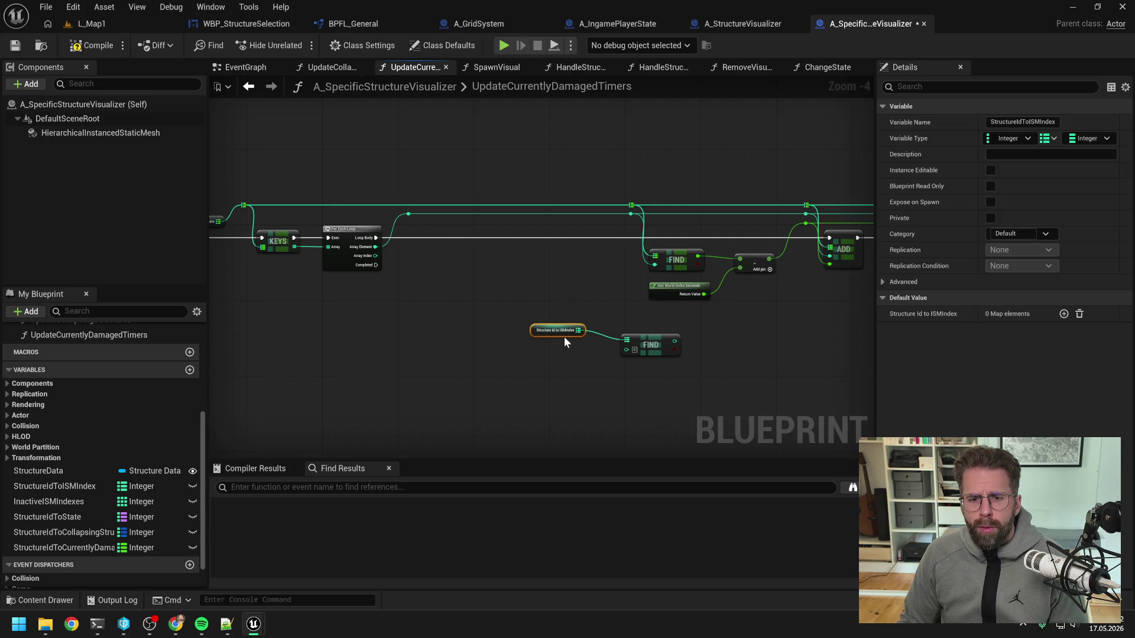
left_click(659, 346, "ctrl")
mouse_move(659, 346)
left_mouse_down()
mouse_move(545, 240)
mouse_move(503, 263)
left_mouse_up()
double_click(467, 213)
mouse_move(469, 215)
left_mouse_down()
mouse_move(485, 260)
mouse_move(438, 229)
left_mouse_up()
left_click_drag(543, 269, 547, 265)
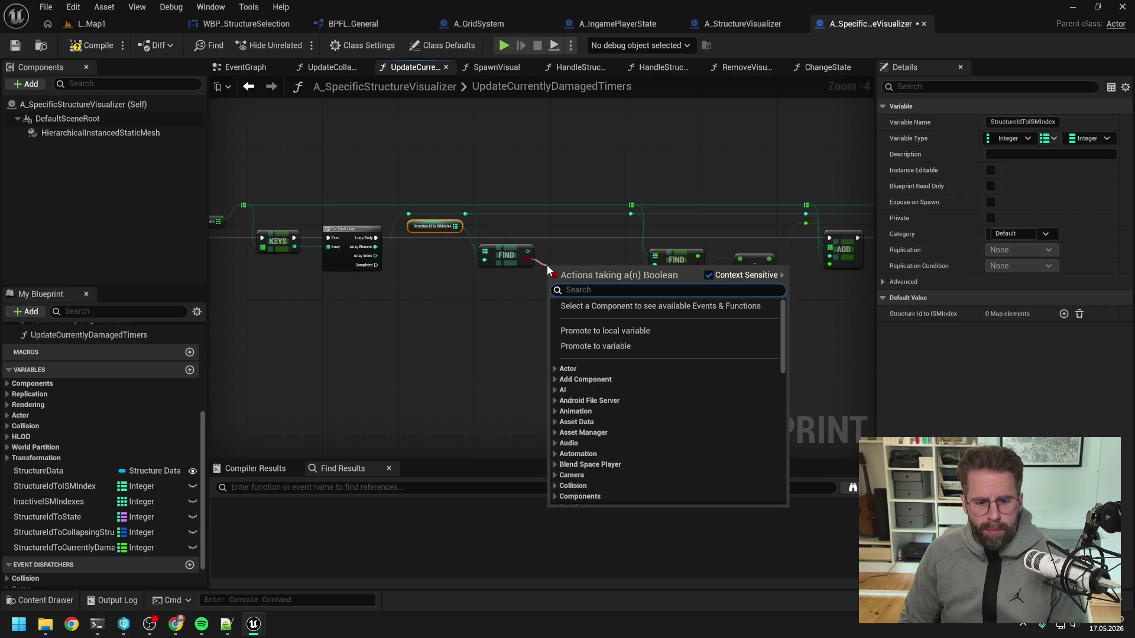
type("branch")
key("Return")
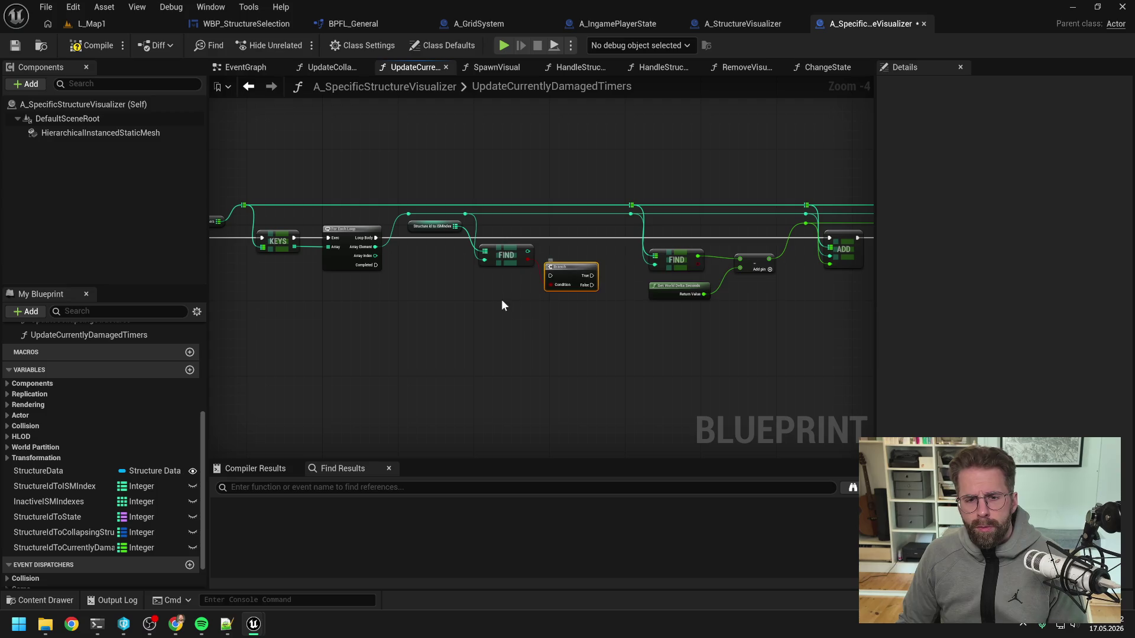
- Delete the trial Branch, the copied lookup nodes and the leftover reroute point
key("Delete")
mouse_move(537, 291)
left_mouse_down()
mouse_move(406, 218)
mouse_move(448, 216)
mouse_move(408, 214)
left_mouse_up()
key("Delete")
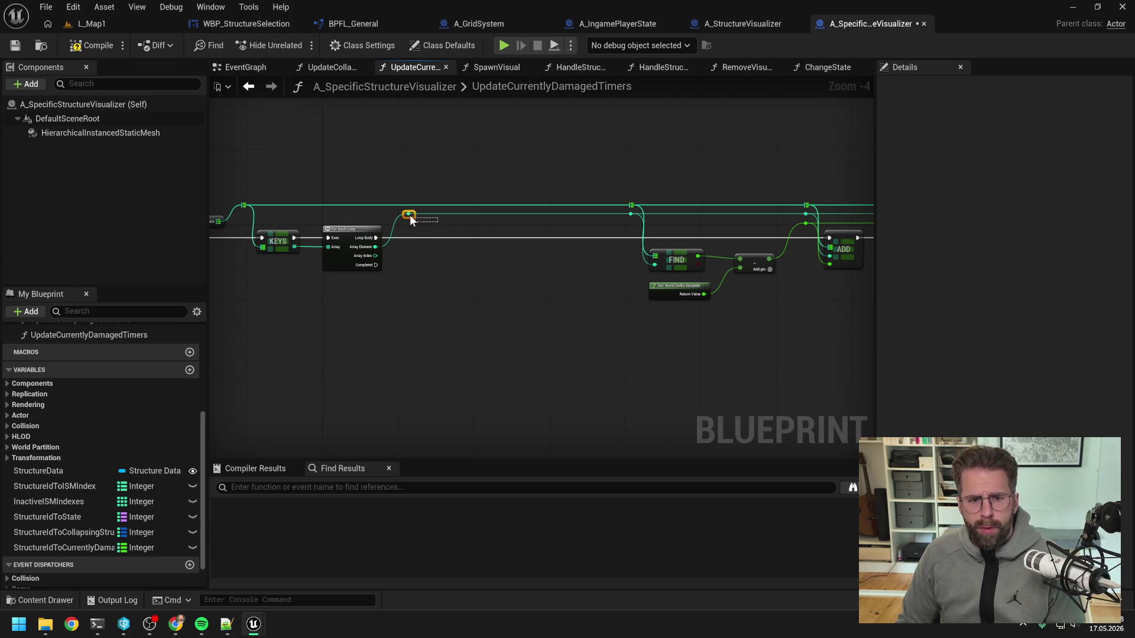
key("Delete")
mouse_move(357, 156)
left_mouse_down()
mouse_move(260, 215)
mouse_move(268, 188)
mouse_move(556, 304)
mouse_move(619, 295)
mouse_move(528, 283)
mouse_move(742, 312)
mouse_move(470, 307)
mouse_move(427, 297)
mouse_move(372, 261)
mouse_move(316, 263)
left_mouse_up()
- Add a Branch after the ISMIndex Find and feed the earlier Branch's True into it
left_click(495, 264)
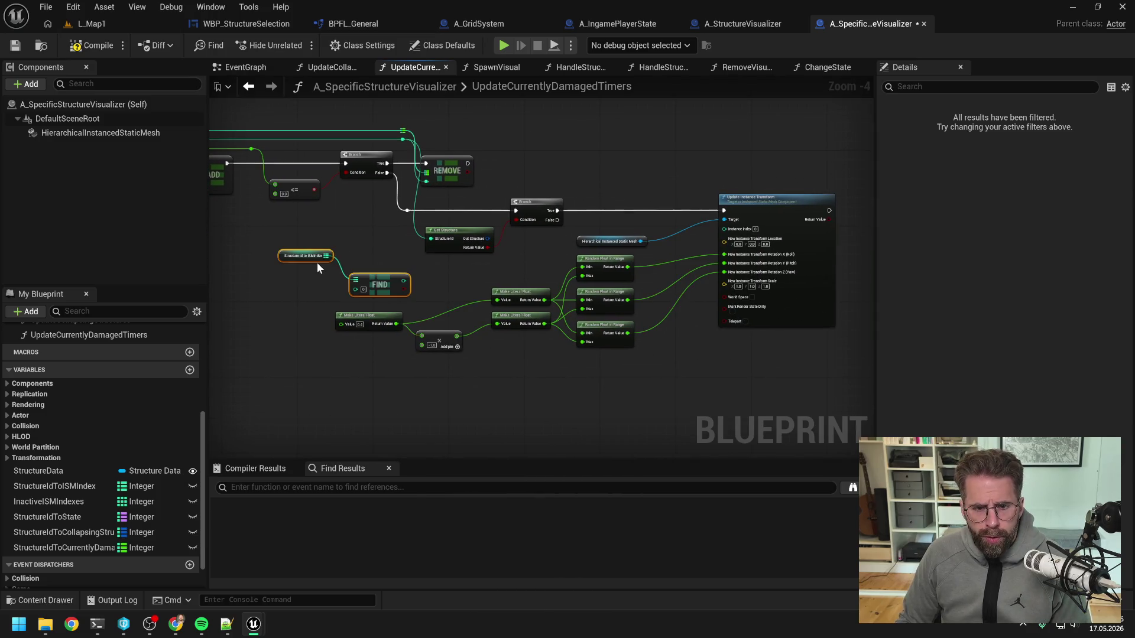
left_click(449, 271)
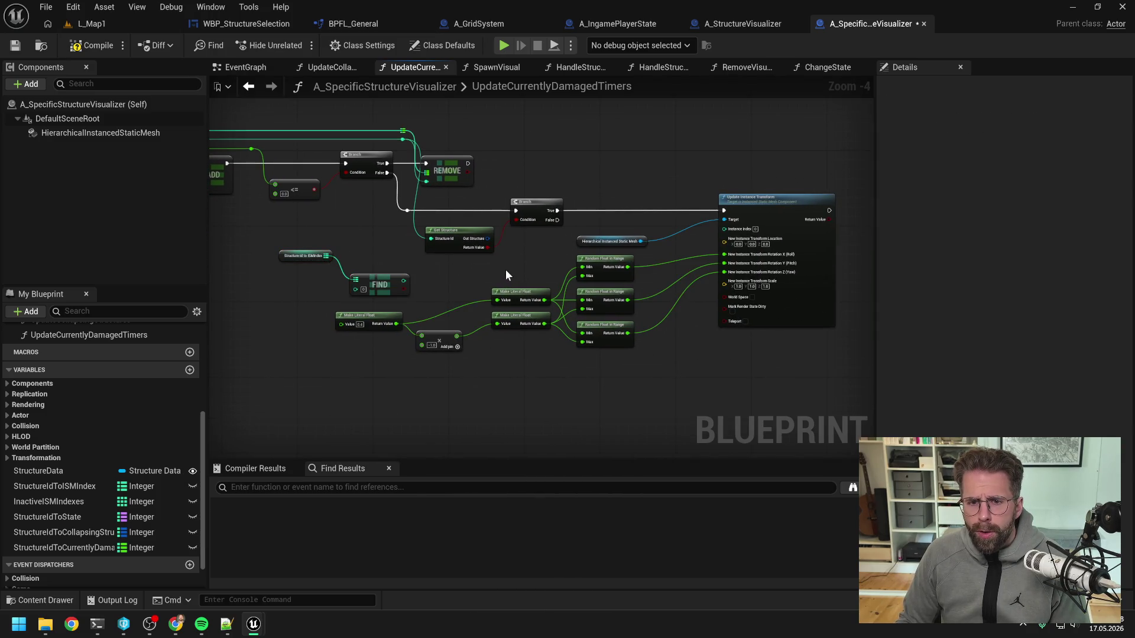
left_click_drag(366, 277, 390, 276)
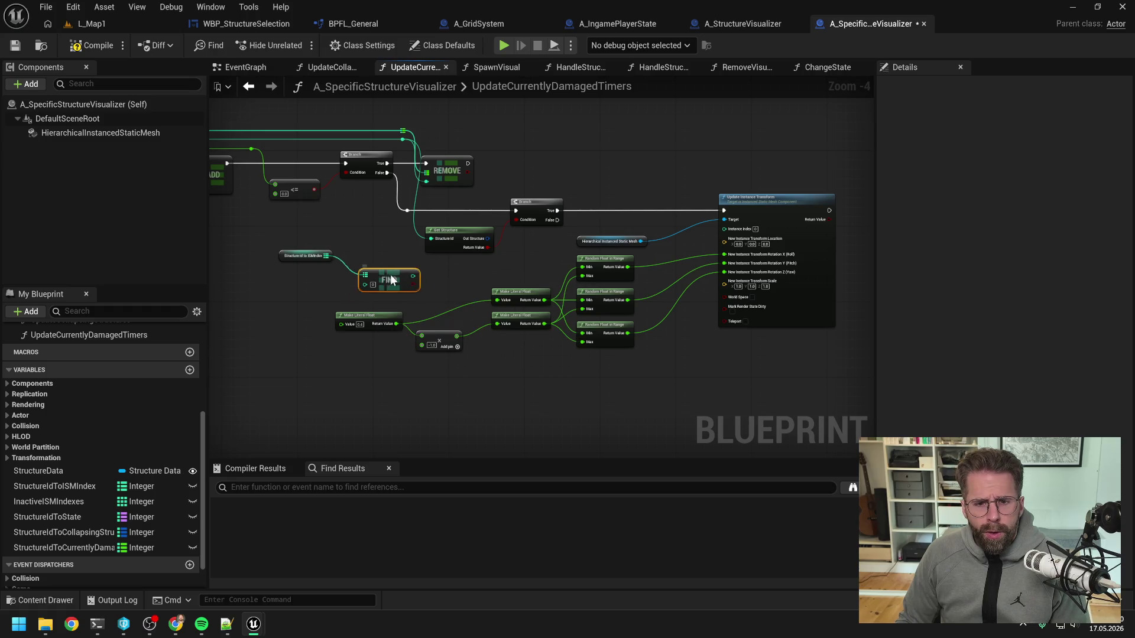
mouse_move(284, 242)
left_mouse_down()
mouse_move(414, 284)
mouse_move(619, 183)
mouse_move(606, 190)
mouse_move(644, 205)
mouse_move(608, 223)
mouse_move(622, 215)
left_mouse_up()
type("branch")
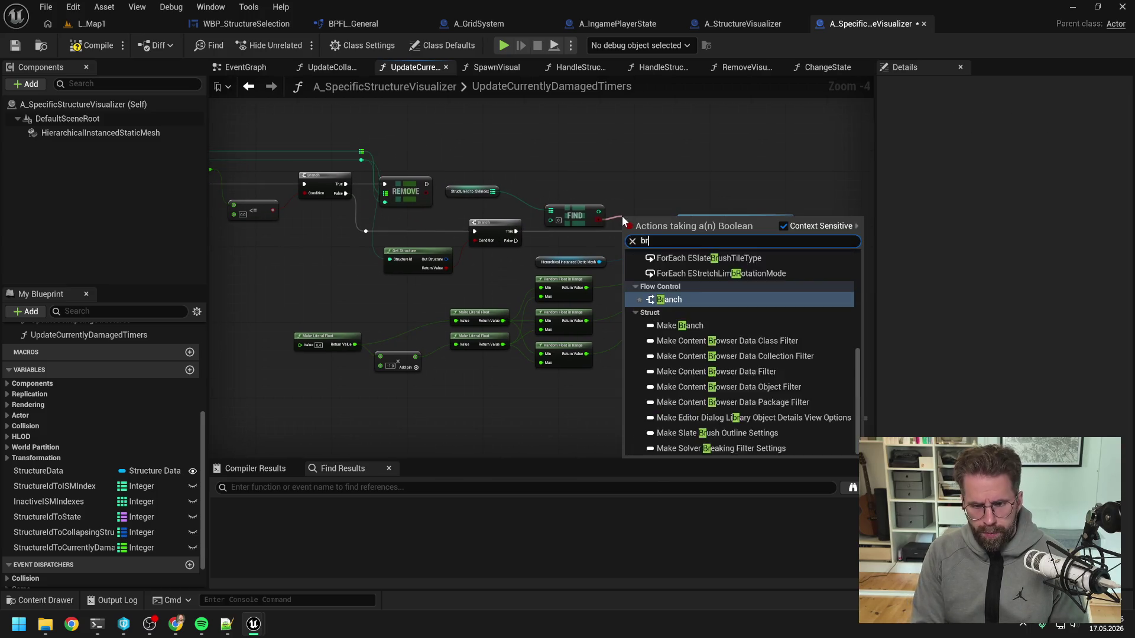
key("Return")
left_click_drag(517, 230, 645, 230)
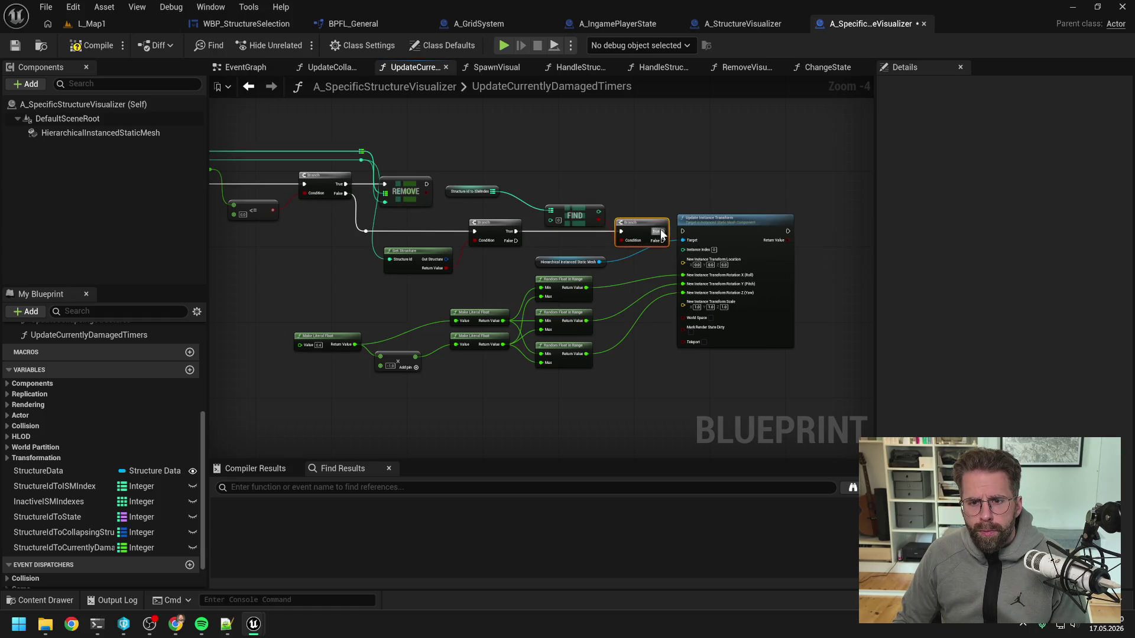
- Shift the transform nodes right and feed the found index into Instance Index via reroutes
mouse_move(646, 388)
left_mouse_down()
mouse_move(532, 271)
mouse_move(293, 254)
left_mouse_up()
left_click_drag(723, 227, 808, 231)
left_click(738, 204)
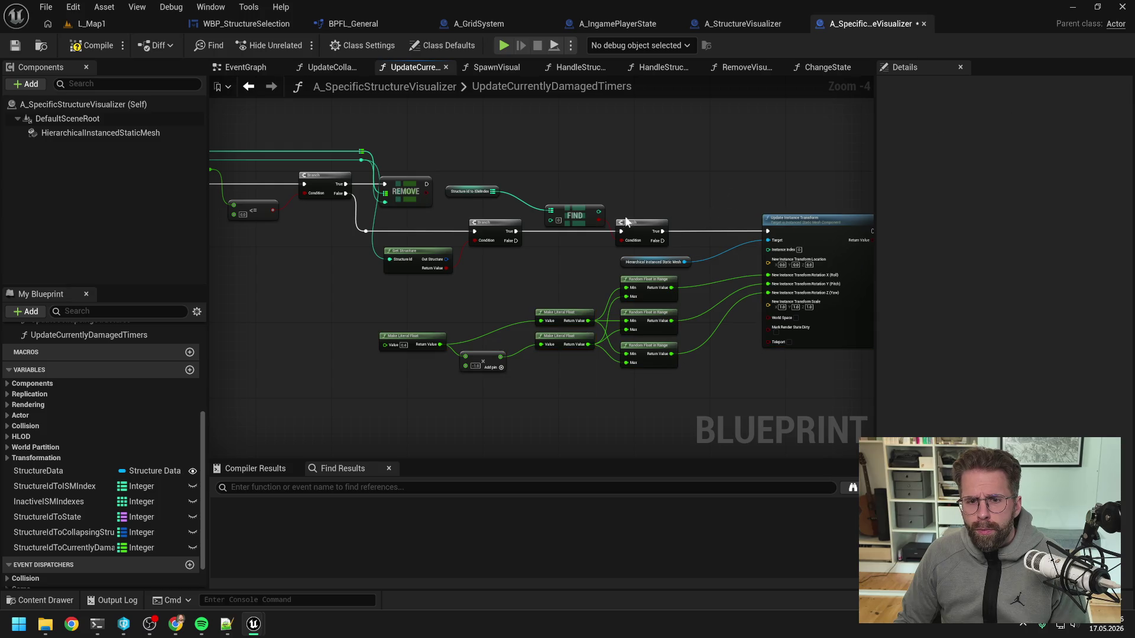
left_click_drag(600, 214, 767, 249)
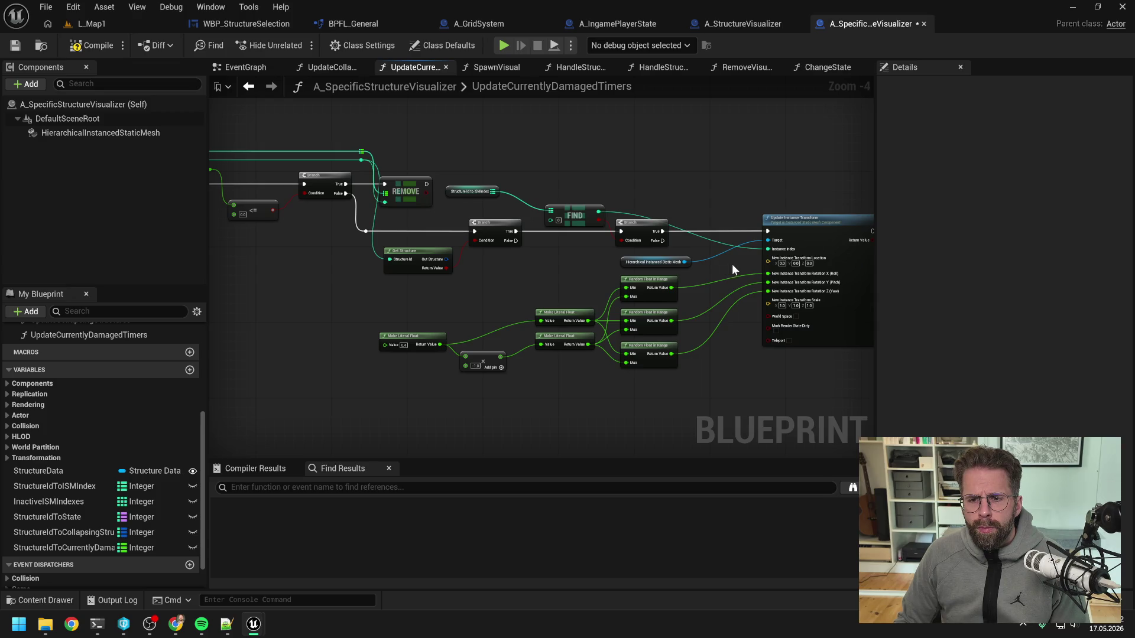
left_click_drag(735, 269, 676, 265)
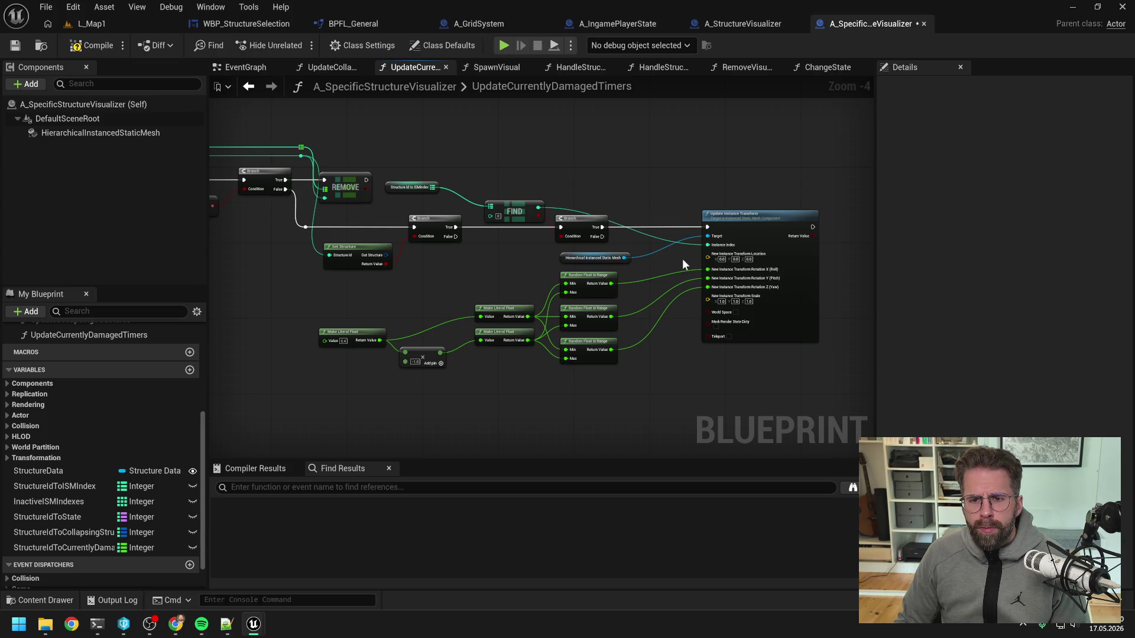
double_click(689, 243)
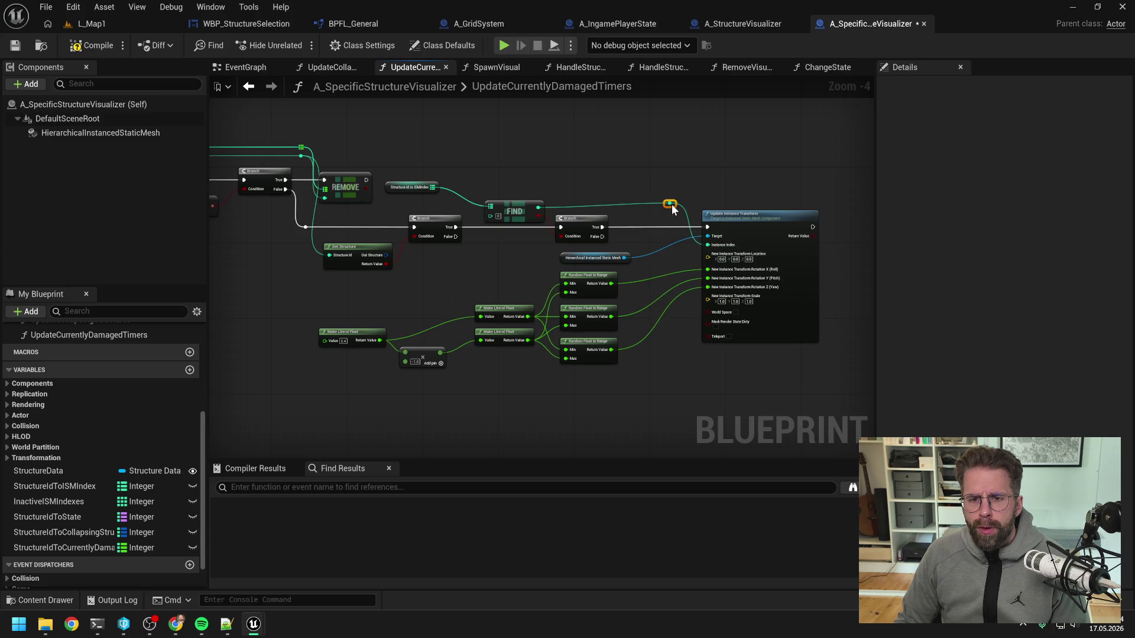
double_click(628, 203)
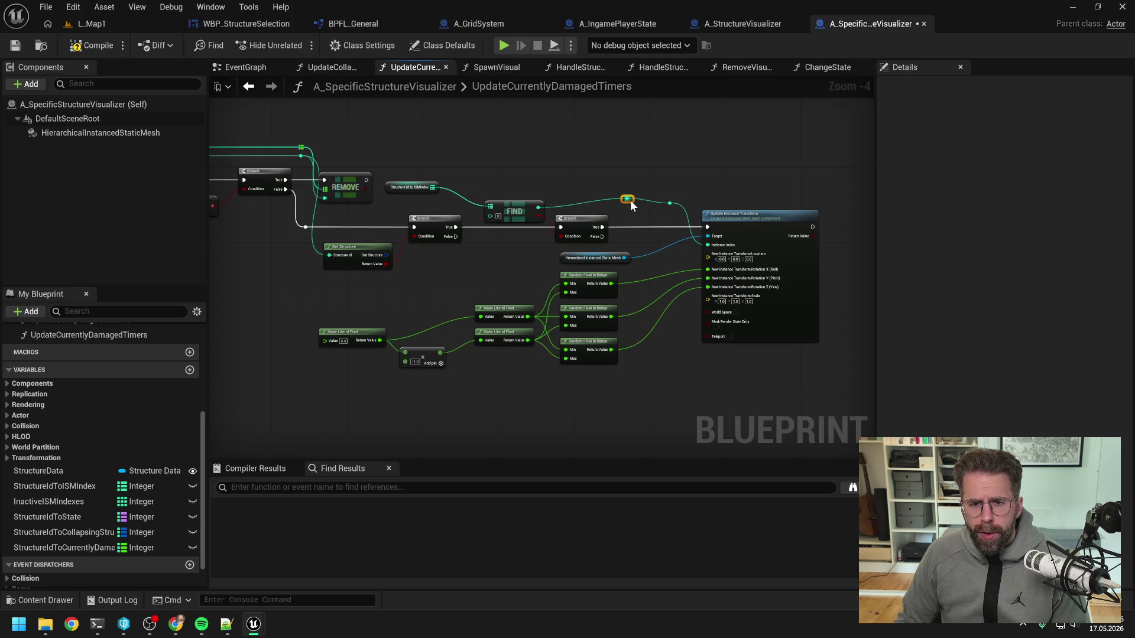
mouse_move(630, 202)
left_mouse_down()
mouse_move(556, 206)
mouse_move(647, 201)
mouse_move(621, 230)
left_mouse_up()
- Reposition the Find and Structure Id to ISMIndex nodes and wire the array into Find's input
left_click(608, 203)
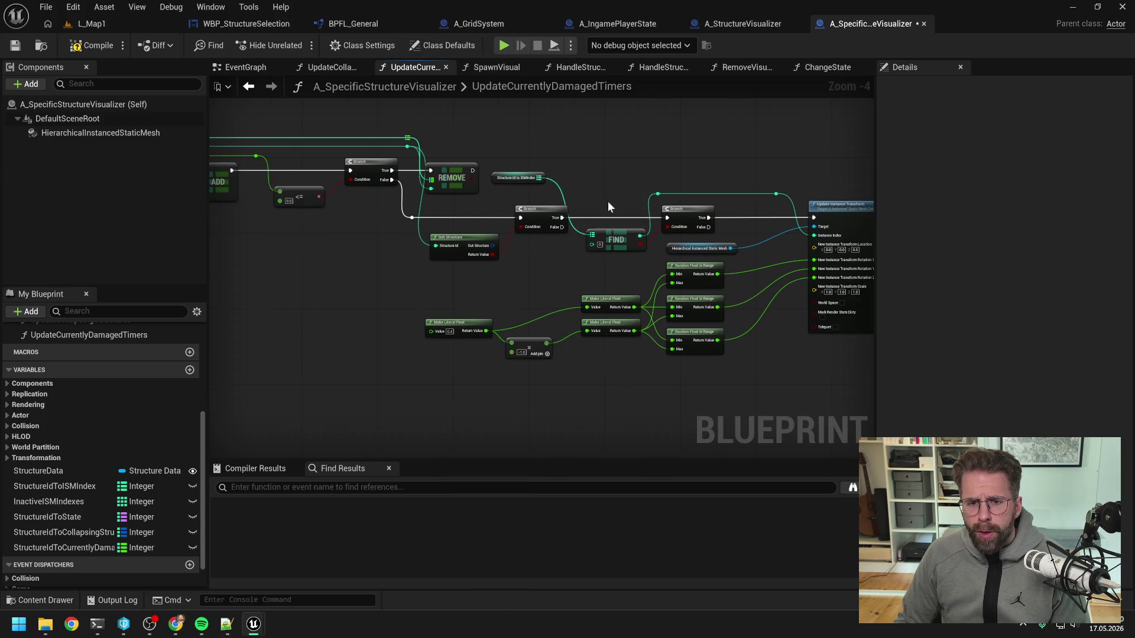
mouse_move(529, 183)
left_mouse_down()
mouse_move(566, 199)
mouse_move(582, 169)
left_mouse_up()
left_click(588, 176)
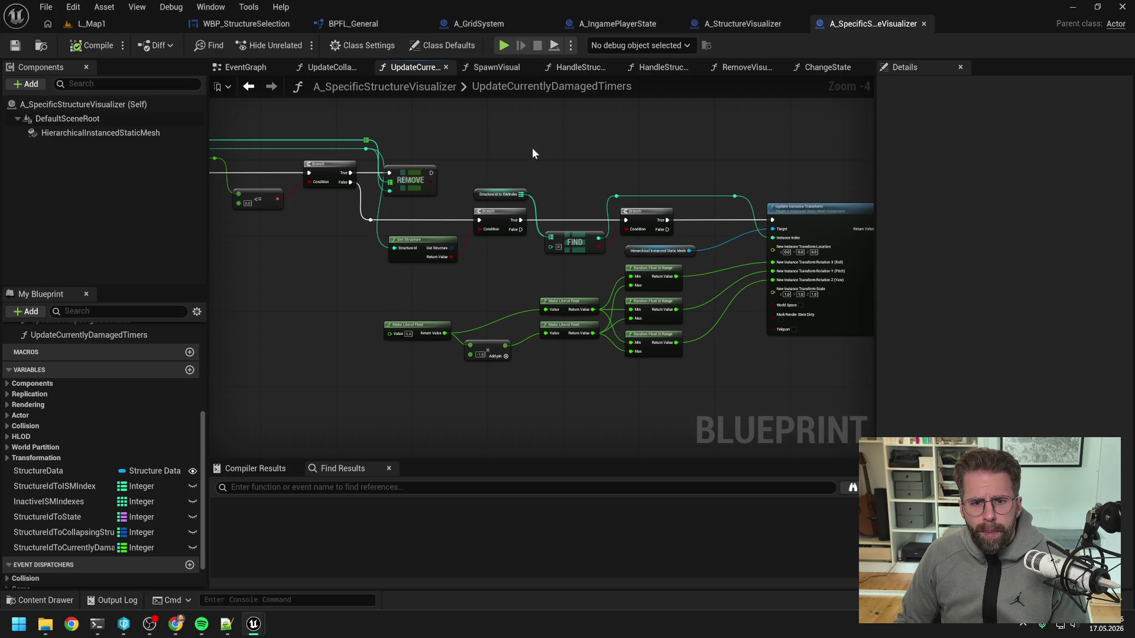
mouse_move(494, 155)
left_mouse_down()
mouse_move(746, 158)
mouse_move(671, 144)
left_mouse_up()
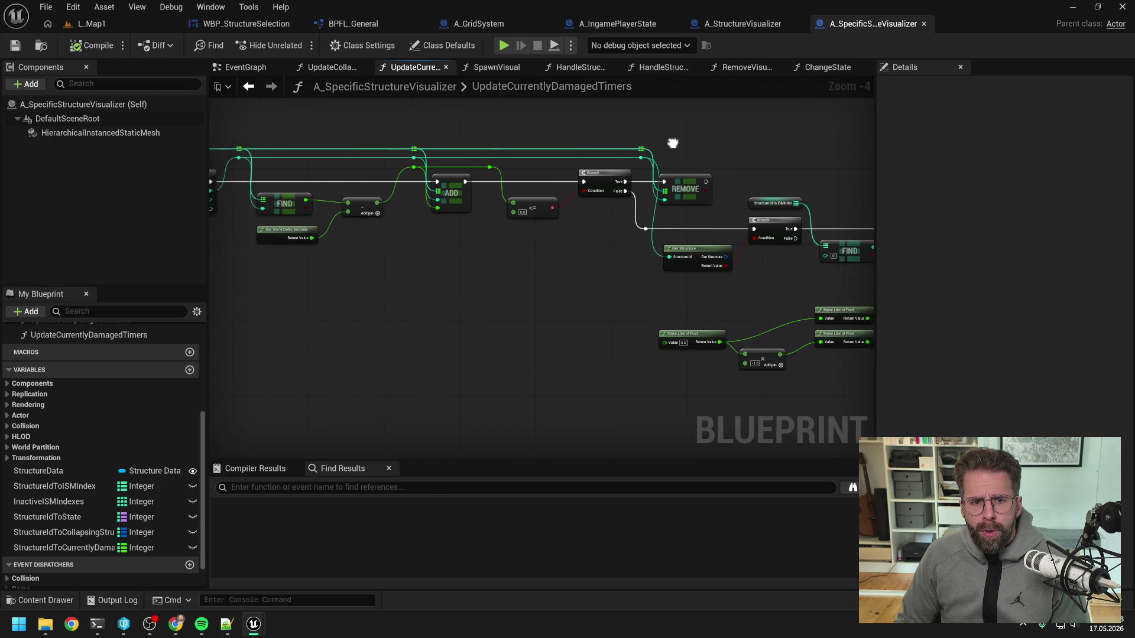
mouse_move(522, 168)
left_mouse_down()
mouse_move(633, 243)
mouse_move(709, 271)
mouse_move(693, 265)
mouse_move(680, 181)
mouse_move(519, 162)
left_mouse_up()
- Add a Get Instance Transform node from the HISM instanced mesh reference
double_click(688, 242)
left_click_drag(687, 256, 718, 264)
type("get trans")
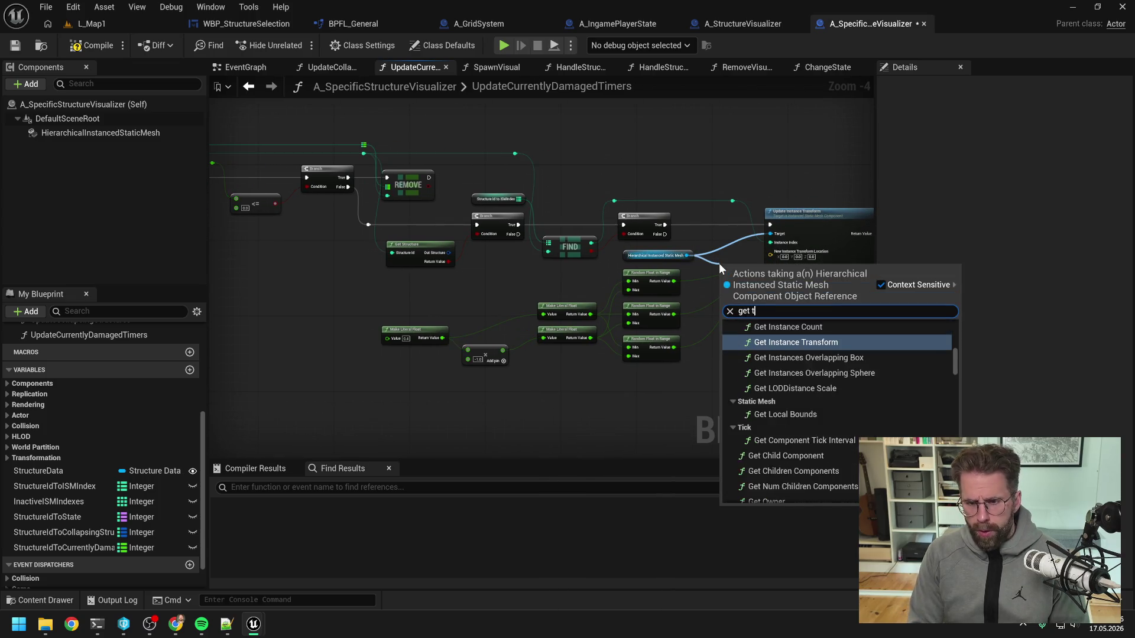
left_click(778, 336)
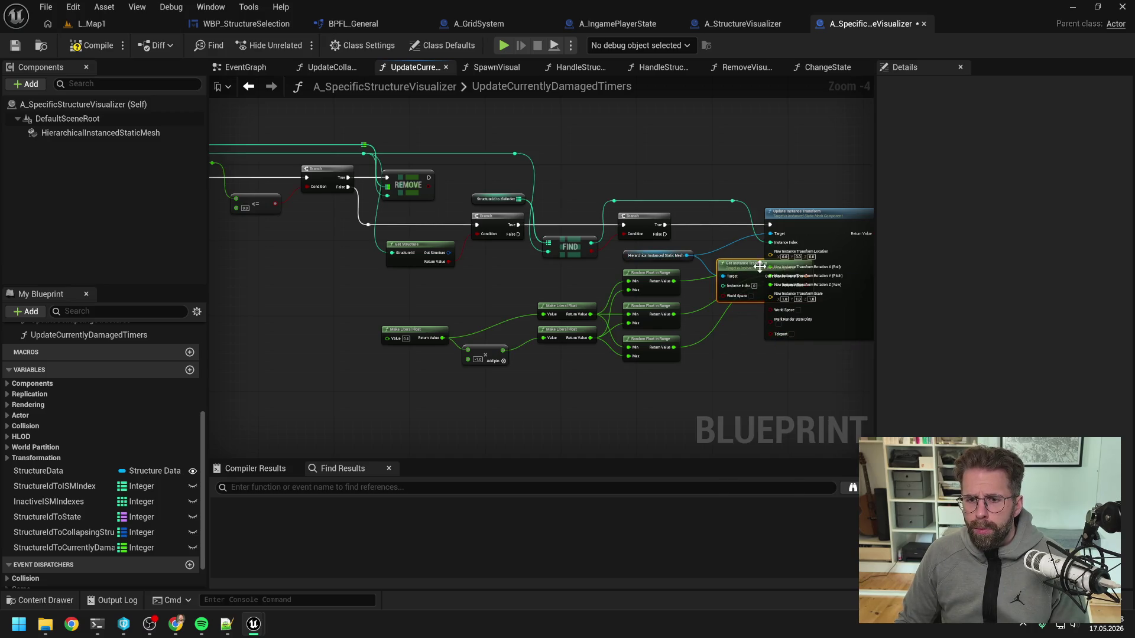
- Rearrange Update Instance Transform, the mesh getter, the reroute knot and Get Instance Transform to make room
left_click_drag(761, 359, 638, 344)
mouse_move(672, 219)
left_mouse_down()
mouse_move(712, 270)
mouse_move(773, 270)
left_mouse_up()
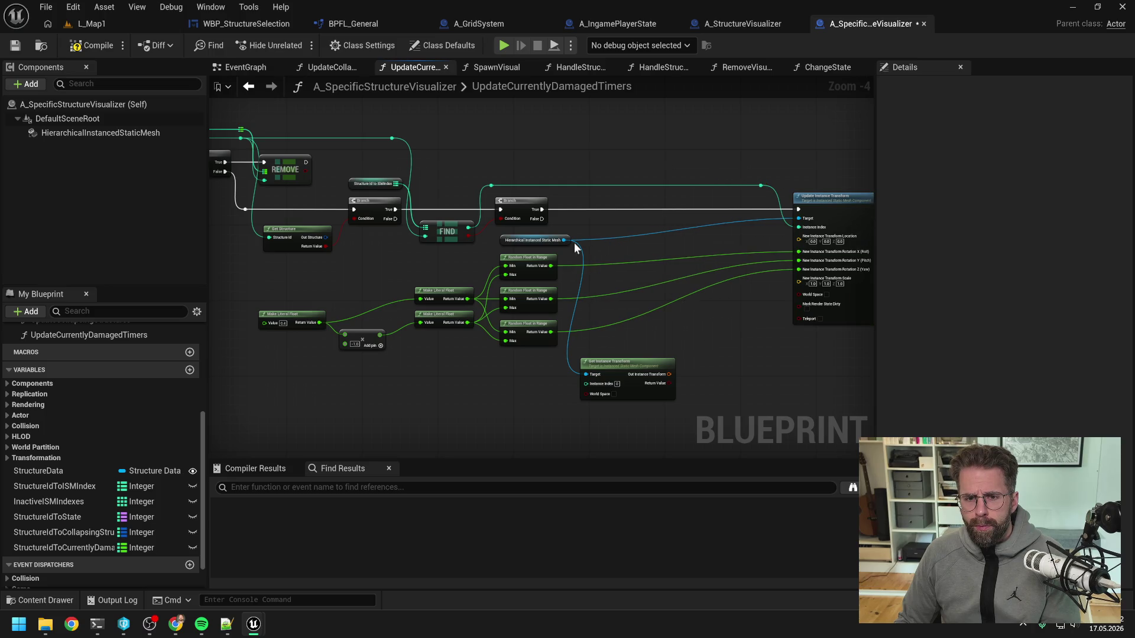
mouse_move(561, 248)
left_mouse_down()
mouse_move(554, 202)
mouse_move(770, 187)
left_mouse_up()
left_click_drag(612, 182, 612, 172)
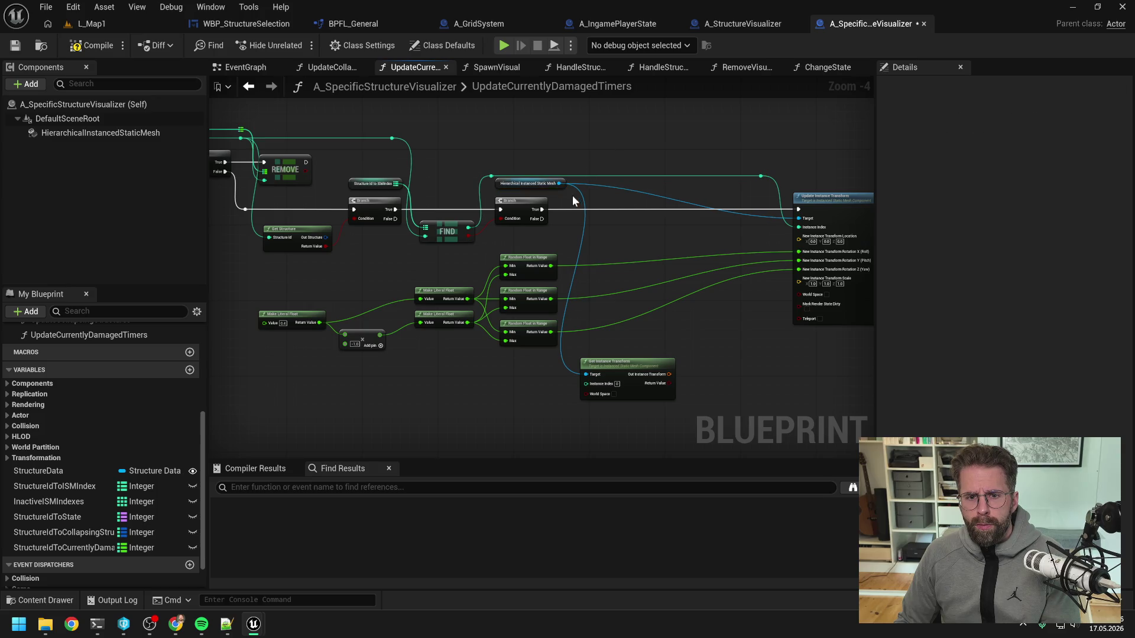
left_click(761, 177)
mouse_move(761, 180)
left_mouse_down()
mouse_move(570, 181)
mouse_move(585, 374)
mouse_move(624, 203)
mouse_move(619, 224)
left_mouse_up()
key("Escape")
left_click_drag(572, 183, 605, 241)
left_click_drag(715, 239, 624, 233)
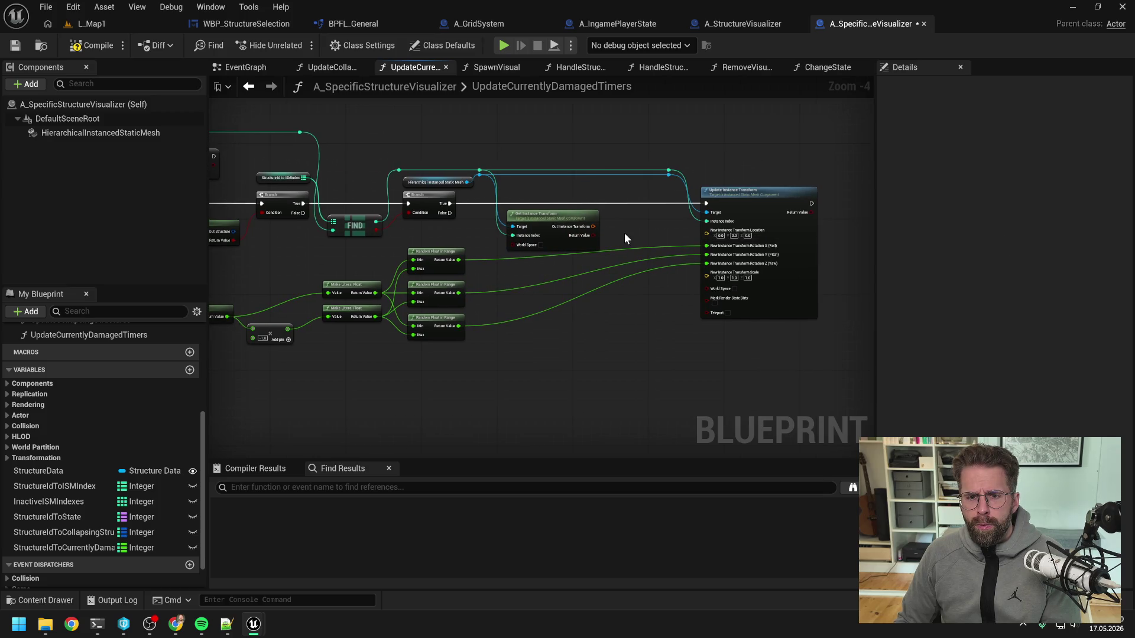
- Add a Branch on Get Instance Transform's Return Value and route the True execution into it
right_click(625, 235)
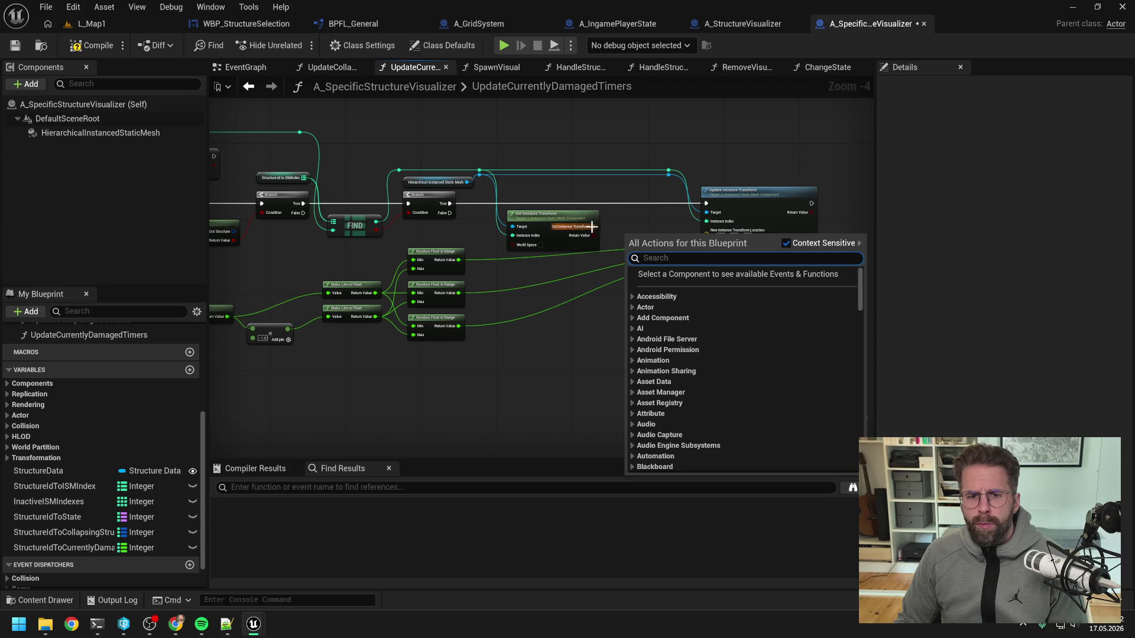
right_click(593, 226)
left_click(628, 226)
left_click_drag(594, 236, 612, 227)
type("branch")
key("Return")
left_click_drag(635, 233, 631, 207)
left_click_drag(448, 209, 684, 201)
- Split the Out Instance Transform pin and wire Out Location into New Location
right_click(544, 211)
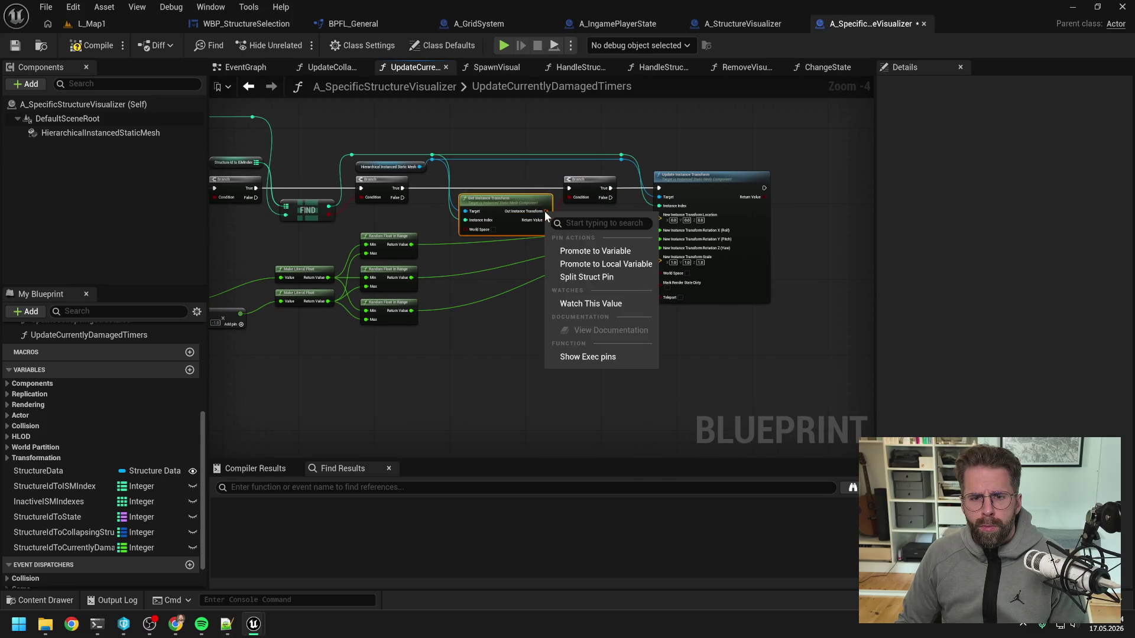
left_click(597, 276)
left_click_drag(683, 214, 707, 214)
mouse_move(560, 211)
left_mouse_down()
mouse_move(653, 228)
mouse_move(683, 216)
left_mouse_up()
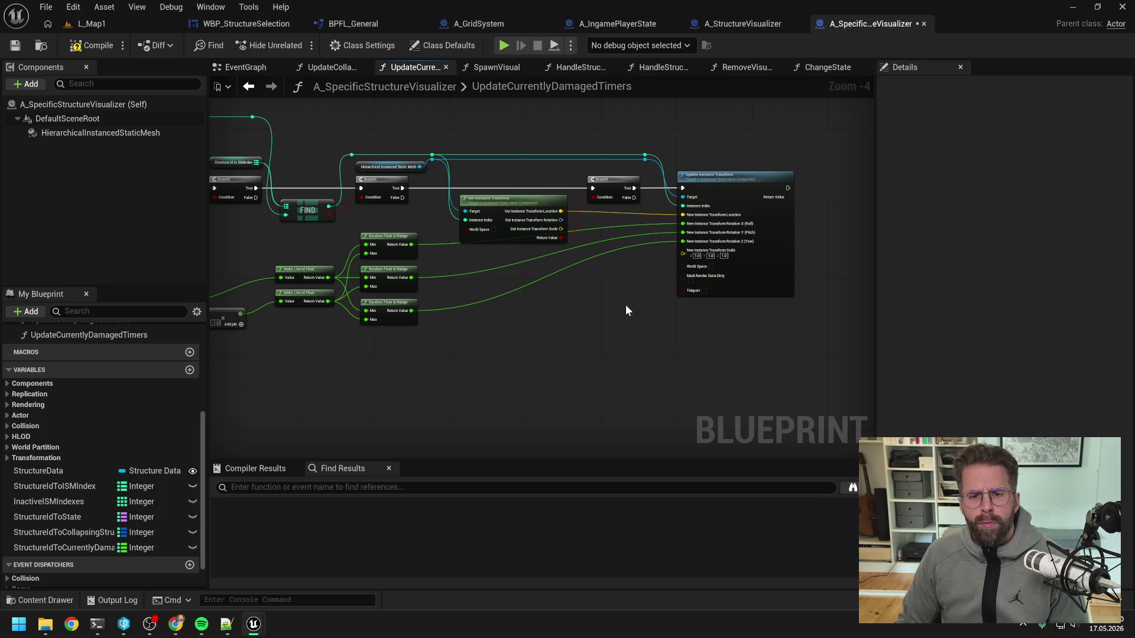
- Move the Make Literal Float and Random Float nodes aside and compile the blueprint
left_click_drag(626, 305, 734, 283)
left_click_drag(562, 334, 283, 224)
left_click_drag(487, 223, 651, 236)
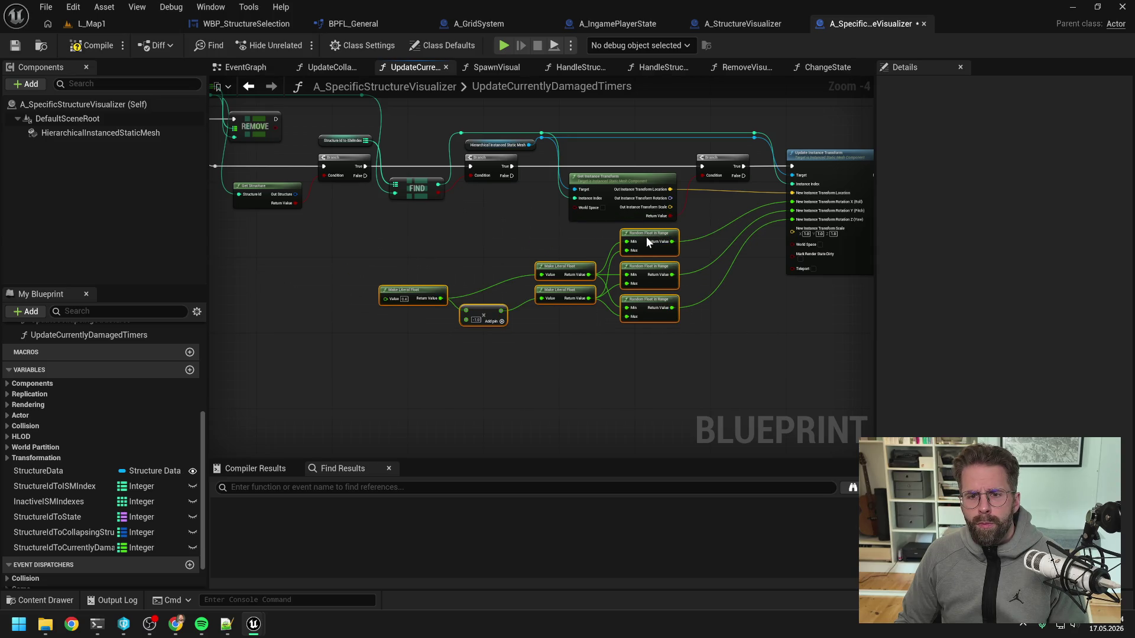
left_click(499, 202)
key("ctrl+s")
scroll(417, 211, "down", 2)
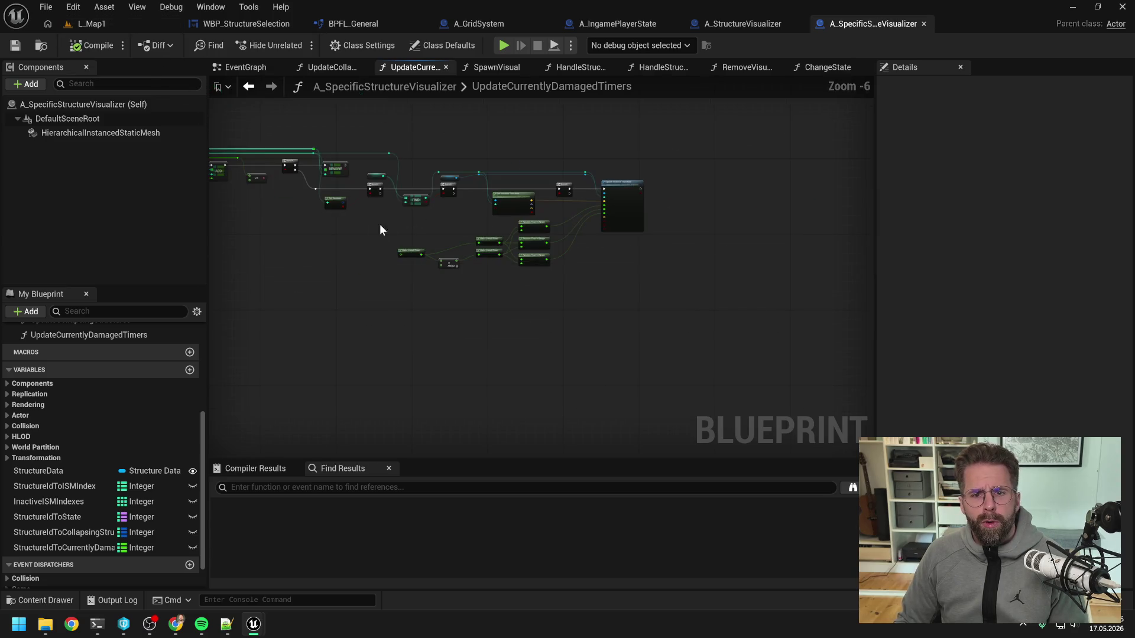
- In A_StructureVisualizer, delete StructureDataToISMComponent, StructureDataToFreeSlot and StructureIdToStates variables
left_click(732, 30)
scroll(112, 416, "down", 3)
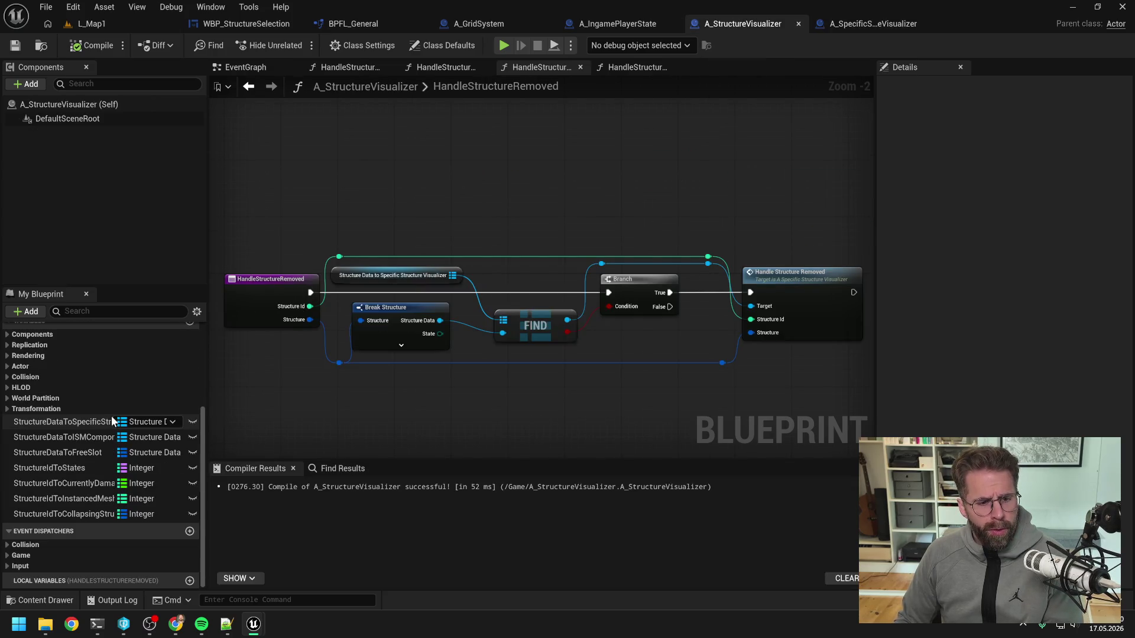
left_click(93, 422)
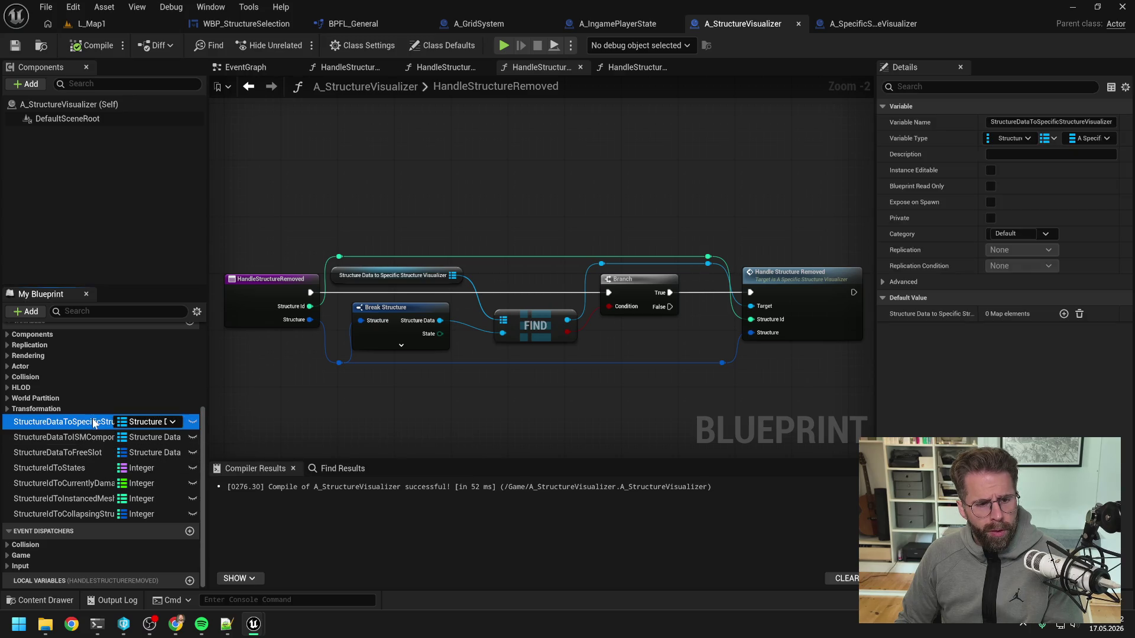
left_click(136, 441)
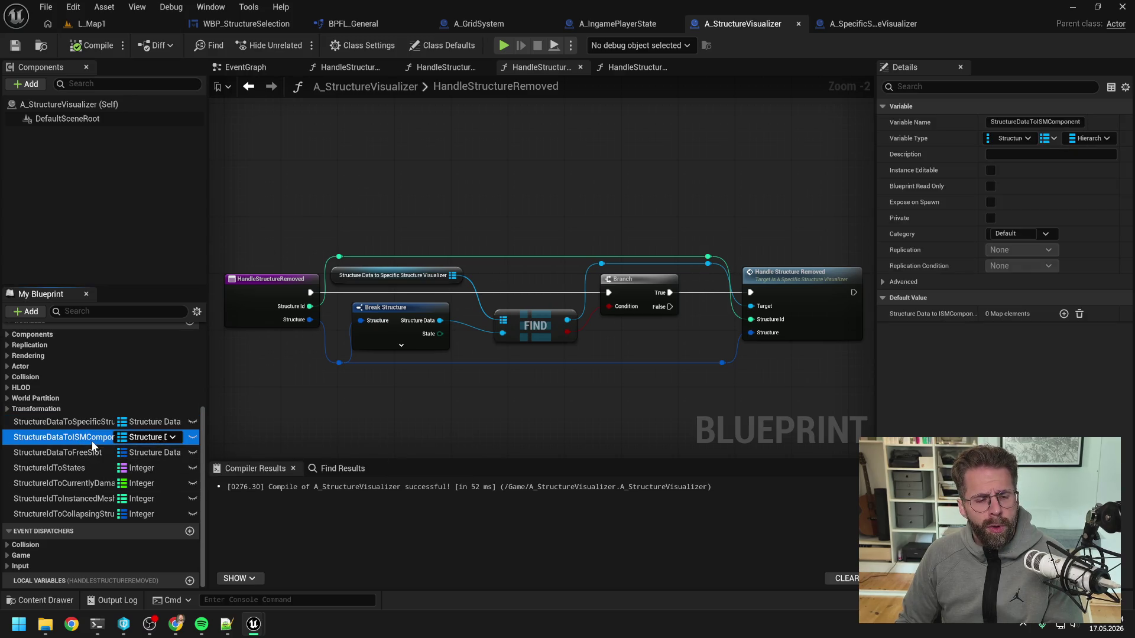
key("Delete")
left_click(132, 451)
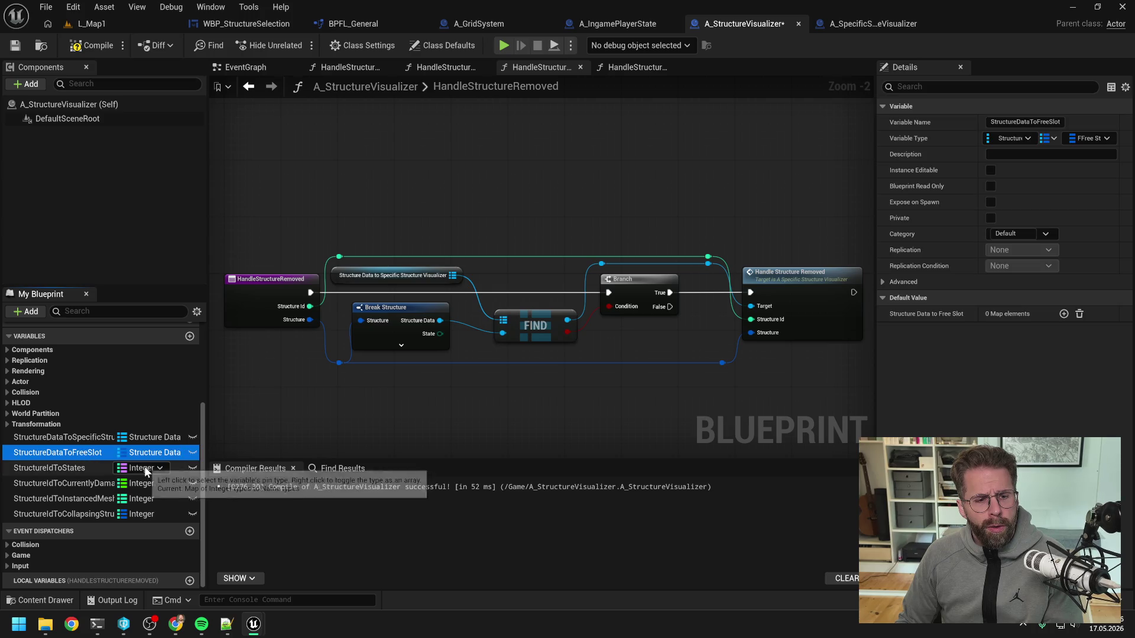
key("Delete")
left_click(82, 469)
key("Delete")
- Delete the currently-damaged timers, instanced-mesh and collapsing-structures map variables
left_click(100, 482)
key("Delete")
left_click(98, 498)
key("Delete")
left_click(97, 510)
key("Delete")
- Recompile and keep only the EventGraph tab open, closing the other graph tabs
key("F7")
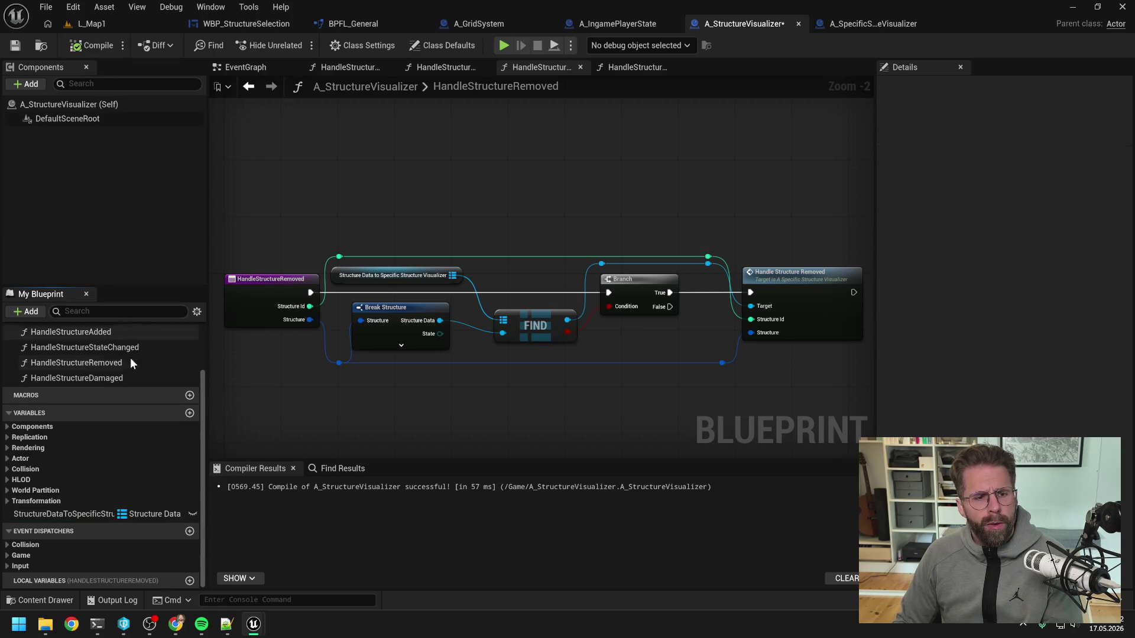
scroll(136, 372, "up", 3)
scroll(142, 389, "down", 2)
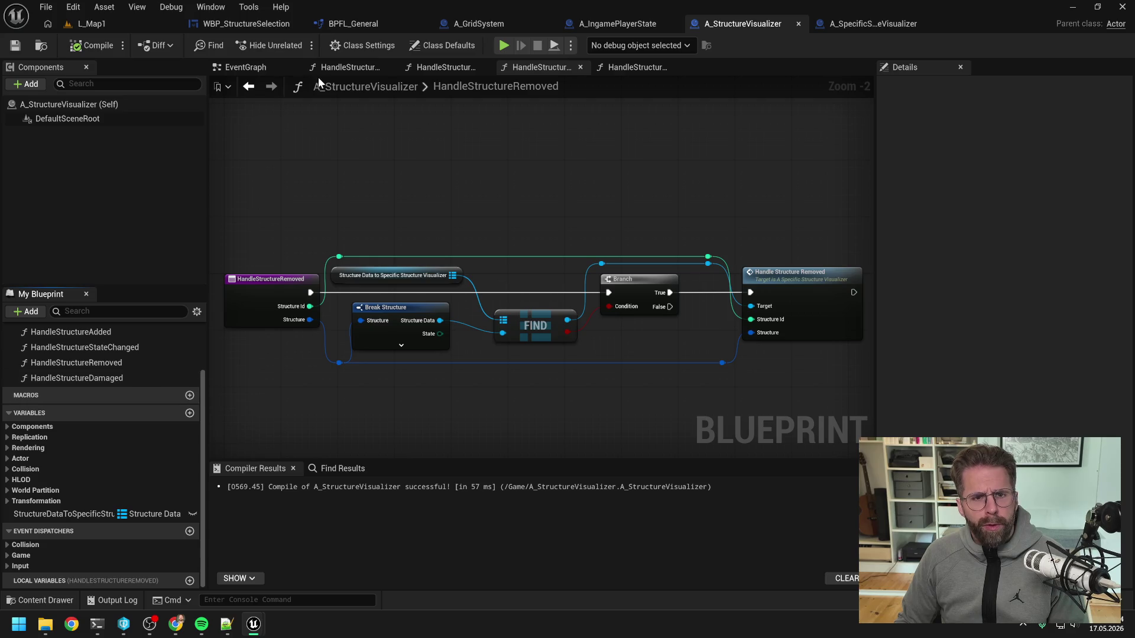
left_click(250, 69)
right_click(251, 70)
left_click(313, 147)
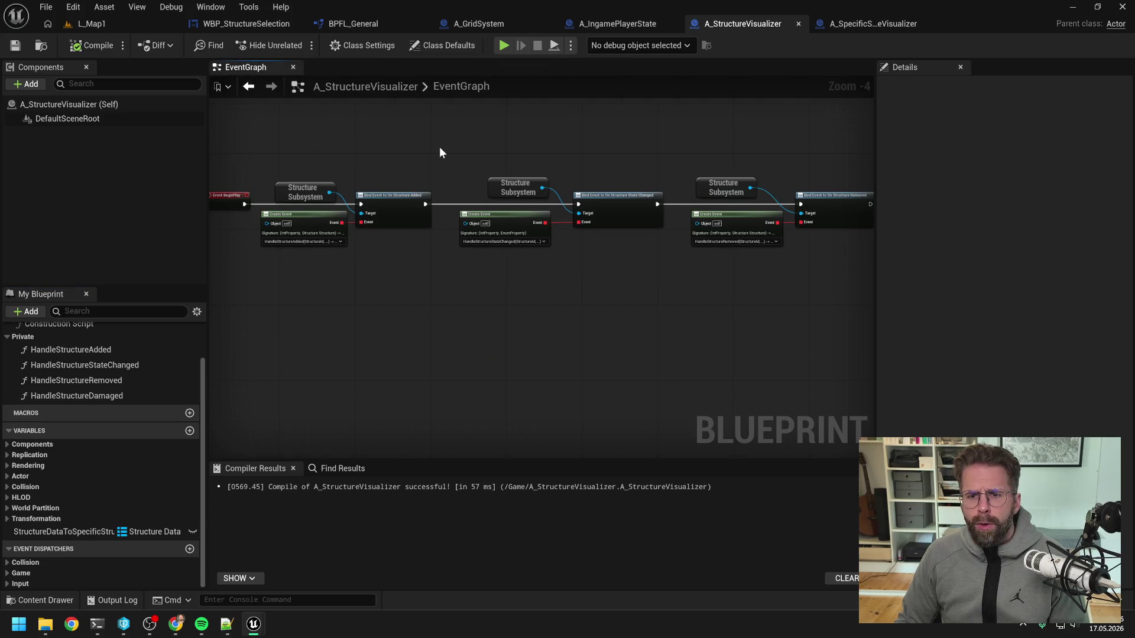
- Filter the Content Drawer to structures and force-delete FFreeStructureISMSlot
key("ctrl+space")
left_click(444, 354)
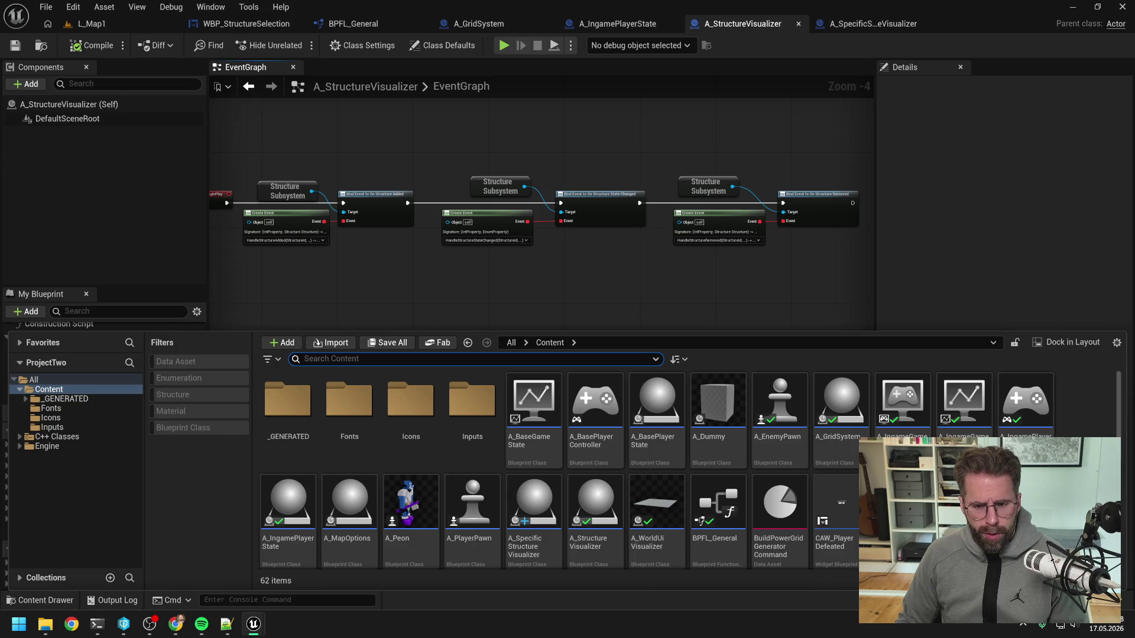
type("f")
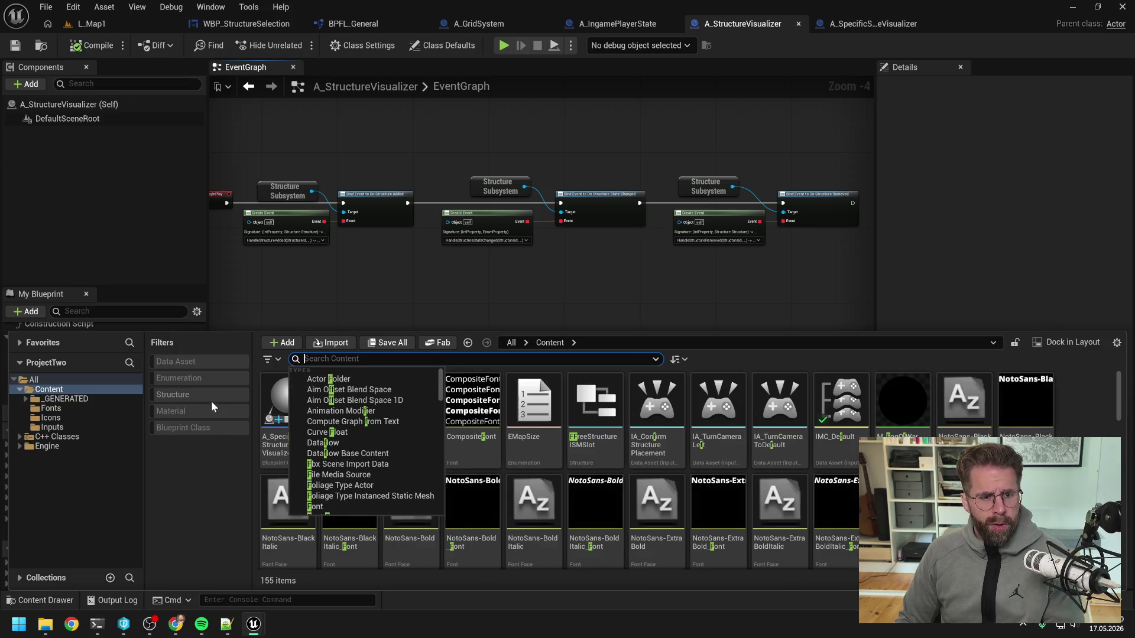
key("Escape")
left_click(204, 399)
left_click(303, 427)
key("Delete")
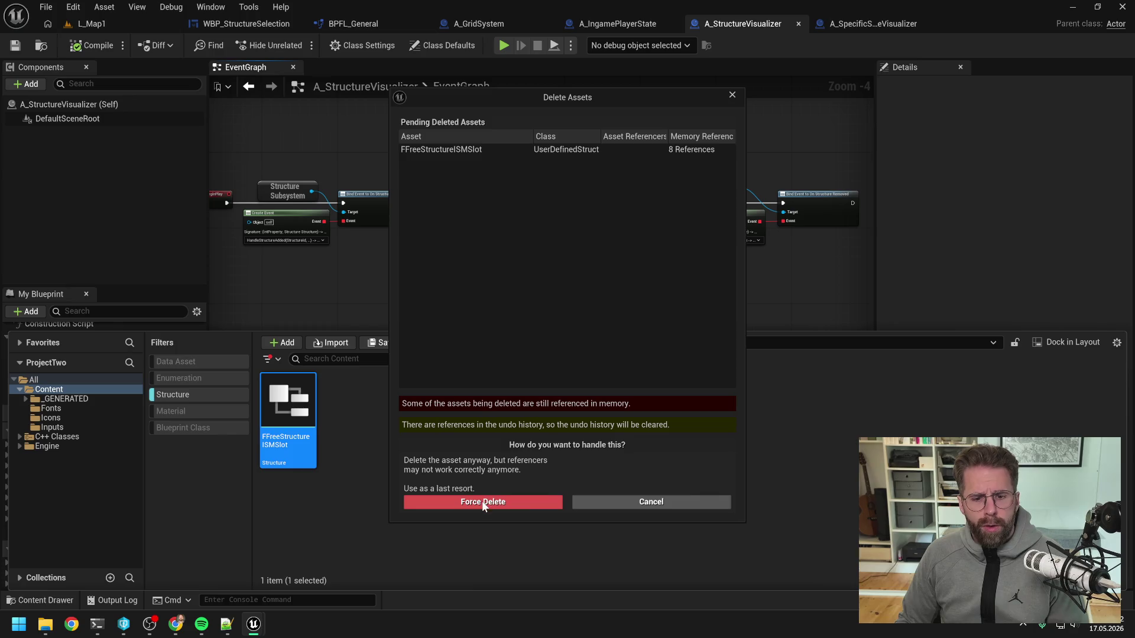
left_click(481, 501)
- Close the Content Drawer and recentre the EventGraph nodes in view
right_click(62, 399)
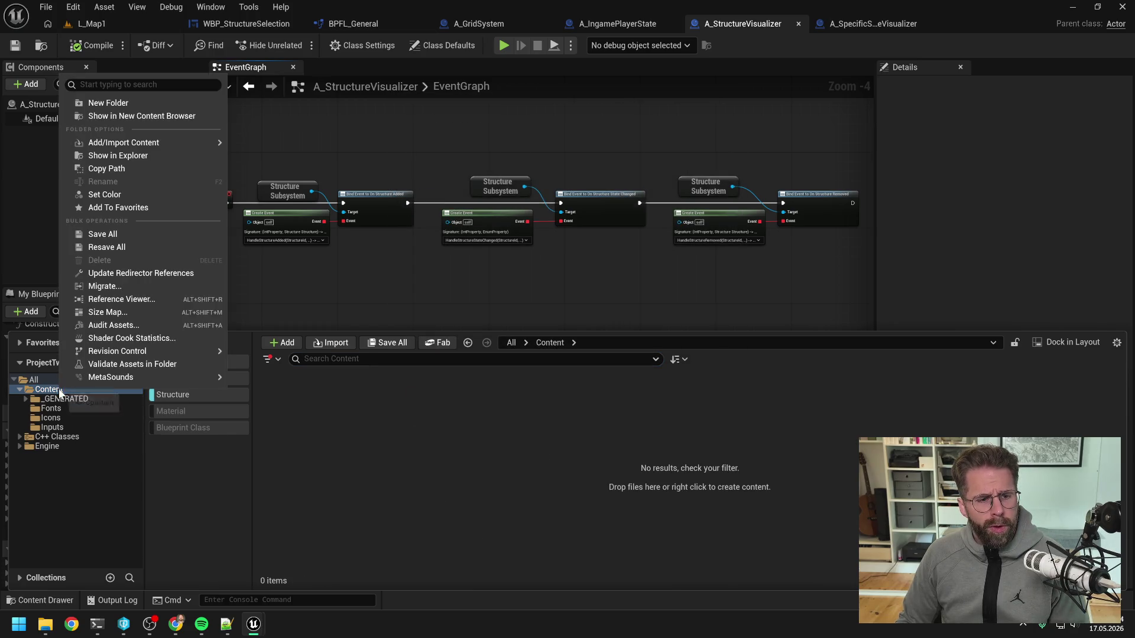
left_click(127, 271)
left_click(379, 289)
mouse_move(381, 305)
left_mouse_down()
mouse_move(514, 304)
mouse_move(448, 304)
left_mouse_up()
scroll(448, 303, "down", 1)
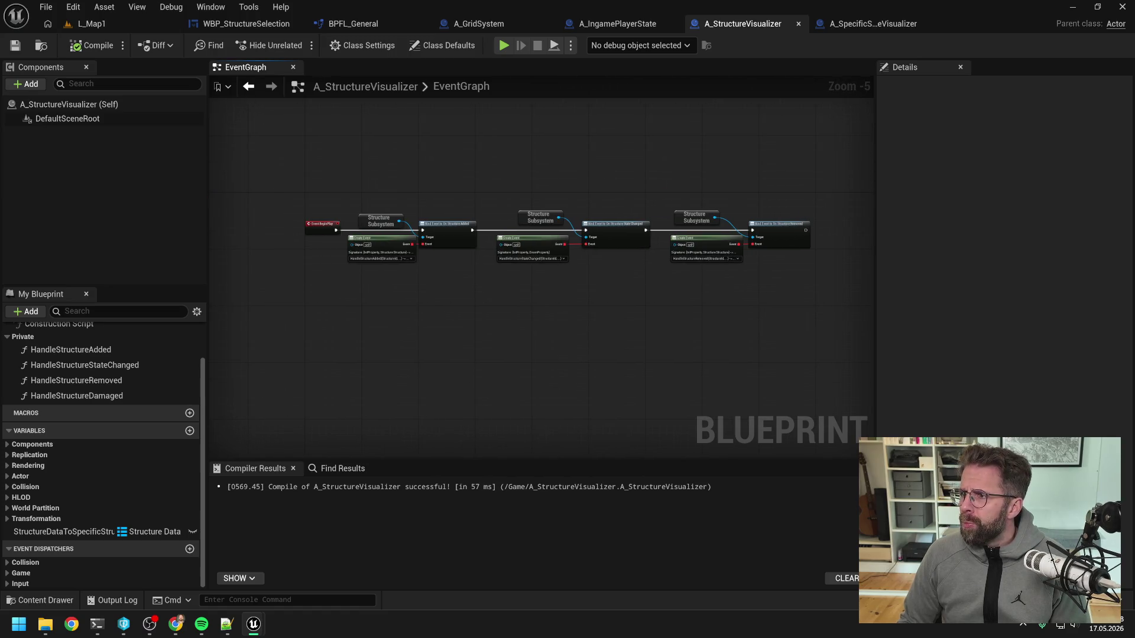
- Play L_Map1, jump to the failing HandleStructureDamaged call and remove its orphaned Damage pin
left_click(137, 22)
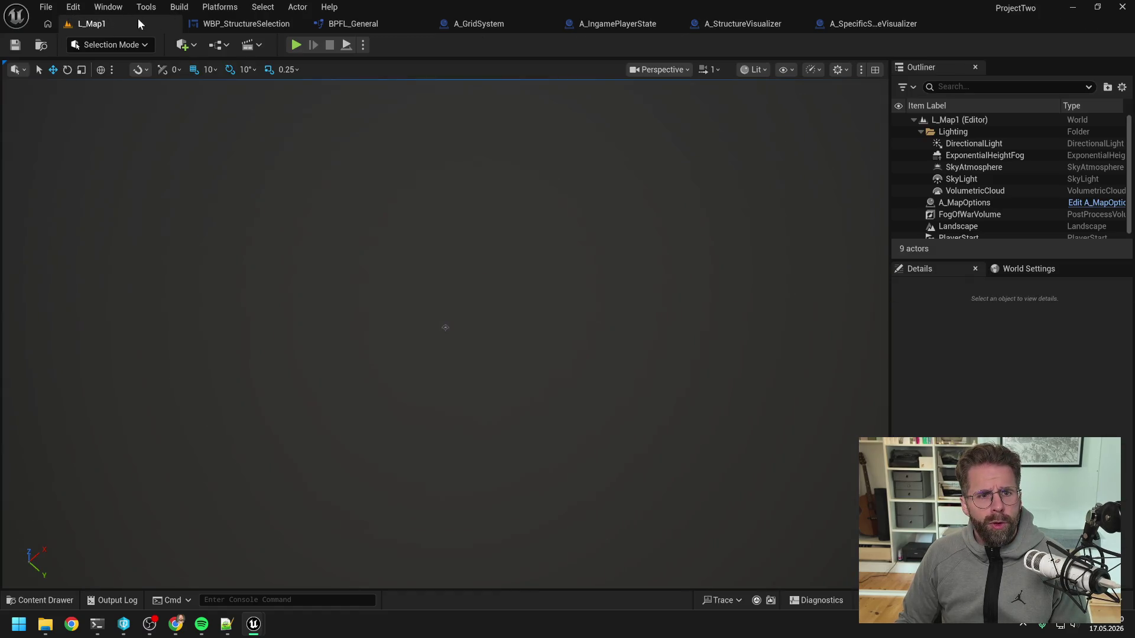
left_click(295, 46)
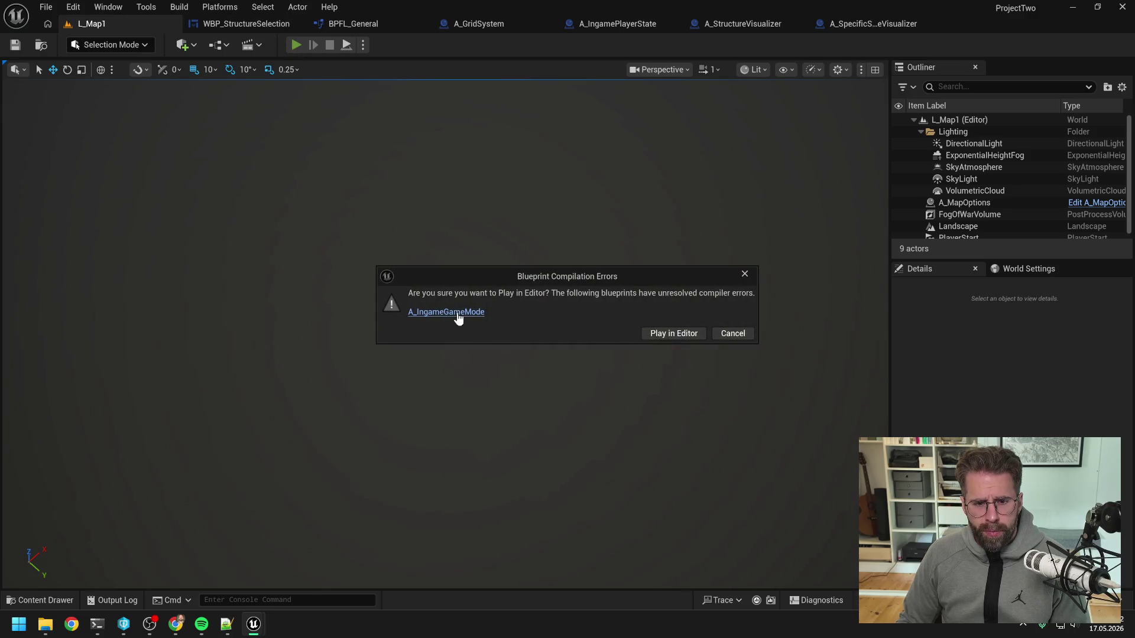
left_click(458, 312)
left_click(502, 486)
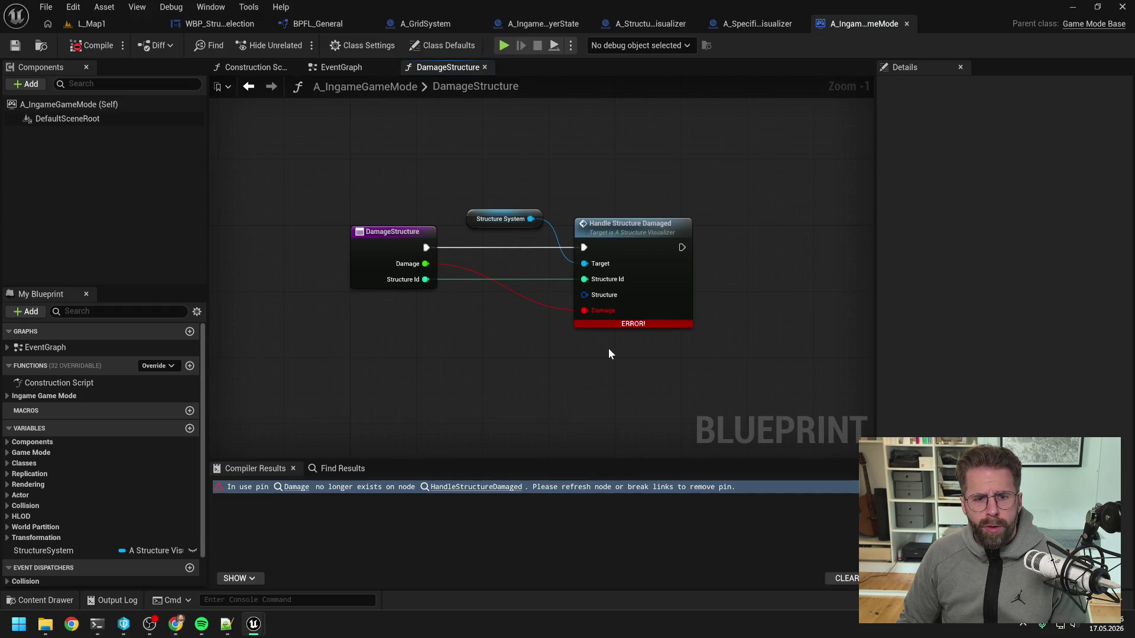
left_click(584, 310, "alt")
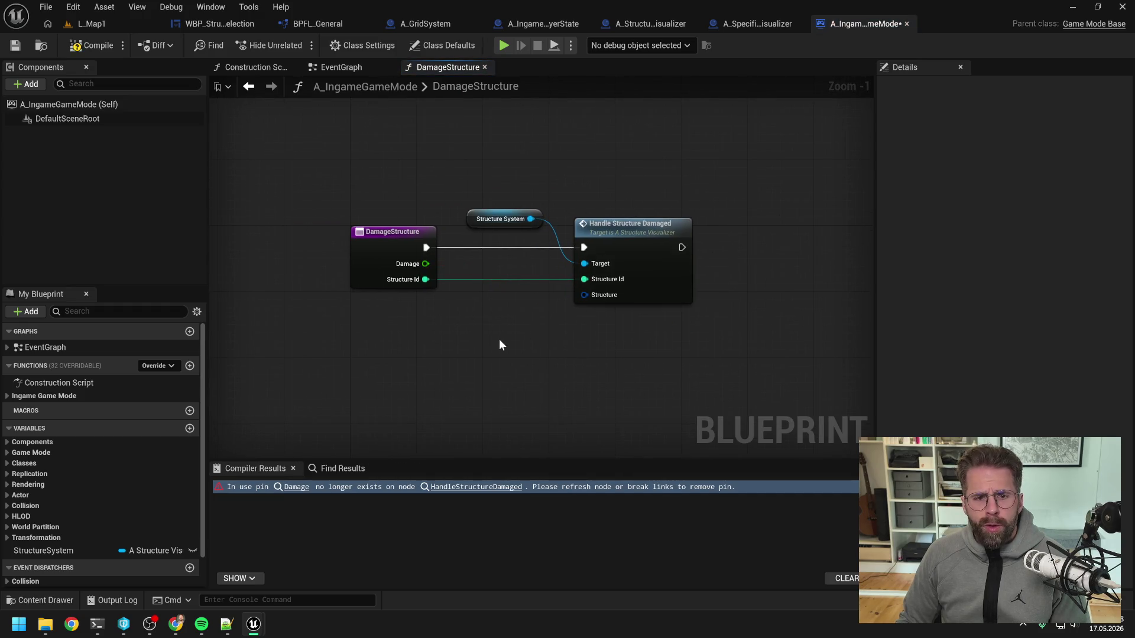
- Compile A_IngameGameMode and return to the DamageStructure graph
left_click(90, 47)
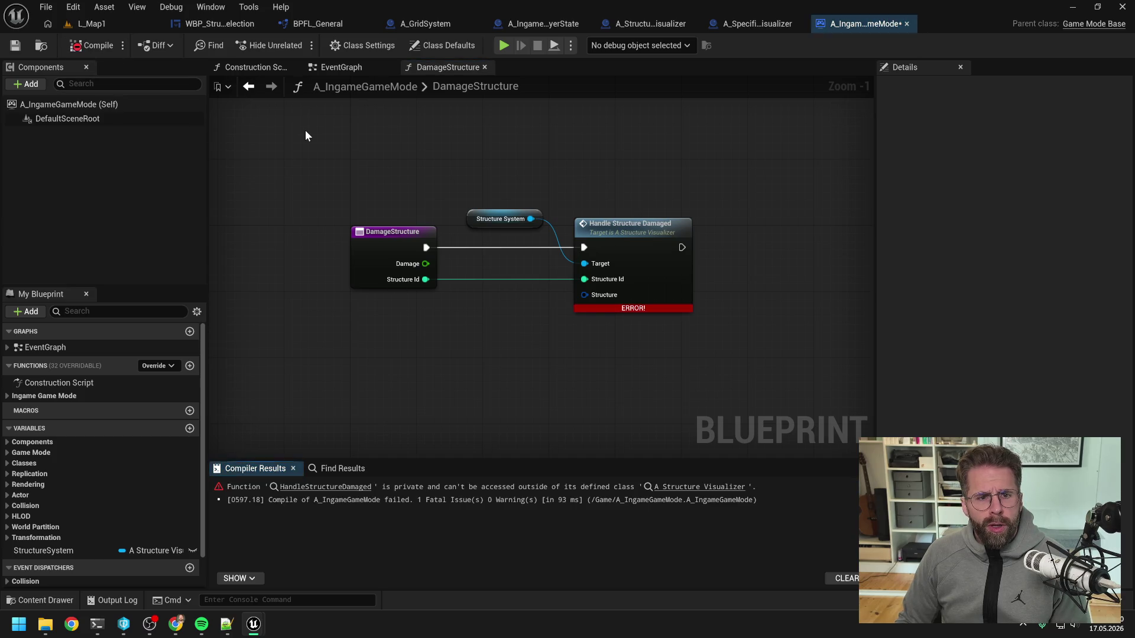
left_click(342, 68)
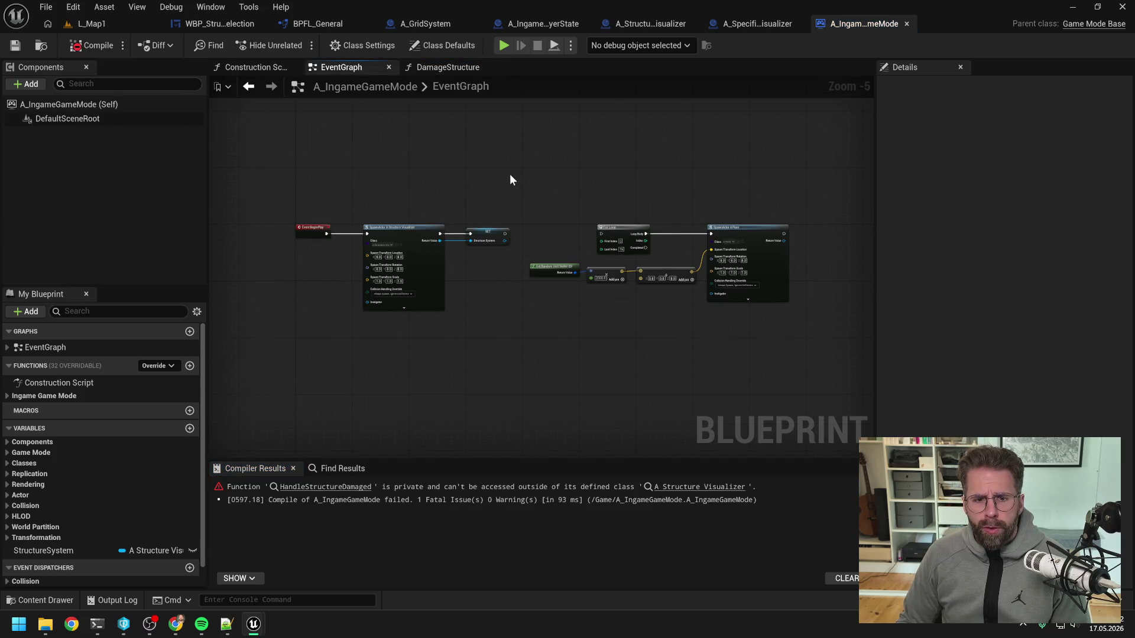
left_click(438, 68)
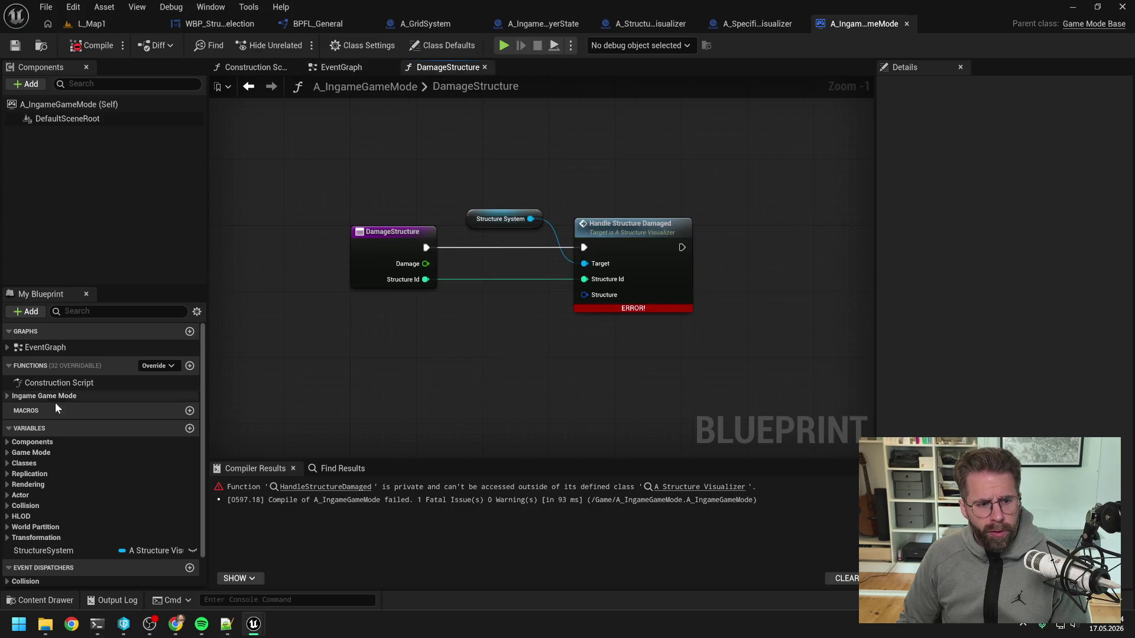
left_click(8, 397)
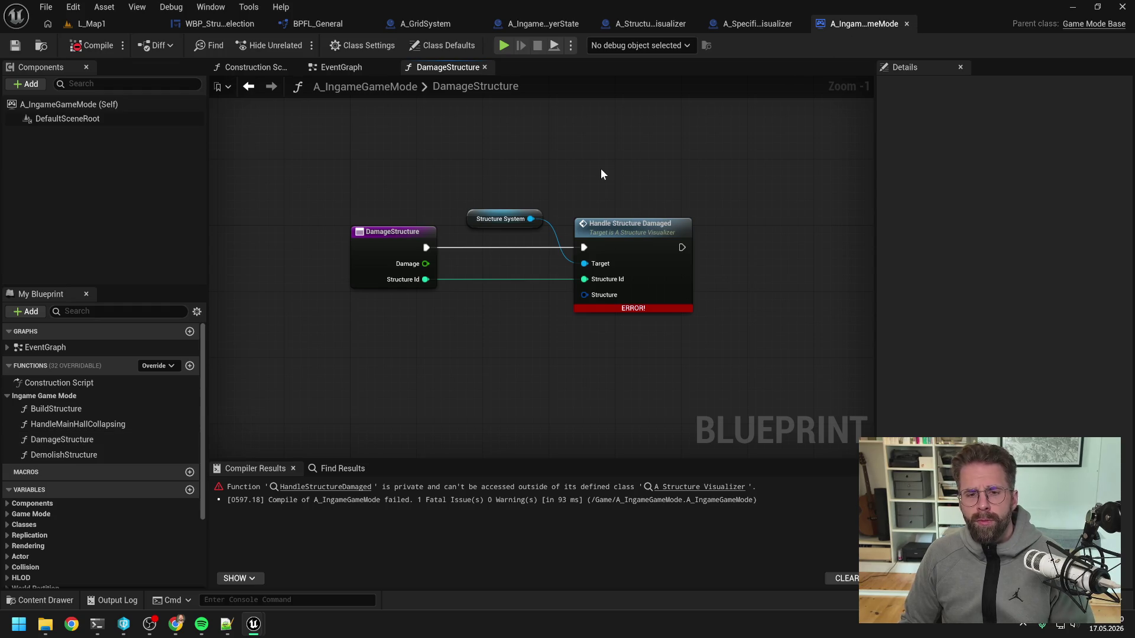
- Delete the Structure System and Handle Structure Damaged nodes, compile, save, and return to L_Map1
mouse_move(601, 169)
left_mouse_down()
mouse_move(653, 338)
mouse_move(634, 325)
left_mouse_up()
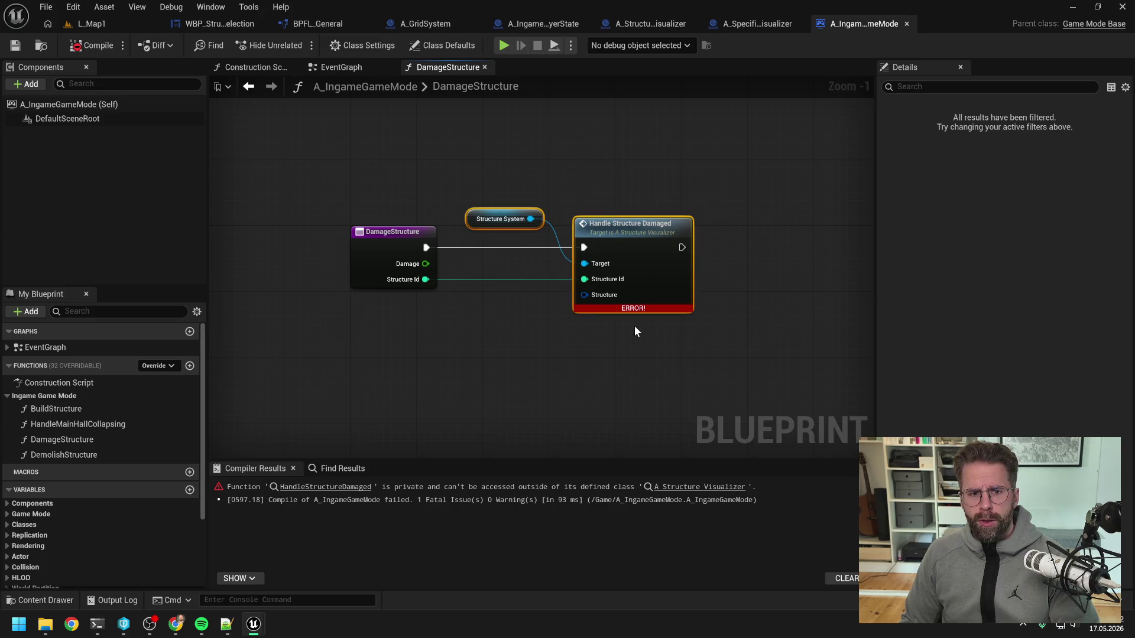
key("Delete")
left_click(91, 45)
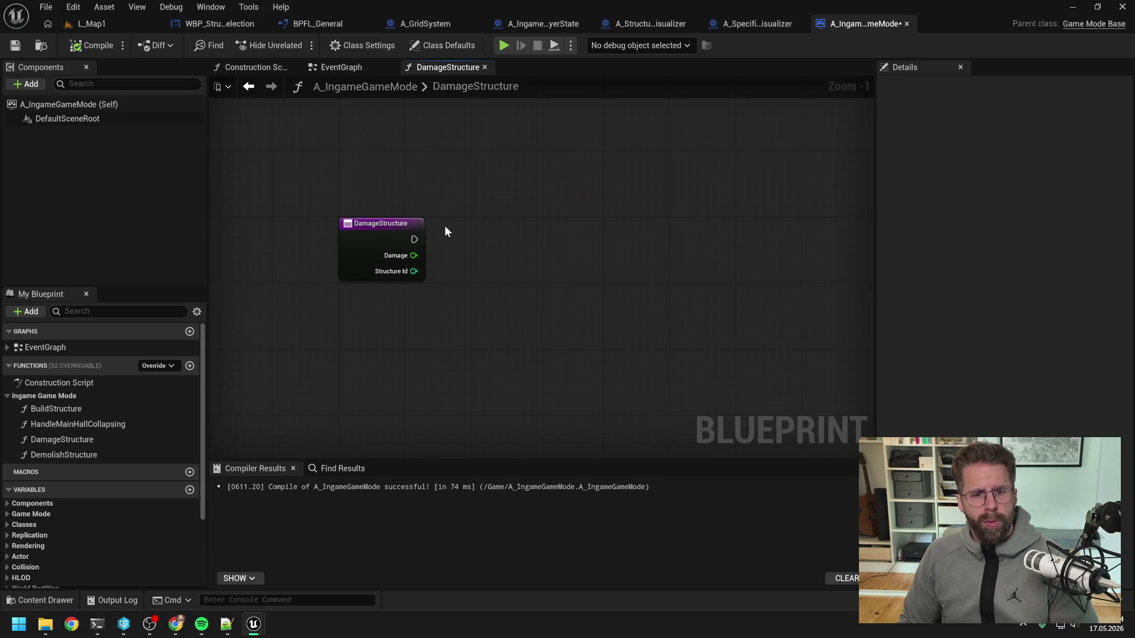
key("ctrl+s")
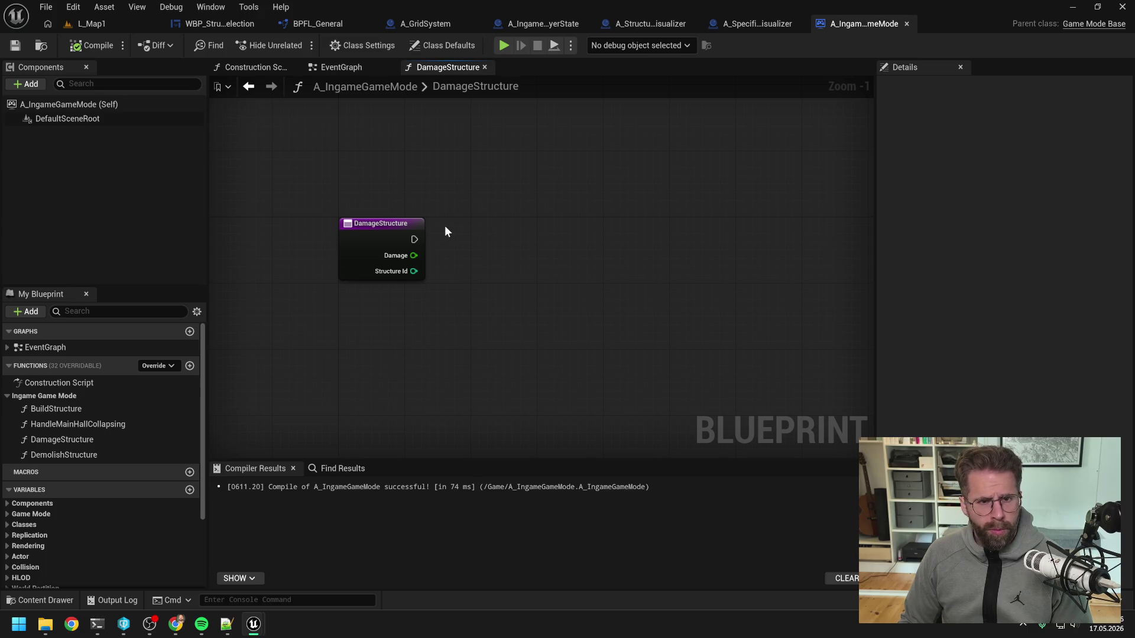
left_click(94, 24)
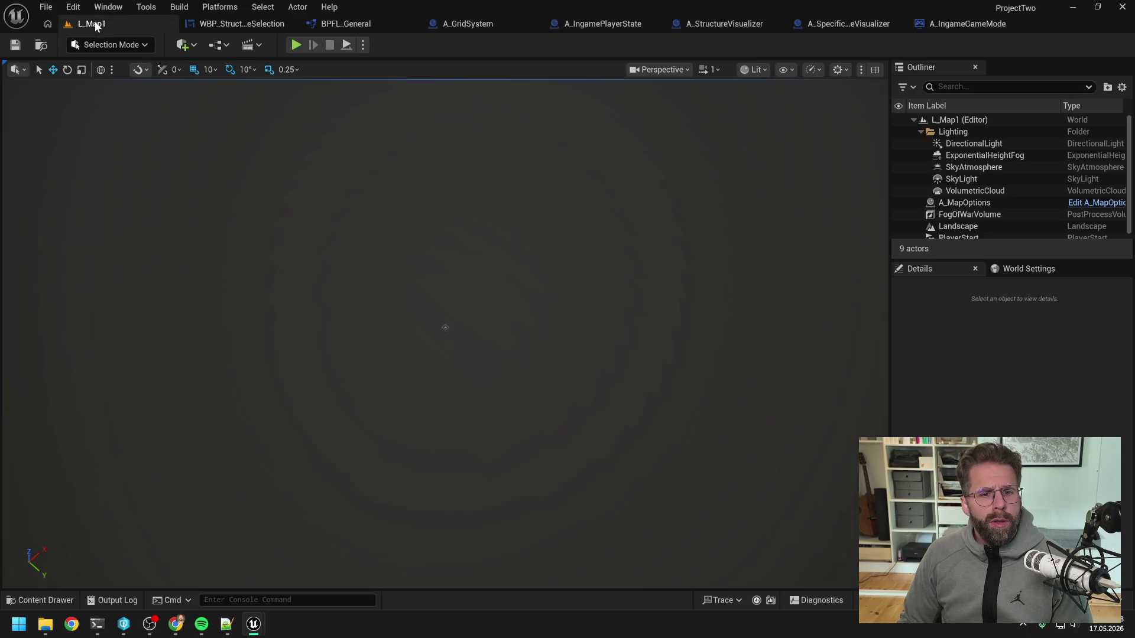
- Play L_Map1 past the breakpoints and place a first Power Grid Generator from the Main Hall
left_click(297, 46)
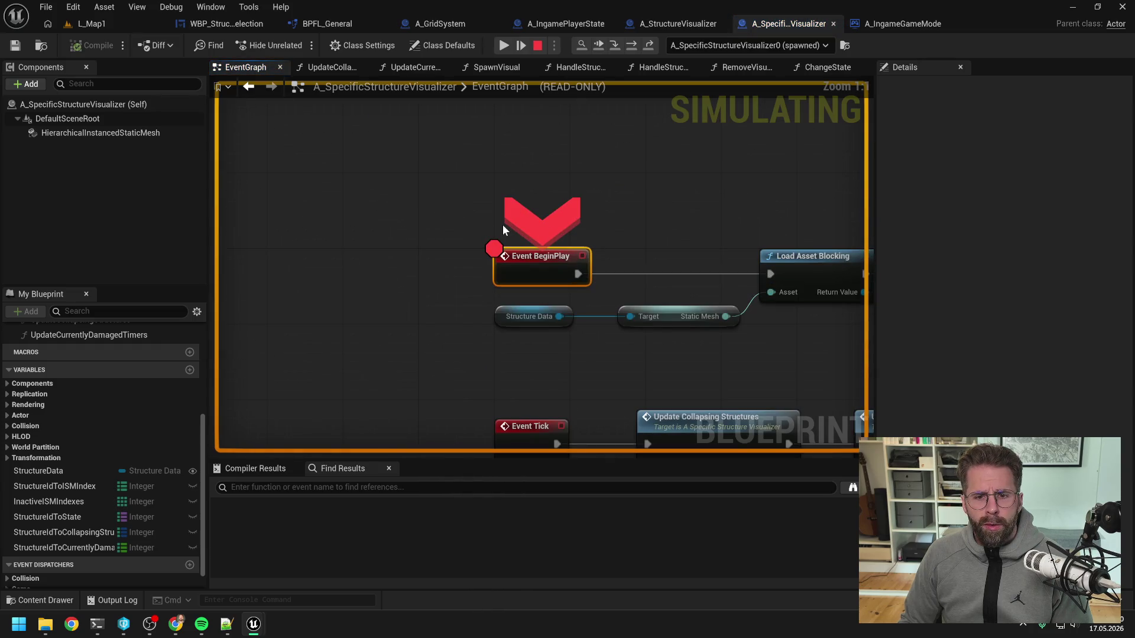
left_click(521, 46)
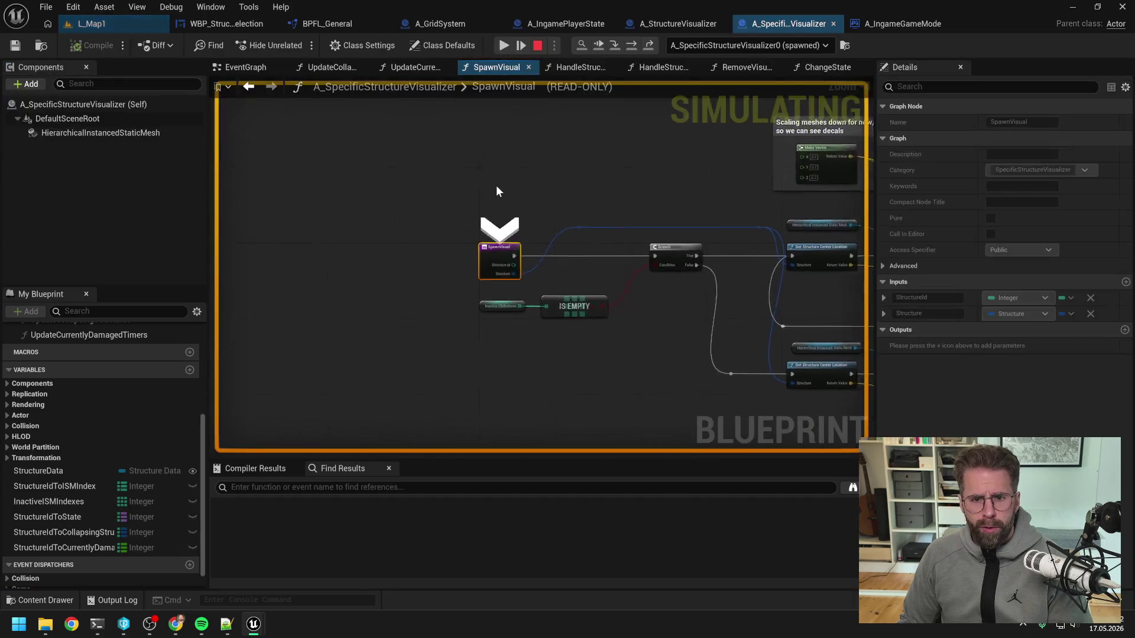
left_click(504, 45)
scroll(505, 269, "down", 3)
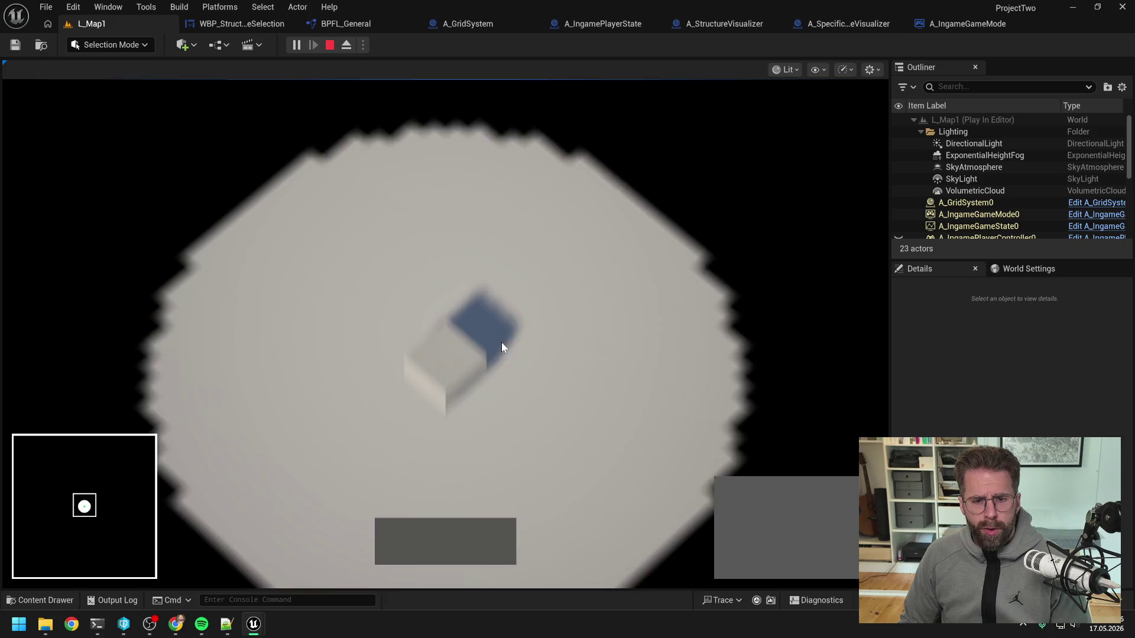
left_click(454, 300)
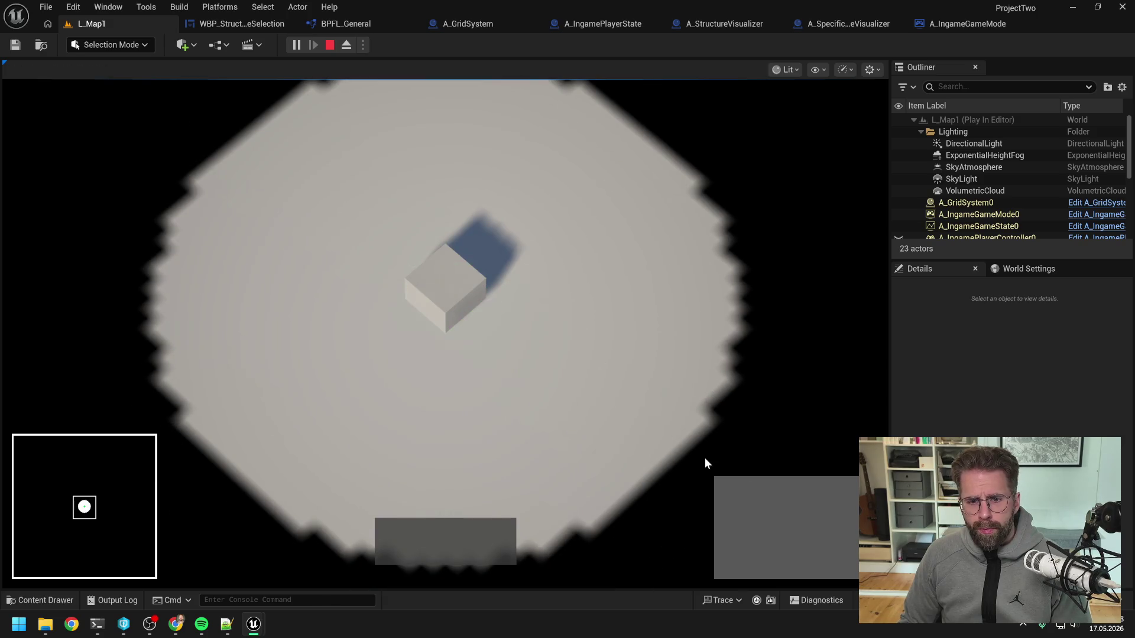
left_click(733, 496)
left_click(621, 289)
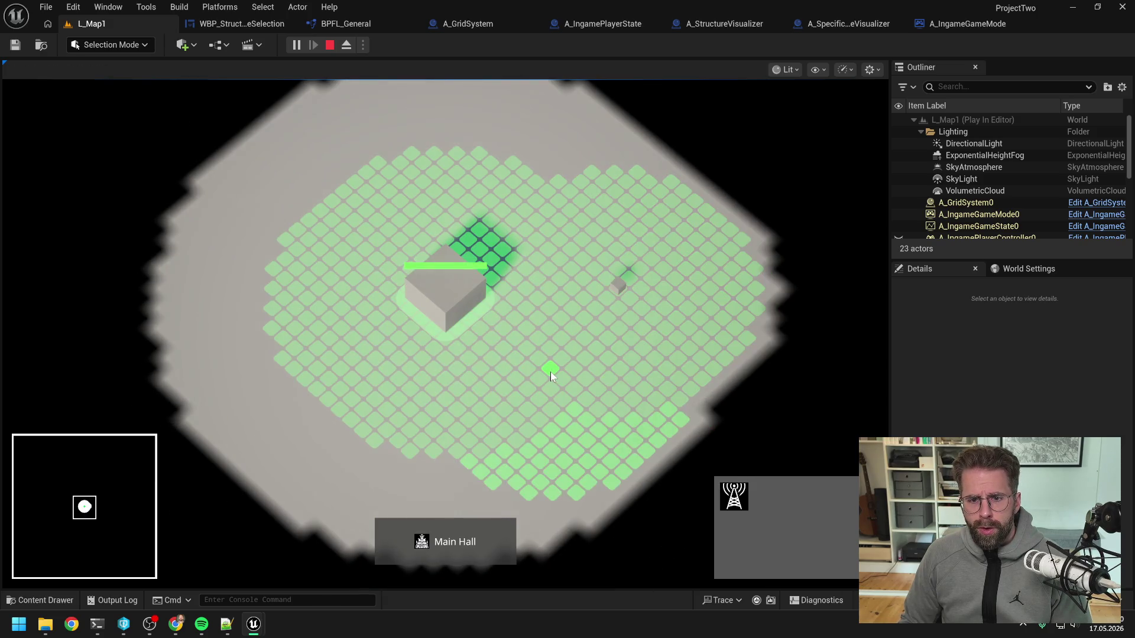
right_click(551, 377)
- Place generators right, lower right, upper left and far top-left of the Main Hall
left_click(746, 495)
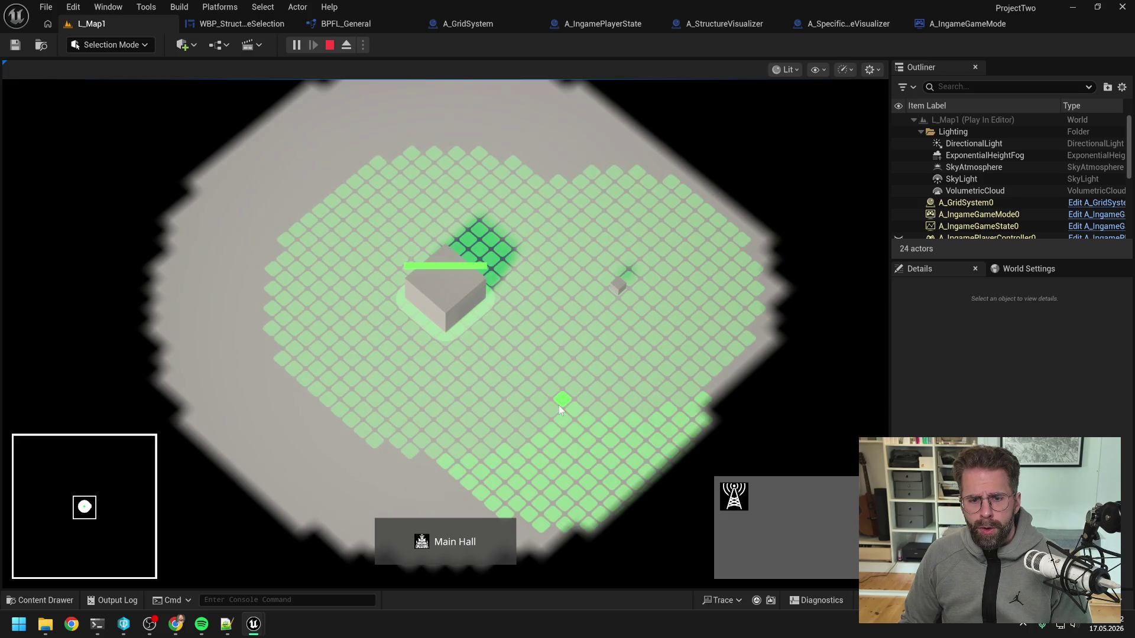
left_click(558, 190)
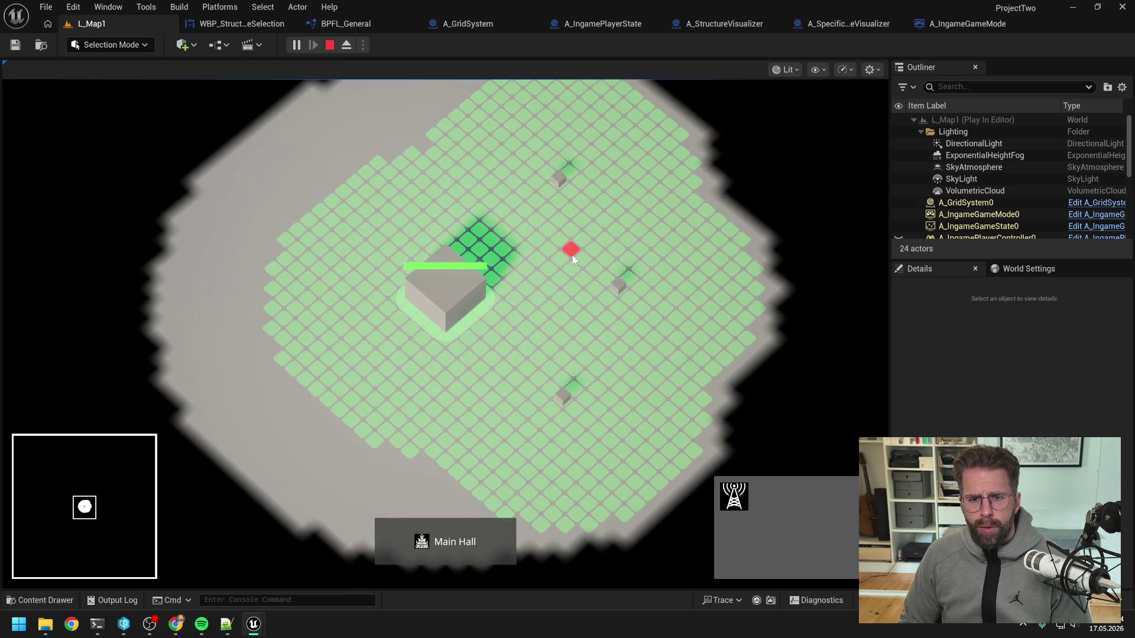
key("d")
left_click(633, 213)
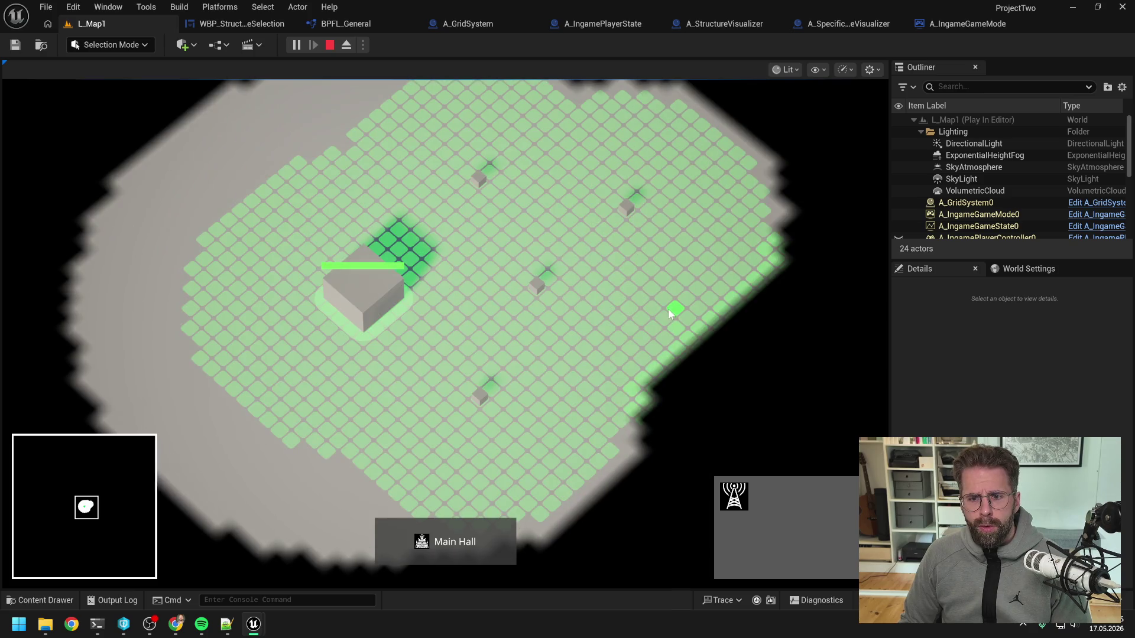
left_click(665, 342)
left_click(251, 202)
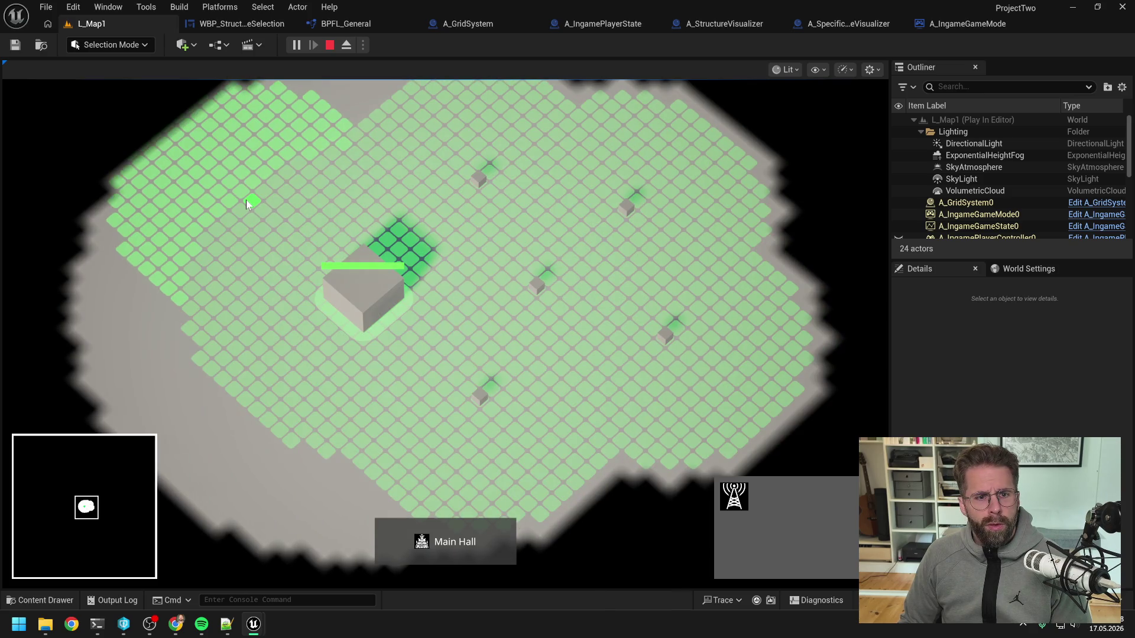
left_click(123, 197)
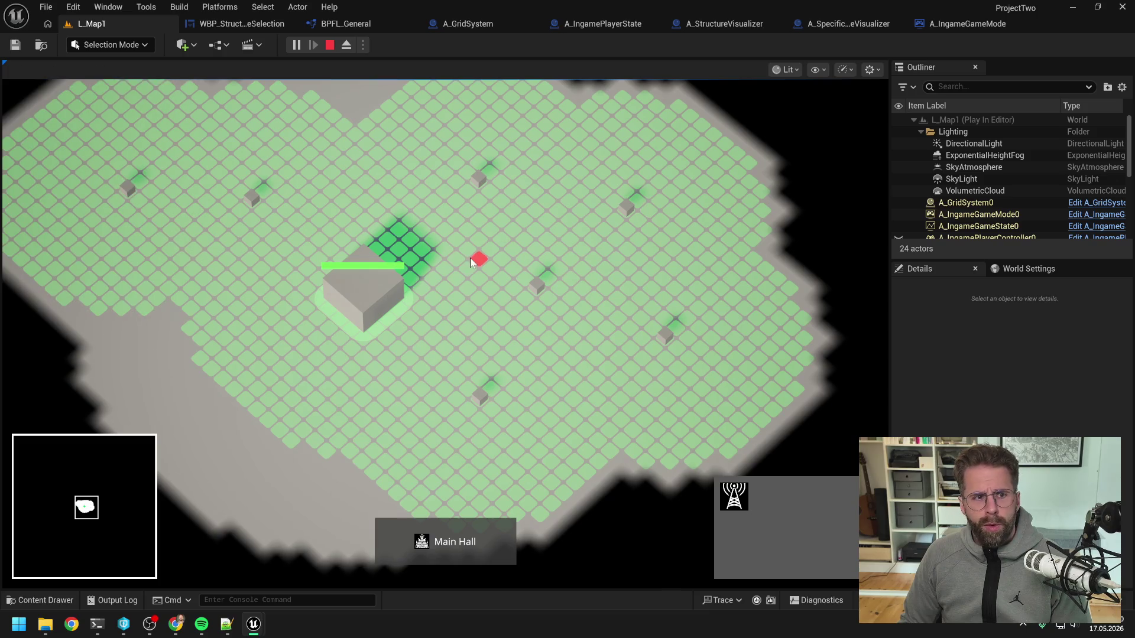
scroll(470, 258, "down", 1)
right_click(491, 268)
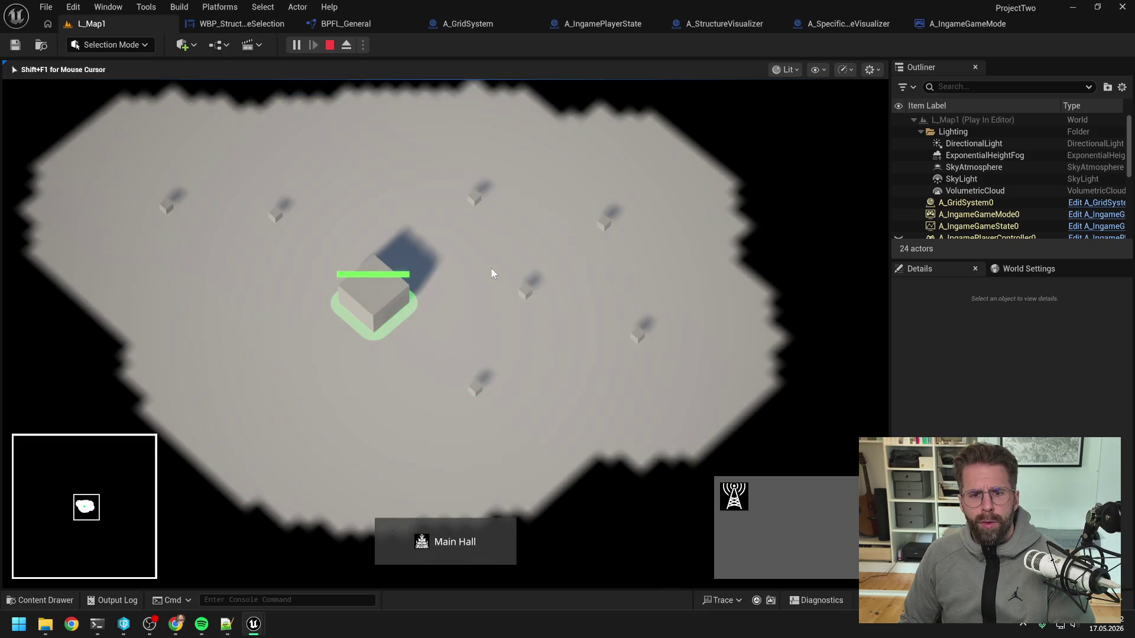
key("1")
right_click(550, 318)
right_click(569, 327)
- Place Power Grid Generators at the lower left and right of the Main Hall
left_click(414, 311)
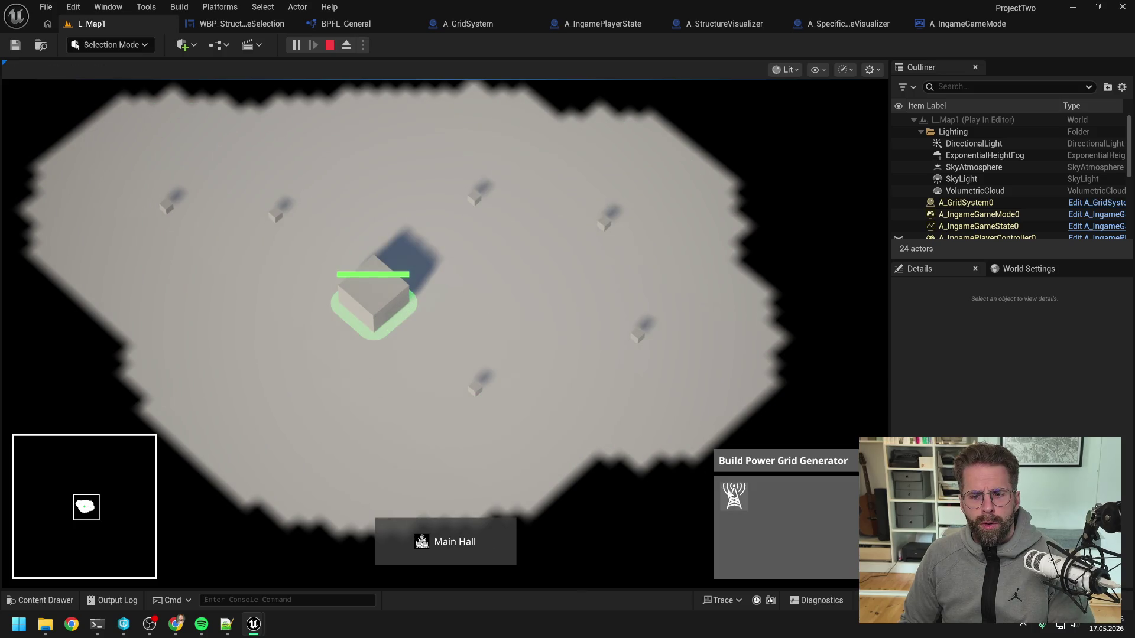
left_click(733, 496)
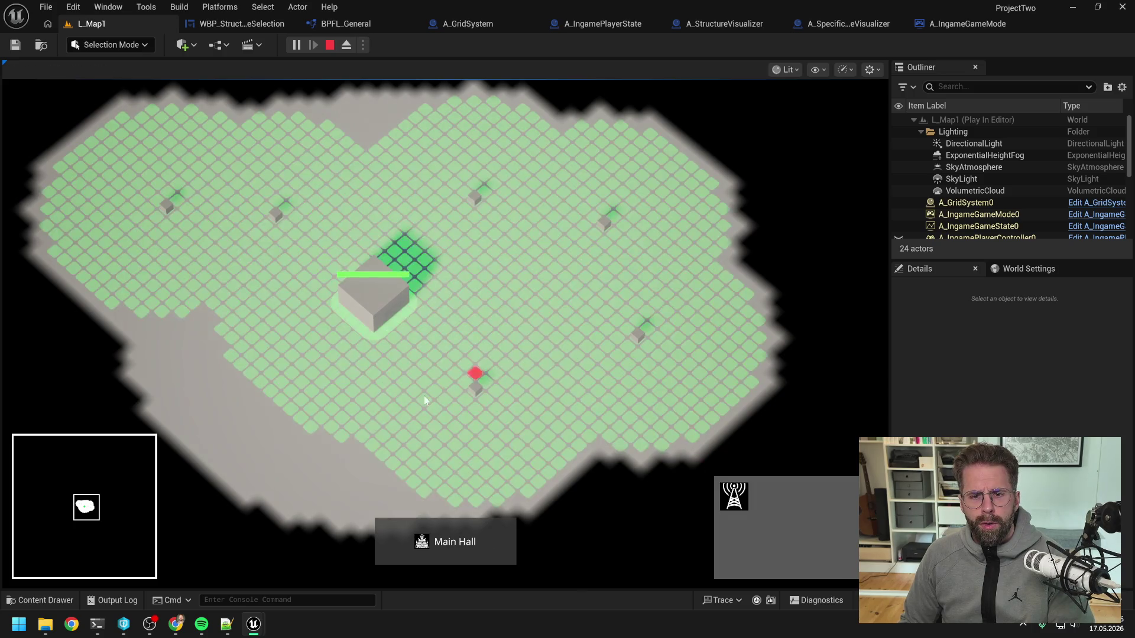
left_click(302, 420)
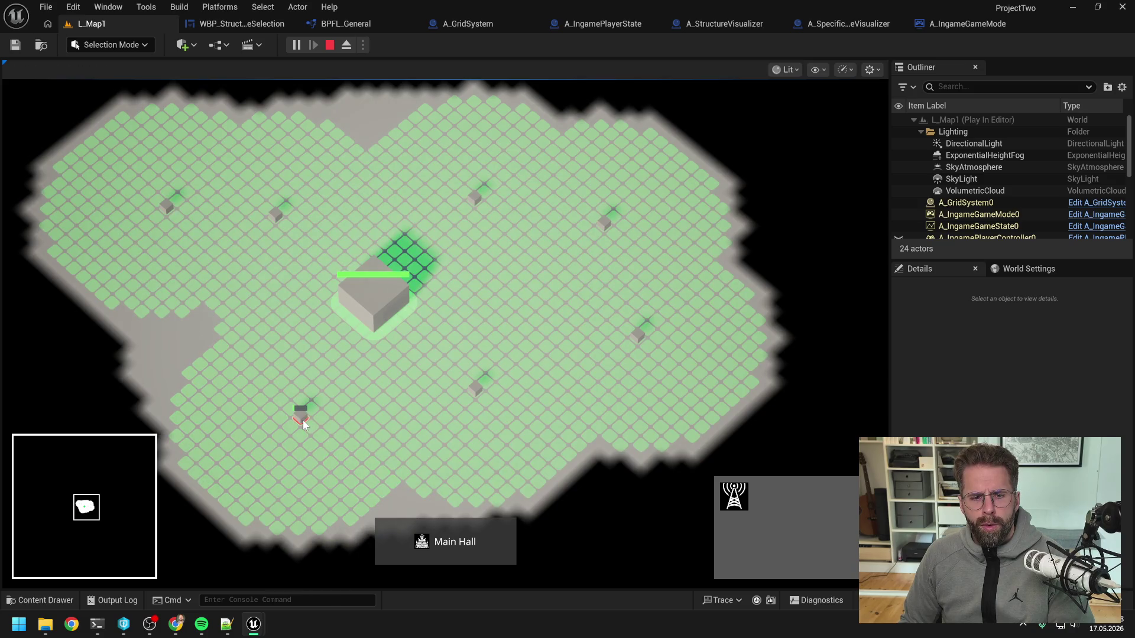
right_click(409, 375)
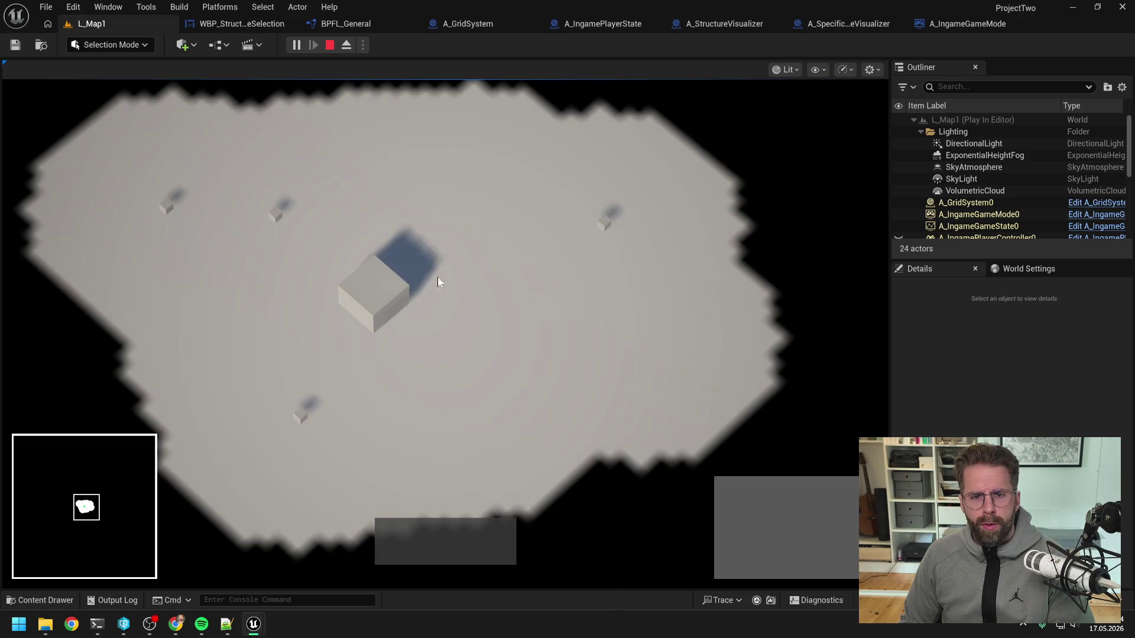
left_click(369, 297)
left_click(735, 495)
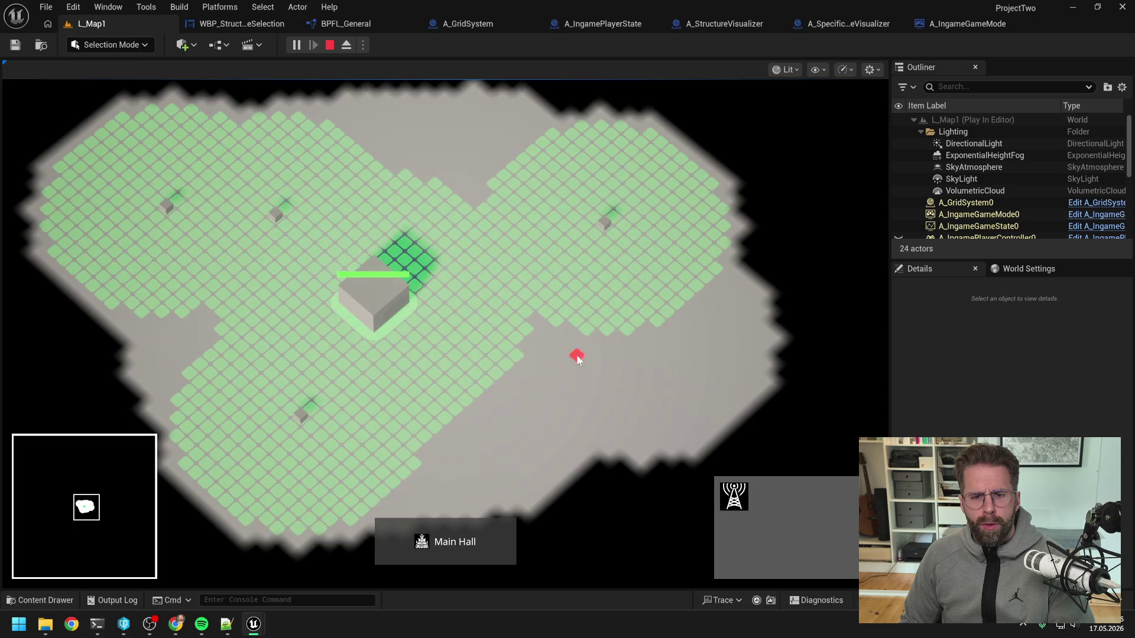
left_click(718, 265)
- Place five more generators at lower right, right side, top, below and left
left_click(373, 295)
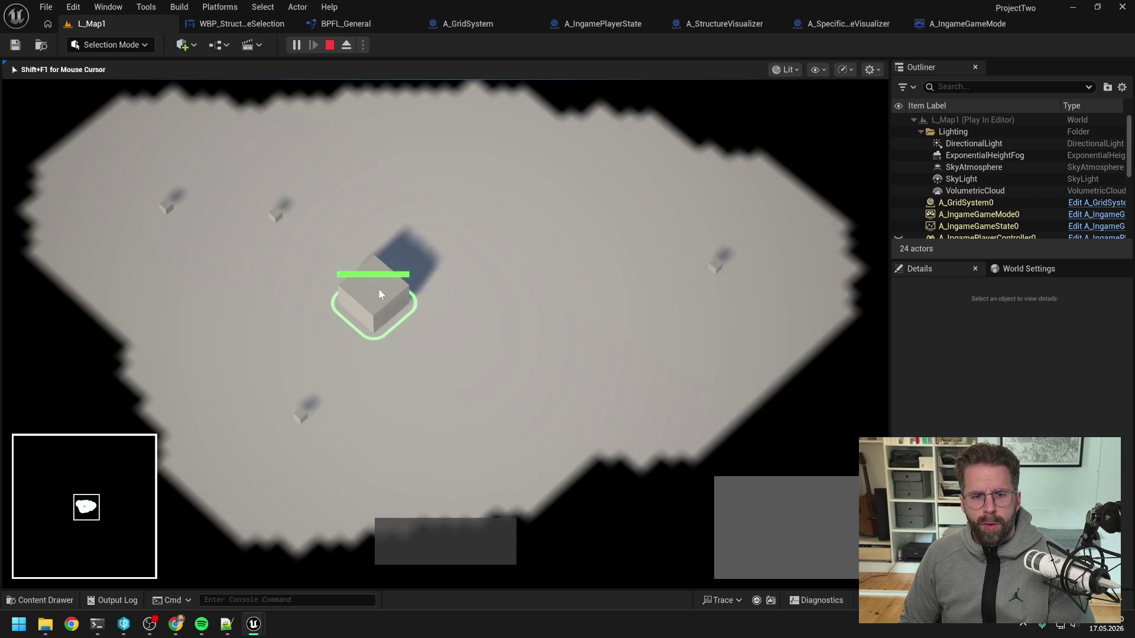
left_click(734, 496)
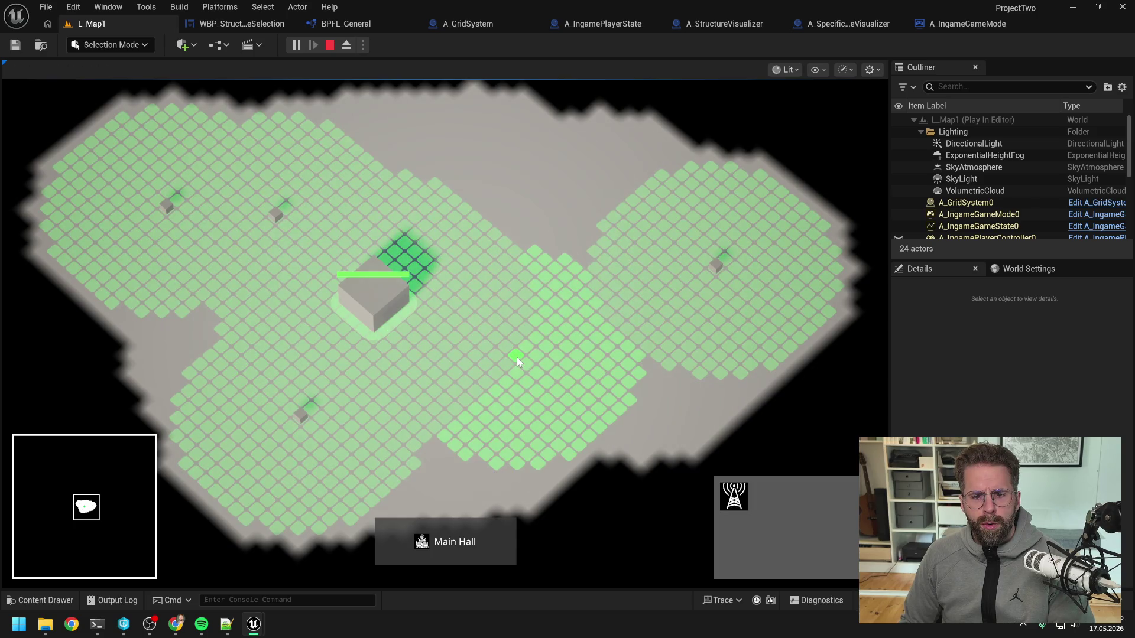
left_click(704, 372)
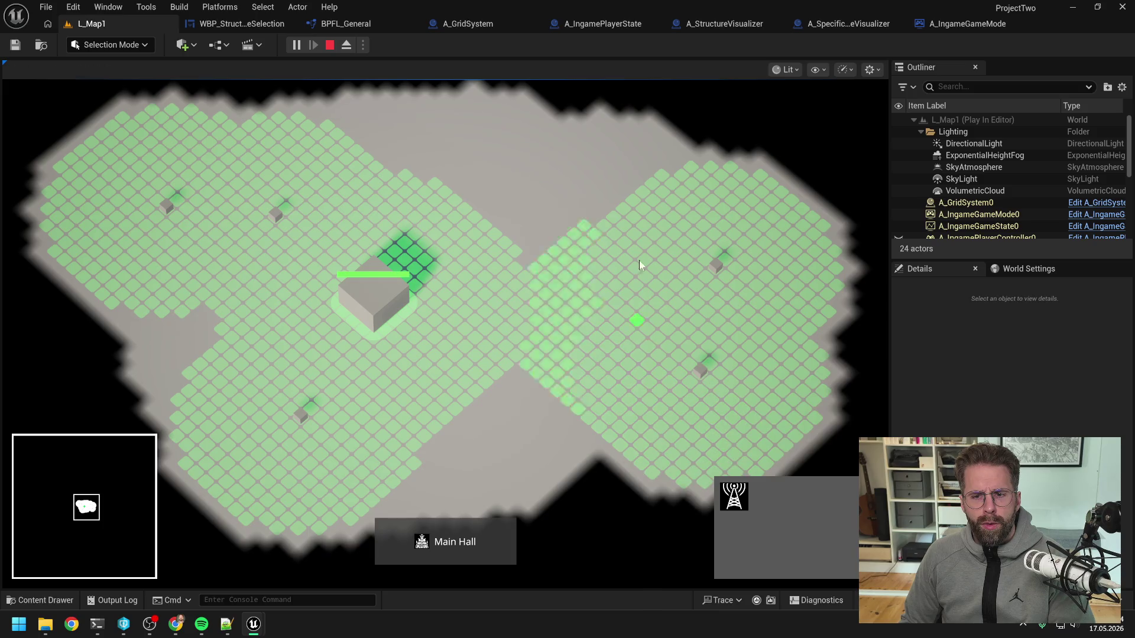
left_click(647, 184)
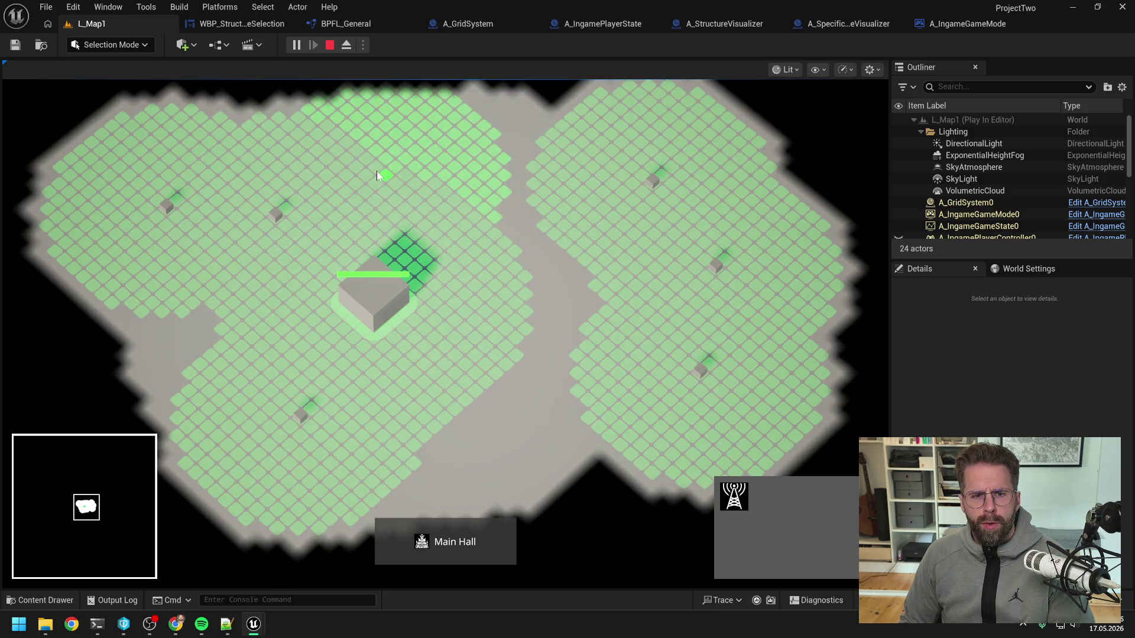
left_click(307, 125)
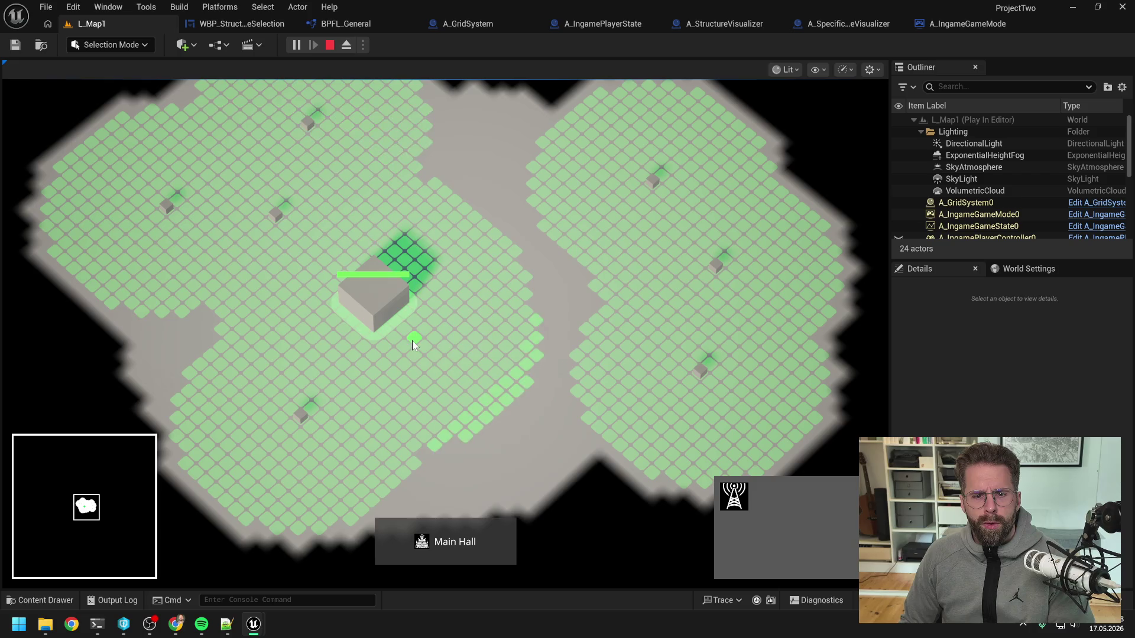
left_click(414, 468)
left_click(161, 313)
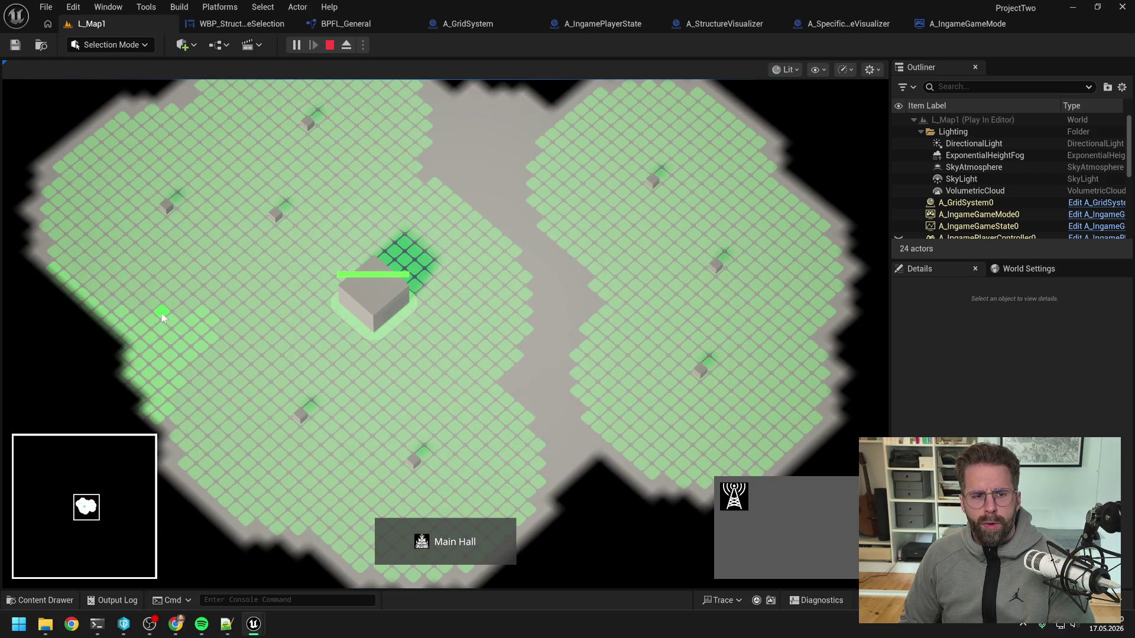
scroll(301, 306, "down", 1)
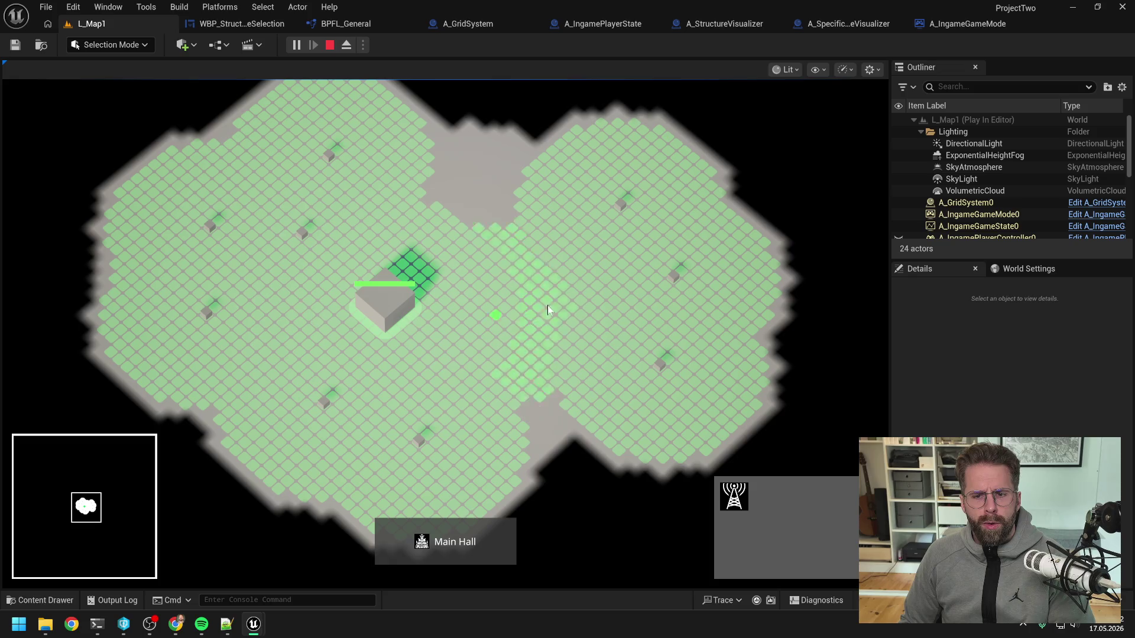
- Stop the play session, bring Daily.txt forward and clear the old line 5 note
key("Escape")
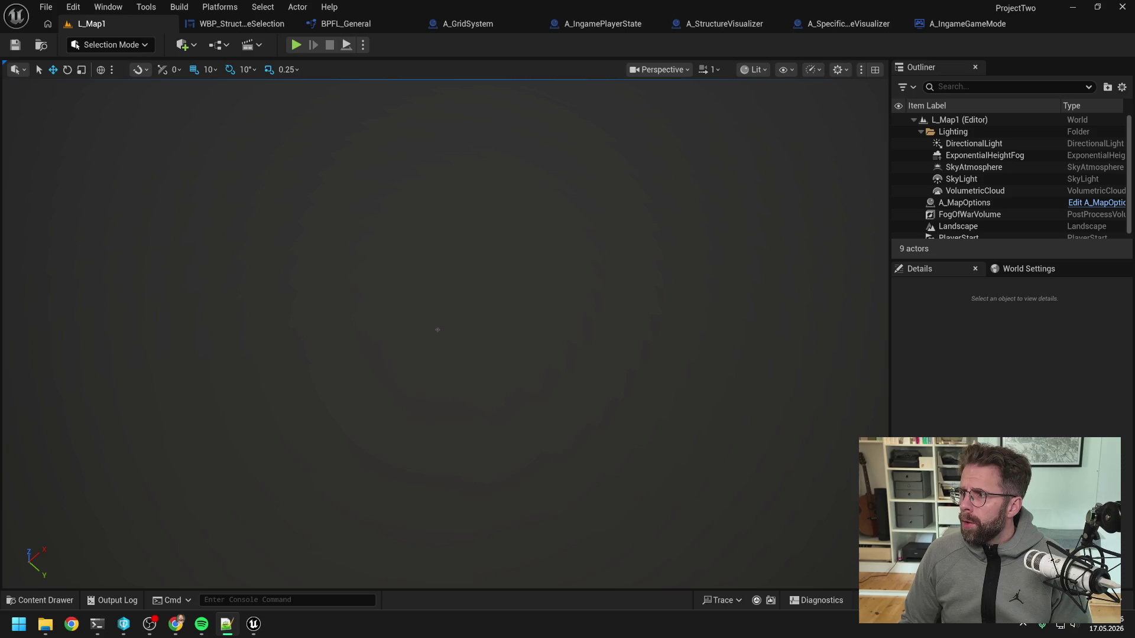
left_click_drag(863, 99, 520, 99)
left_click_drag(652, 213, 421, 219)
key("BackSpace")
- Write 'Idee für Tesla Tower Upgrade -> Improved Tesla Tower' in Daily.txt on a new line
type("Idee für Tesla Tower Upgrade -> ")
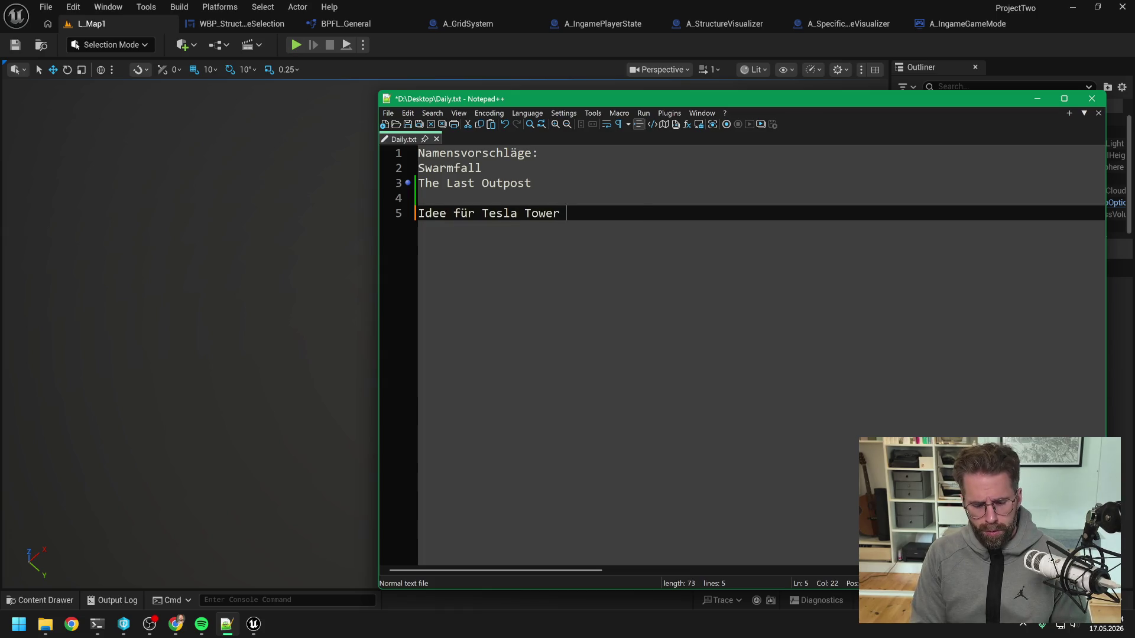
type("Improve")
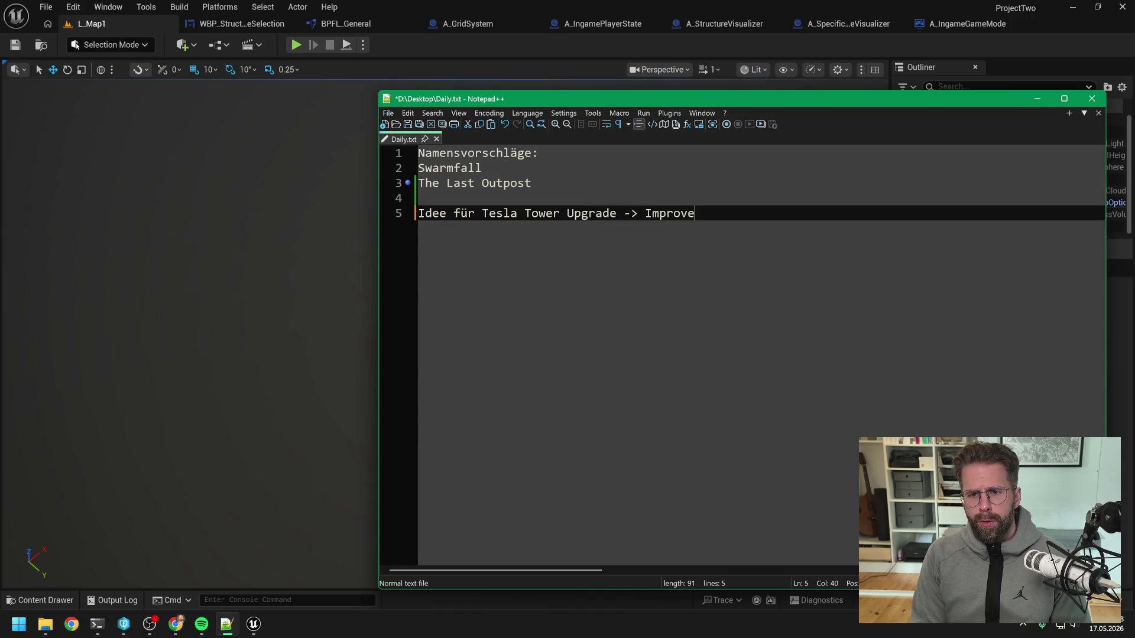
type("d Tesla Tow")
type("er braucht keine Verbindung zu")
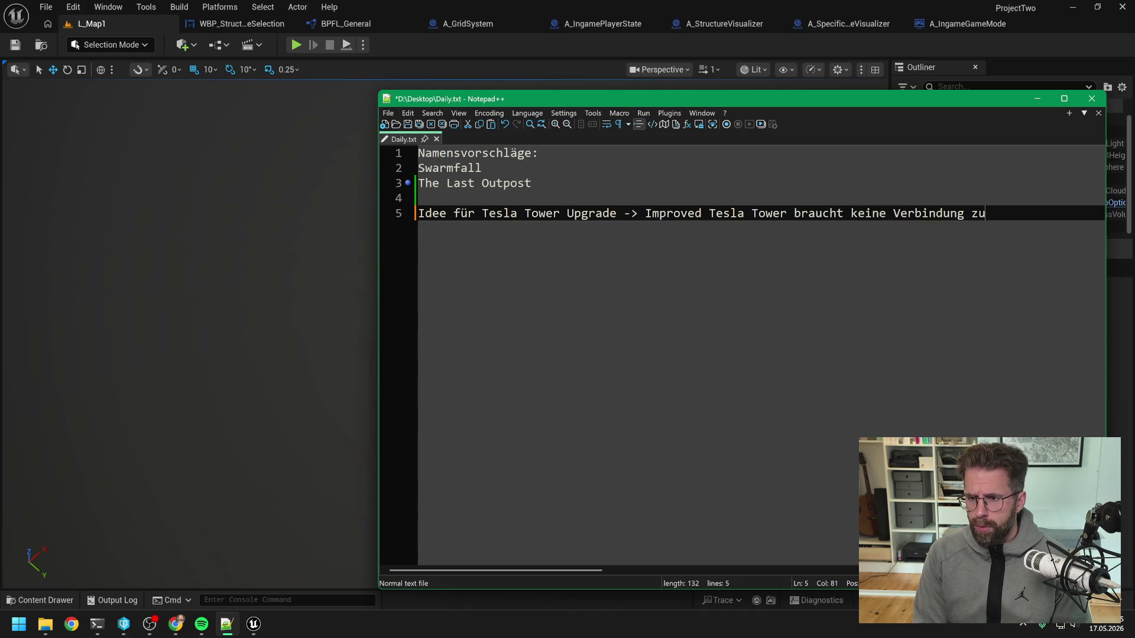
key("Return")
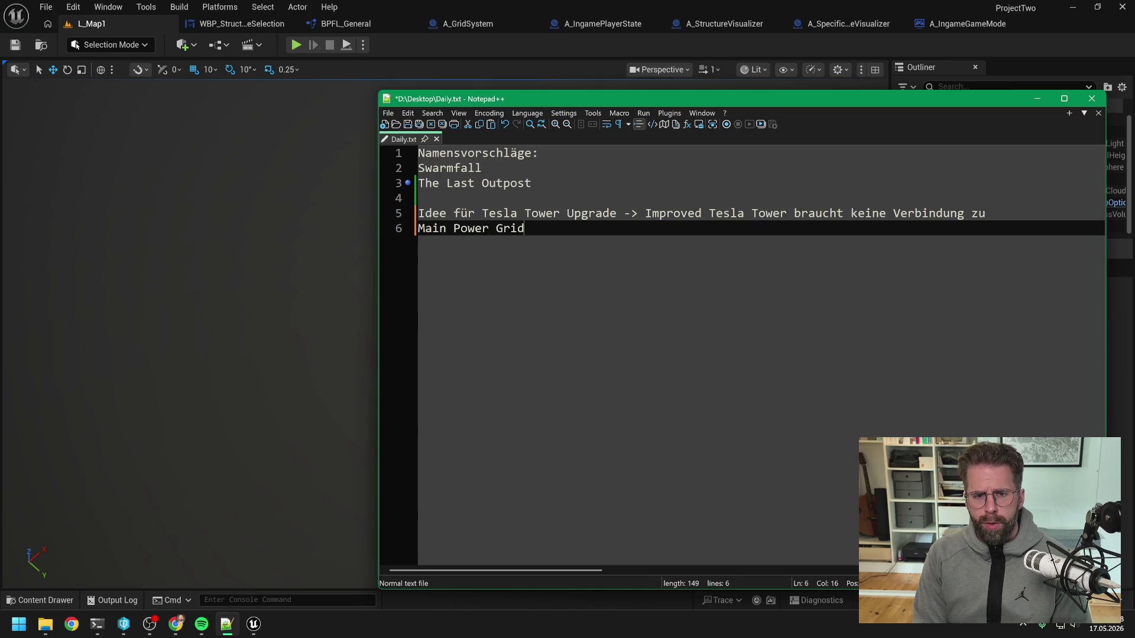
left_click(471, 52)
- Start the play session and place six towers around the Main Hall
left_click(296, 45)
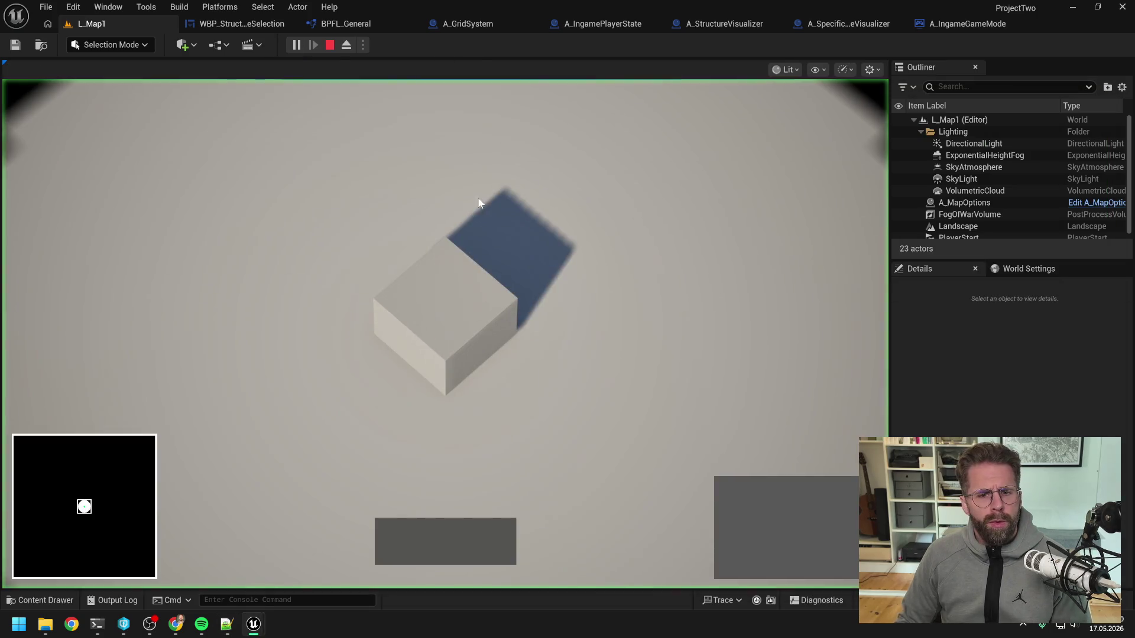
left_click(733, 495)
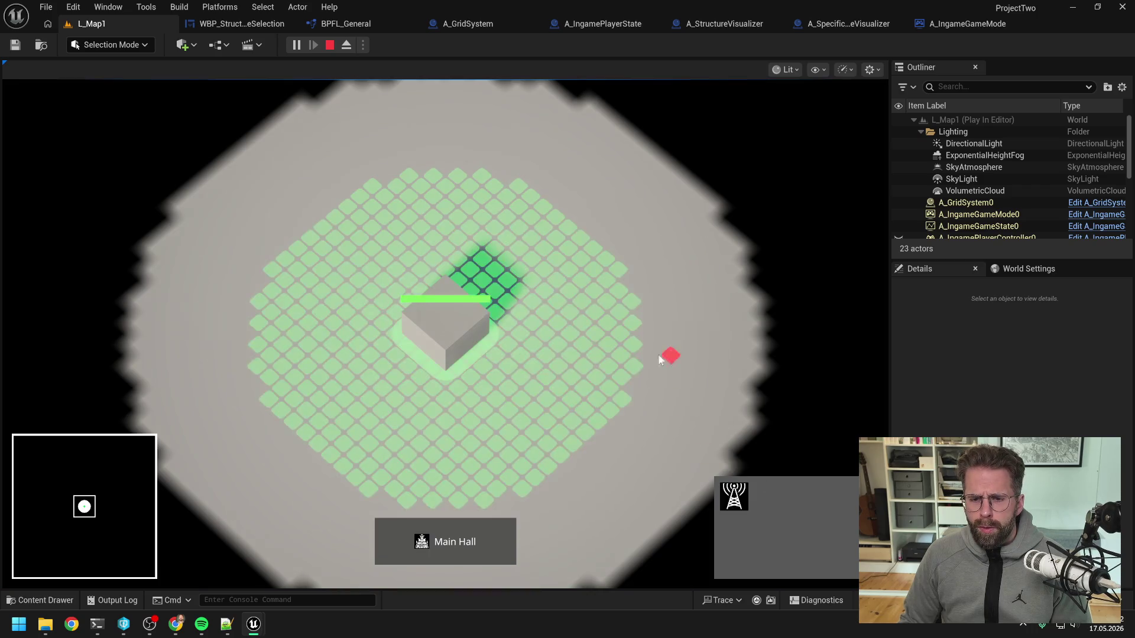
left_click(632, 349)
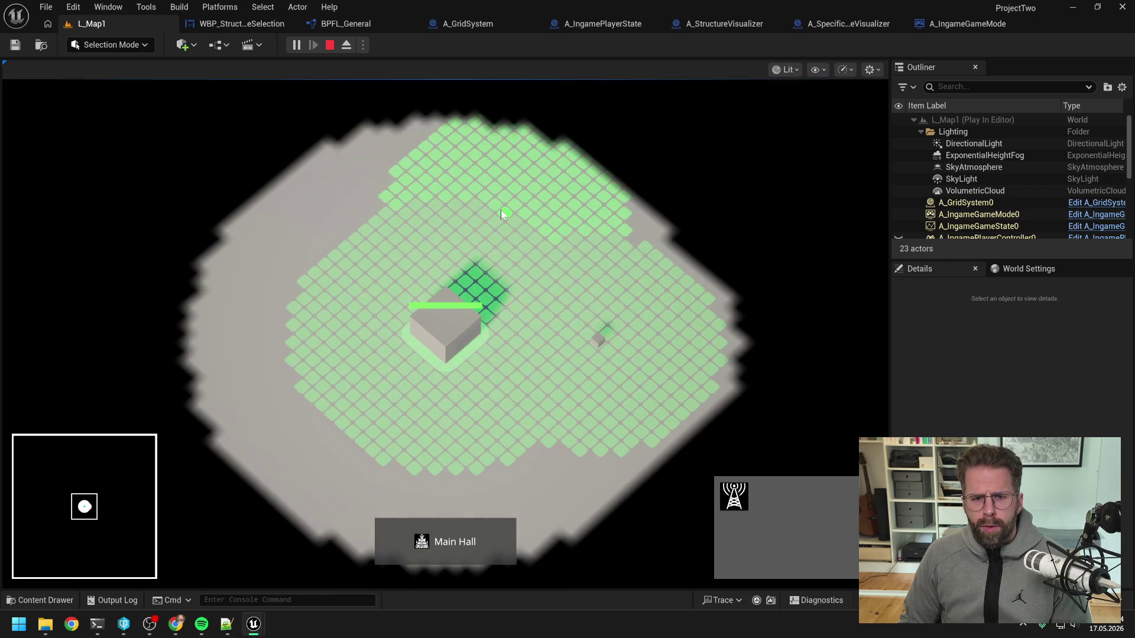
left_click(501, 211)
left_click(651, 249)
left_click(319, 273)
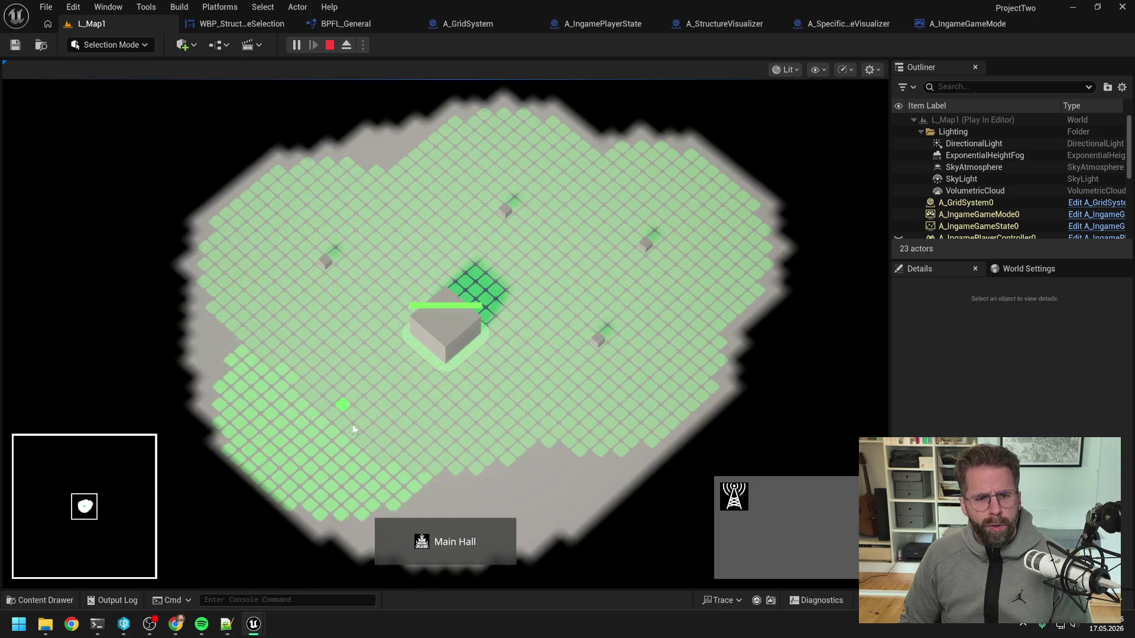
left_click(349, 426)
left_click(547, 439)
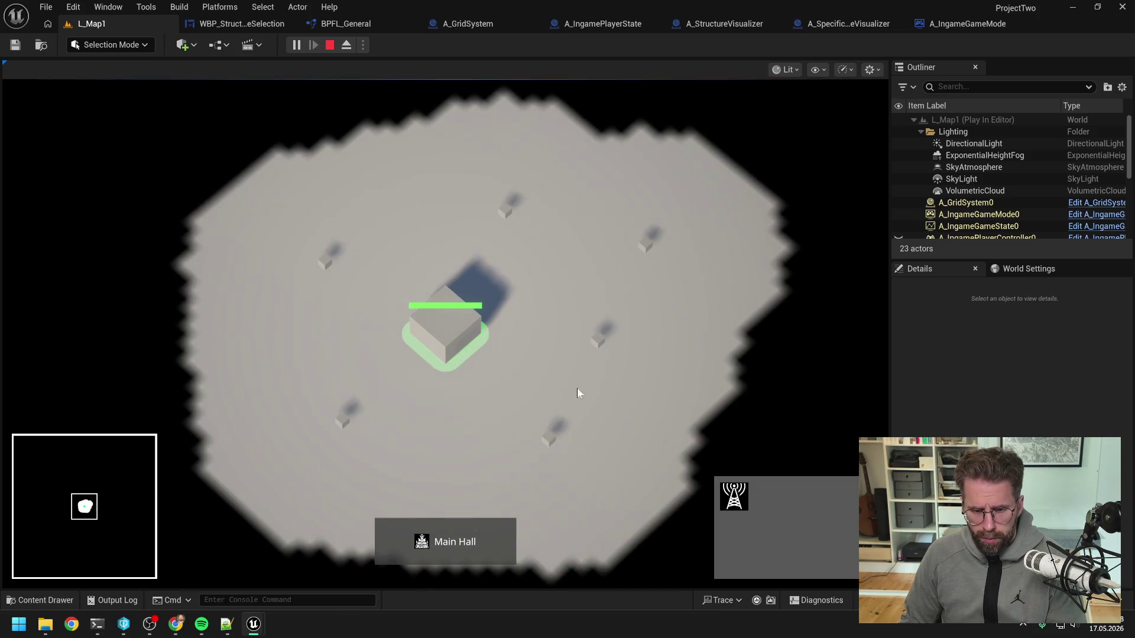
right_click(493, 196)
- From the Main Hall, place four Power Grid Generators to extend the powered grid
left_click(444, 326)
left_click(736, 504)
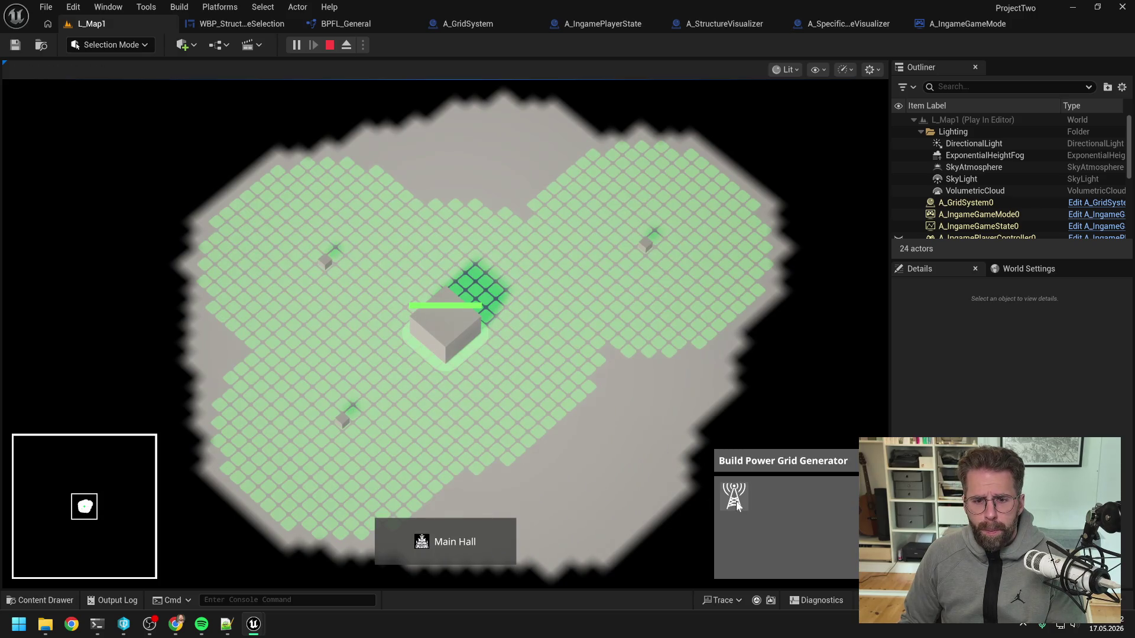
left_click(558, 420)
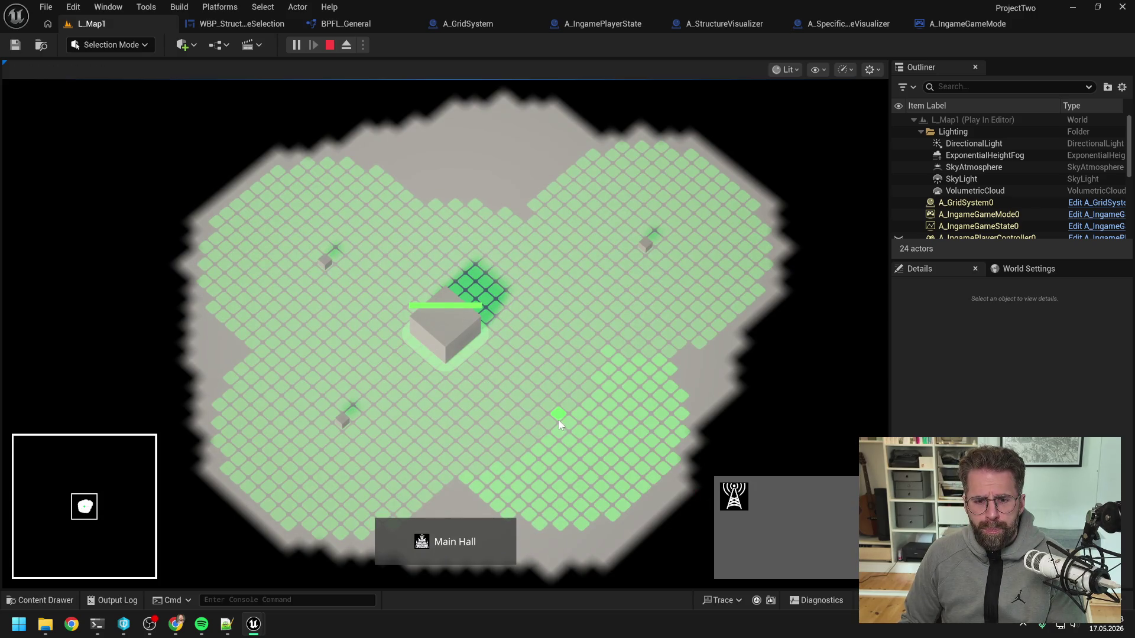
left_click(765, 267)
left_click(712, 167)
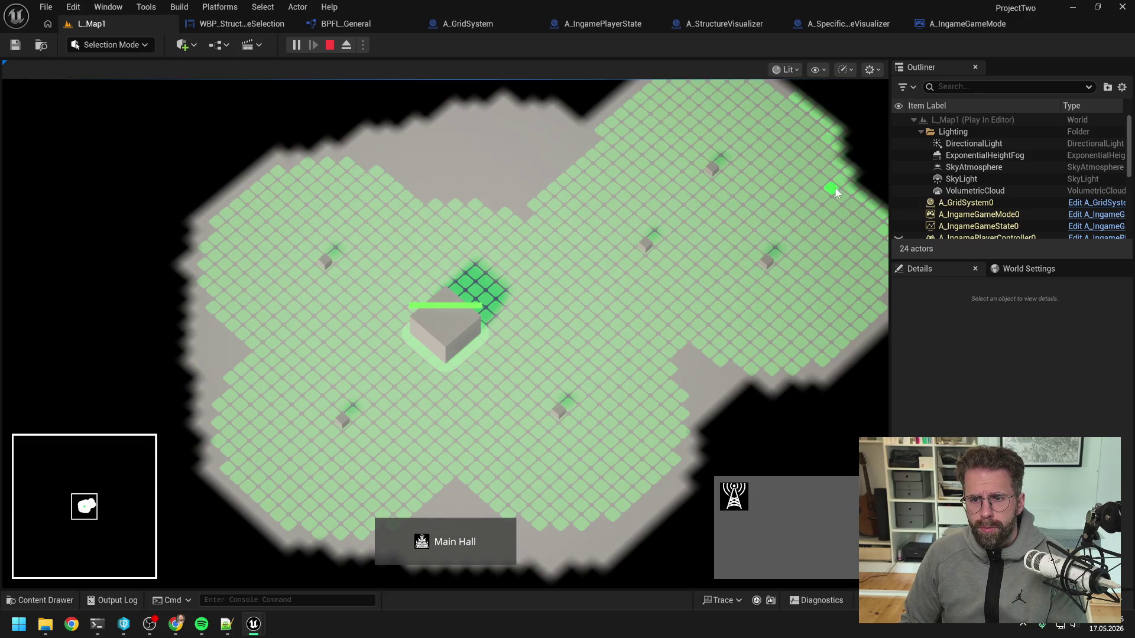
left_click(833, 187)
right_click(832, 254)
- Reselect the Main Hall and begin placing another Power Grid Generator
left_click(708, 262)
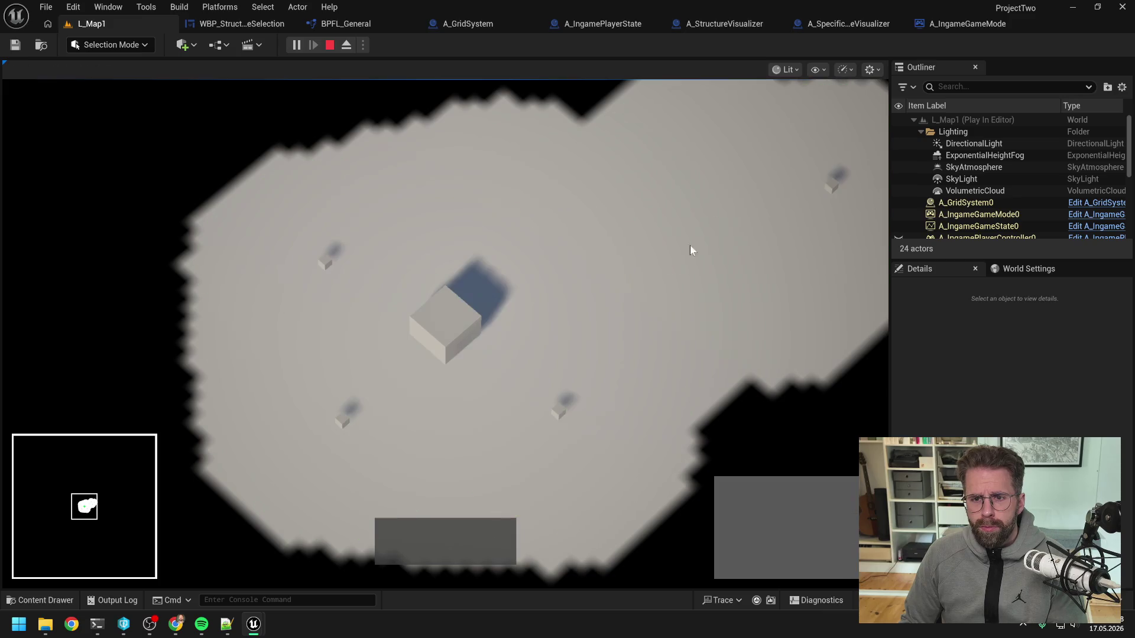
left_click(511, 304)
left_click(733, 496)
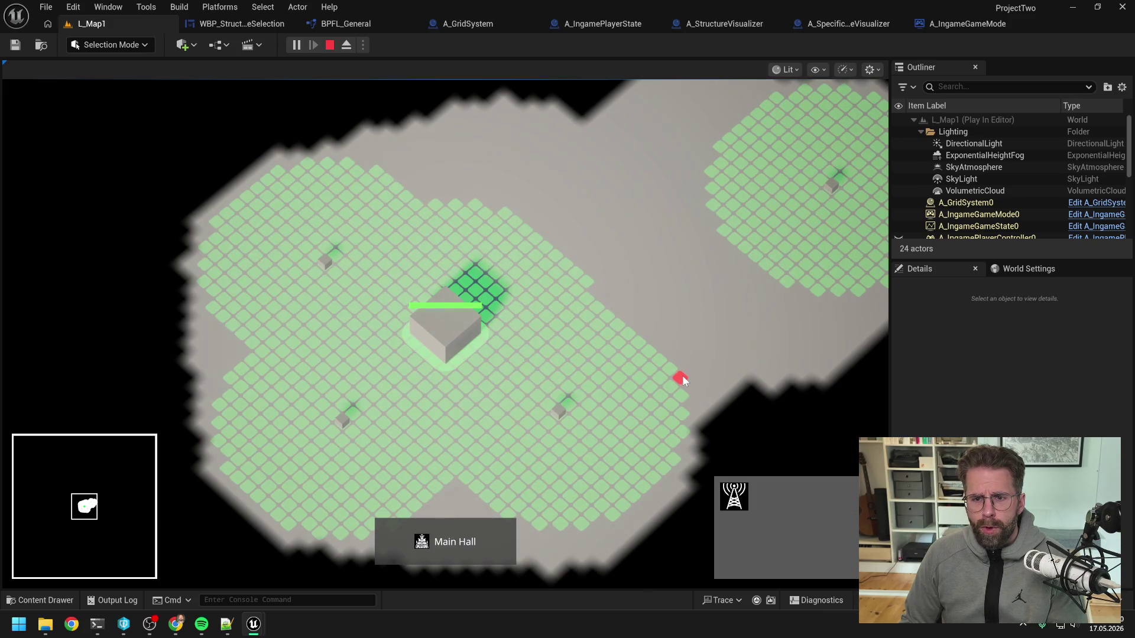
scroll(689, 328, "up", 3)
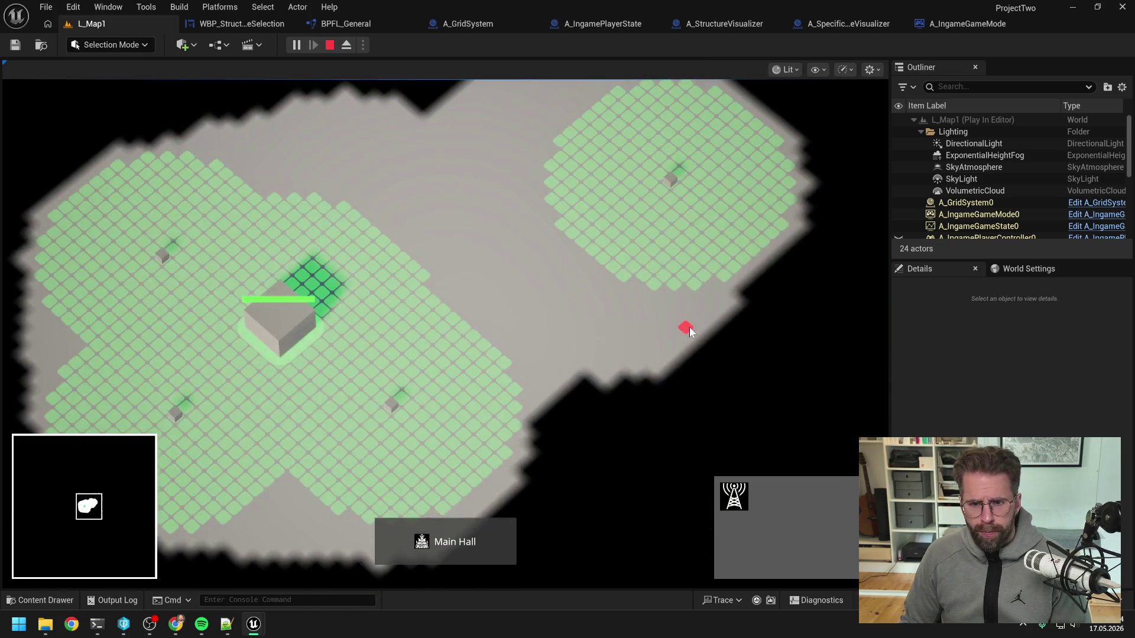
- End the play test, search the Content Drawer for 'input' and open IMC_Default
right_click(689, 327)
key("Escape")
key("ctrl+space")
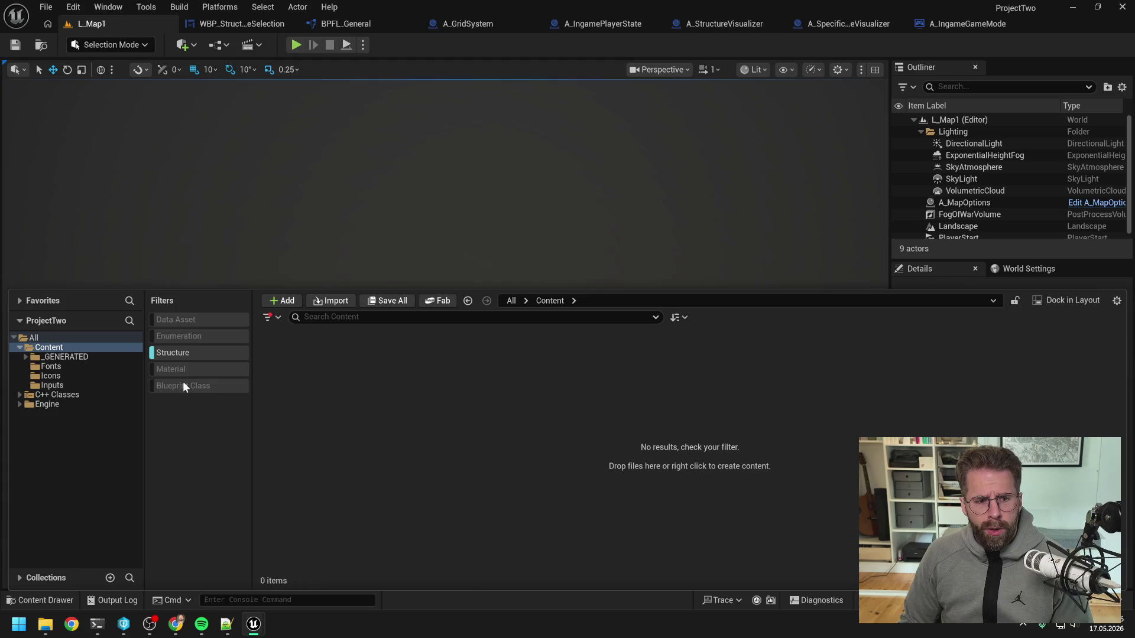
left_click(206, 351)
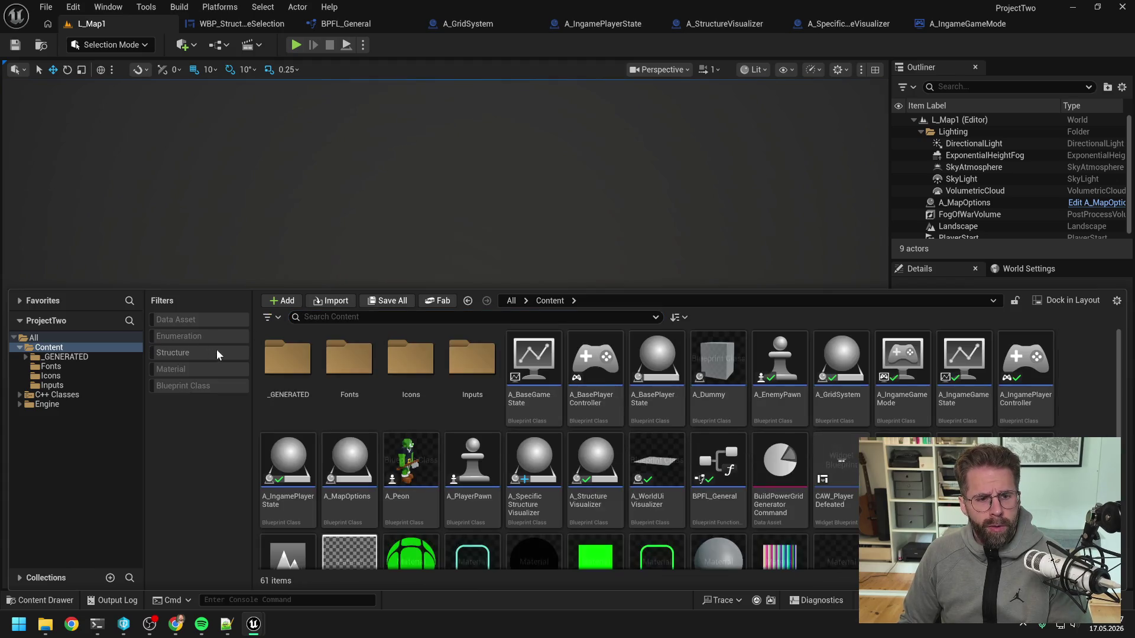
left_click(325, 318)
type("input")
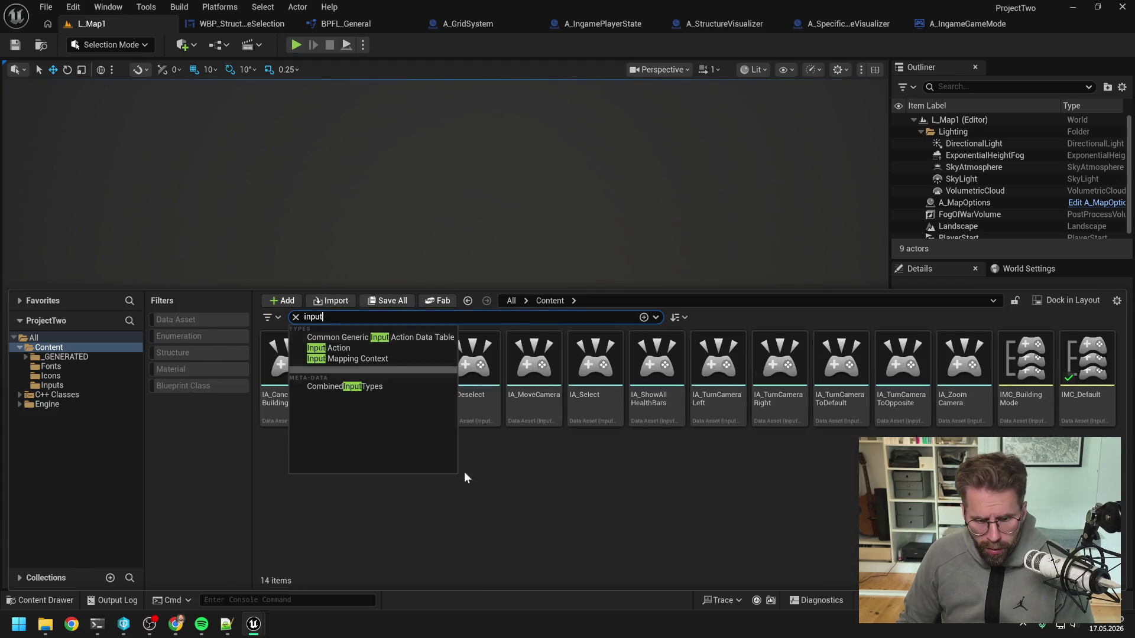
double_click(1091, 406)
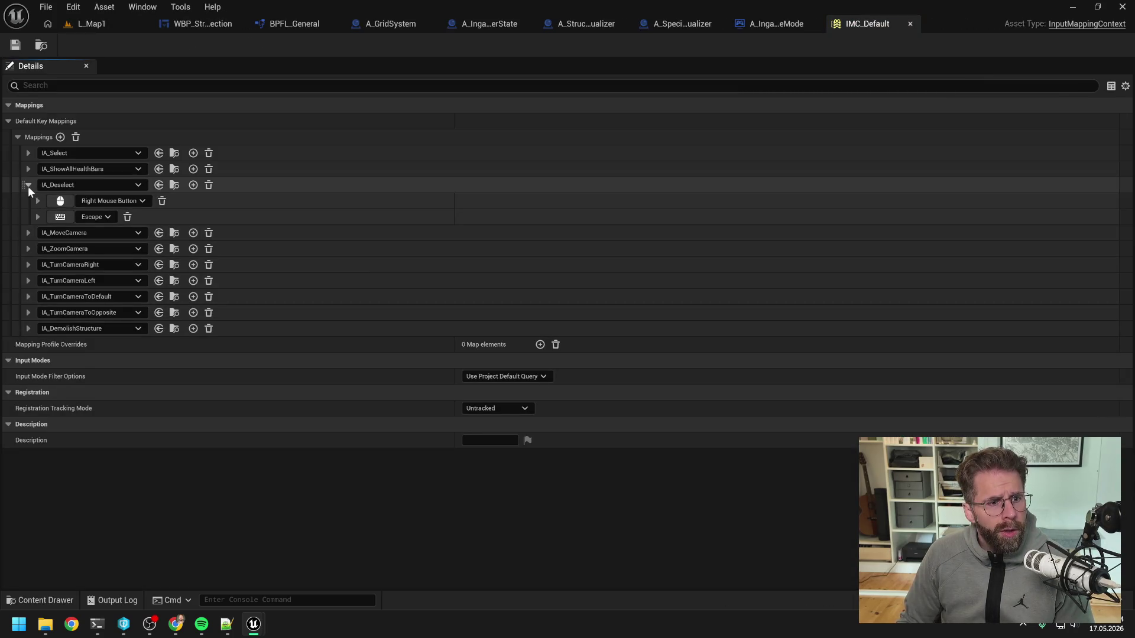
- Inspect IA_MoveCamera's W binding and its Swizzle Input Axis Values modifier
left_click(28, 185)
left_click(27, 201)
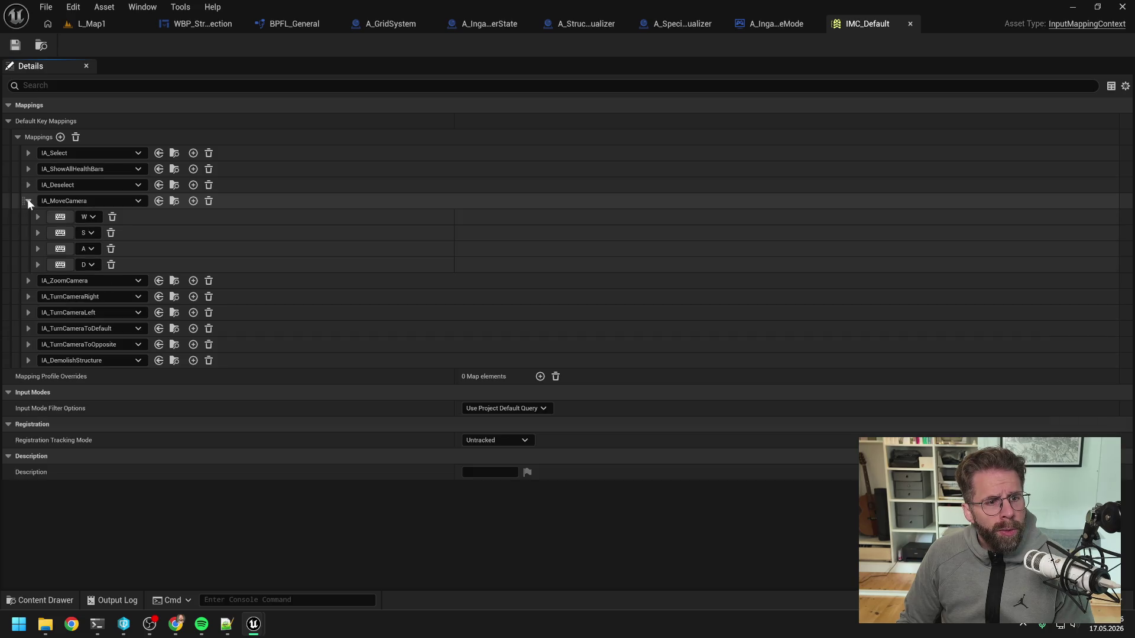
left_click(37, 216)
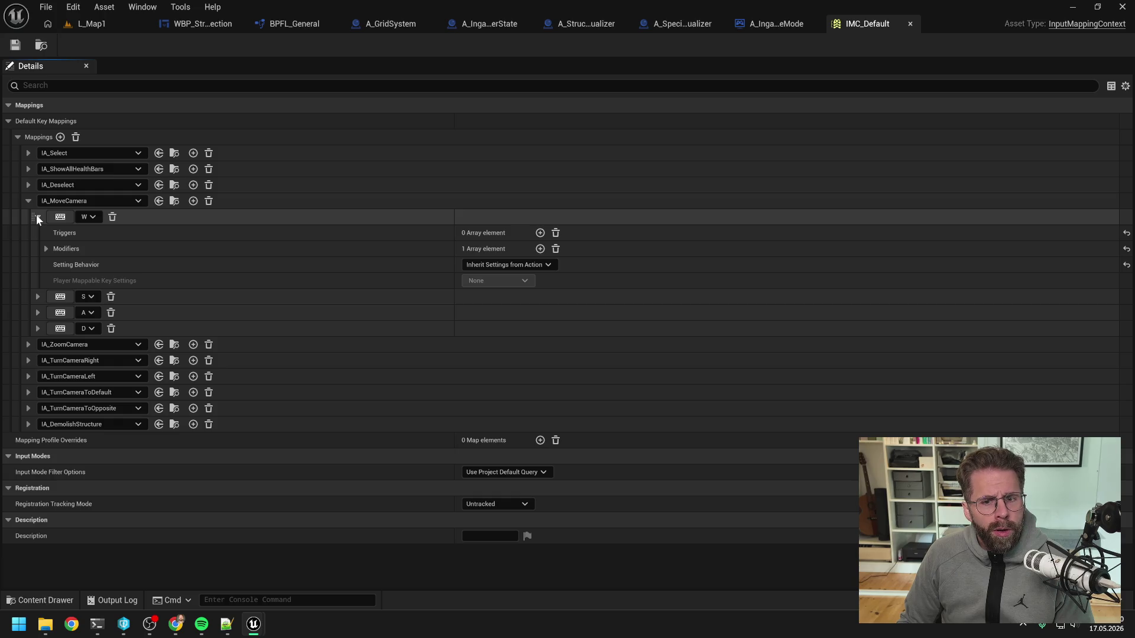
left_click(44, 246)
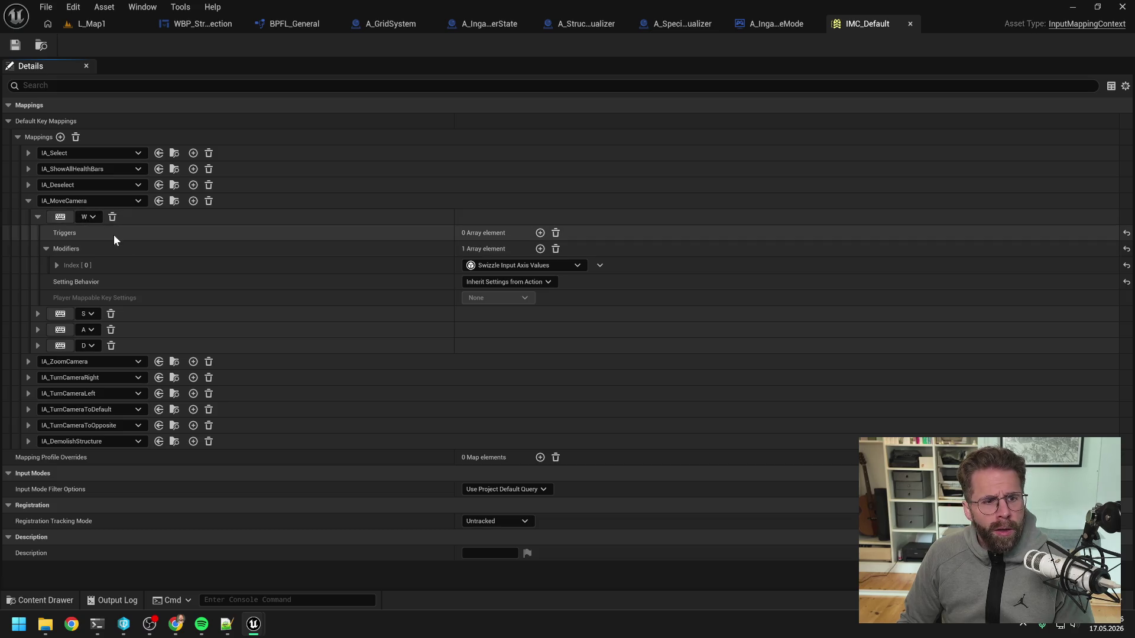
left_click(45, 247)
left_click(38, 217)
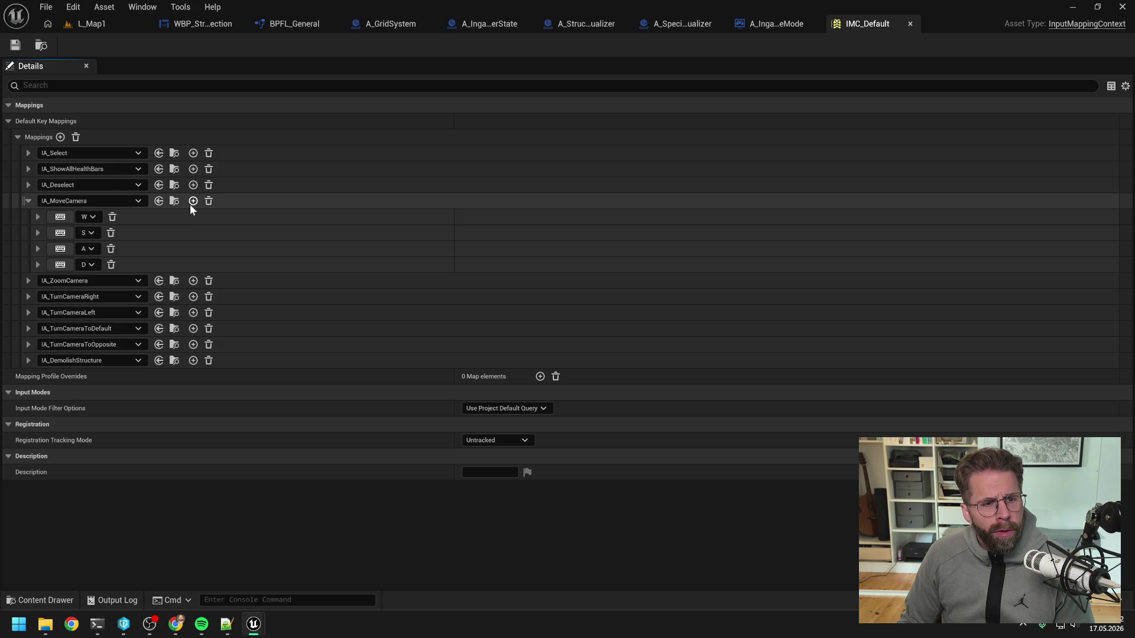
left_click(38, 217)
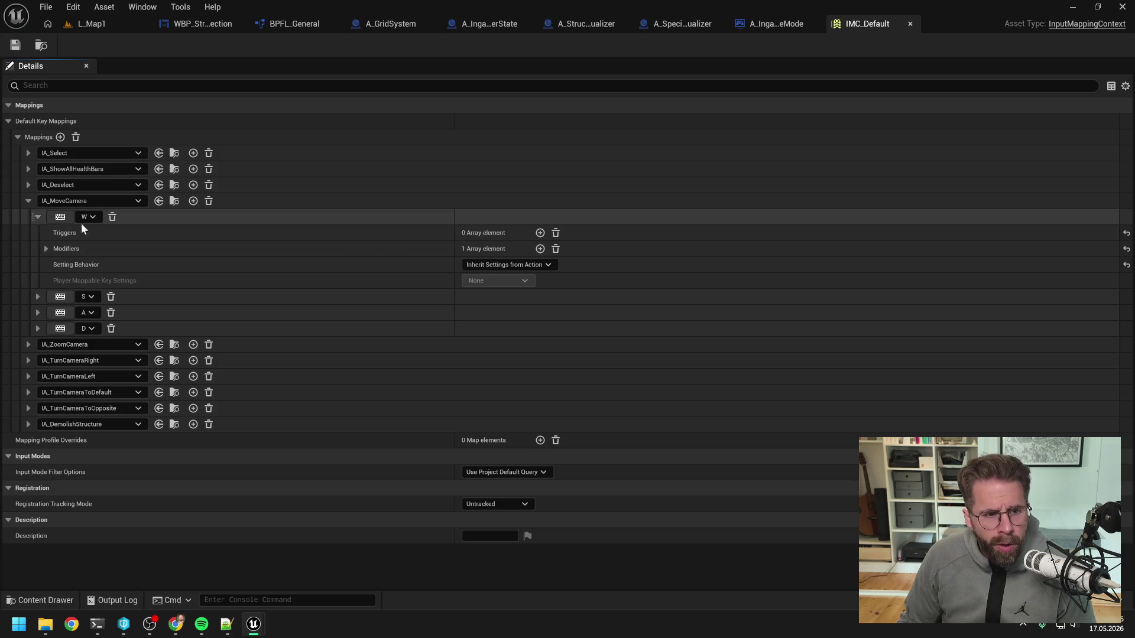
- Copy the W binding and add a new empty binding to IA_MoveCamera
right_click(133, 216)
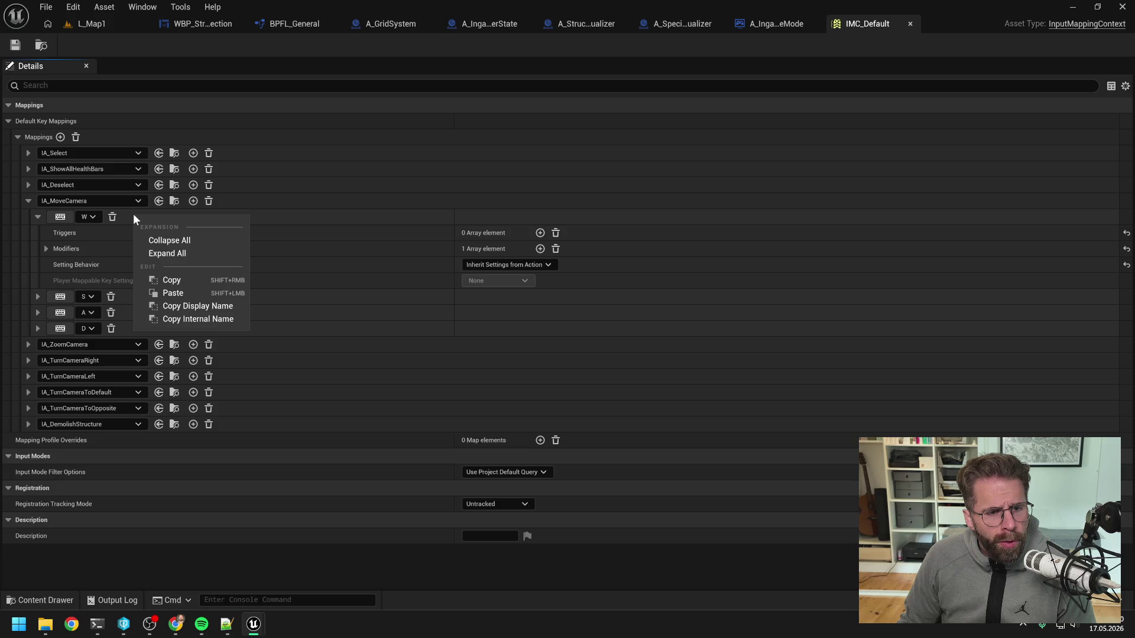
left_click(173, 280)
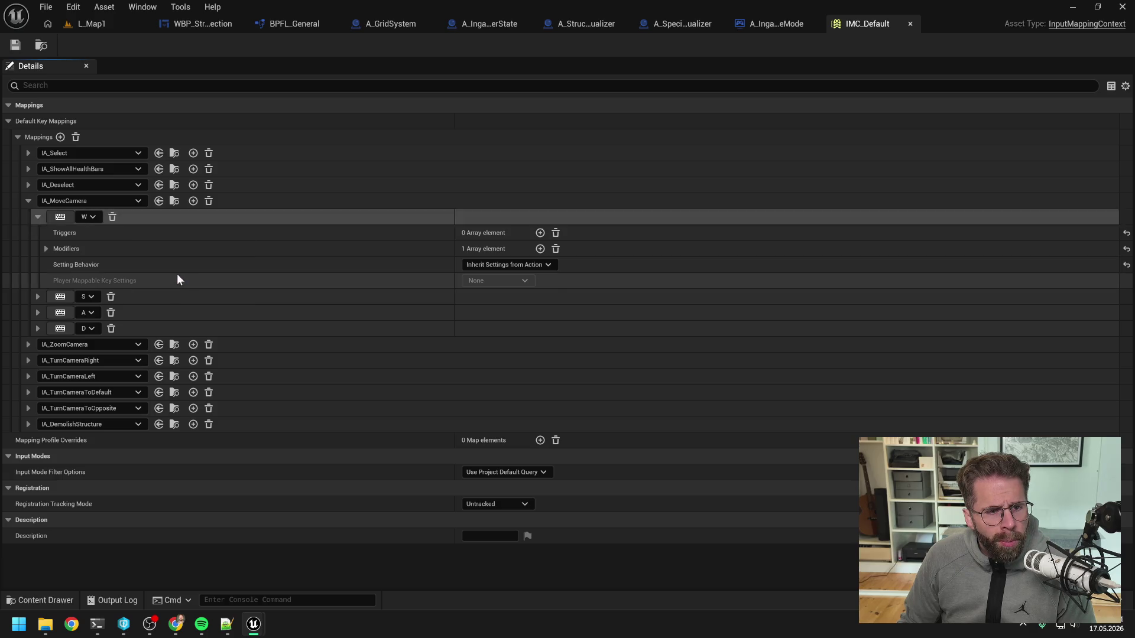
right_click(240, 198)
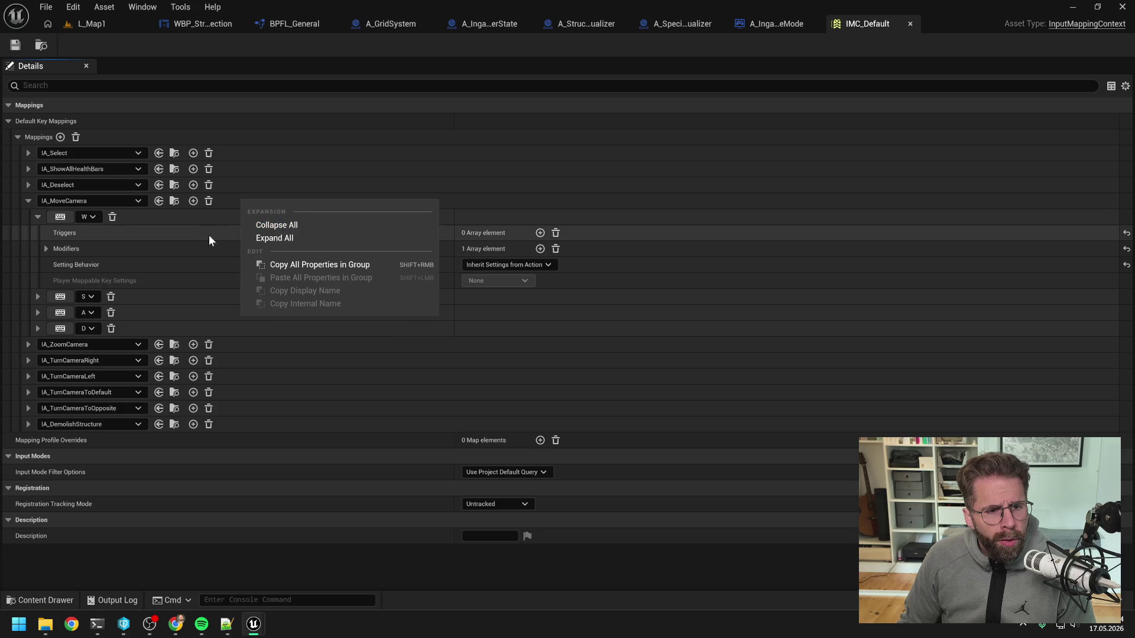
left_click(200, 220)
left_click(37, 217)
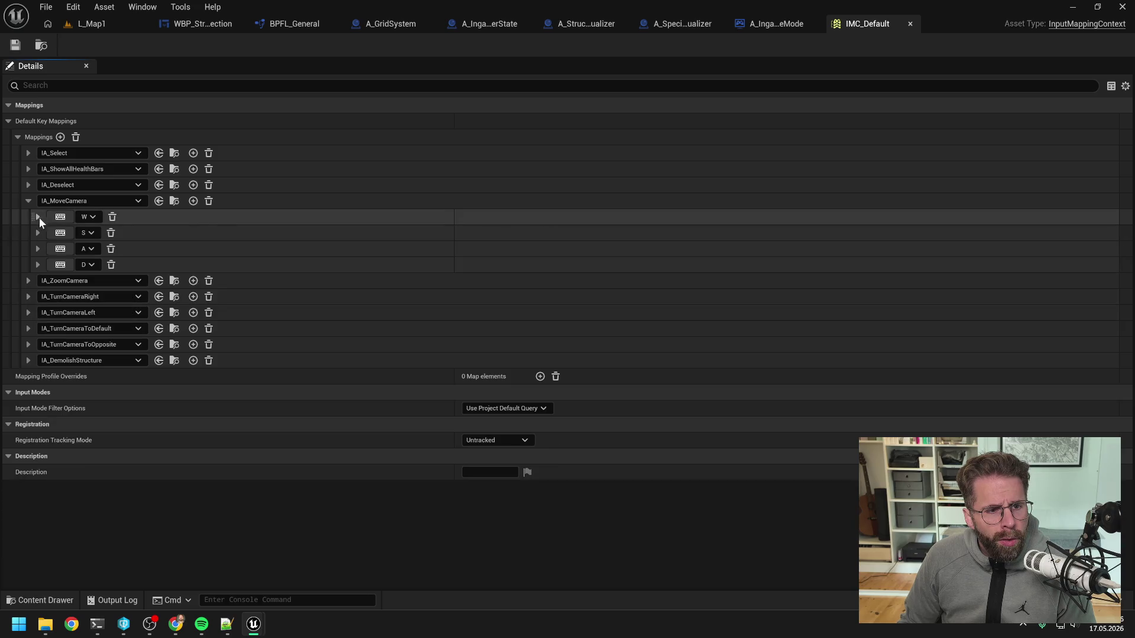
right_click(188, 261)
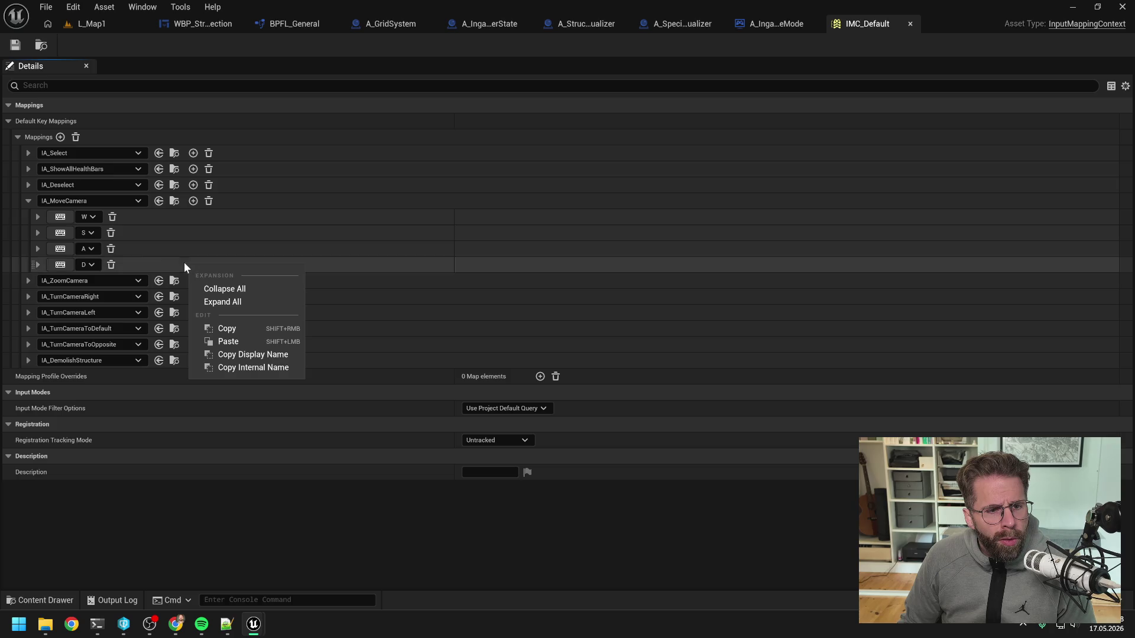
left_click(193, 214)
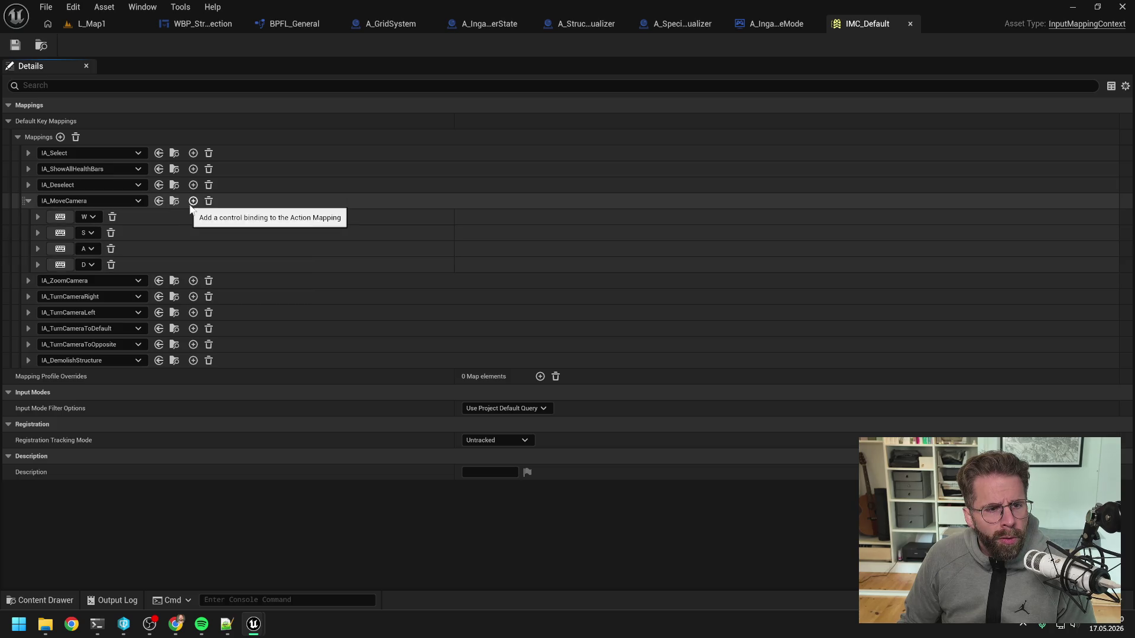
left_click(193, 201)
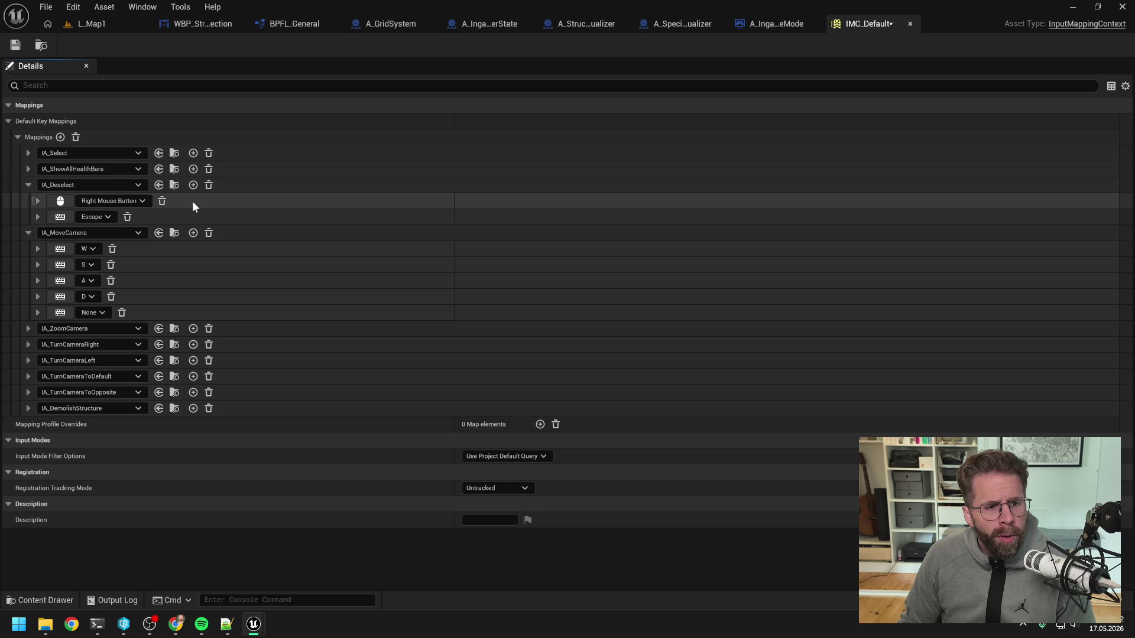
- Add three more empty bindings and paste copies of the W and S bindings into them
left_click(193, 233)
left_click(193, 233)
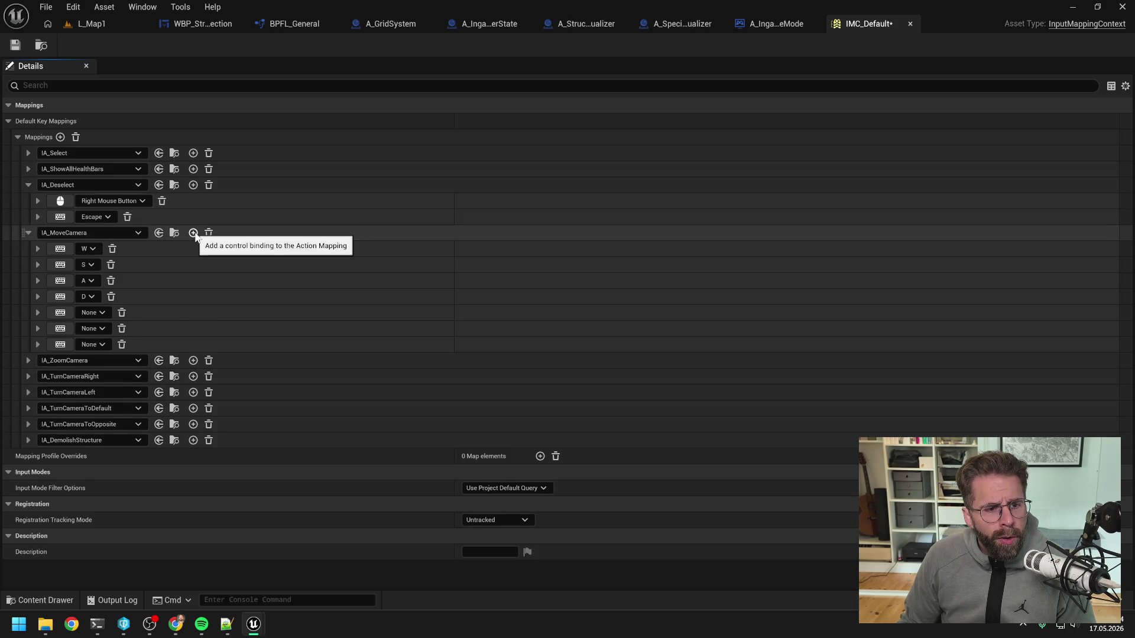
left_click(194, 233)
right_click(152, 251)
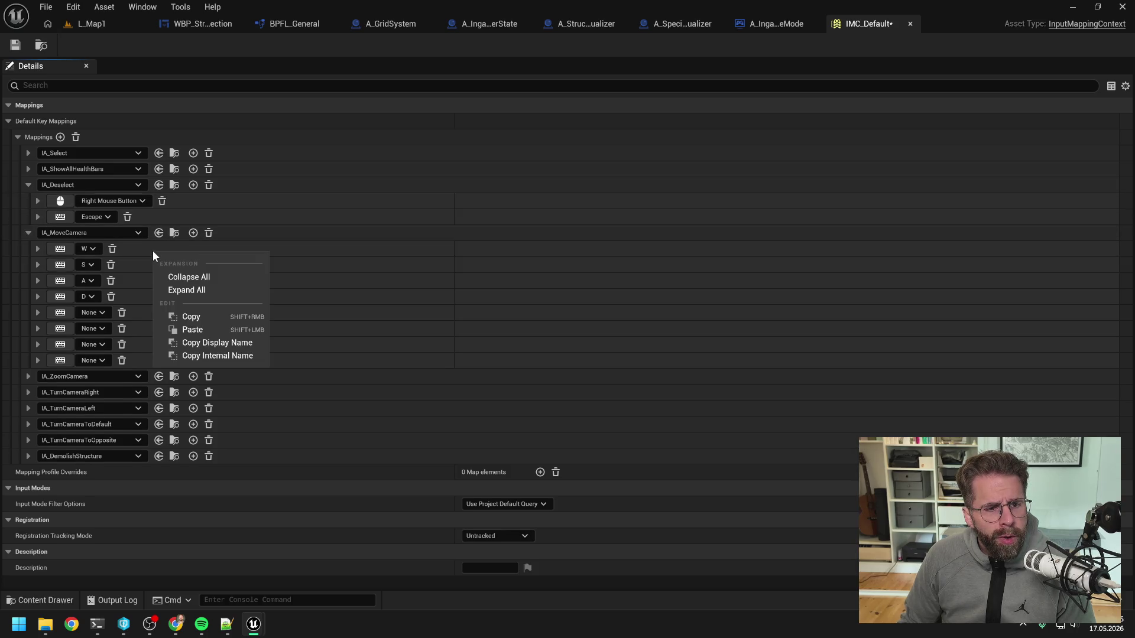
left_click(191, 316)
right_click(166, 312)
left_click(211, 391)
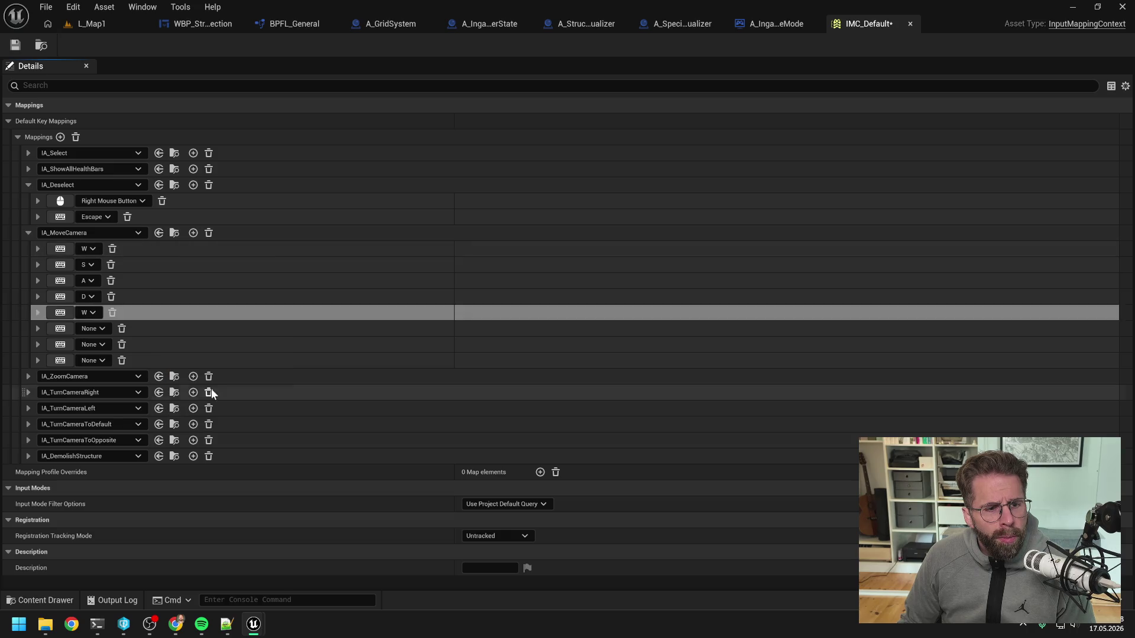
right_click(150, 267)
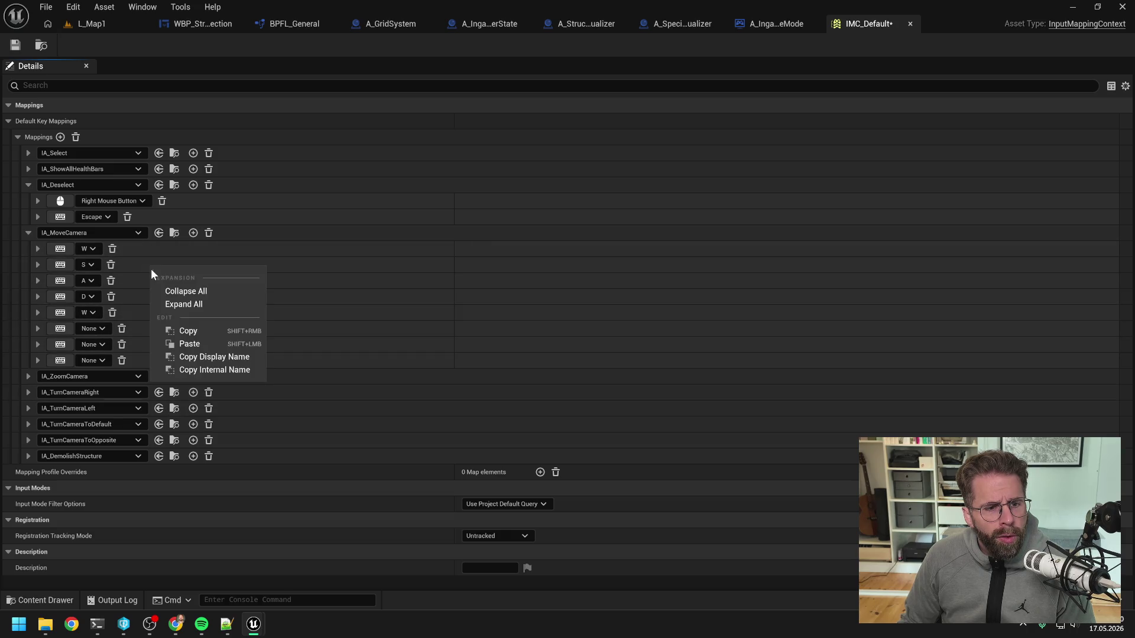
left_click(188, 331)
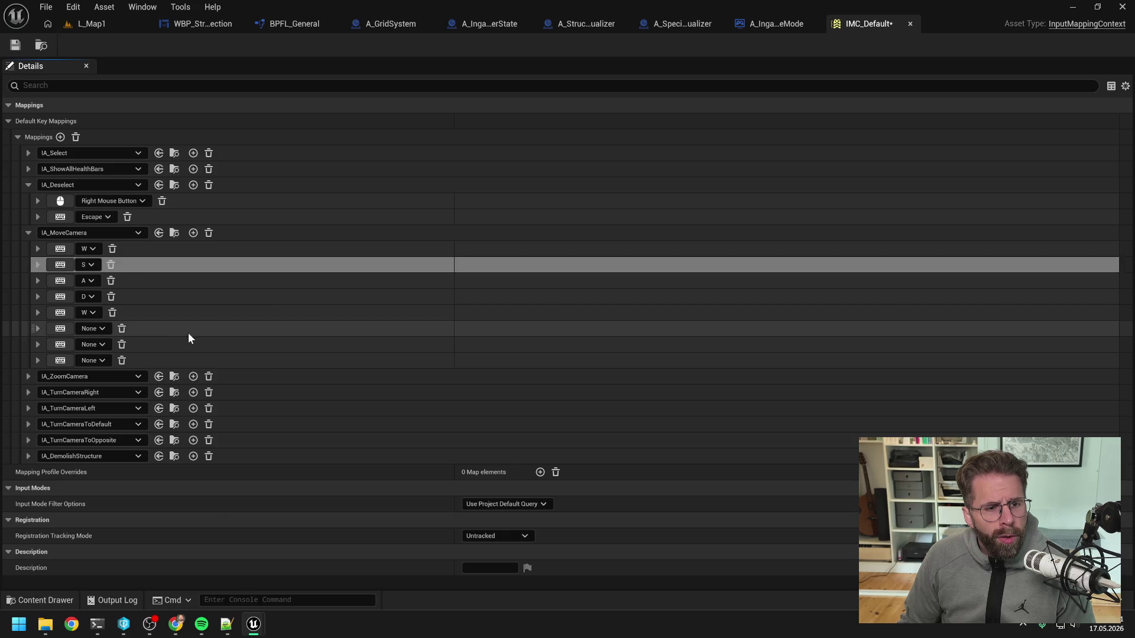
right_click(158, 329)
left_click(204, 409)
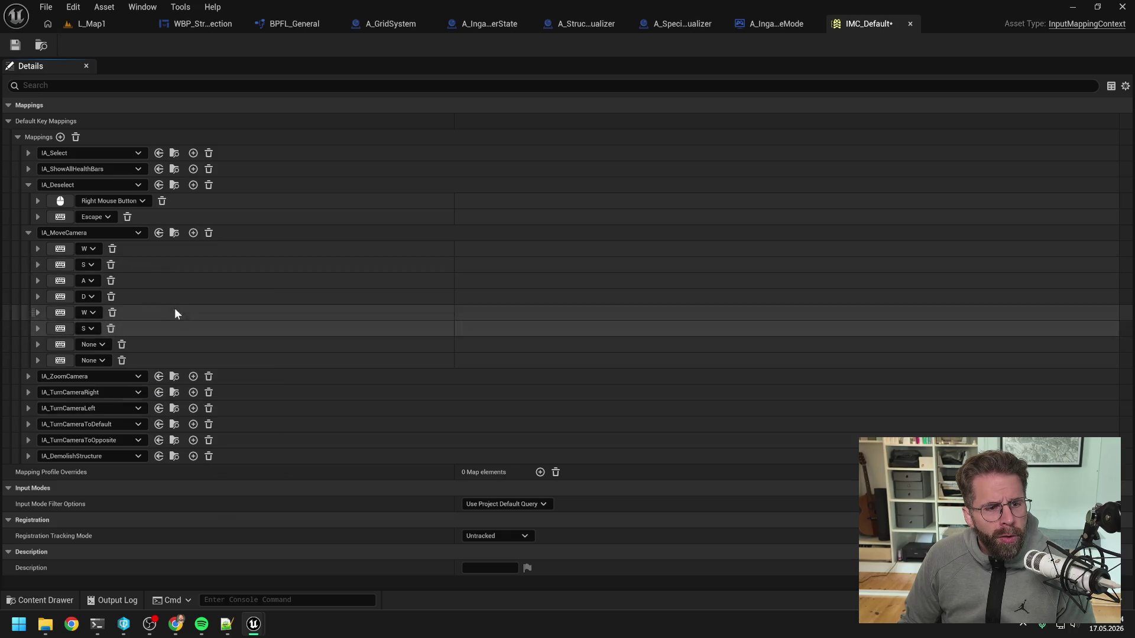
- Paste copies of the A and D bindings into the remaining empty bindings
right_click(148, 280)
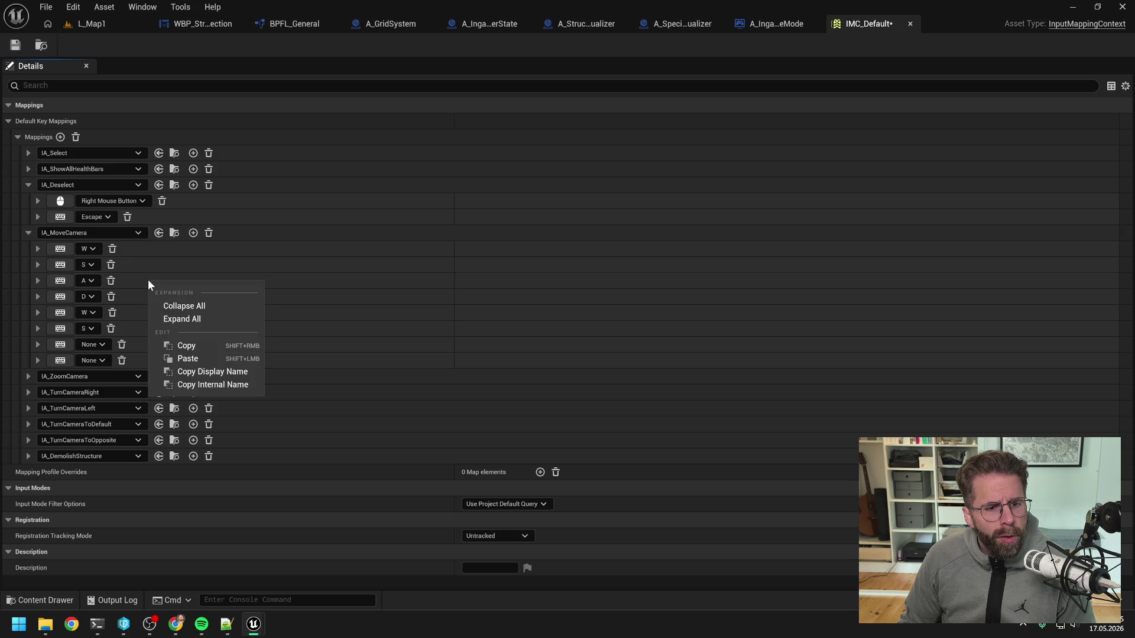
left_click(194, 359)
right_click(174, 345)
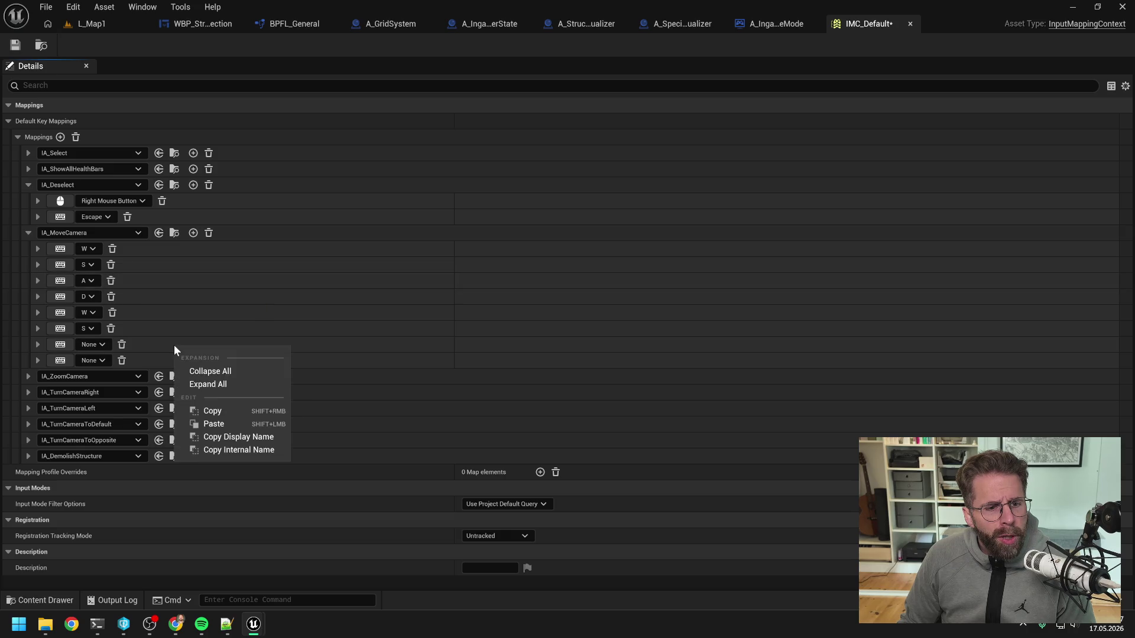
left_click(222, 424)
right_click(147, 295)
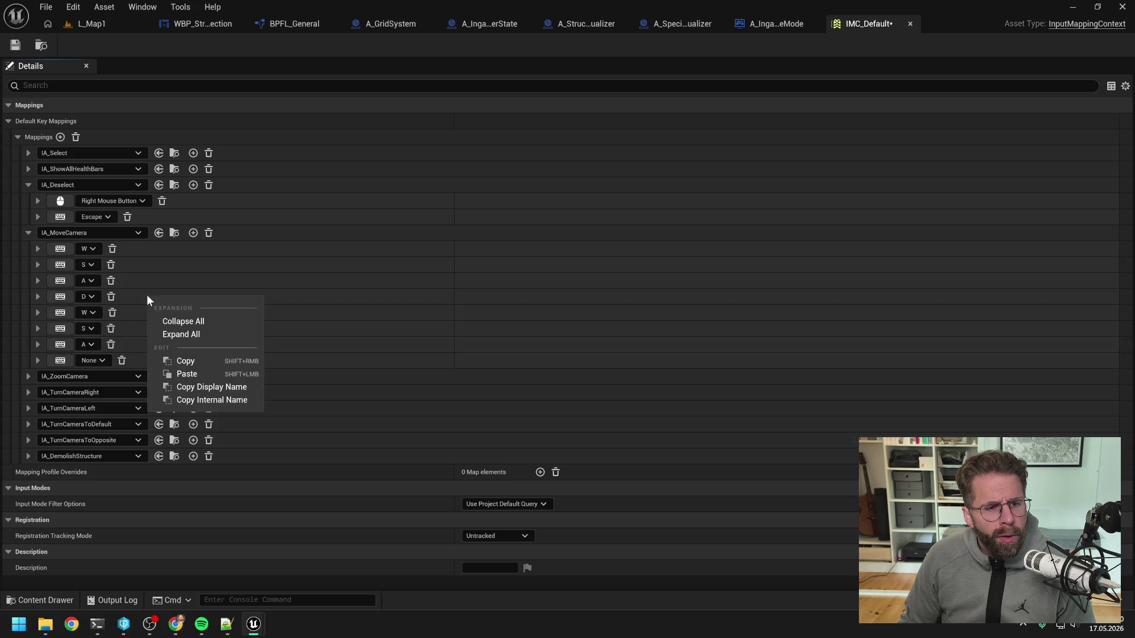
left_click(183, 362)
right_click(158, 361)
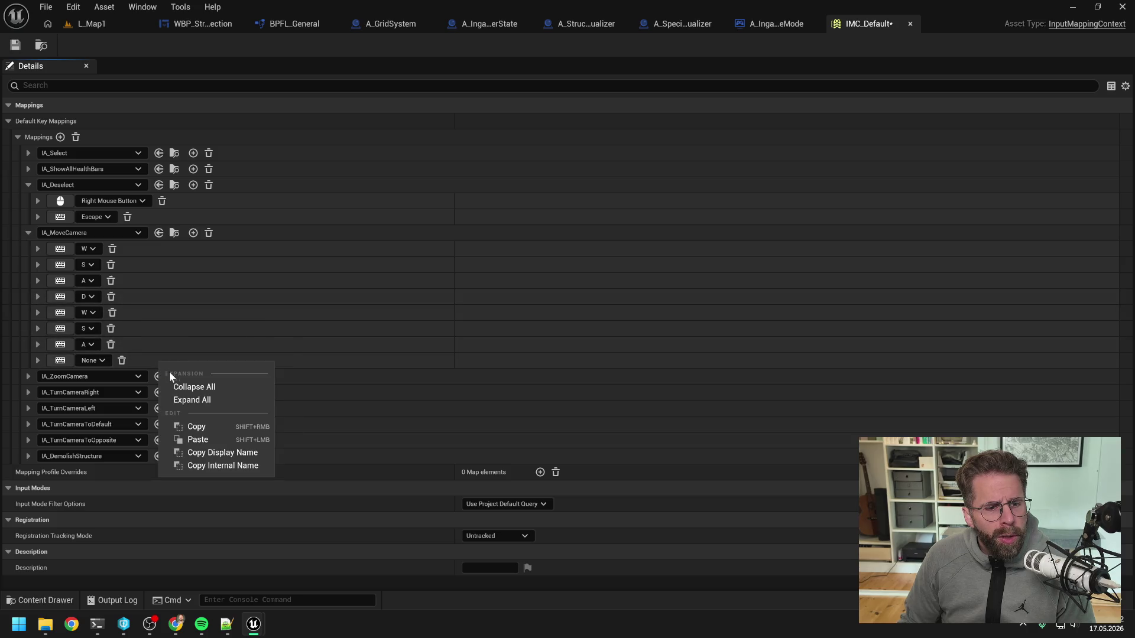
left_click(207, 439)
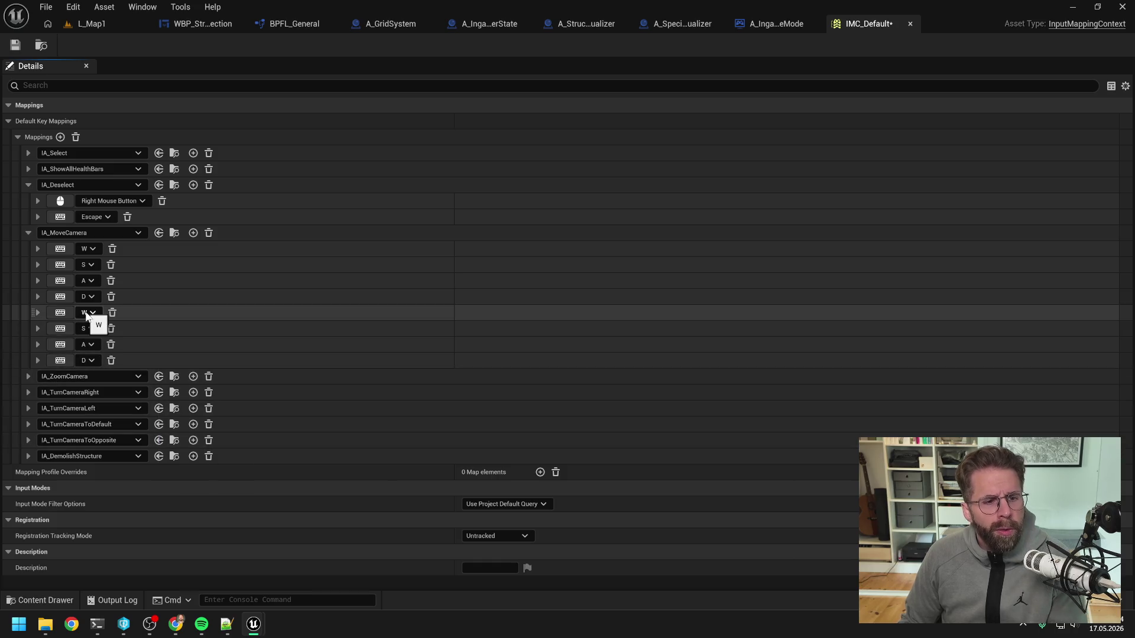
- Rebind the copied W, S, A, D mappings to Up, Down, Left and Right arrows
left_click(87, 312)
left_click(59, 312)
key("Up")
left_click(61, 328)
key("Down")
left_click(60, 347)
key("Left")
left_click(54, 363)
key("Right")
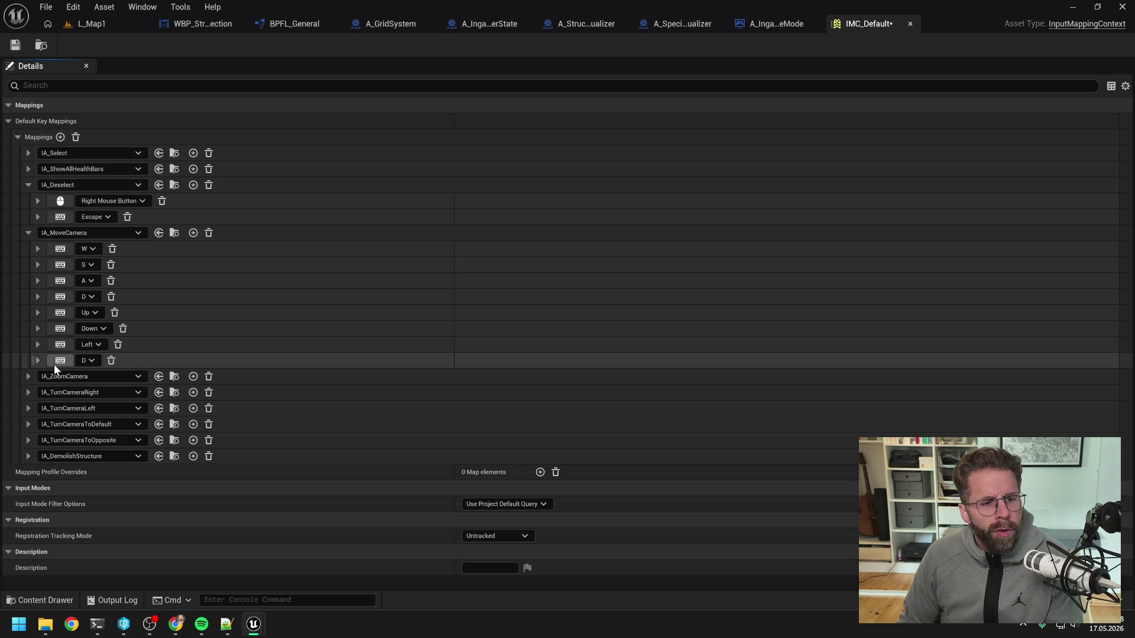
- Save IMC_Default and collapse the IA_MoveCamera and IA_Deselect groups
left_click(15, 45)
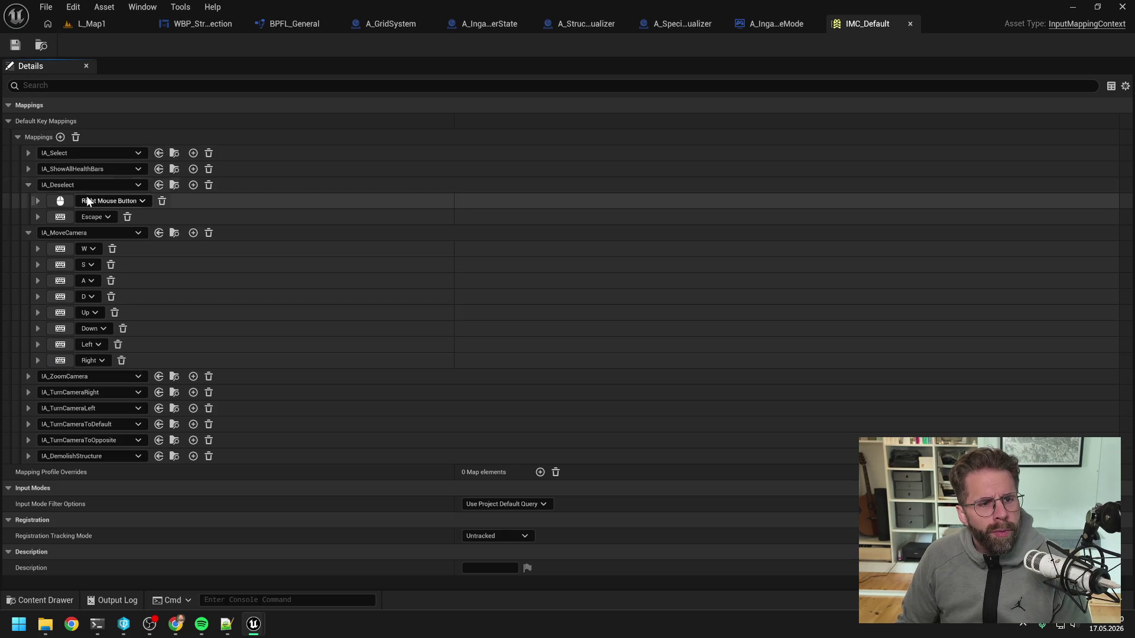
left_click(28, 232)
left_click(28, 185)
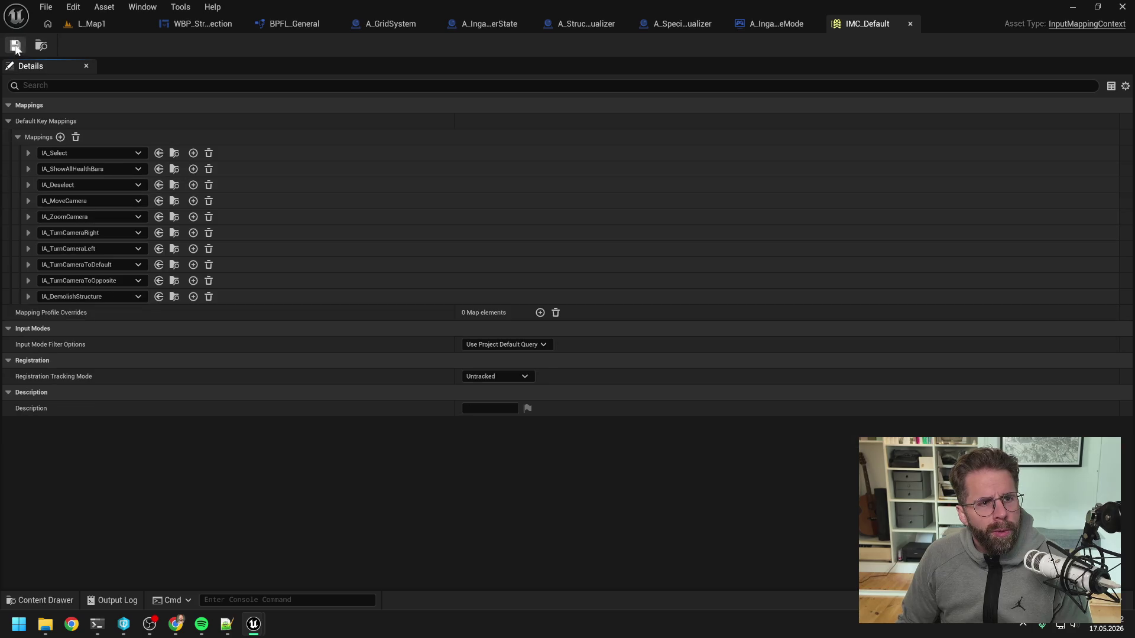
- Close IMC_Default, play L_Map1 and place four Power Grid Generators
left_click(910, 24)
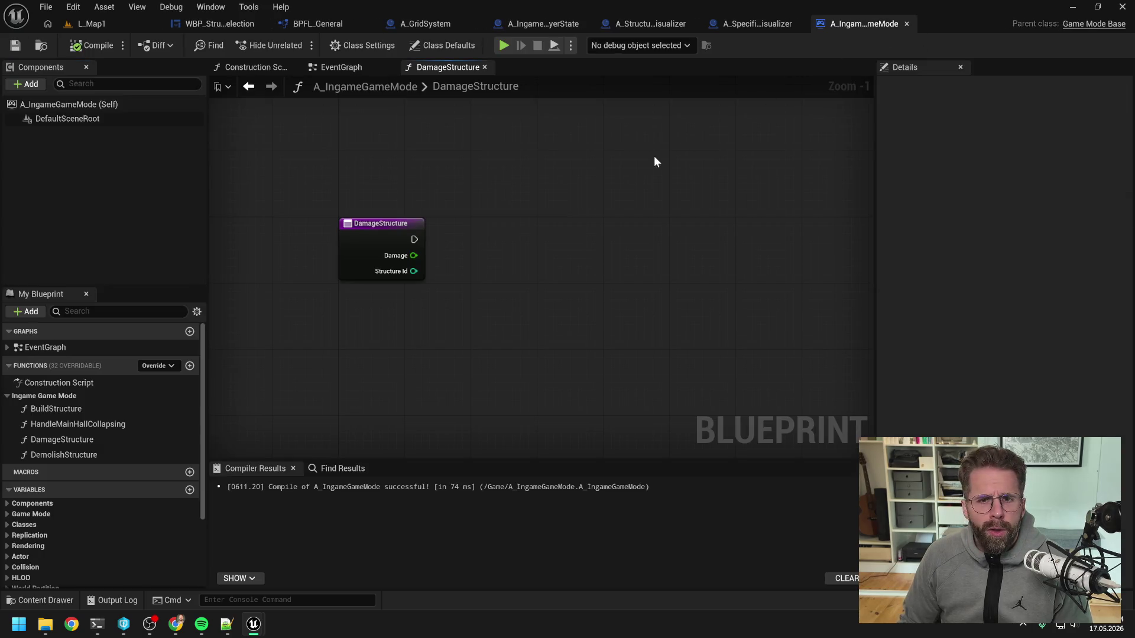
left_click(169, 25)
left_click(297, 44)
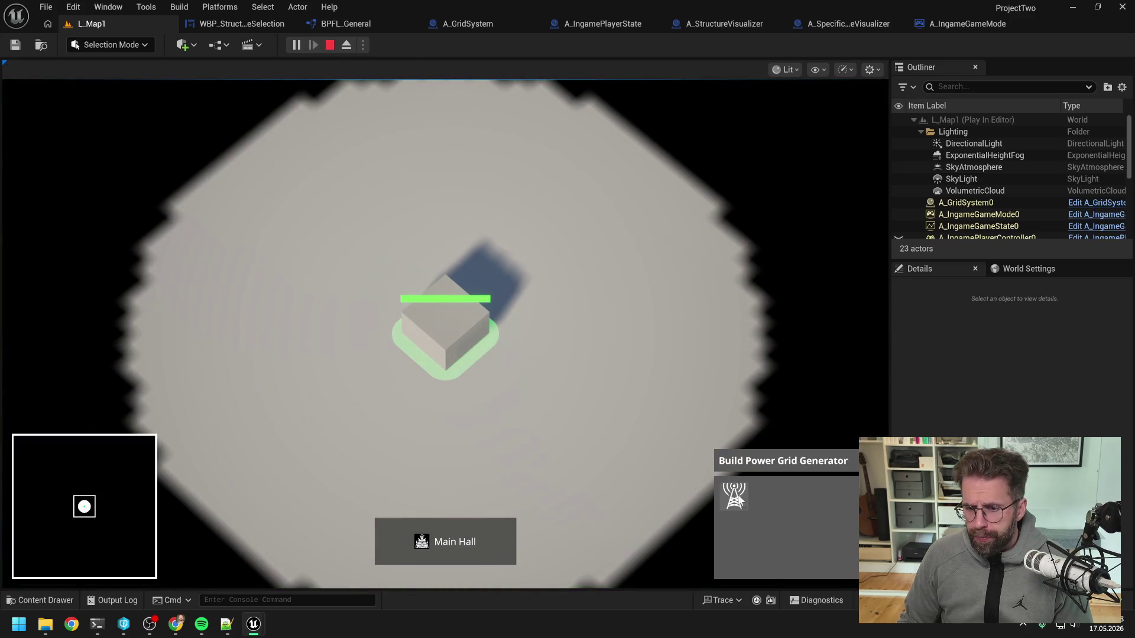
left_click(734, 497)
left_click(631, 341)
left_click(555, 214)
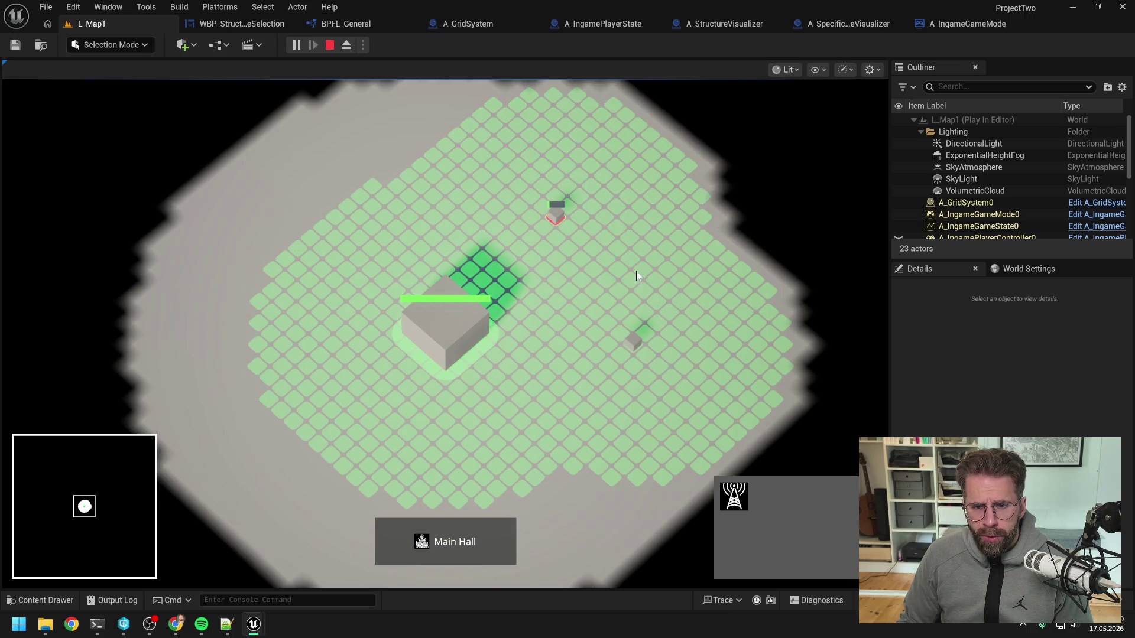
left_click(705, 260)
left_click(583, 445)
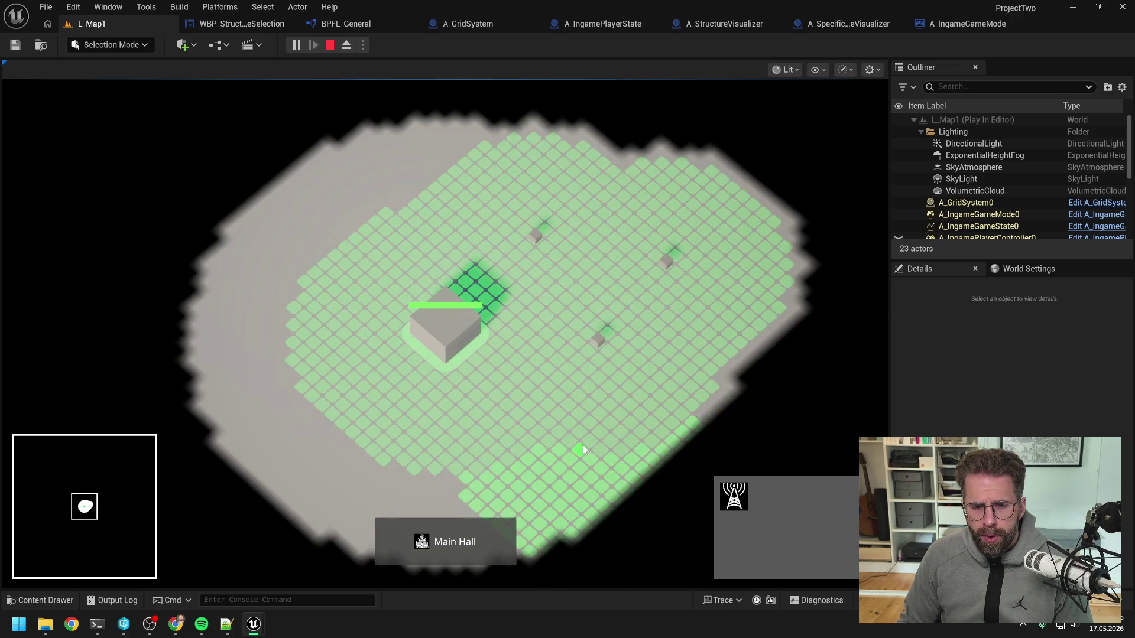
- Demolish the placed generators with Delete, select the Main Hall and end the play session
left_click(578, 443)
key("Delete")
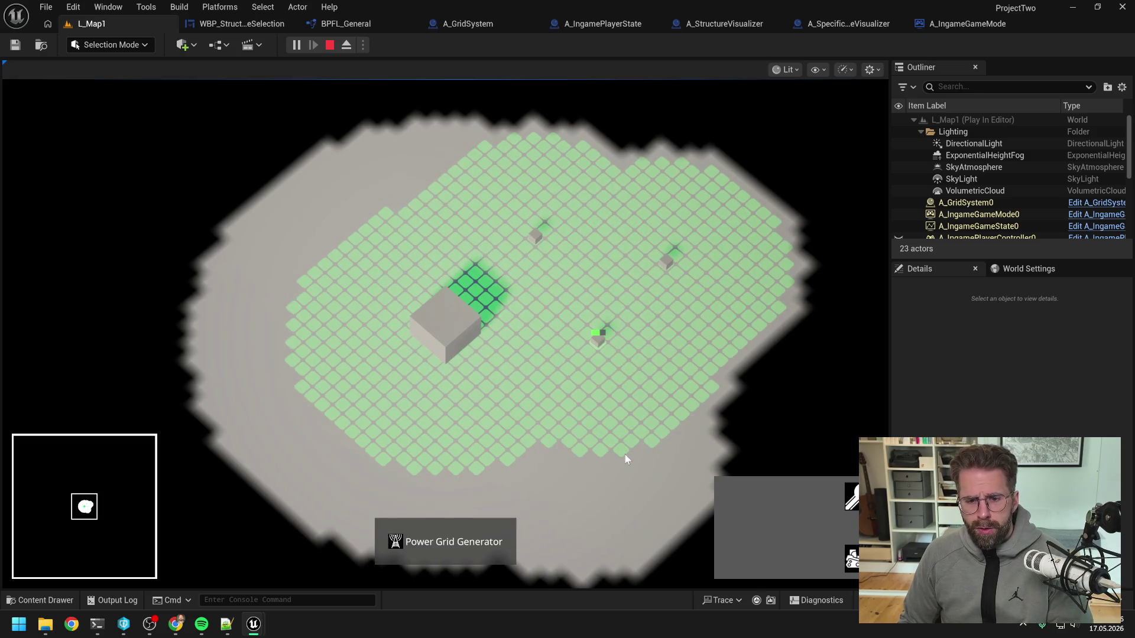
left_click(626, 373)
key("Delete")
left_click(667, 260)
key("Delete")
left_click(534, 236)
key("Delete")
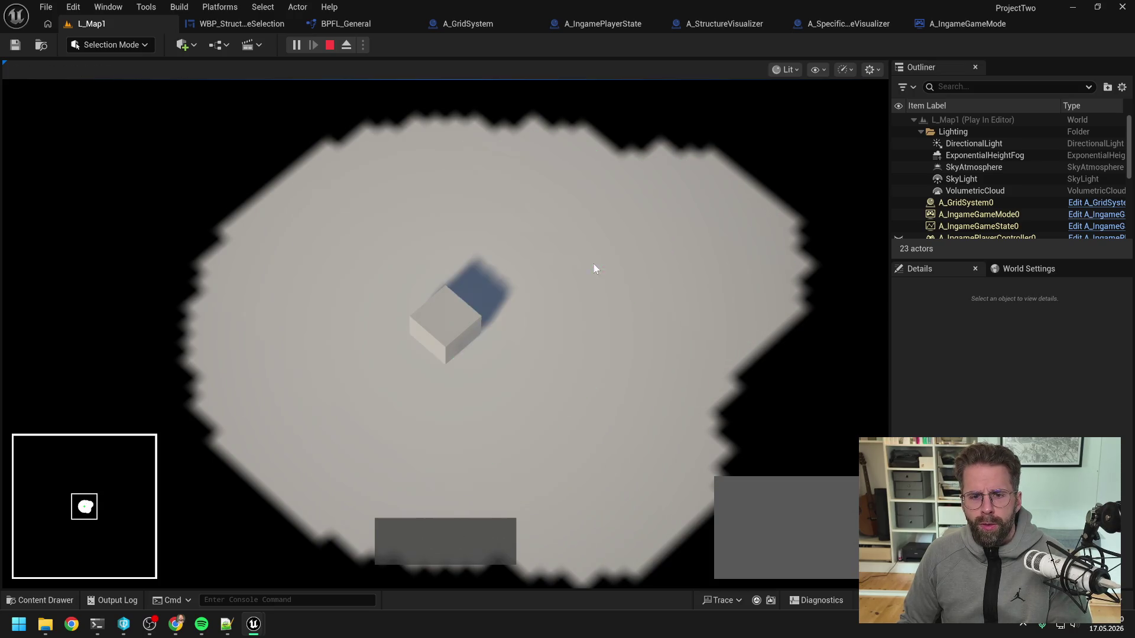
left_click(456, 318)
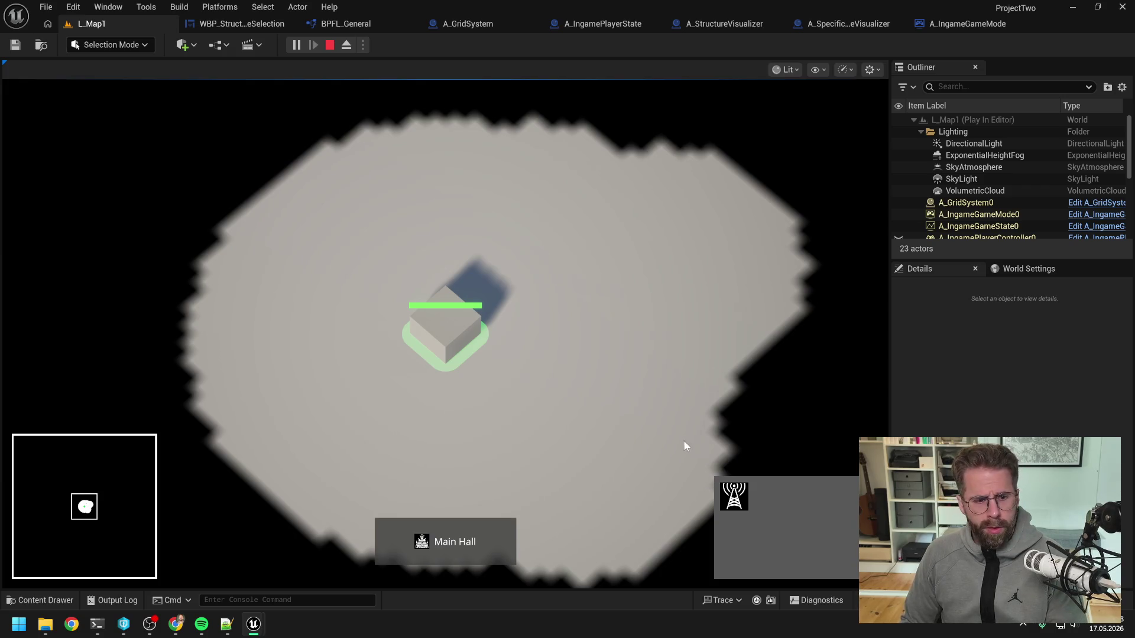
key("Escape")
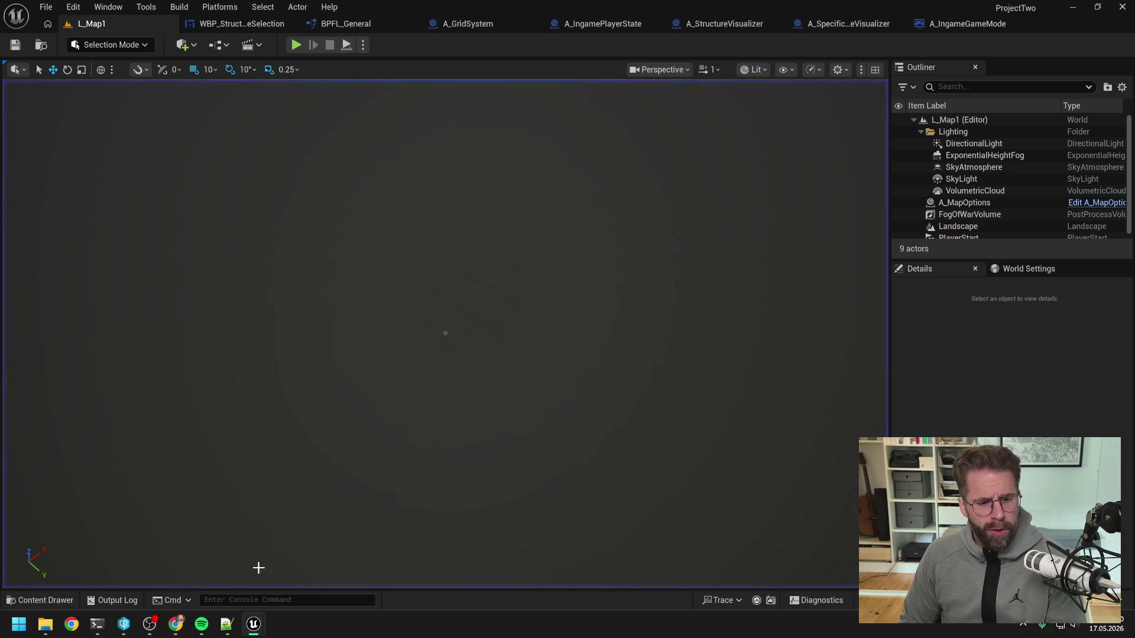
- Add 'Doppel Löschen' and 'FogOfWarTexture und StructureTexture auf StructureRemoved reagieren' to Daily.txt and save
left_click(227, 624)
key("Up")
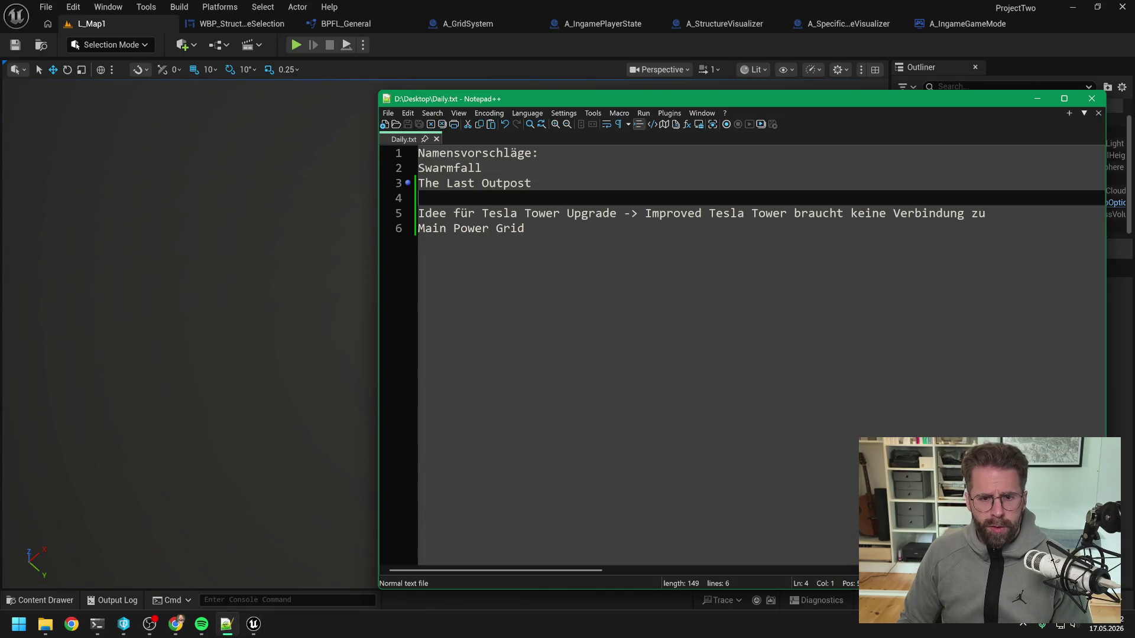
key("Return")
key("Return")
key("Up")
type("Doppel Löschen")
key("Return")
type("FogOfWarTexture und StructureTexture auf StructureRemoved reagieren")
key("ctrl+s")
- Minimize the Unreal editor and move the Notepad++ window up and left
left_click(420, 50)
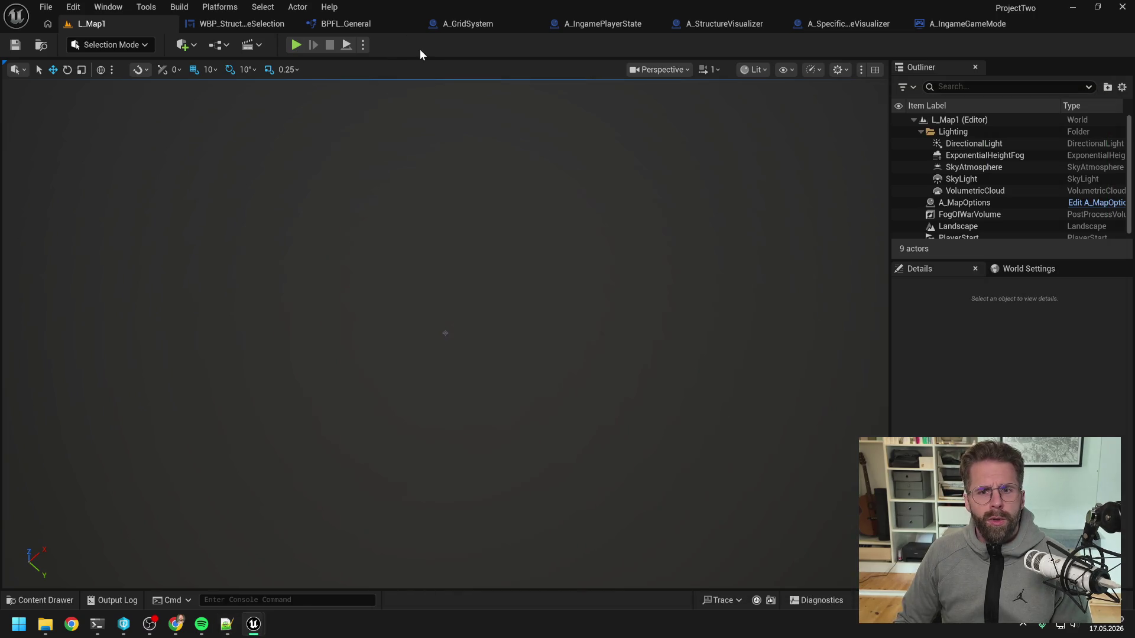
left_click(1072, 7)
left_click_drag(733, 101, 507, 76)
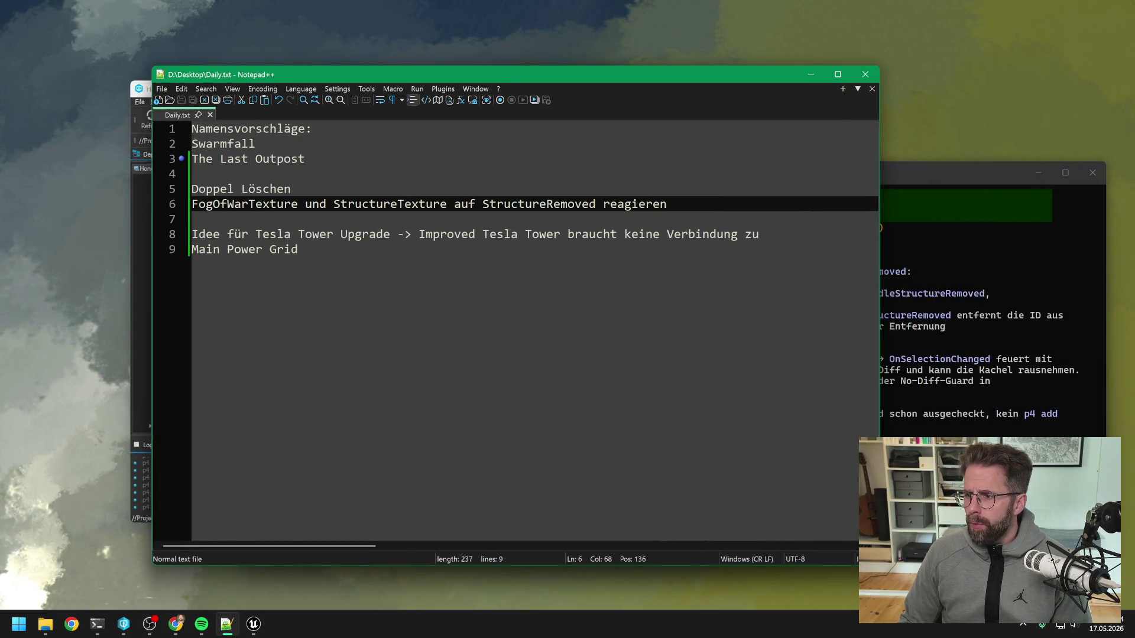
key("alt+Tab")
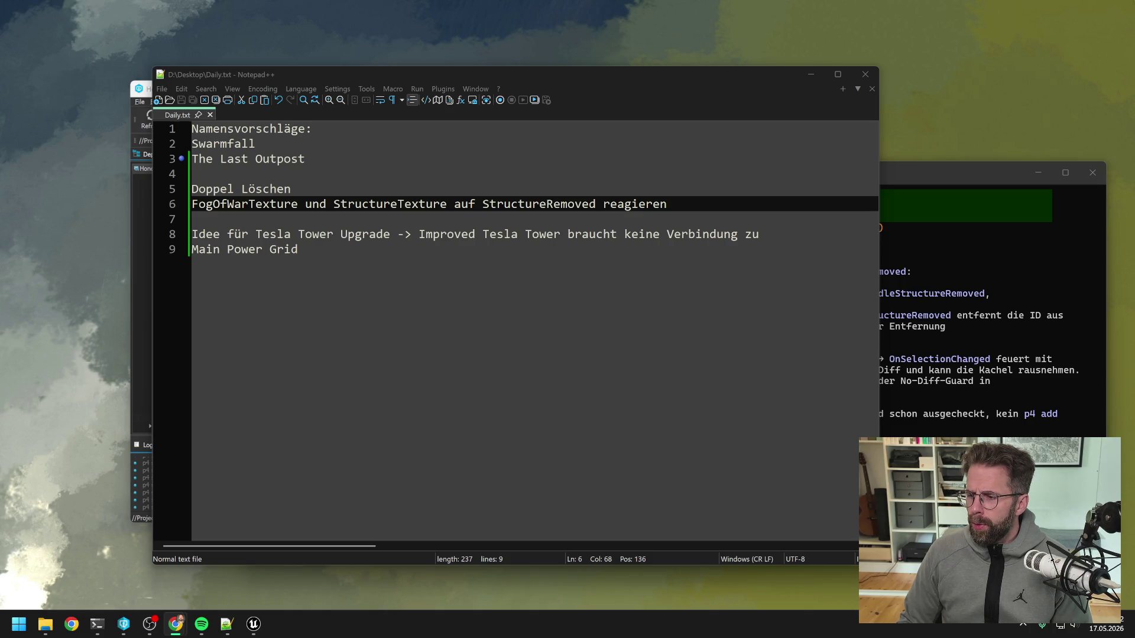
key("alt+Tab")
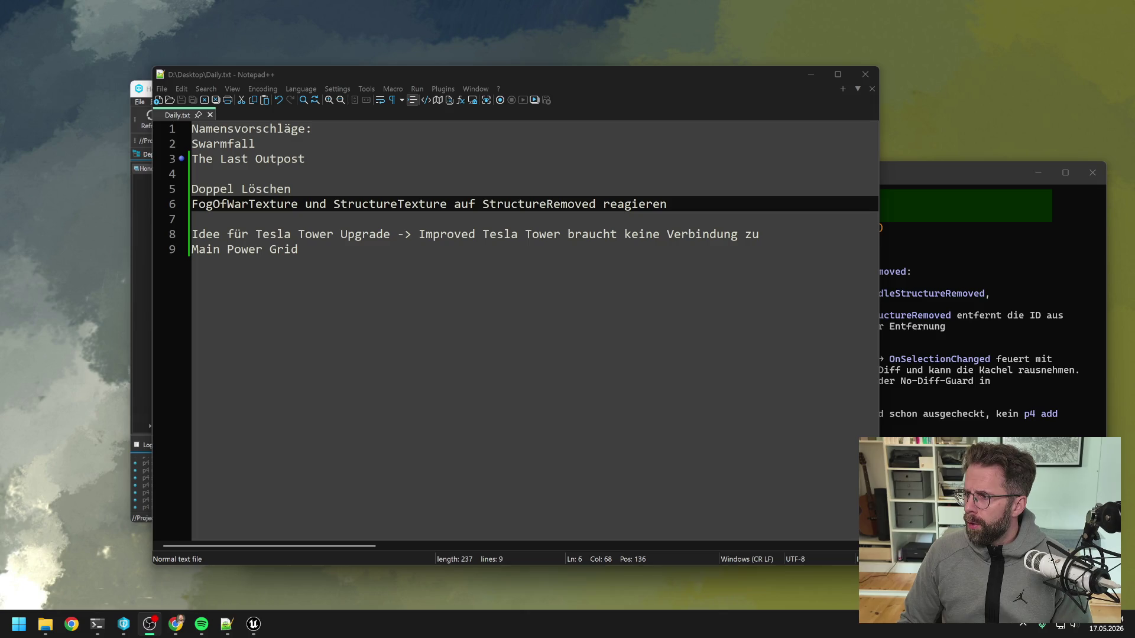